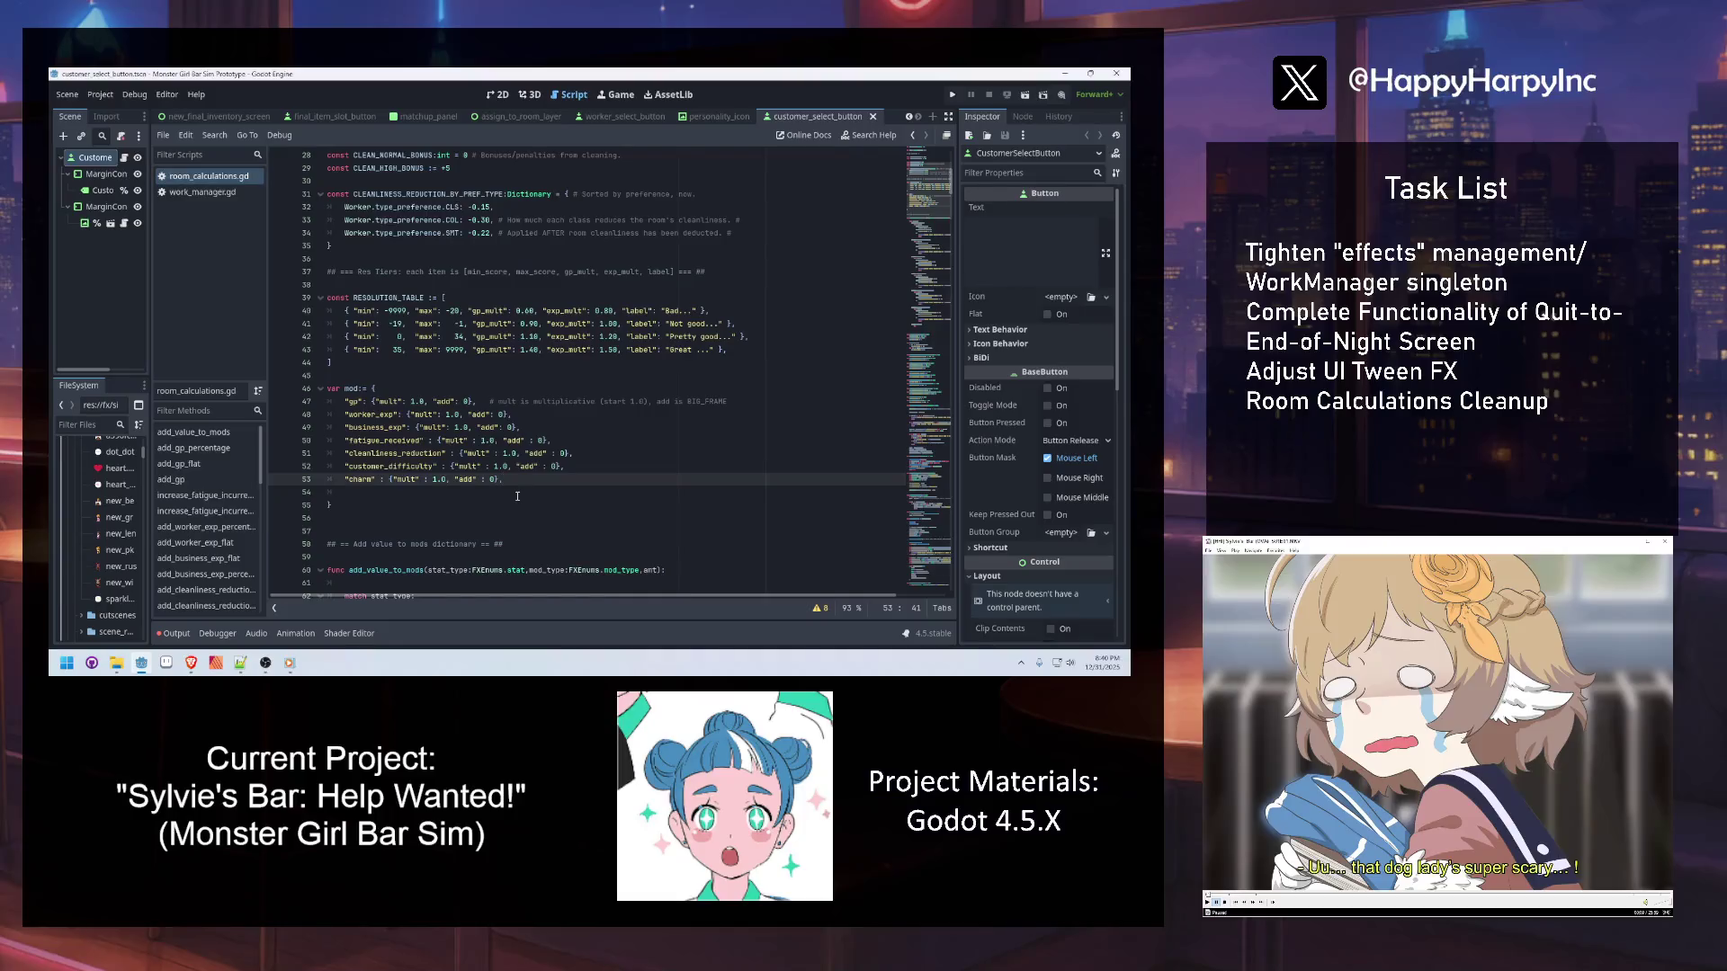
Copy the CUSTOMER_DIFFICULTY match block and paste it over 'pass' in the CHARM case
{"action": "left_click", "coordinate": [462, 440]}
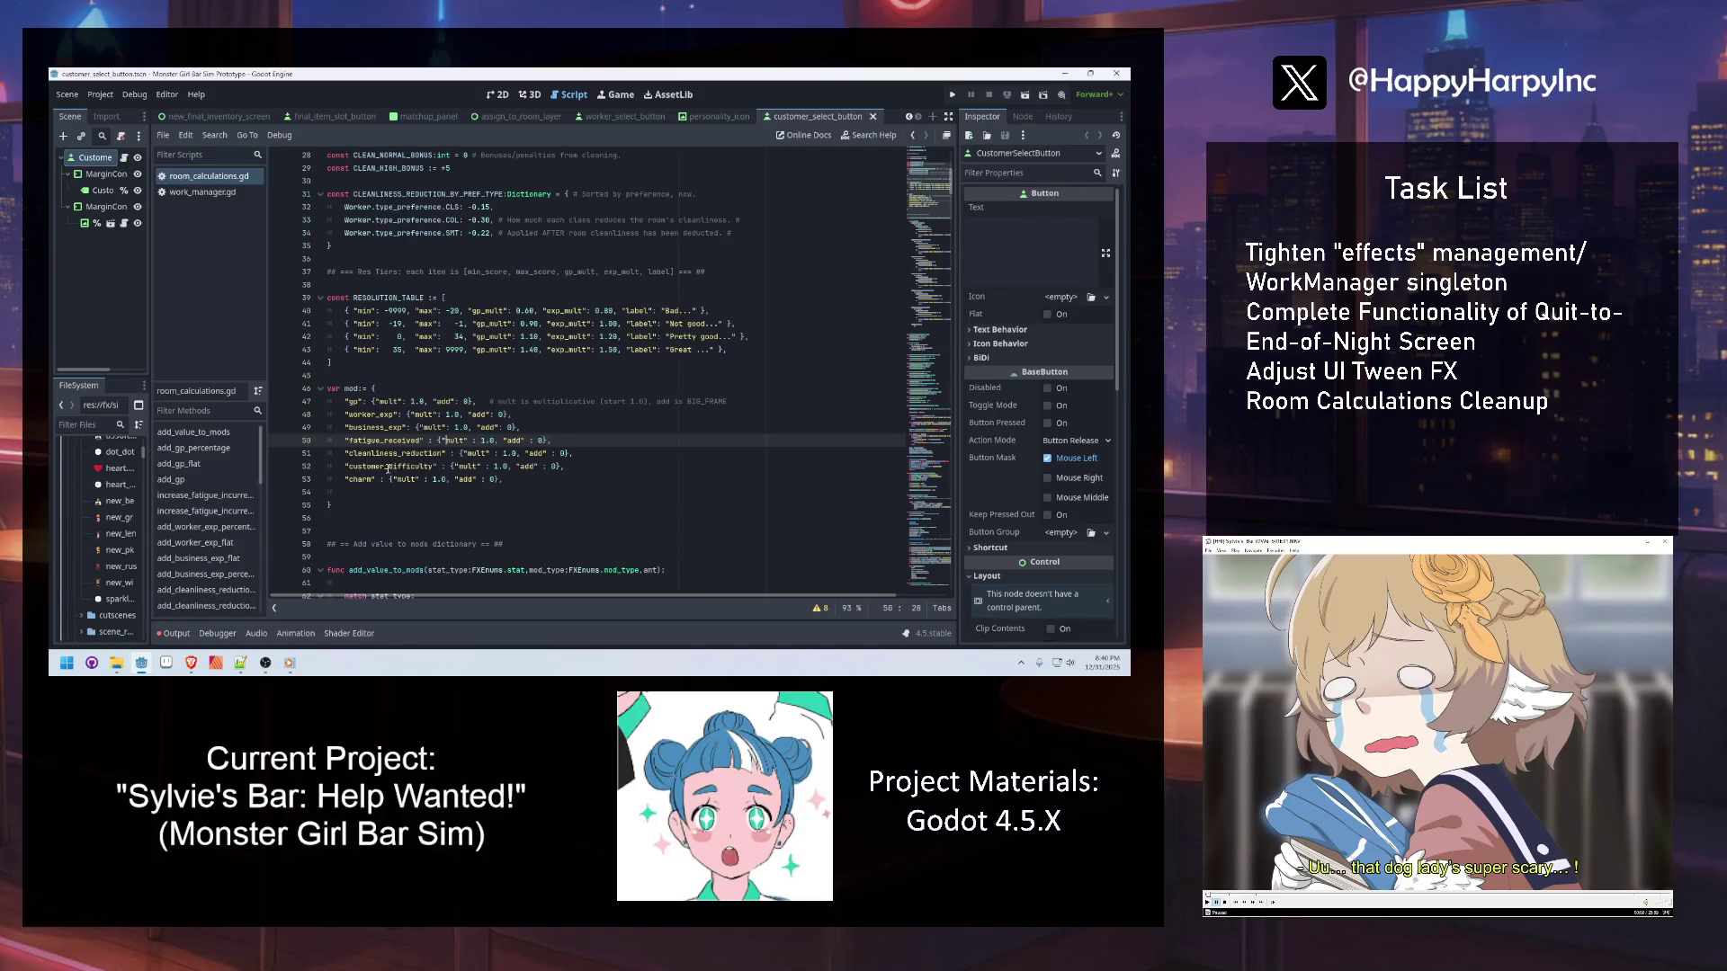
{"action": "left_click", "coordinate": [387, 469]}
{"action": "scroll", "coordinate": [385, 473], "scroll_direction": "down", "scroll_amount": 15}
{"action": "scroll", "coordinate": [380, 475], "scroll_direction": "down", "scroll_amount": 18}
{"action": "scroll", "coordinate": [370, 474], "scroll_direction": "up", "scroll_amount": 14}
{"action": "left_click", "coordinate": [454, 388]}
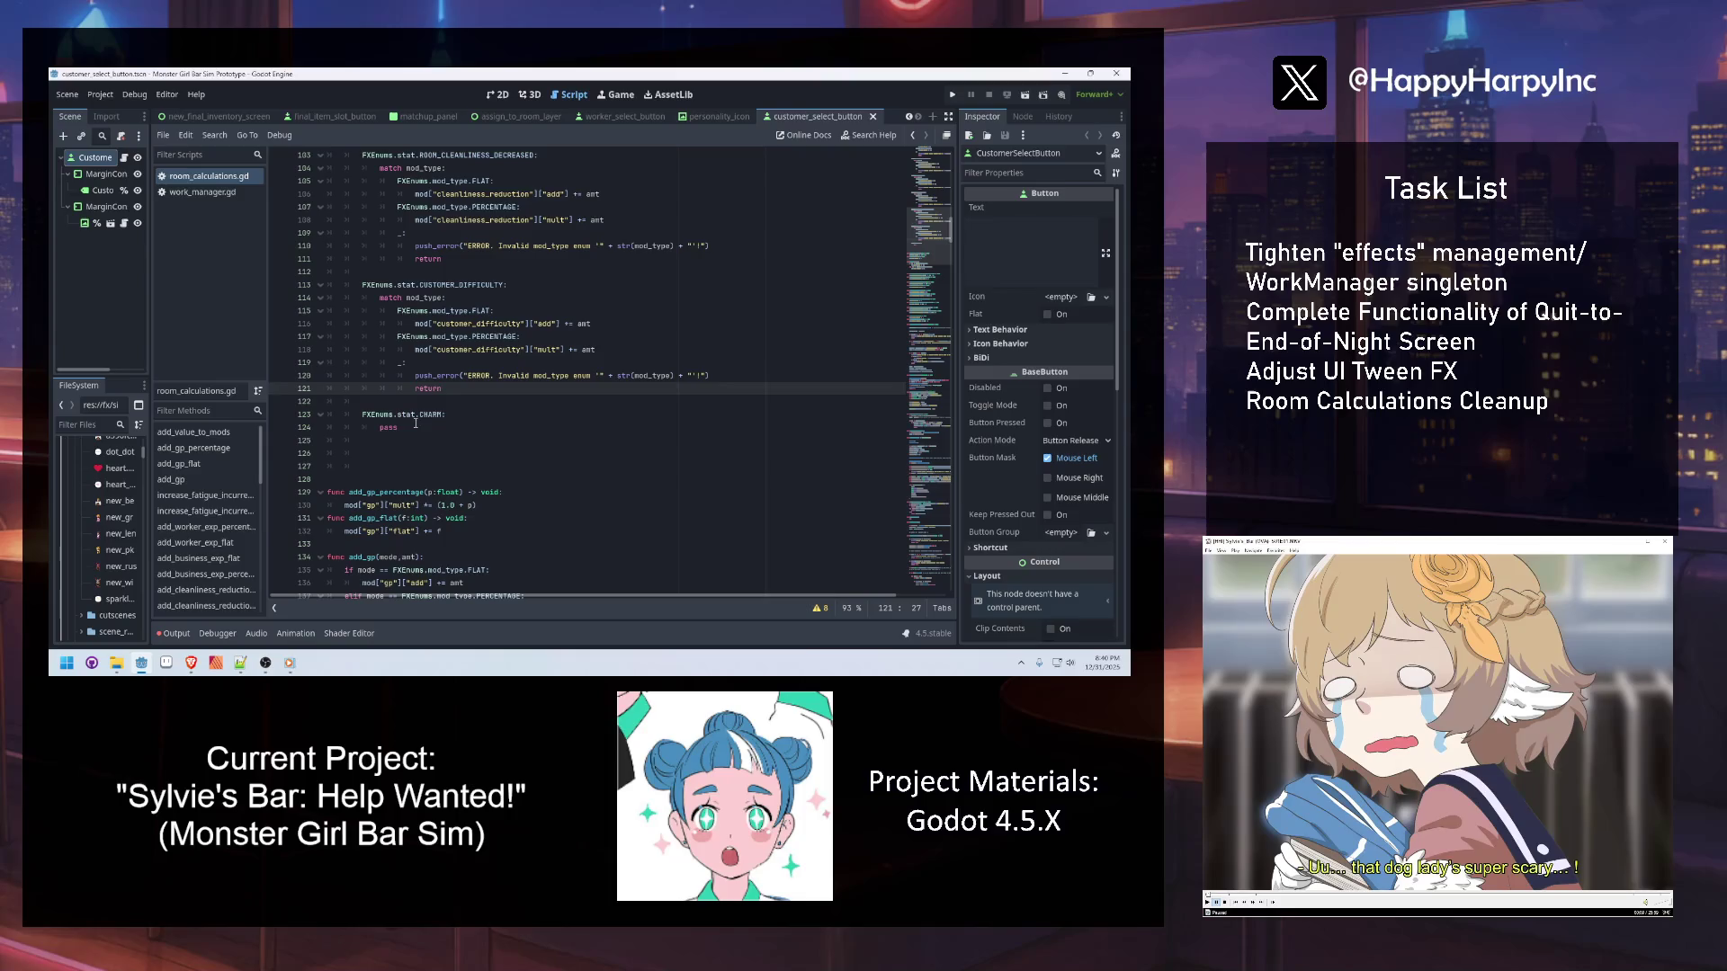
{"action": "left_click_drag", "start_coordinate": [458, 392], "coordinate": [379, 298]}
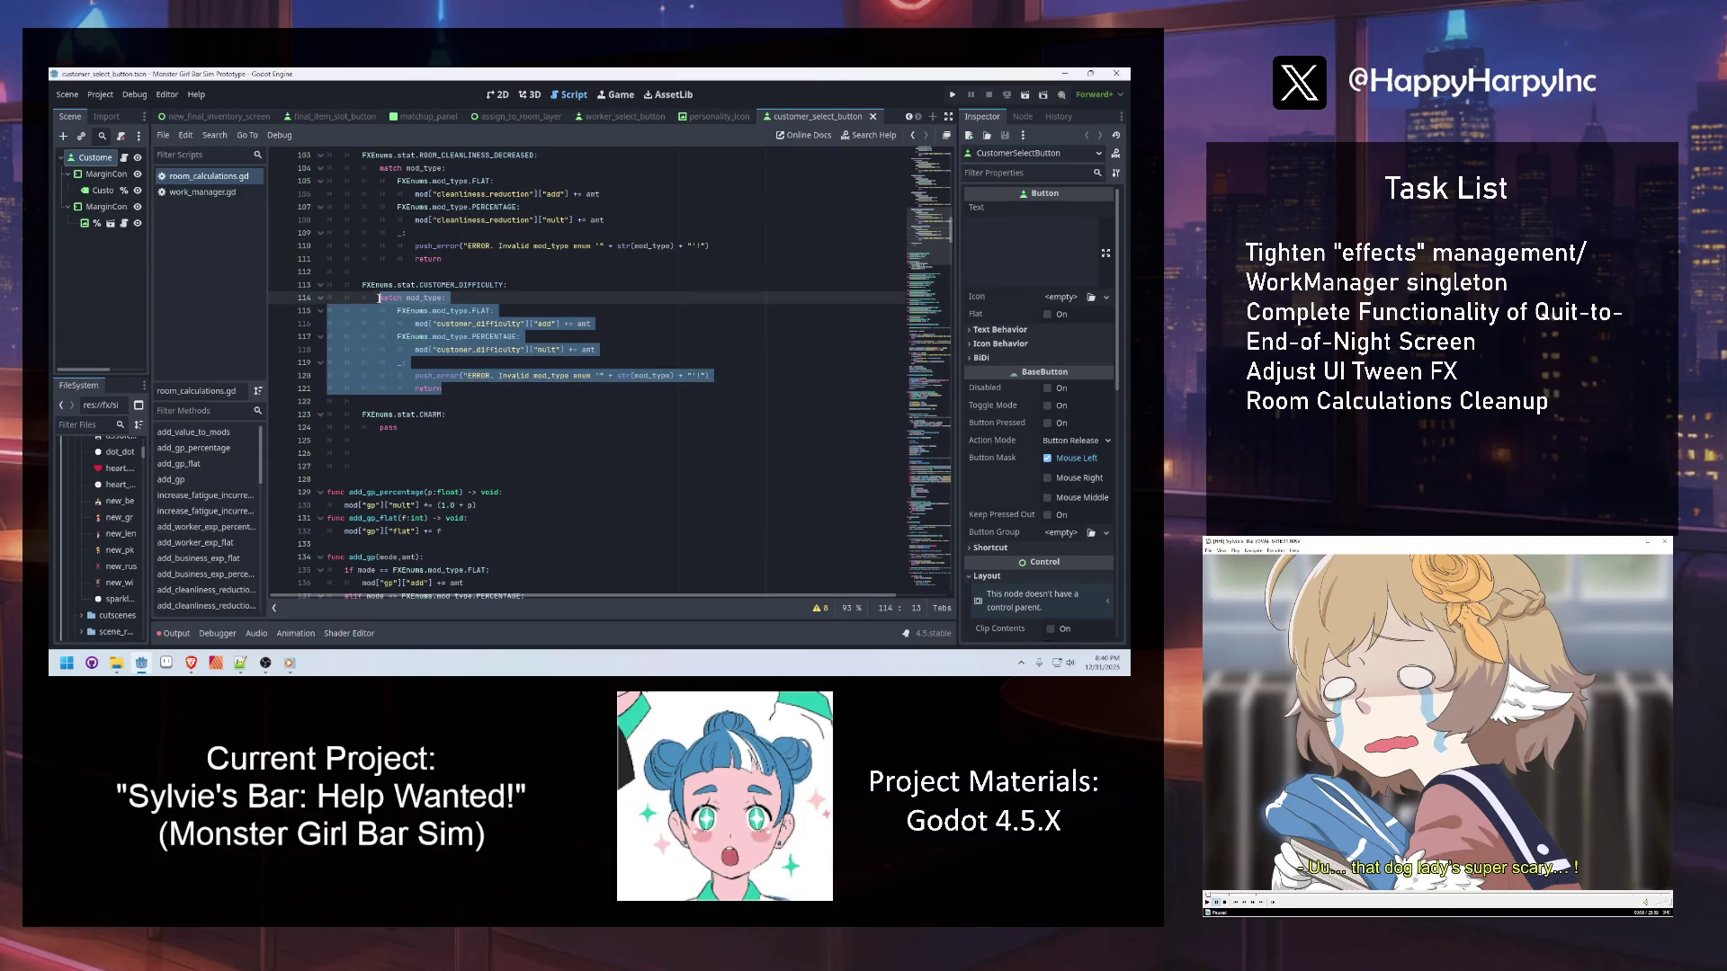
{"action": "key", "text": "ctrl+c"}
{"action": "double_click", "coordinate": [396, 428]}
{"action": "key", "text": "ctrl+v"}
Rename customer_difficulty to charm in the pasted flat and percentage lines
{"action": "double_click", "coordinate": [473, 453]}
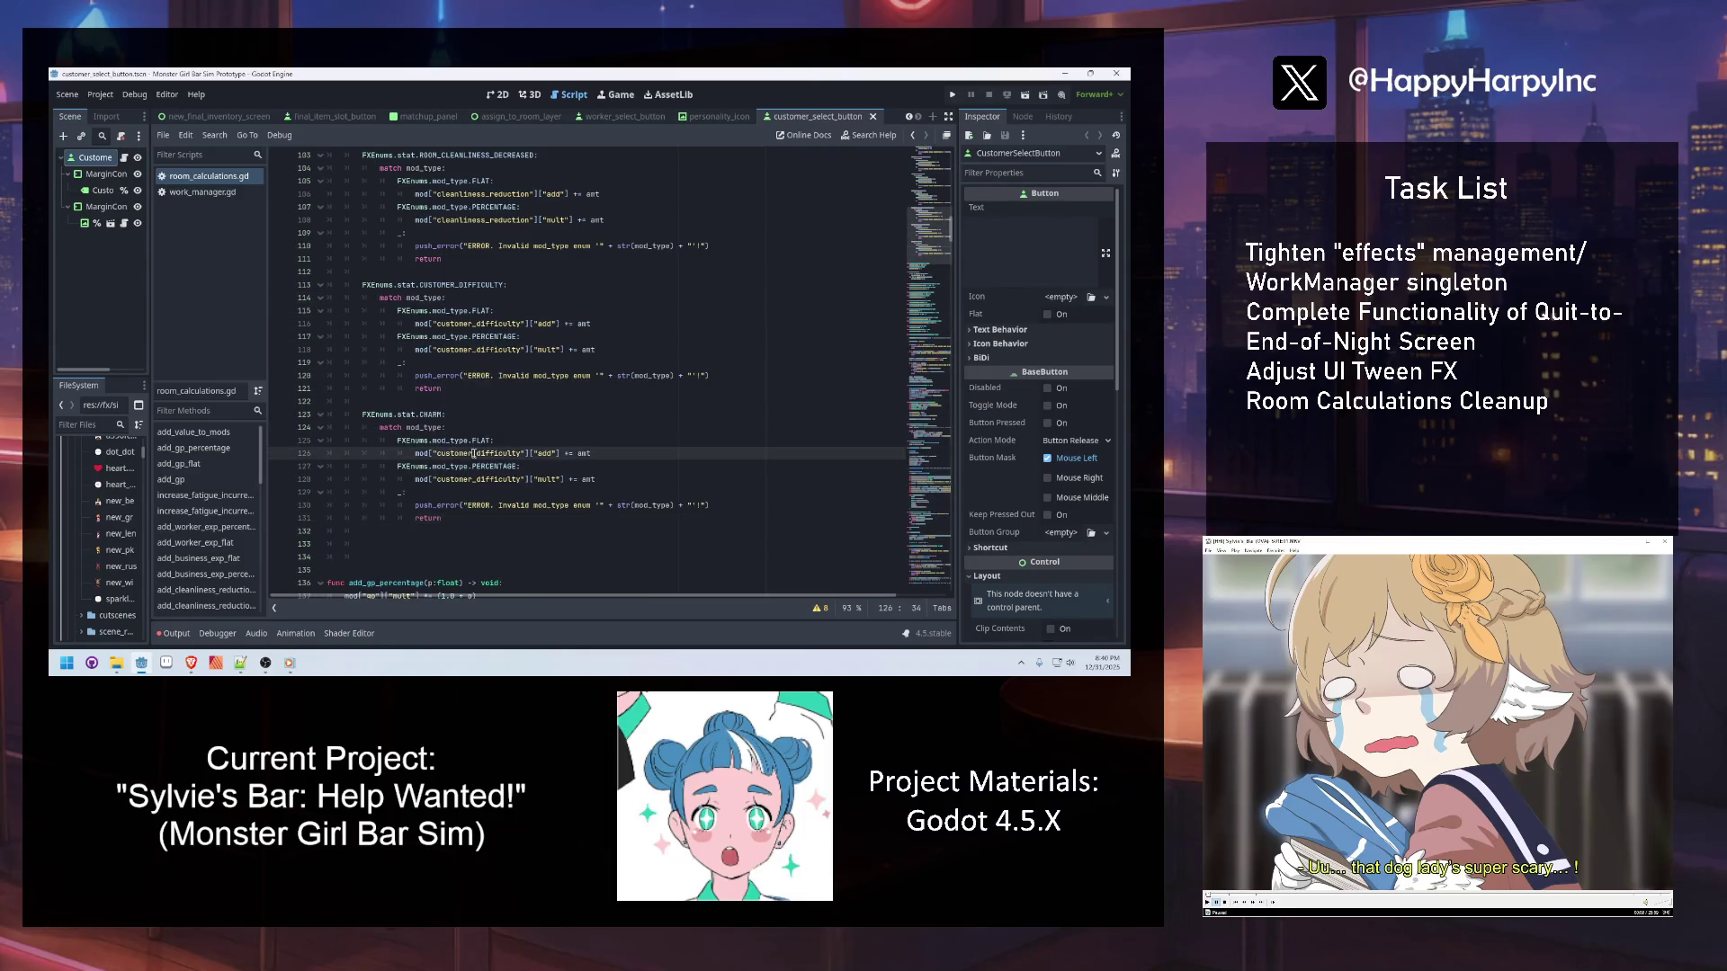
{"action": "type", "text": "charm"}
{"action": "double_click", "coordinate": [474, 478]}
{"action": "type", "text": "charm"}
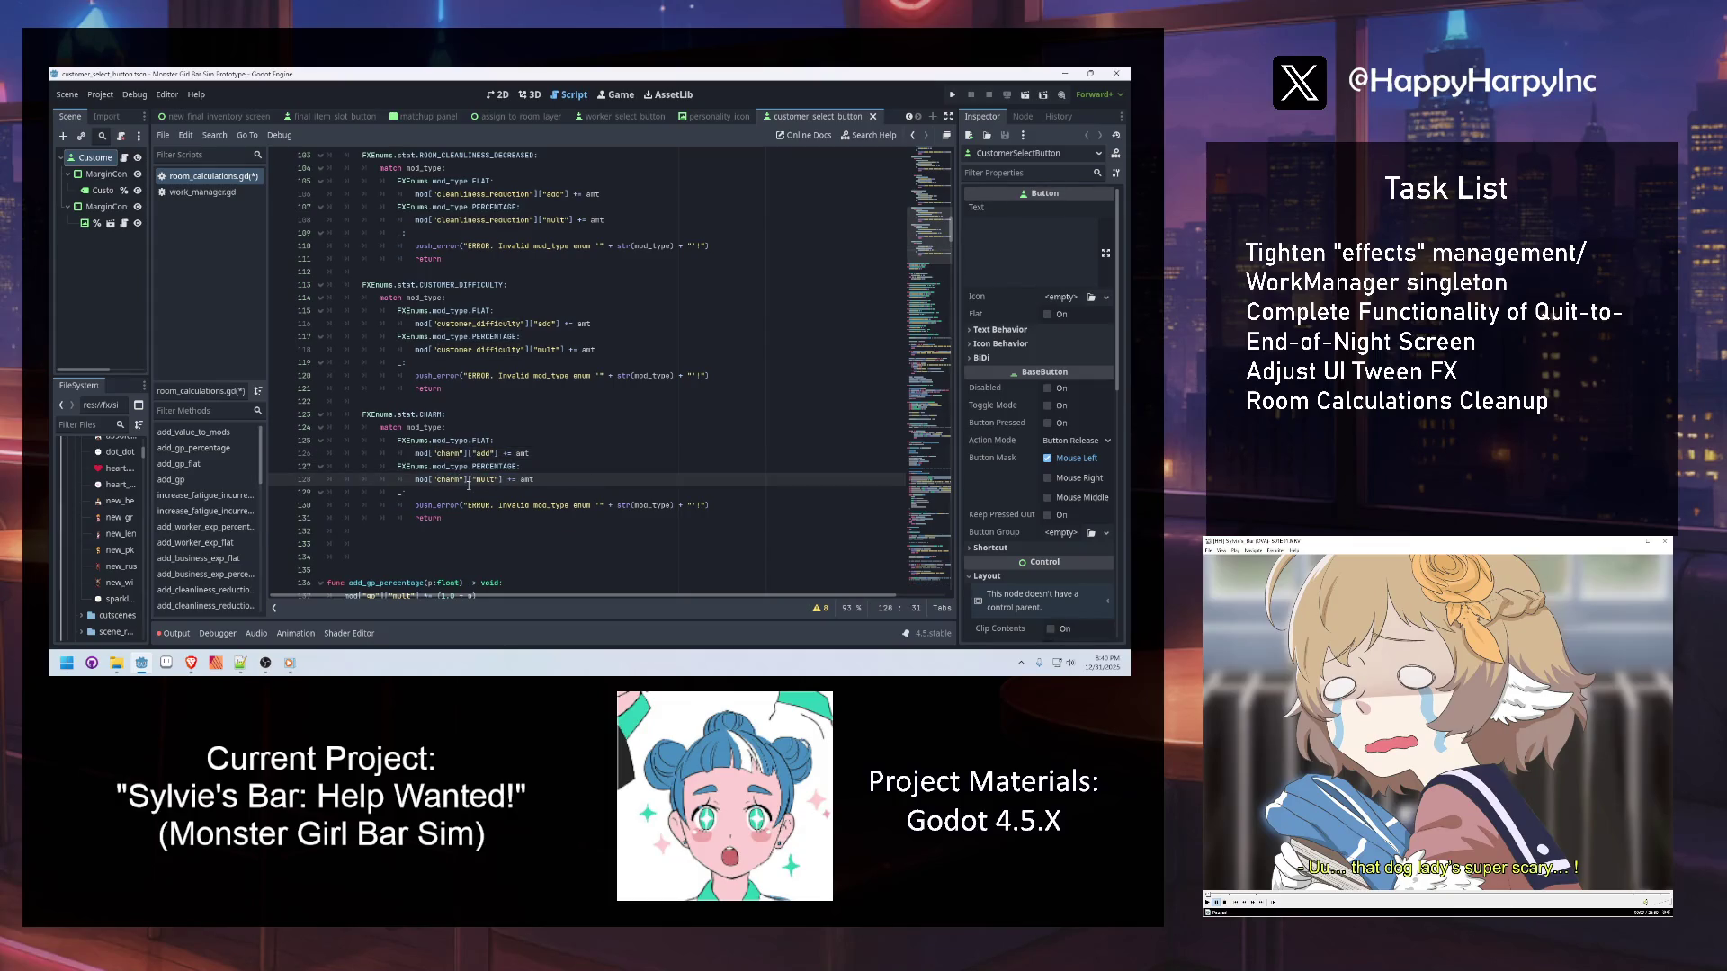
{"action": "left_click", "coordinate": [450, 402]}
{"action": "scroll", "coordinate": [440, 423], "scroll_direction": "down", "scroll_amount": 10}
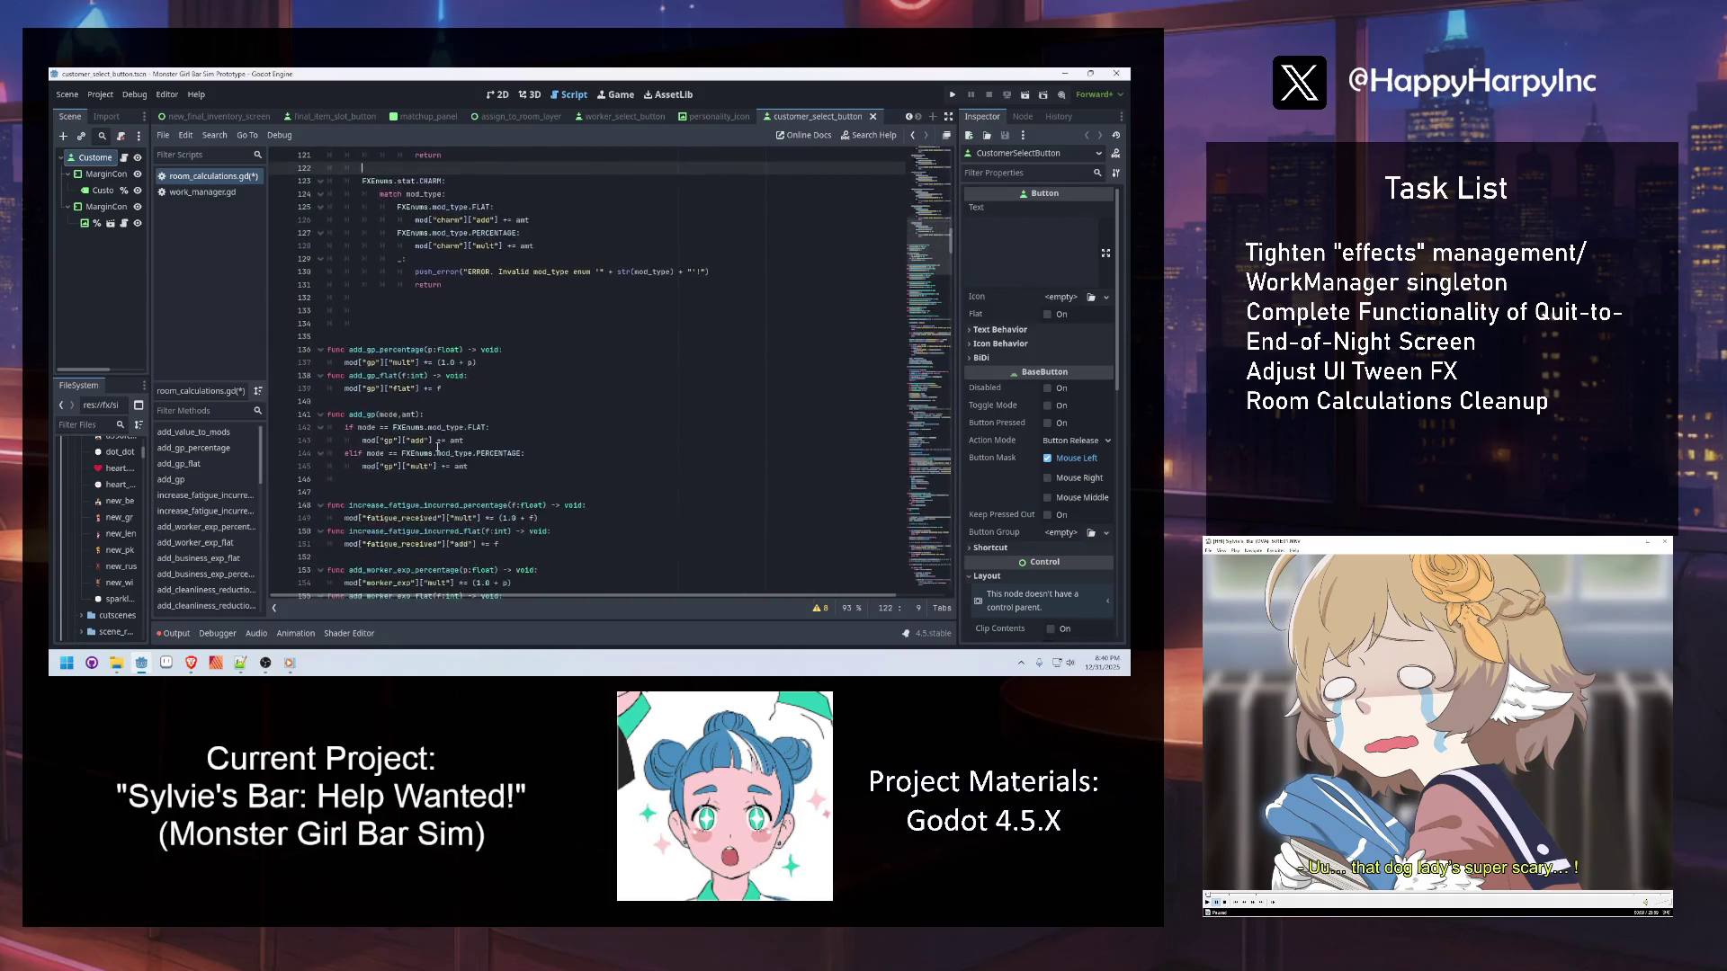
{"action": "left_click", "coordinate": [434, 441]}
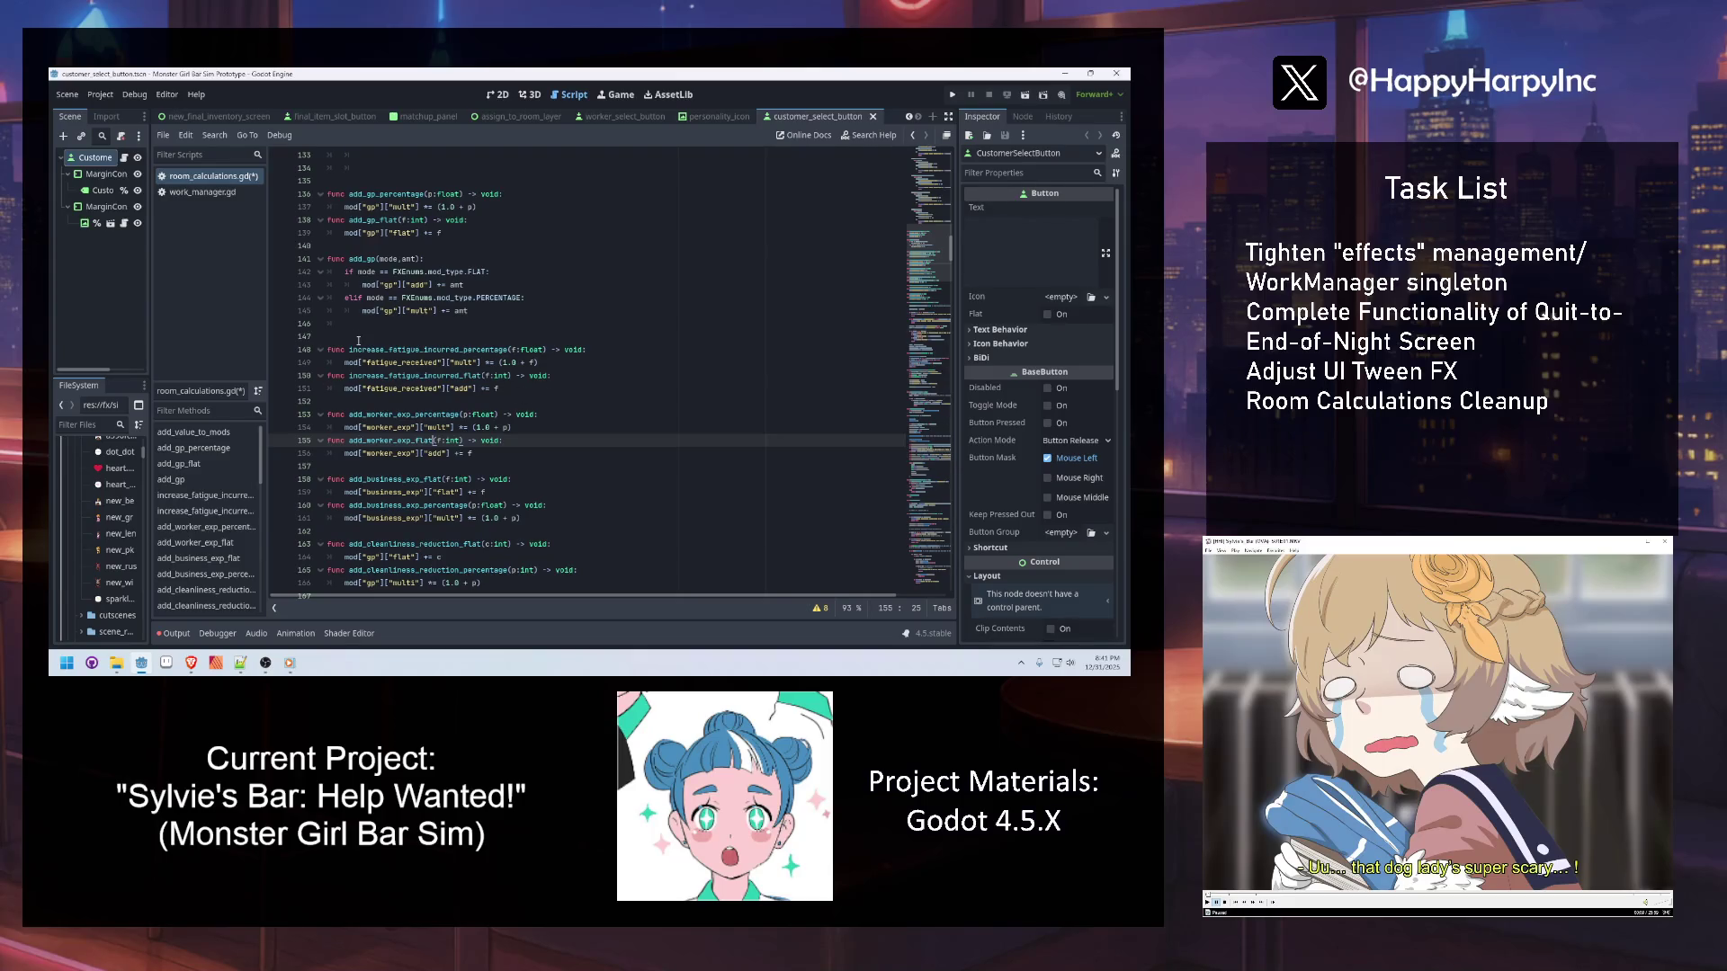
{"action": "scroll", "coordinate": [357, 340], "scroll_direction": "up", "scroll_amount": 4}
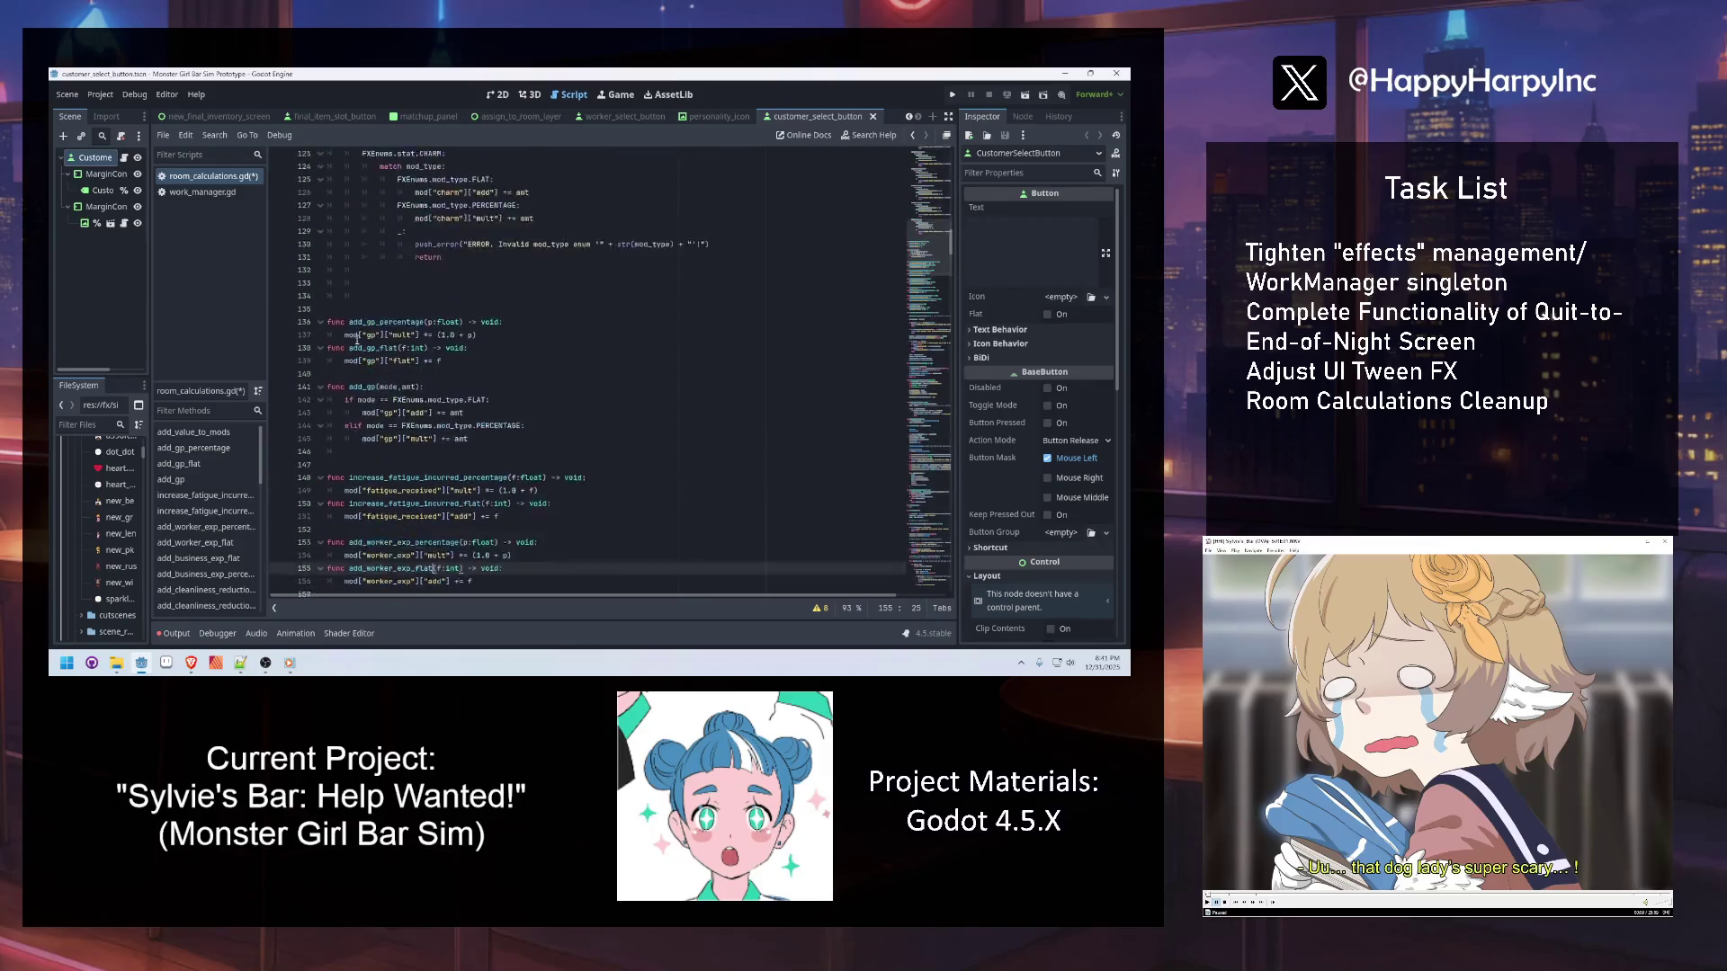
{"action": "left_click", "coordinate": [353, 338]}
{"action": "mouse_move", "coordinate": [354, 340]}
{"action": "left_mouse_down"}
{"action": "mouse_move", "coordinate": [395, 373]}
{"action": "mouse_move", "coordinate": [413, 362]}
{"action": "left_mouse_up"}
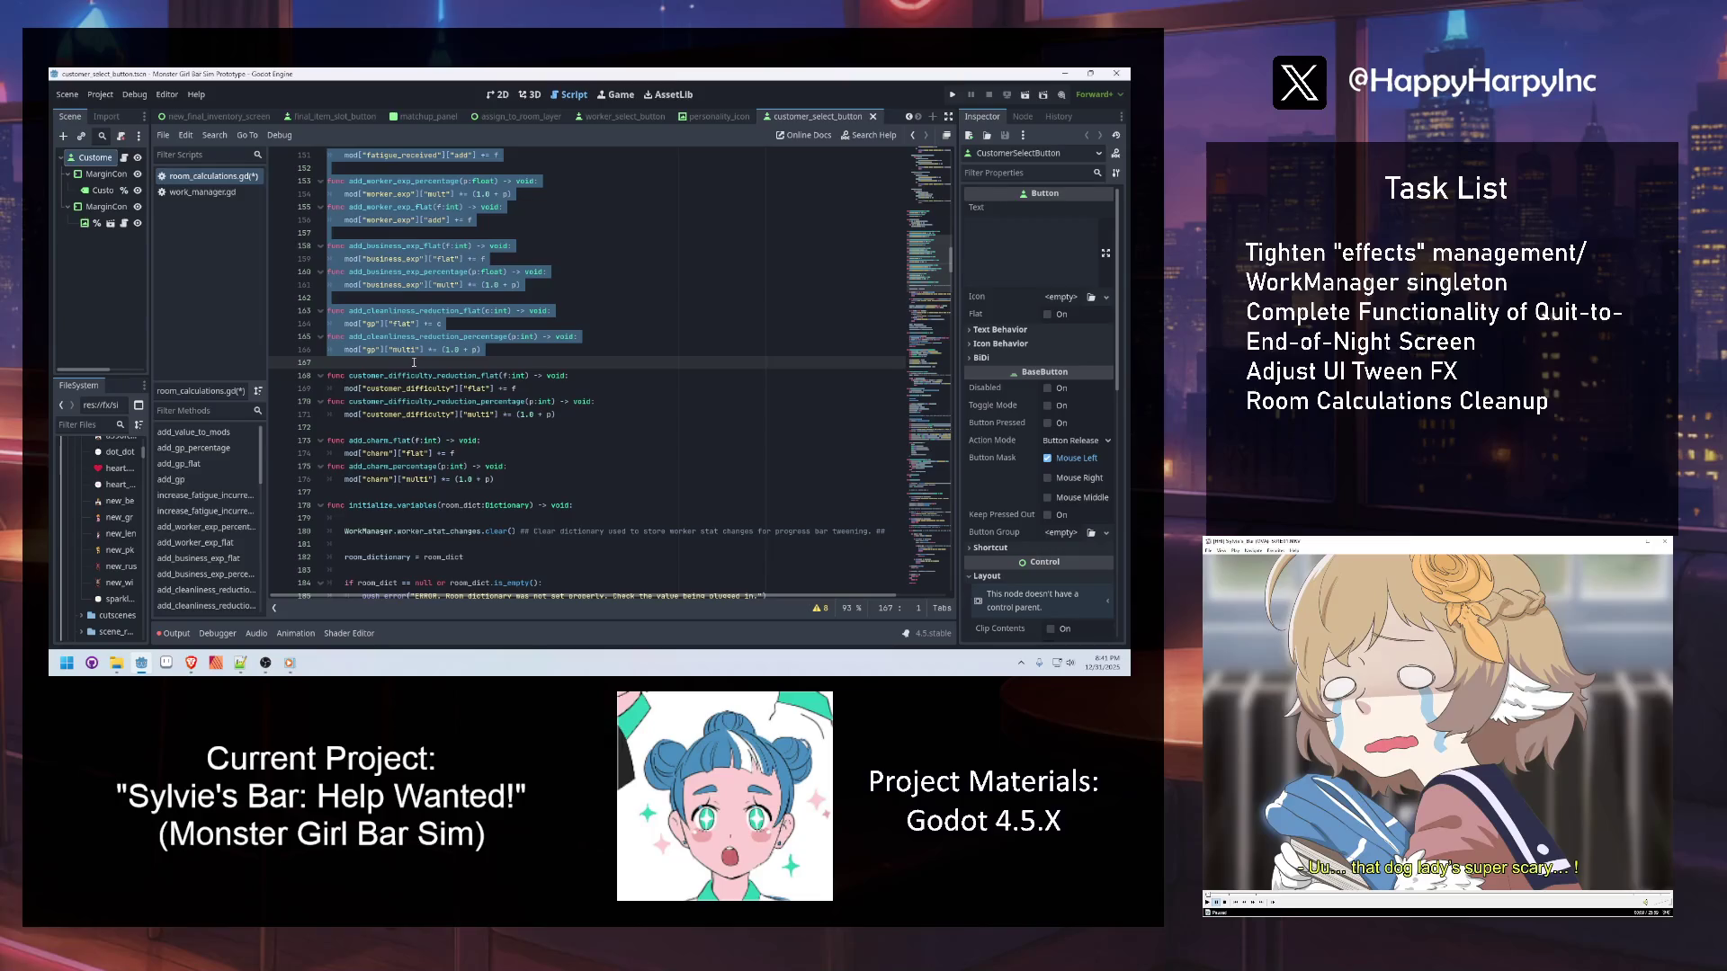
Search room_calculations.gd for every use of add_gp_percentage
{"action": "left_click", "coordinate": [450, 414]}
{"action": "scroll", "coordinate": [444, 416], "scroll_direction": "up", "scroll_amount": 15}
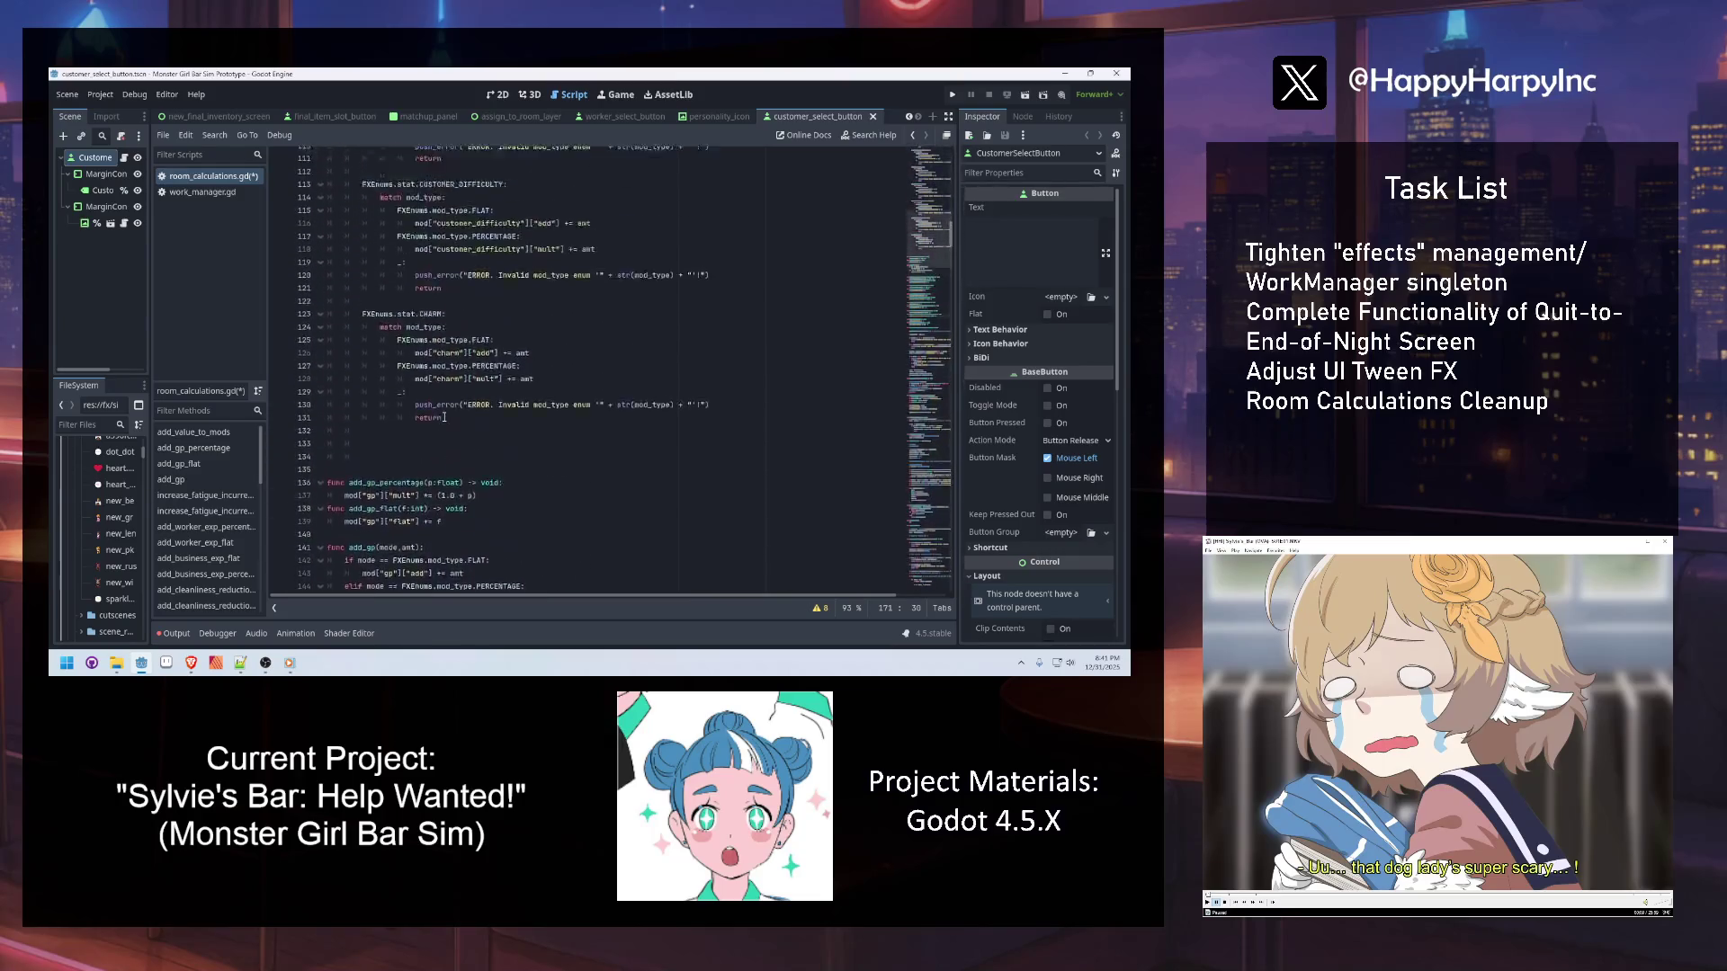
{"action": "scroll", "coordinate": [445, 417], "scroll_direction": "up", "scroll_amount": 7}
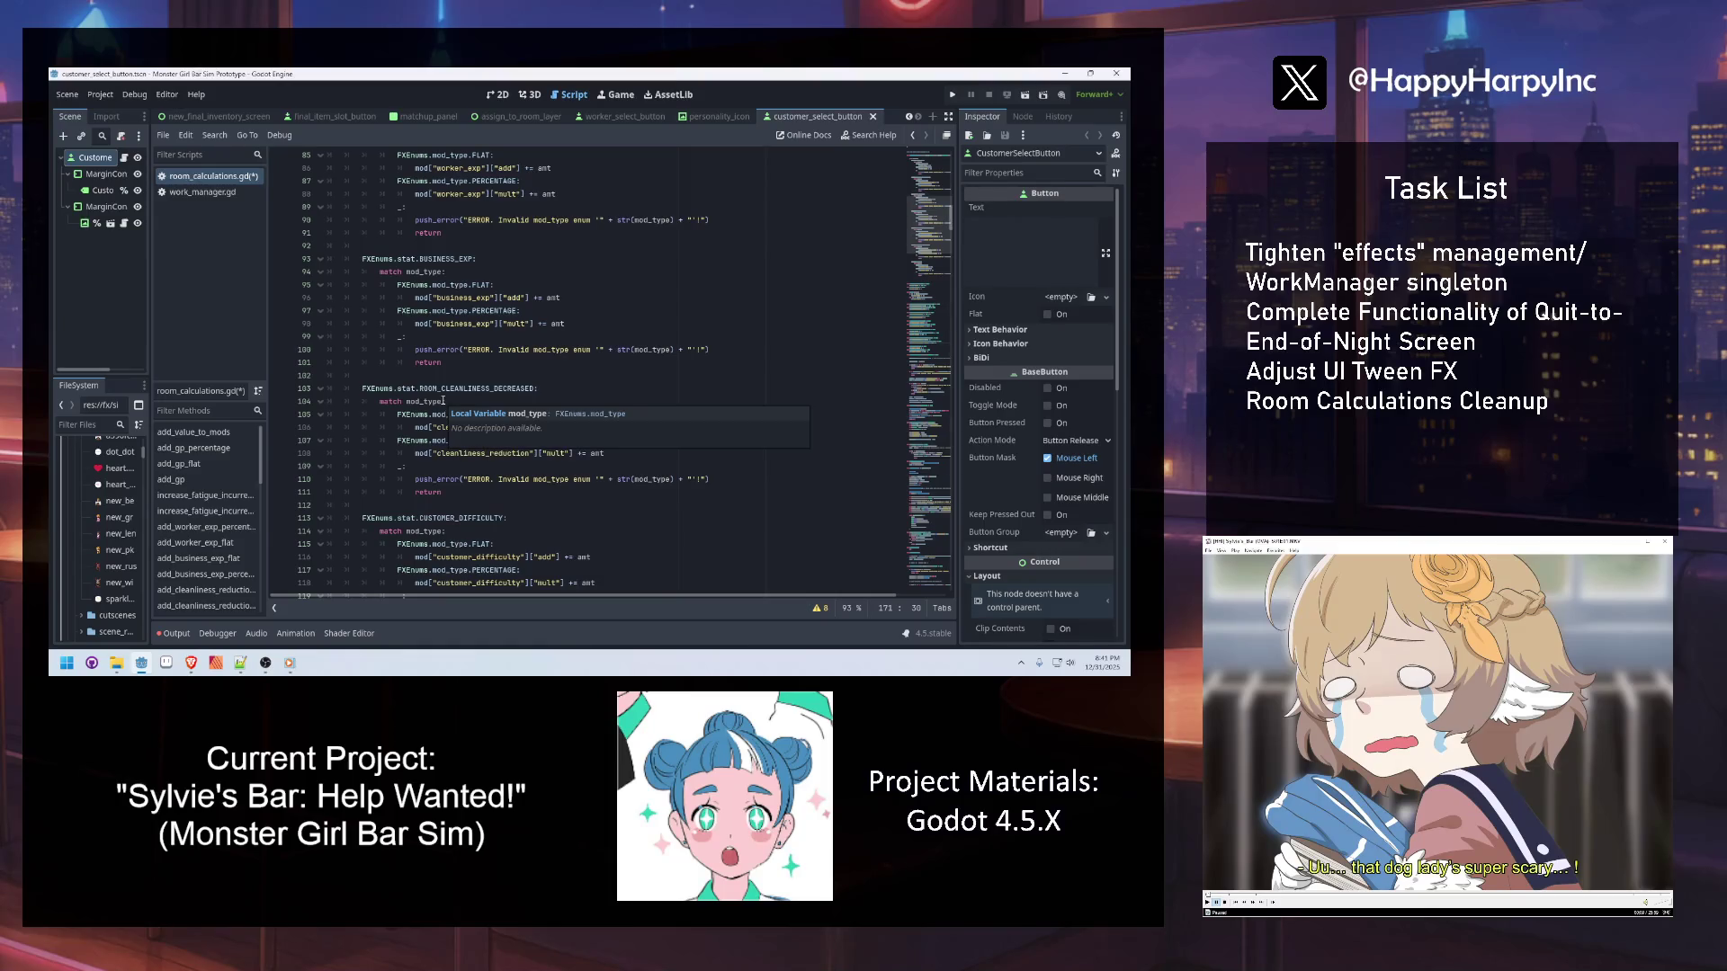
{"action": "scroll", "coordinate": [443, 401], "scroll_direction": "down", "scroll_amount": 10}
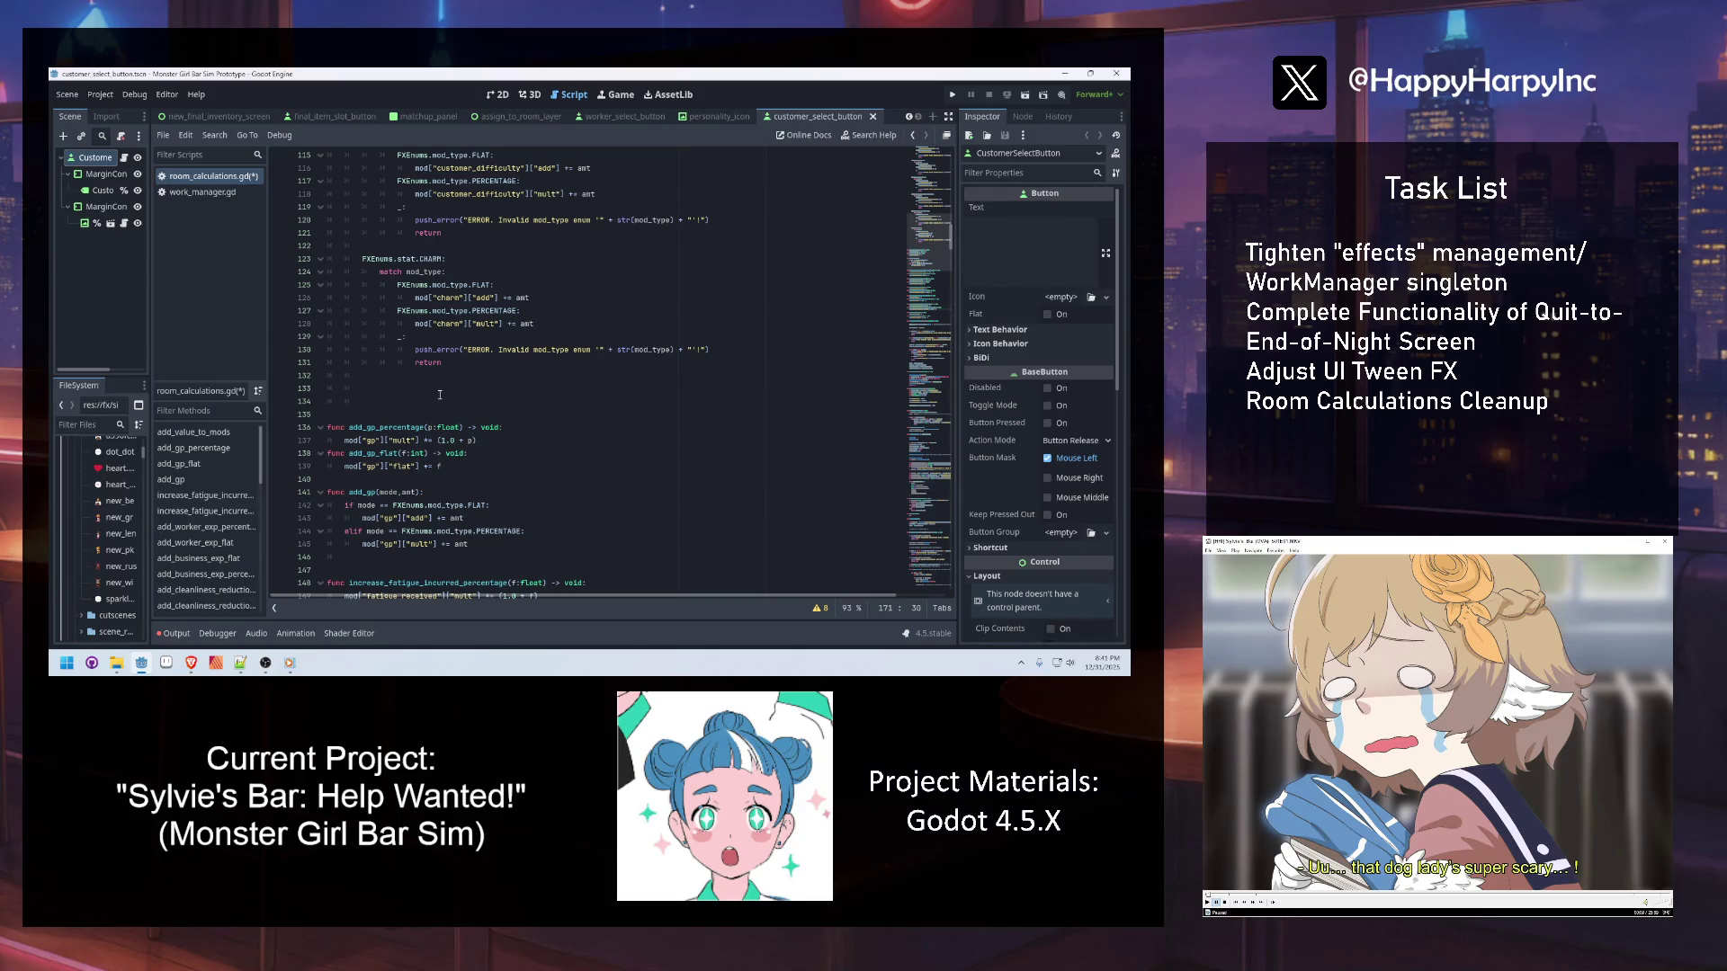
{"action": "double_click", "coordinate": [405, 428]}
{"action": "key", "text": "ctrl+f"}
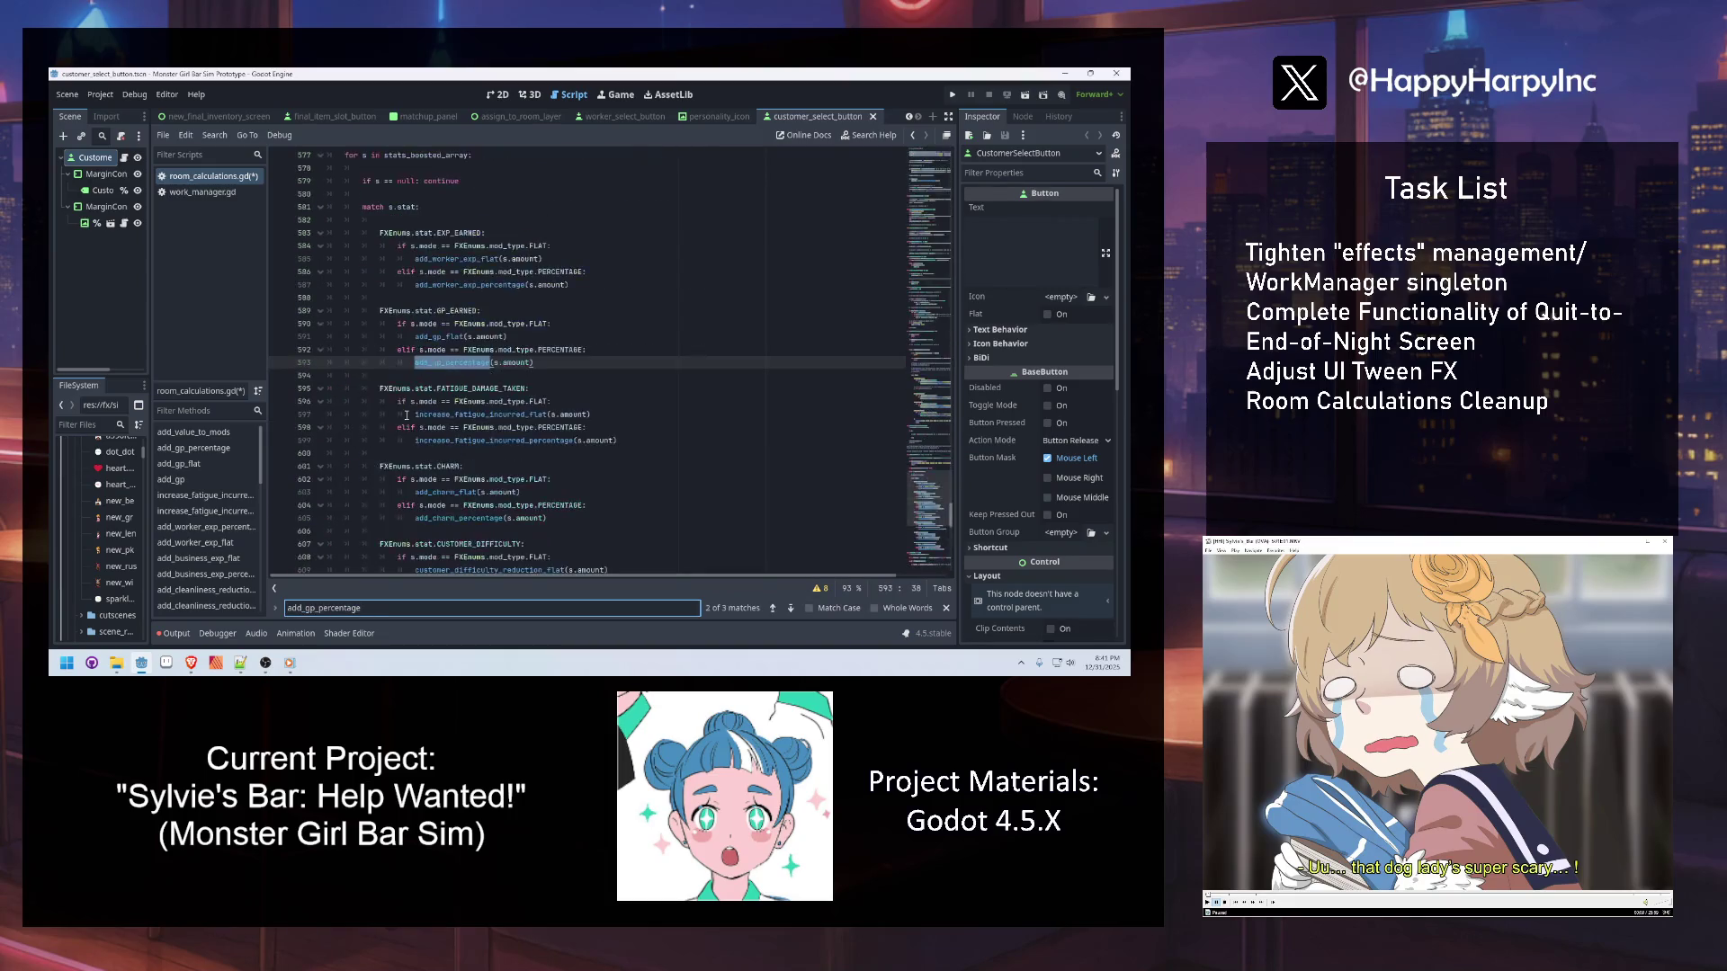
Save room_calculations.gd and go back up to the add_gp_percentage definition near line 82
{"action": "scroll", "coordinate": [406, 415], "scroll_direction": "up", "scroll_amount": 4}
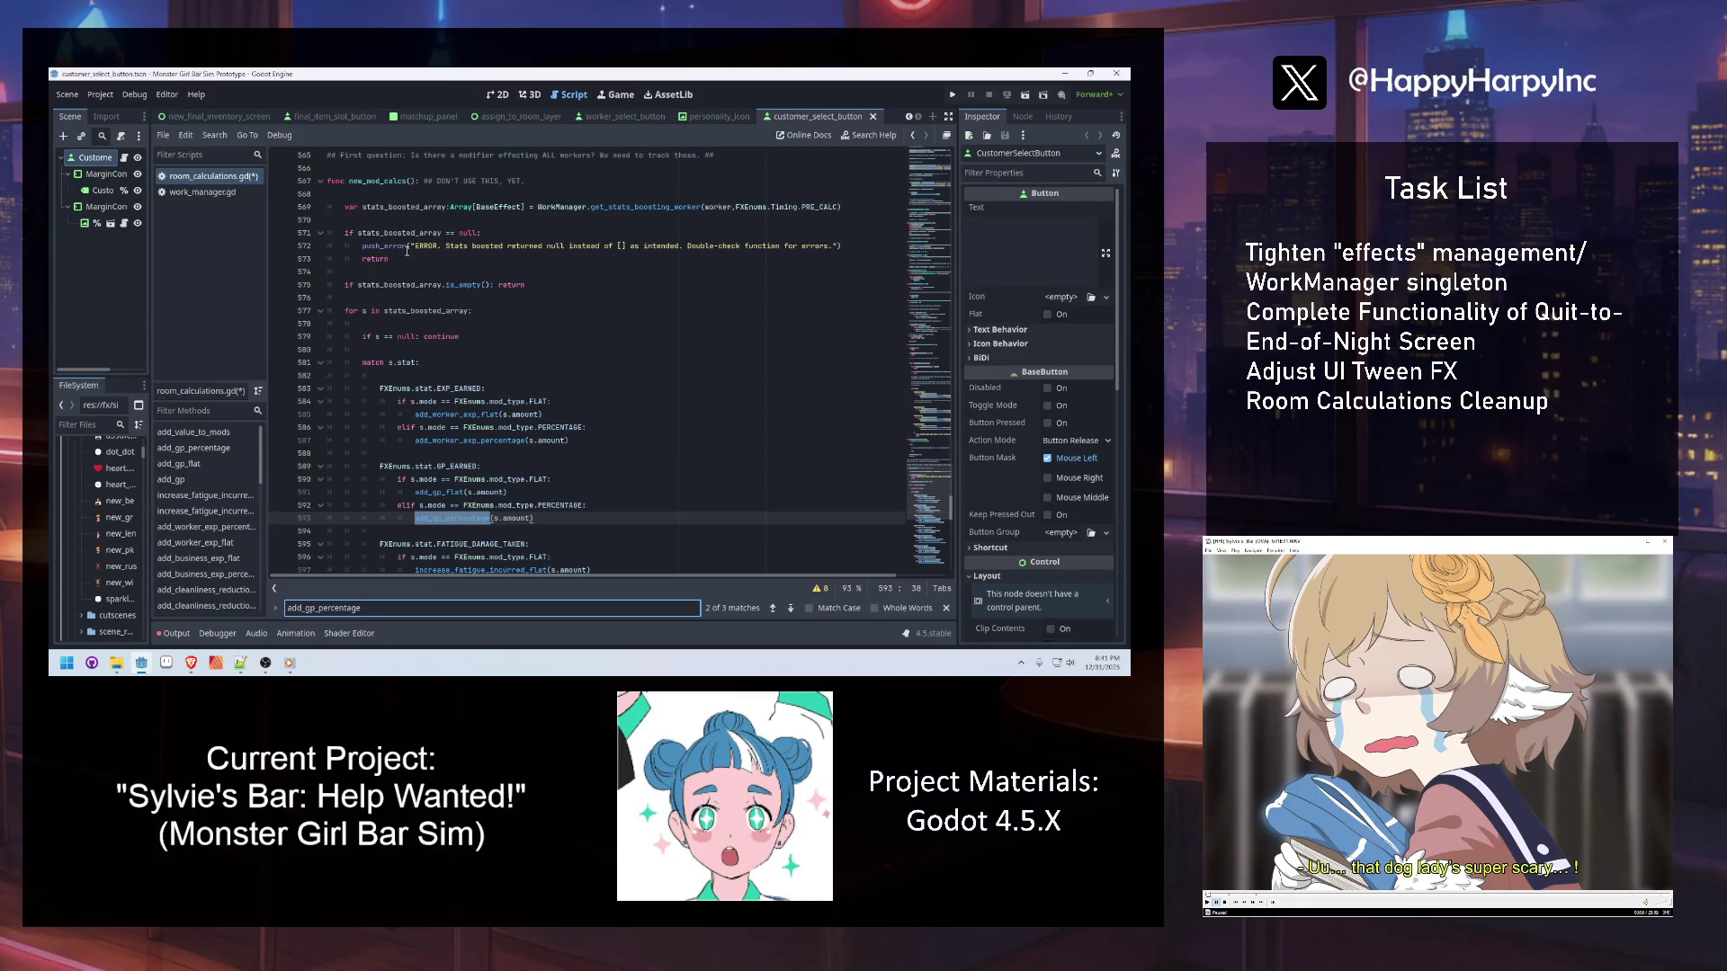
{"action": "mouse_move", "coordinate": [407, 252]}
{"action": "left_click", "coordinate": [584, 442]}
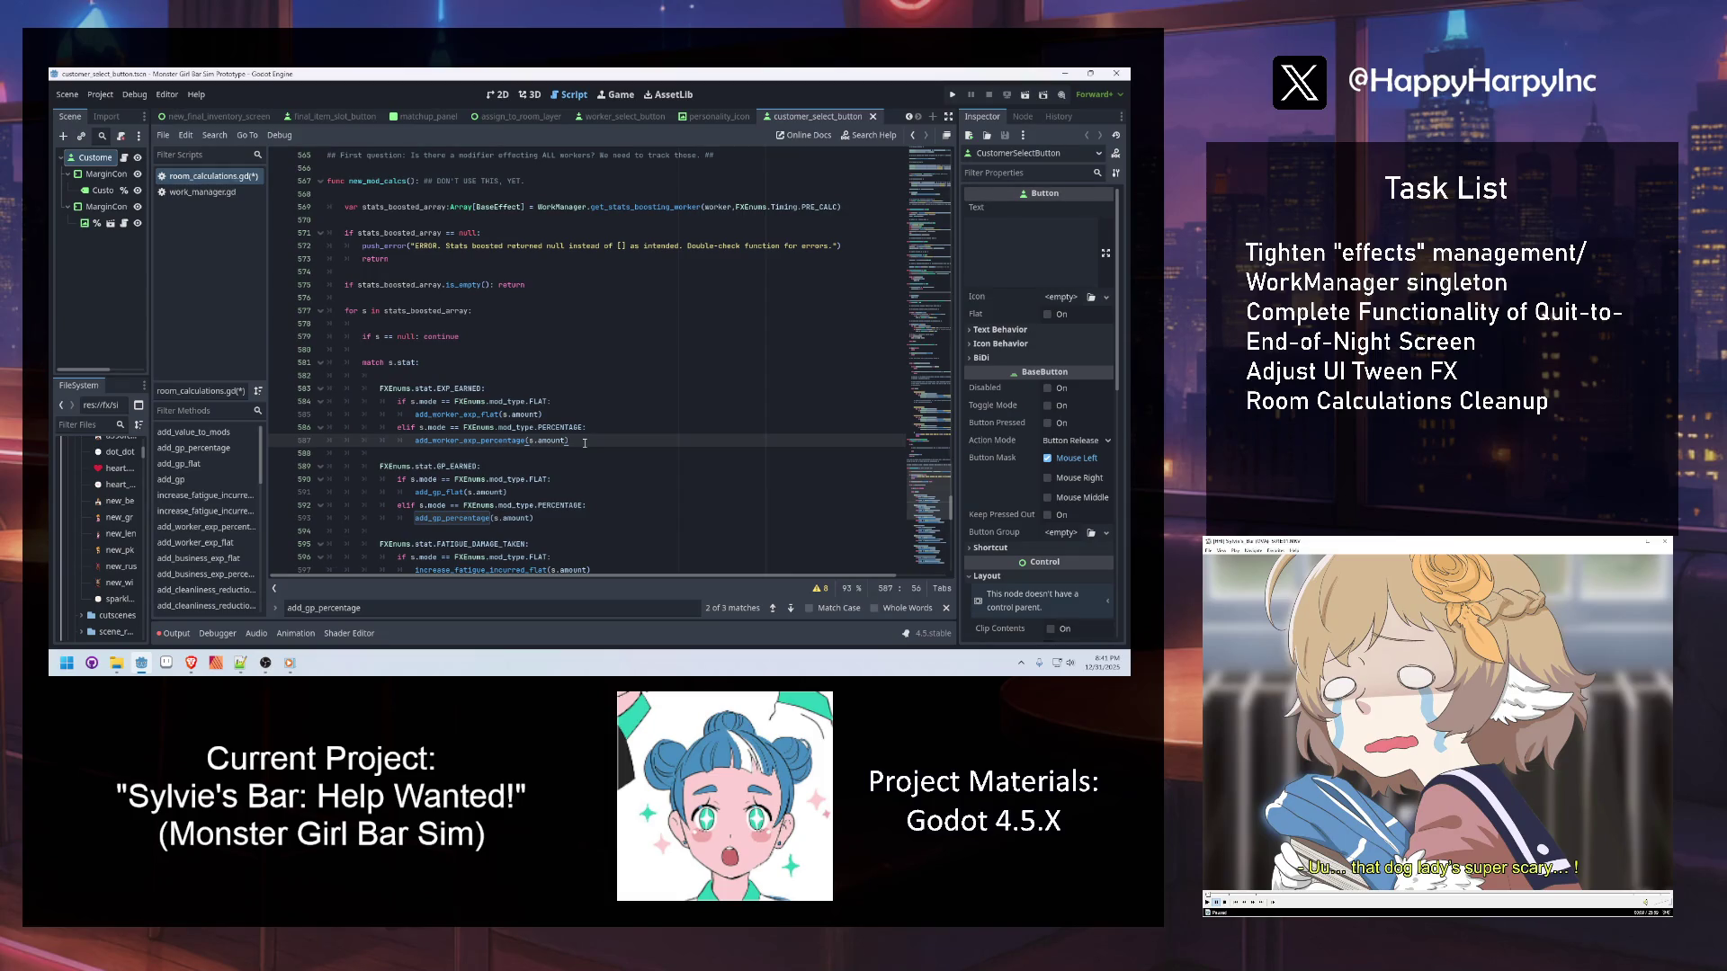
{"action": "scroll", "coordinate": [479, 369], "scroll_direction": "up", "scroll_amount": 7}
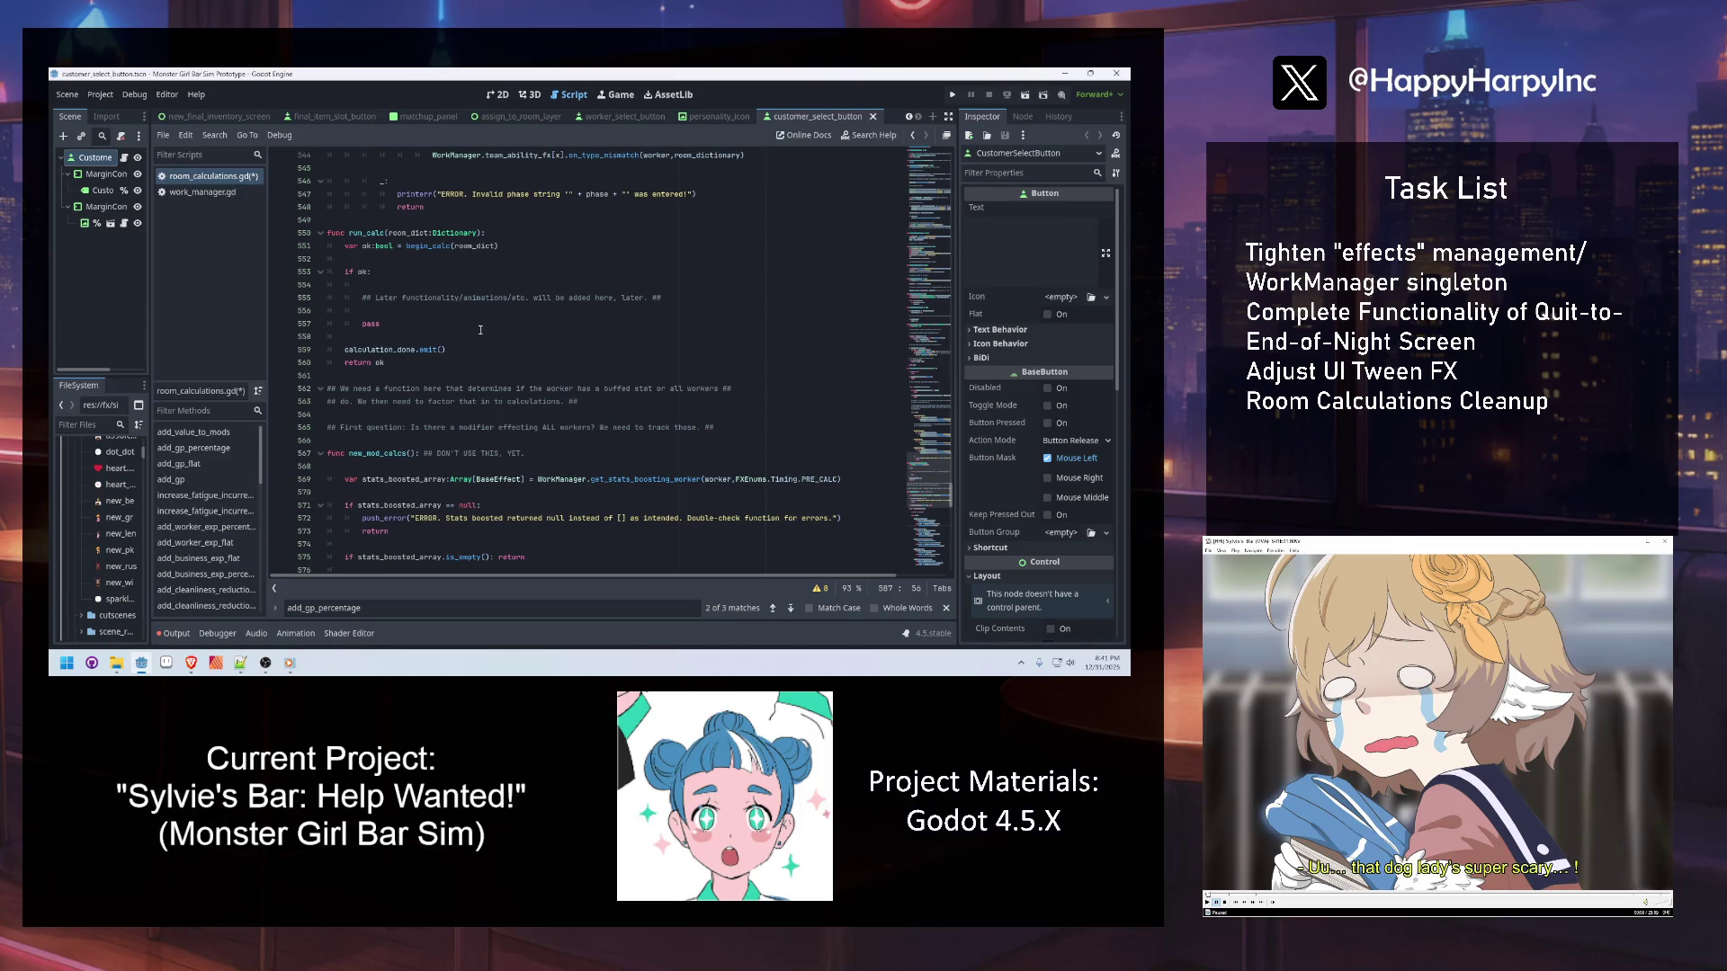
{"action": "key", "text": "ctrl+f"}
{"action": "key", "text": "Return"}
{"action": "key", "text": "Return"}
{"action": "key", "text": "Return"}
{"action": "scroll", "coordinate": [464, 335], "scroll_direction": "up", "scroll_amount": 10}
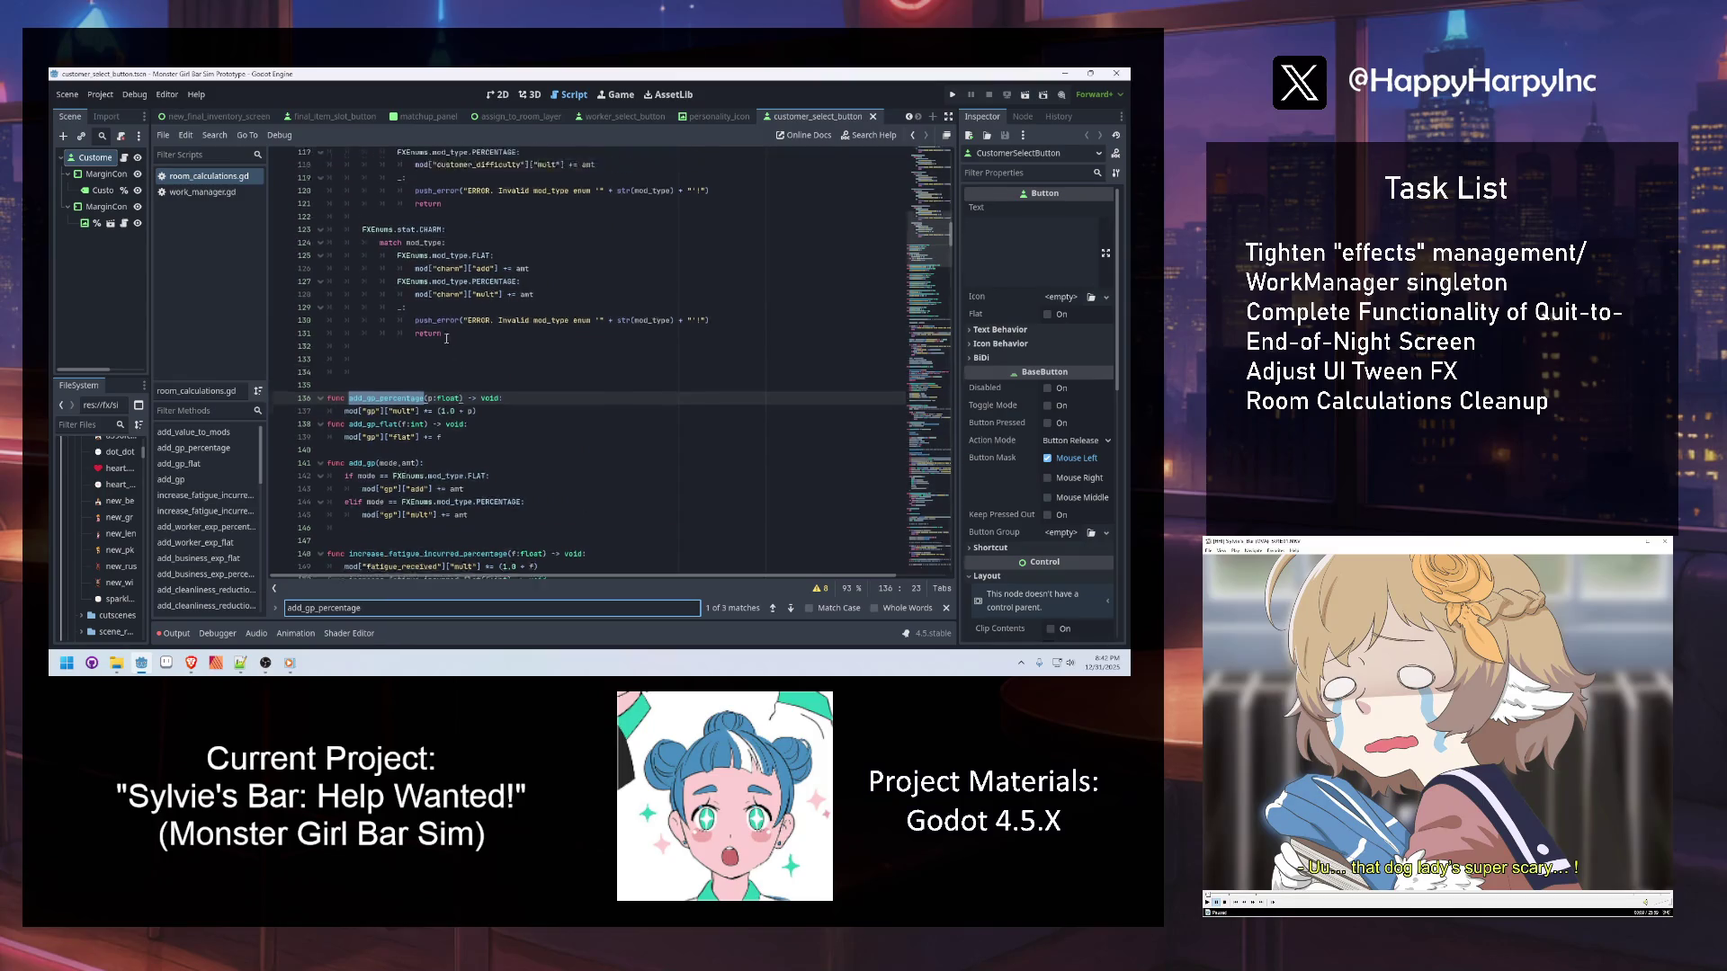
{"action": "scroll", "coordinate": [447, 284], "scroll_direction": "up", "scroll_amount": 5}
{"action": "left_click", "coordinate": [449, 248]}
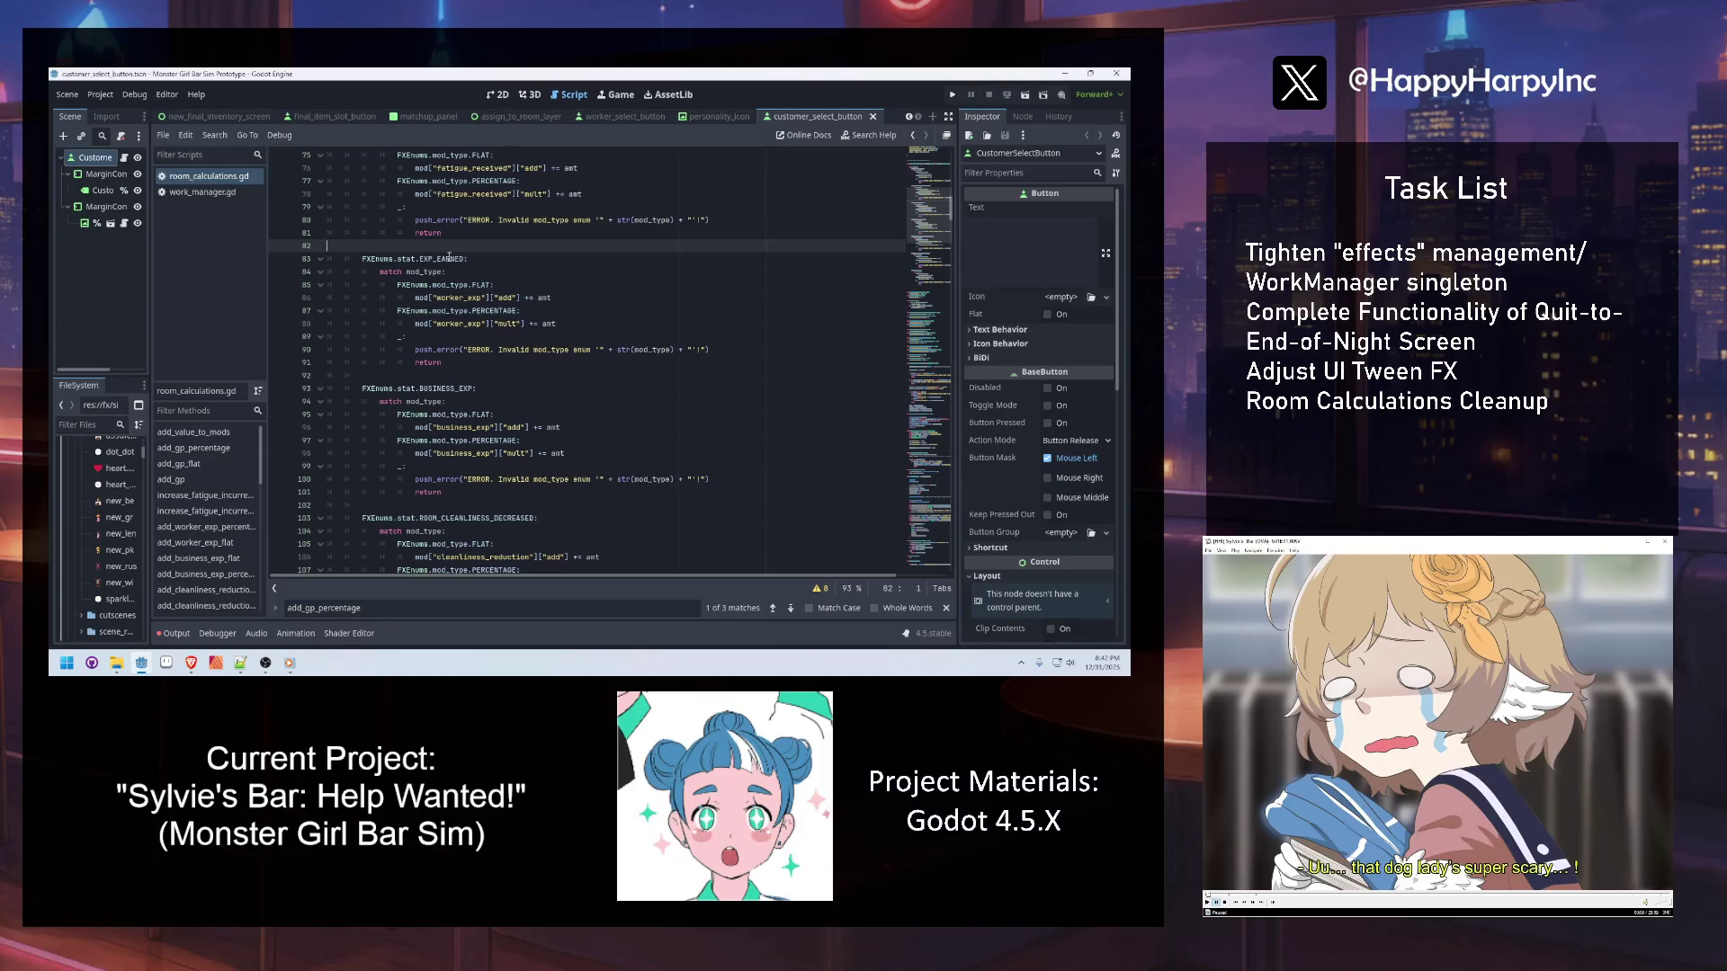
Open work_manager.gd and scroll up from register_effects to the effects_registry dictionary
{"action": "left_click", "coordinate": [202, 192]}
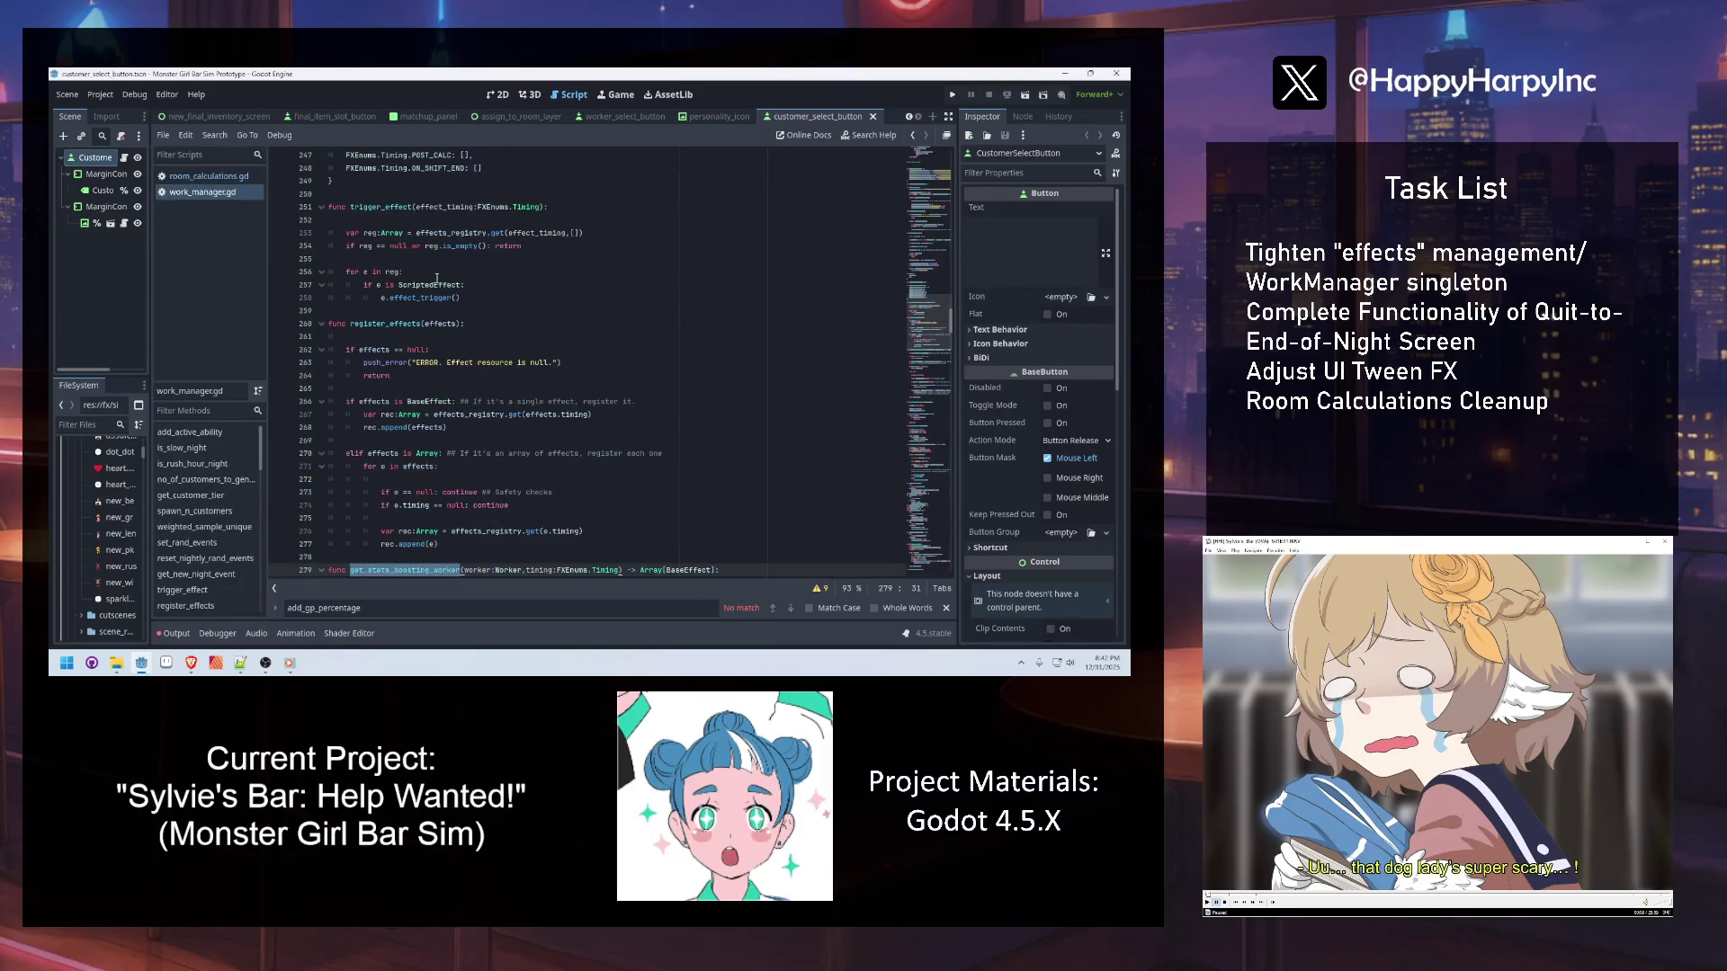
{"action": "key", "text": "alt+Tab"}
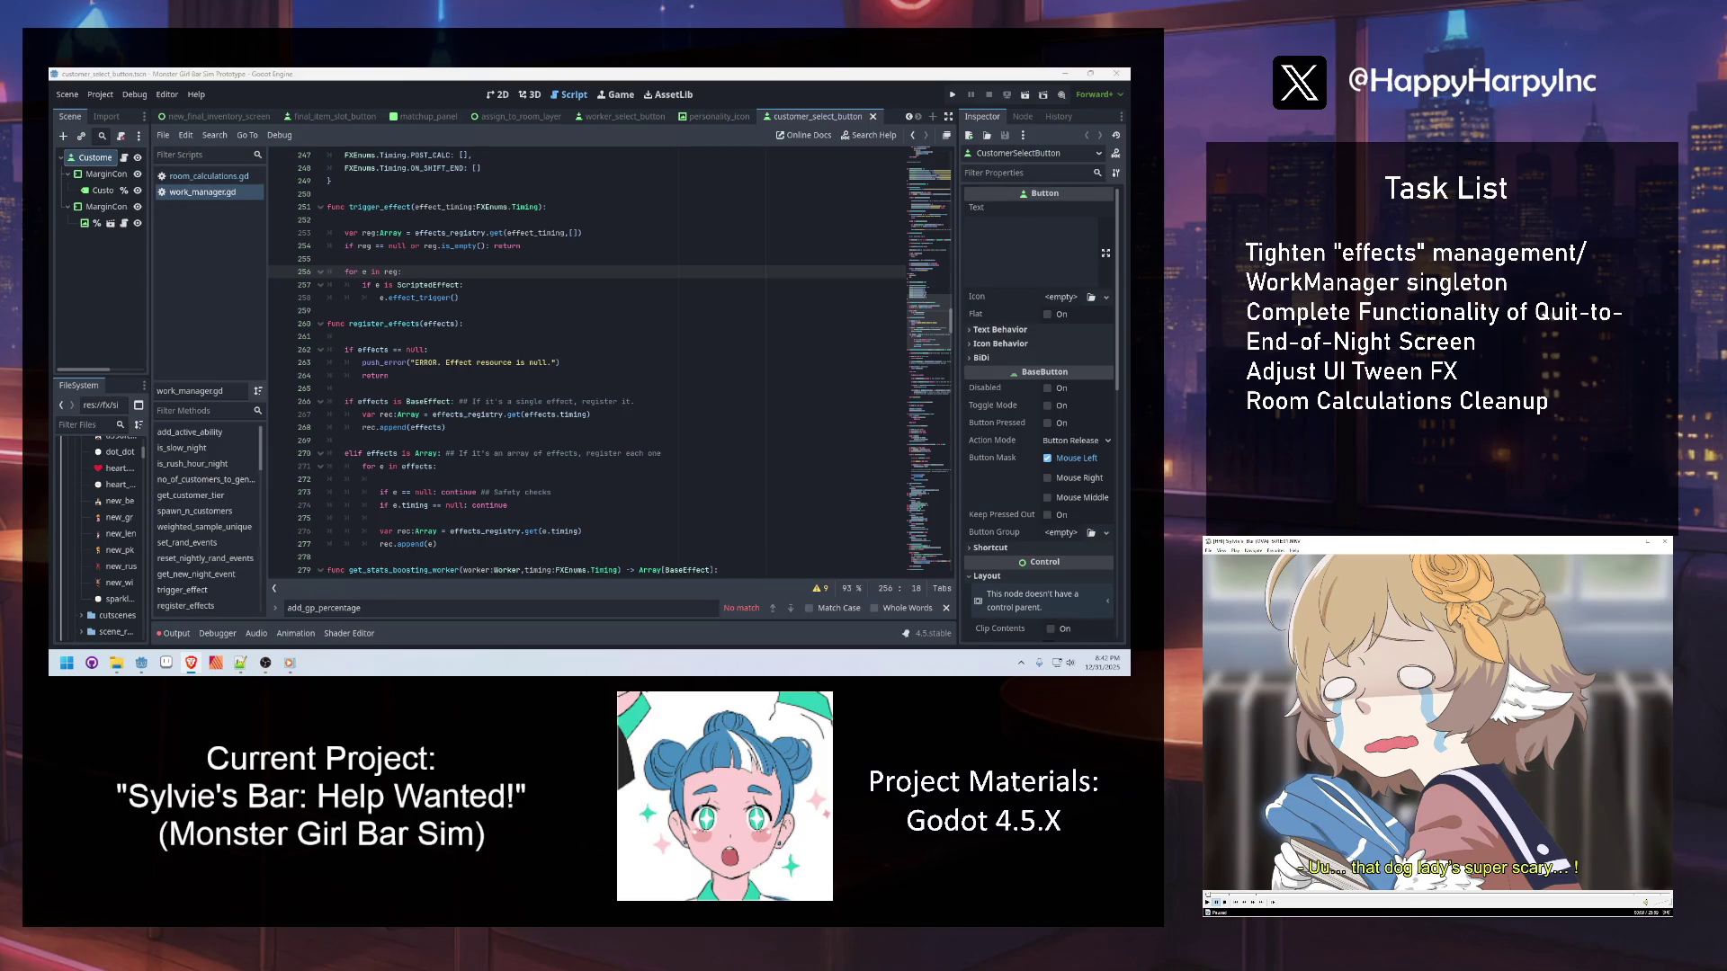
{"action": "left_click", "coordinate": [489, 320]}
{"action": "scroll", "coordinate": [489, 289], "scroll_direction": "up", "scroll_amount": 5}
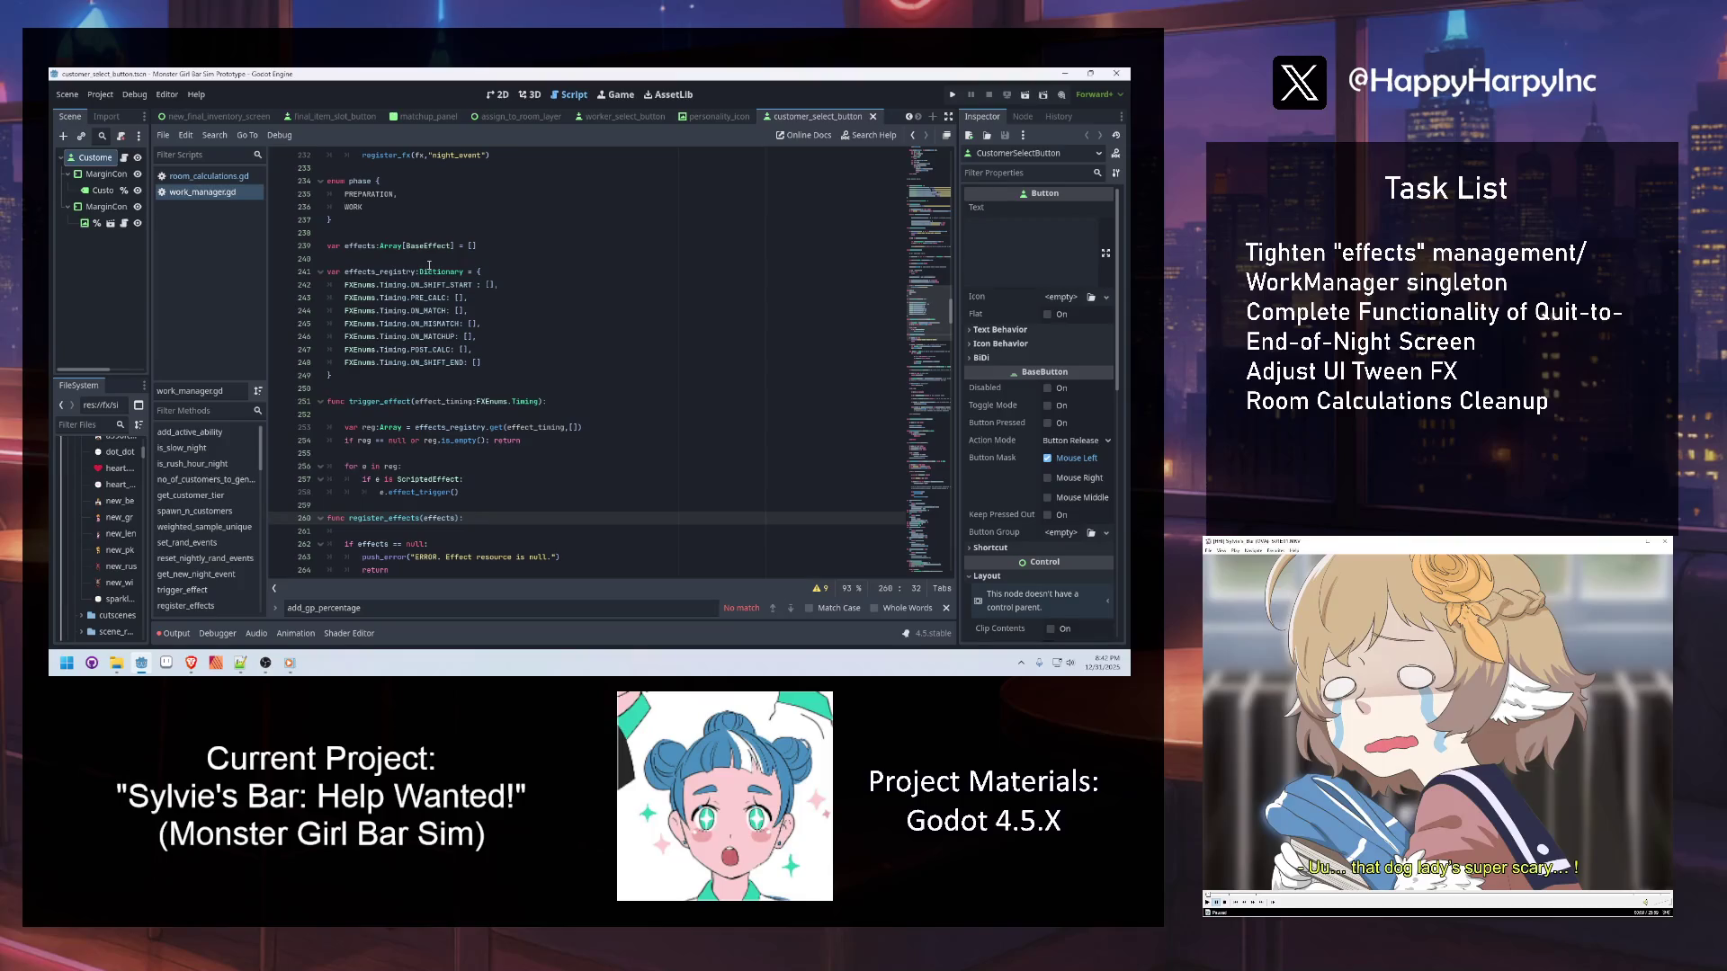
Inspect the PRE_CALC, ON_MISMATCH and ON_MATCHUP entries of effects_registry
{"action": "left_click", "coordinate": [191, 663]}
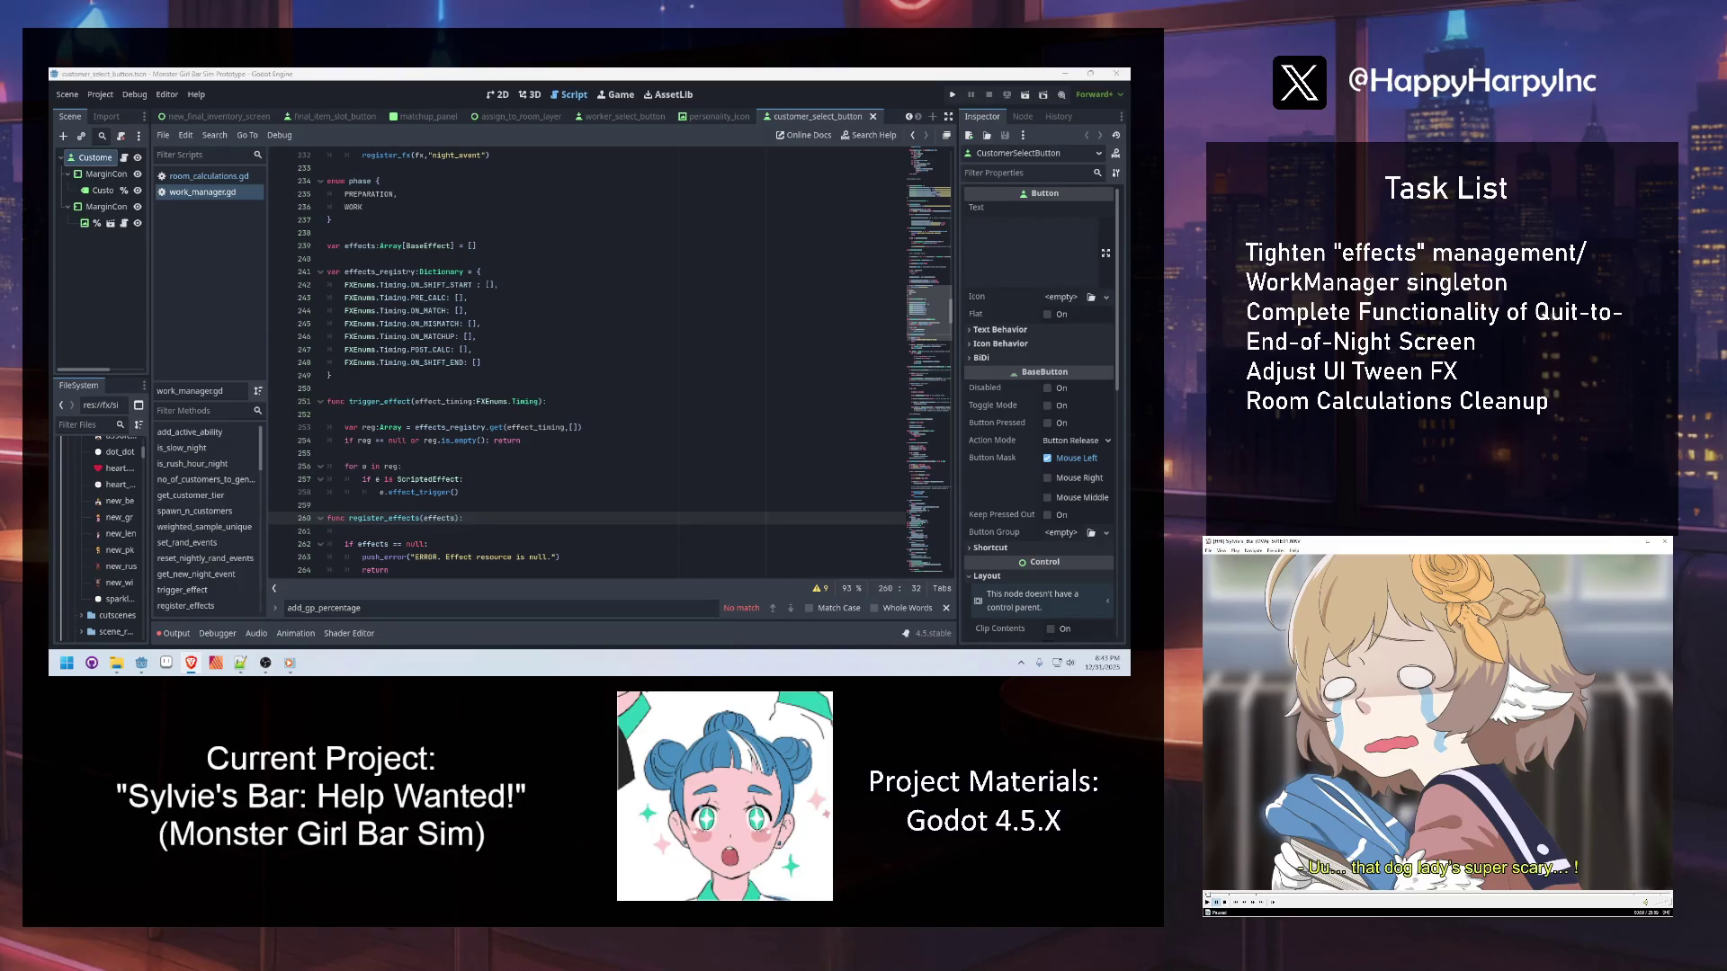
{"action": "left_click", "coordinate": [544, 297]}
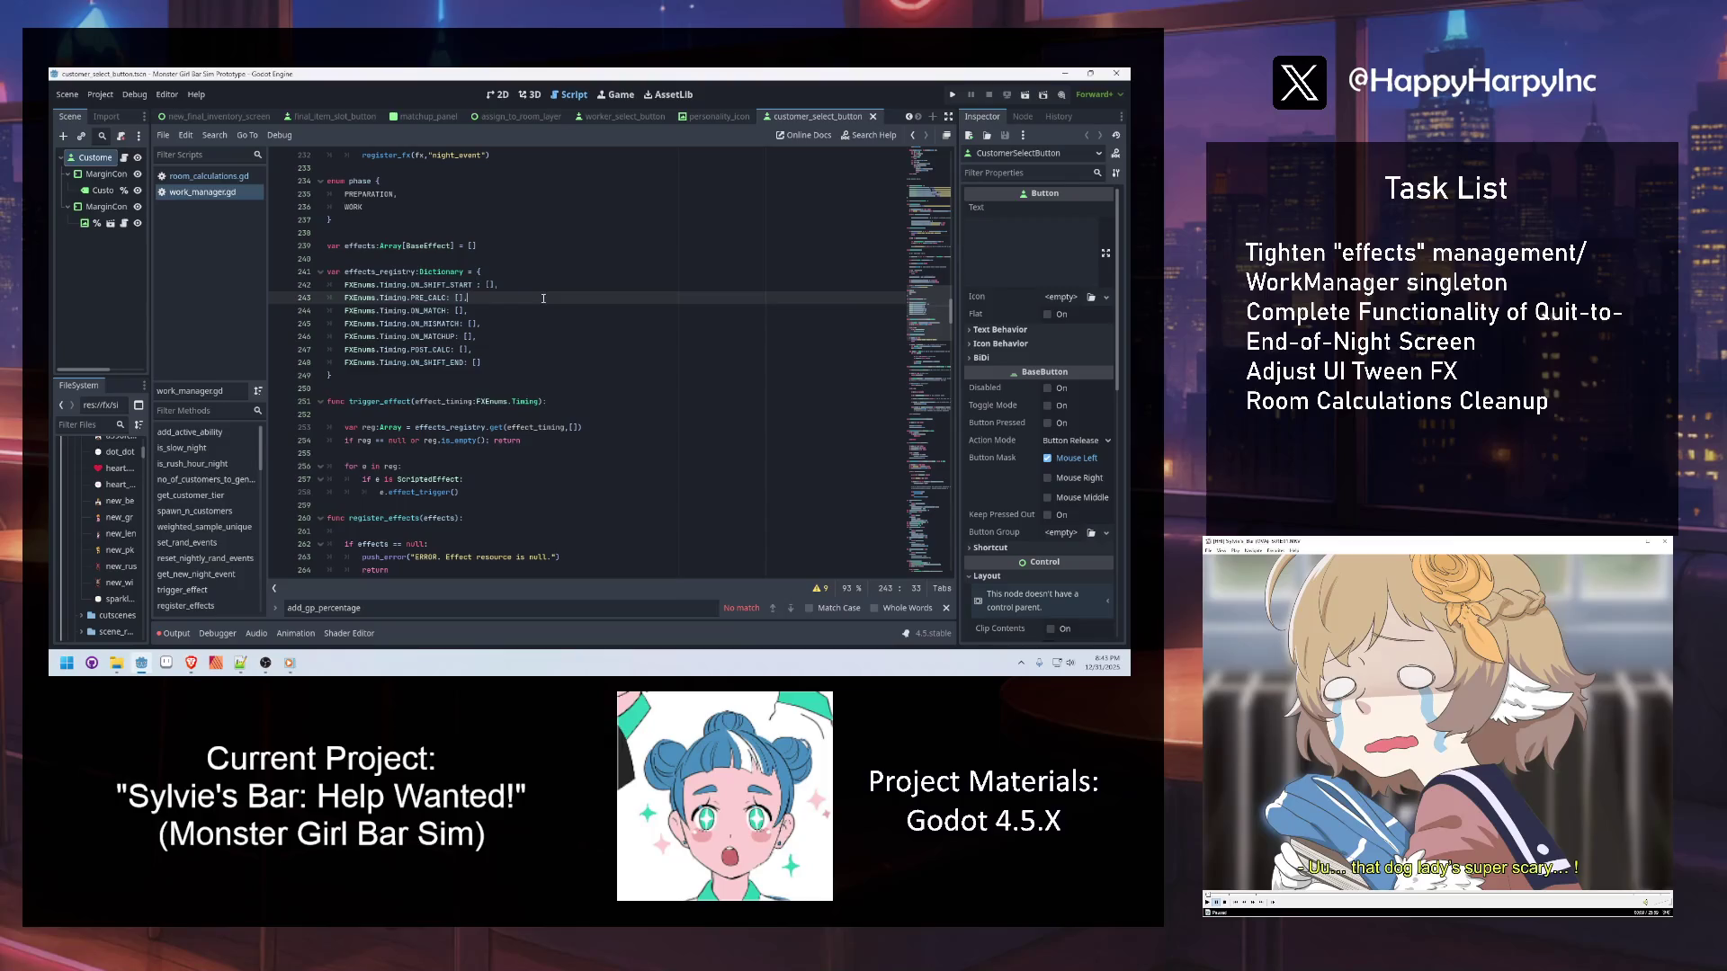
{"action": "left_click", "coordinate": [447, 325]}
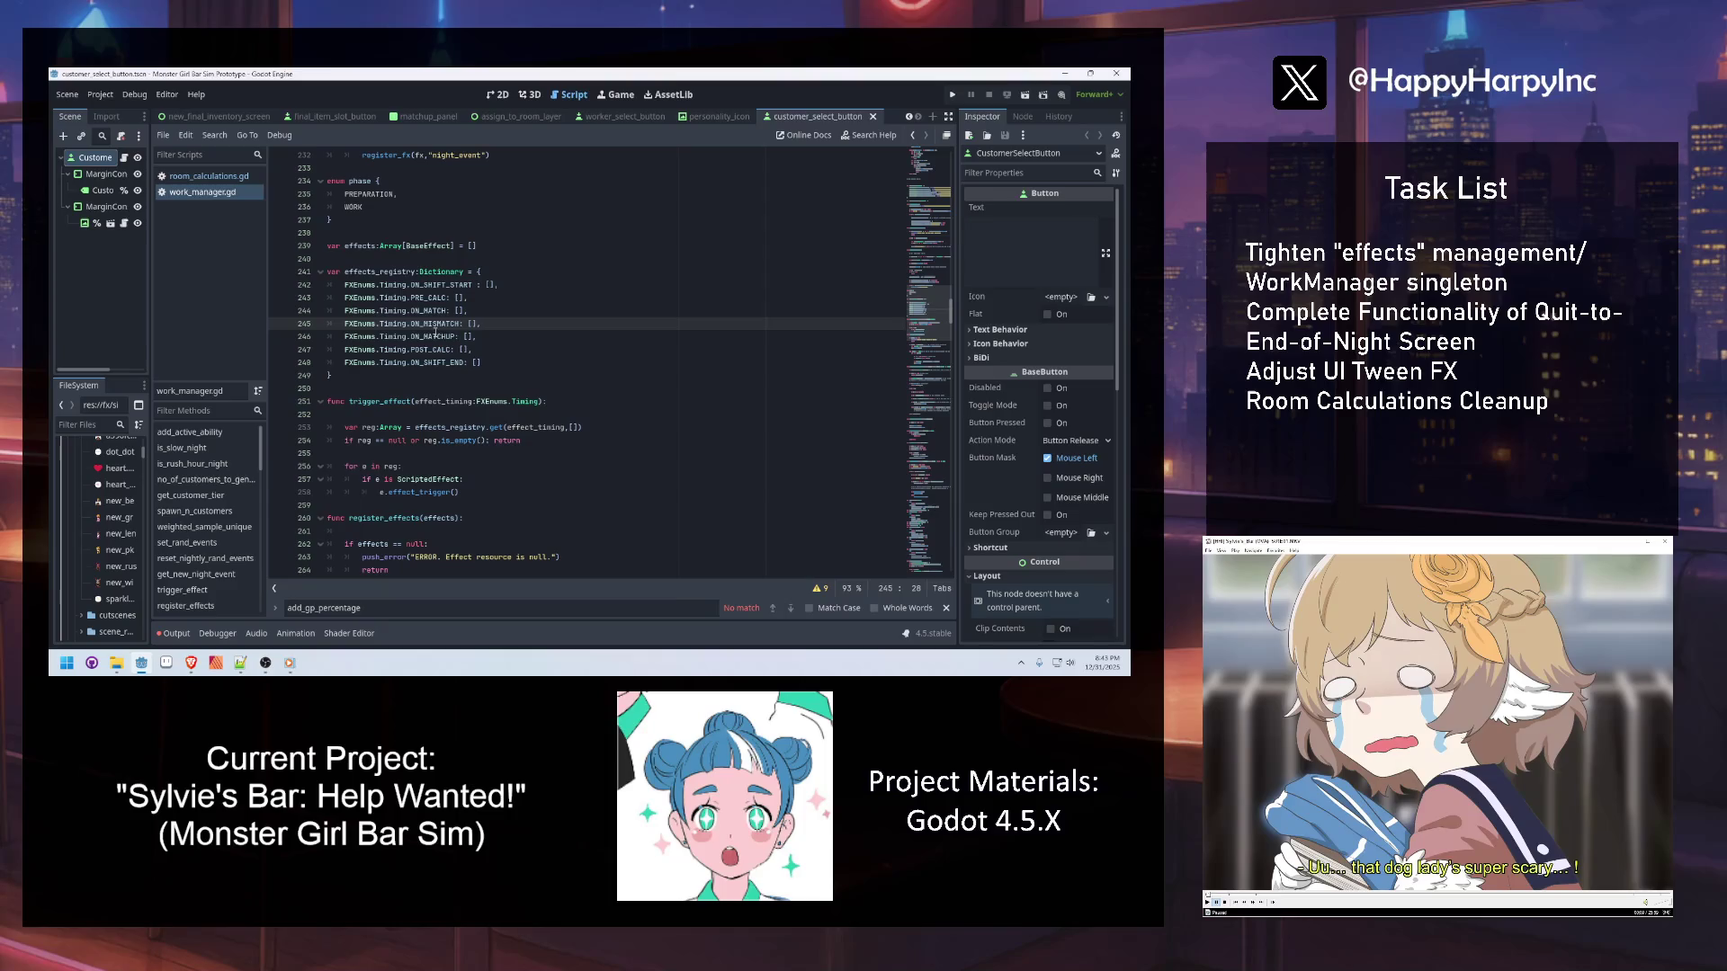
{"action": "double_click", "coordinate": [370, 271]}
{"action": "left_click", "coordinate": [428, 338]}
{"action": "key", "text": "End"}
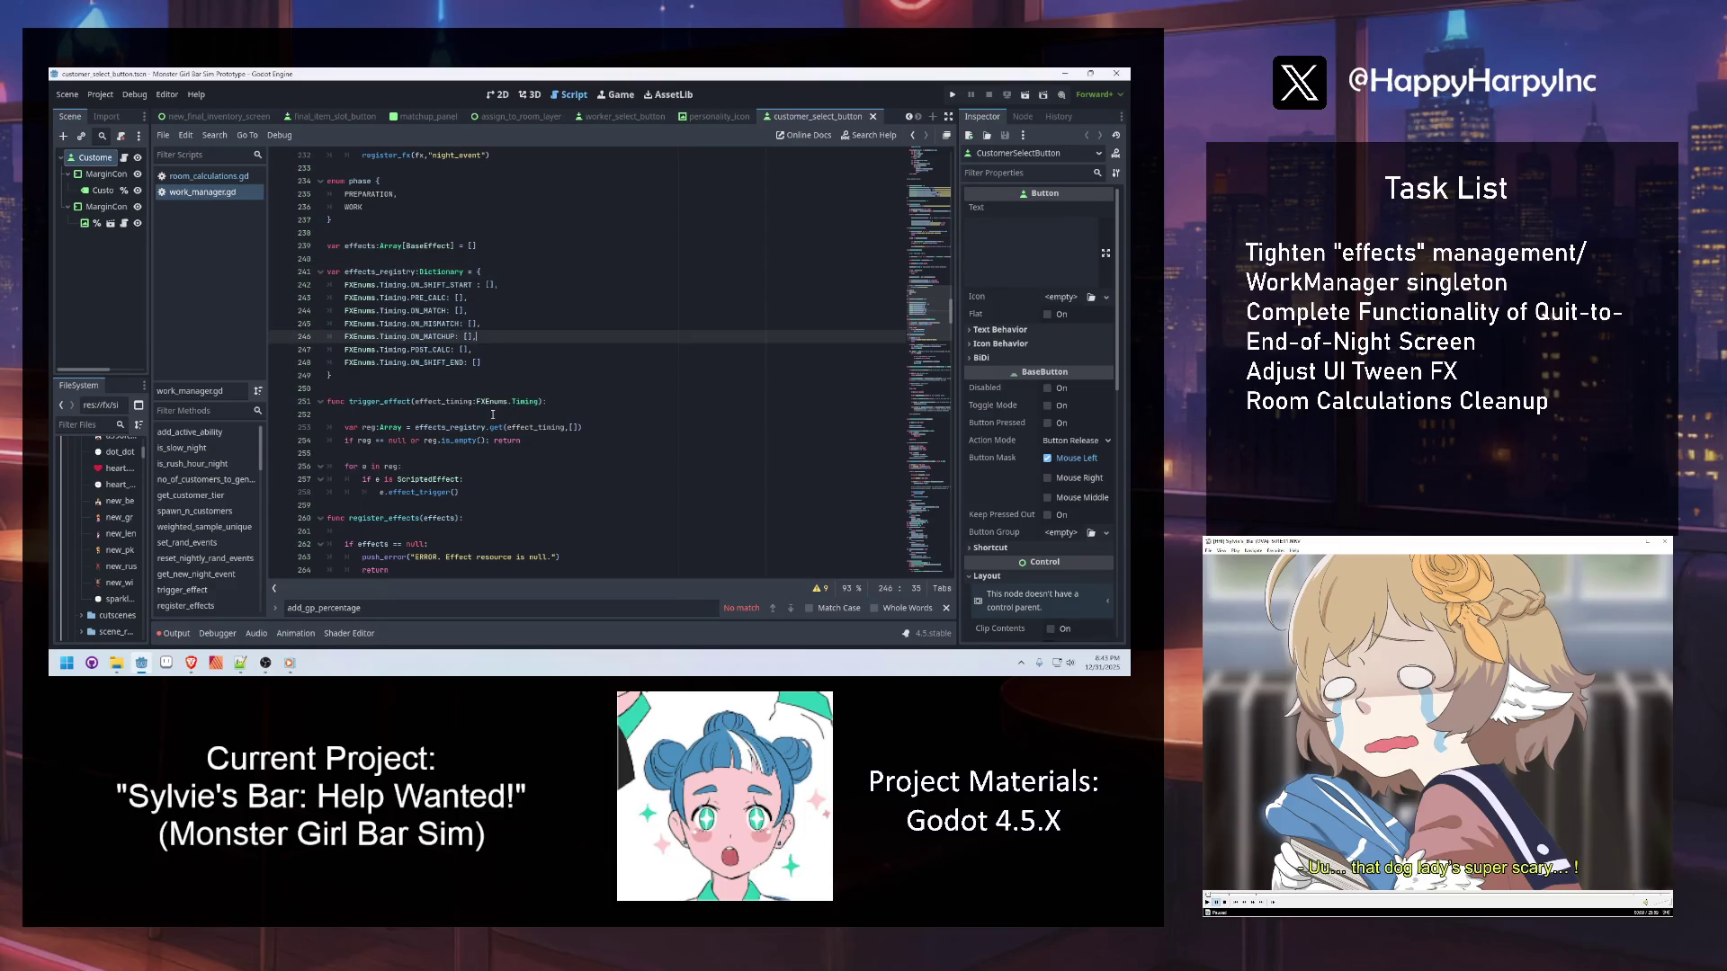
Search for buff_item and scroll down through use_buff_item to add_work_night_effect
{"action": "mouse_move", "coordinate": [513, 398]}
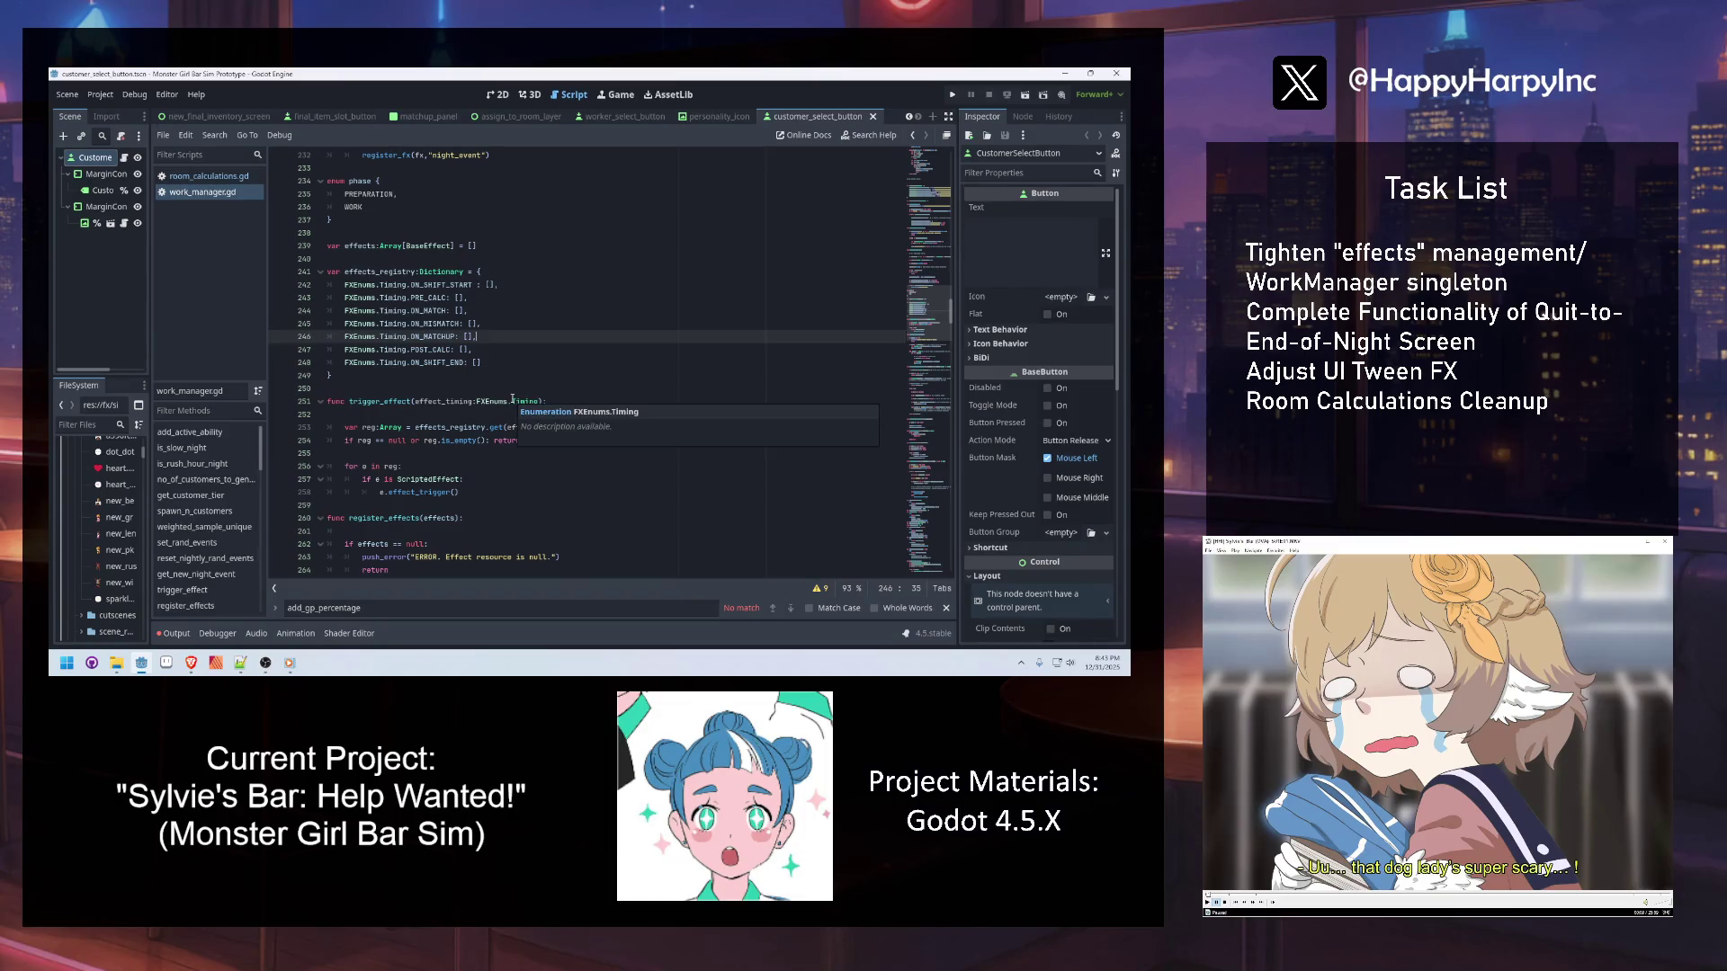
{"action": "left_click", "coordinate": [474, 372]}
{"action": "key", "text": "ctrl+f"}
{"action": "type", "text": "buff_item"}
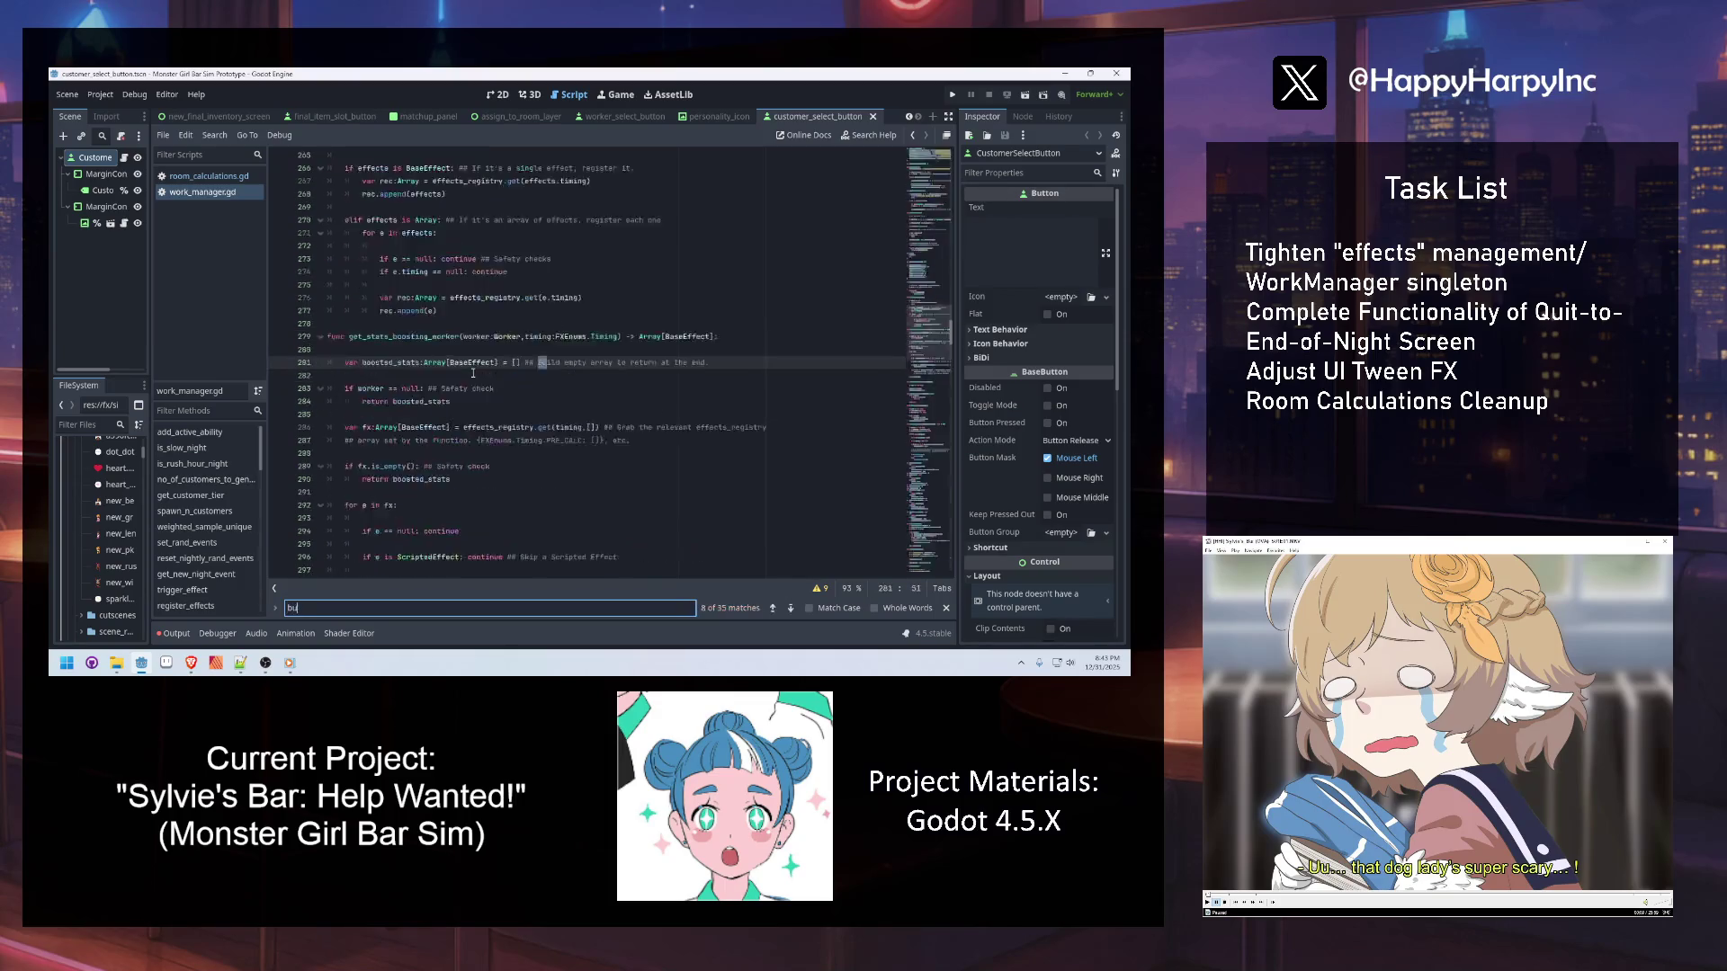
{"action": "key", "text": "Escape"}
{"action": "left_click", "coordinate": [477, 441]}
{"action": "scroll", "coordinate": [477, 435], "scroll_direction": "down", "scroll_amount": 2}
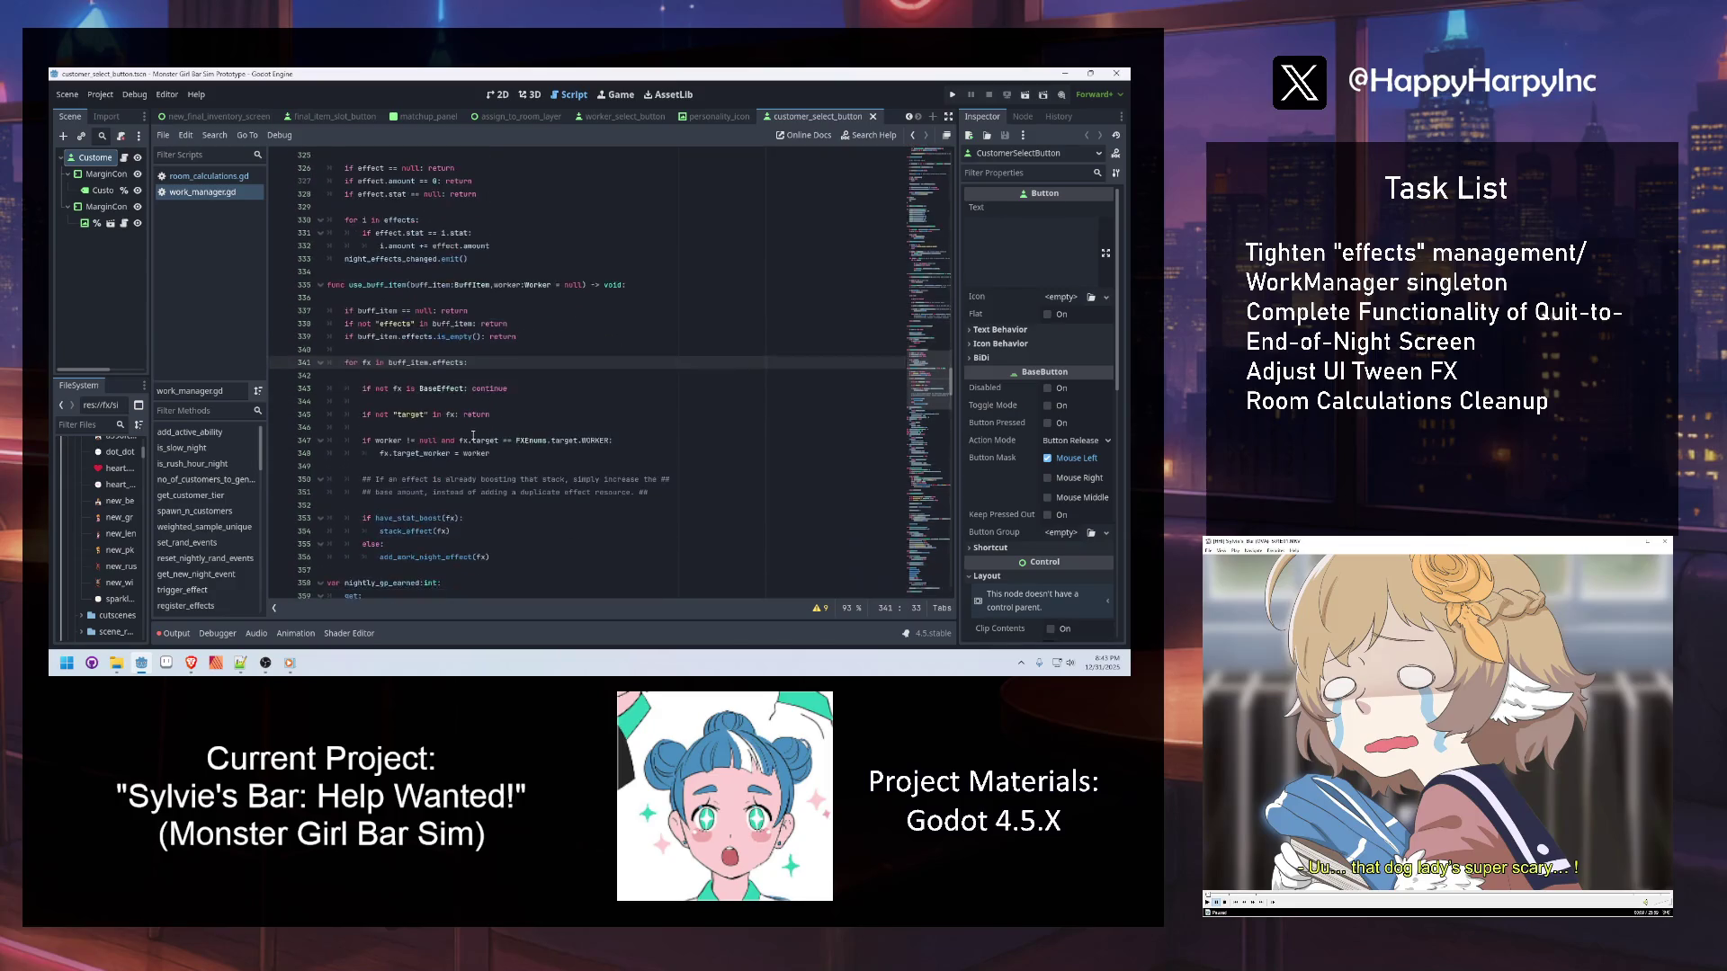
{"action": "scroll", "coordinate": [511, 505], "scroll_direction": "down", "scroll_amount": 2}
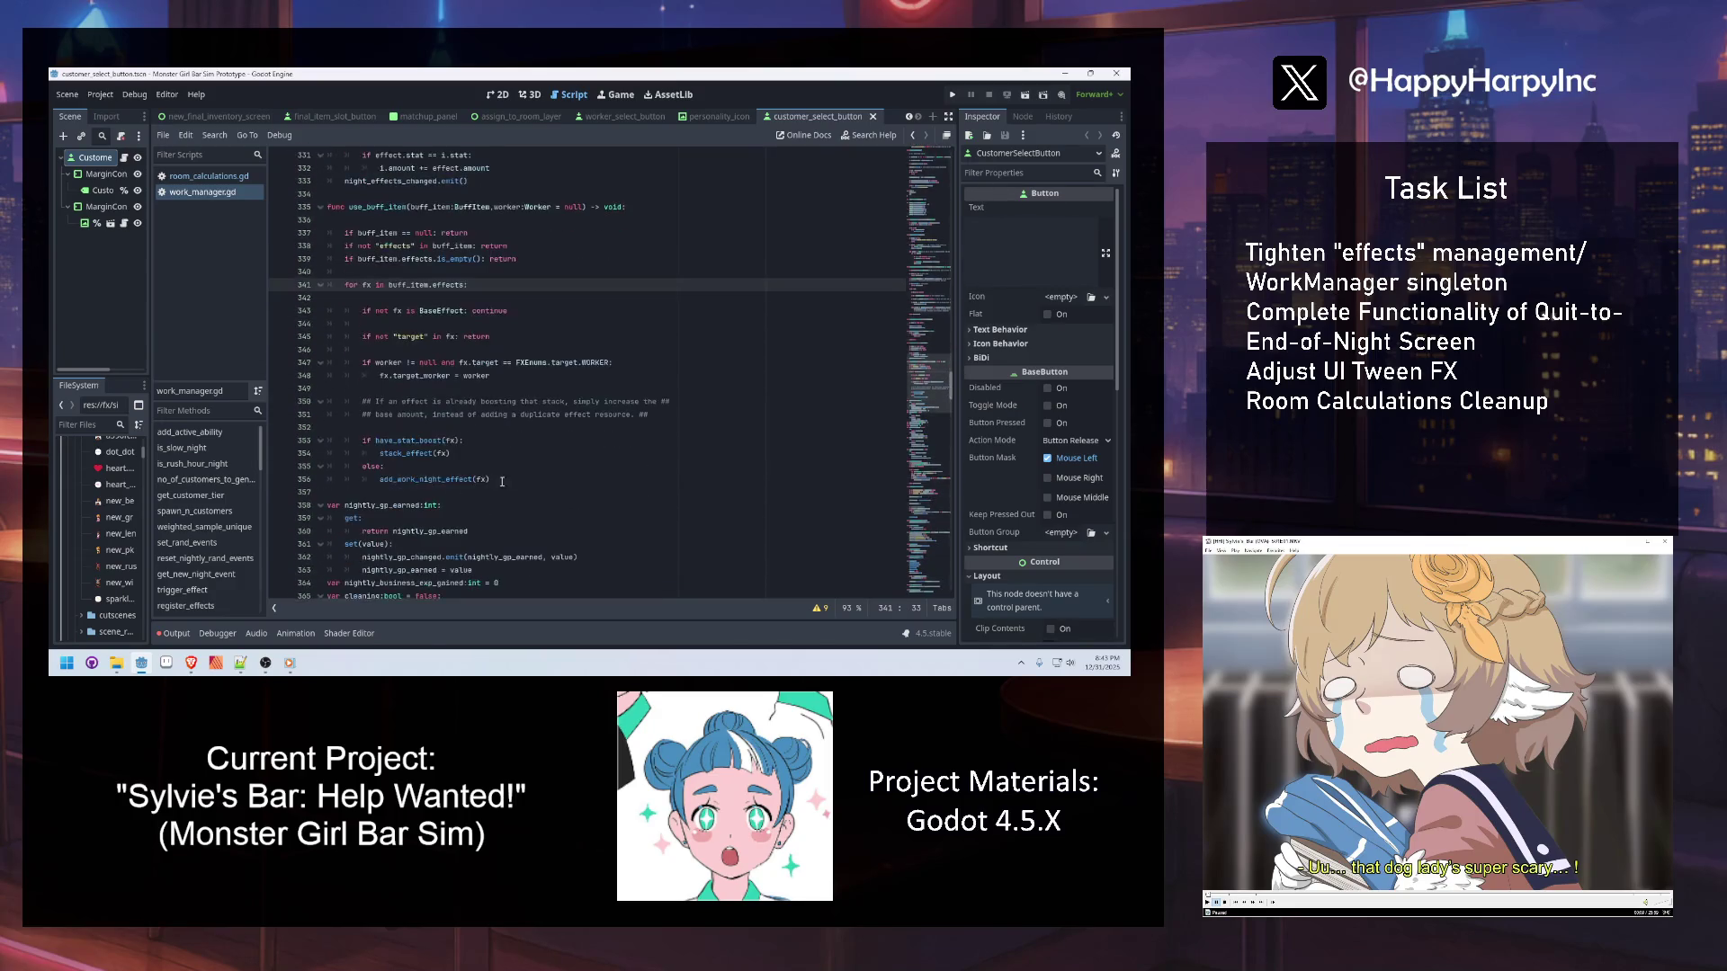
{"action": "left_click", "coordinate": [451, 479], "text": "ctrl"}
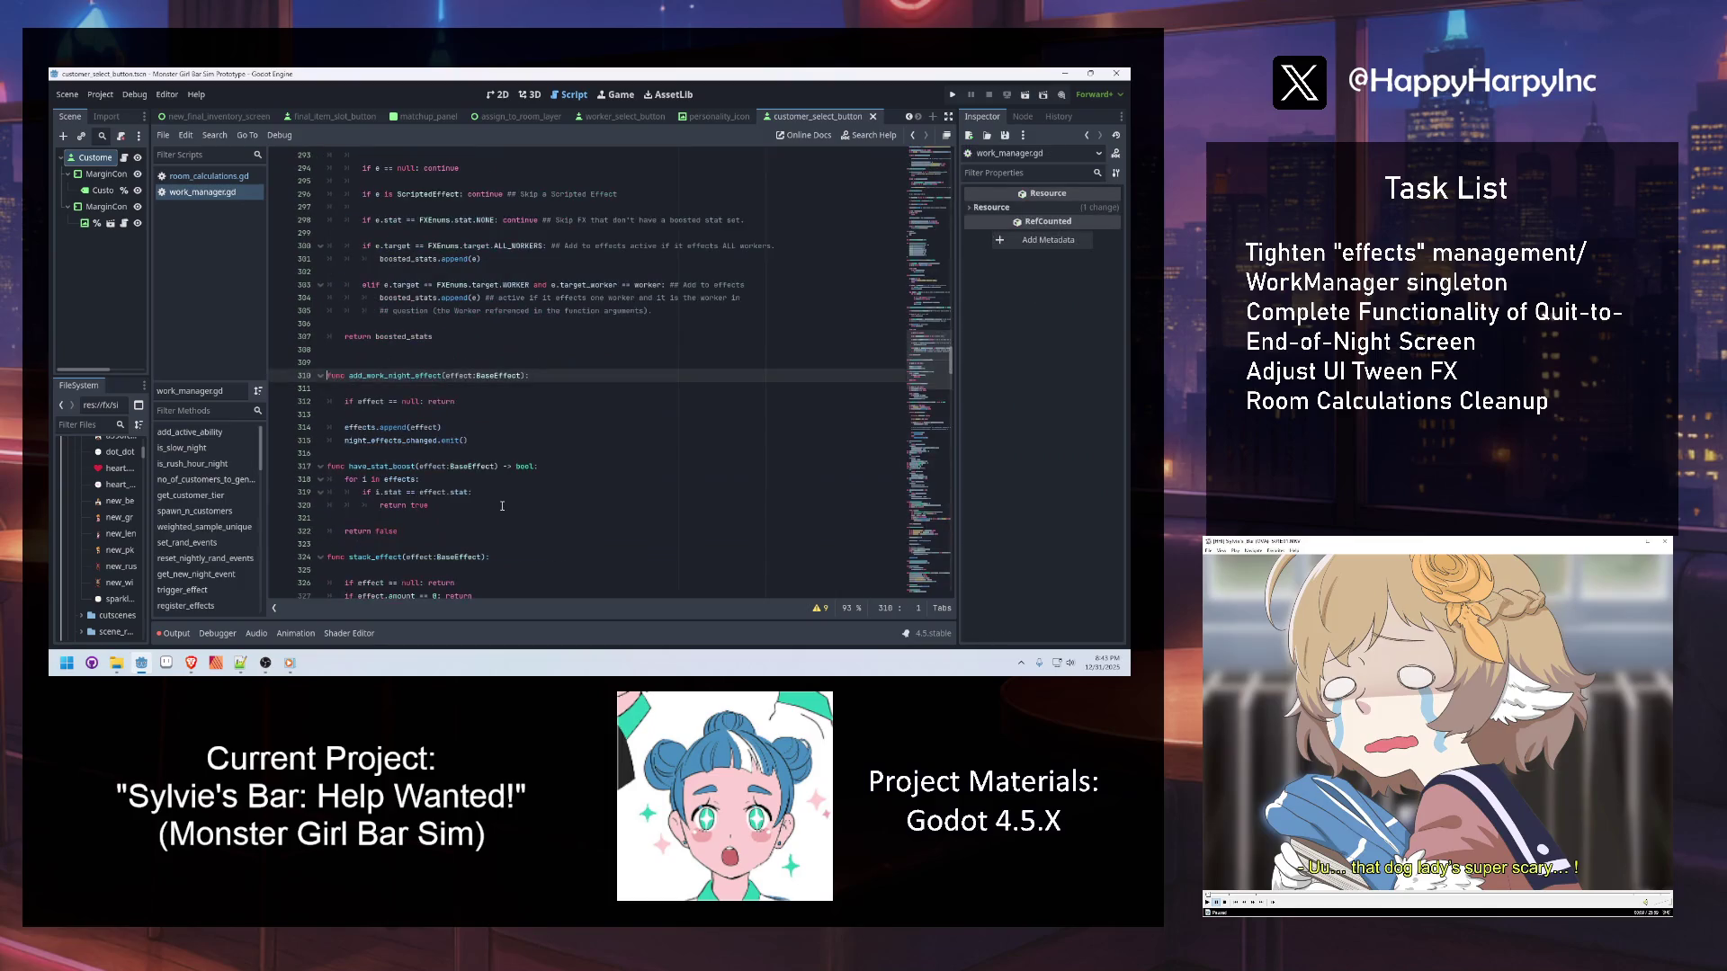
Filter the FileSystem dock's file list by 'work'
{"action": "left_click", "coordinate": [367, 428]}
{"action": "left_click", "coordinate": [477, 364]}
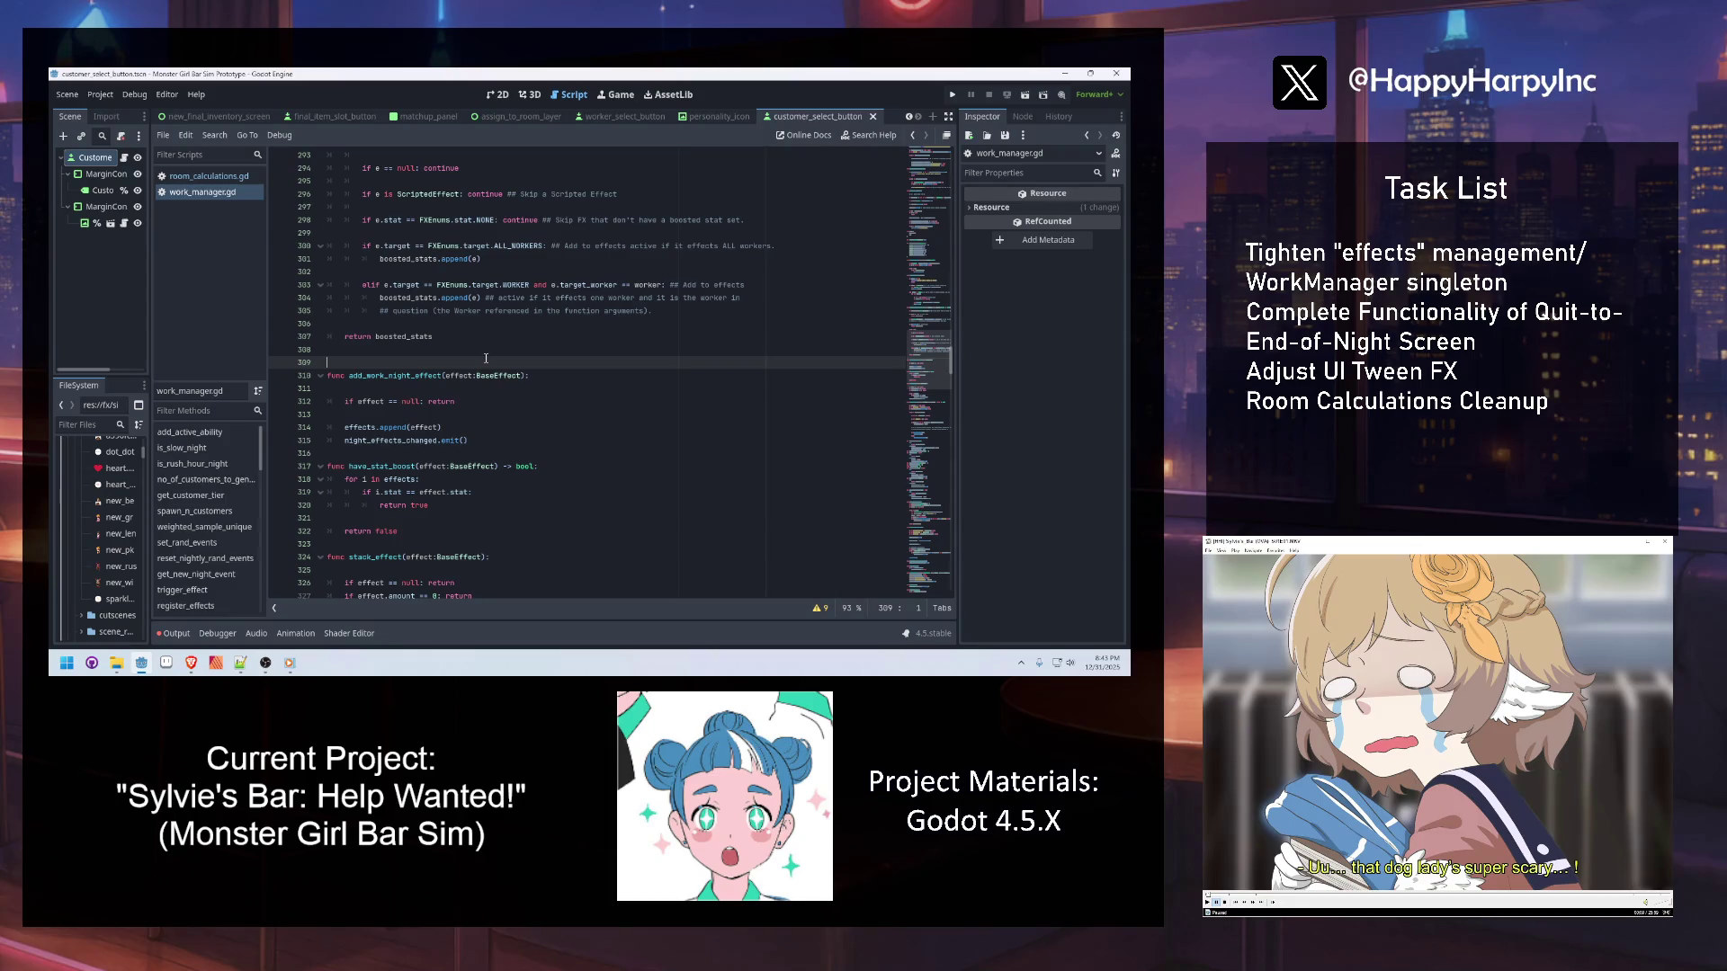
{"action": "left_click", "coordinate": [464, 261]}
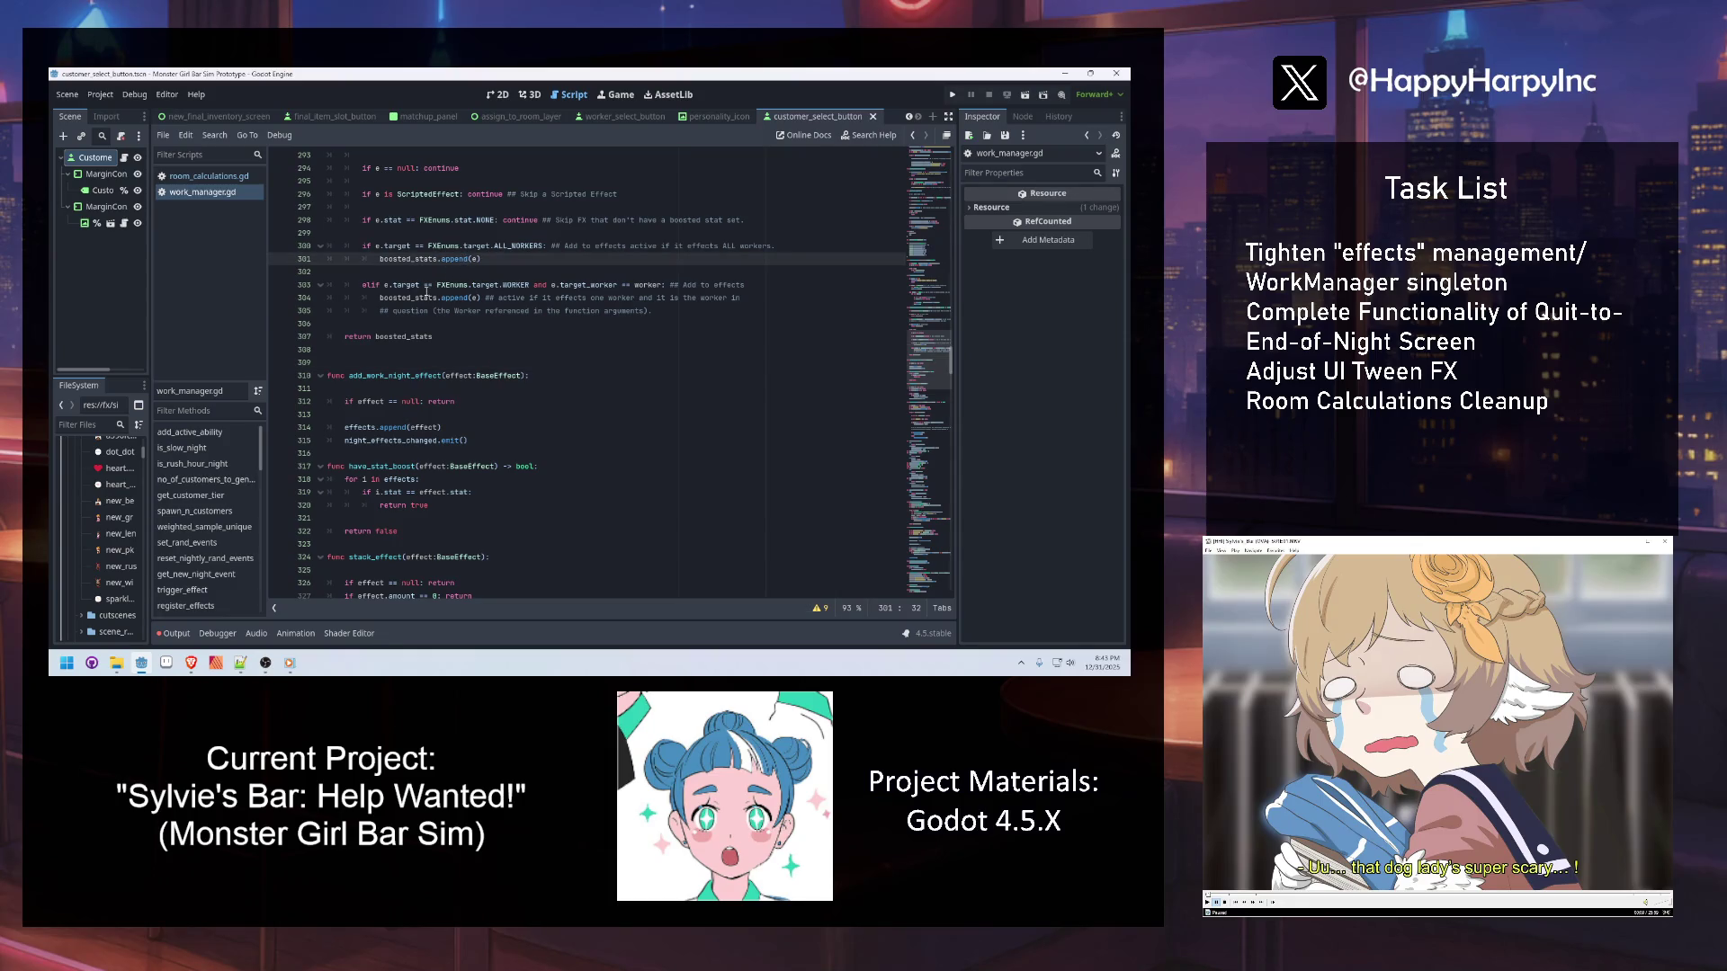
{"action": "type", "text": "work"}
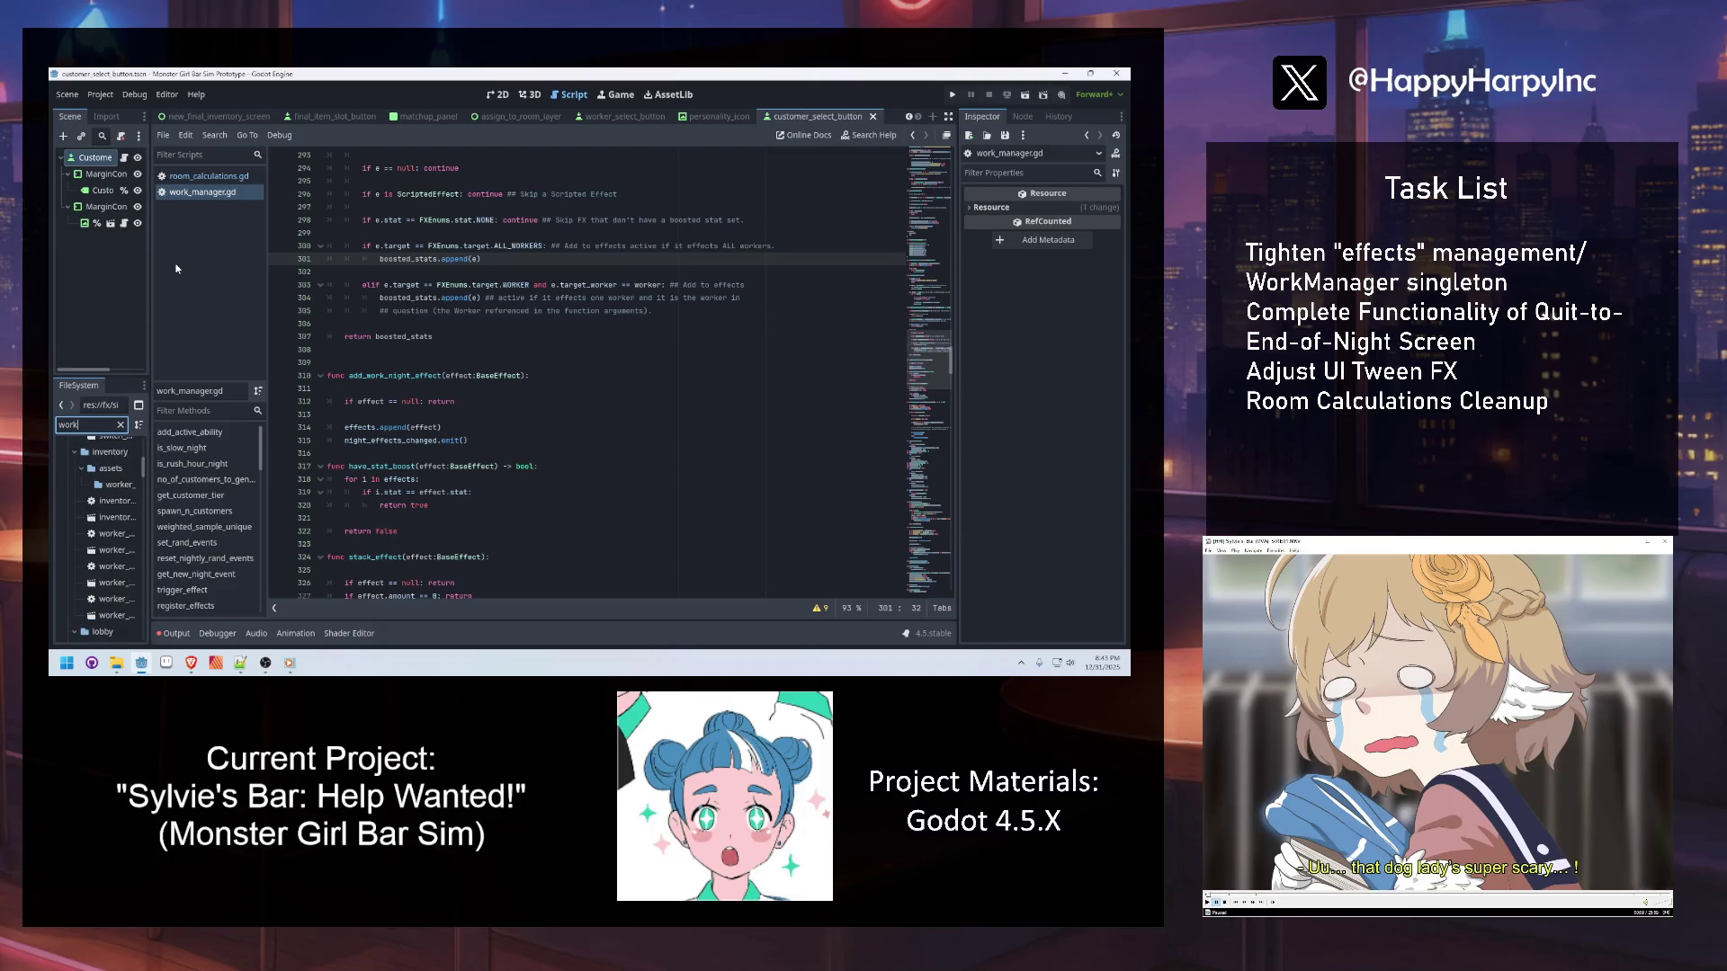
Widen the left dock, narrow the filter to 'work_screen', and open work_screen.tscn in 2D
{"action": "left_click_drag", "start_coordinate": [149, 254], "coordinate": [237, 265]}
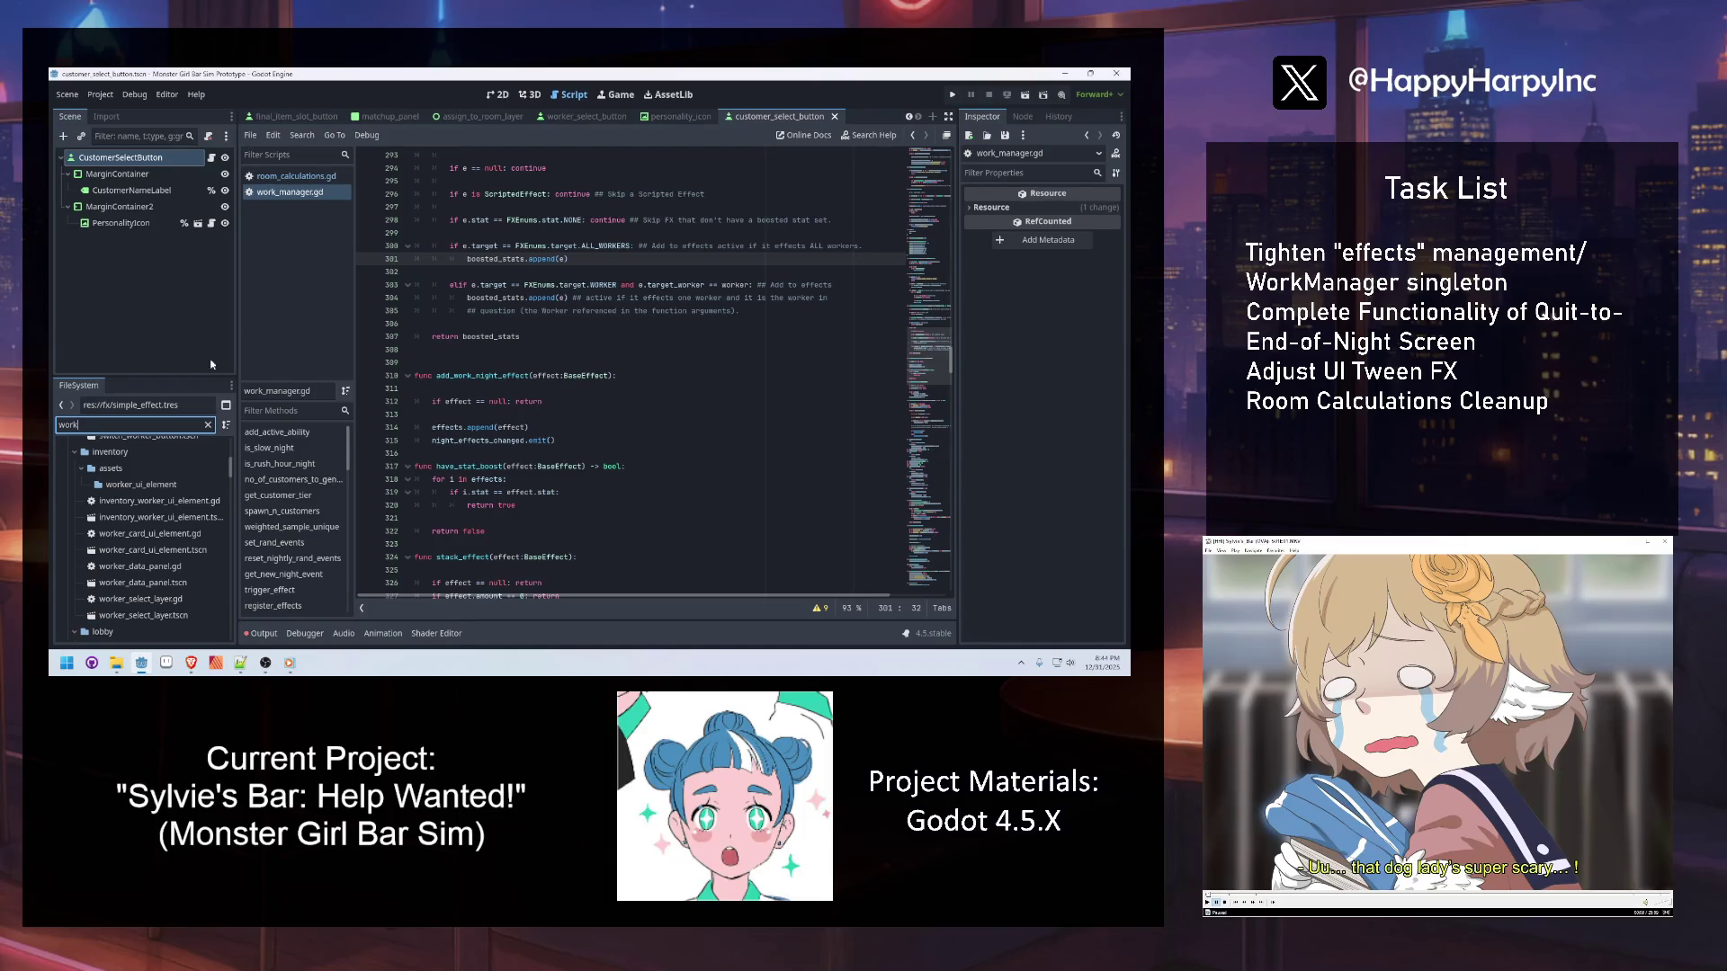
{"action": "type", "text": "_screen"}
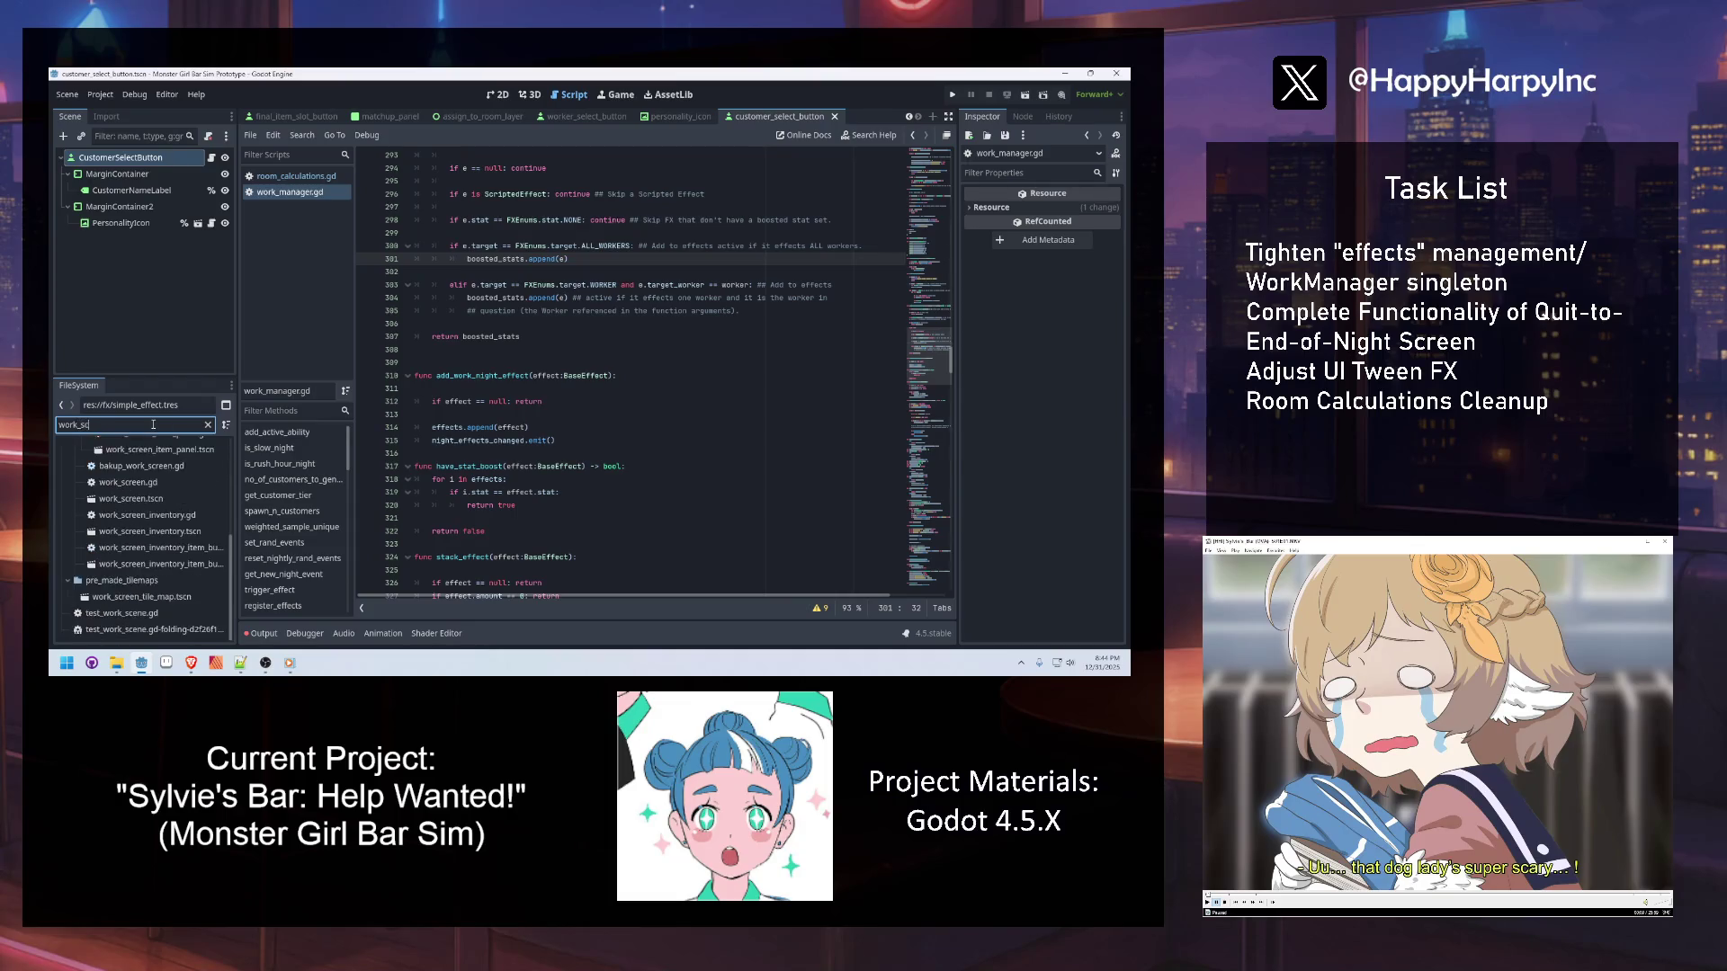
{"action": "double_click", "coordinate": [148, 532]}
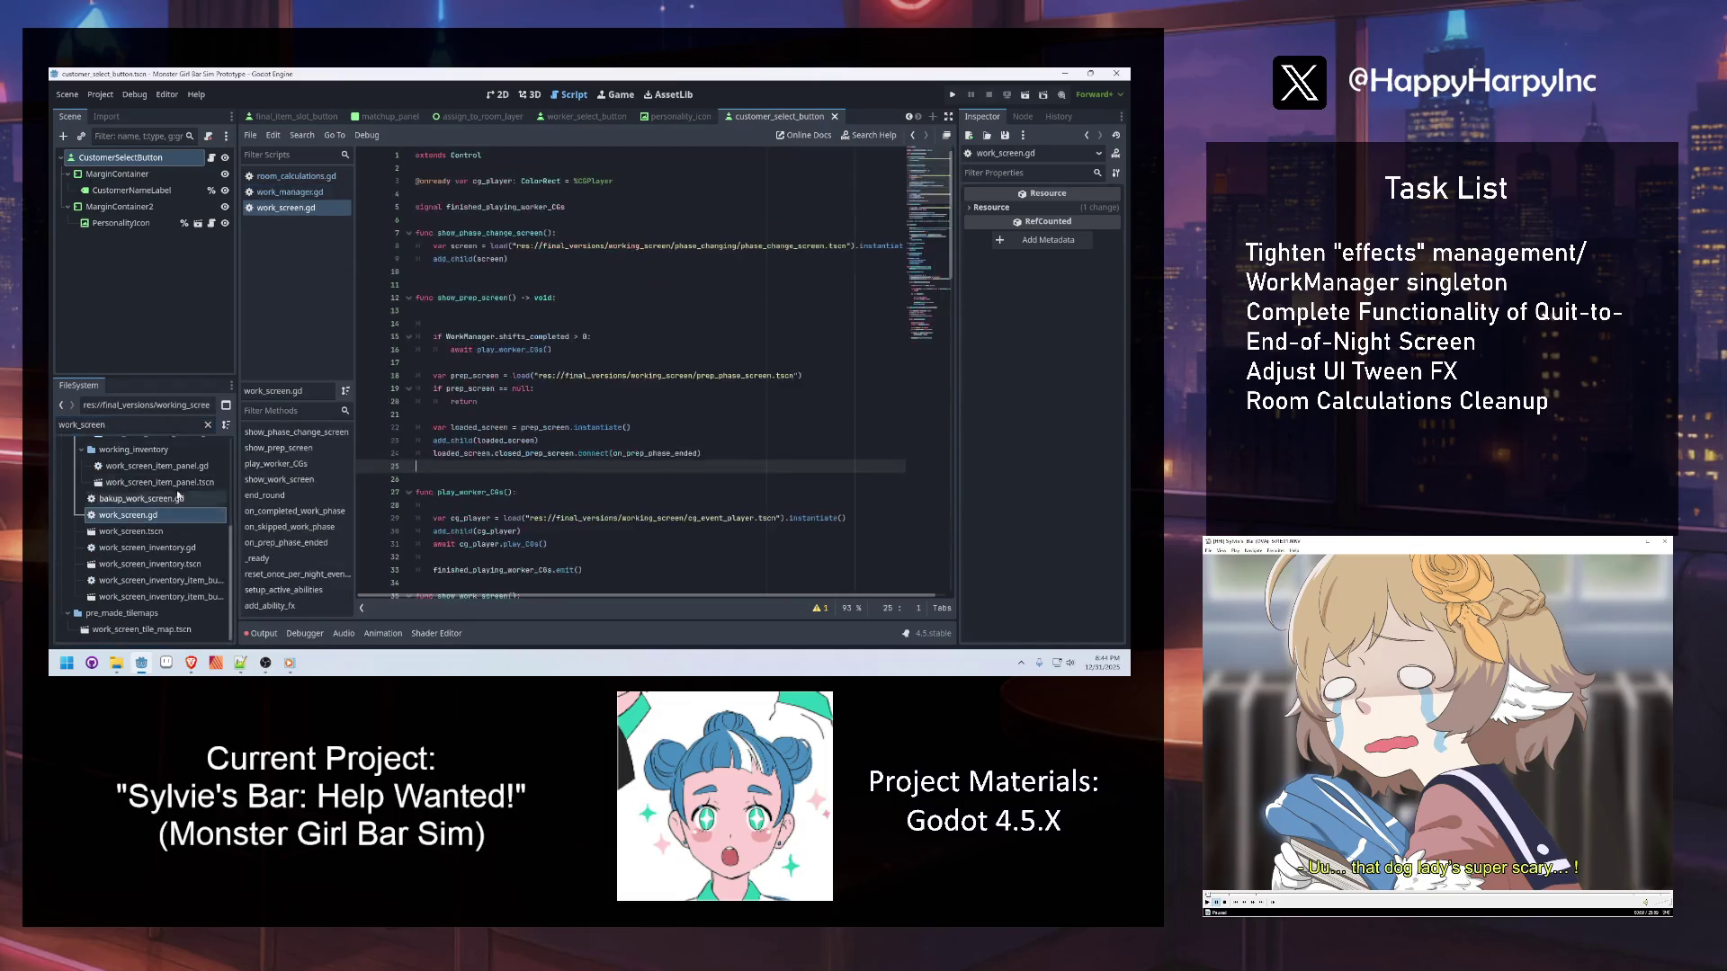
{"action": "left_click", "coordinate": [494, 94]}
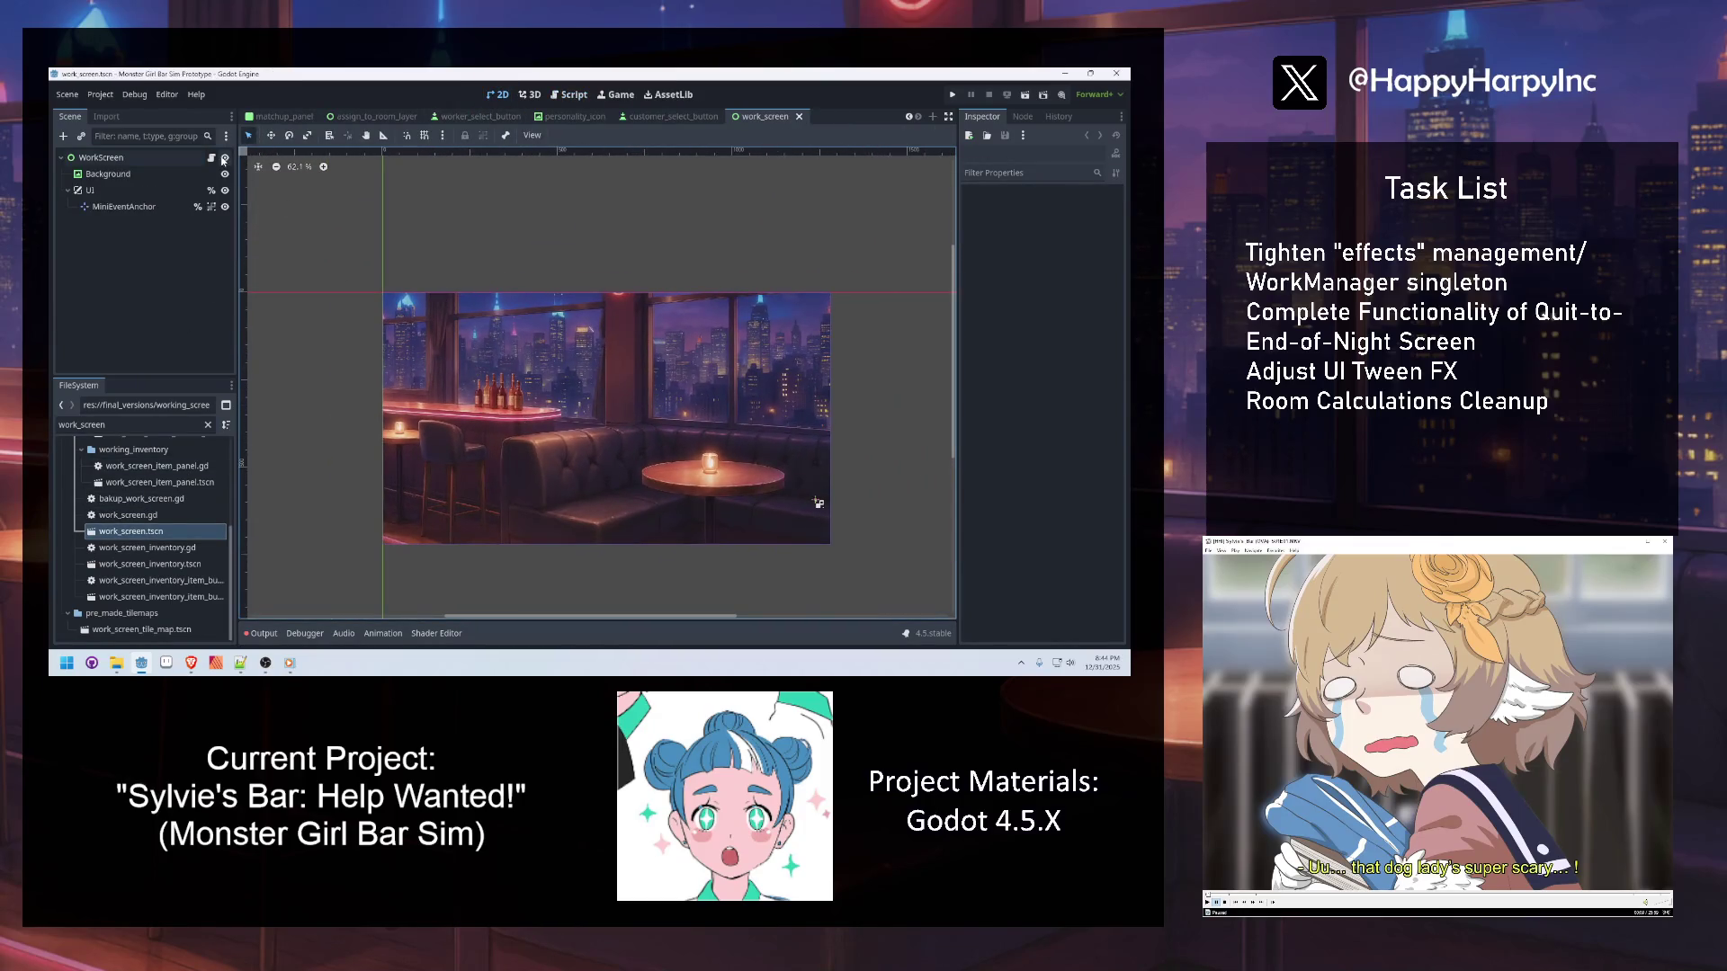
Switch to work_screen.gd and tidy the trailing empty line 117 at the file end
{"action": "left_click", "coordinate": [211, 157]}
{"action": "scroll", "coordinate": [570, 263], "scroll_direction": "down", "scroll_amount": 20}
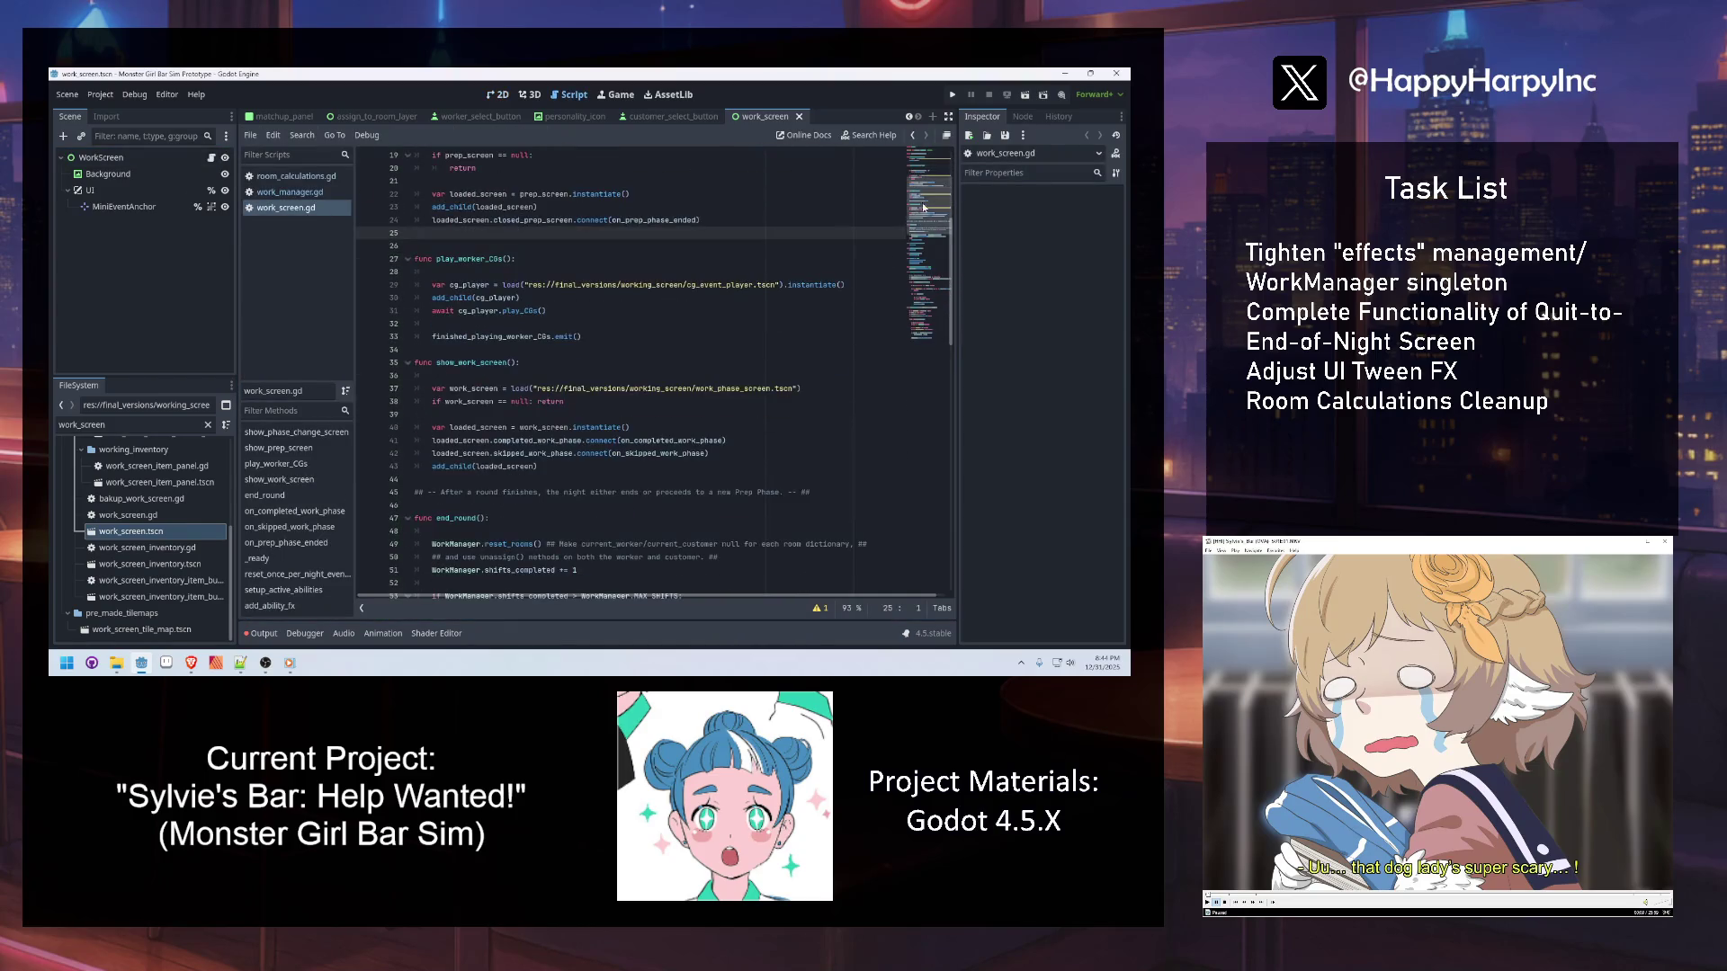
{"action": "left_click", "coordinate": [749, 573]}
{"action": "key", "text": "BackSpace"}
{"action": "key", "text": "Return"}
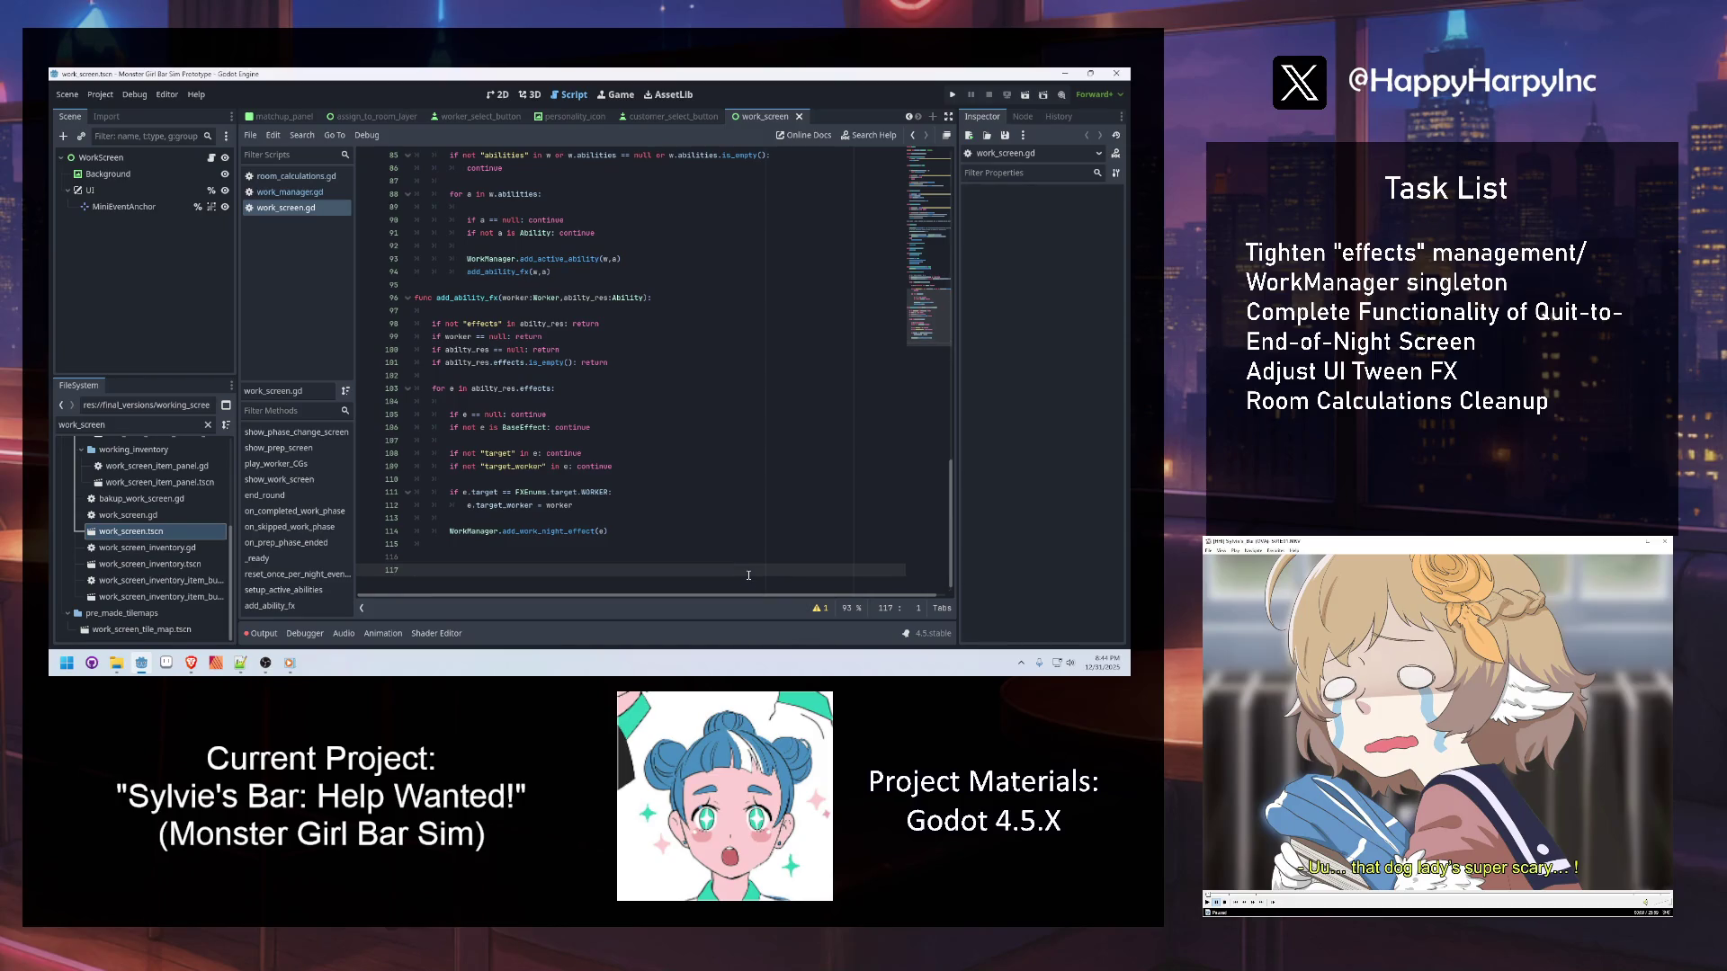
Find _ready and insert blank space after reset_once_per_night_events at line 74
{"action": "key", "text": "ctrl+f"}
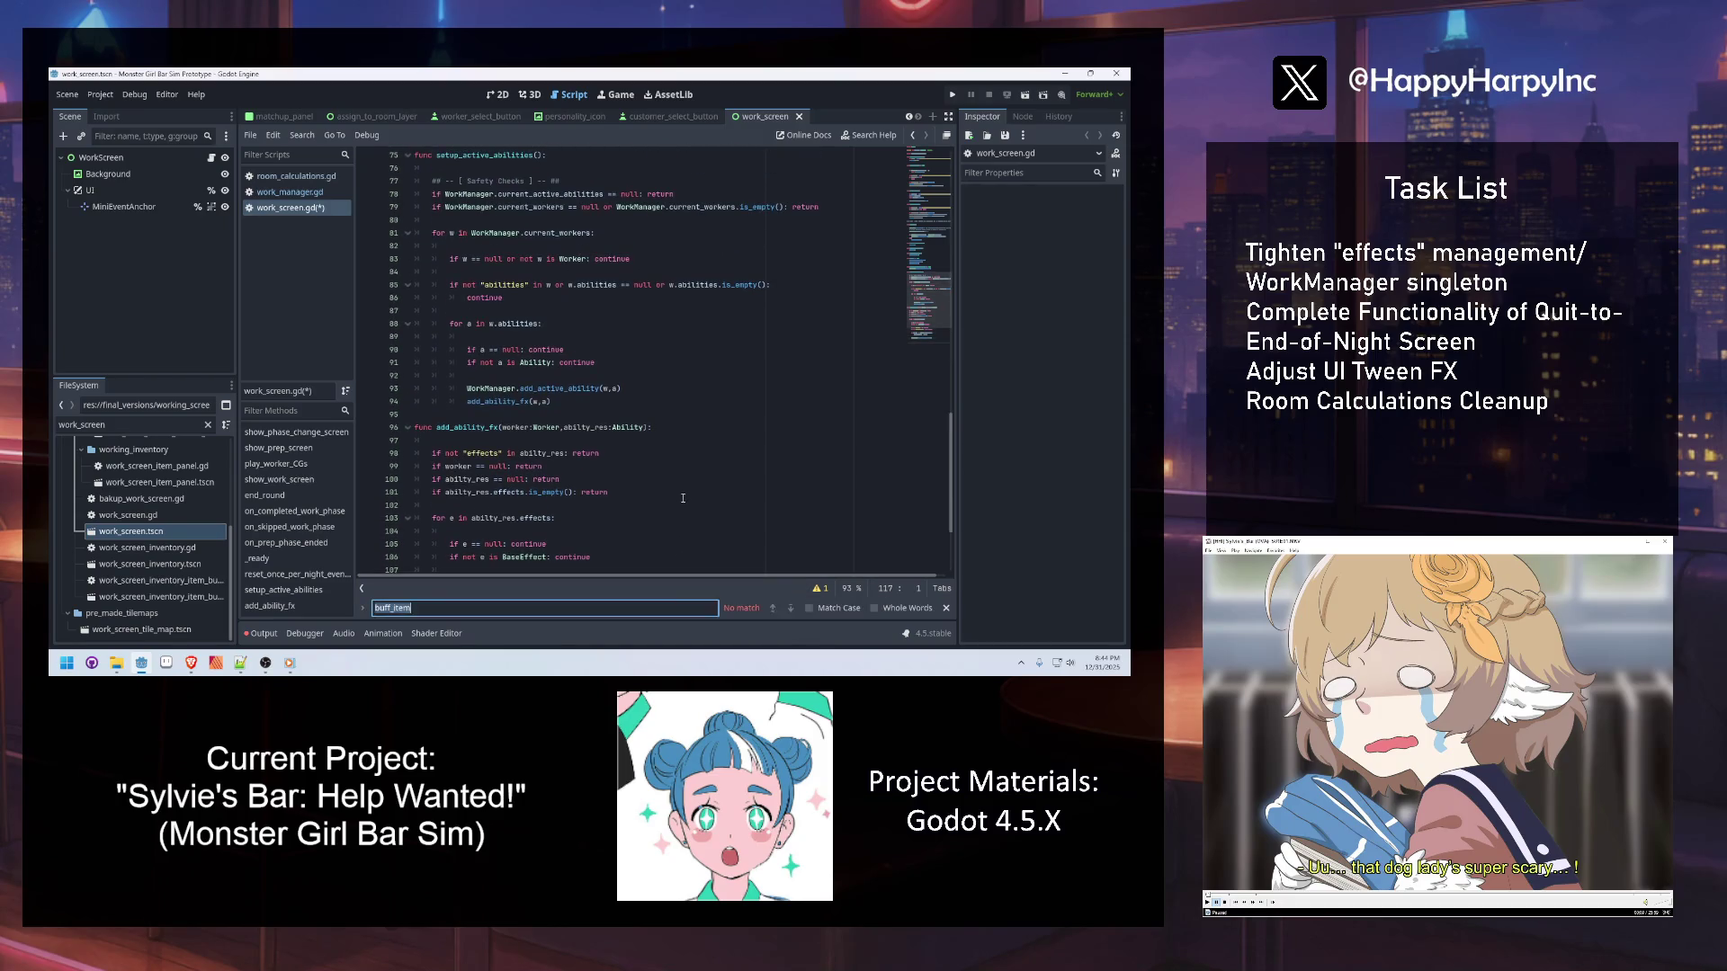
{"action": "type", "text": "_ready"}
{"action": "left_click", "coordinate": [517, 376]}
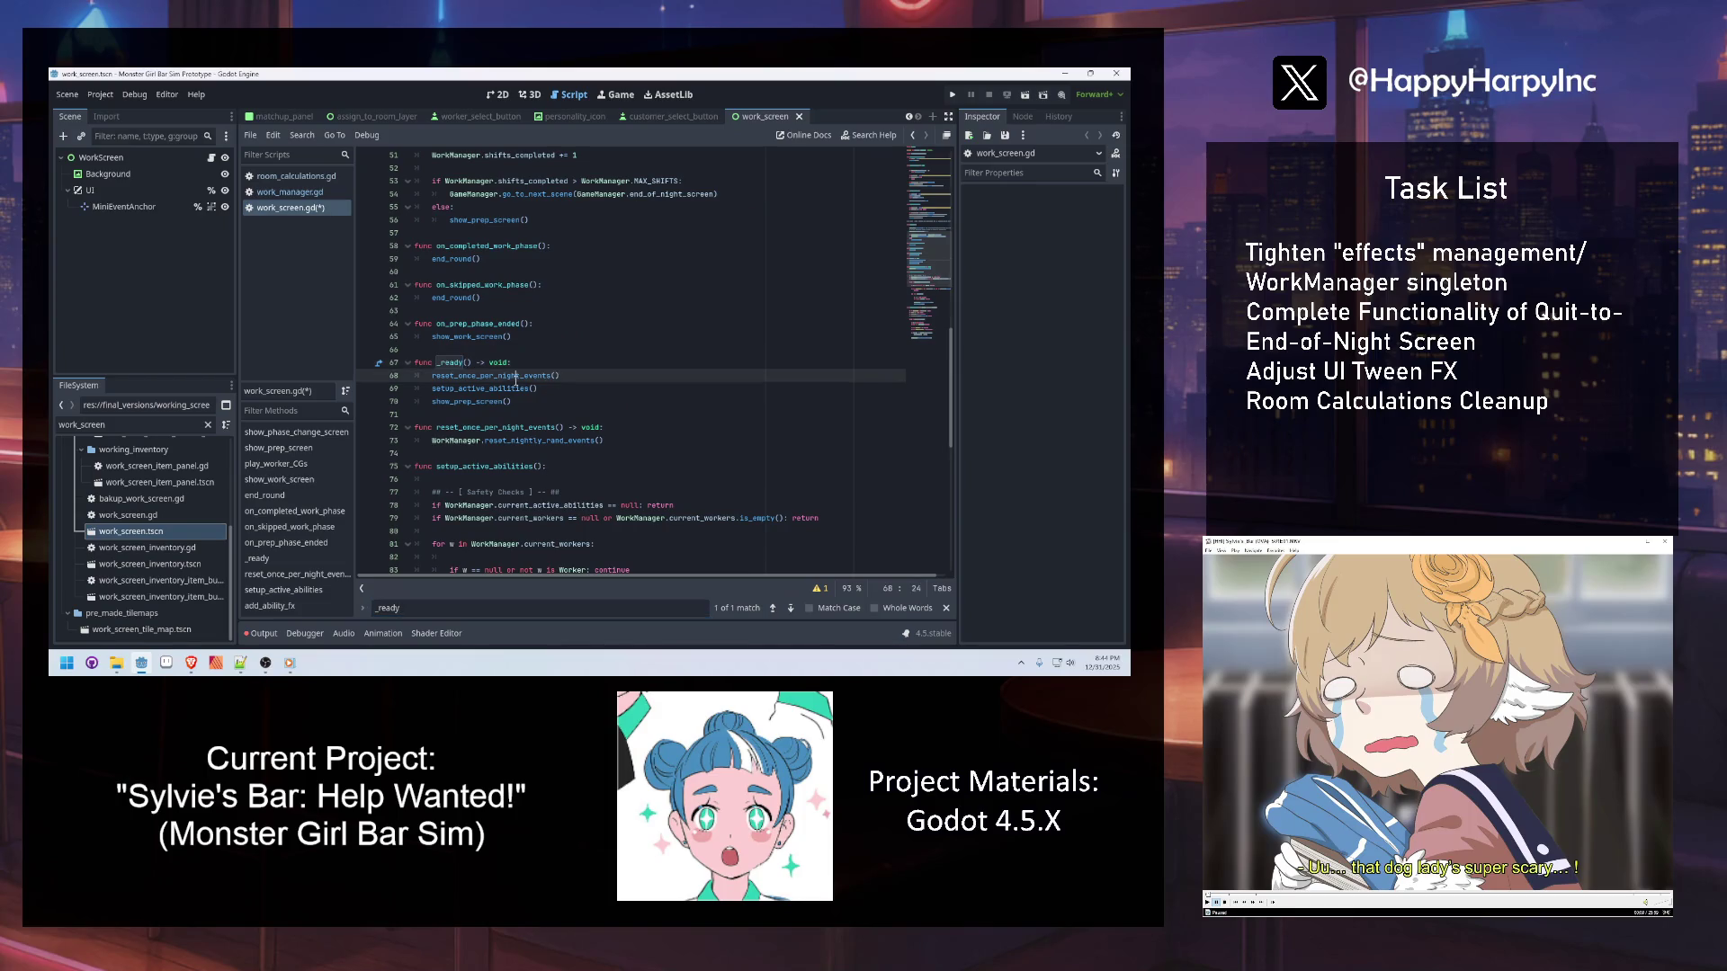
{"action": "double_click", "coordinate": [504, 389]}
{"action": "left_click", "coordinate": [569, 393]}
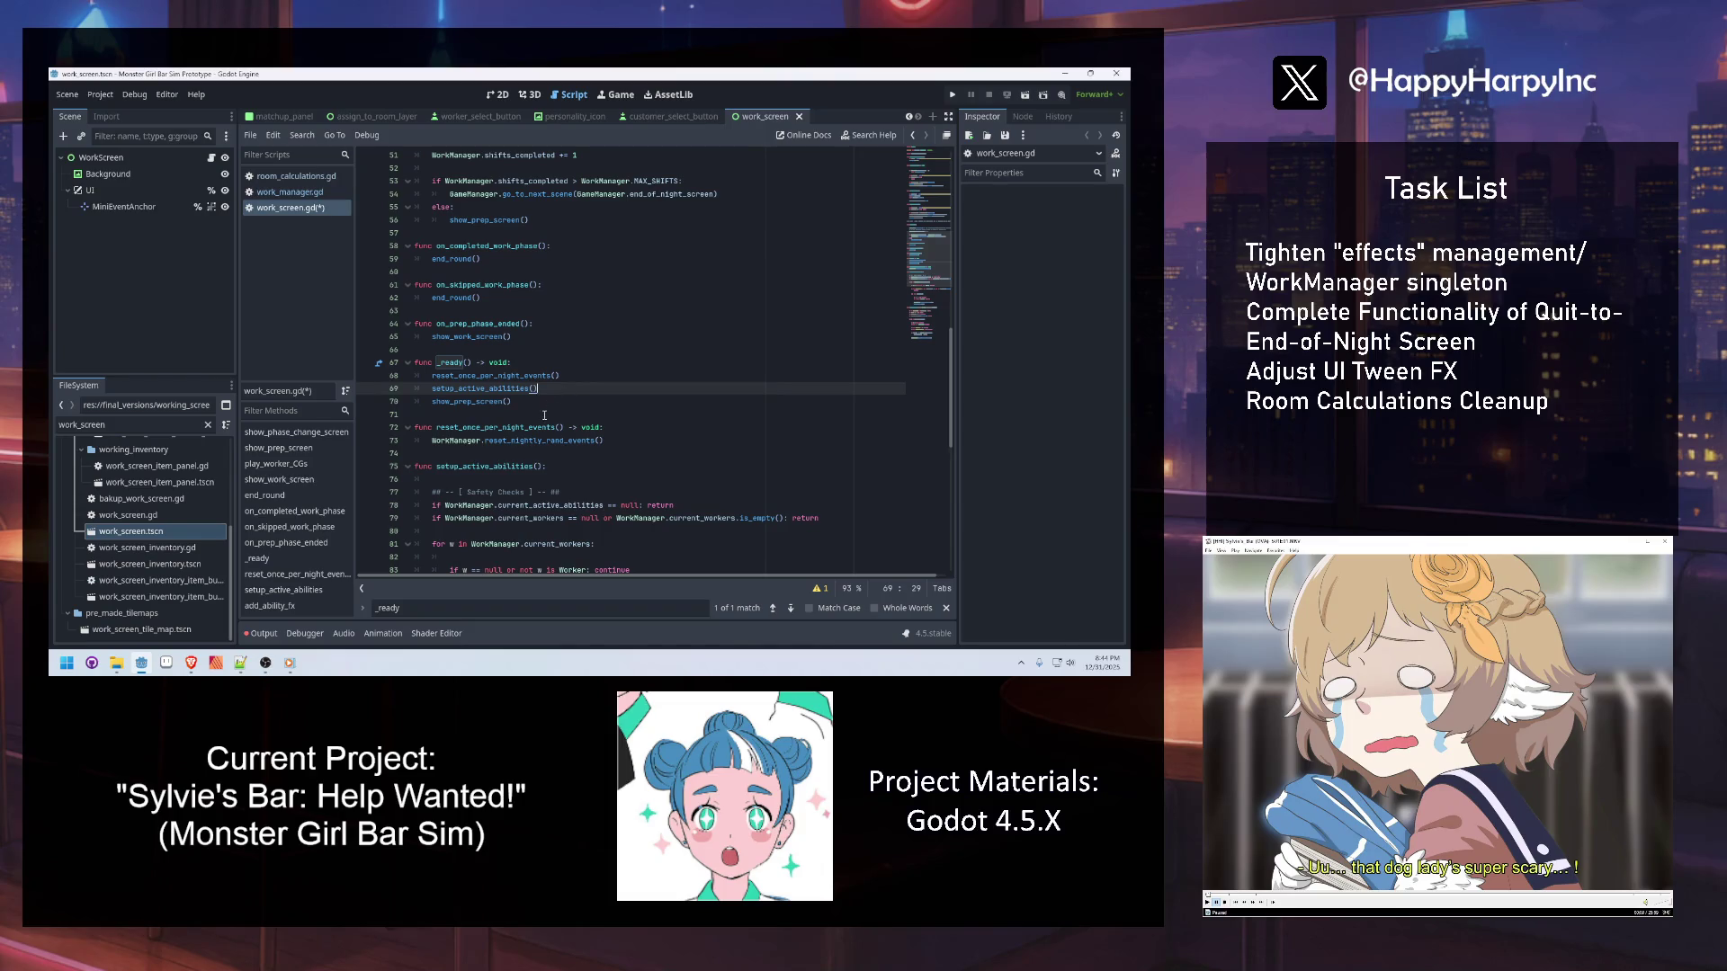
{"action": "scroll", "coordinate": [545, 443], "scroll_direction": "down", "scroll_amount": 3}
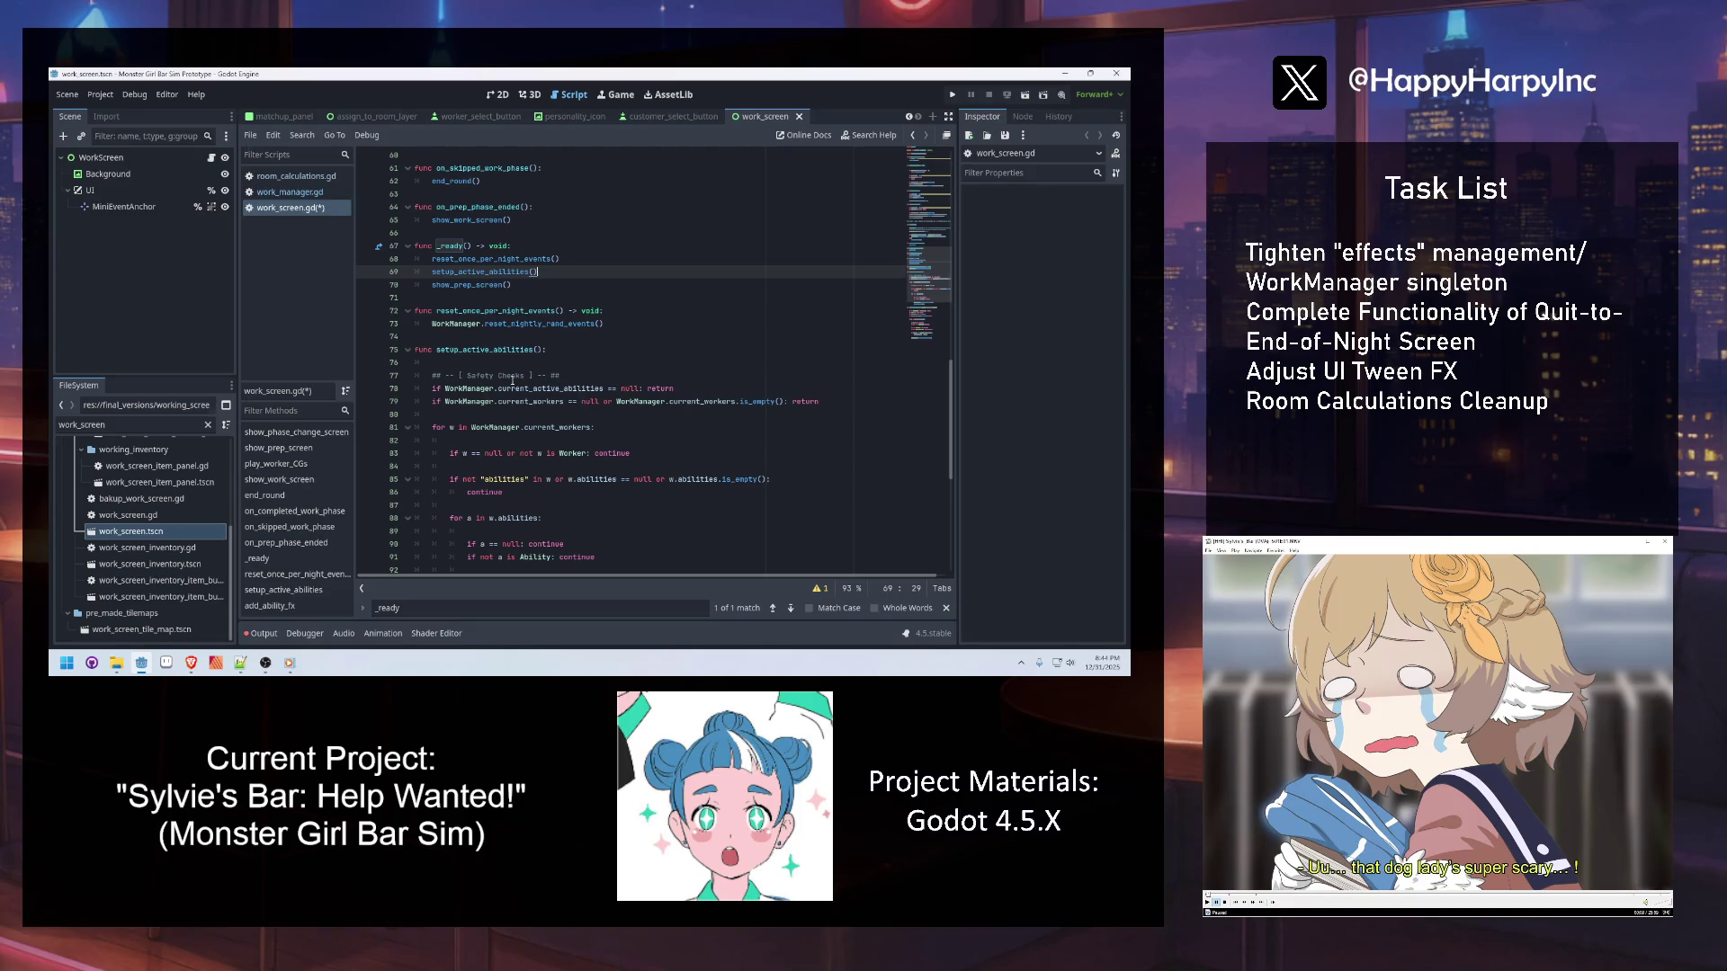
{"action": "left_click", "coordinate": [516, 339]}
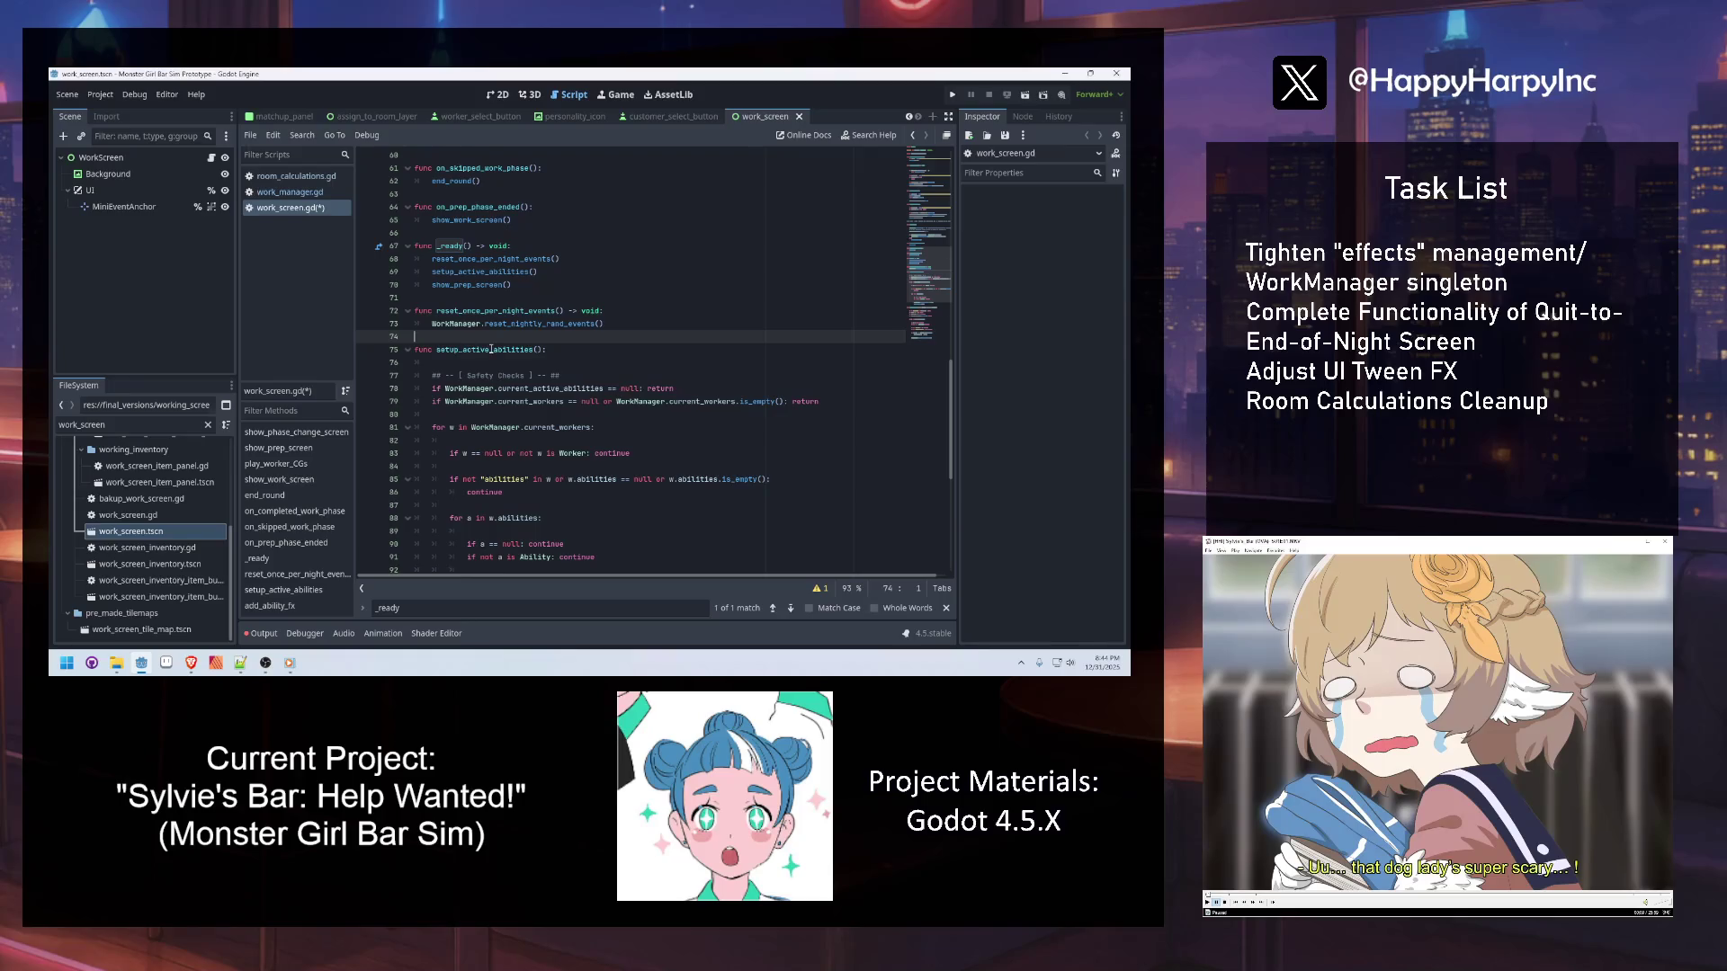
{"action": "key", "text": "Return"}
{"action": "key", "text": "Return"}
{"action": "key", "text": "Up"}
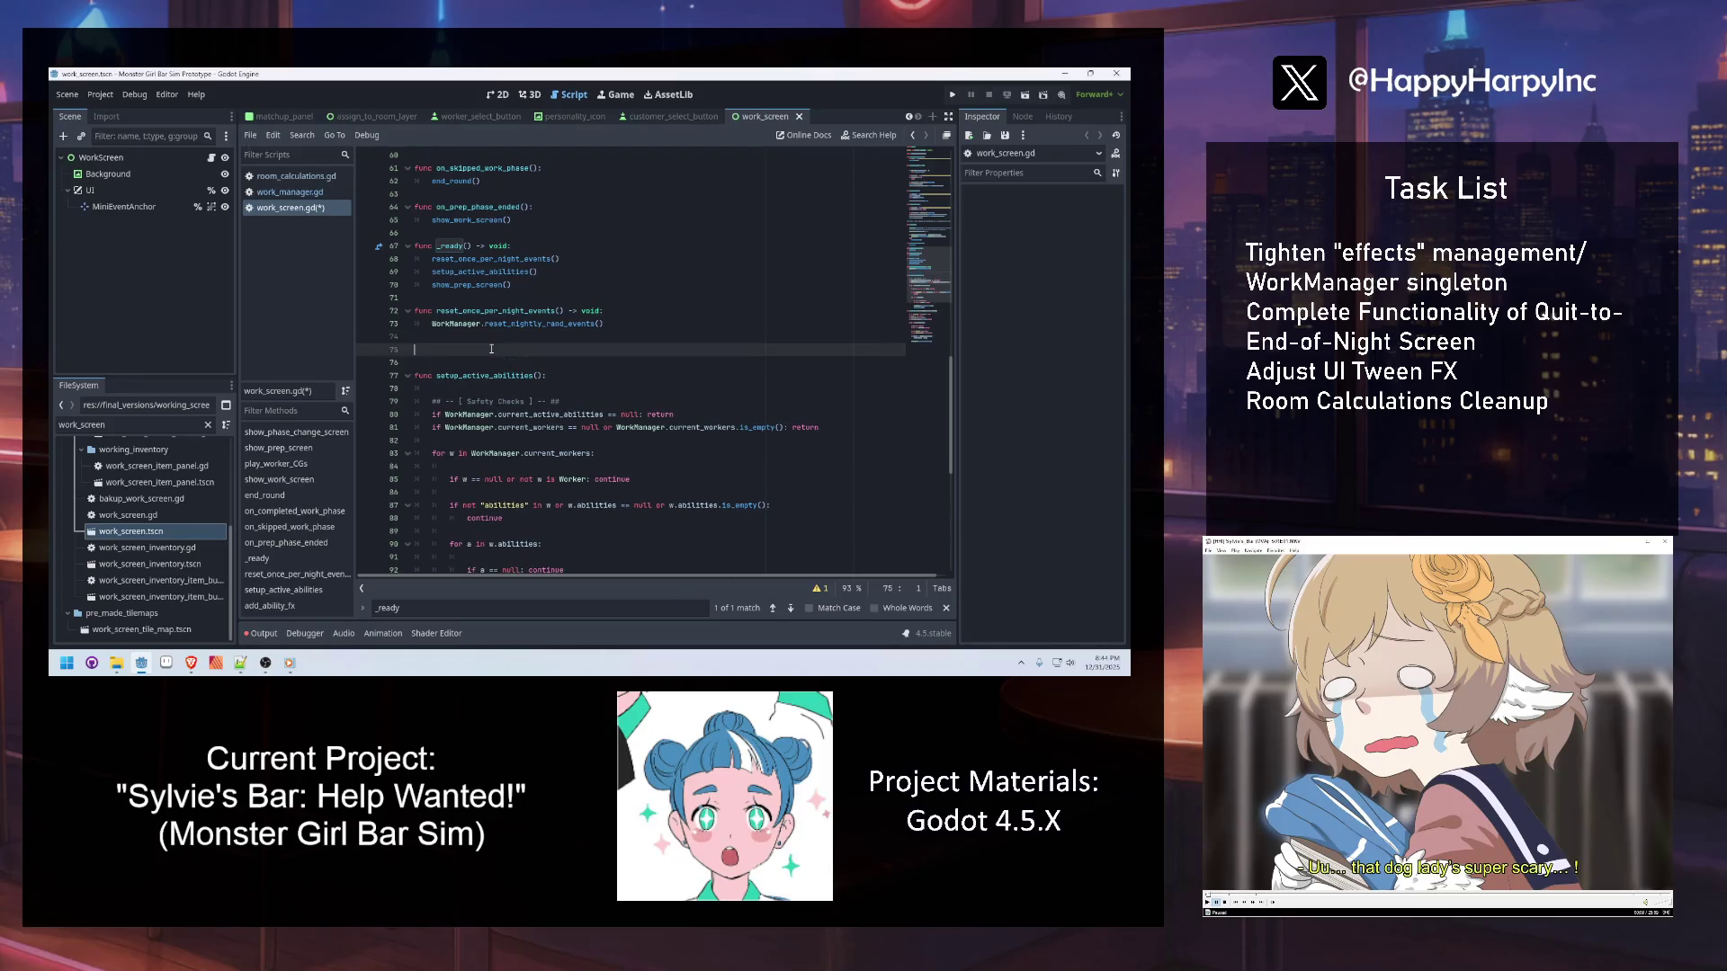
Write func sort_effects() with separate null and is_empty return checks on WorkManager.effects
{"action": "type", "text": "func sort_"}
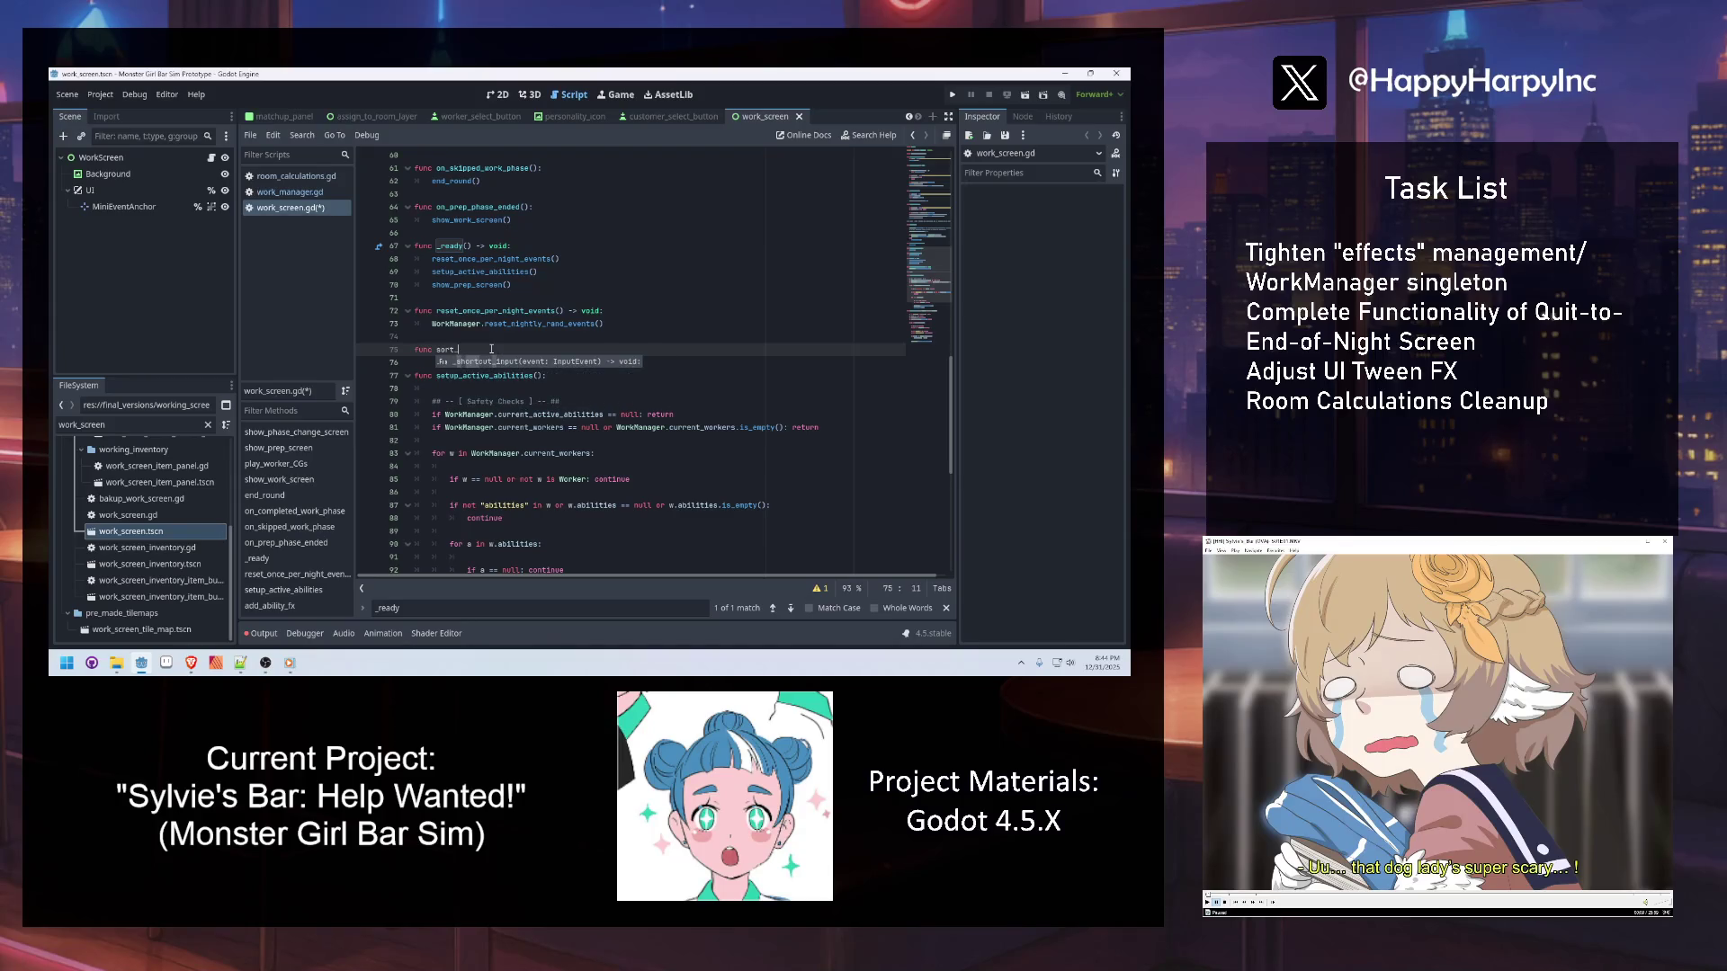
{"action": "type", "text": "effect"}
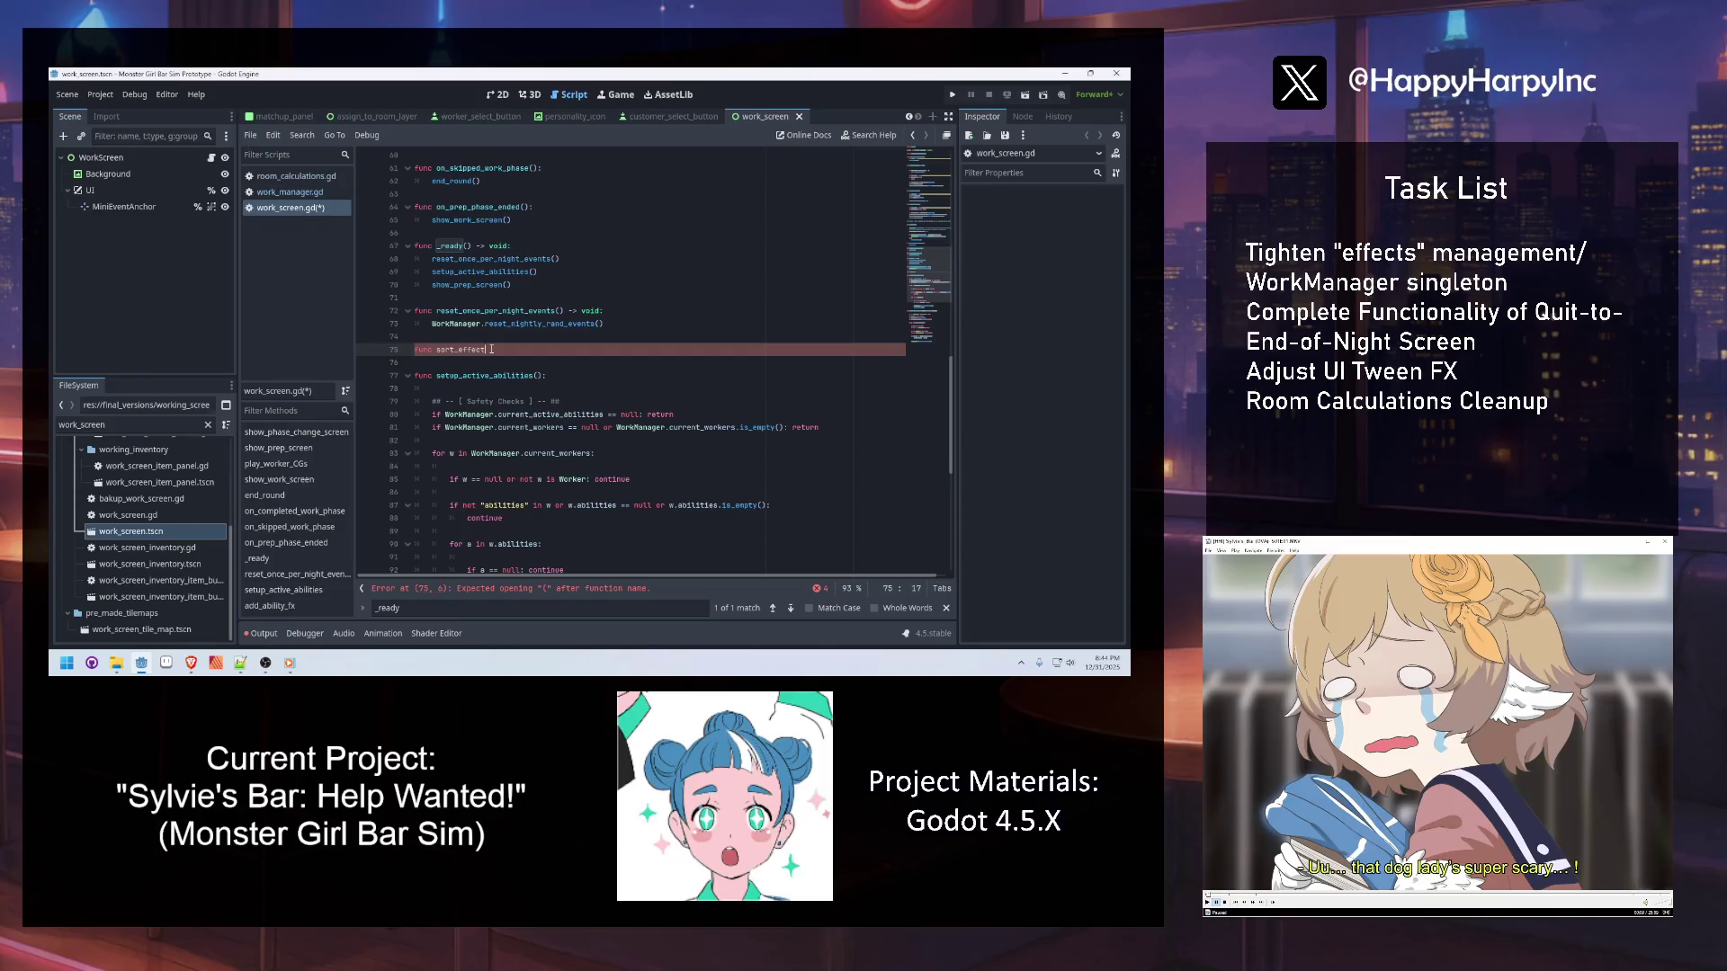
{"action": "type", "text": "s("}
{"action": "key", "text": "Return"}
{"action": "type", "text": "ss"}
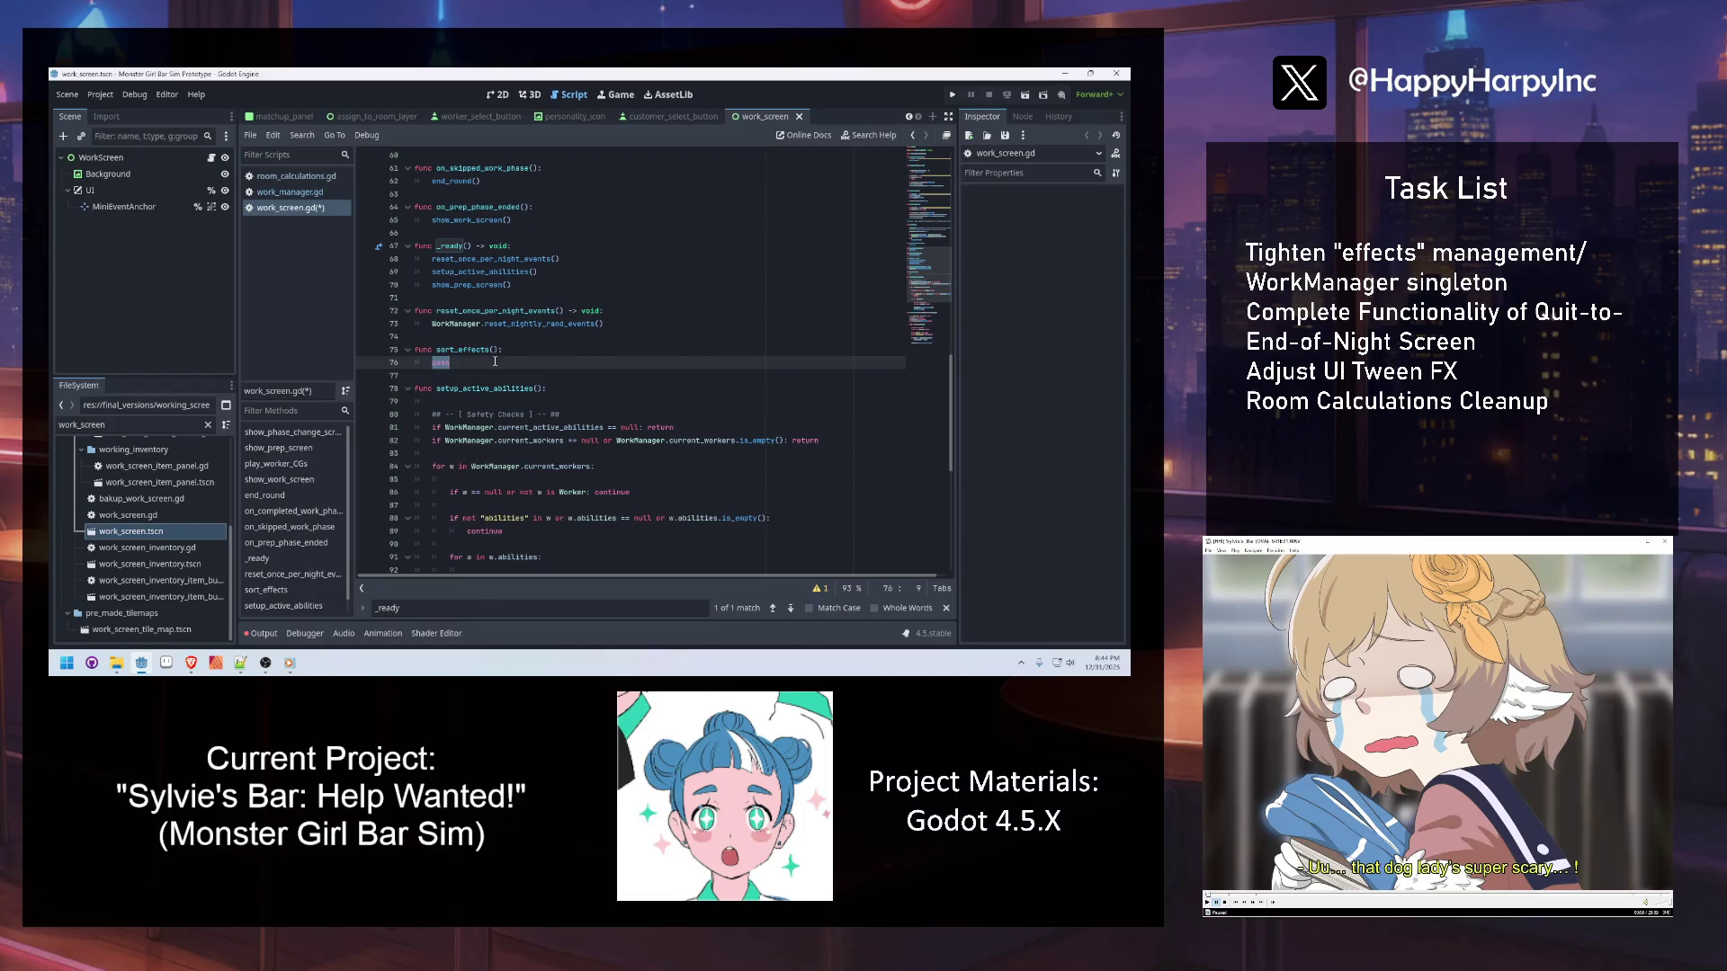
{"action": "key", "text": "Return"}
{"action": "type", "text": "if "}
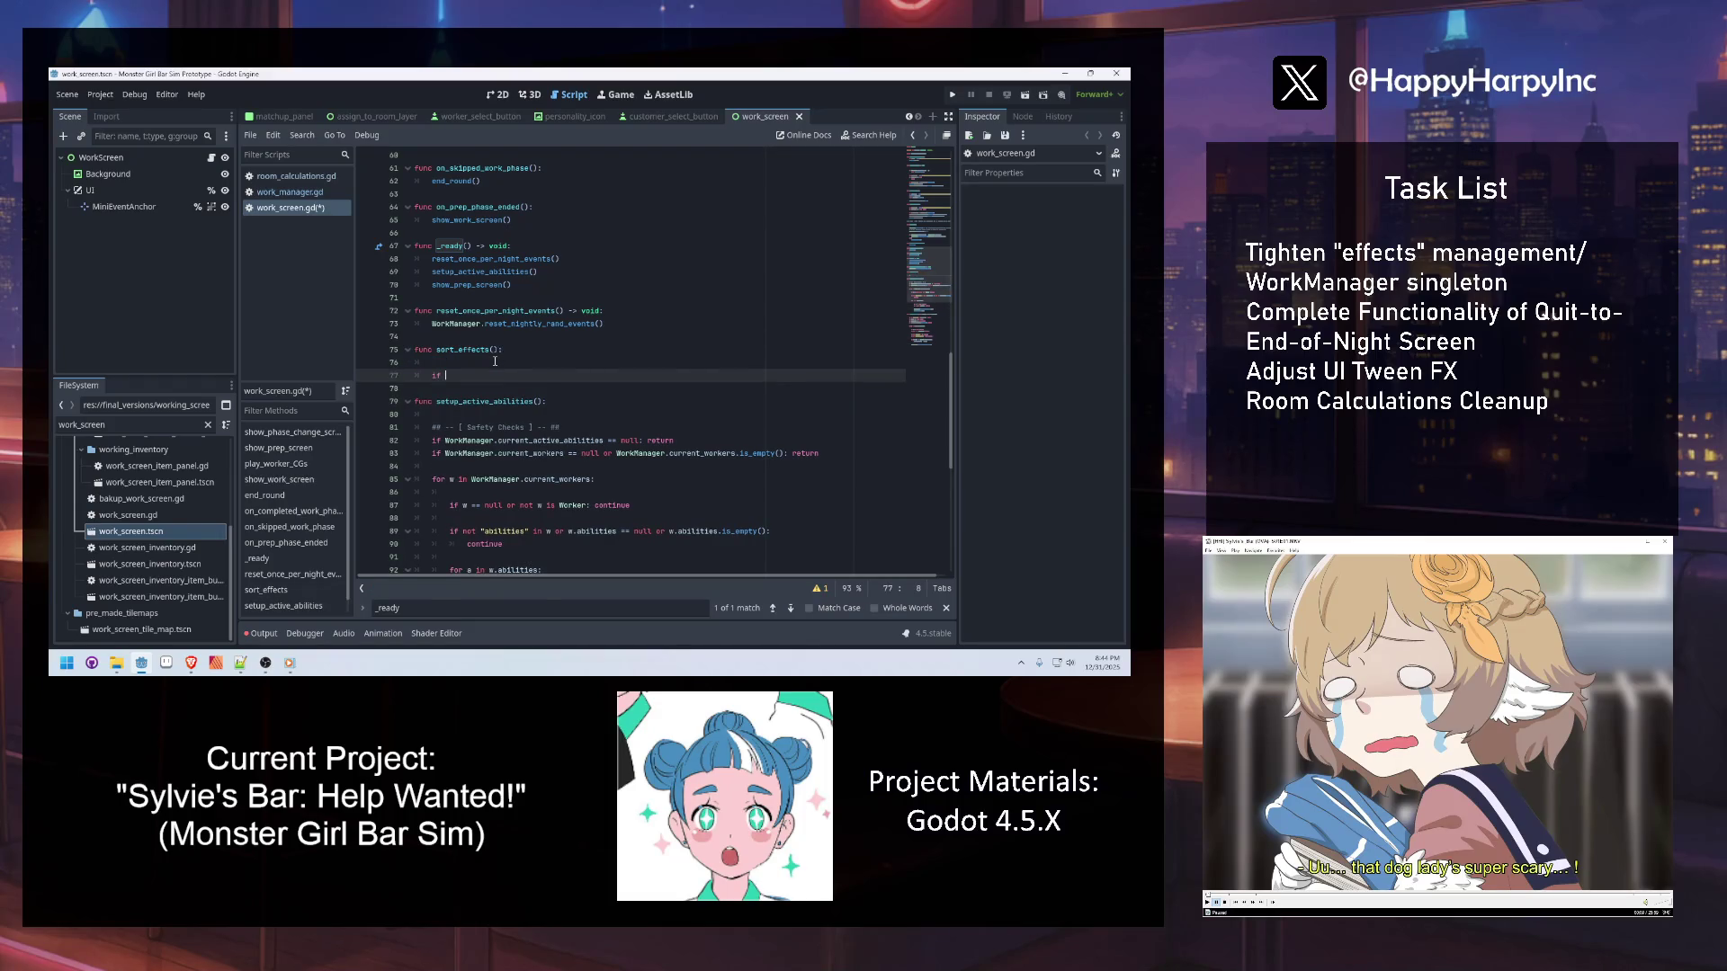
{"action": "type", "text": "WorkManager.effe"}
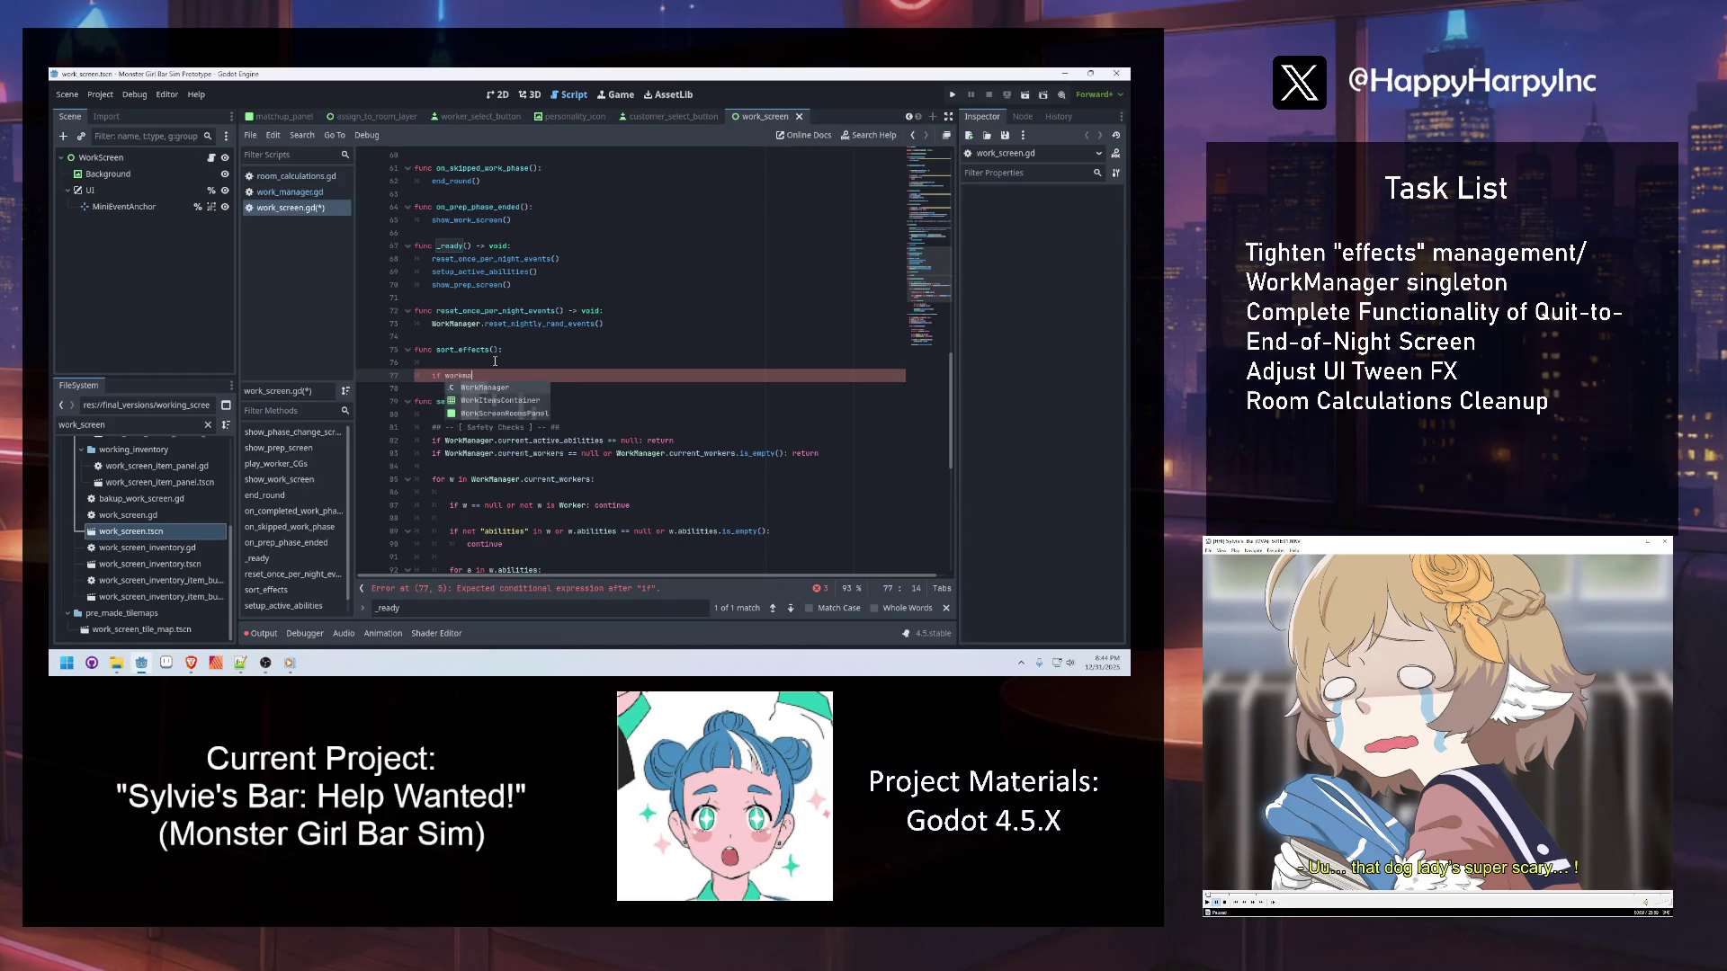
{"action": "type", "text": "cts"}
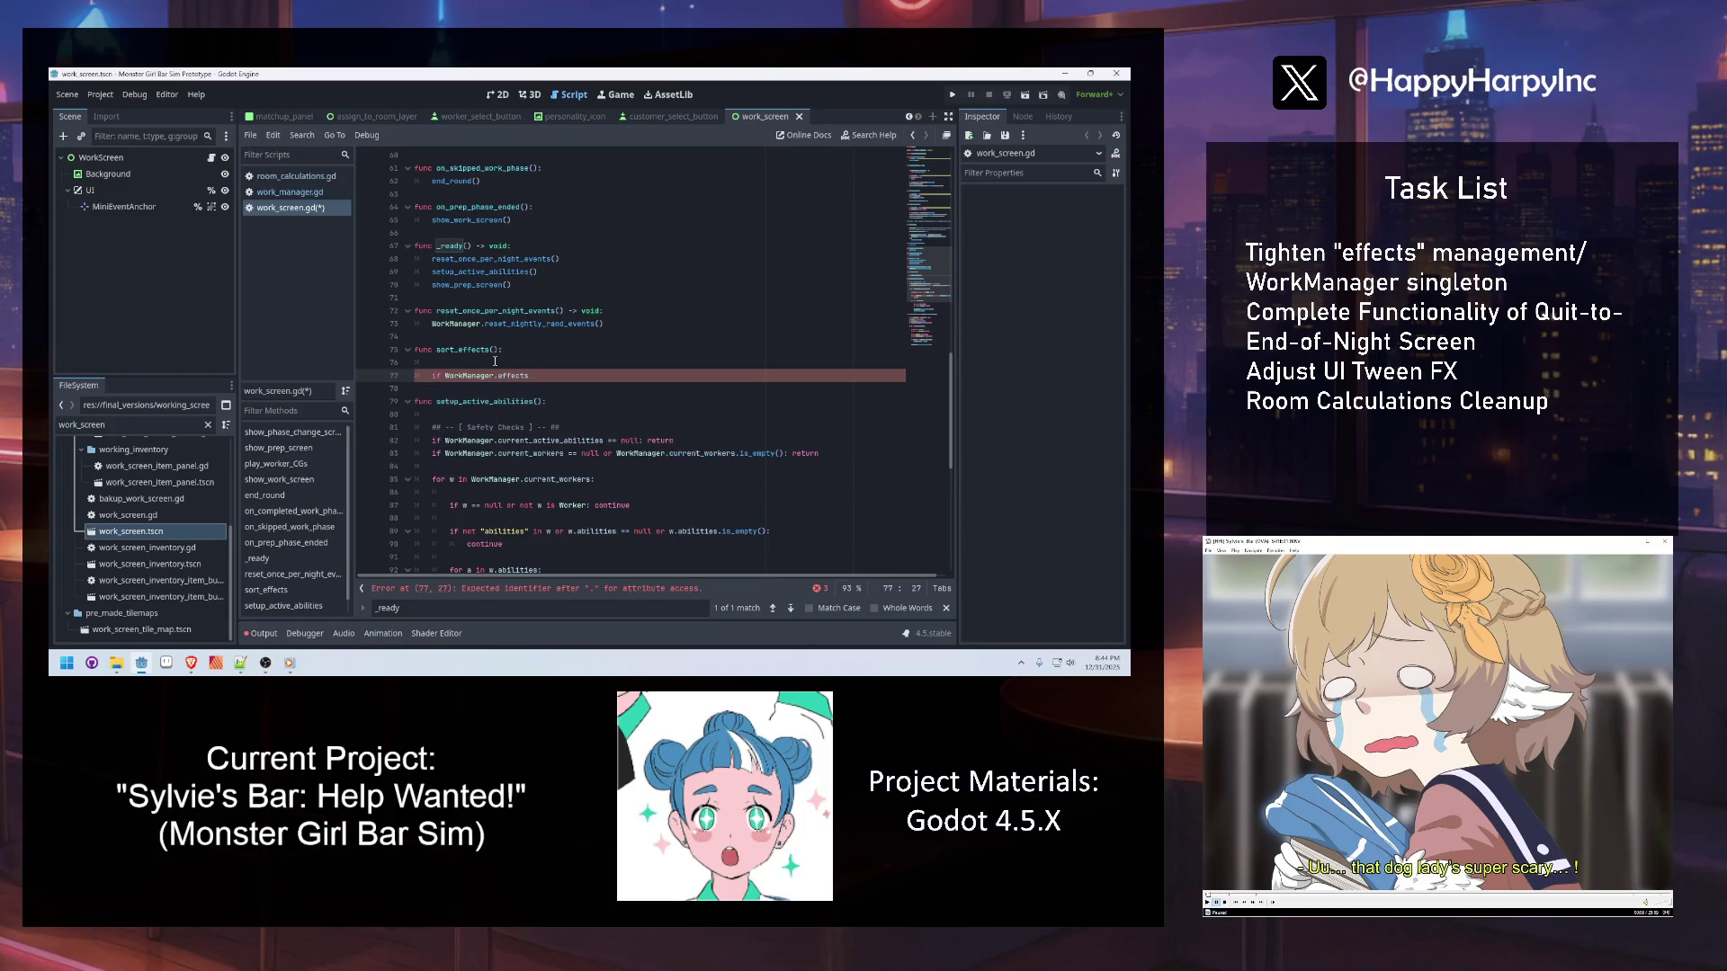
{"action": "type", "text": " == null: return"}
{"action": "key", "text": "Return"}
{"action": "type", "text": "f WorkManager."}
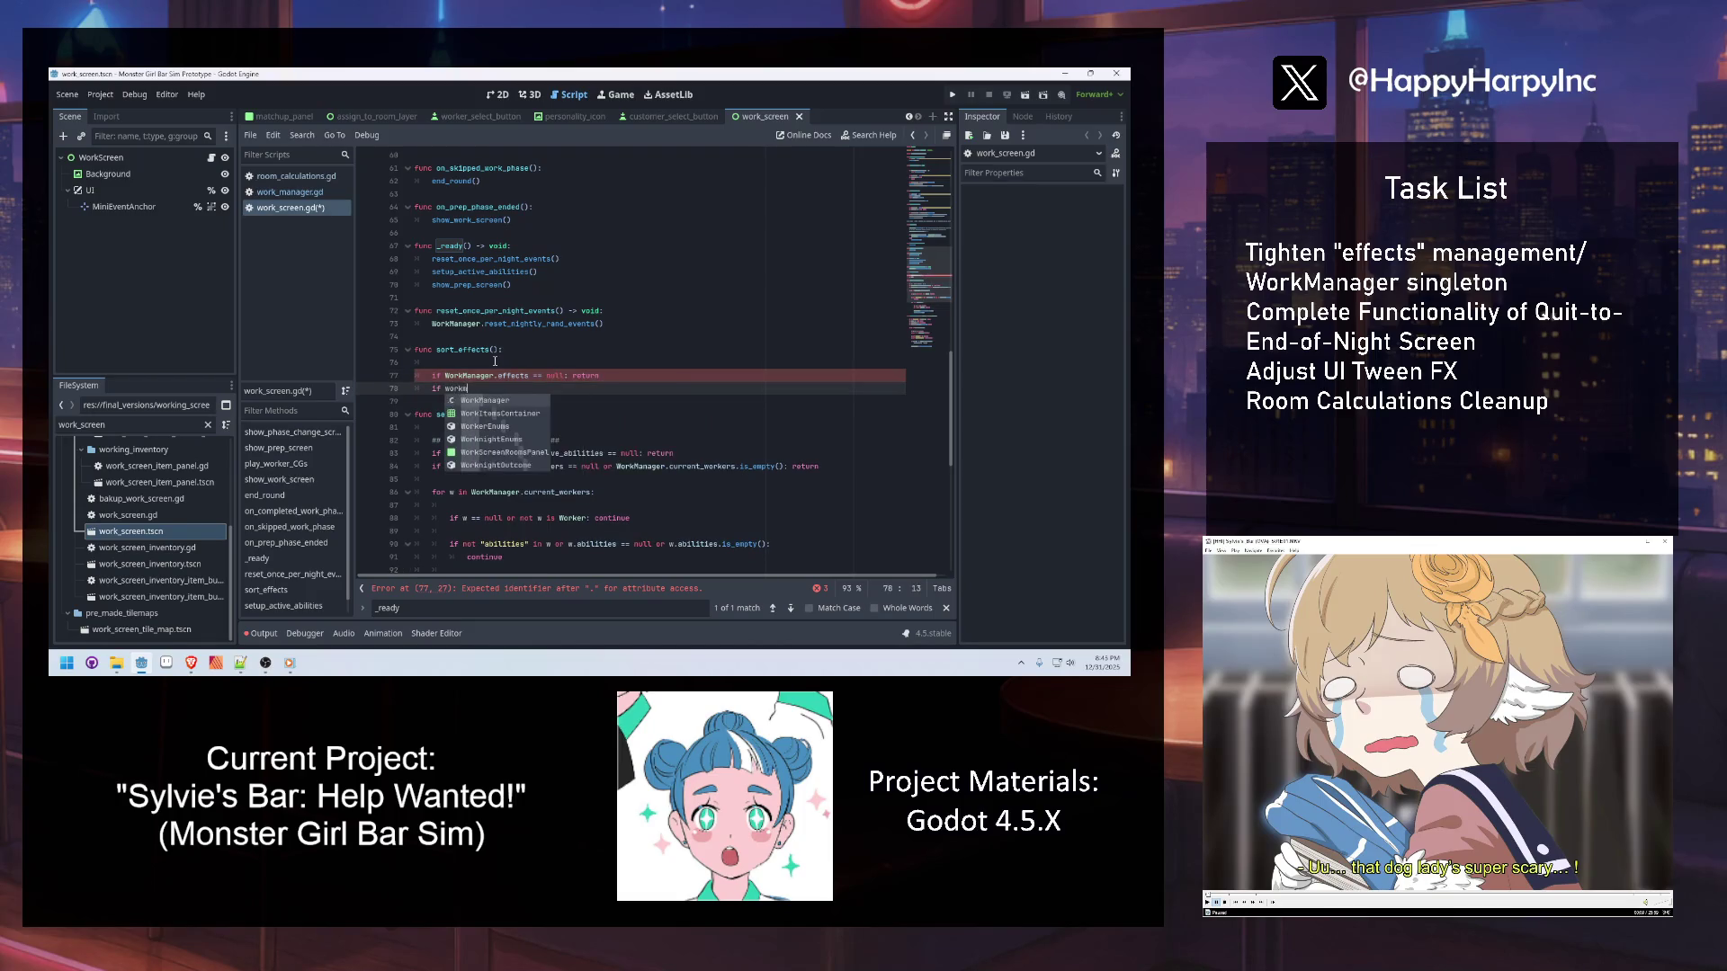
{"action": "type", "text": "effects"}
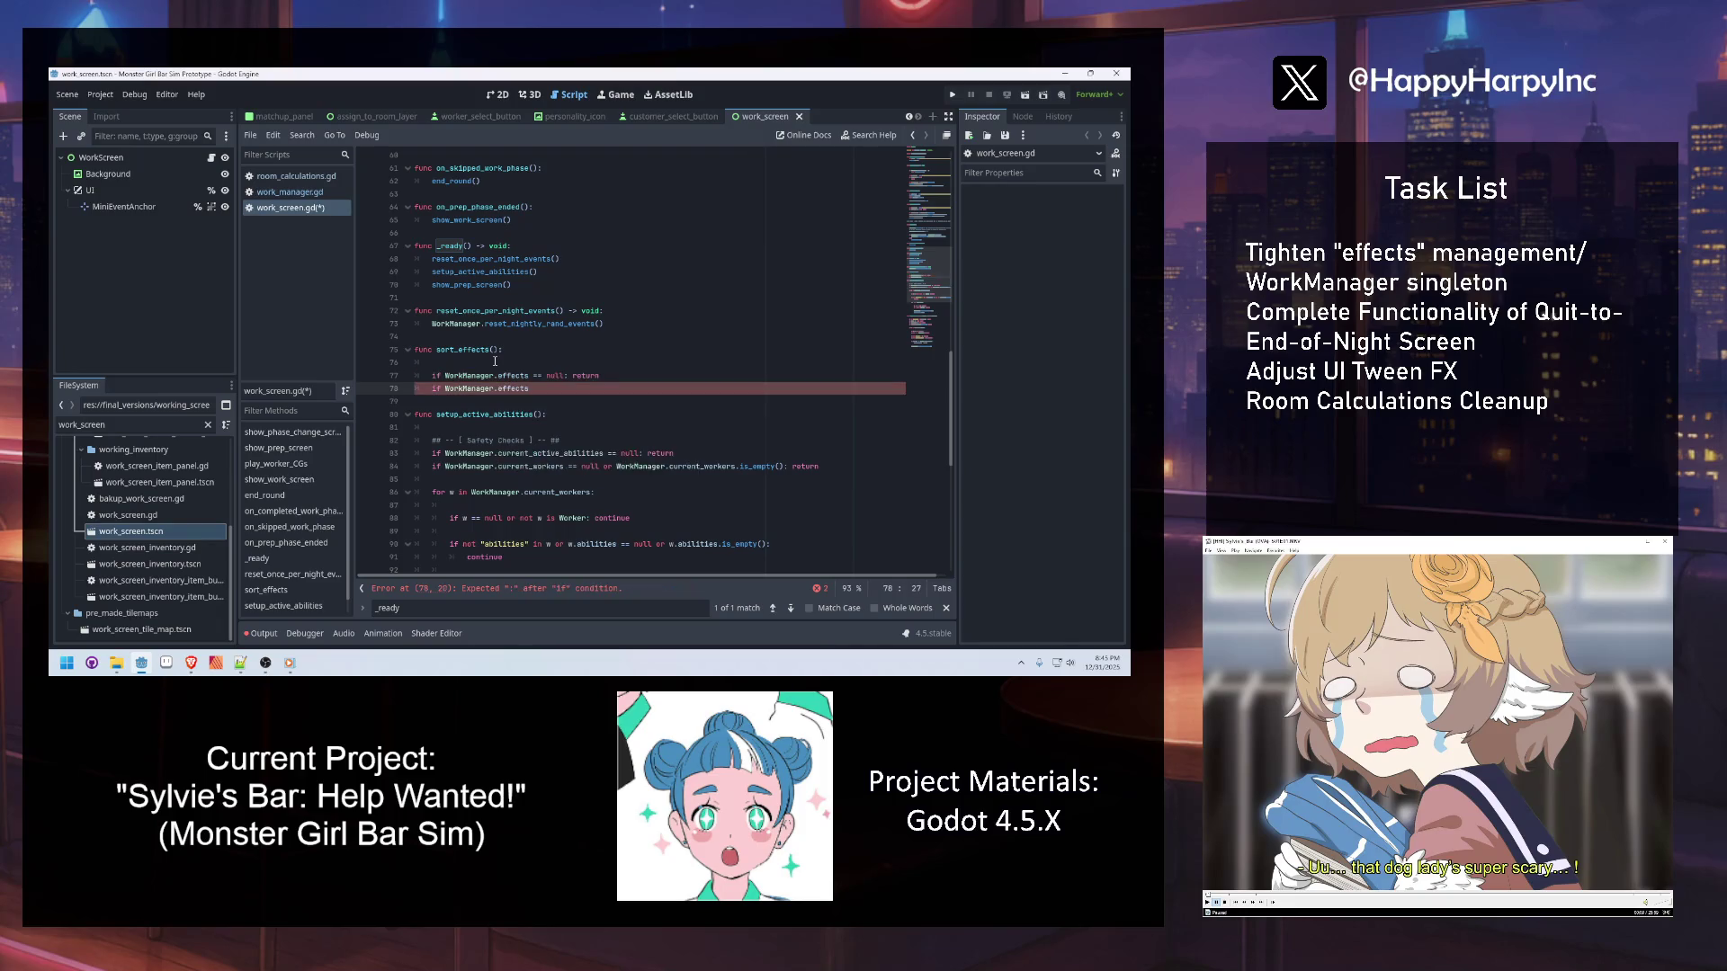
{"action": "type", "text": ".is_empty(): return"}
Merge the checks into 'WorkManager.effects == null or WorkManager.effects.is_empty()' with return on its own line
{"action": "left_click", "coordinate": [572, 373]}
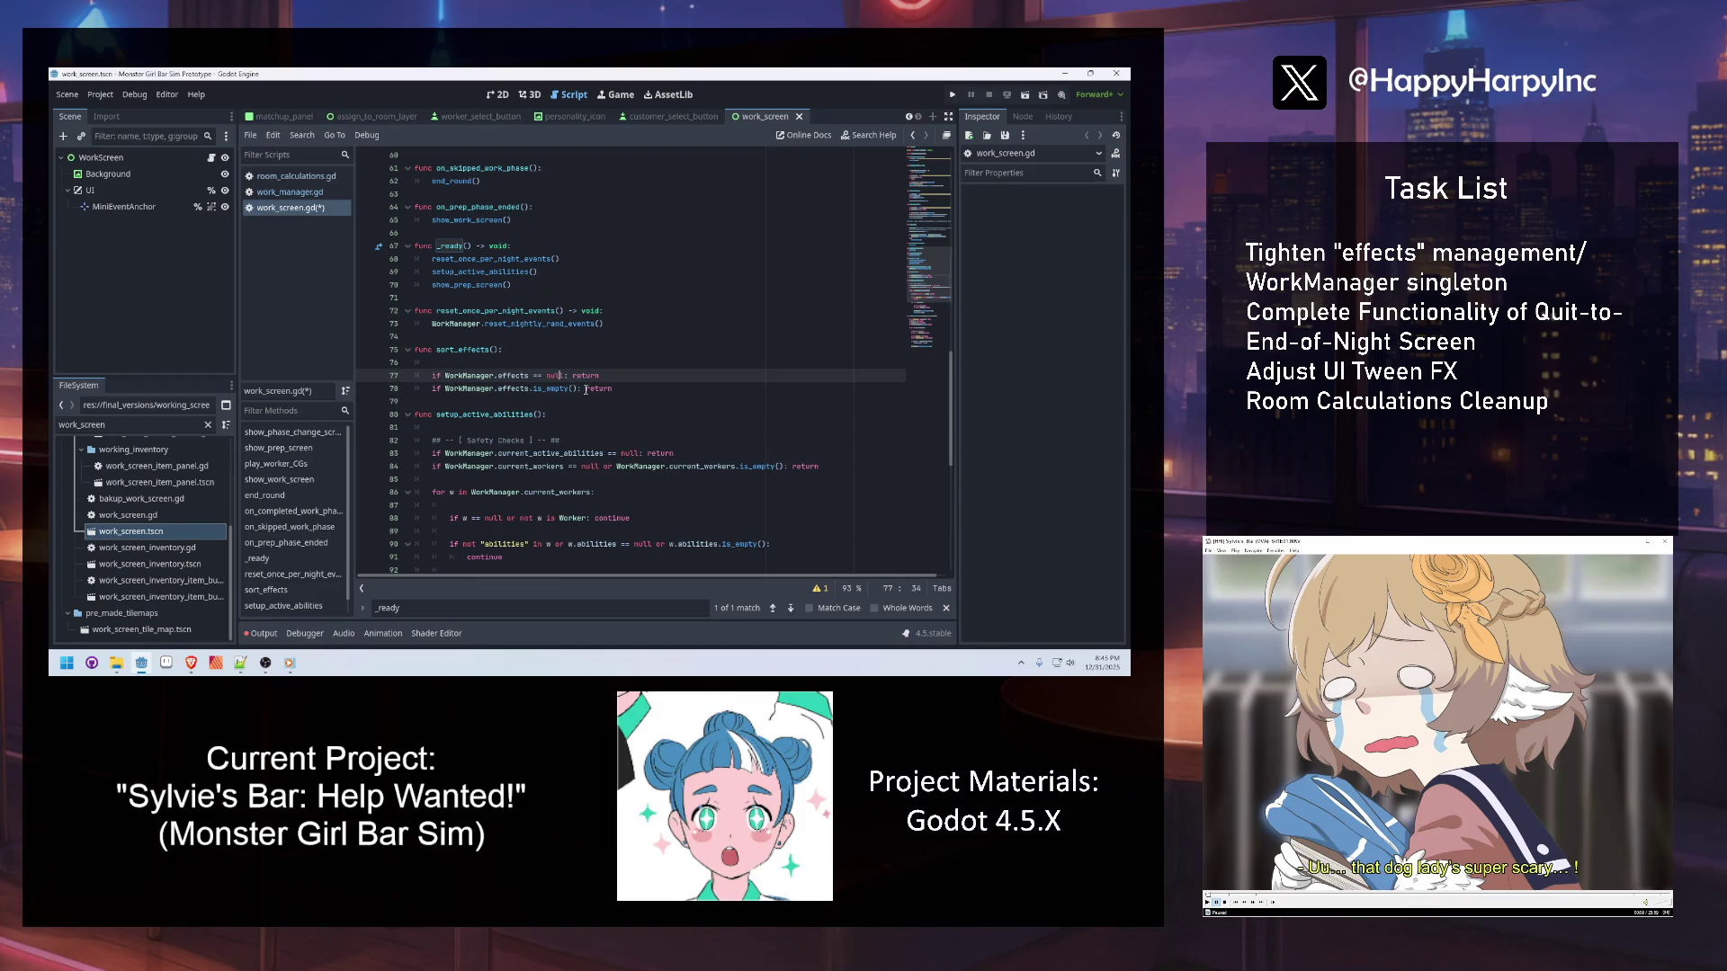
{"action": "left_click_drag", "start_coordinate": [445, 390], "coordinate": [579, 390]}
{"action": "key", "text": "ctrl+c"}
{"action": "left_click", "coordinate": [568, 376]}
{"action": "type", "text": "or"}
{"action": "key", "text": "ctrl+v"}
{"action": "left_click_drag", "start_coordinate": [612, 390], "coordinate": [418, 388]}
{"action": "key", "text": "BackSpace"}
{"action": "key", "text": "BackSpace"}
{"action": "key", "text": "BackSpace"}
{"action": "left_click", "coordinate": [568, 375]}
{"action": "left_click", "coordinate": [530, 366]}
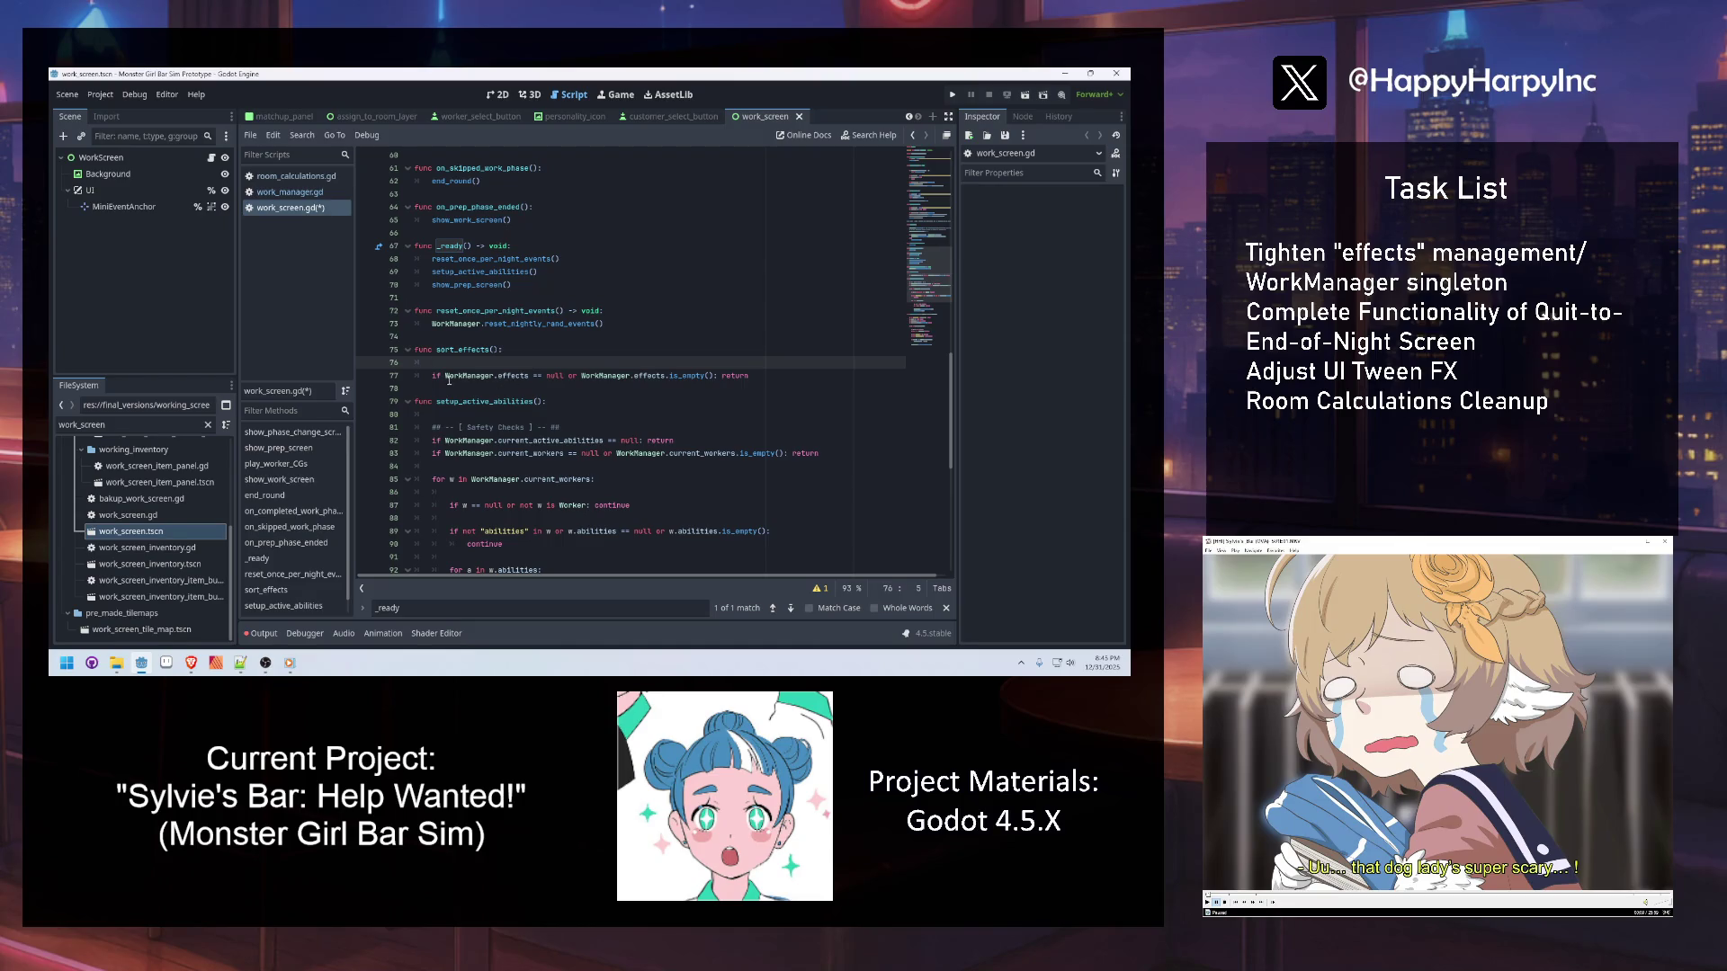
{"action": "left_click", "coordinate": [767, 374]}
{"action": "left_click", "coordinate": [721, 375]}
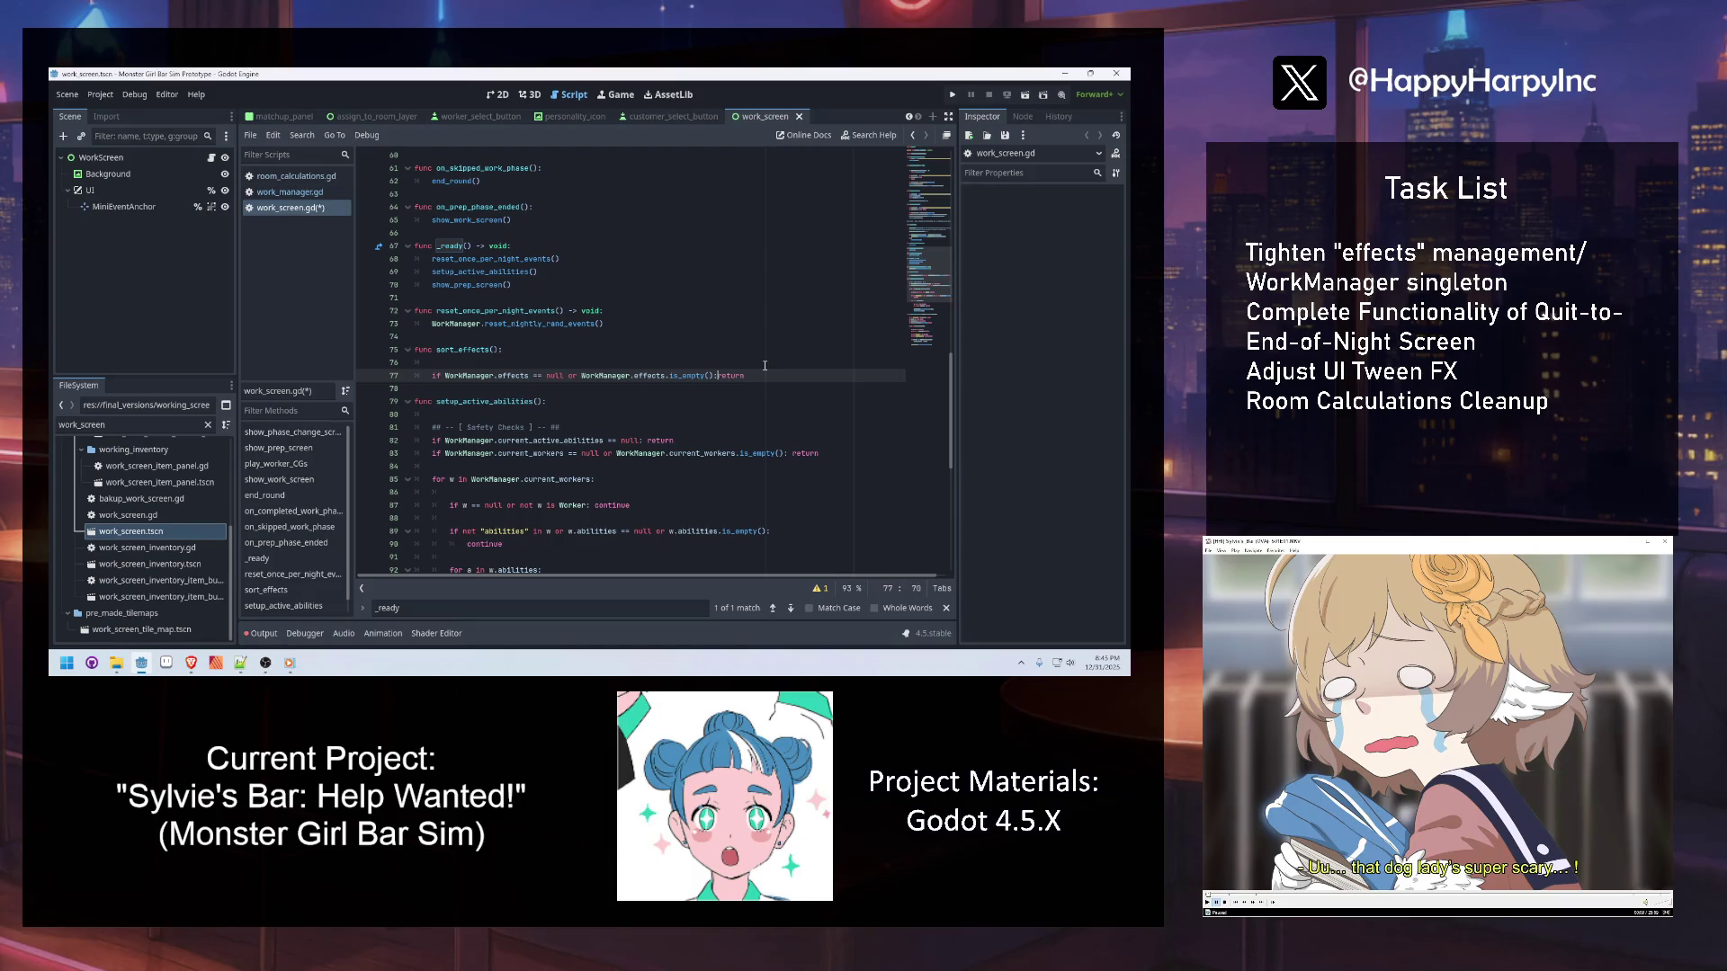
{"action": "key", "text": "Return"}
Add a blank line above the effects check and save work_screen.gd
{"action": "left_click", "coordinate": [544, 363]}
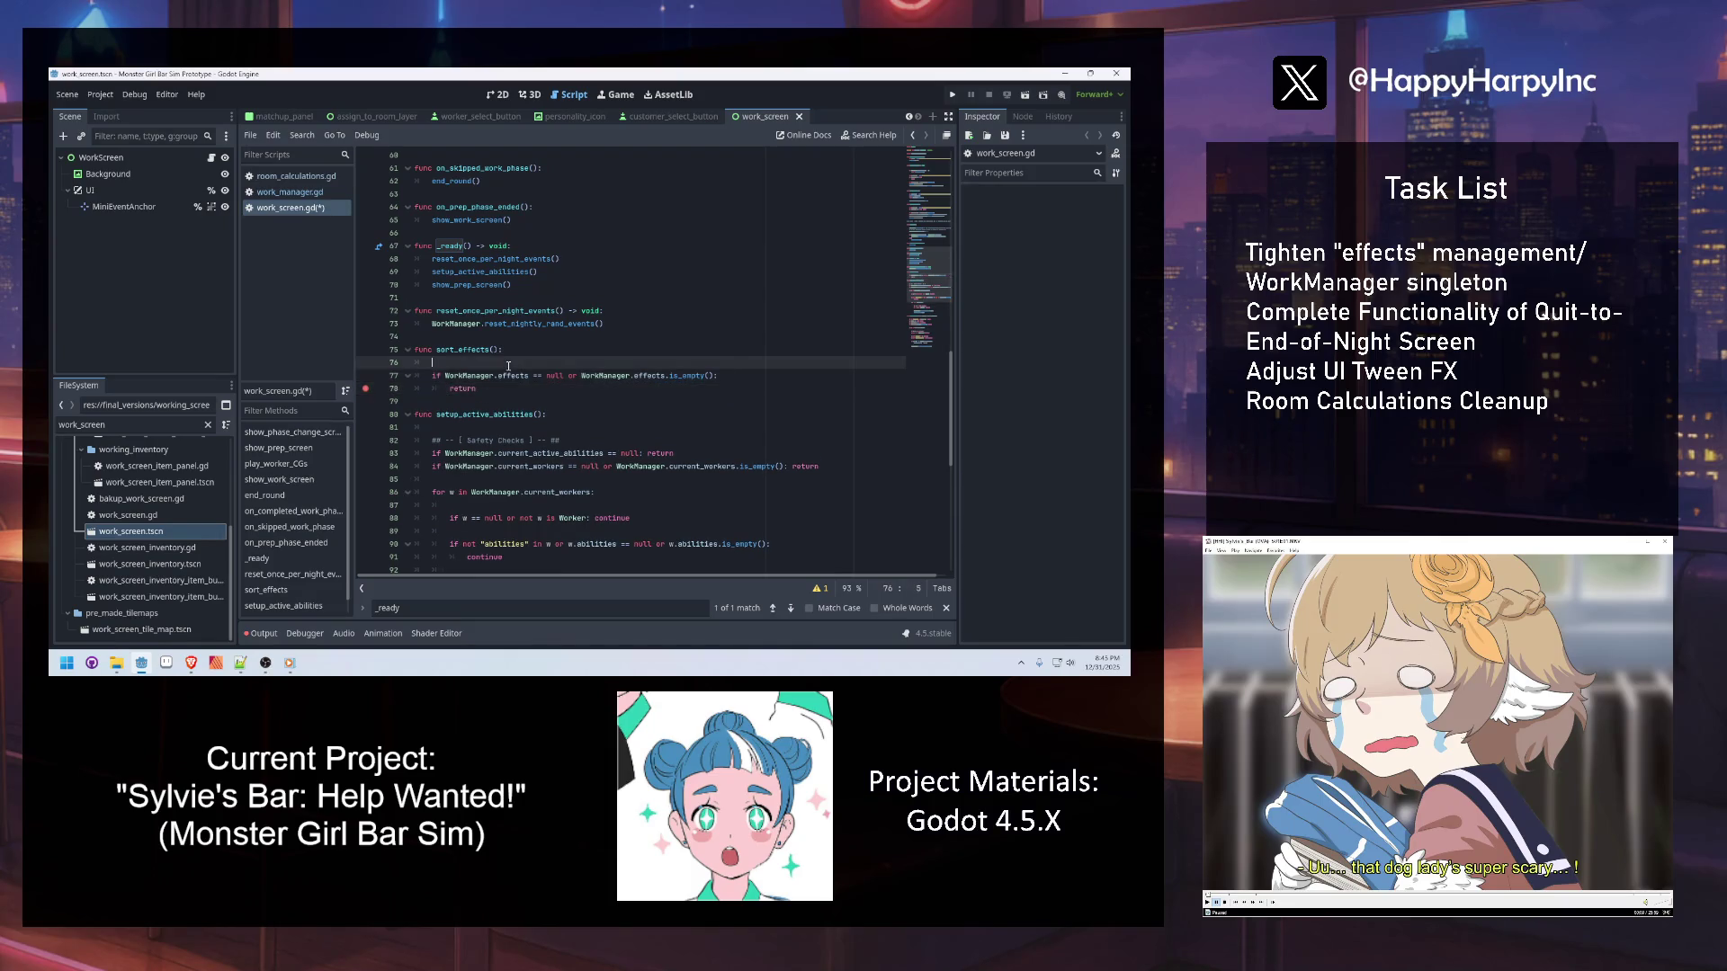
{"action": "key", "text": "Return"}
{"action": "key", "text": "Return"}
{"action": "key", "text": "Up"}
{"action": "key", "text": "ctrl+s"}
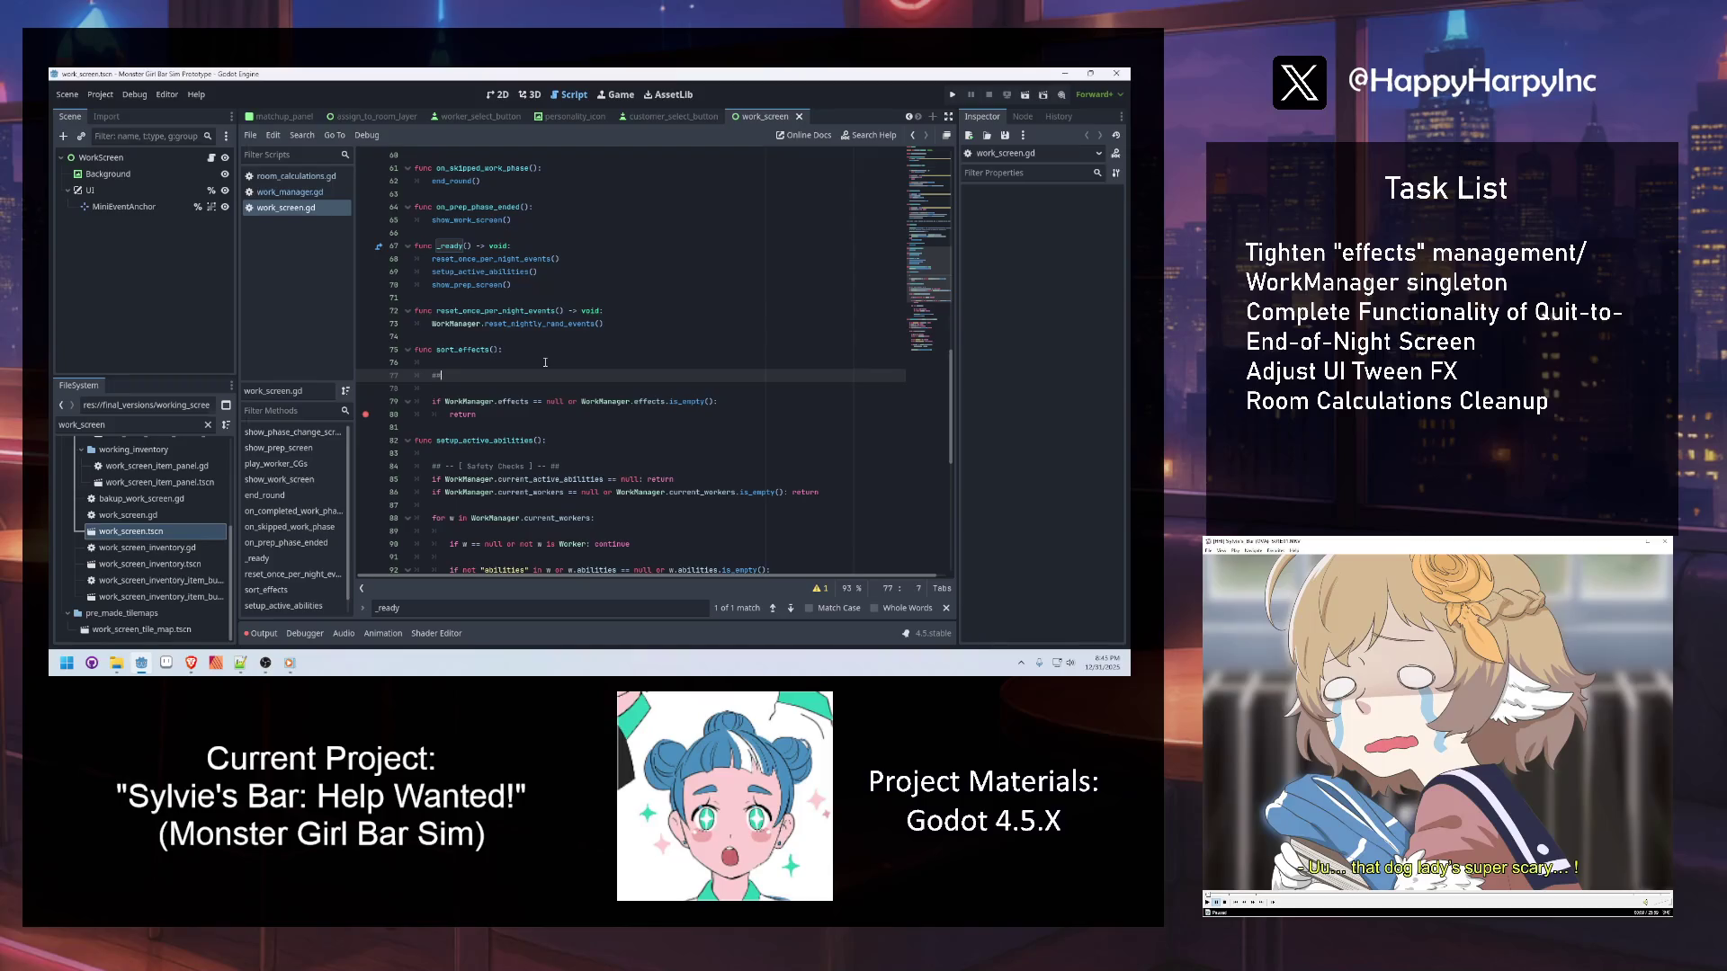
Add a 'Safety Checks' comment and a for loop over WorkManager.effects below the guard
{"action": "type", "text": "Safety Checks"}
{"action": "type", "text": " =="}
{"action": "left_click", "coordinate": [520, 422]}
{"action": "key", "text": "Return"}
{"action": "key", "text": "Return"}
{"action": "key", "text": "Up"}
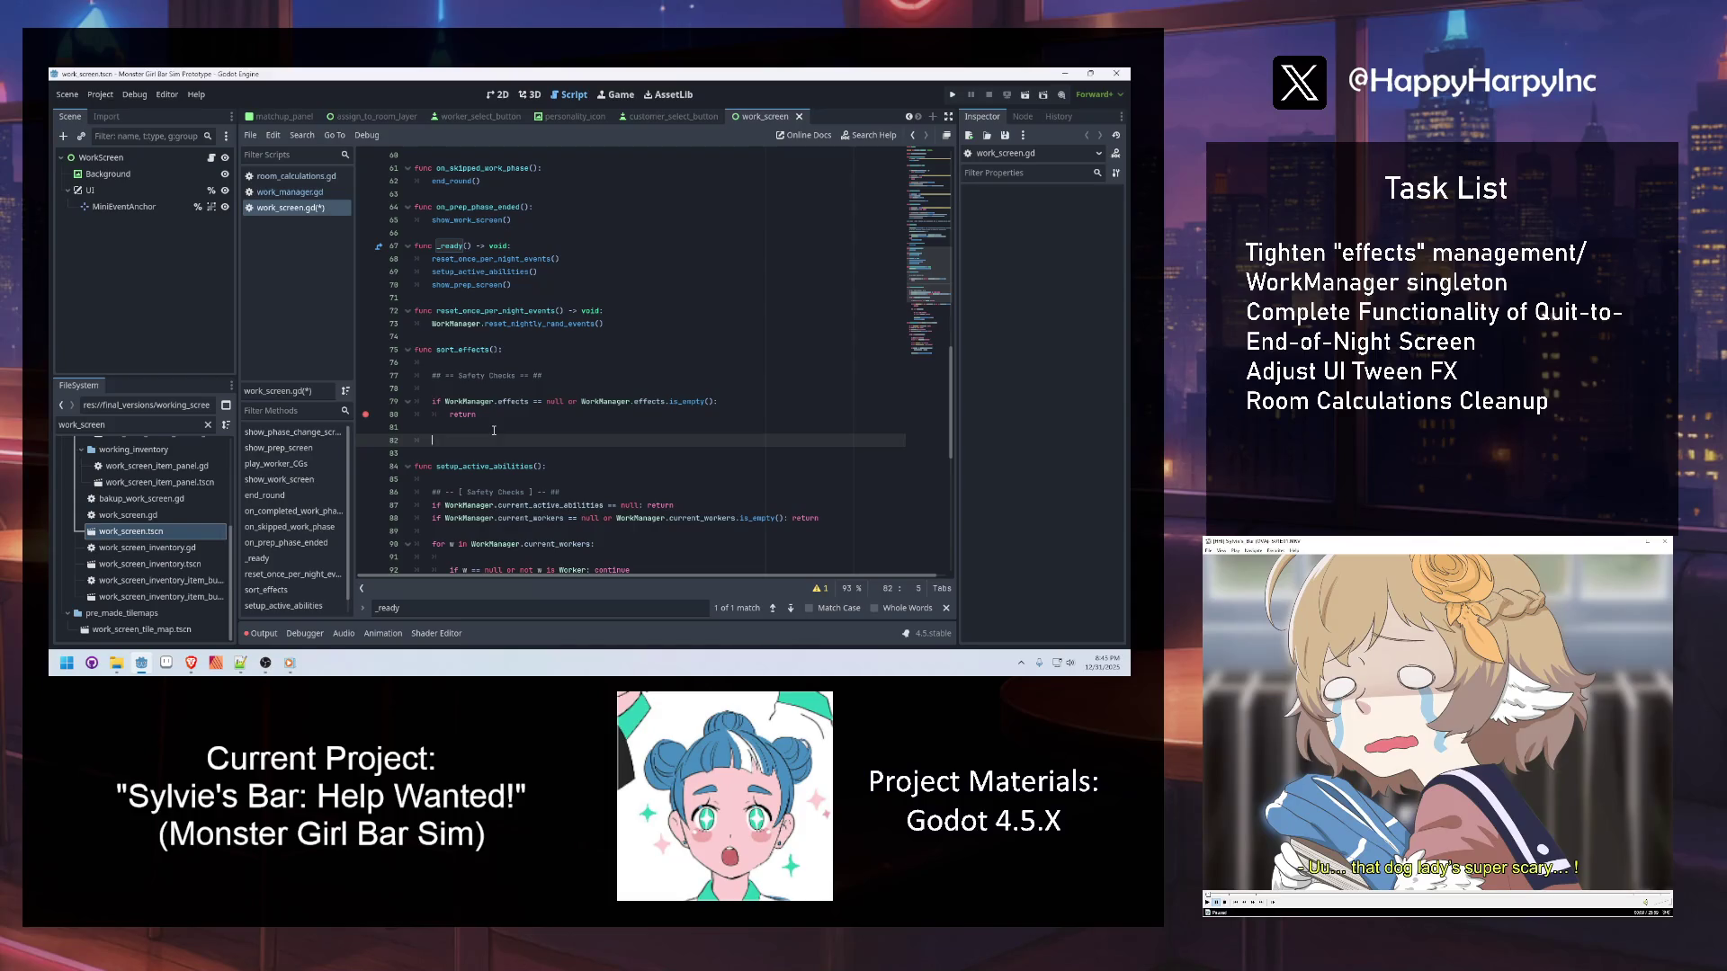
{"action": "type", "text": "in WorkManager.effects:"}
{"action": "key", "text": "Return"}
{"action": "key", "text": "Return"}
{"action": "type", "text": "asse"}
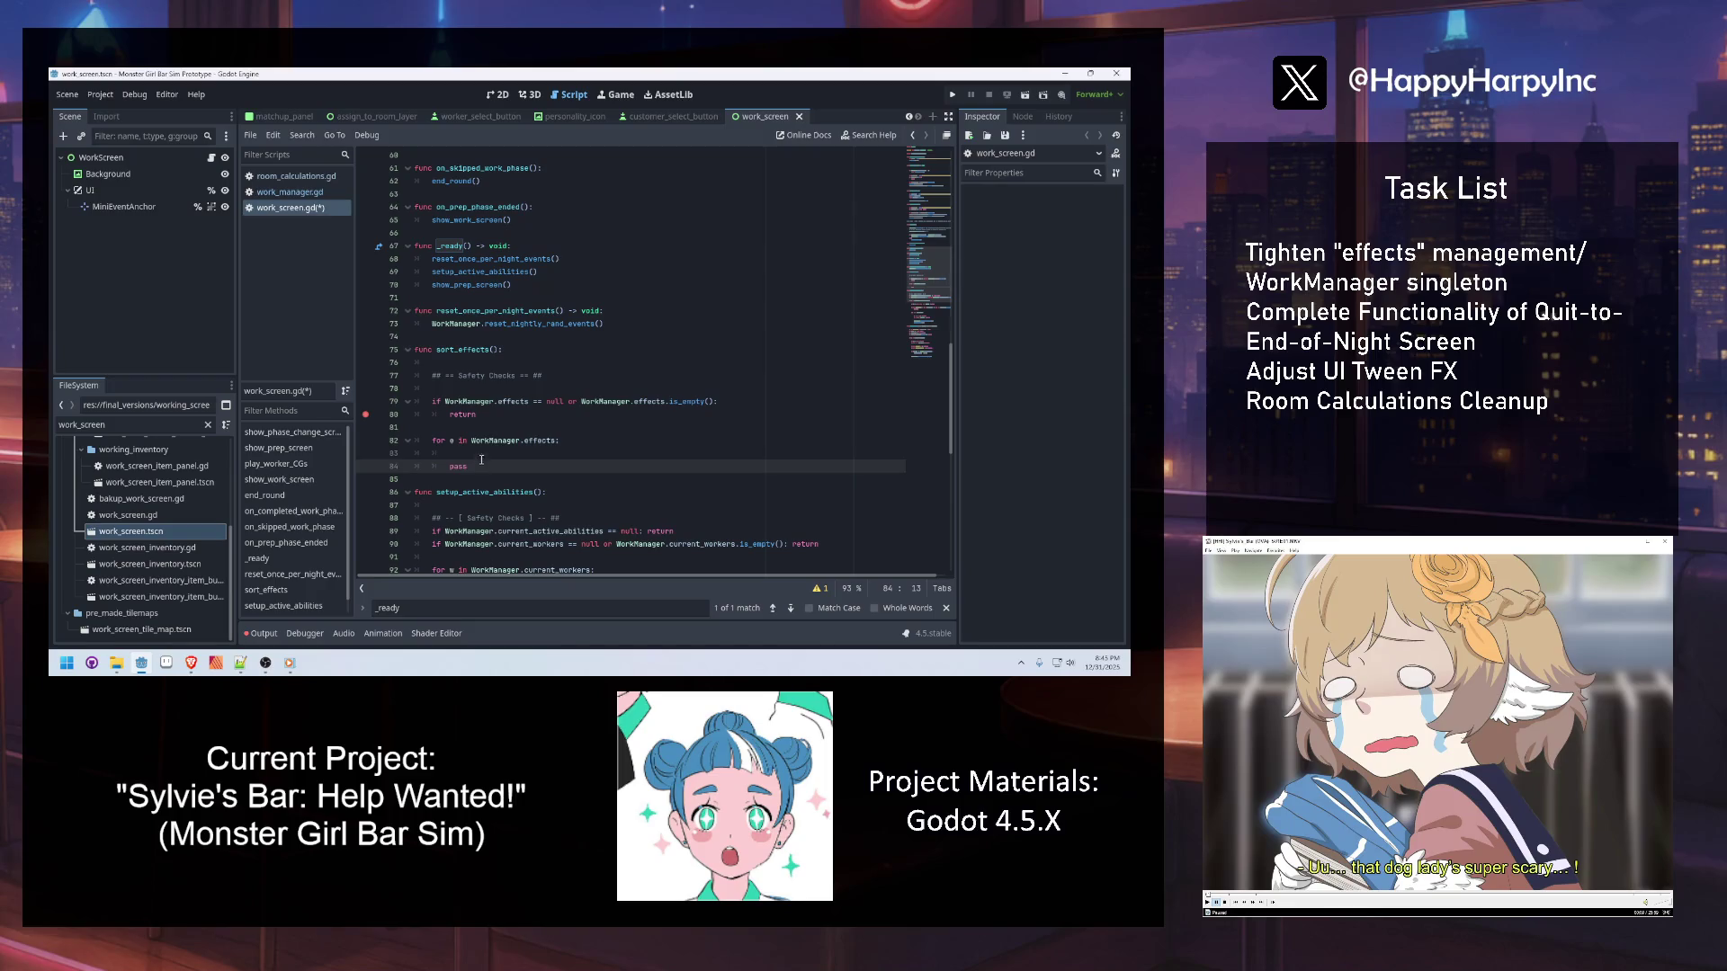
Inside the loop, add 'if e == null: continue ## Skip broken elements'
{"action": "left_click", "coordinate": [483, 450]}
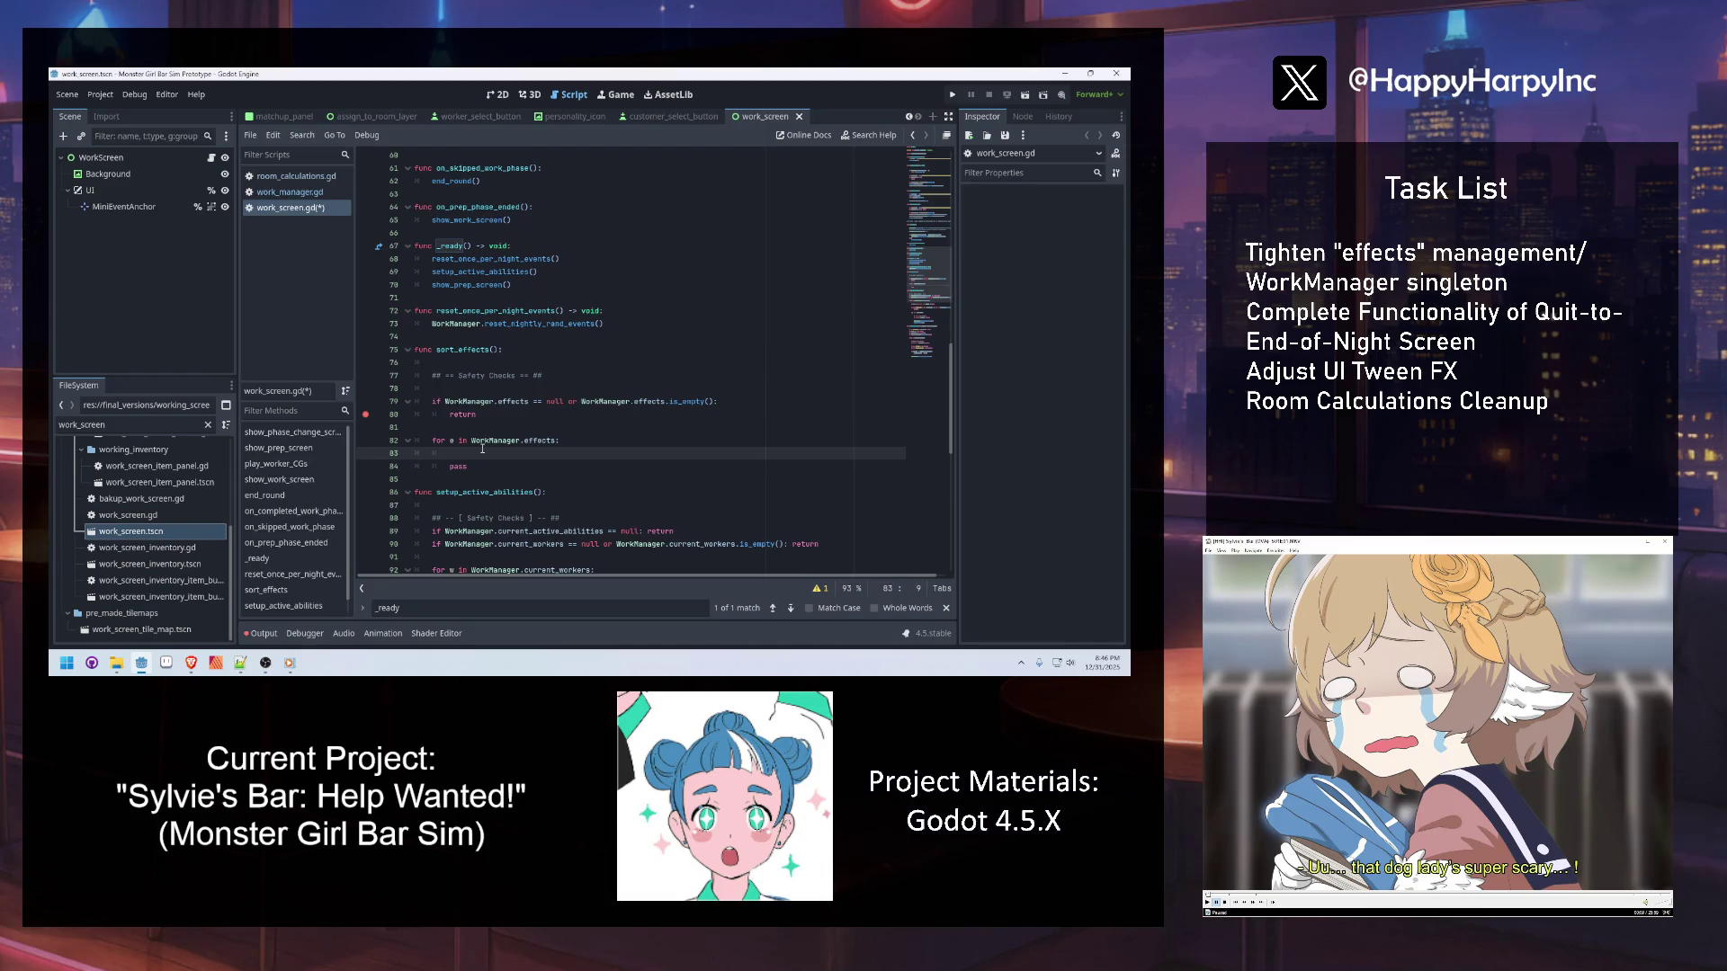
{"action": "key", "text": "Return"}
{"action": "key", "text": "Return"}
{"action": "key", "text": "Up"}
{"action": "type", "text": "i"}
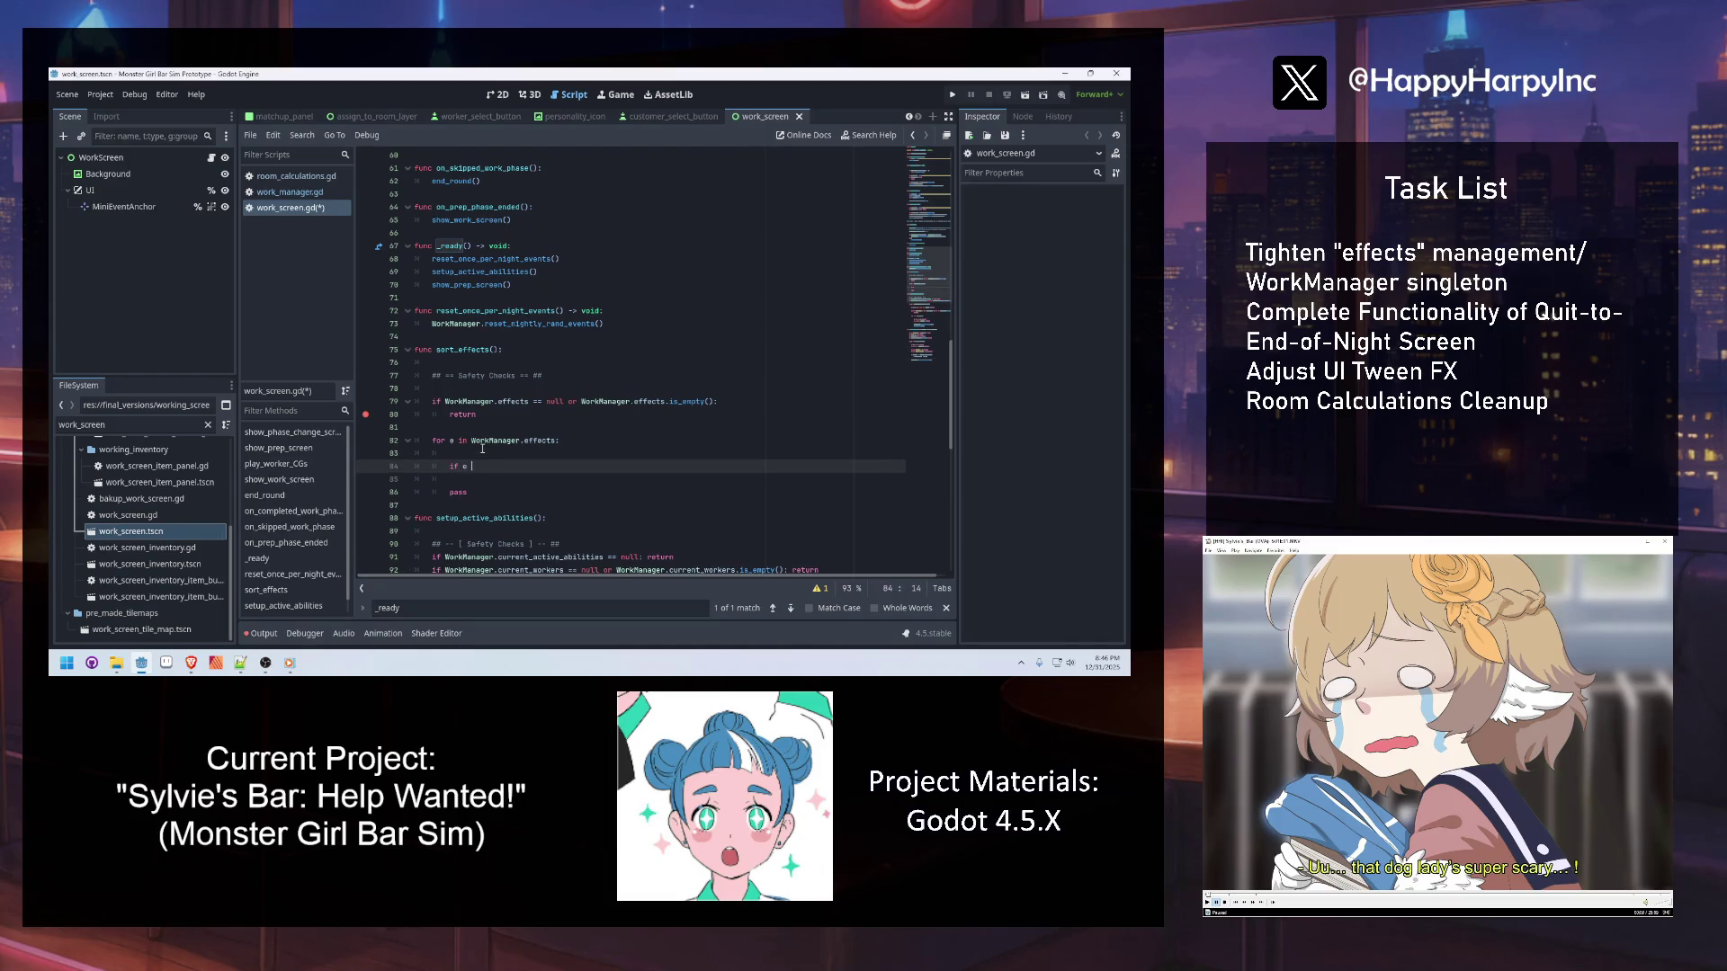
{"action": "type", "text": "l: co"}
{"action": "type", "text": "ntinue ## Skip"}
{"action": "type", "text": " broken elements"}
Delete the leftover pass placeholder line and save work_screen.gd
{"action": "left_click", "coordinate": [549, 487]}
{"action": "double_click", "coordinate": [457, 490]}
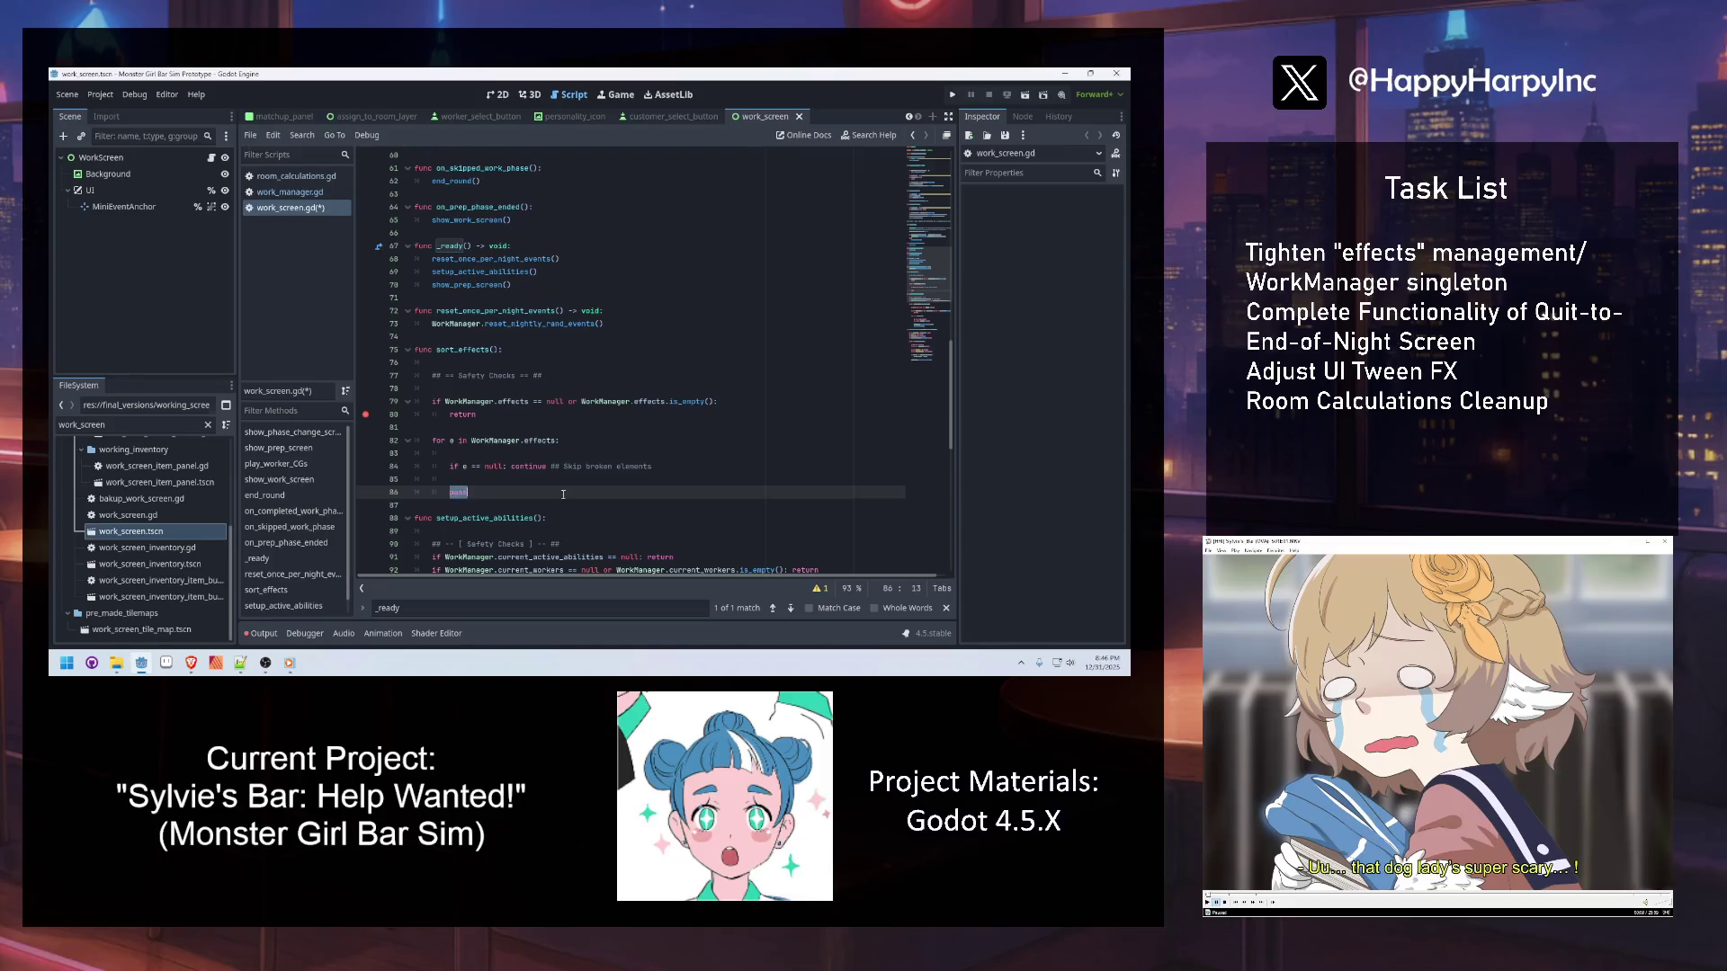
{"action": "key", "text": "BackSpace"}
{"action": "key", "text": "BackSpace"}
{"action": "key", "text": "BackSpace"}
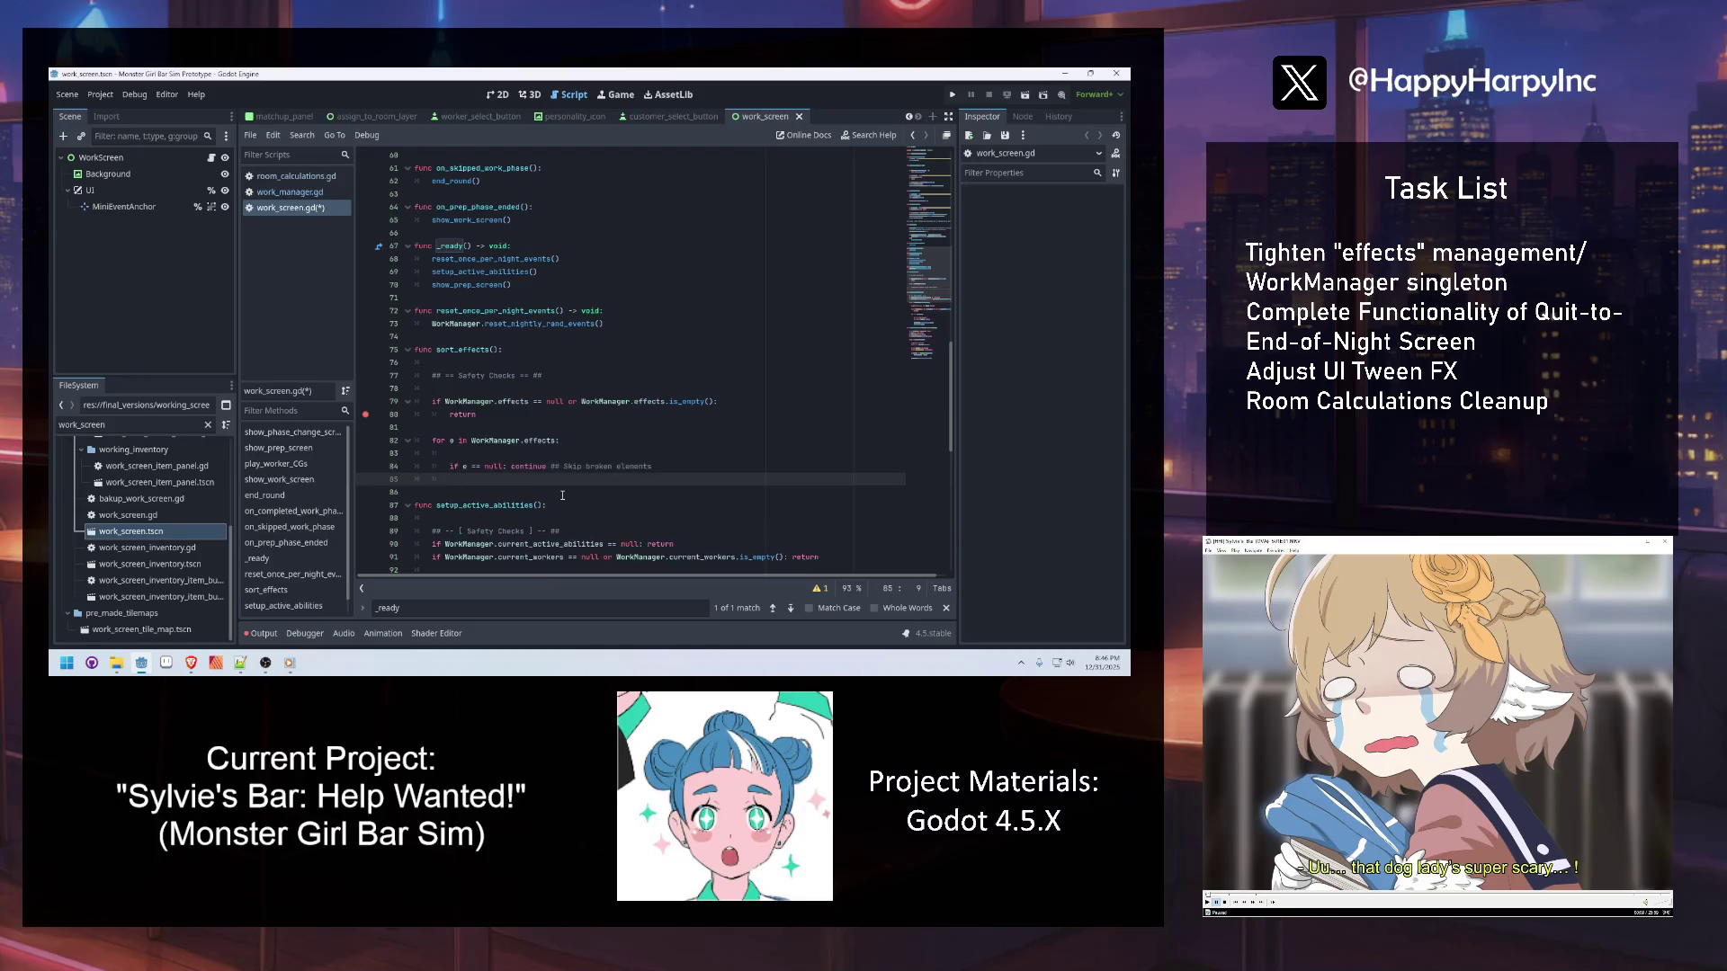
{"action": "key", "text": "ctrl+s"}
{"action": "left_click", "coordinate": [495, 443], "text": "ctrl"}
Find the effects declaration in work_manager.gd, then add a new line after the null-check in sort_effects
{"action": "key", "text": "ctrl+f"}
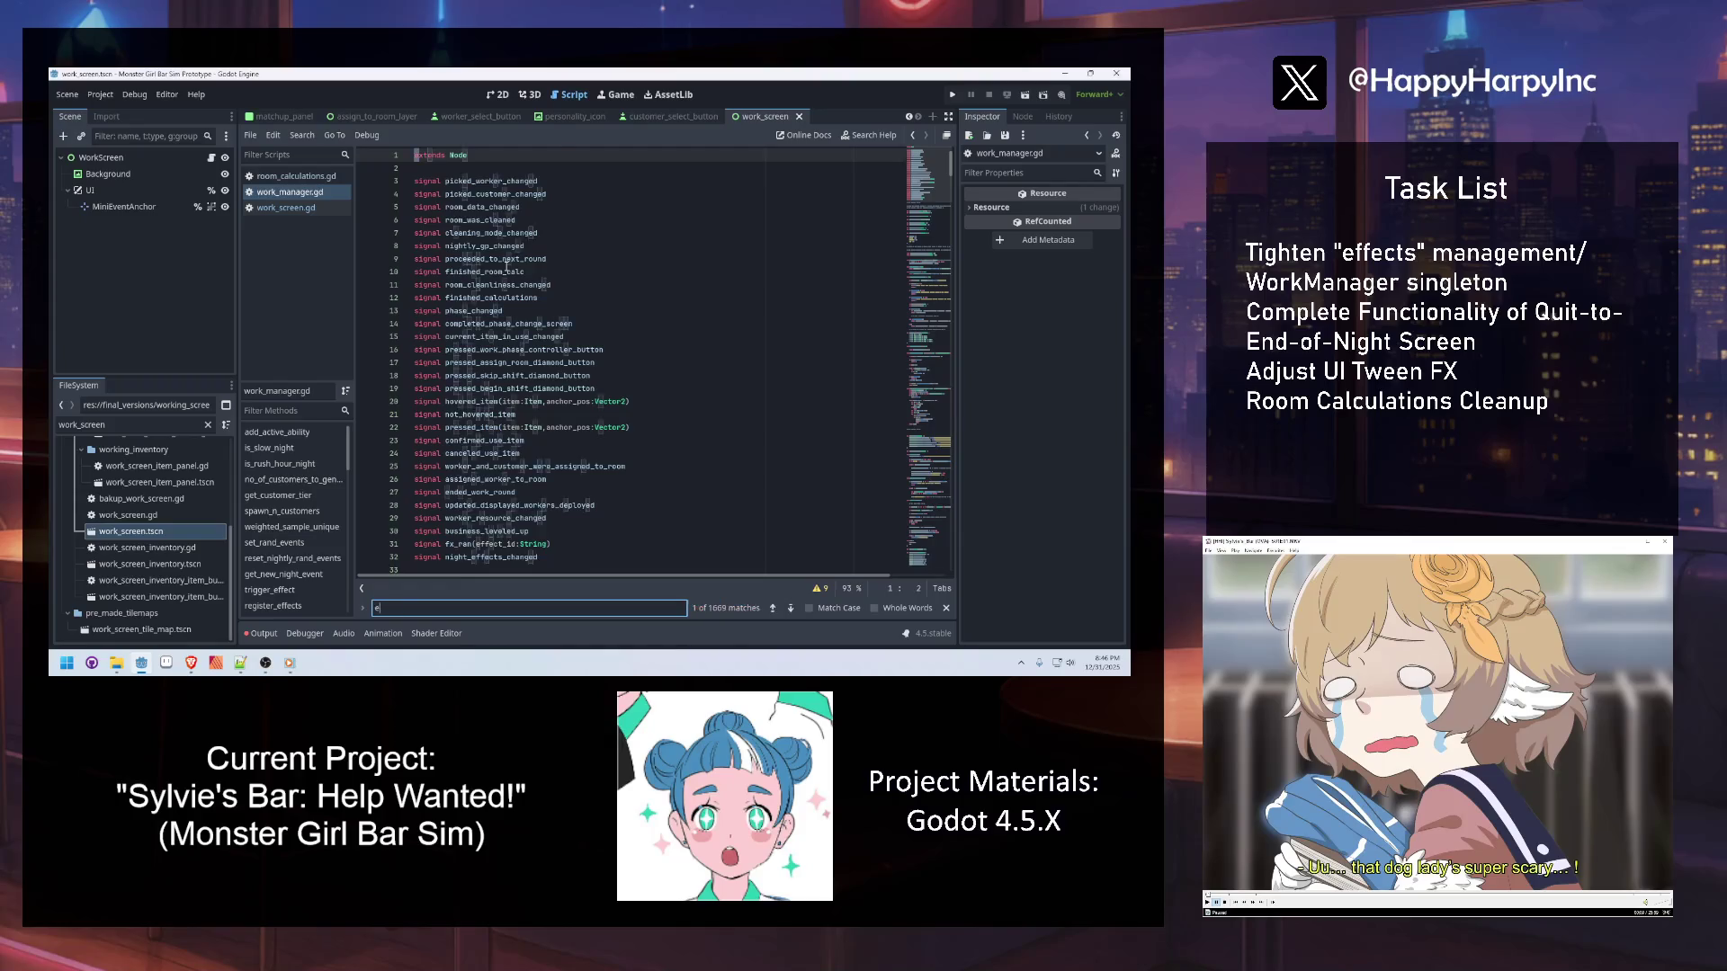
{"action": "type", "text": "effectsvar effec"}
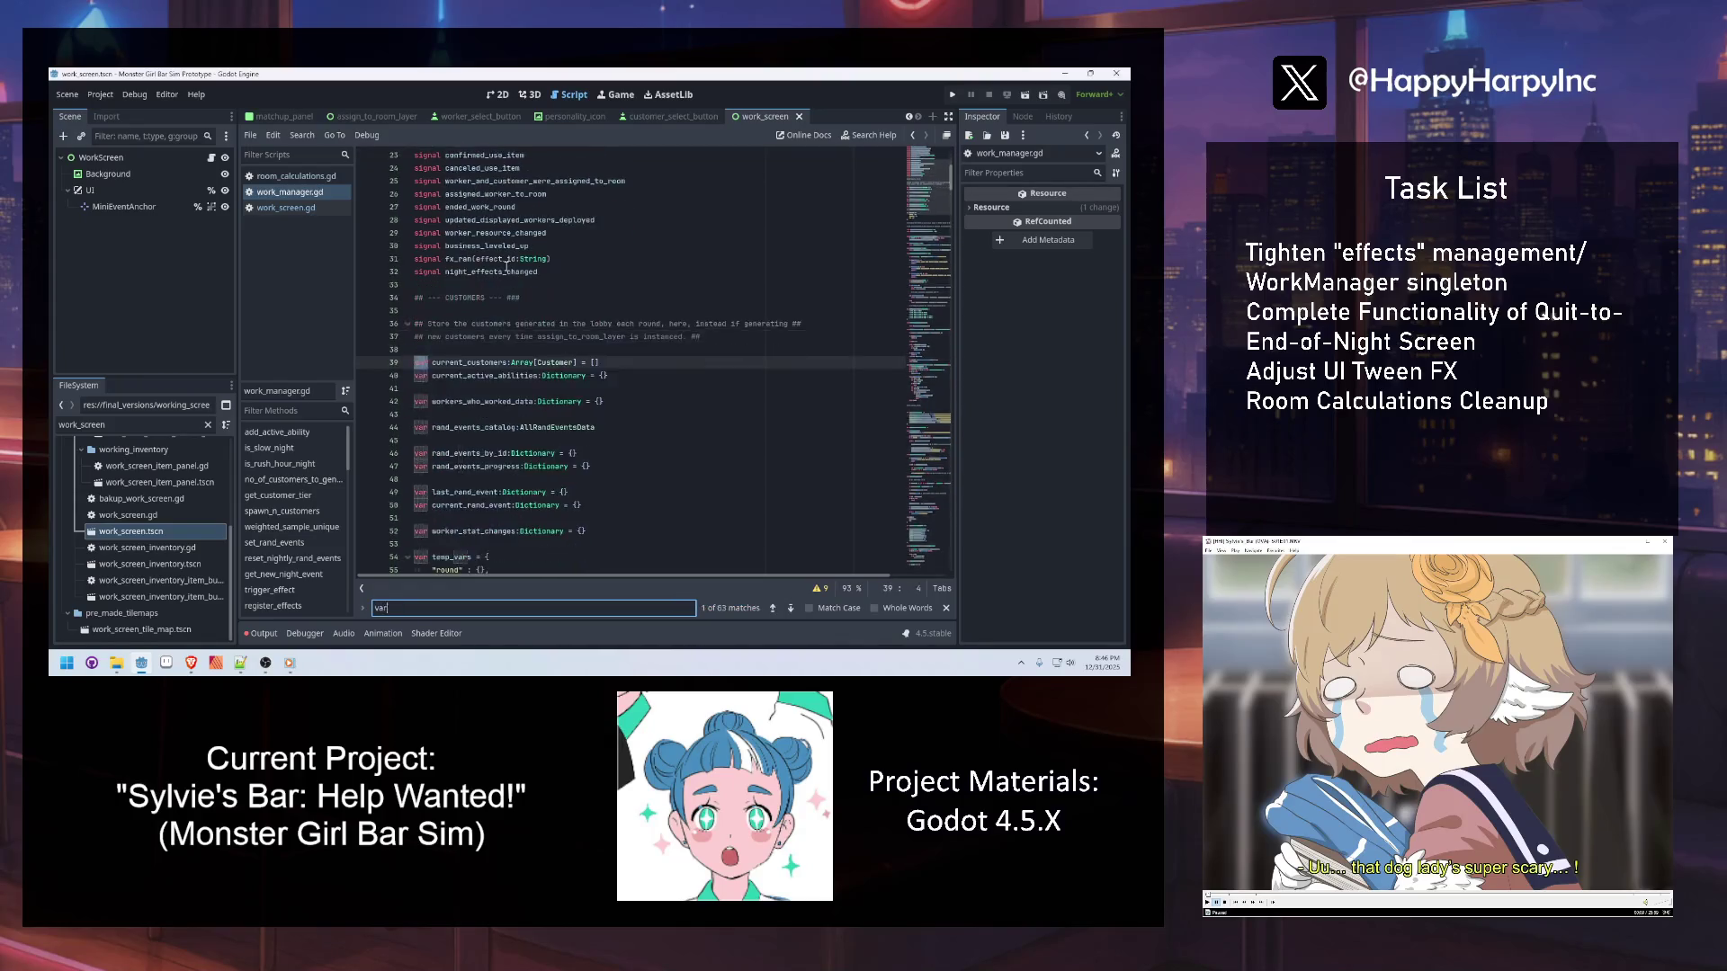
{"action": "left_click", "coordinate": [528, 362]}
{"action": "key", "text": "alt+Left"}
{"action": "left_click", "coordinate": [477, 350]}
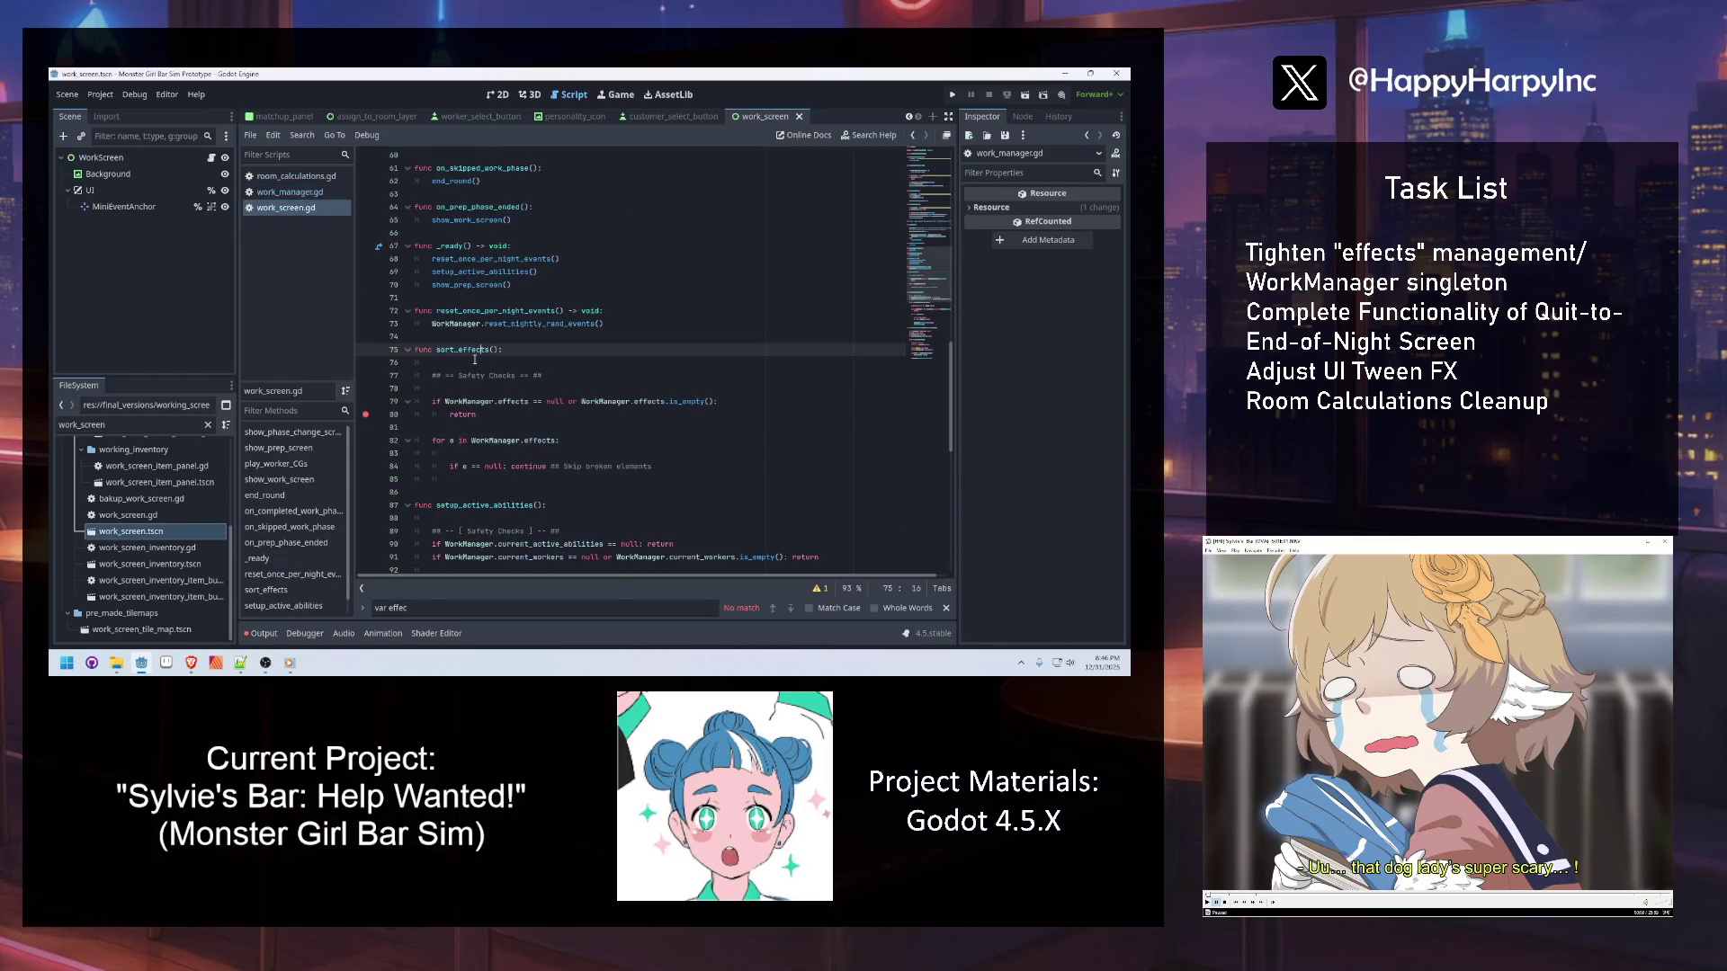
{"action": "left_click", "coordinate": [482, 477]}
{"action": "key", "text": "Return"}
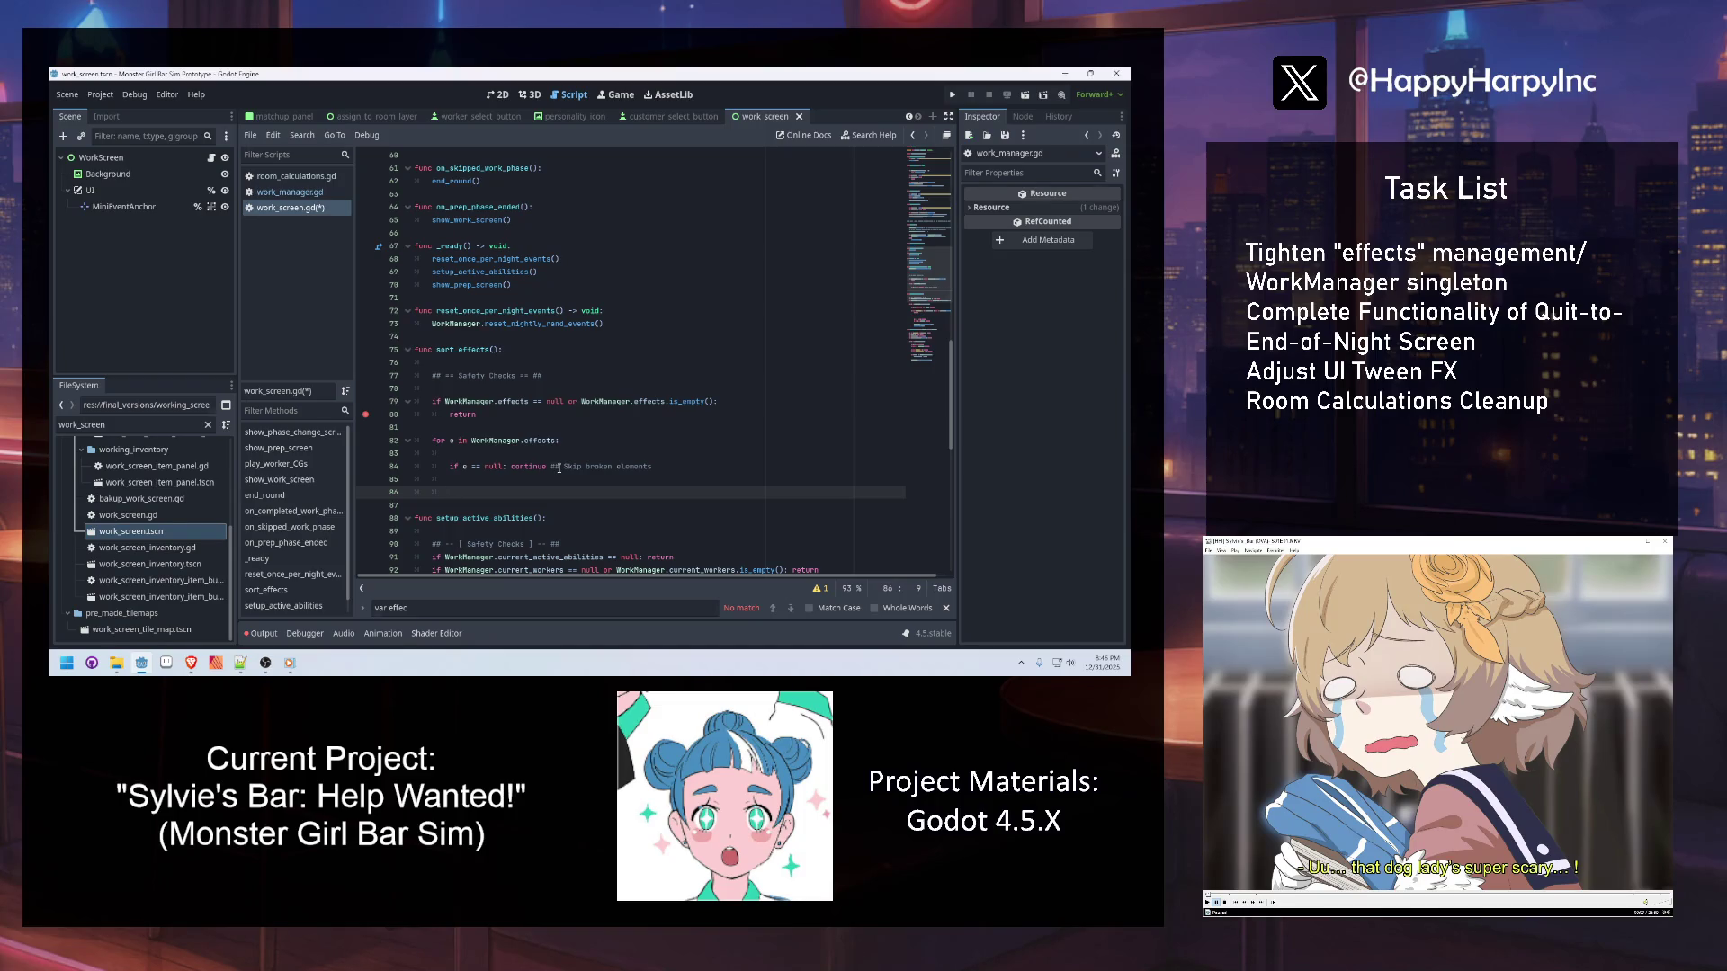
Add 'if e.timing == FXEnums.Timing.PRE_CALC:' in the sort_effects loop with a pass body
{"action": "key", "text": "Up"}
{"action": "type", "text": "."}
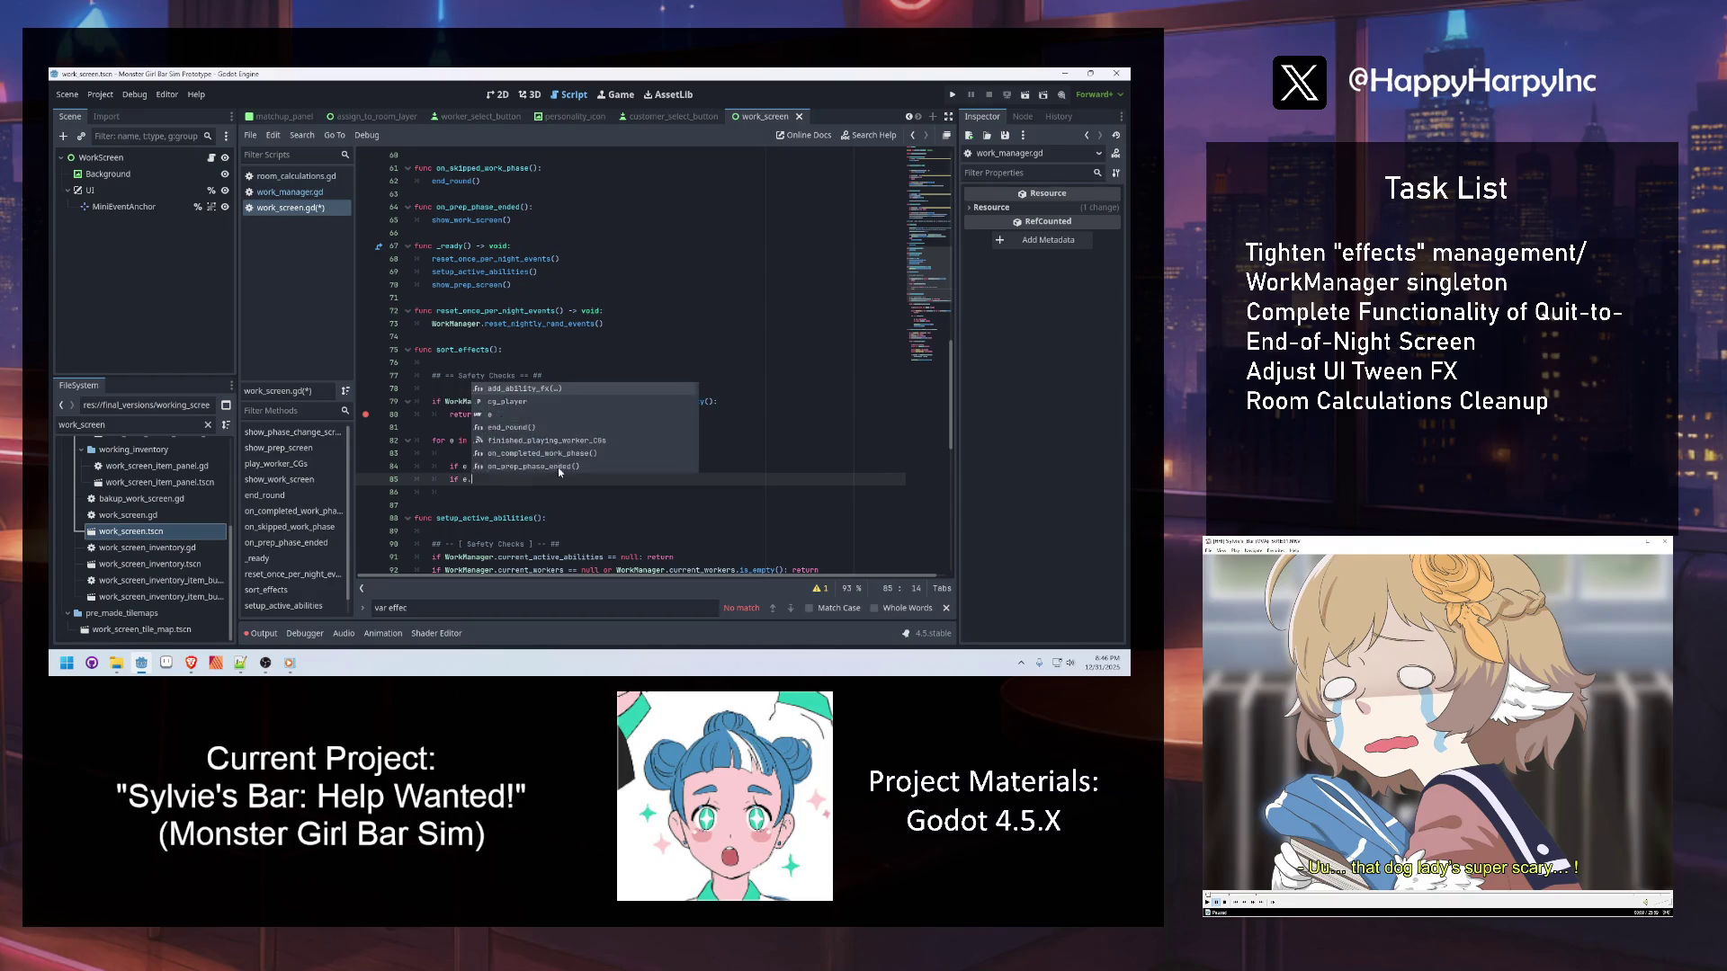
{"action": "type", "text": "timing == FXEN"}
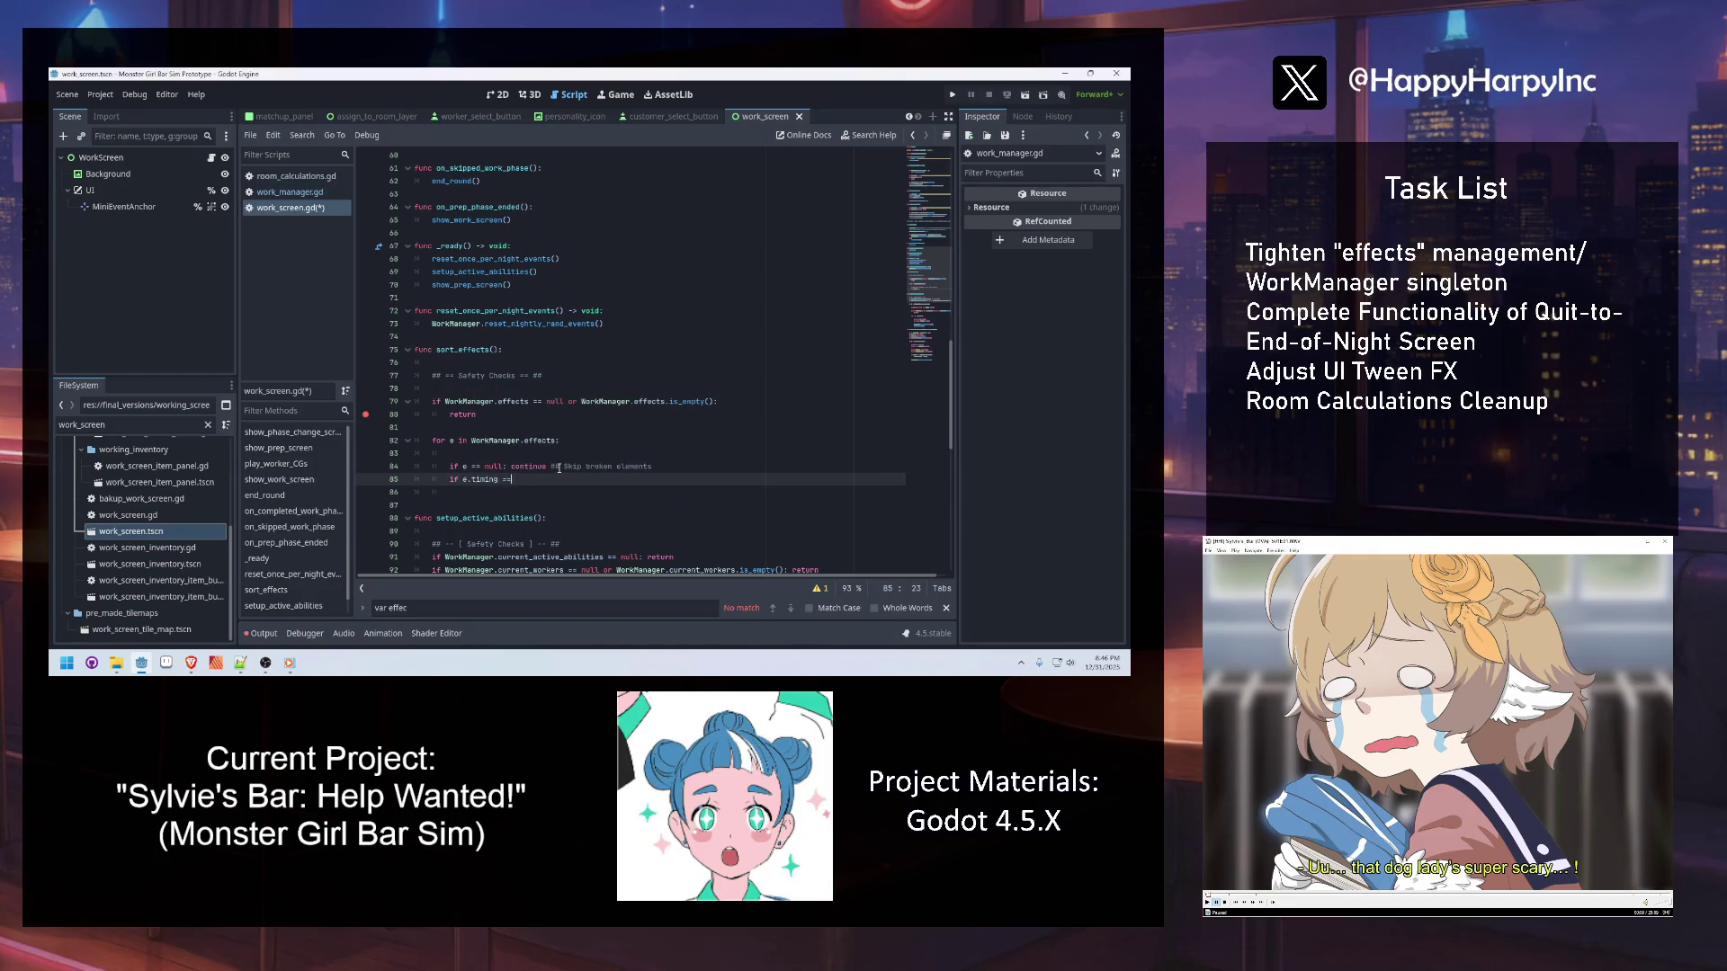
{"action": "key", "text": "Return"}
{"action": "type", "text": ".Timing."}
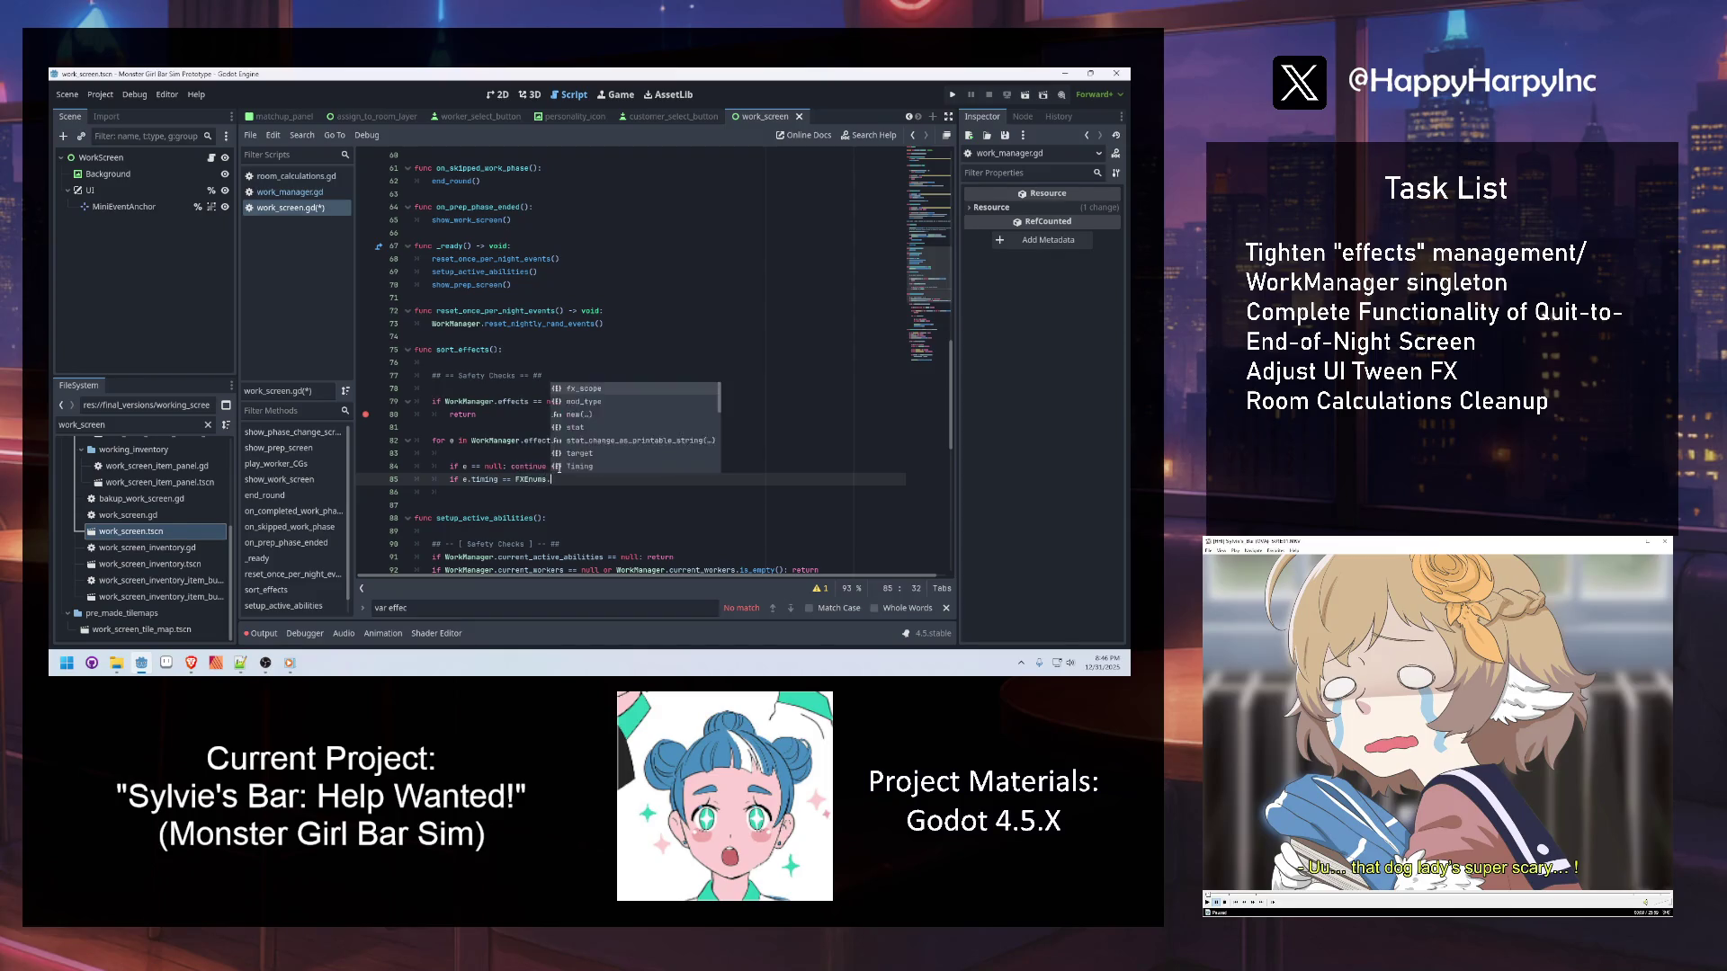
{"action": "key", "text": "Down"}
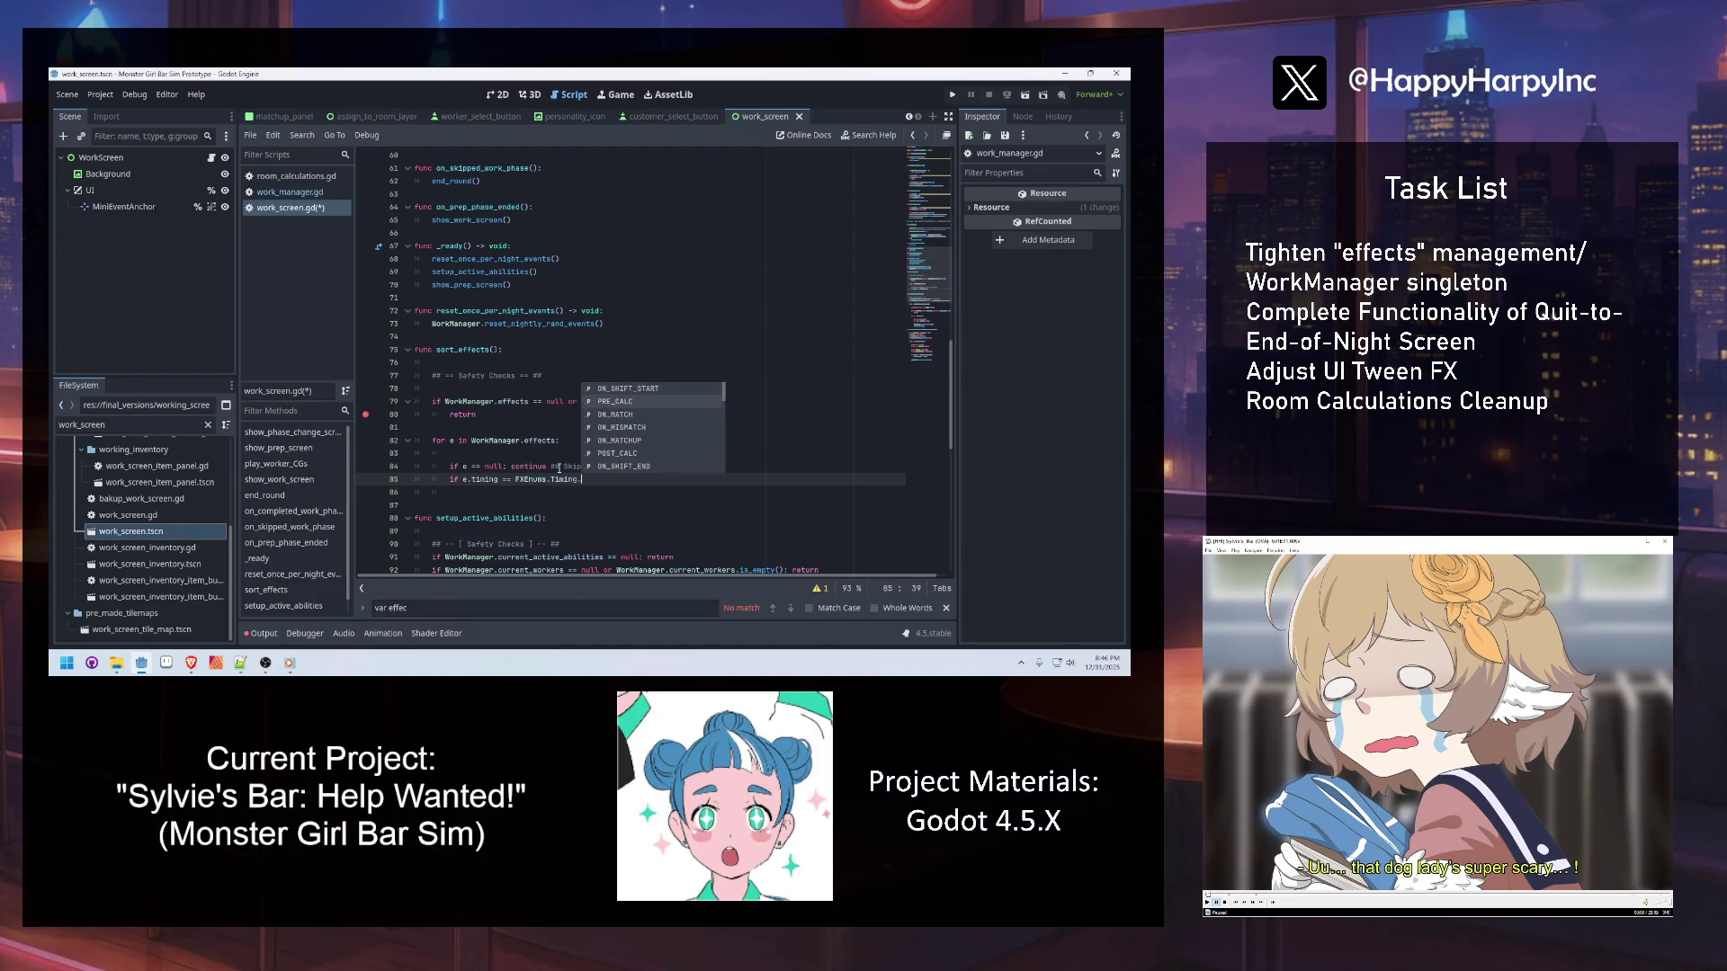
{"action": "key", "text": "Return"}
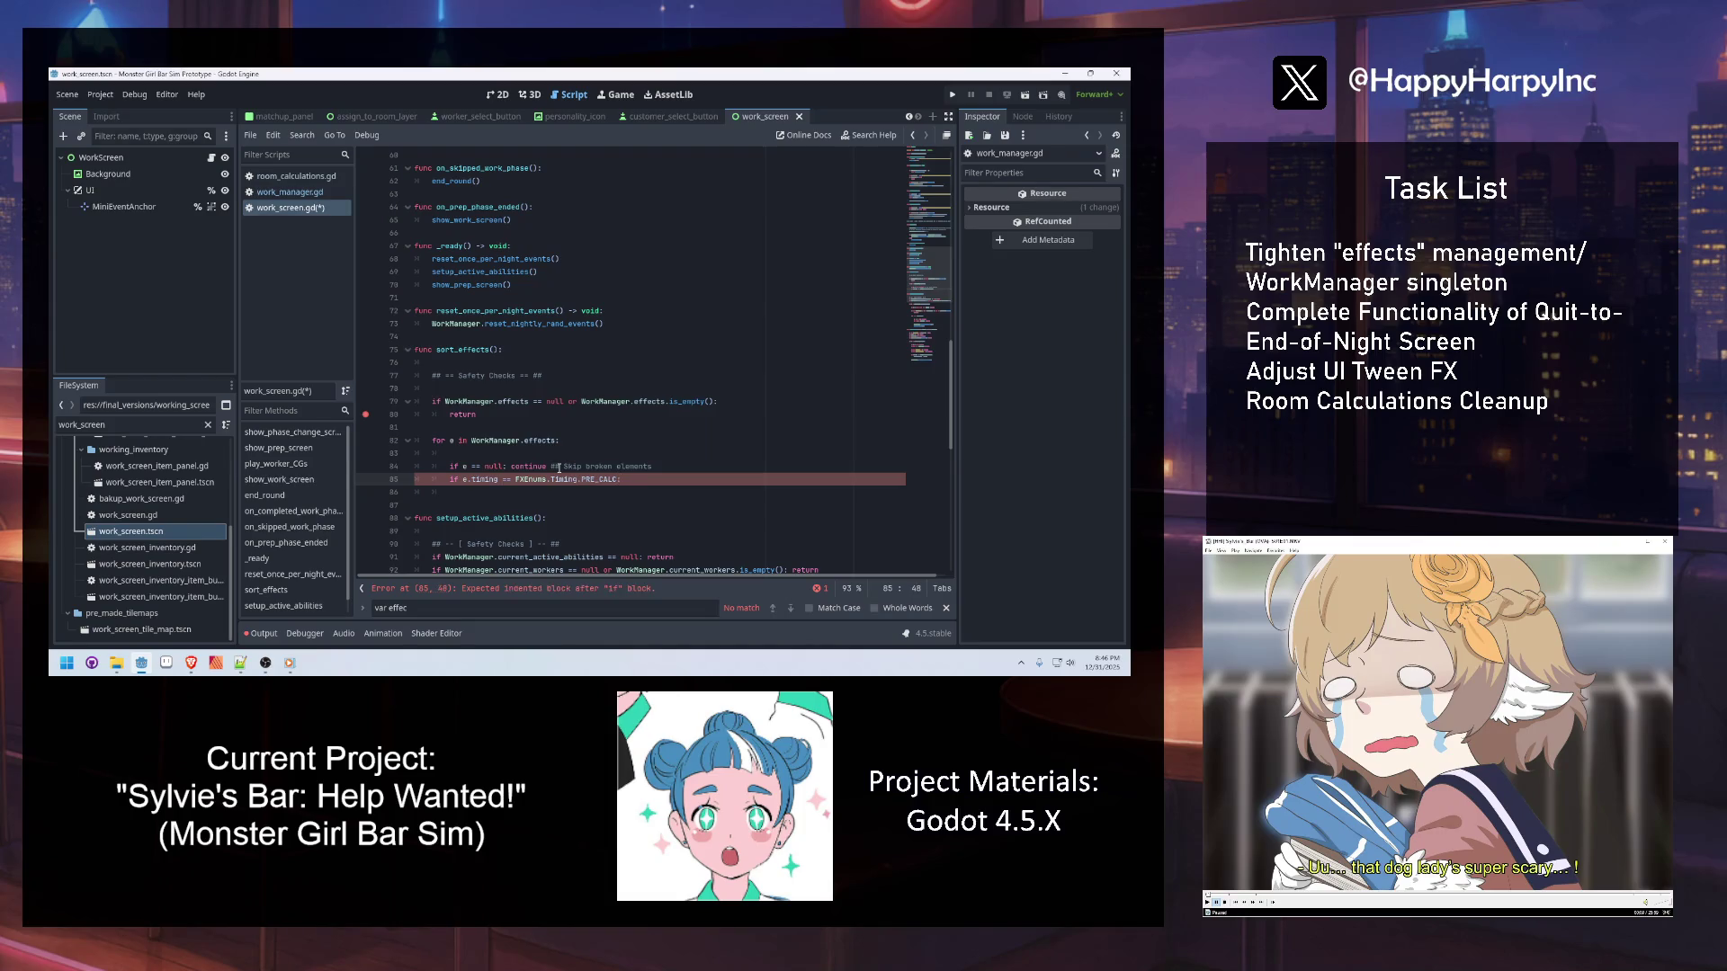
{"action": "key", "text": "Return"}
{"action": "type", "text": "pass"}
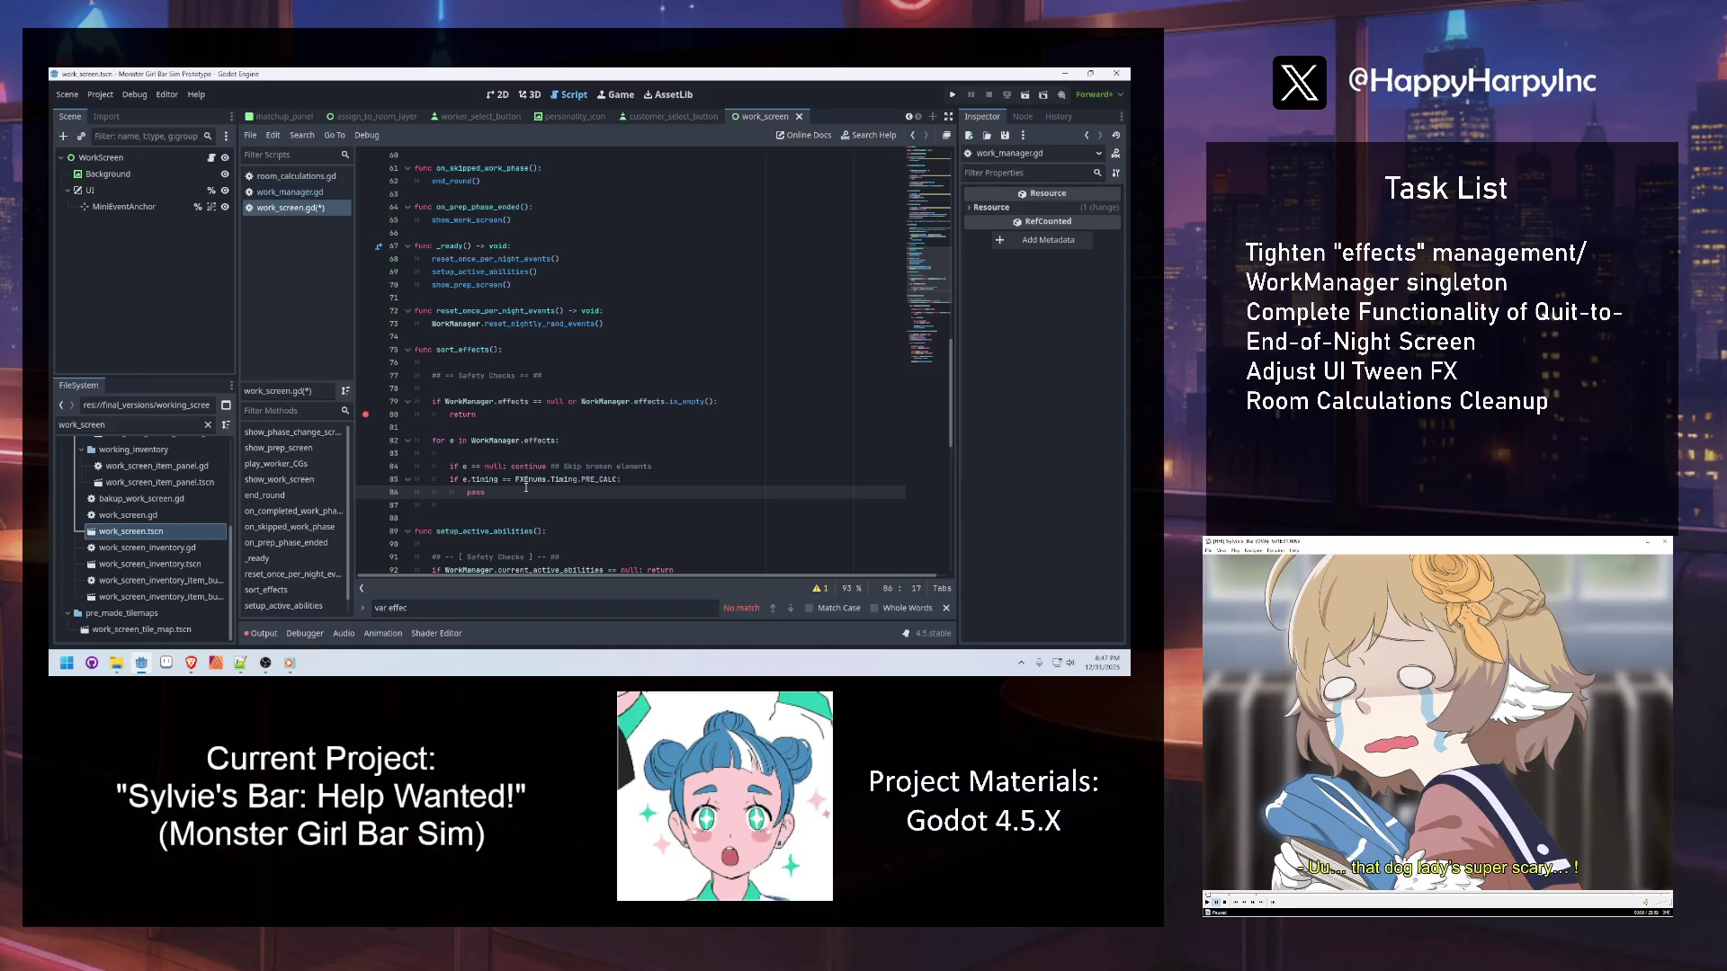
Inspect the guard's early return, then jump to the effects declaration in WorkManager
{"action": "left_click", "coordinate": [537, 418]}
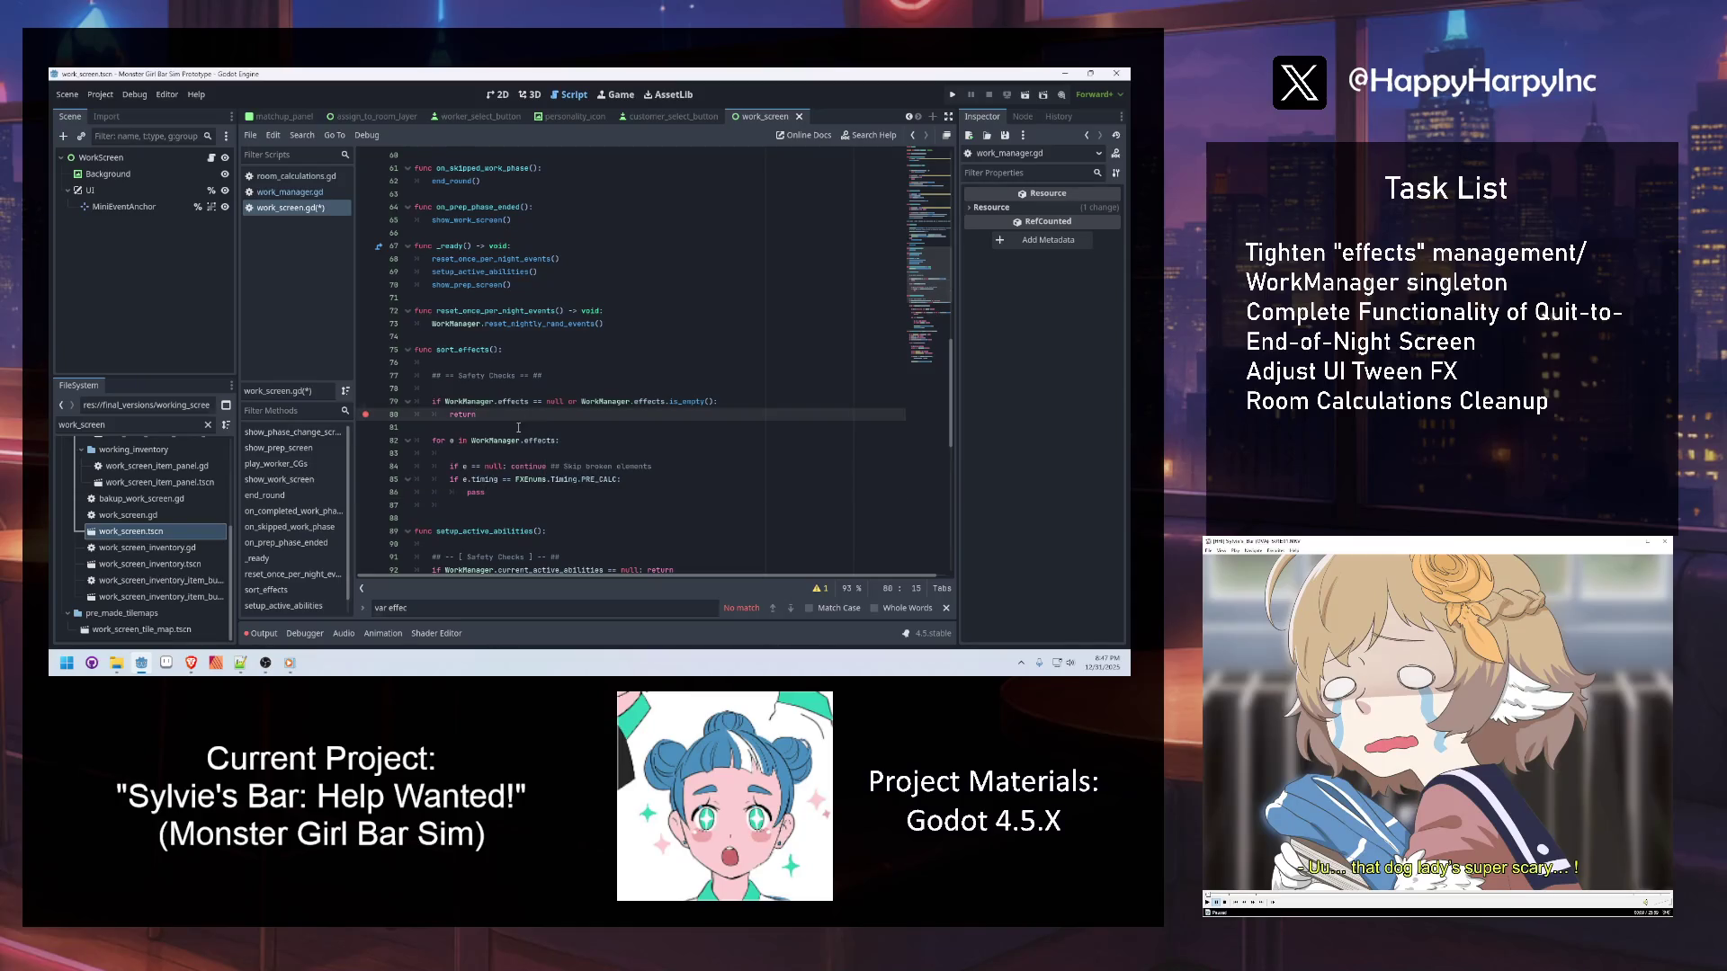
{"action": "left_click", "coordinate": [518, 427]}
{"action": "left_click", "coordinate": [502, 419]}
{"action": "left_click", "coordinate": [537, 401], "text": "ctrl"}
Make room for a new function above trigger_effect in work_manager.gd
{"action": "left_click", "coordinate": [653, 336]}
{"action": "left_click", "coordinate": [559, 517]}
{"action": "key", "text": "Up"}
{"action": "key", "text": "Return"}
{"action": "key", "text": "Return"}
{"action": "key", "text": "Up"}
Declare assign_fx_to_registry(effect:BaseEffect, timing:FXEnums.Timing) and save work_manager.gd
{"action": "type", "text": "func assign_fx_"}
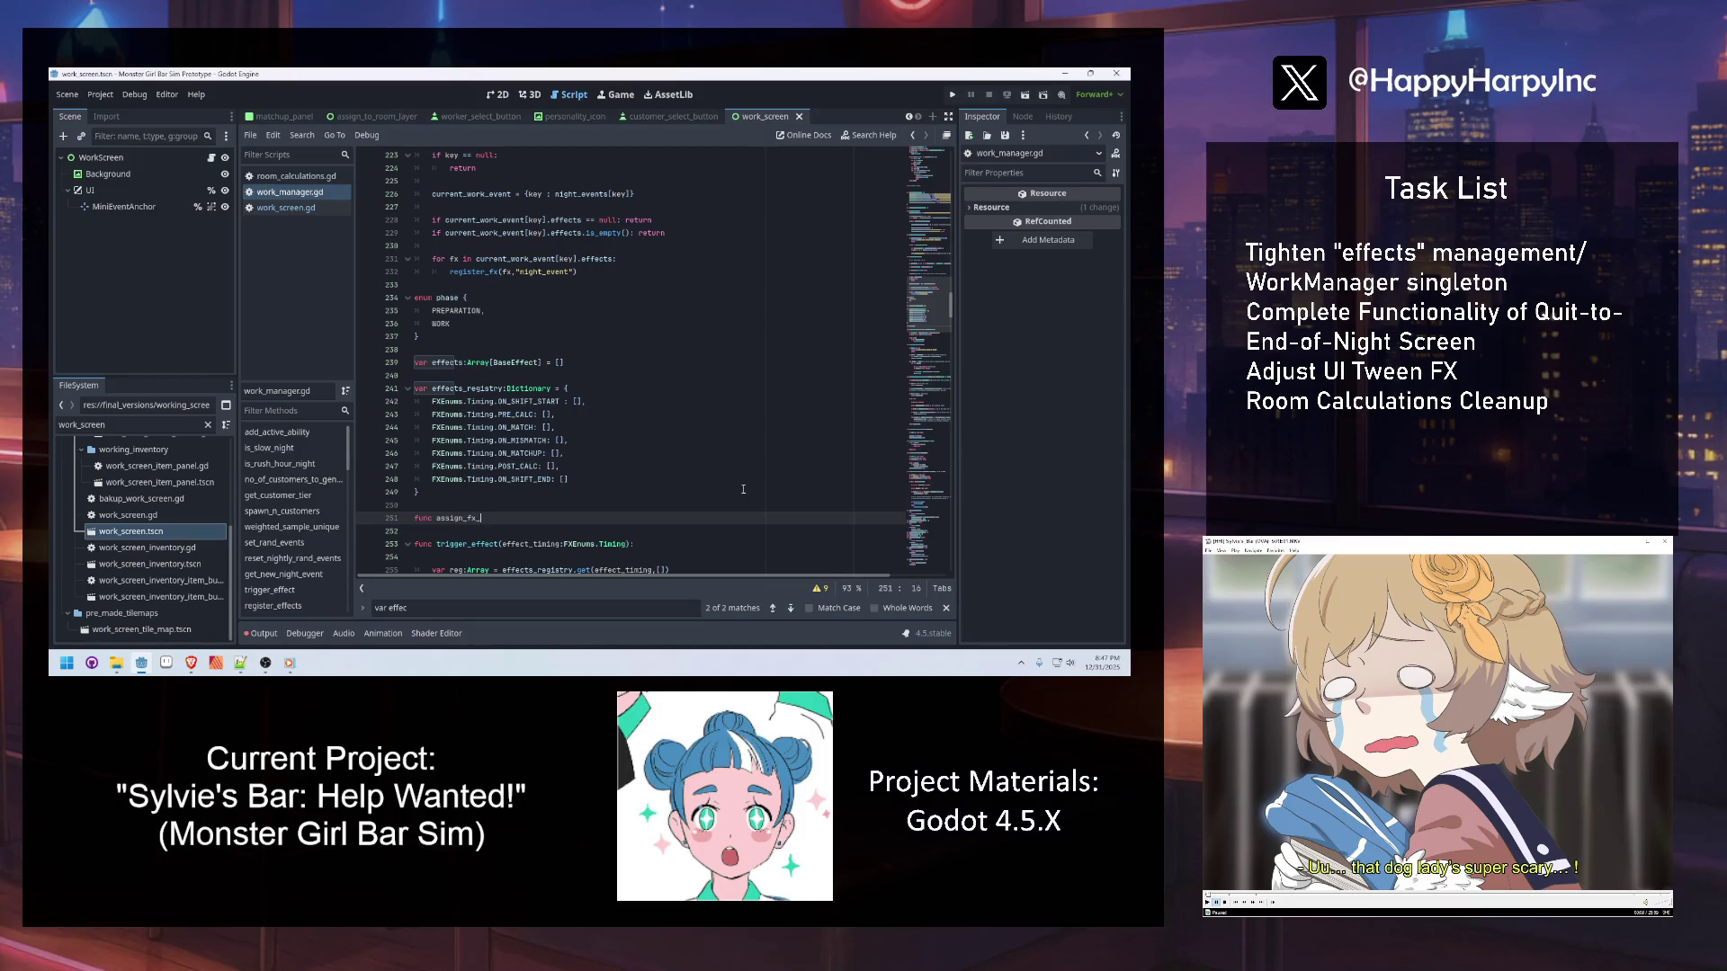
{"action": "type", "text": "to_registry("}
{"action": "type", "text": "effect:BaseE"}
{"action": "key", "text": "Return"}
{"action": "key", "text": "Return"}
{"action": "type", "text": "ss"}
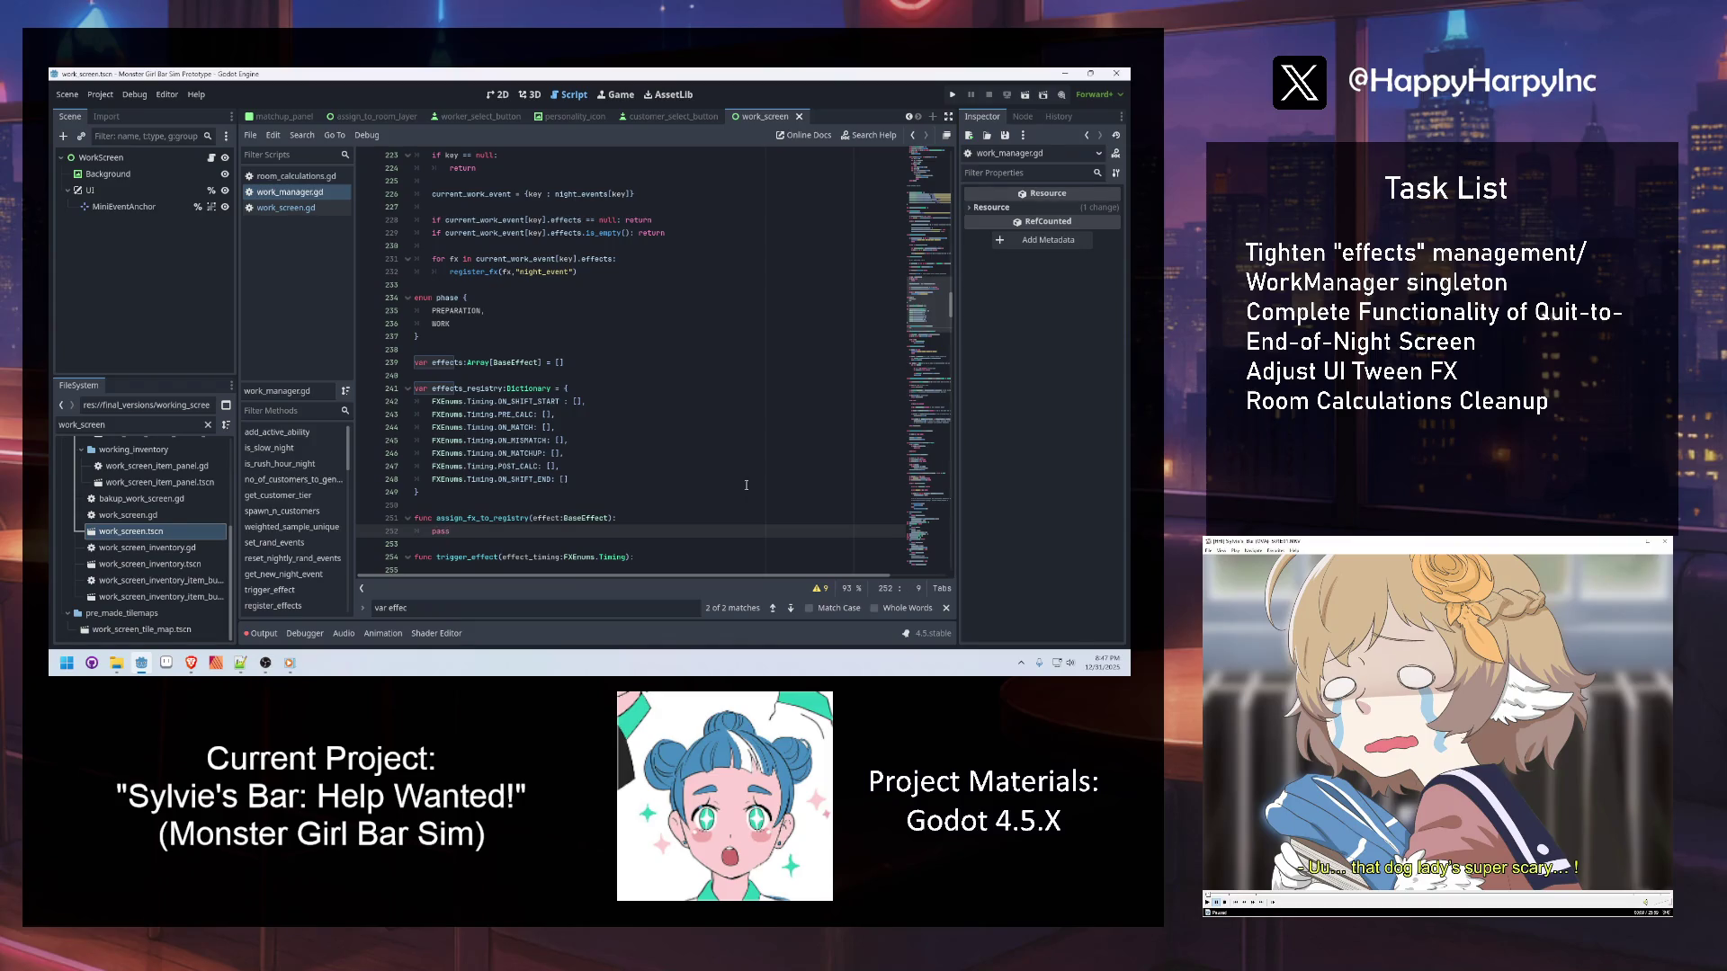
{"action": "left_click", "coordinate": [610, 519]}
{"action": "type", "text": ","}
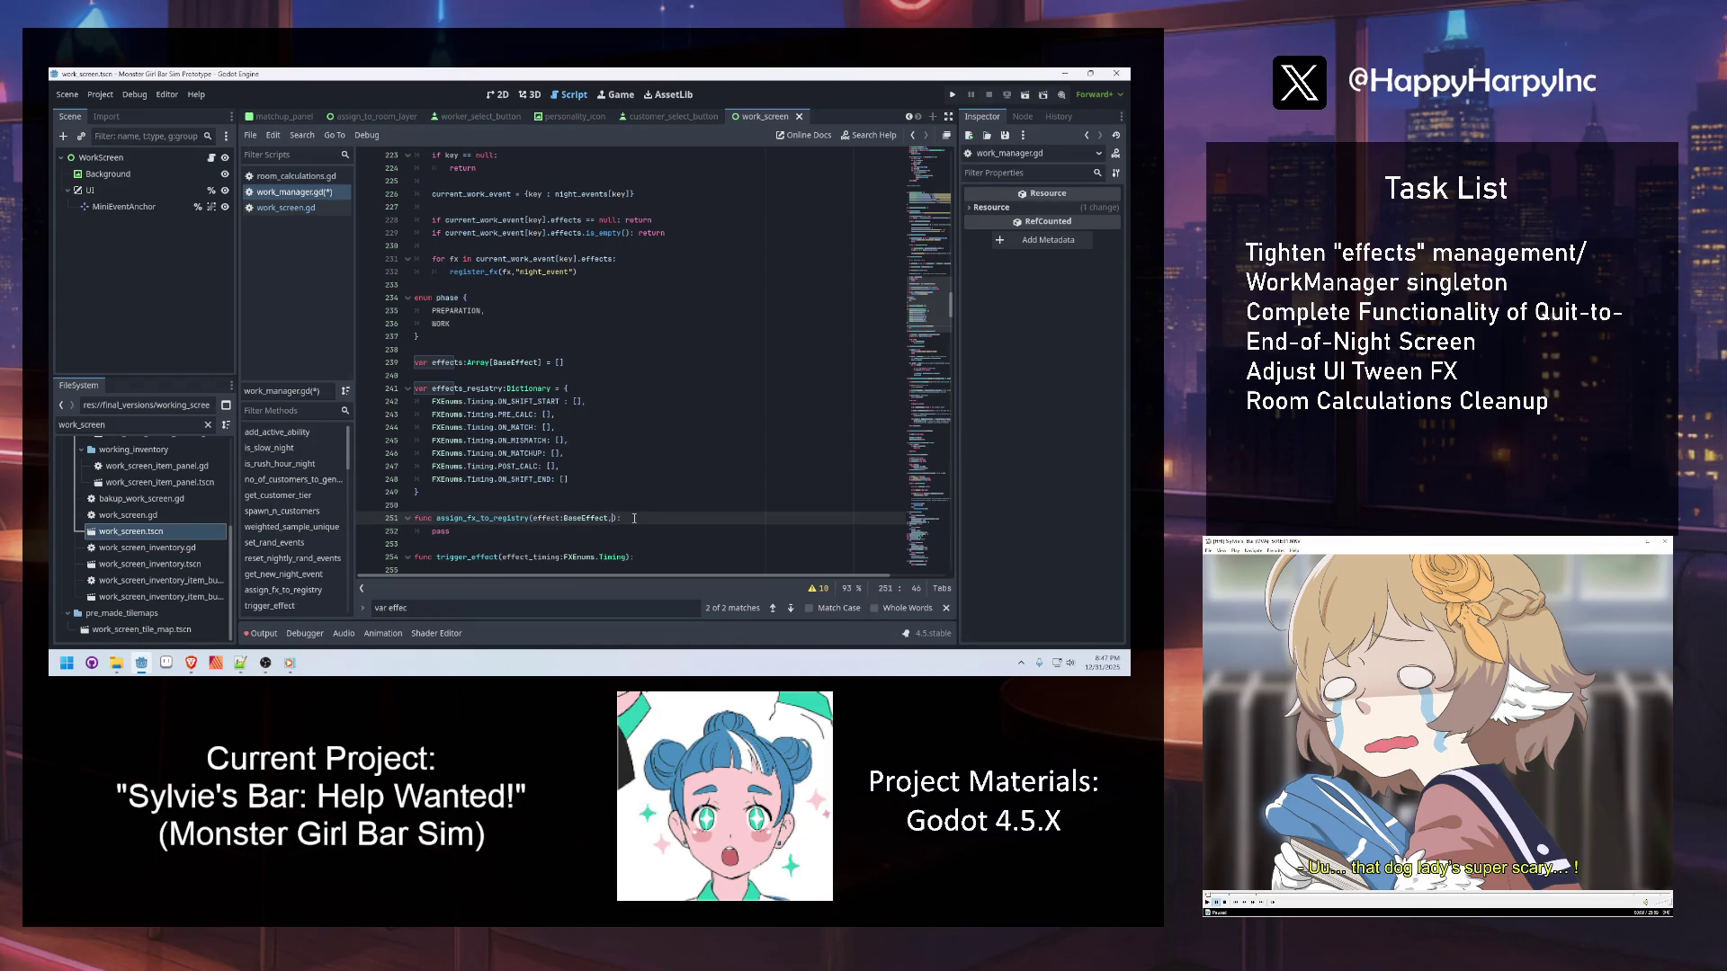
{"action": "type", "text": "iming:FXEnums."}
{"action": "type", "text": "Timing"}
{"action": "key", "text": "ctrl+s"}
{"action": "double_click", "coordinate": [482, 519]}
{"action": "left_click", "coordinate": [297, 209]}
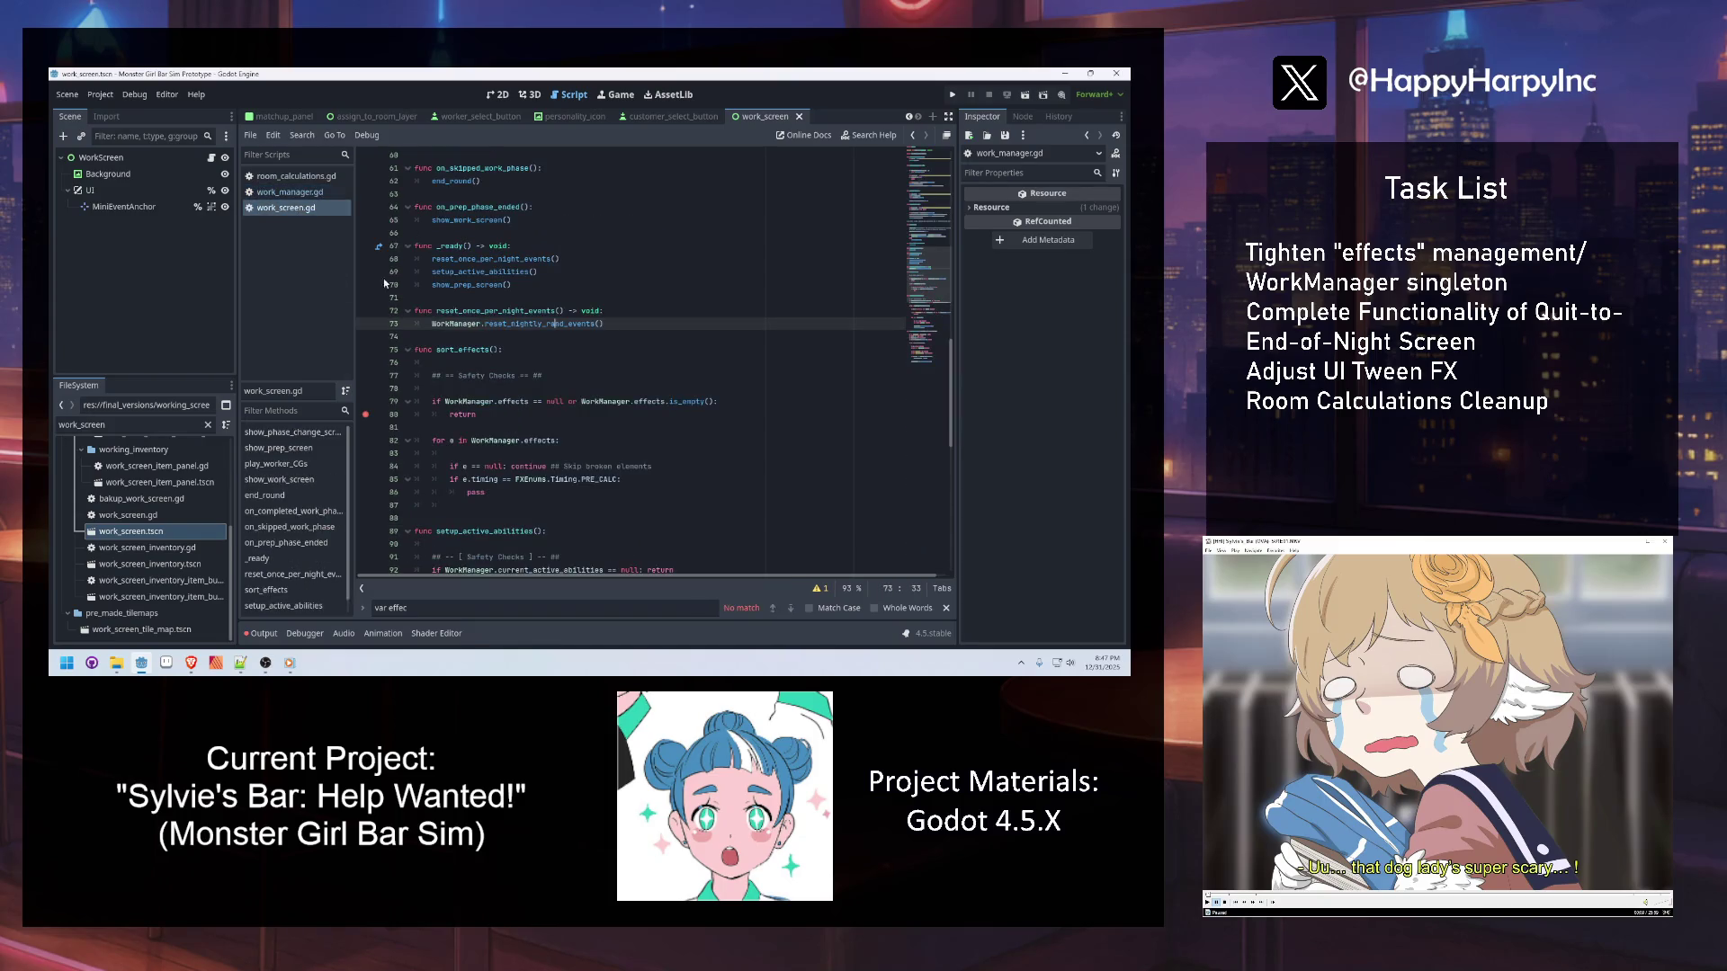
Replace pass with WorkManager.register_effects(e, FXEnums.Timing.PRE_CALC) in the PRE_CALC branch
{"action": "double_click", "coordinate": [515, 496]}
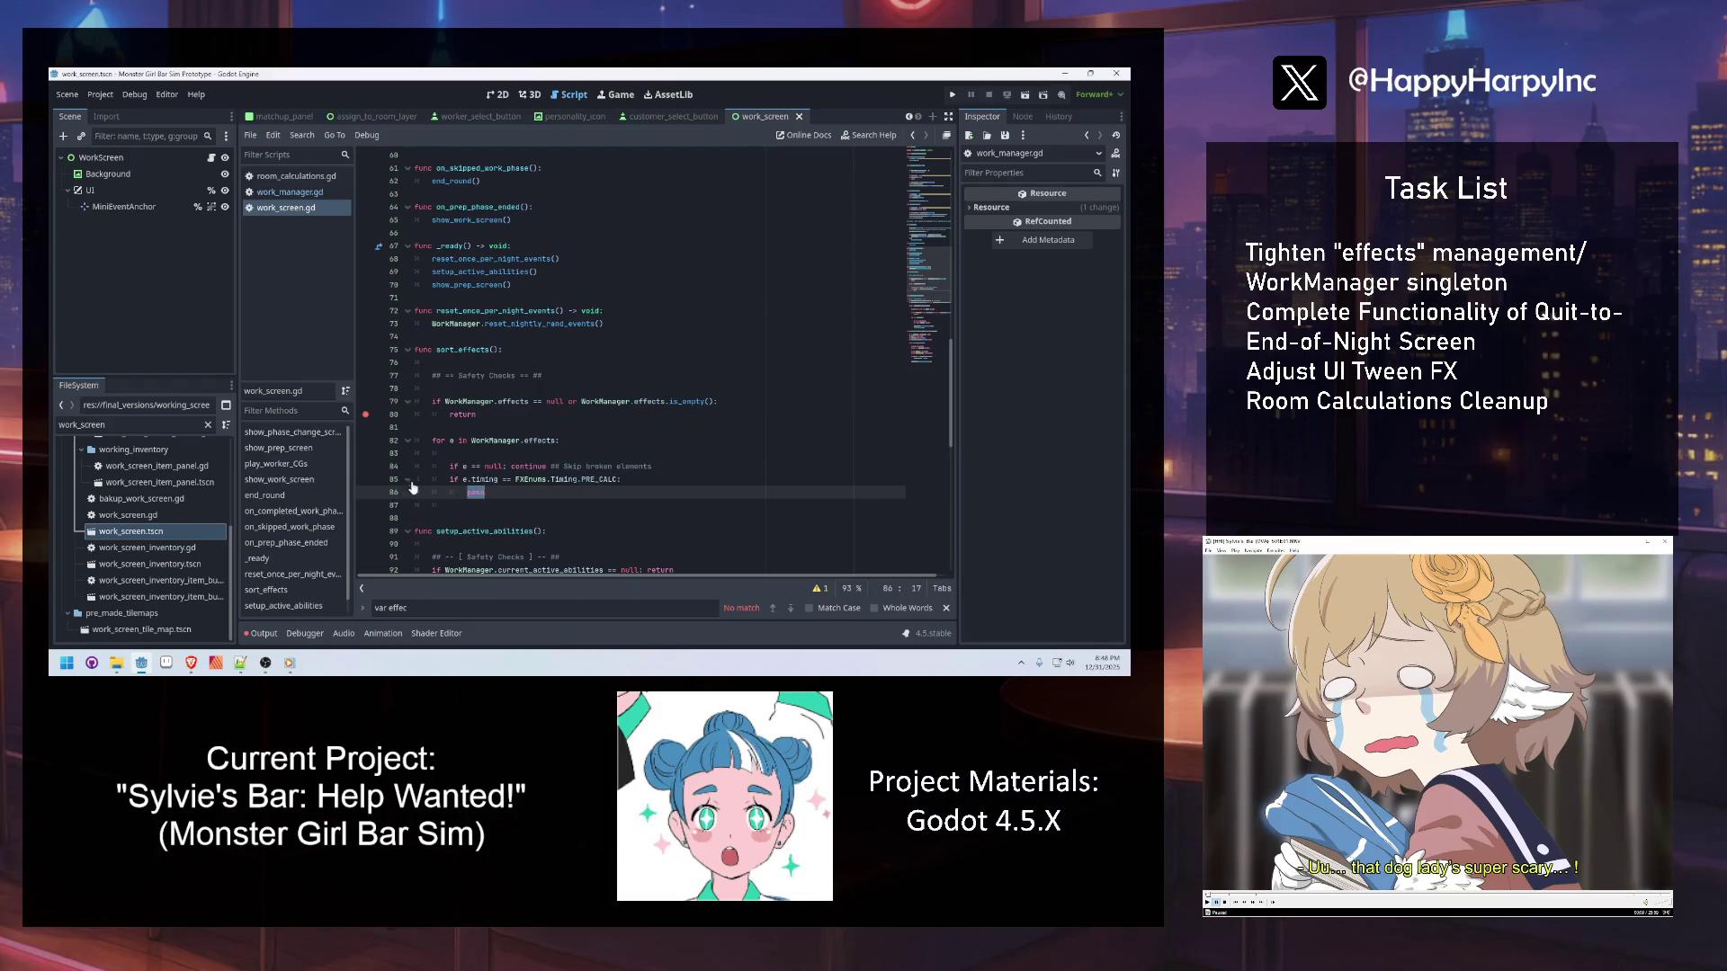
{"action": "mouse_move", "coordinate": [517, 481]}
{"action": "left_click", "coordinate": [460, 506]}
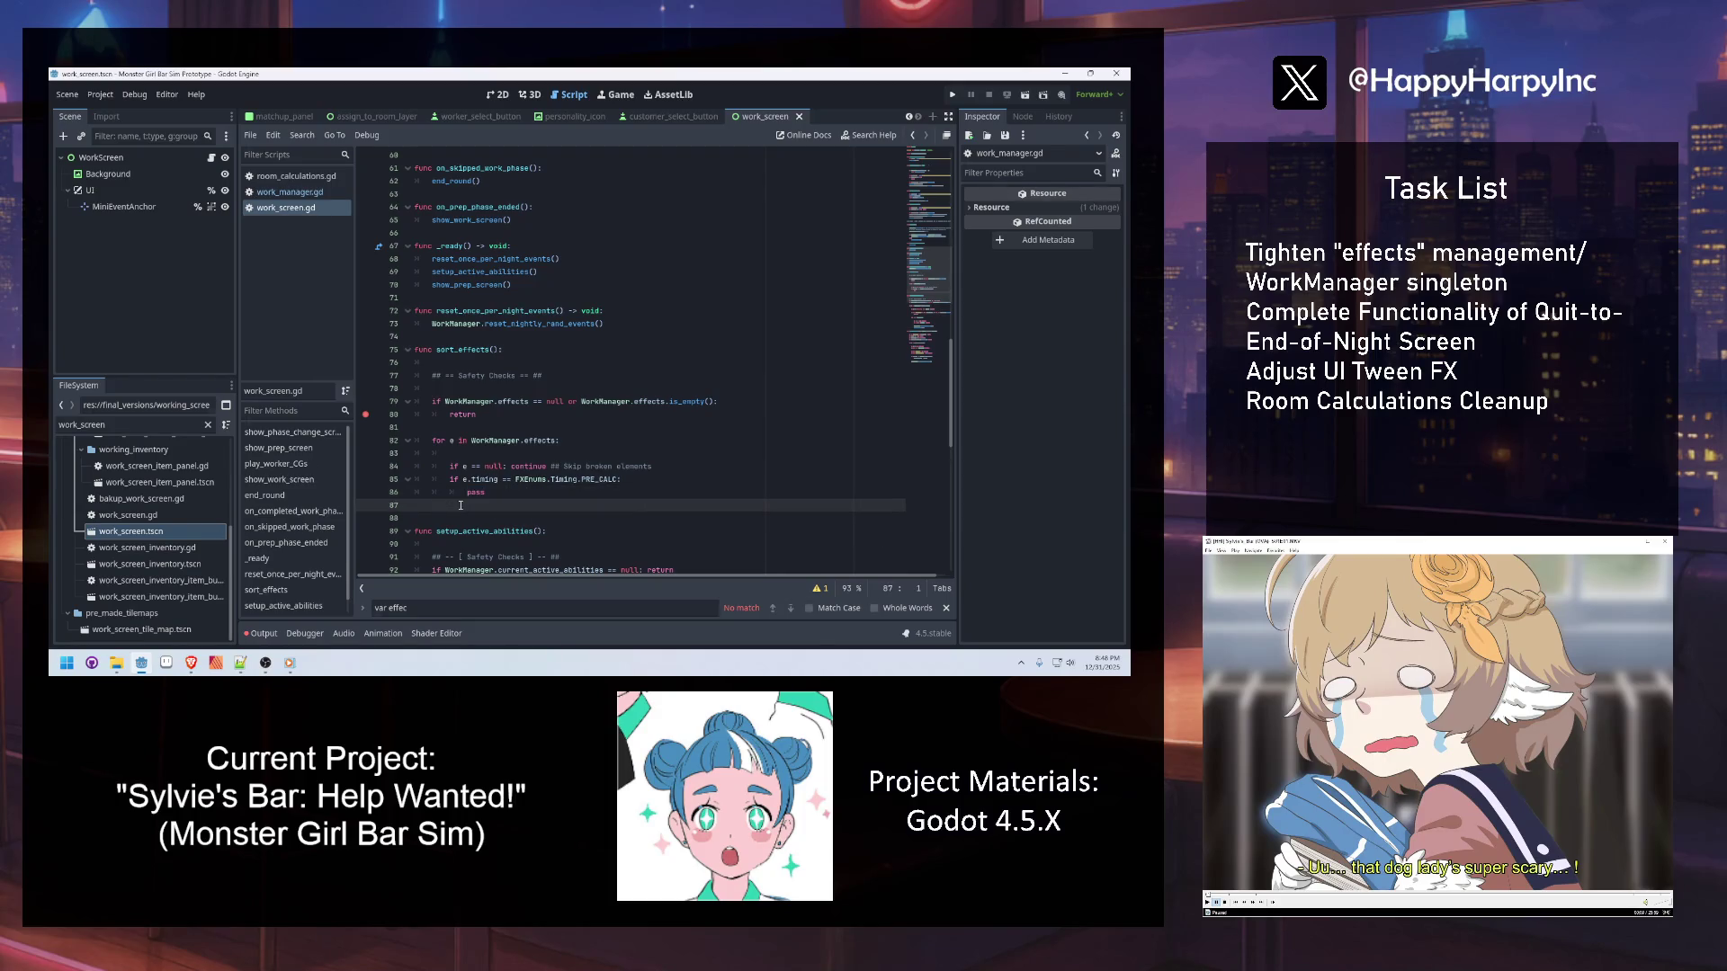
{"action": "left_click", "coordinate": [551, 492]}
{"action": "key", "text": "BackSpace"}
{"action": "key", "text": "BackSpace"}
{"action": "key", "text": "BackSpace"}
{"action": "type", "text": "work"}
{"action": "key", "text": "Return"}
{"action": "type", "text": ".regist"}
{"action": "key", "text": "Return"}
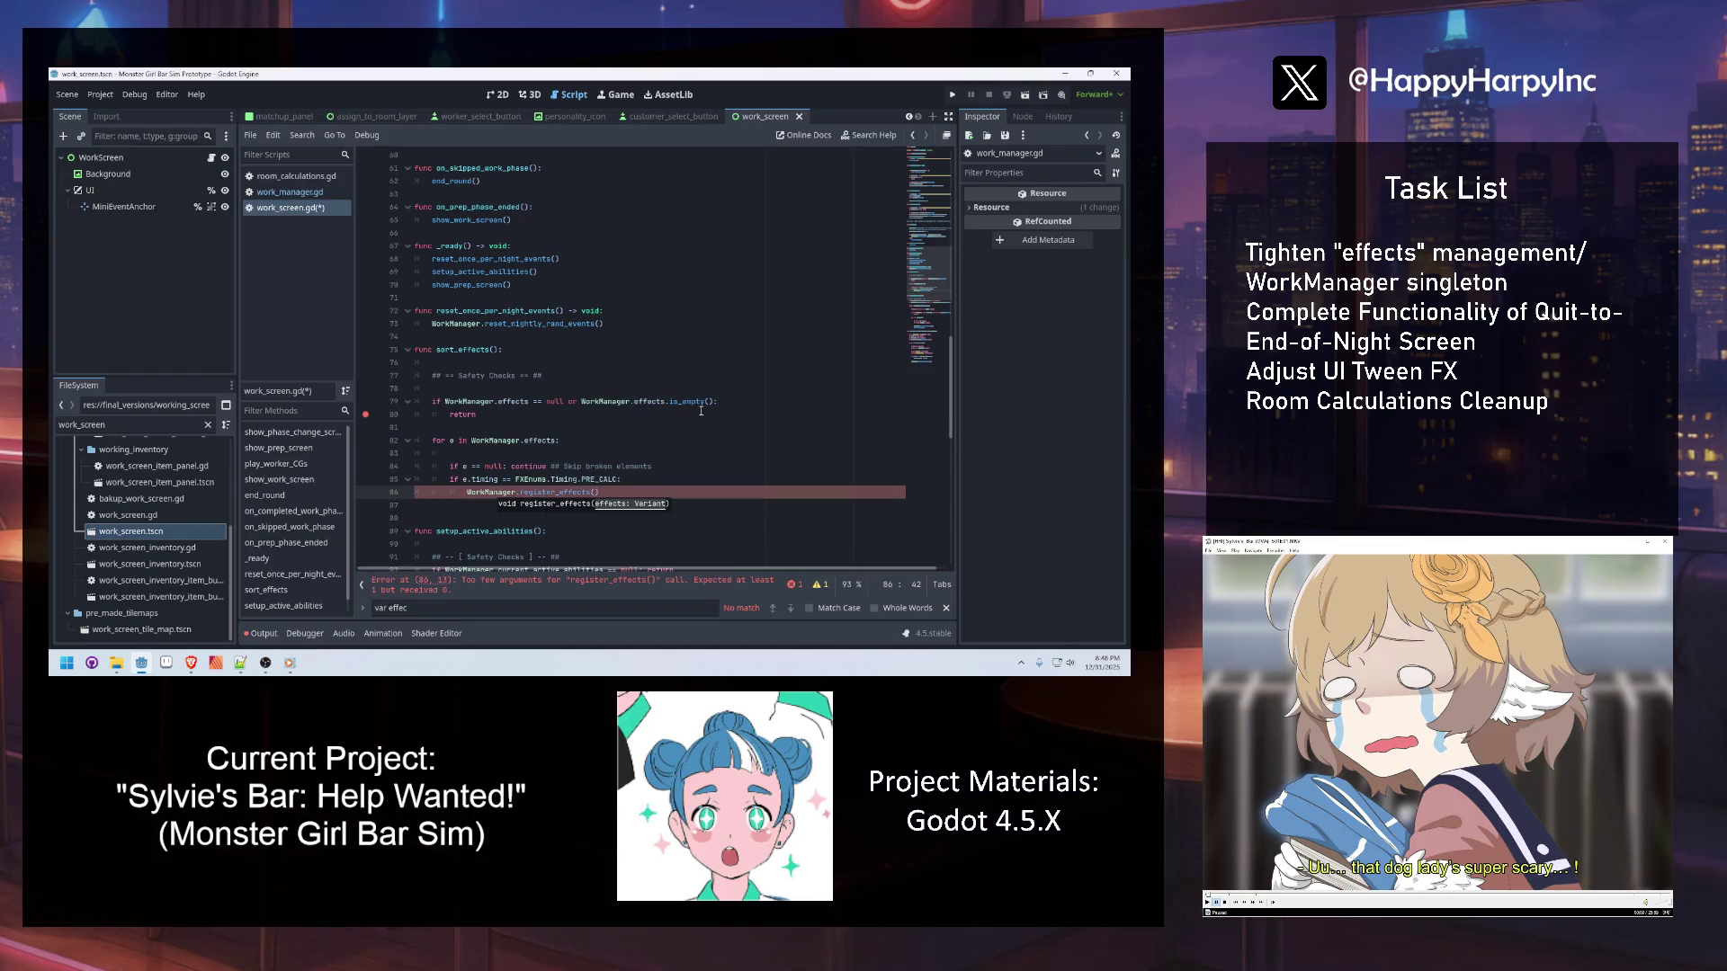
{"action": "type", "text": "e,"}
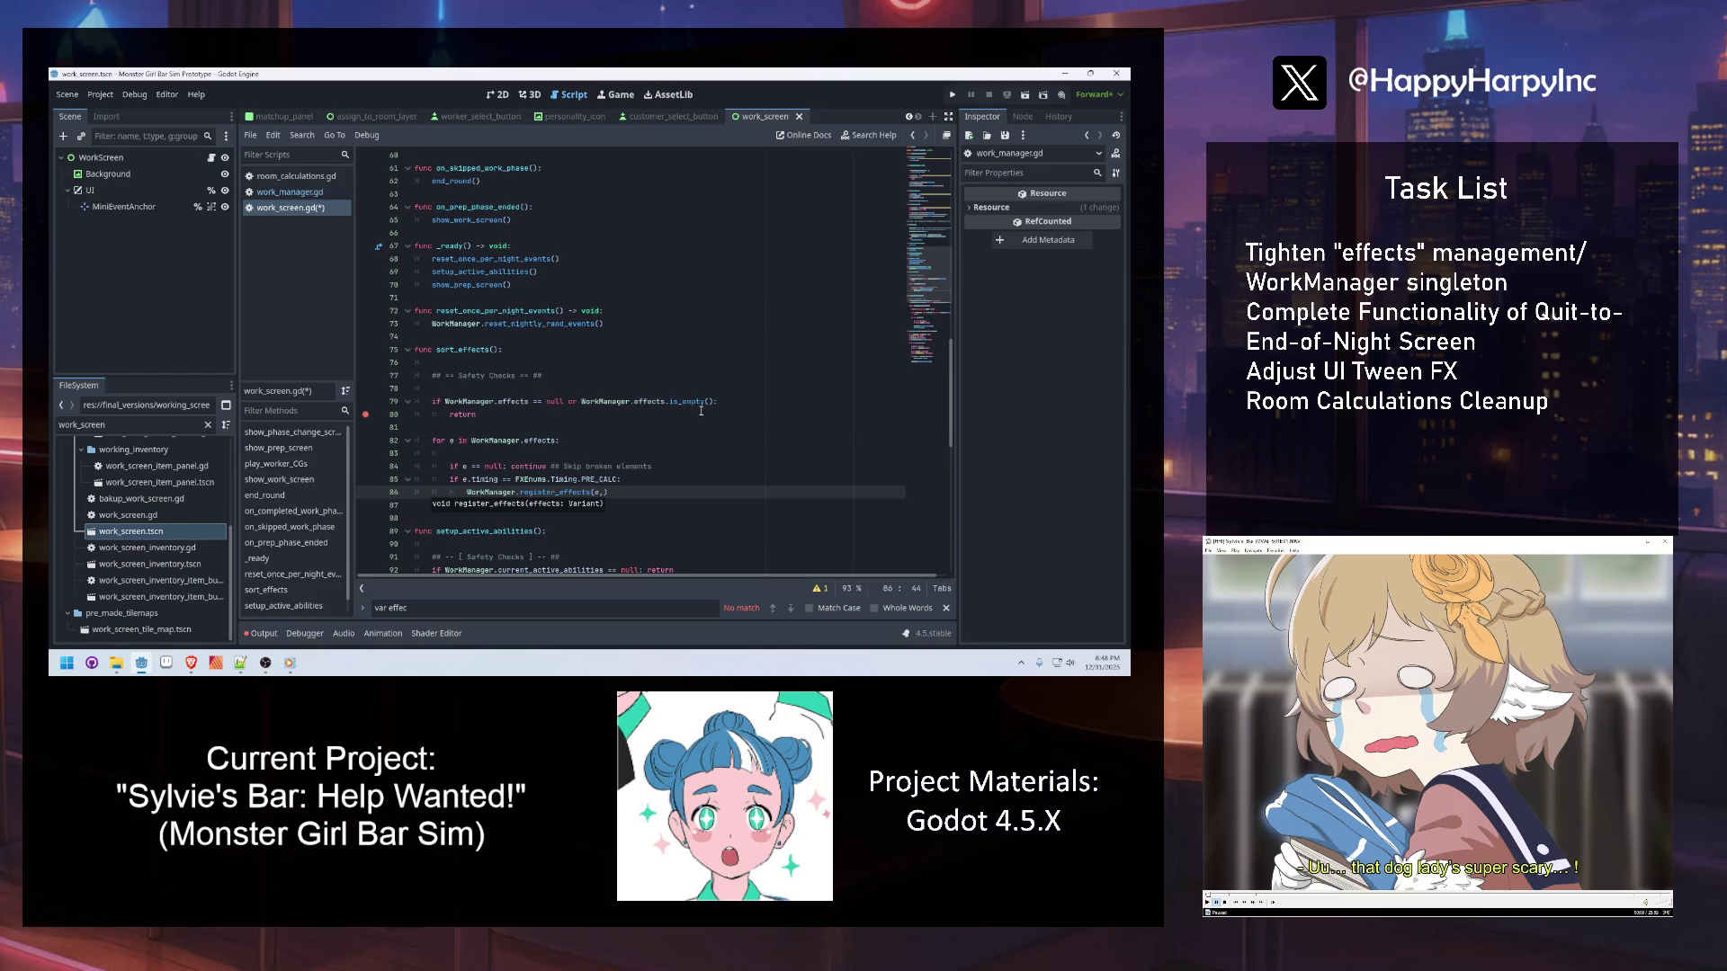
{"action": "type", "text": "FXEnums."}
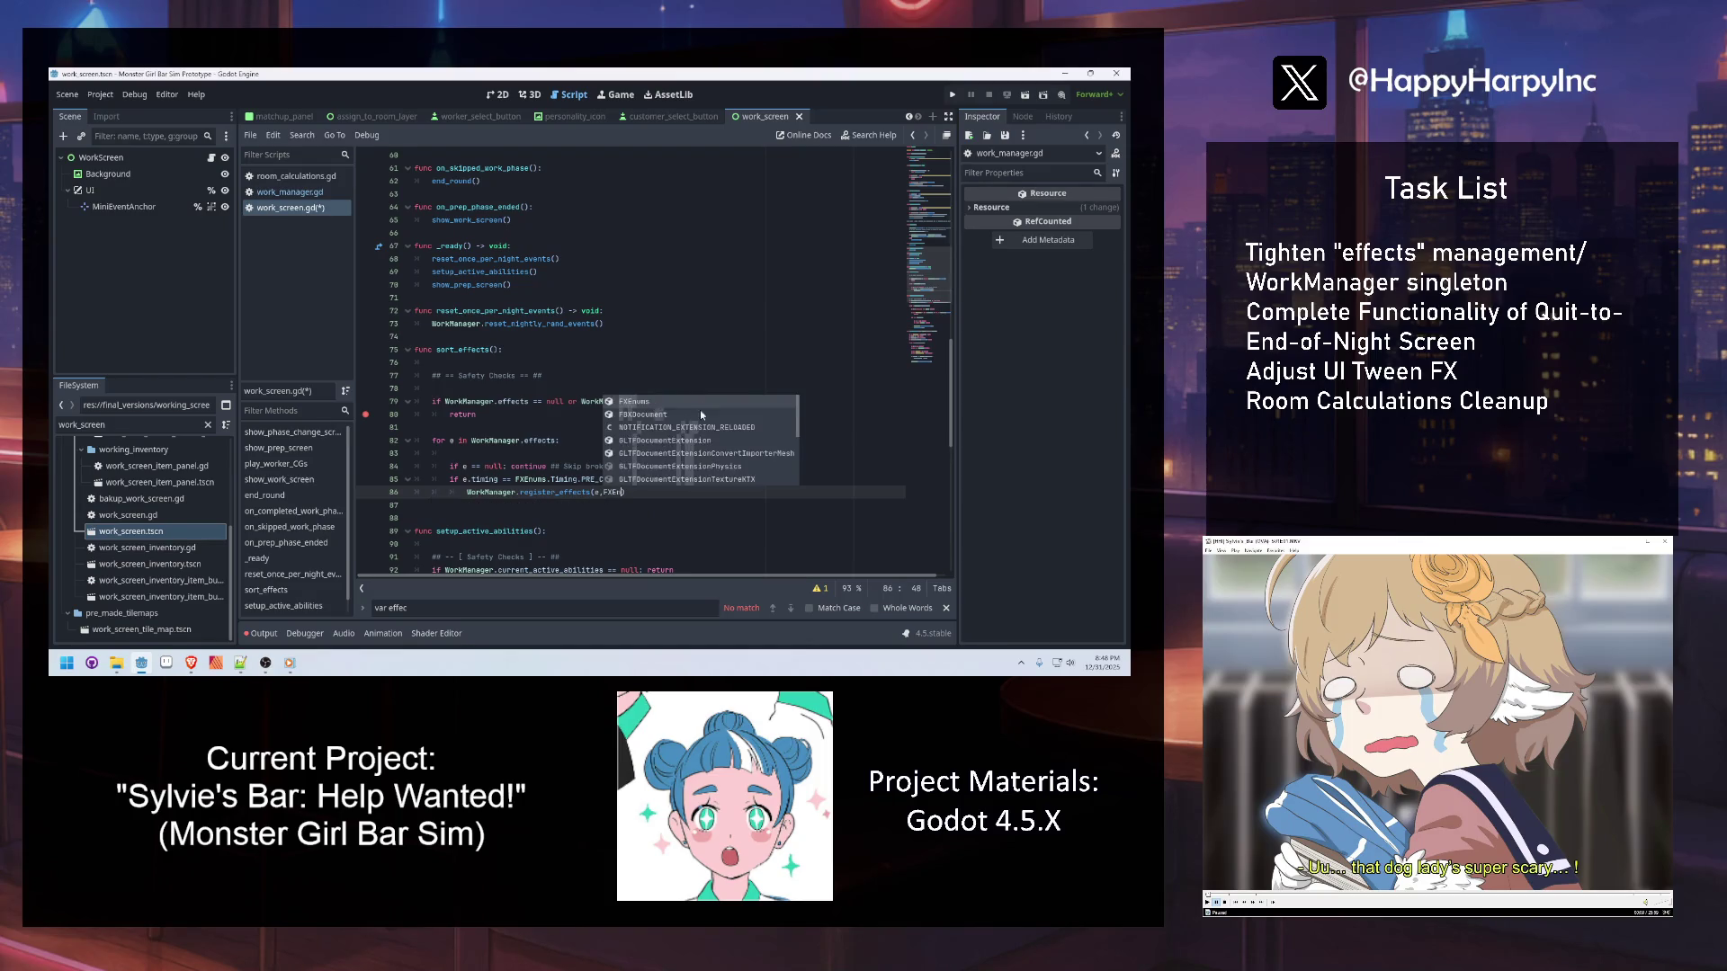
{"action": "type", "text": "Timing.PRE"}
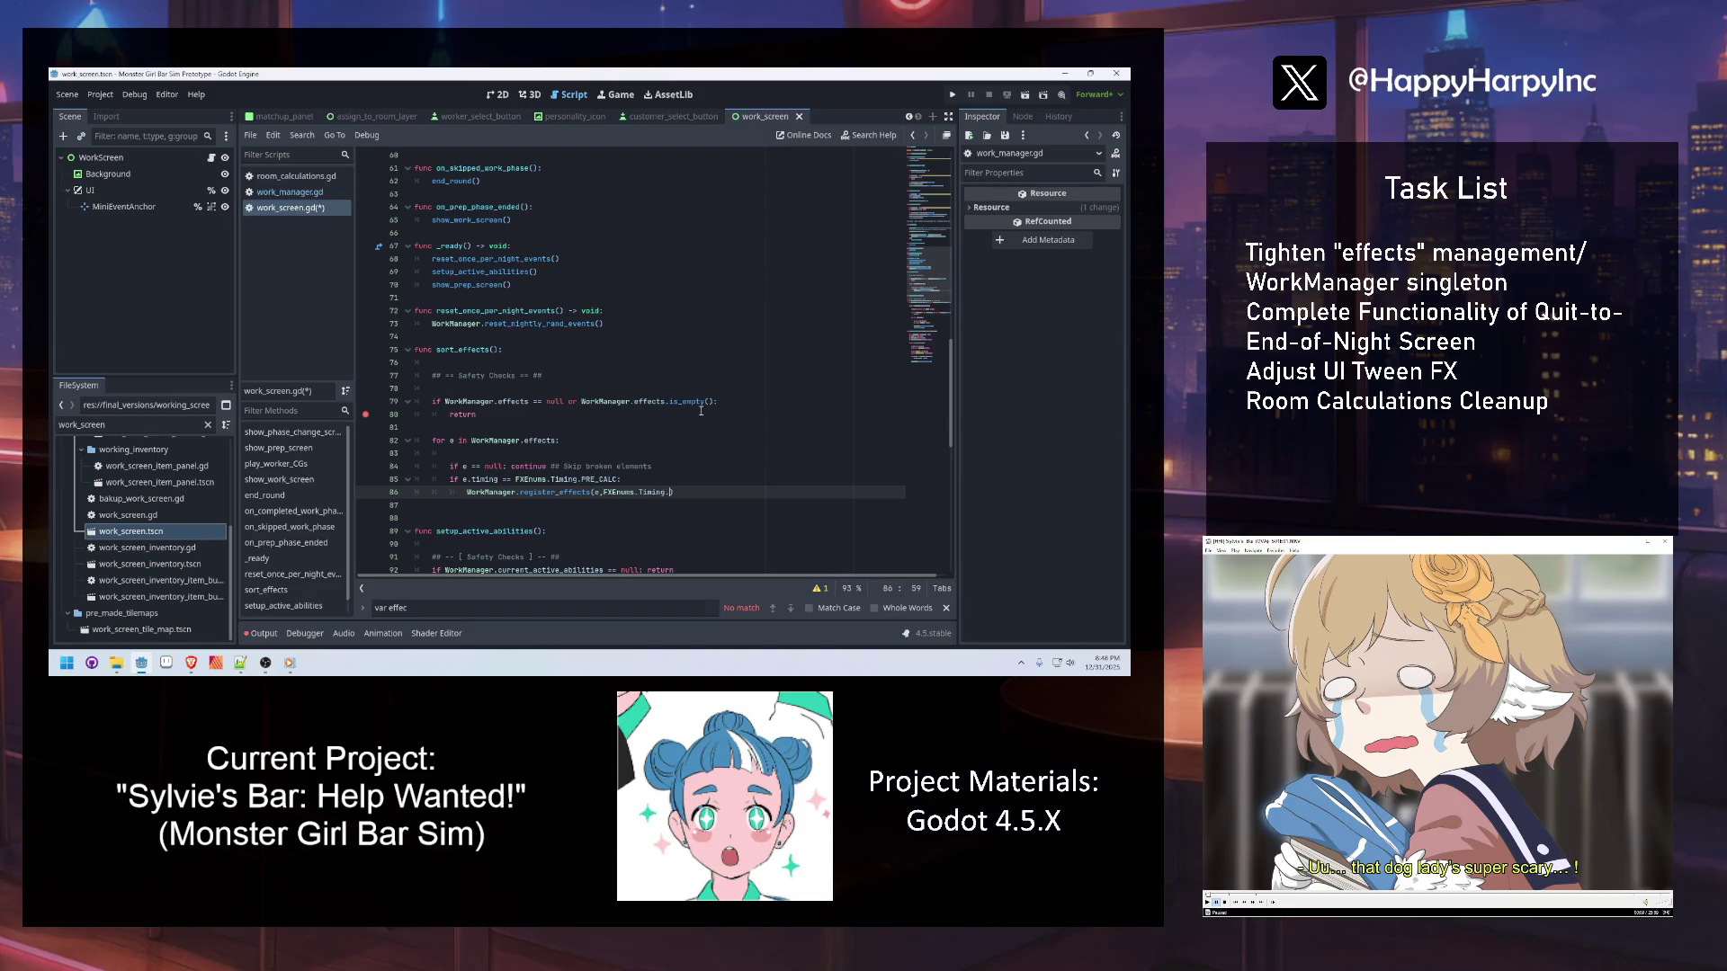
{"action": "key", "text": "Return"}
Review the register_effects call and save work_screen.gd
{"action": "left_click", "coordinate": [648, 441]}
{"action": "left_click", "coordinate": [578, 492]}
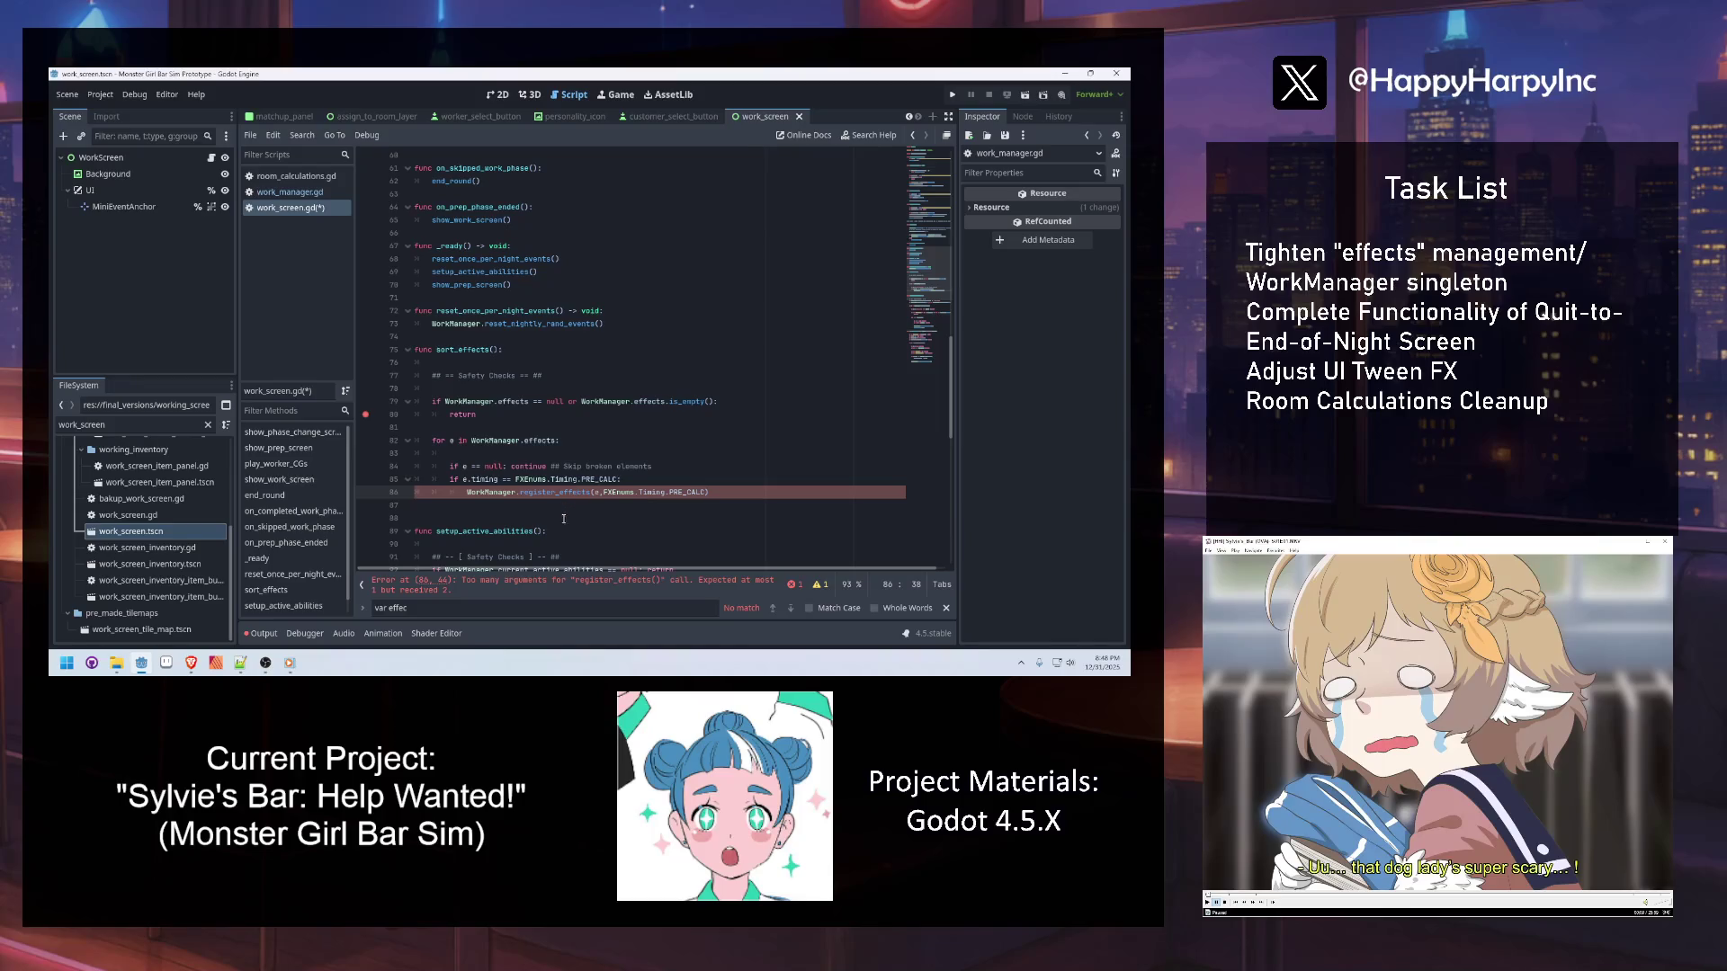
{"action": "left_click", "coordinate": [606, 528]}
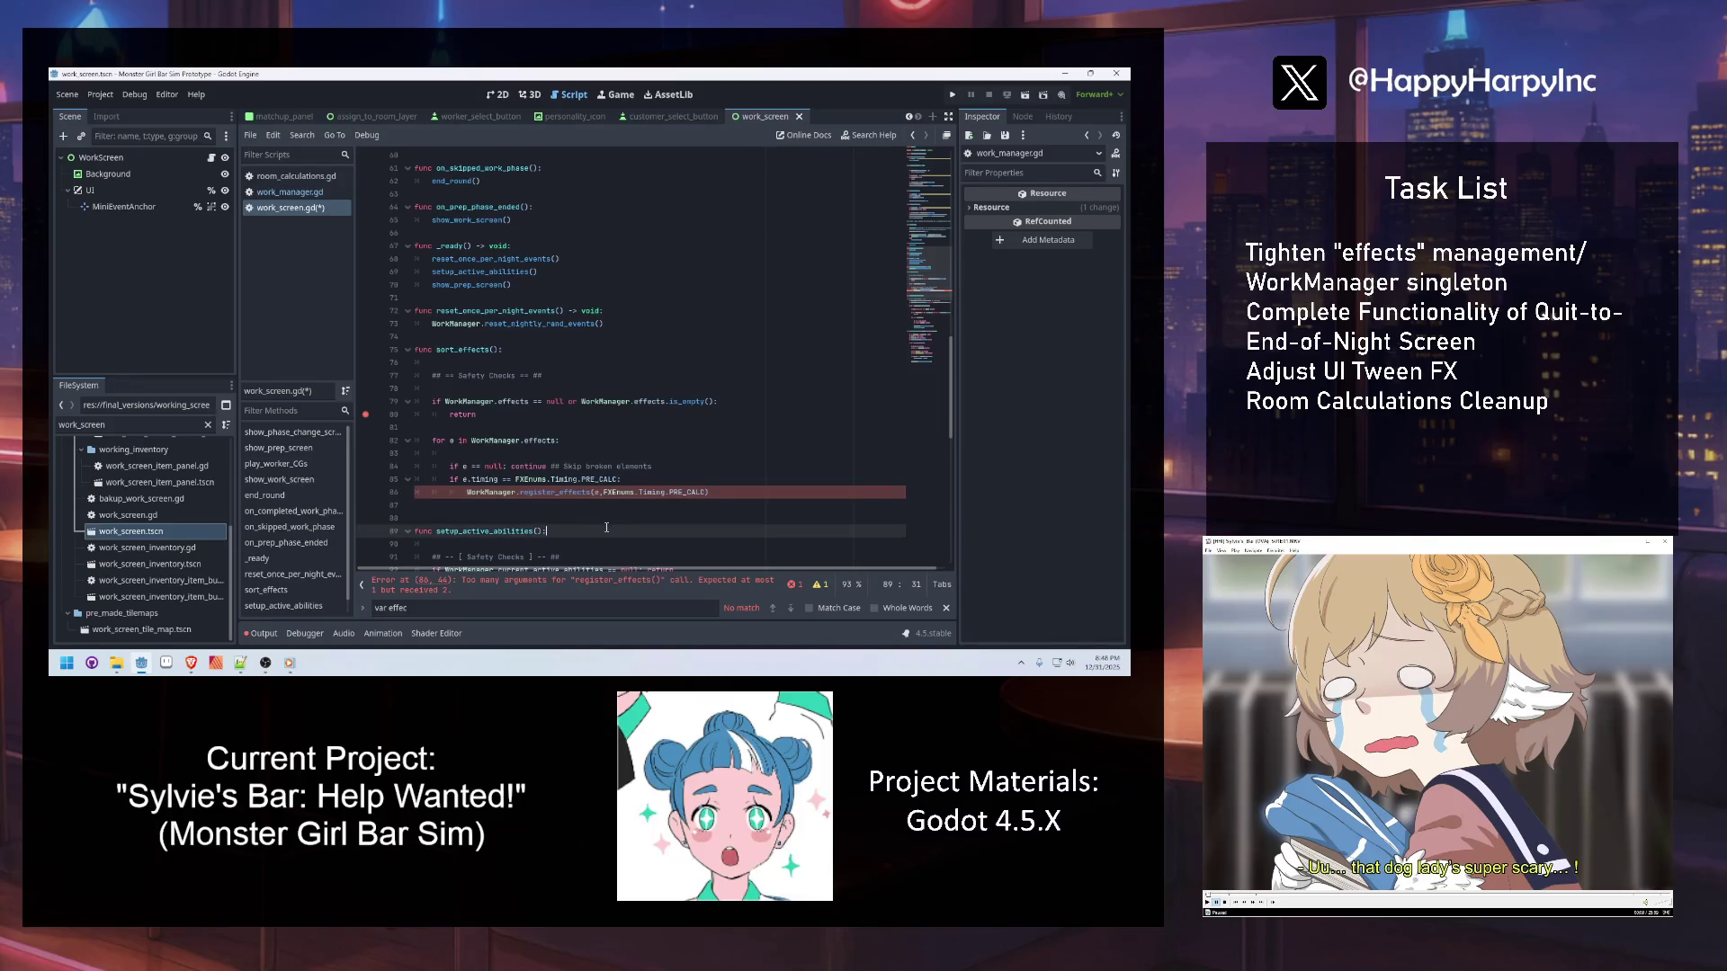
{"action": "key", "text": "ctrl+s"}
{"action": "left_click", "coordinate": [286, 191]}
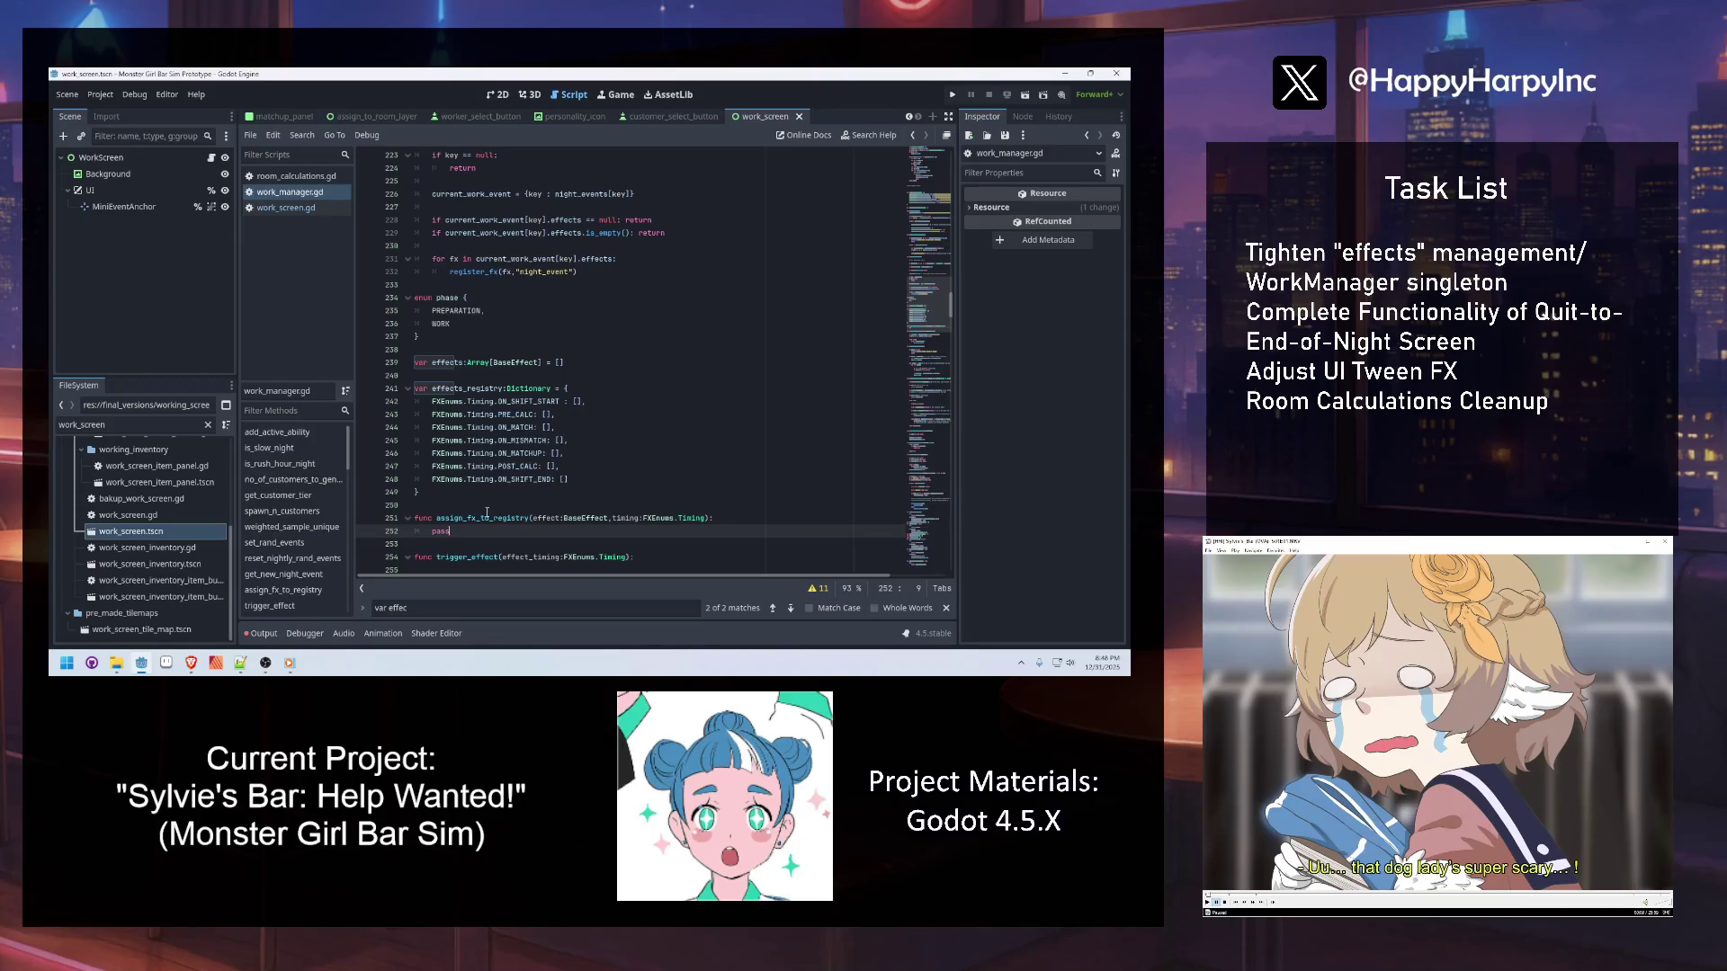
{"action": "left_click", "coordinate": [311, 410]}
{"action": "type", "text": "regist"}
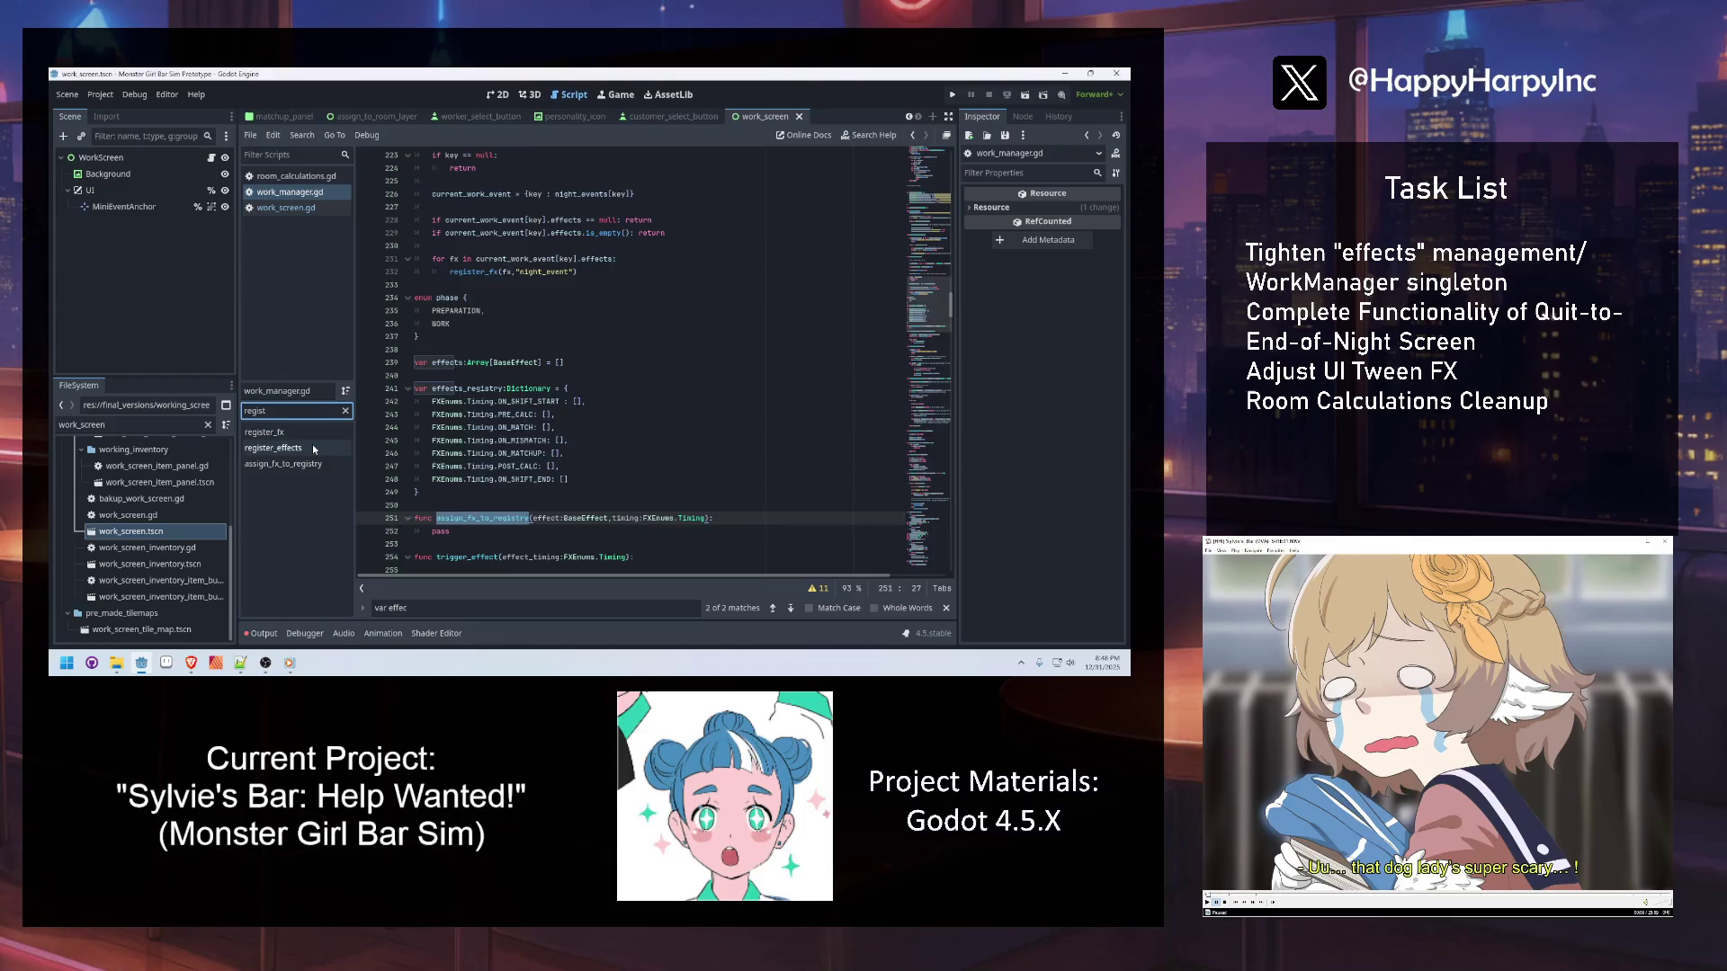
{"action": "left_click", "coordinate": [309, 447]}
{"action": "left_click", "coordinate": [448, 414]}
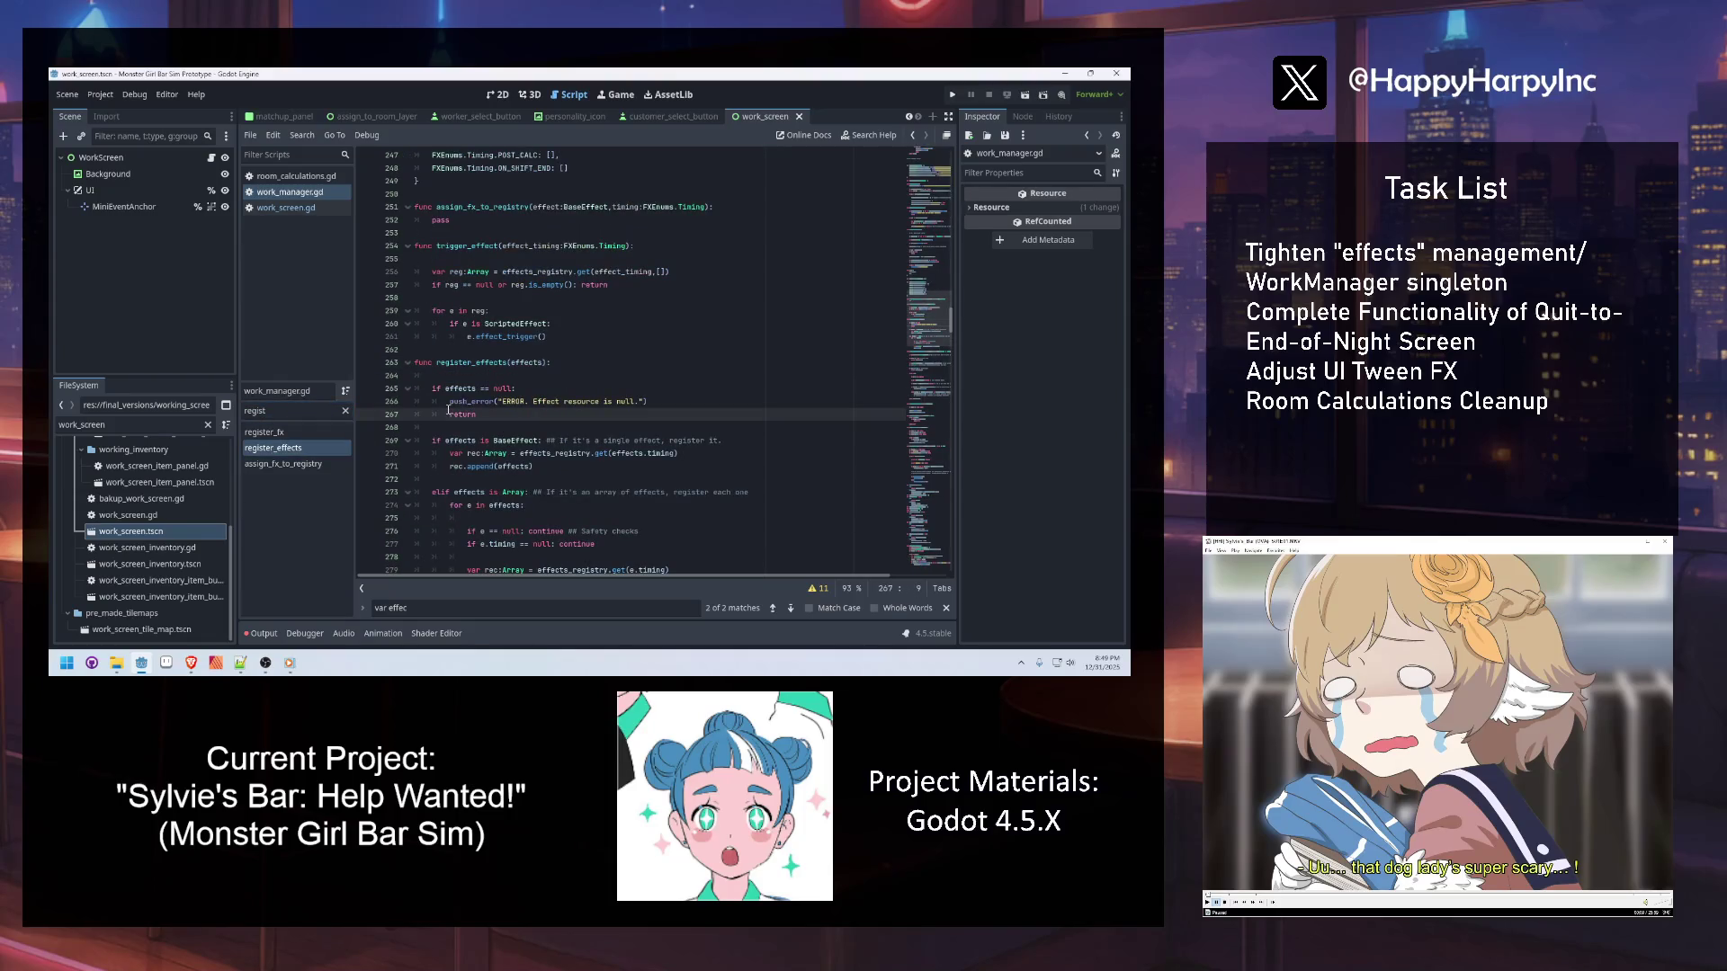
{"action": "scroll", "coordinate": [529, 429], "scroll_direction": "down", "scroll_amount": 3}
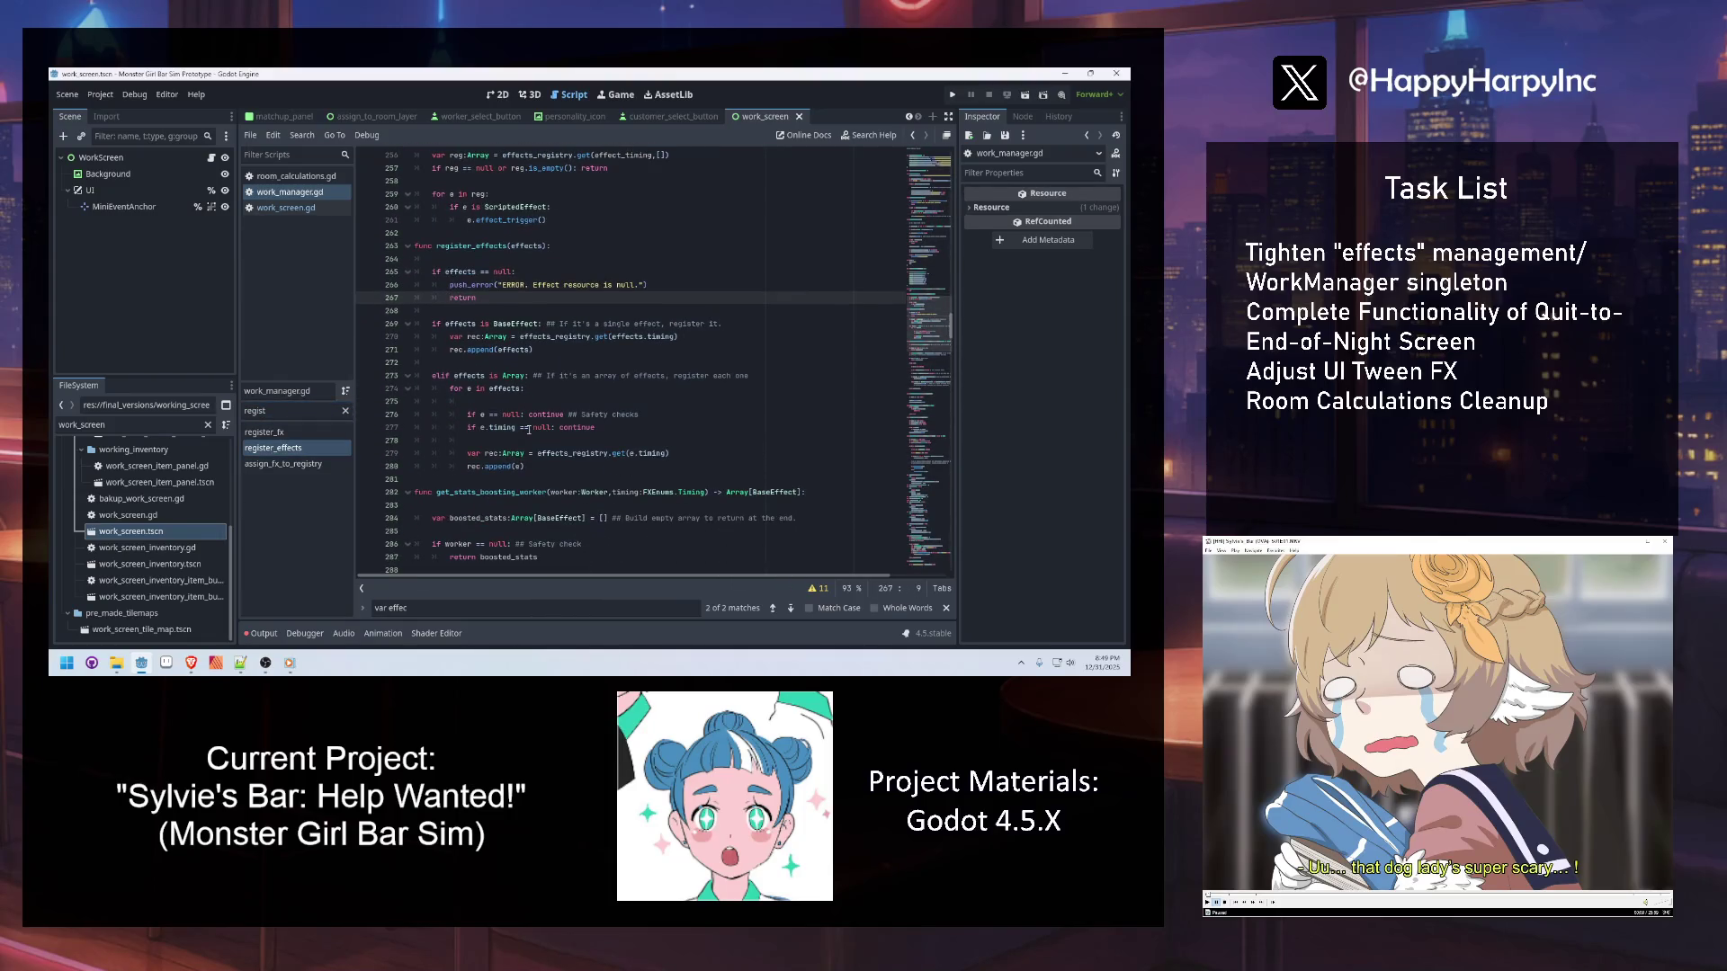
{"action": "left_click", "coordinate": [279, 432]}
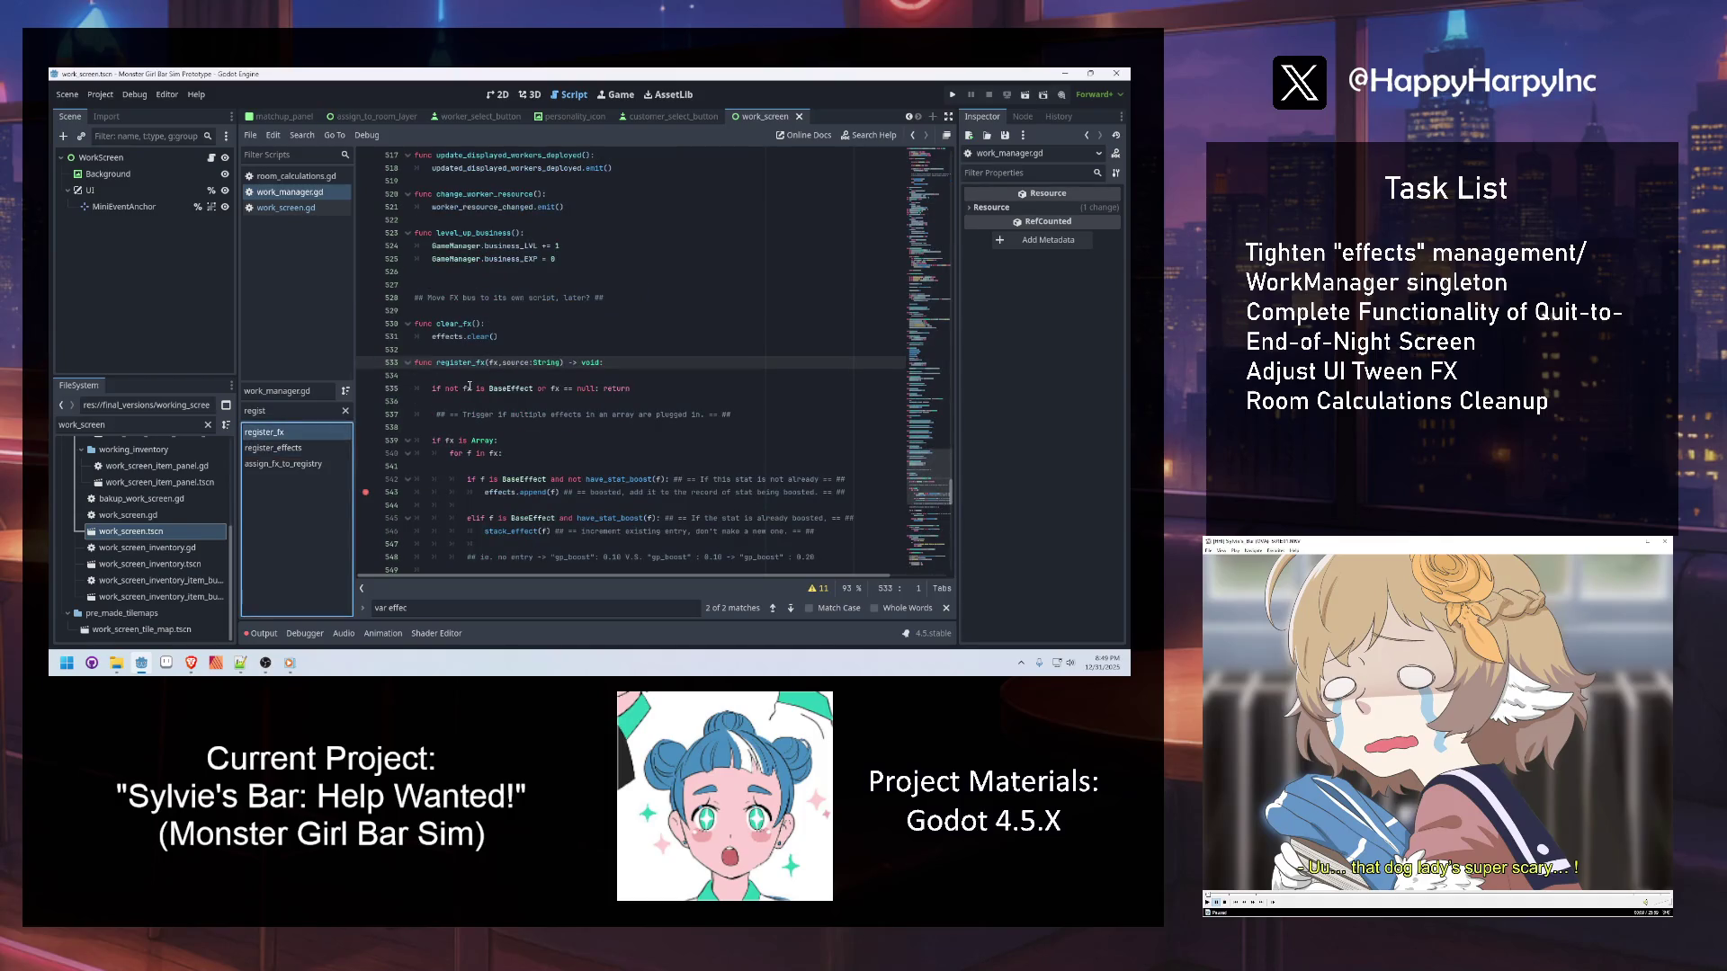
{"action": "left_click", "coordinate": [305, 467]}
{"action": "left_click_drag", "start_coordinate": [478, 380], "coordinate": [438, 365]}
{"action": "key", "text": "Delete"}
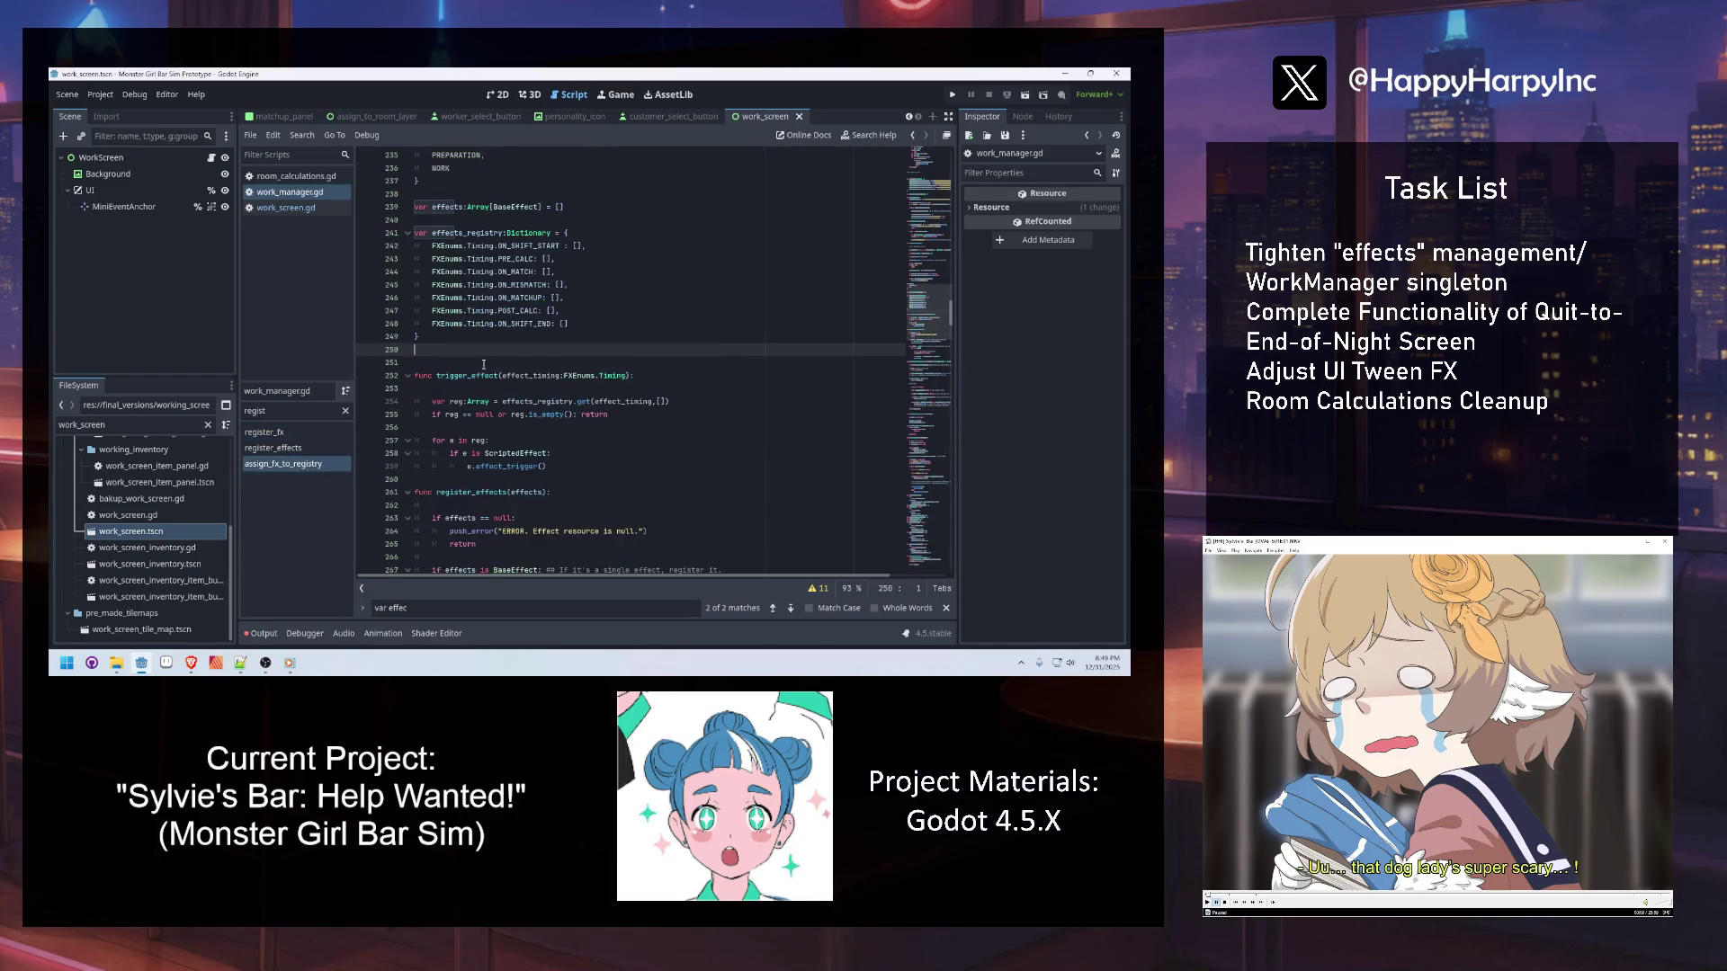
{"action": "left_click", "coordinate": [280, 433]}
{"action": "left_click", "coordinate": [504, 427]}
{"action": "key", "text": "ctrl+s"}
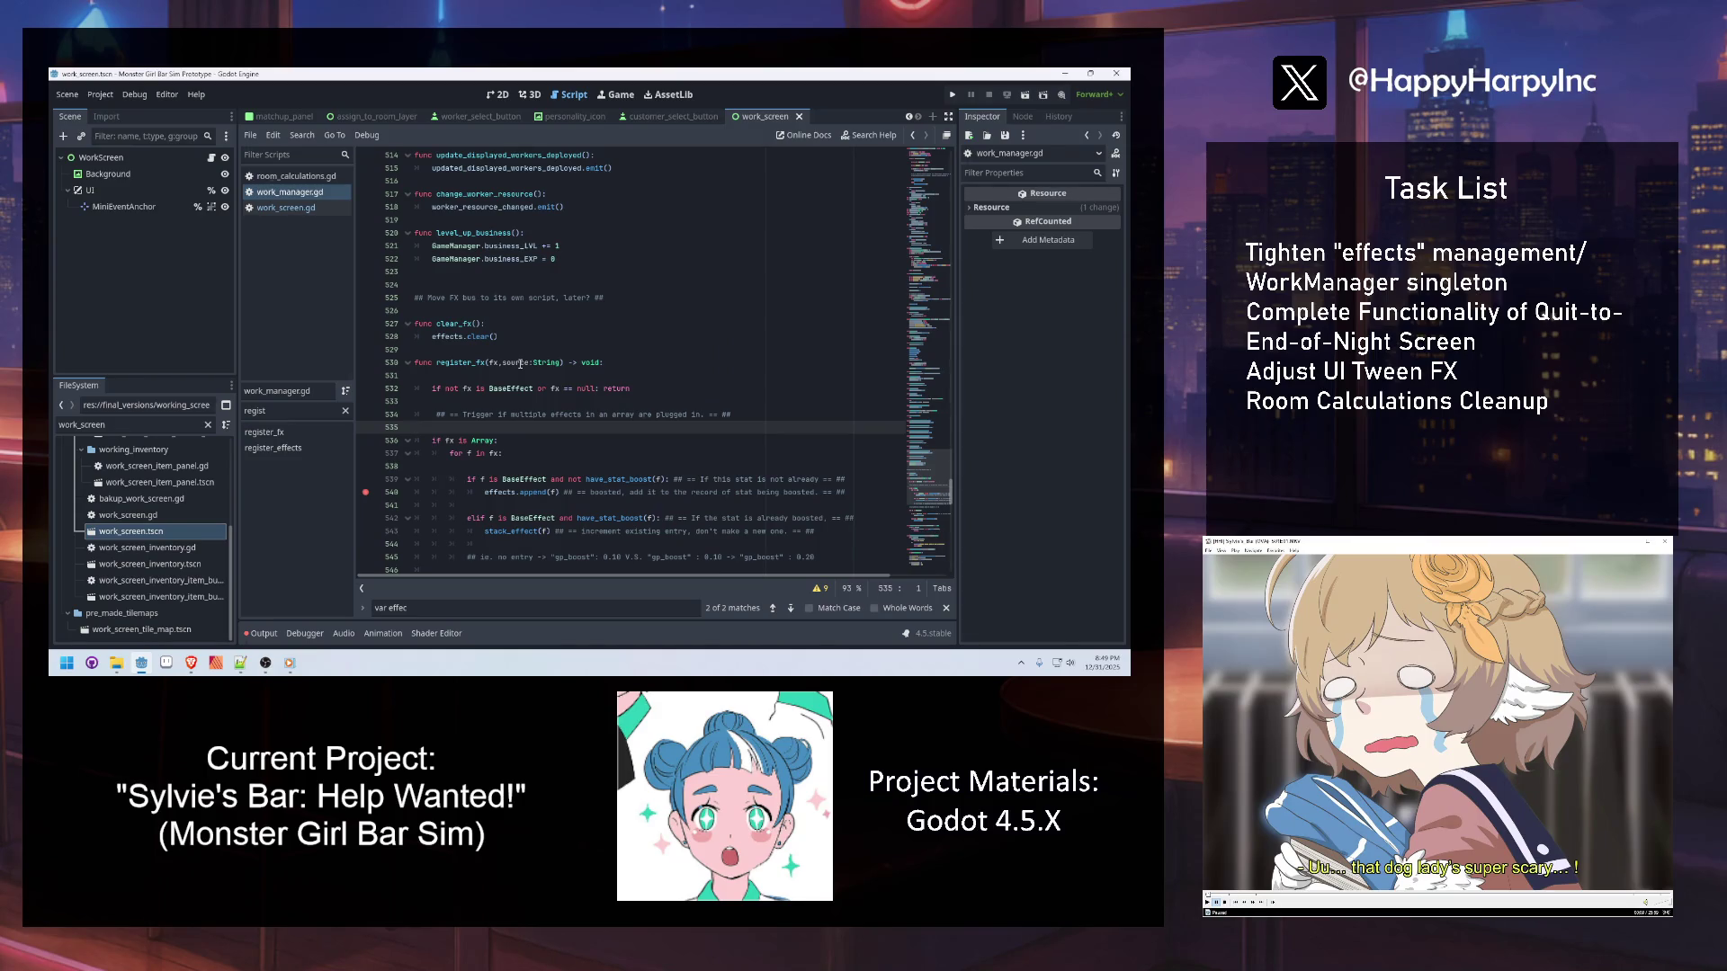
{"action": "scroll", "coordinate": [521, 365], "scroll_direction": "down", "scroll_amount": 4}
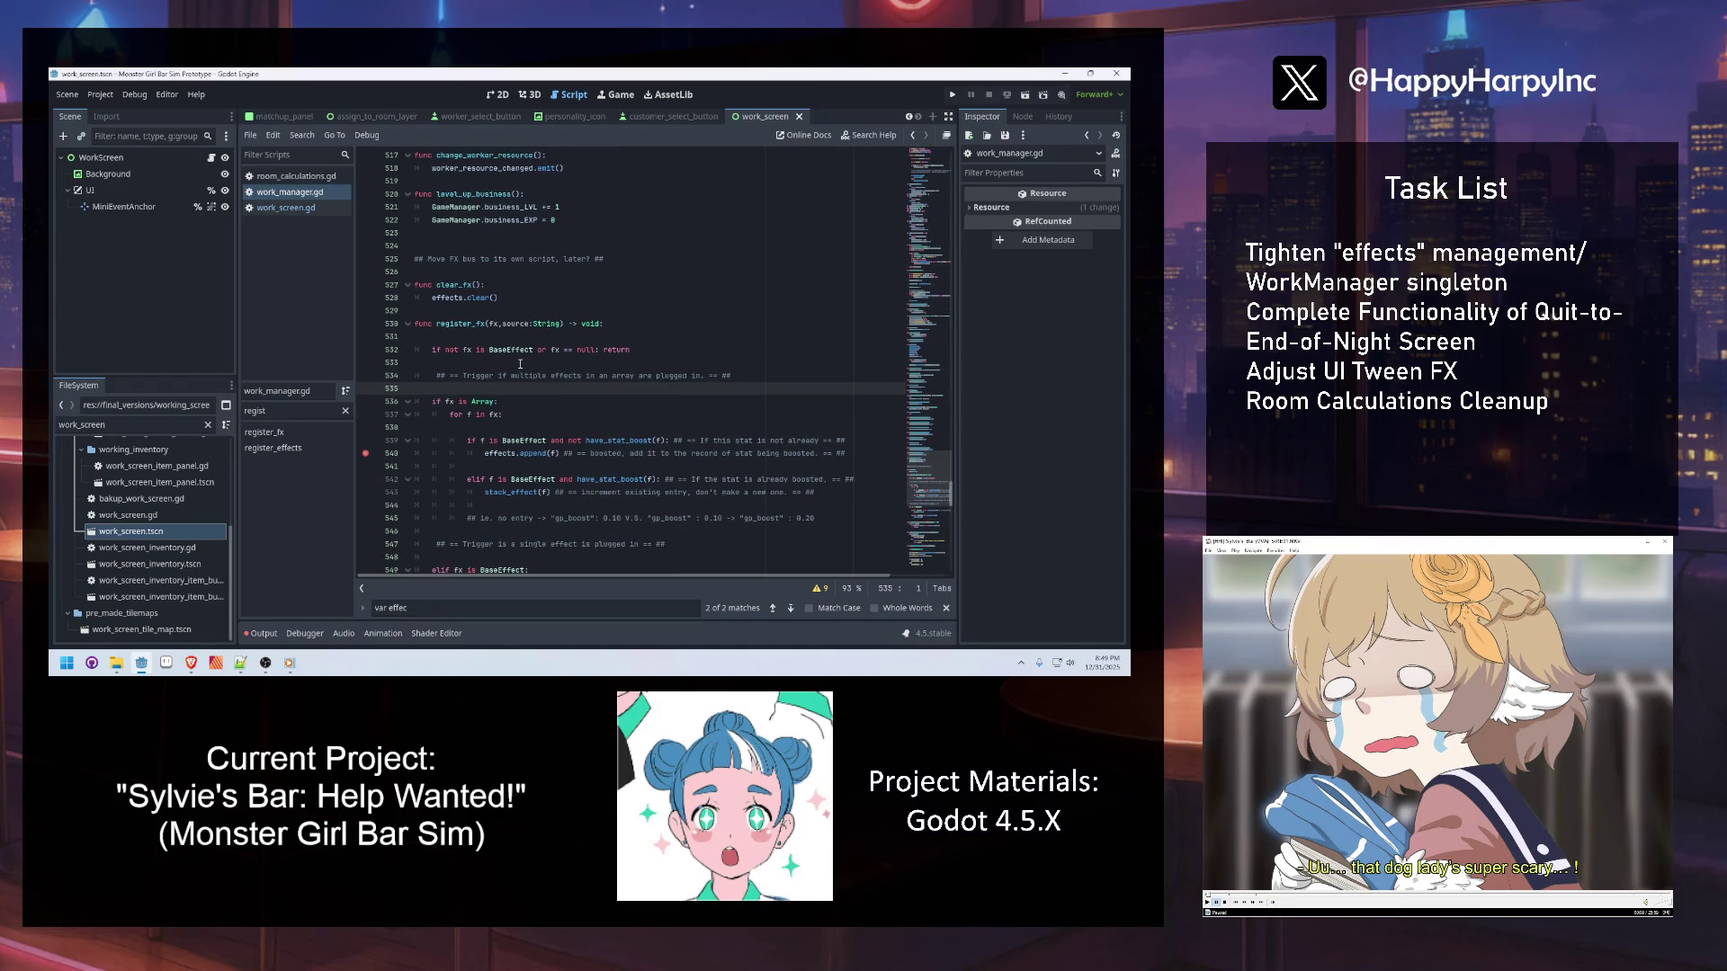
{"action": "key", "text": "ctrl+z"}
{"action": "key", "text": "ctrl+z"}
{"action": "key", "text": "ctrl+z"}
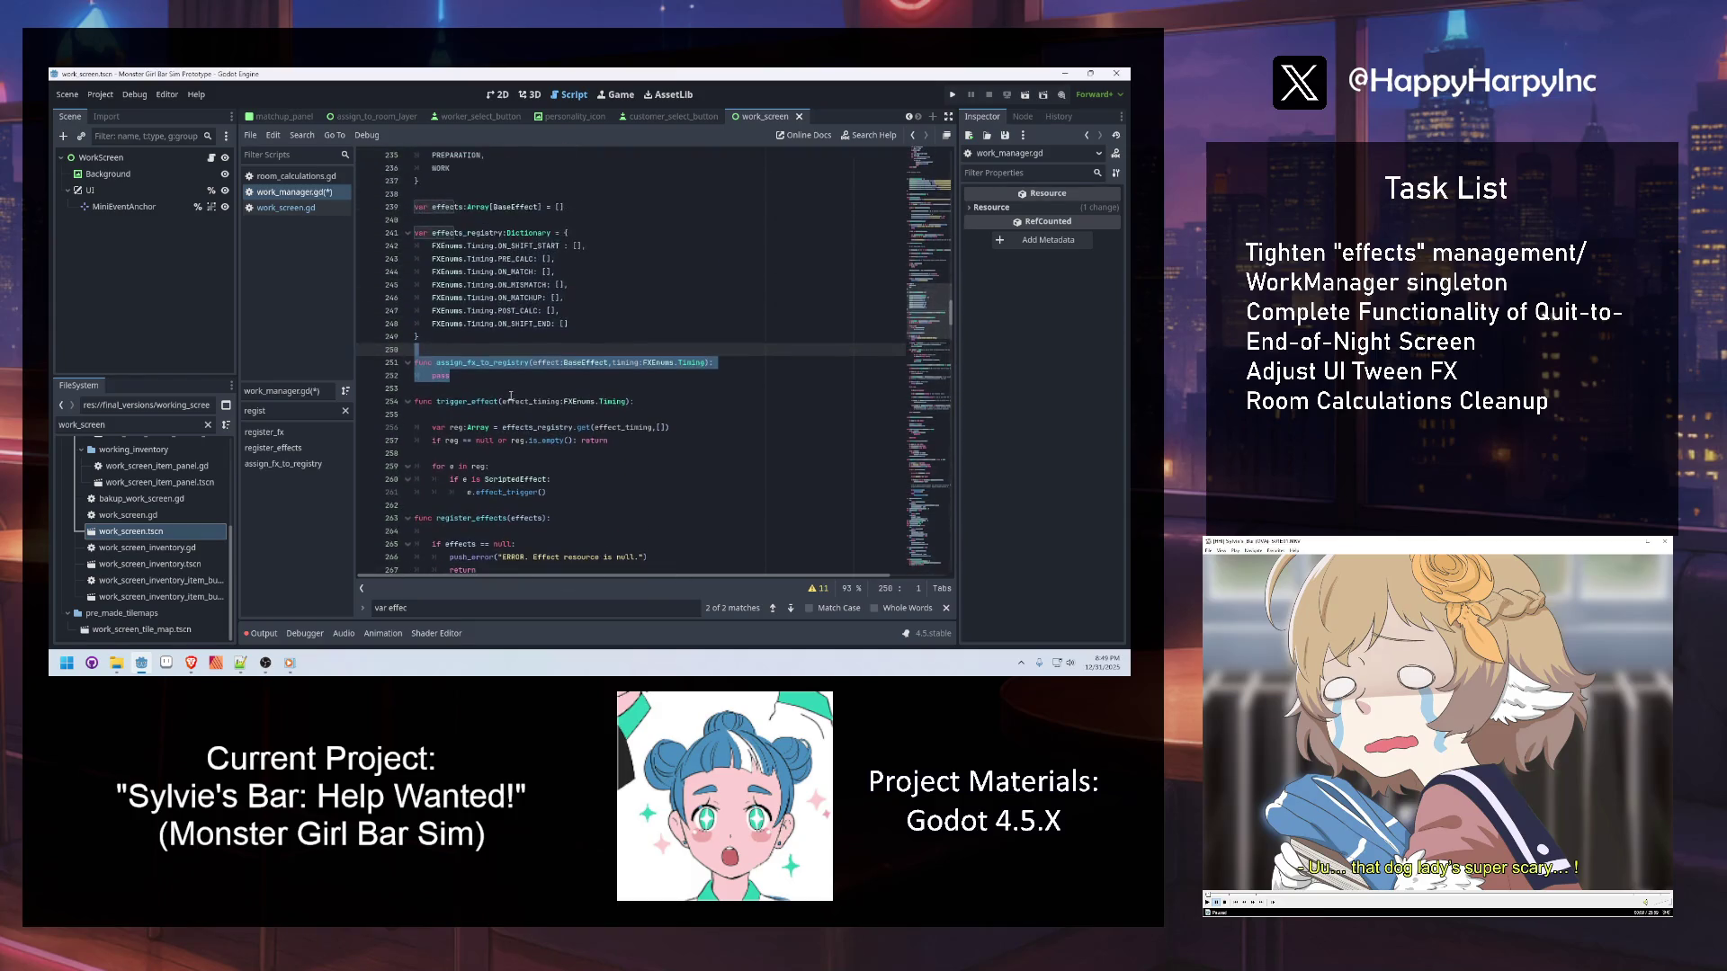
{"action": "left_click", "coordinate": [524, 334]}
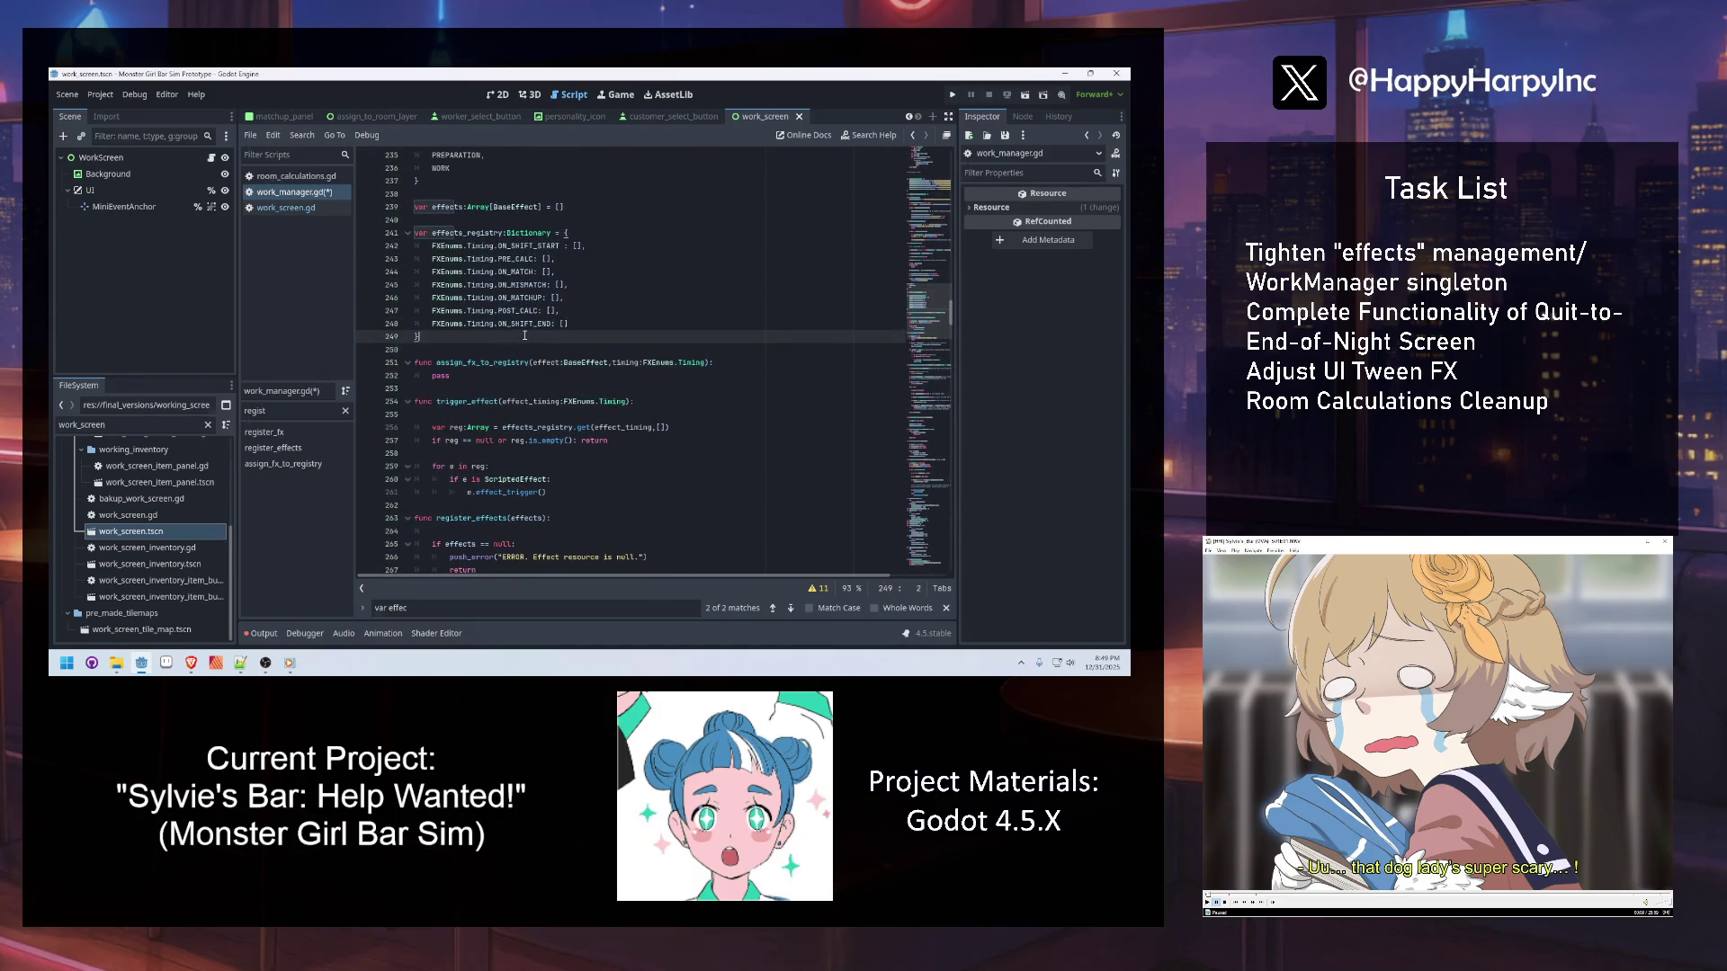
{"action": "key", "text": "ctrl+s"}
Replace pass with 'if effects_registry.get(timing,null) == null:' in assign_fx_to_registry
{"action": "double_click", "coordinate": [442, 375]}
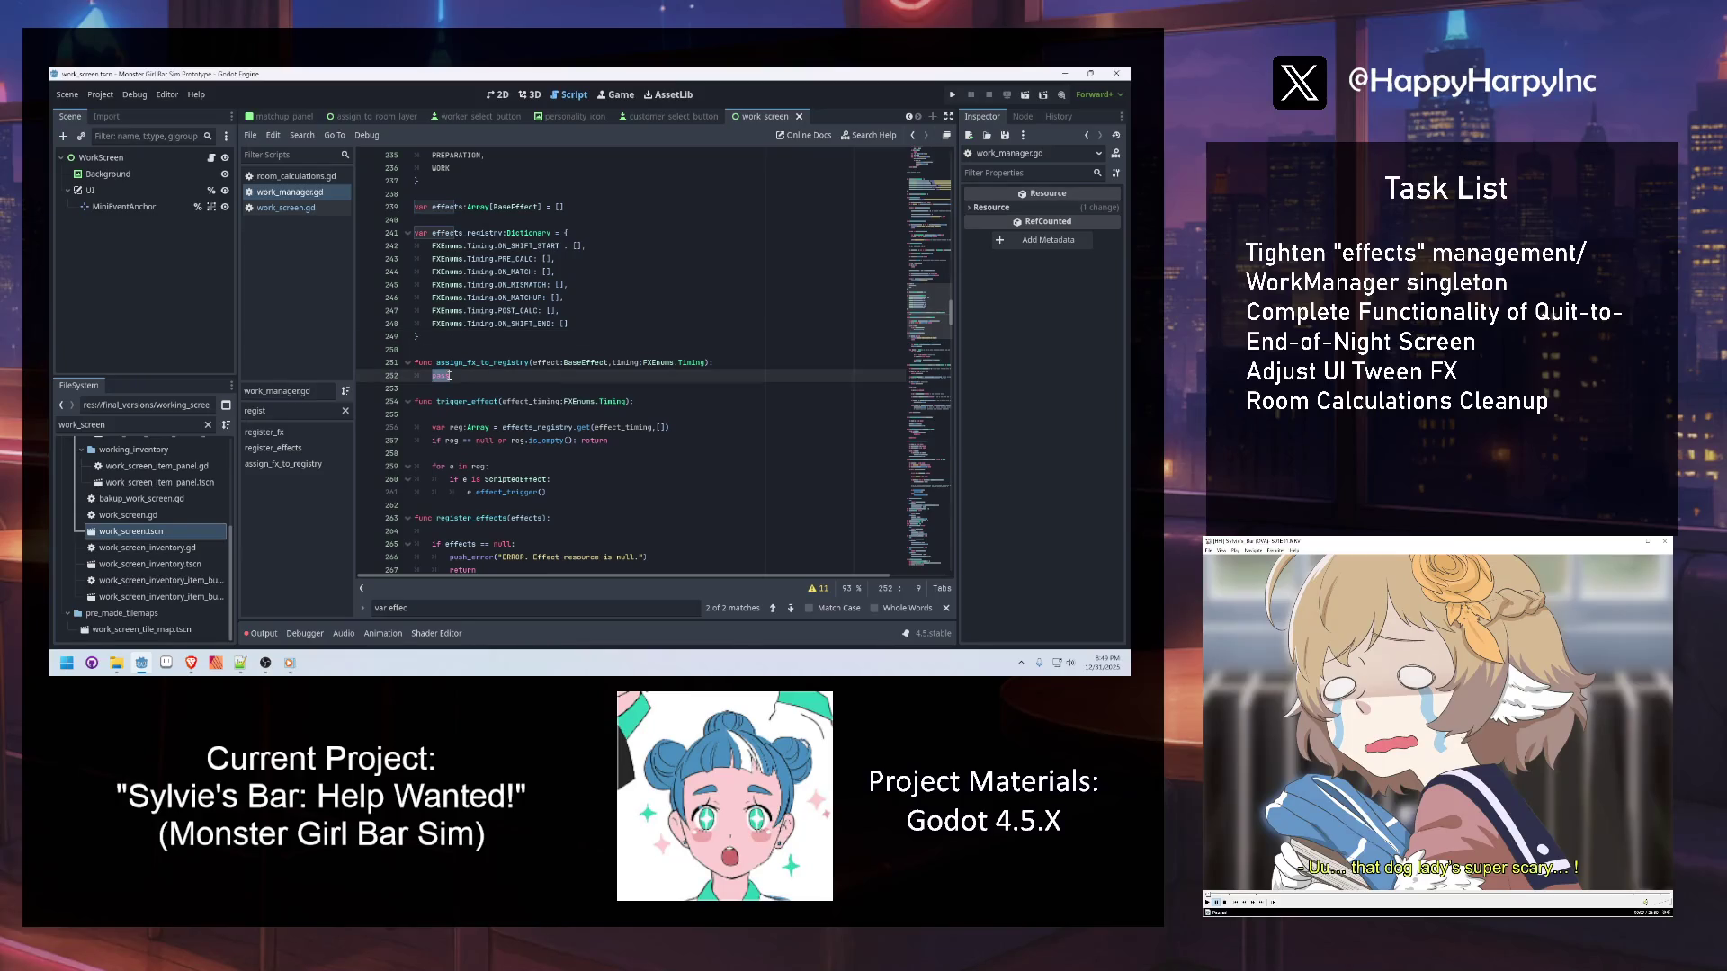
{"action": "key", "text": "Return"}
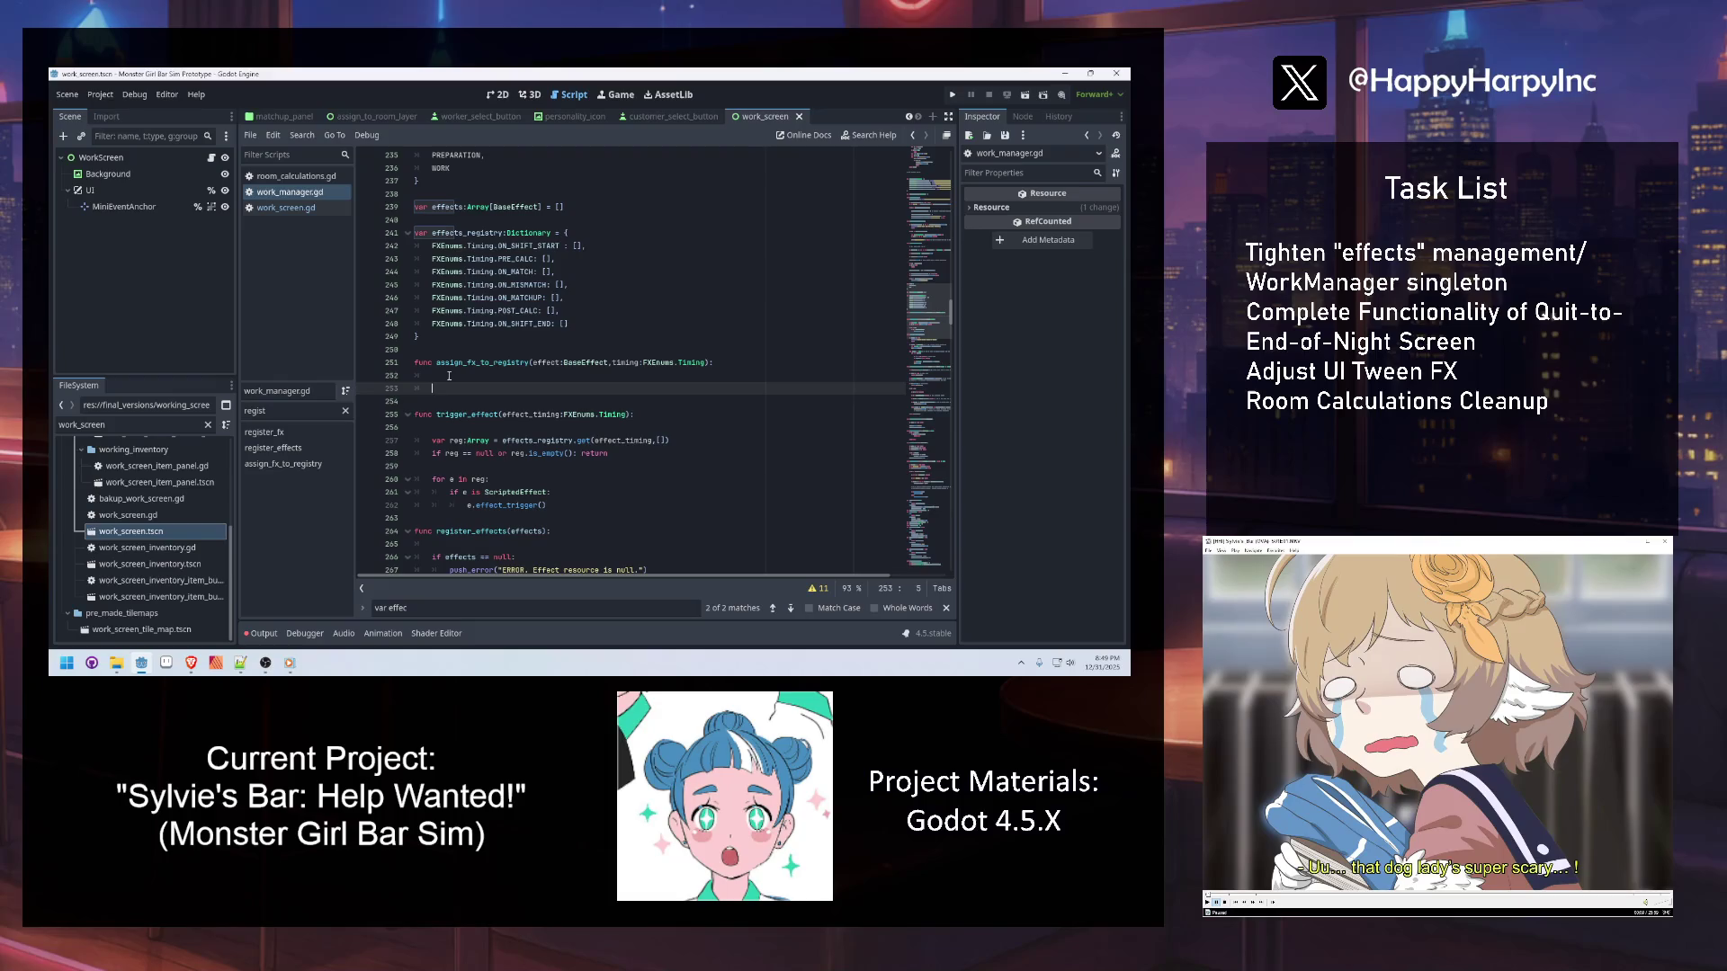
{"action": "type", "text": "if effe"}
{"action": "key", "text": "Down"}
{"action": "key", "text": "Down"}
{"action": "key", "text": "Return"}
{"action": "type", "text": ".get("}
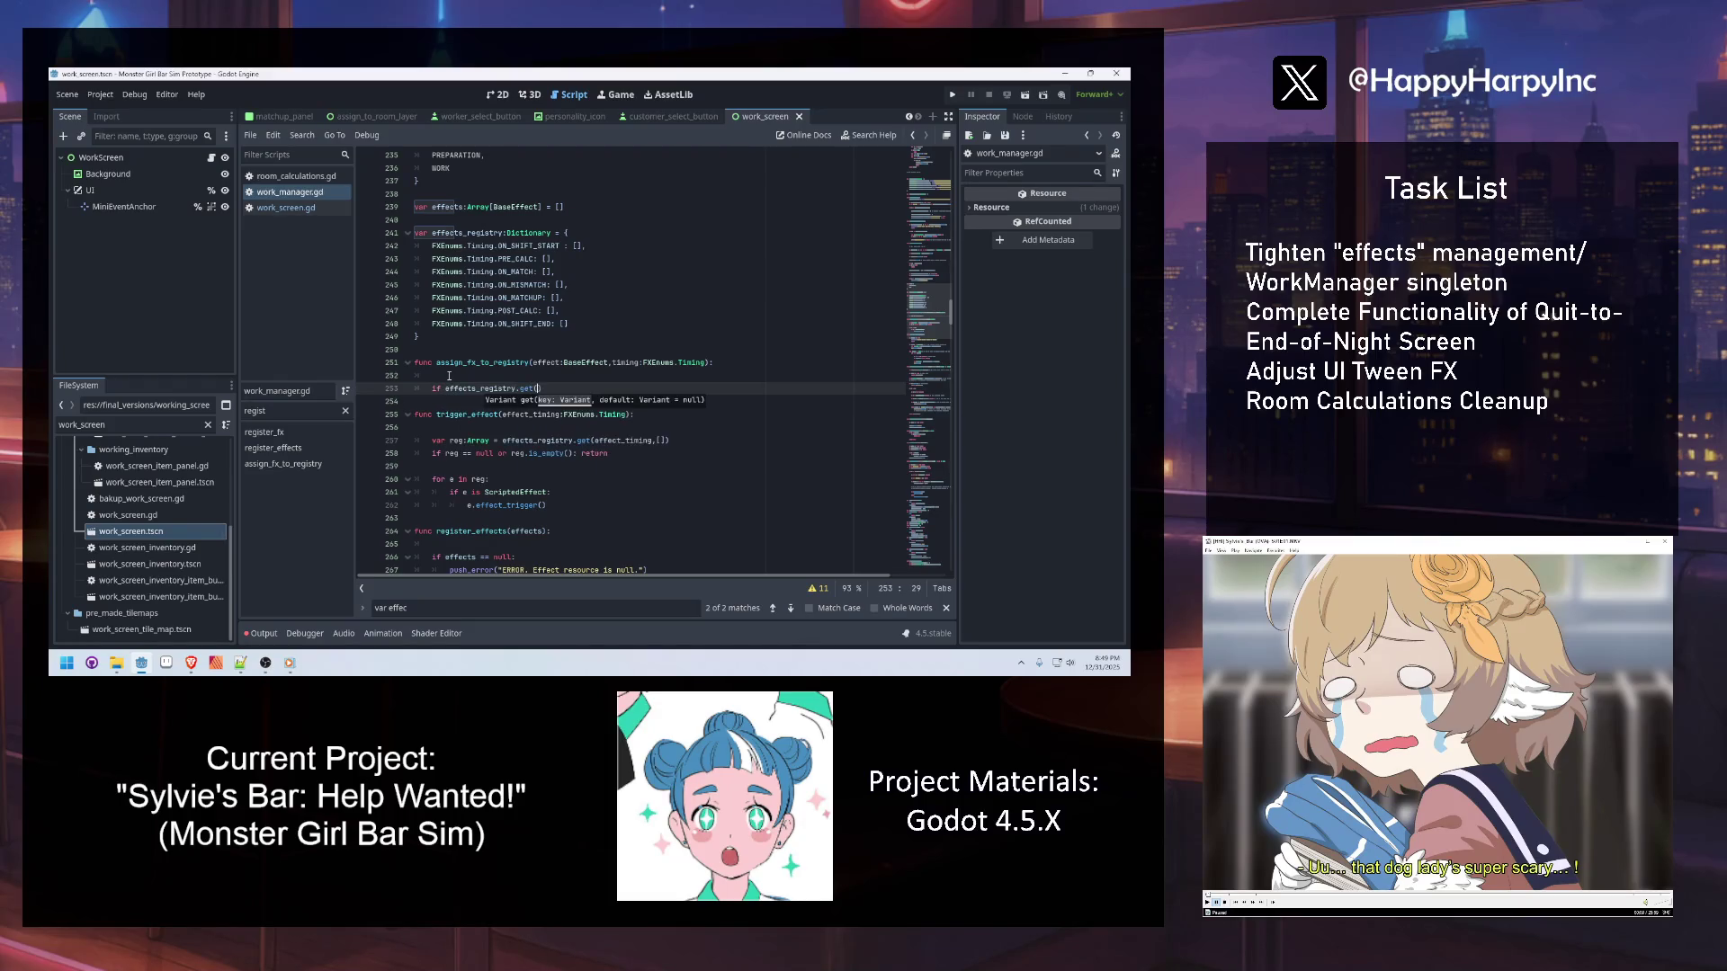
{"action": "type", "text": "ti"}
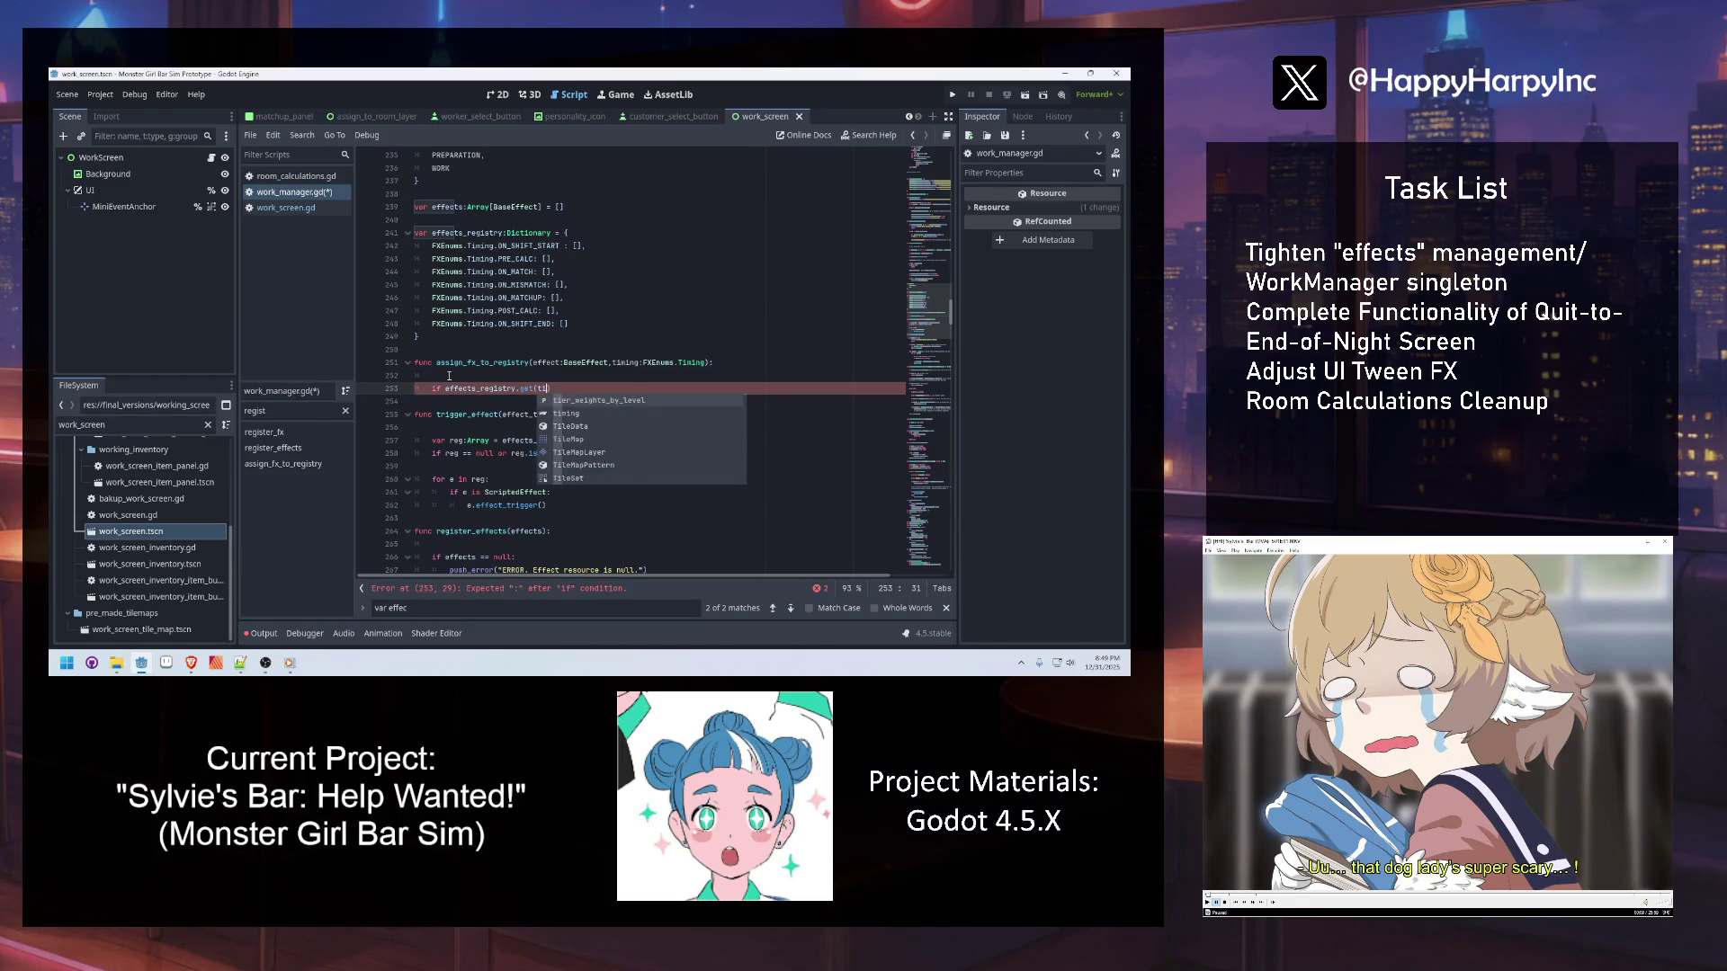
{"action": "type", "text": "m"}
{"action": "key", "text": "Return"}
{"action": "type", "text": ",null) == nu"}
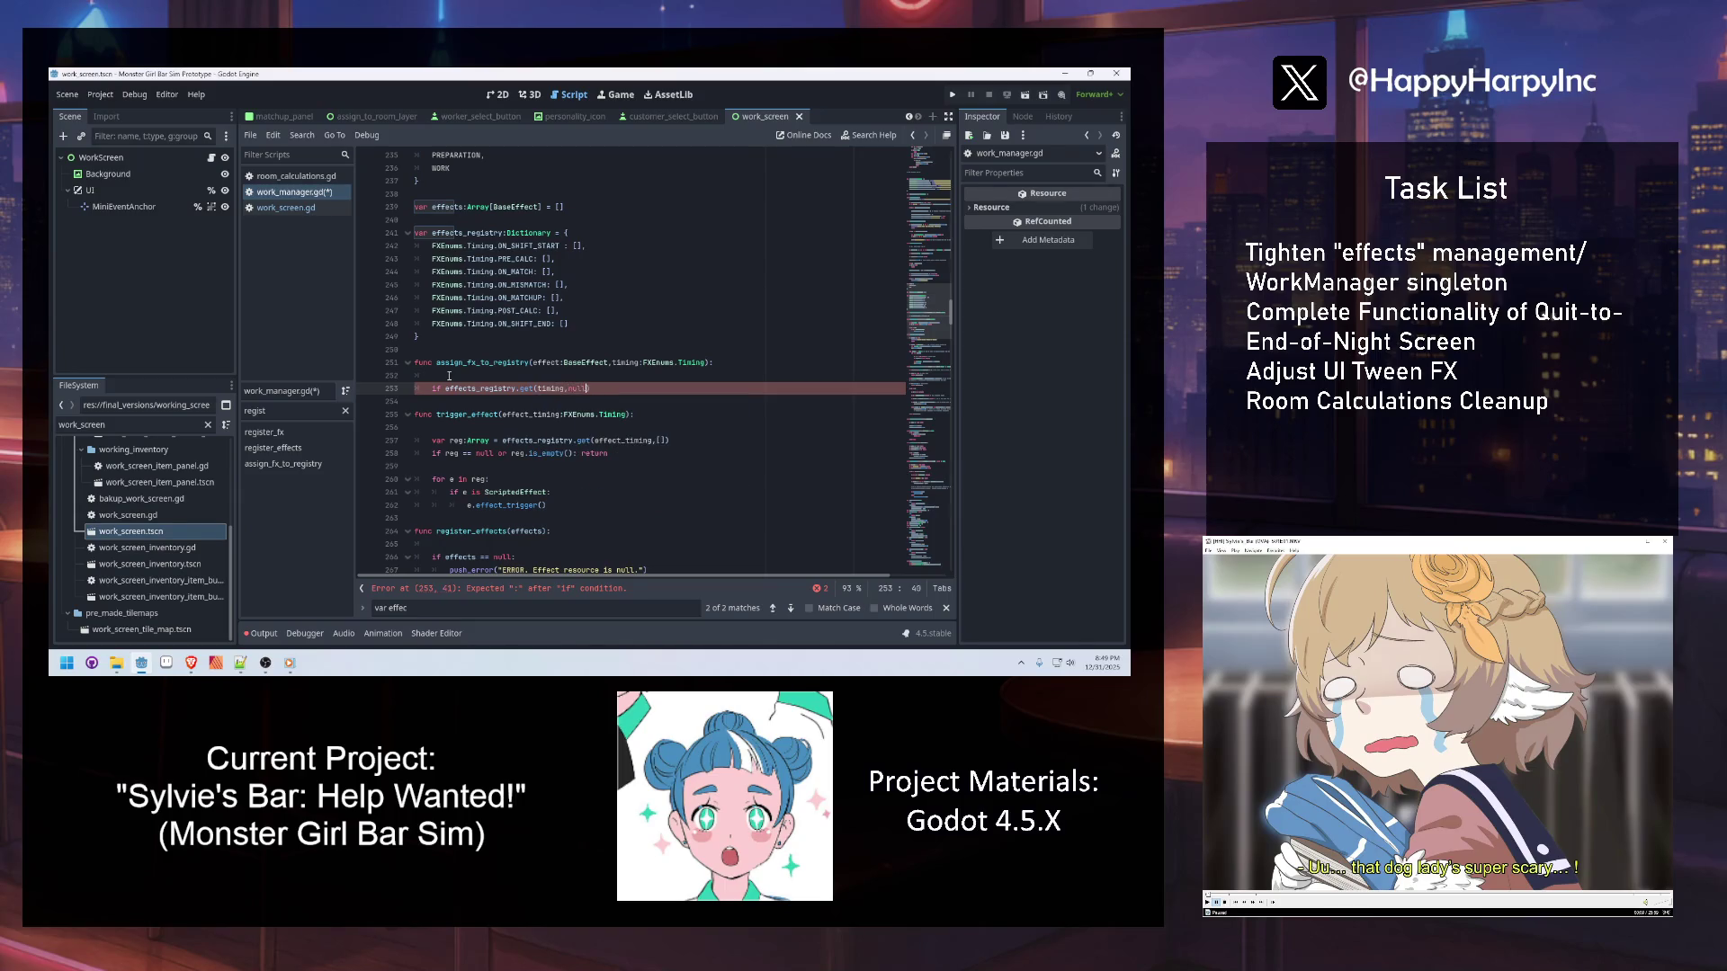
{"action": "type", "text": "ll:"}
{"action": "key", "text": "Return"}
Under the check, push_error("ERROR. Invalid 'timing' key!") and return, with a breakpoint on return
{"action": "type", "text": "push_error("}
{"action": "type", "text": "\"ERROR. Inval"}
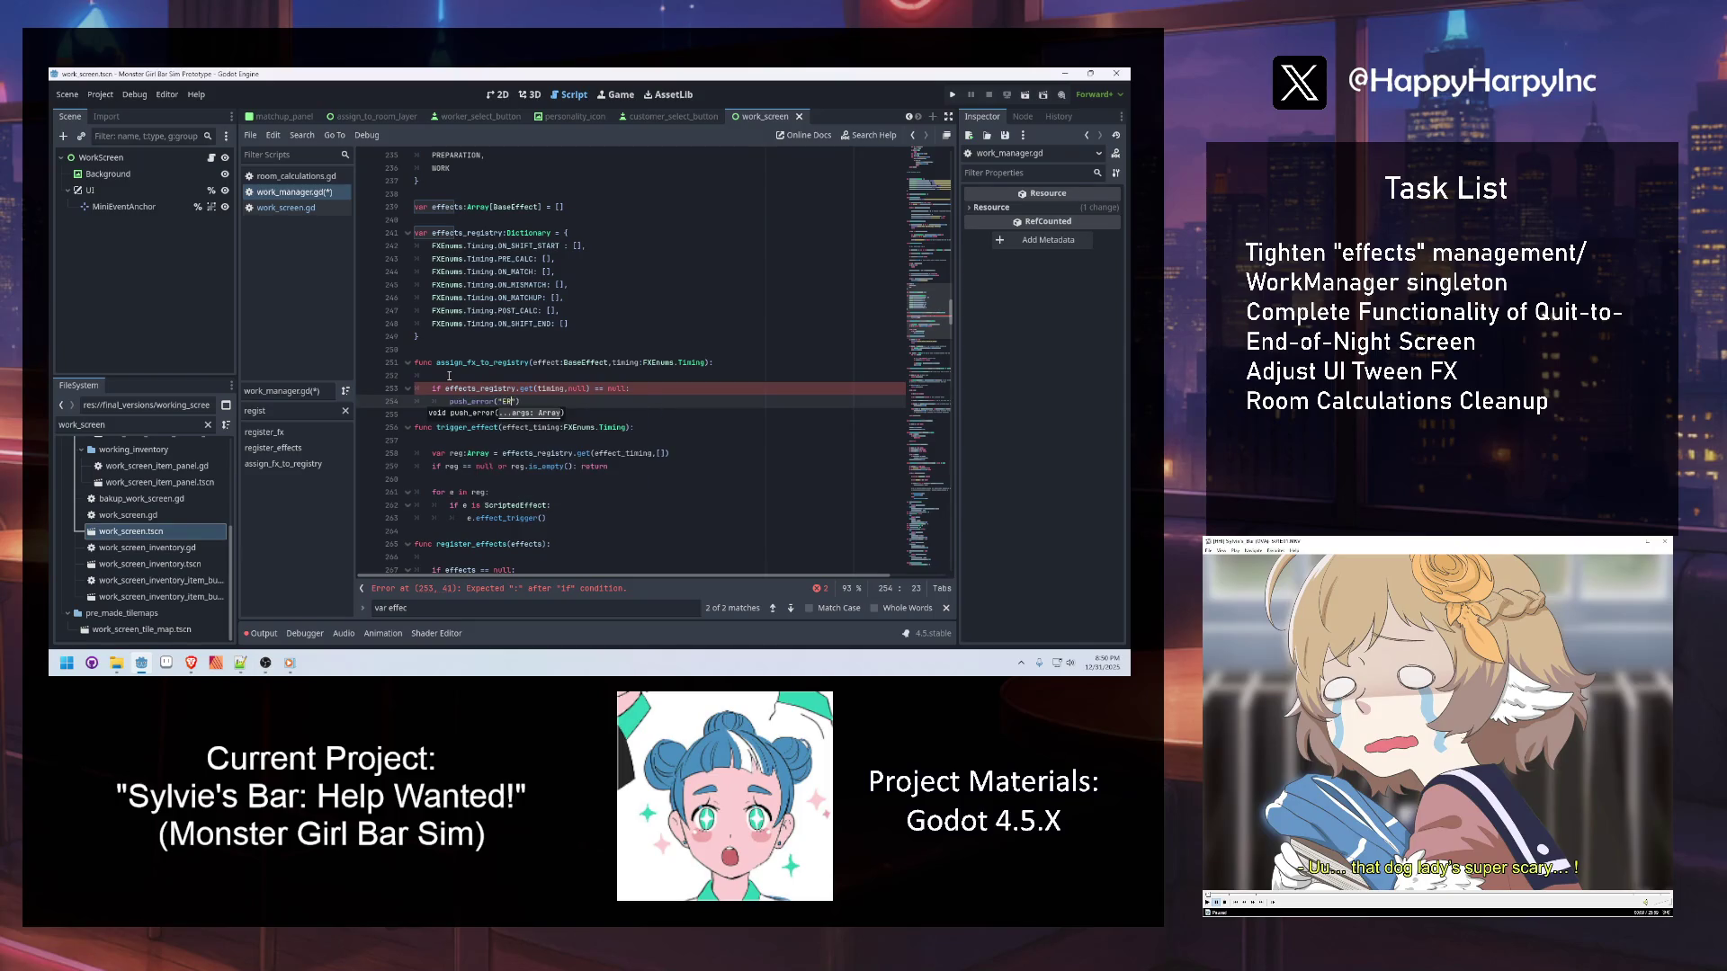
{"action": "type", "text": "id key"}
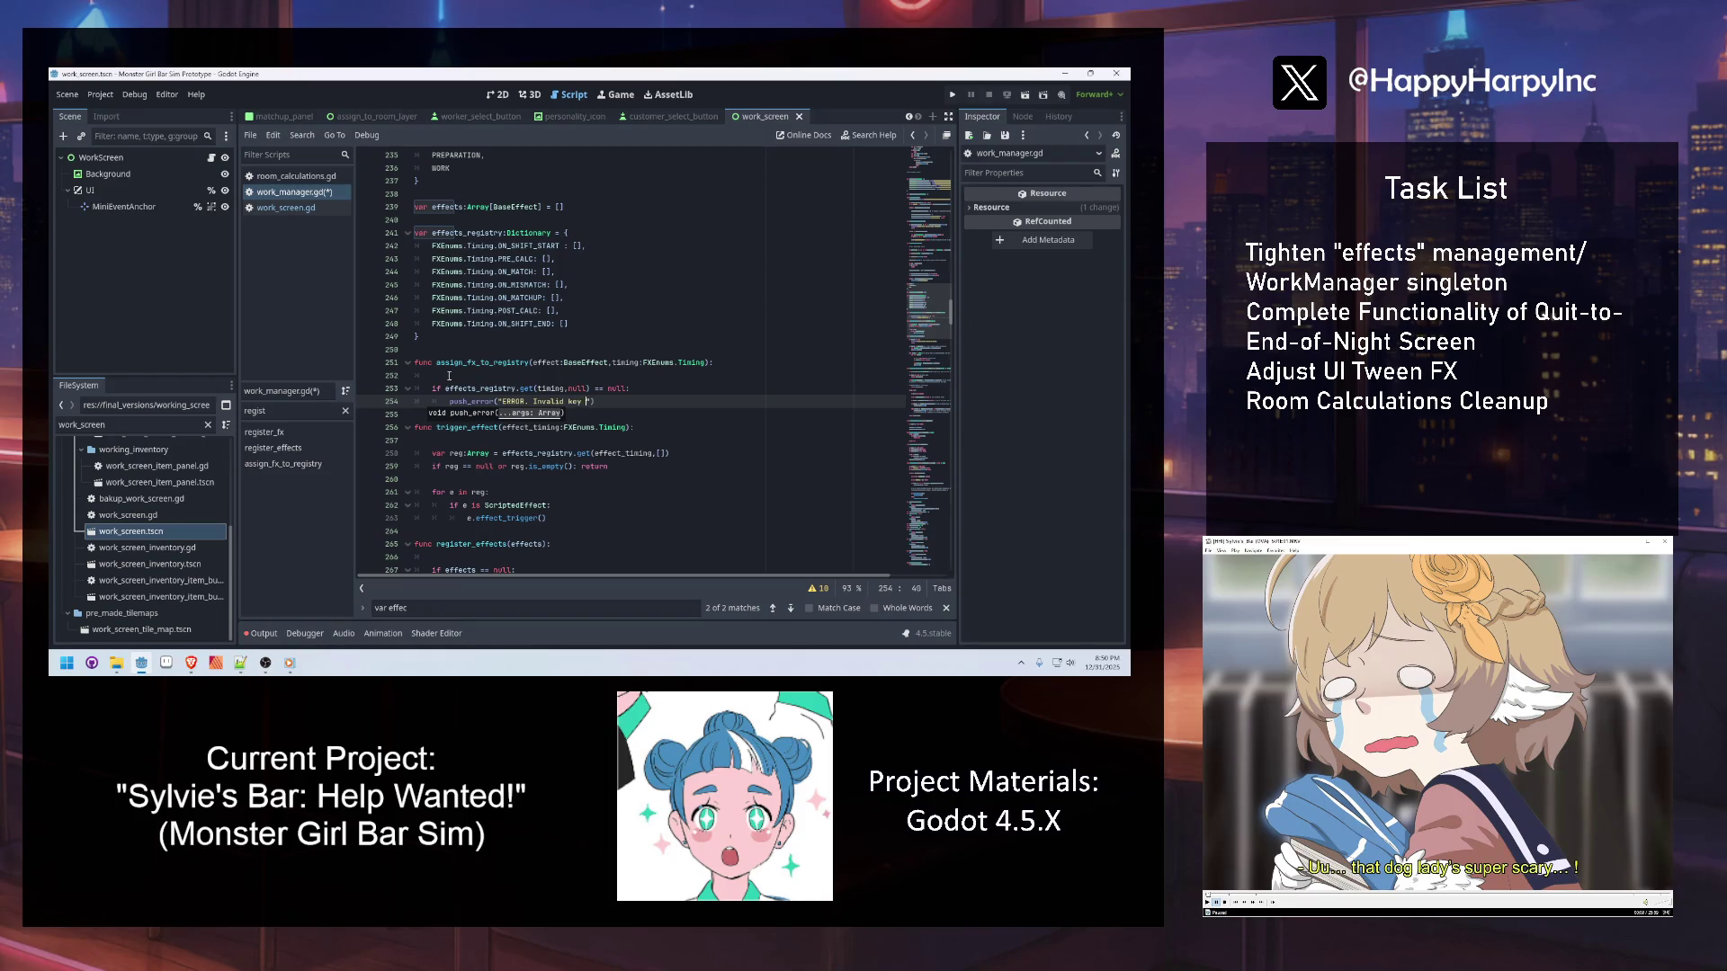
{"action": "key", "text": "BackSpace"}
{"action": "key", "text": "BackSpace"}
{"action": "key", "text": "BackSpace"}
{"action": "type", "text": "'timing' key"}
{"action": "key", "text": "Return"}
{"action": "type", "text": "return"}
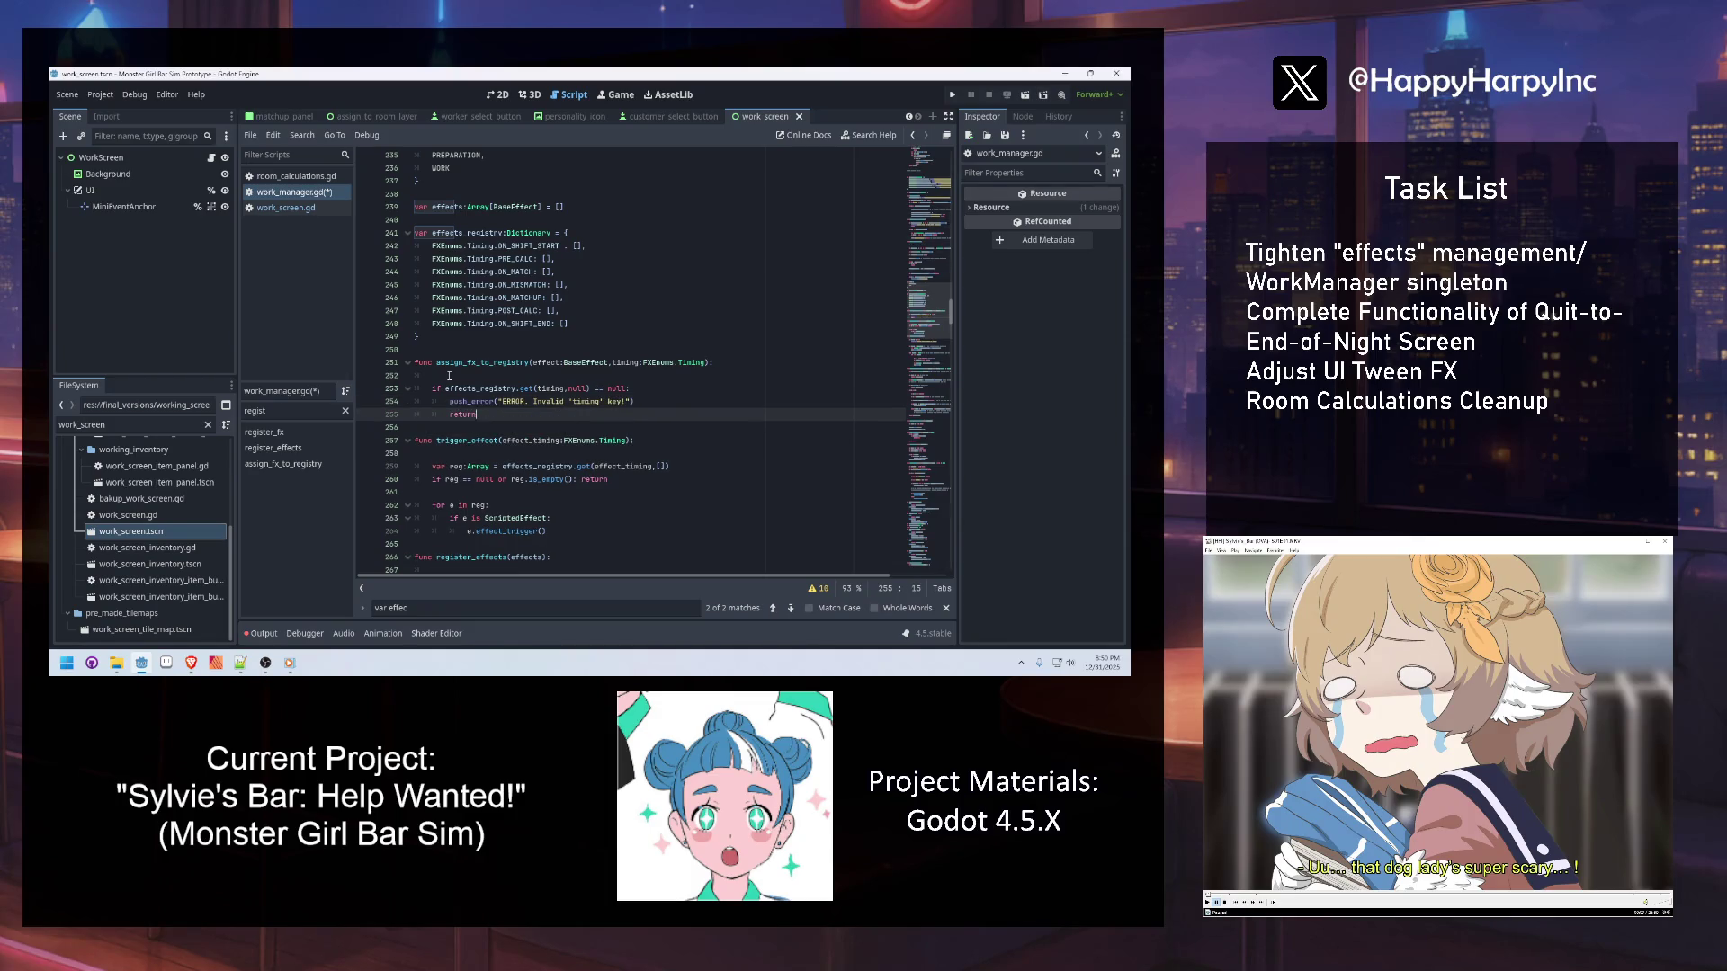
{"action": "key", "text": "F9"}
{"action": "key", "text": "Return"}
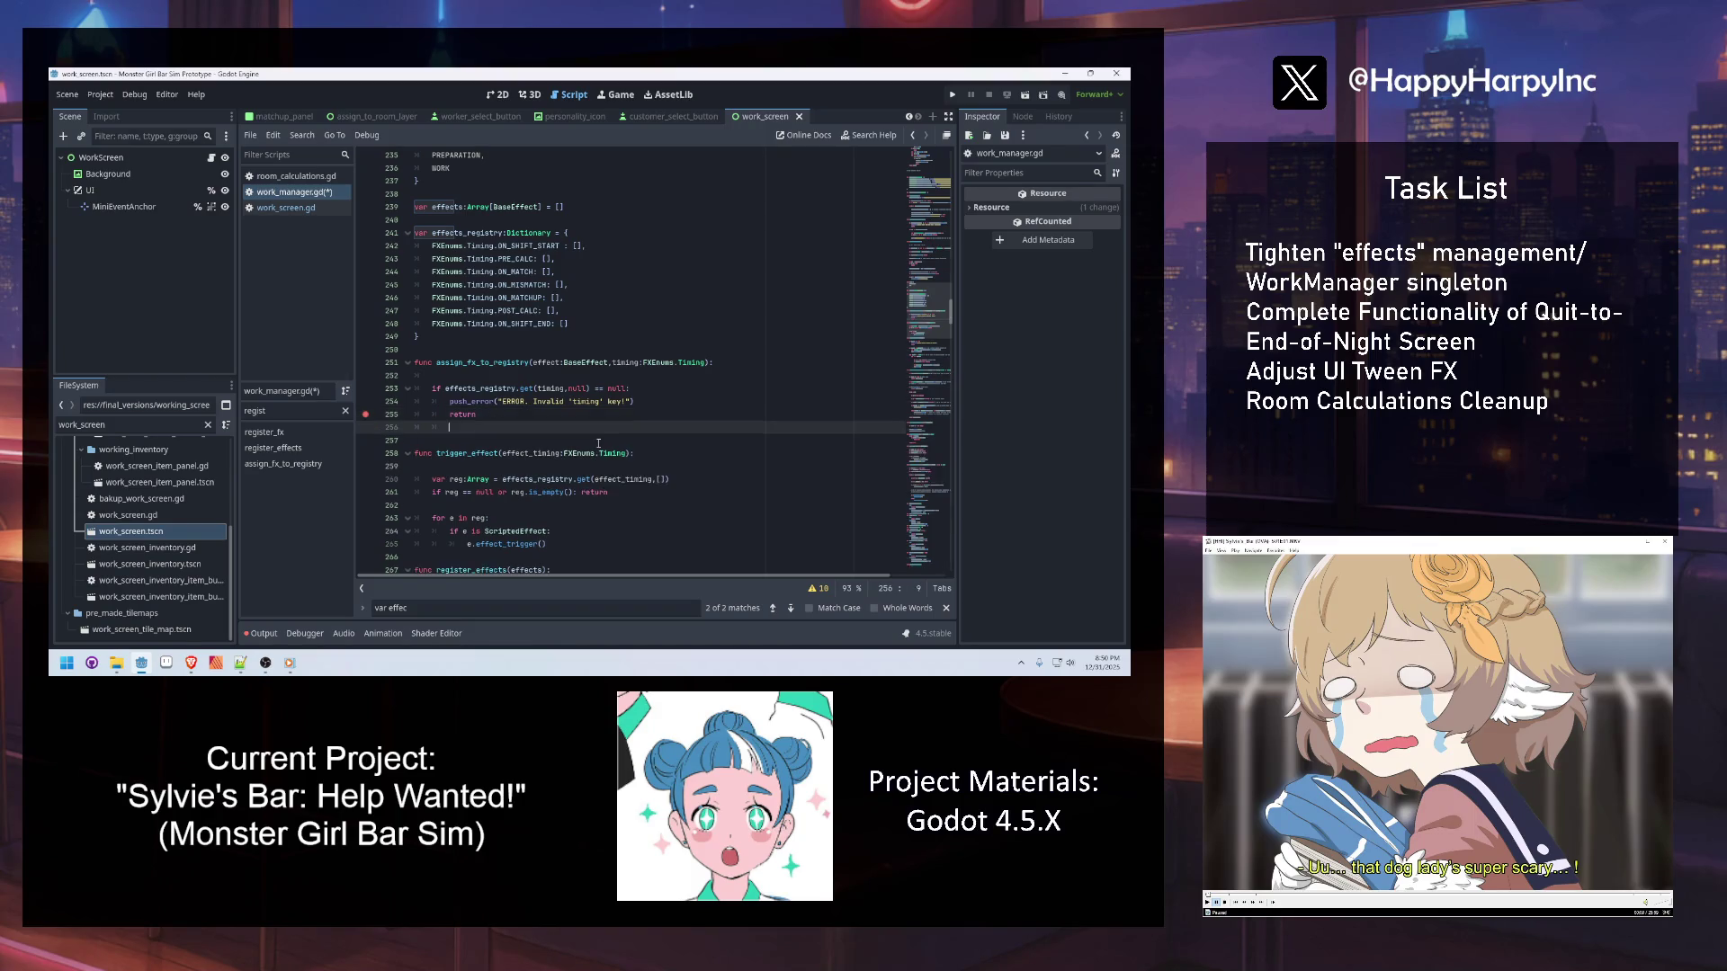
{"action": "key", "text": "Return"}
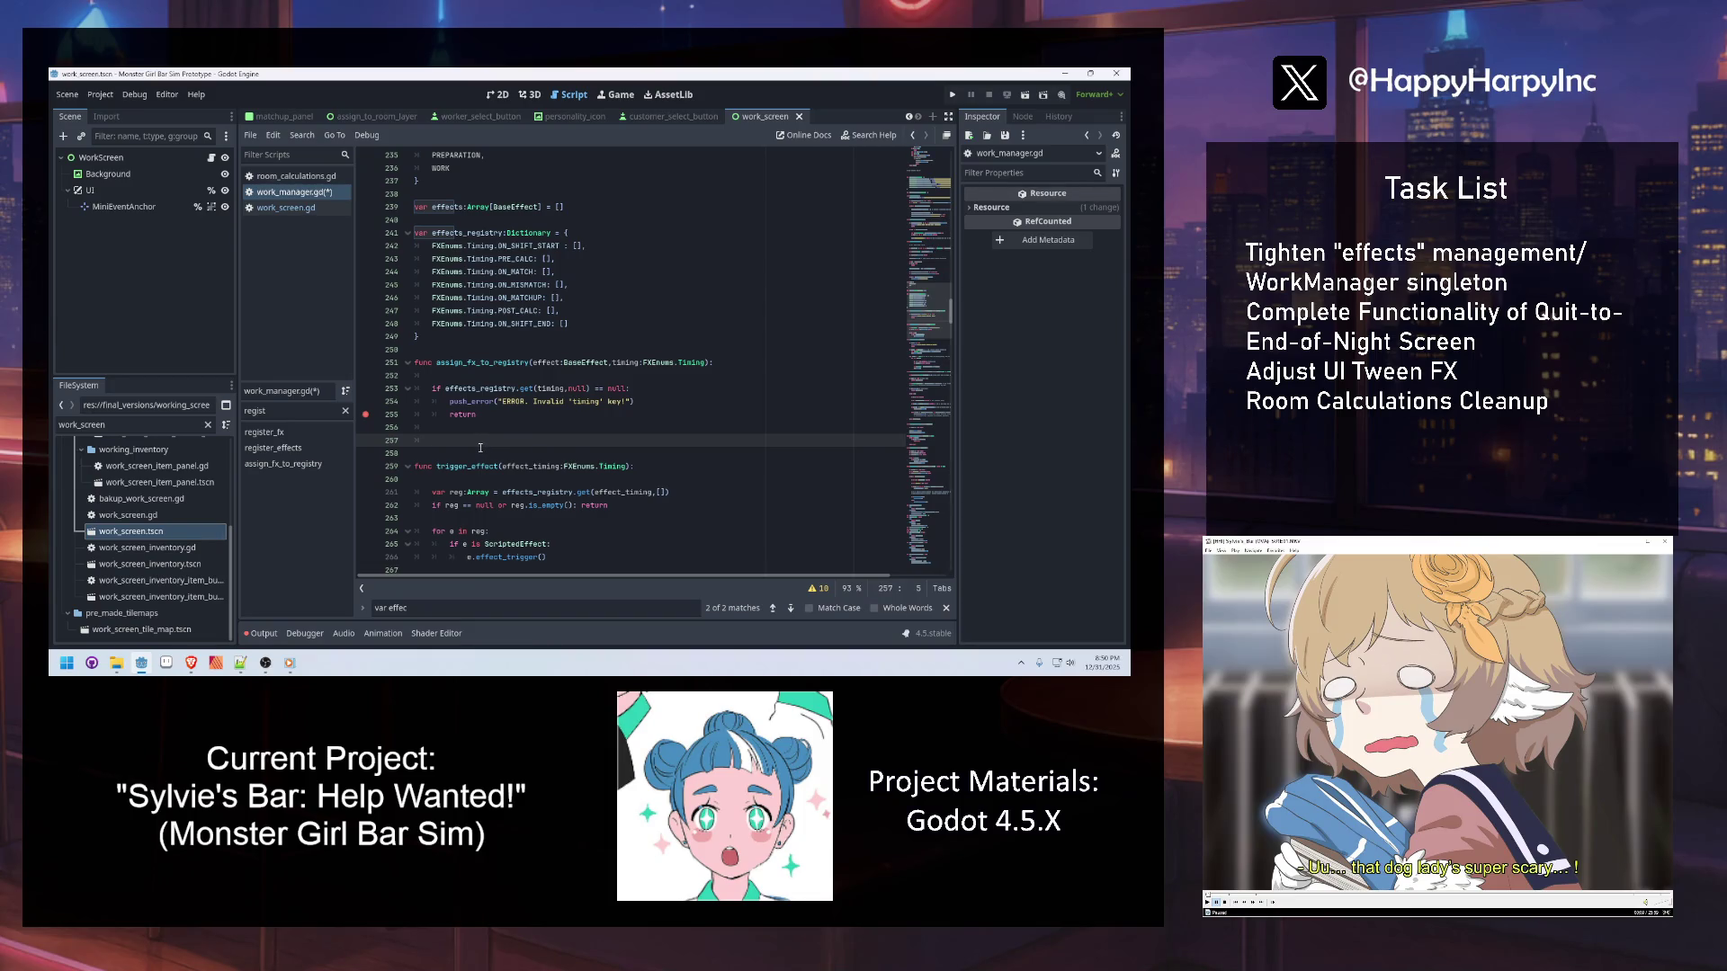
Add a safety-check comment after the null-check if line
{"action": "left_click", "coordinate": [467, 375]}
{"action": "left_click", "coordinate": [660, 392]}
{"action": "type", "text": "# Safe"}
{"action": "type", "text": "fety nec"}
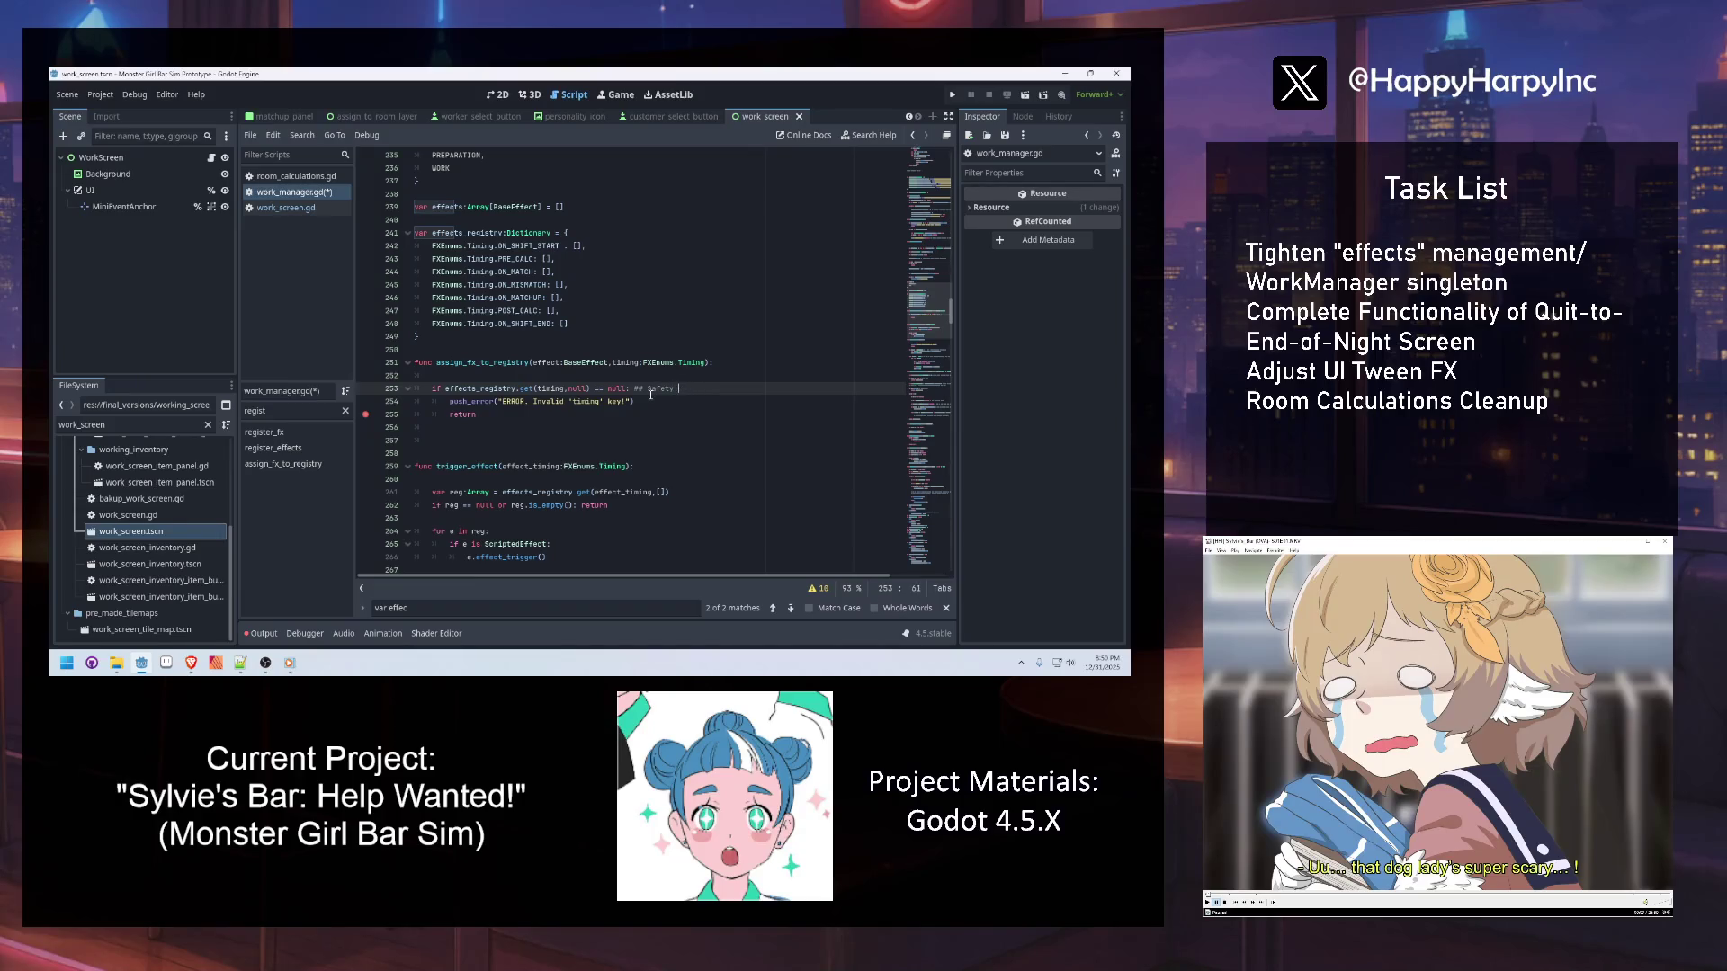
{"action": "left_click", "coordinate": [657, 428]}
Save, then add effects_registry[timing].append(effect) below the guard
{"action": "key", "text": "Return"}
{"action": "key", "text": "ctrl+s"}
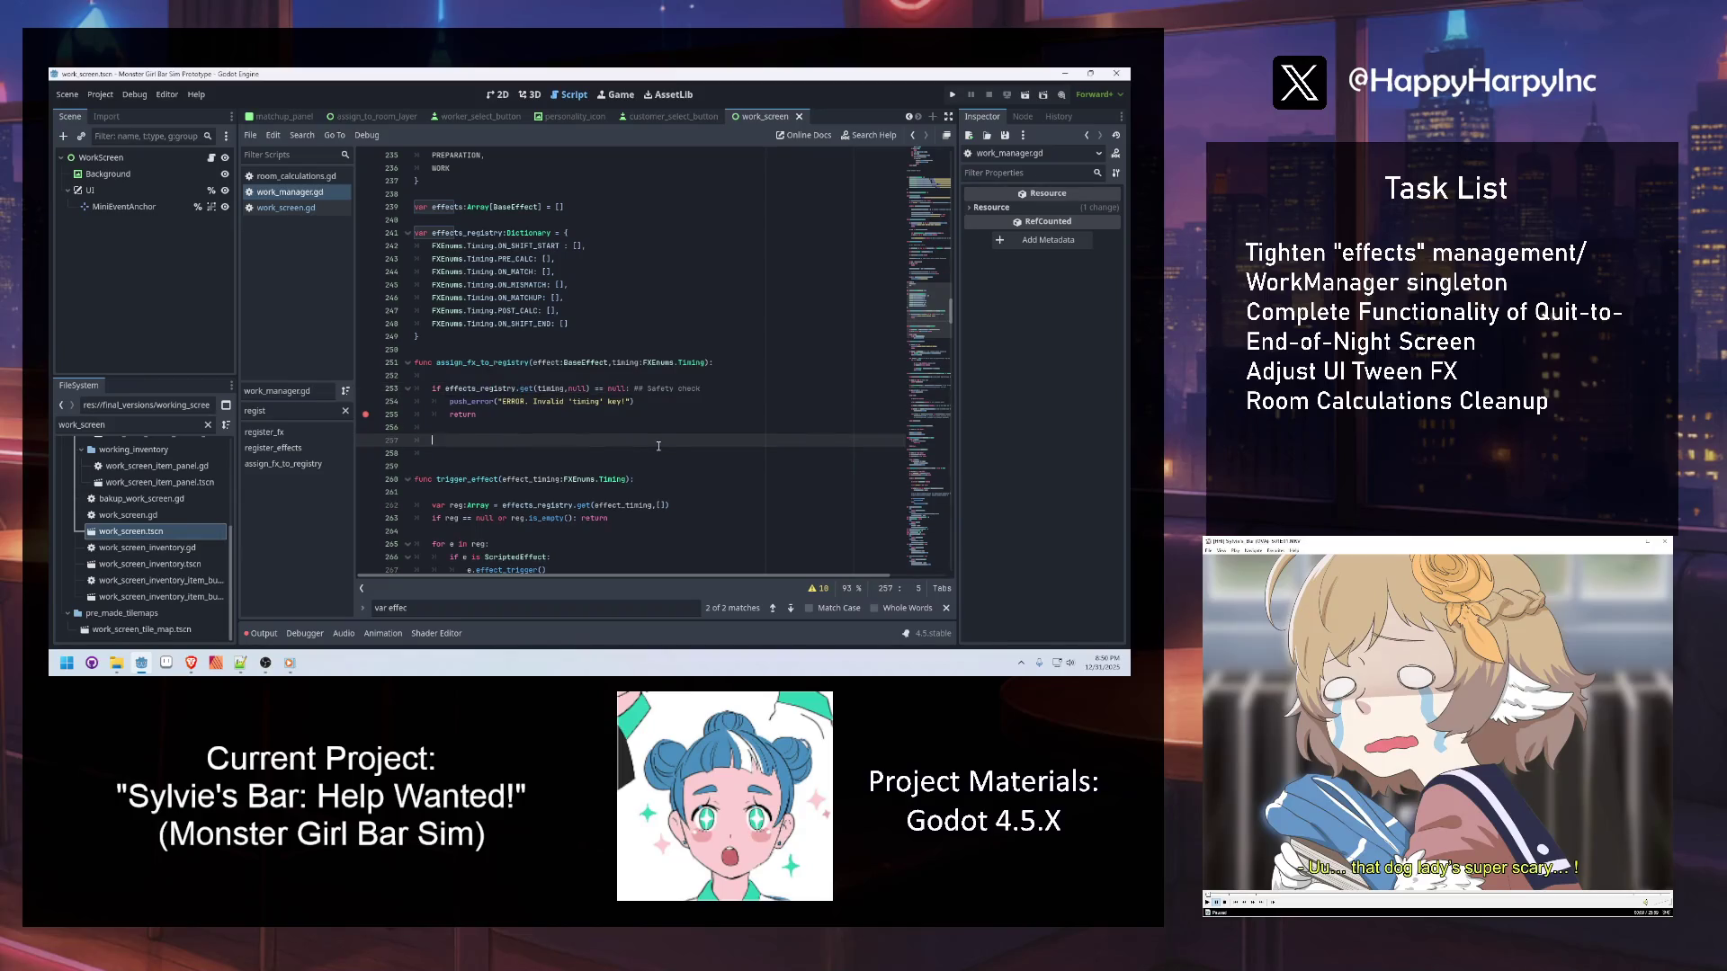
{"action": "type", "text": "ffe"}
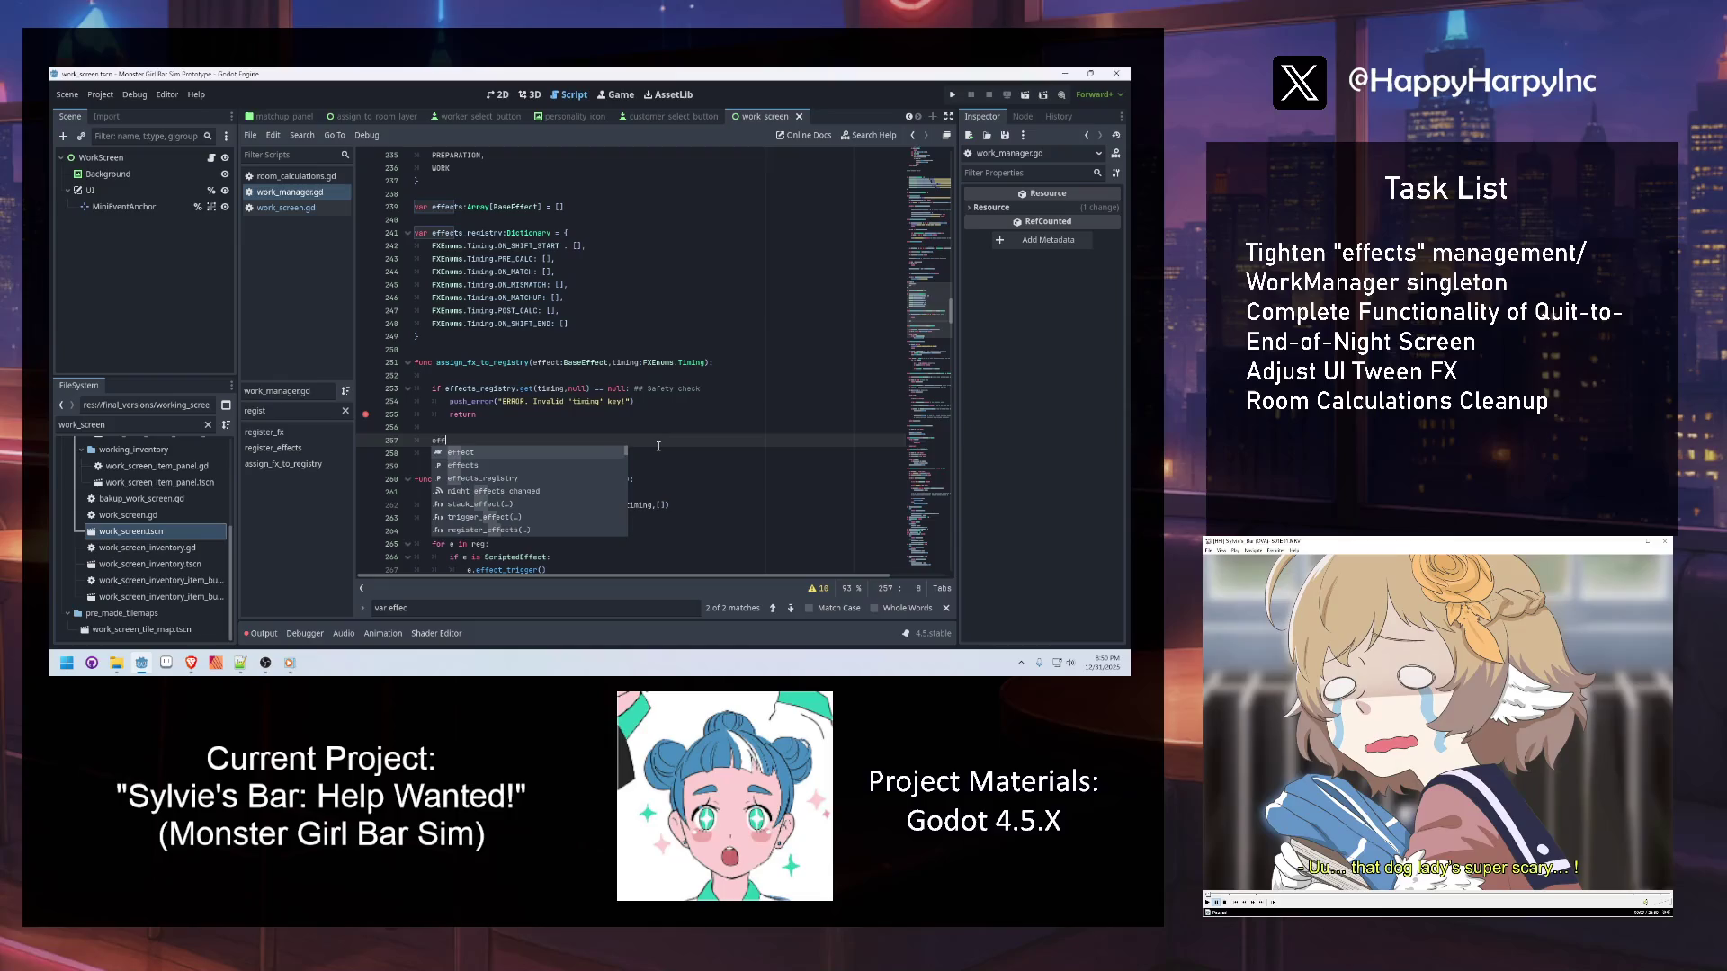
{"action": "key", "text": "Down"}
{"action": "key", "text": "Down"}
{"action": "key", "text": "Return"}
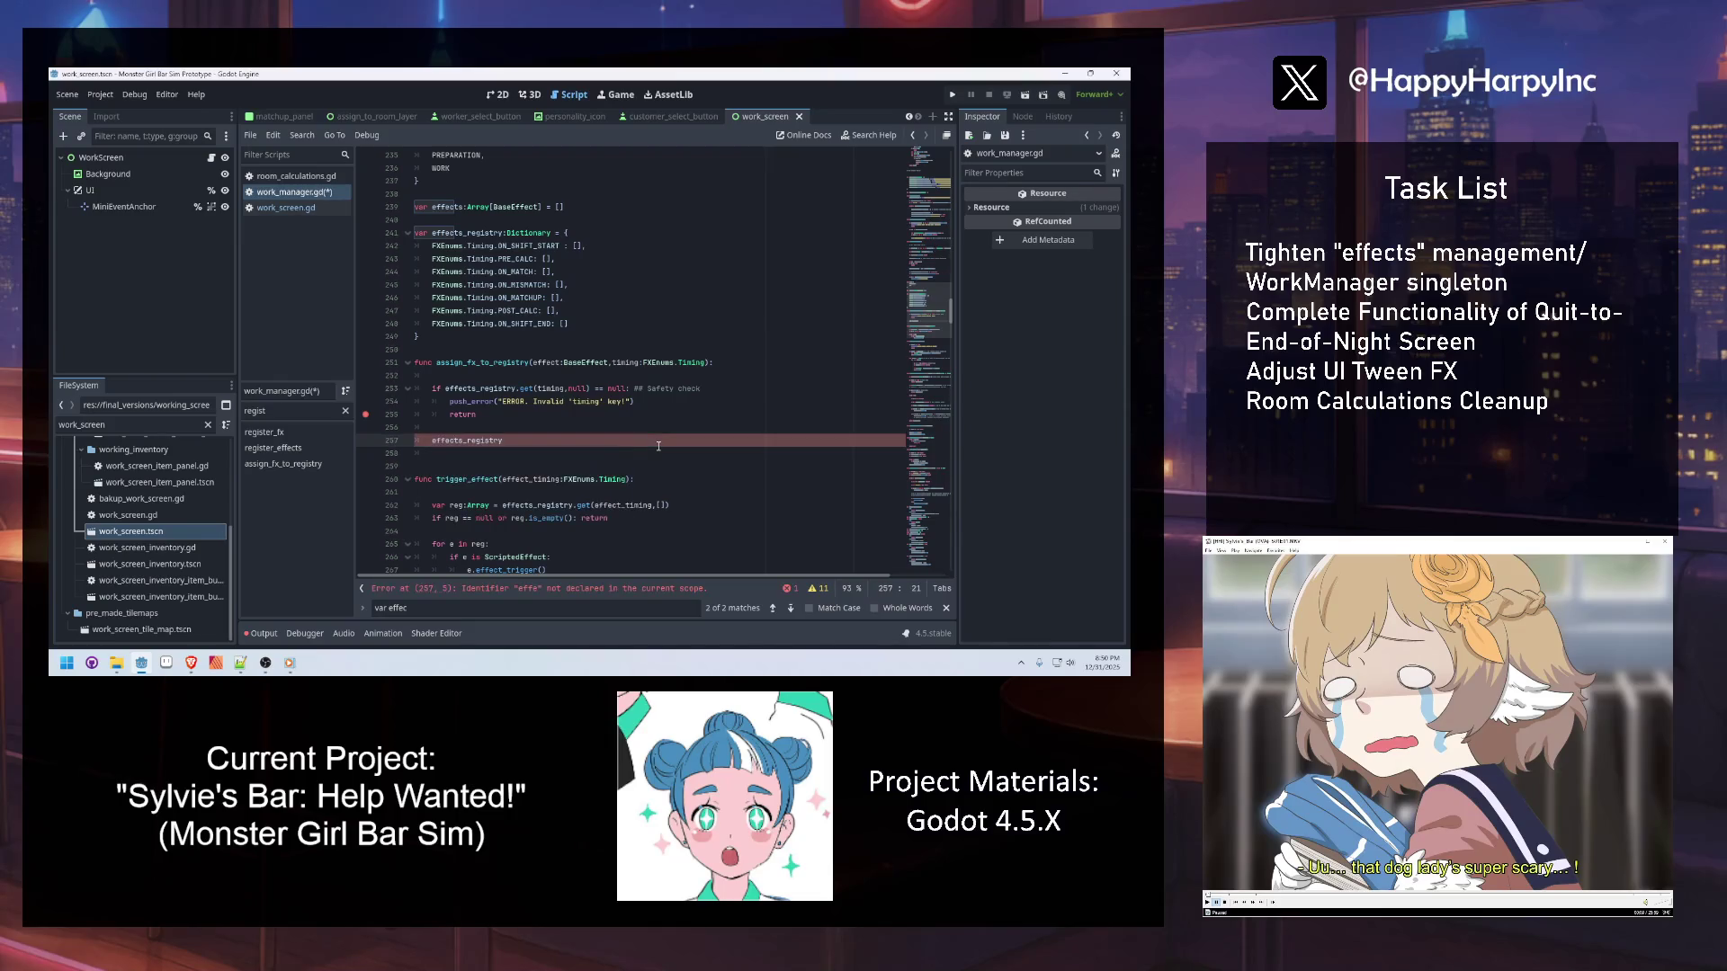
{"action": "type", "text": "timing]"}
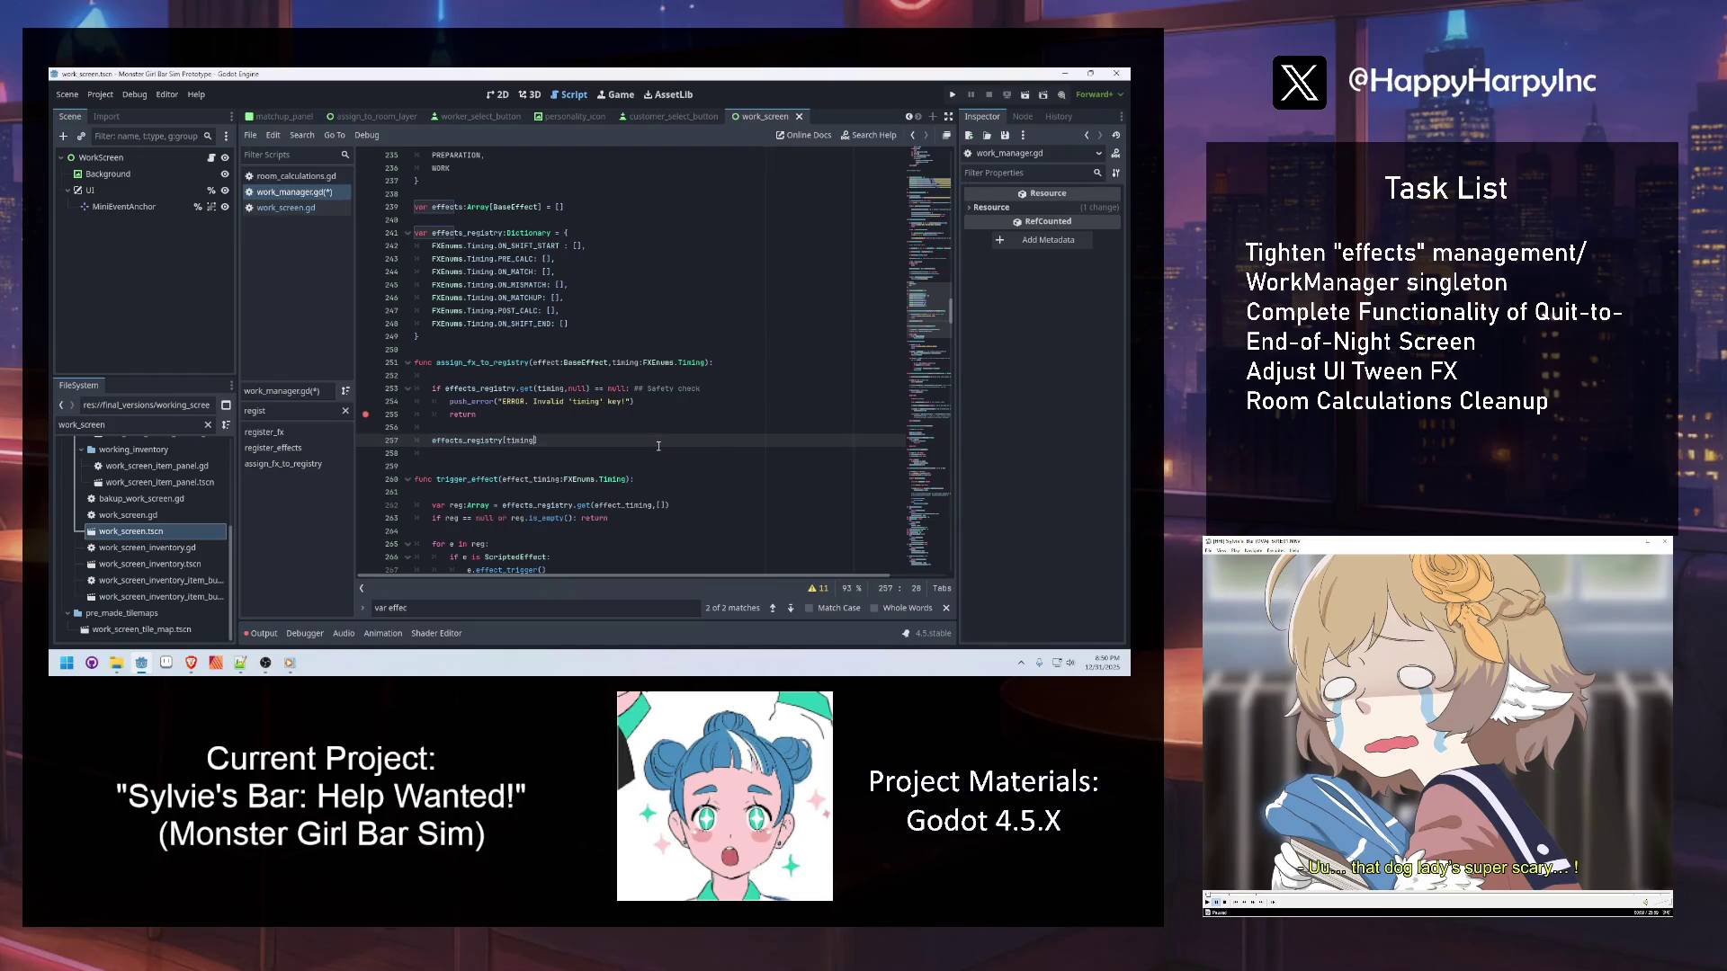
{"action": "type", "text": "["}
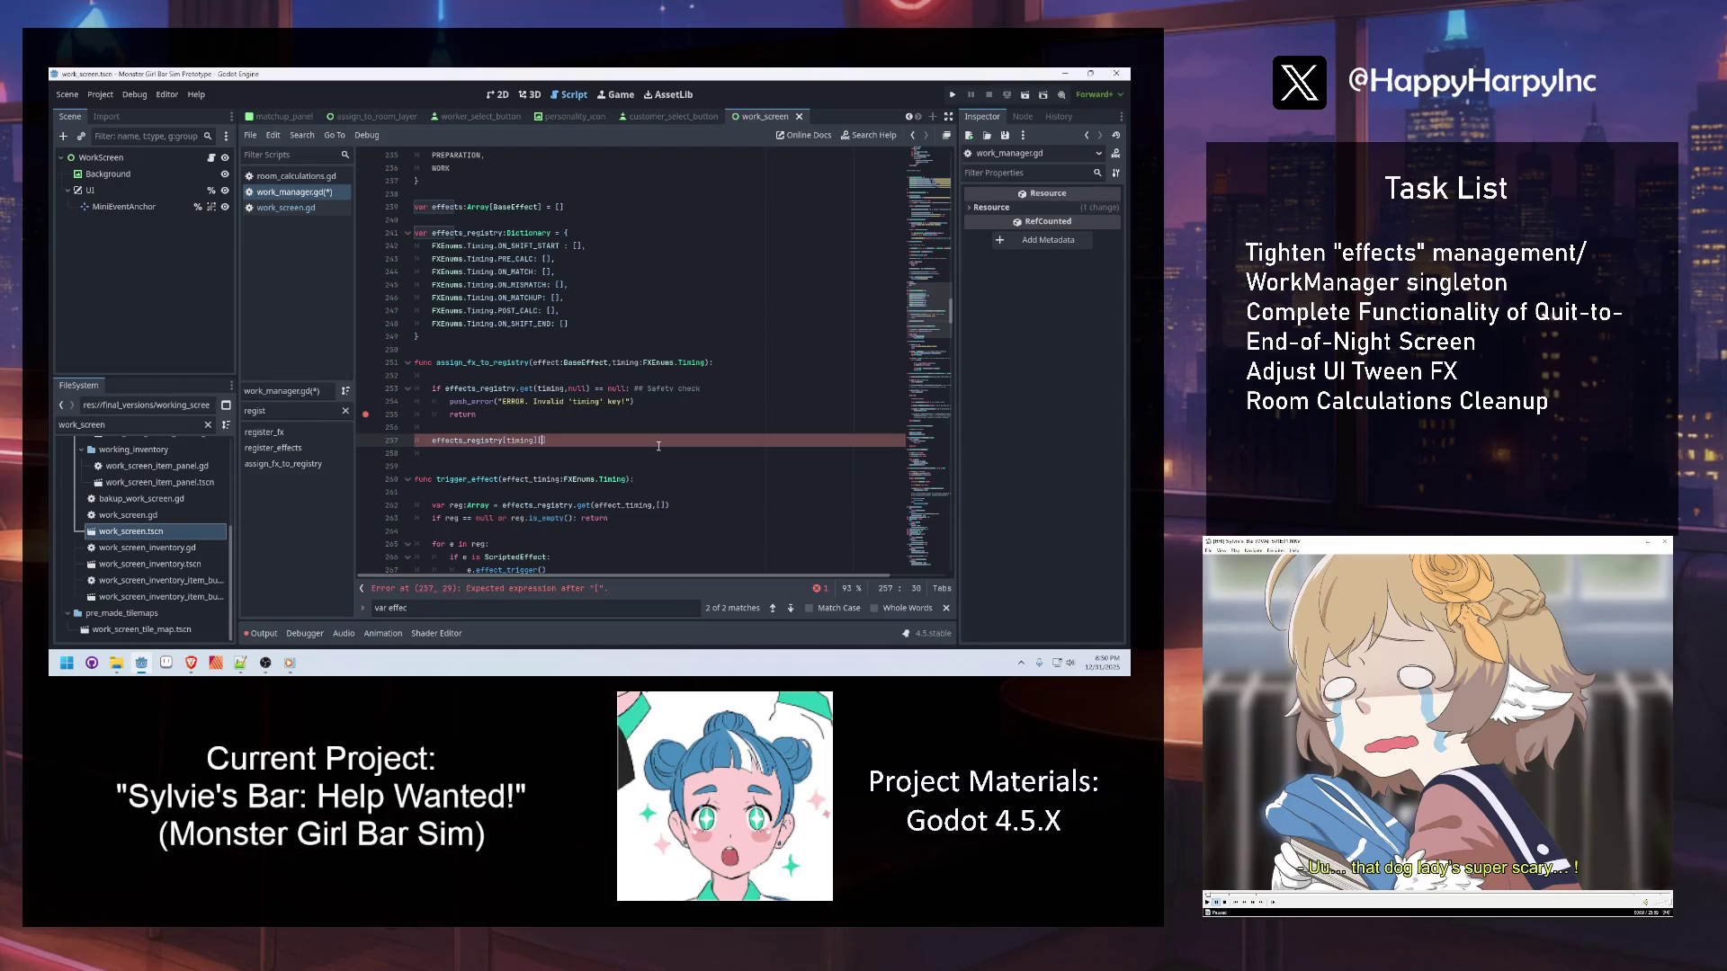
{"action": "key", "text": "BackSpace"}
{"action": "type", "text": ".append(effect"}
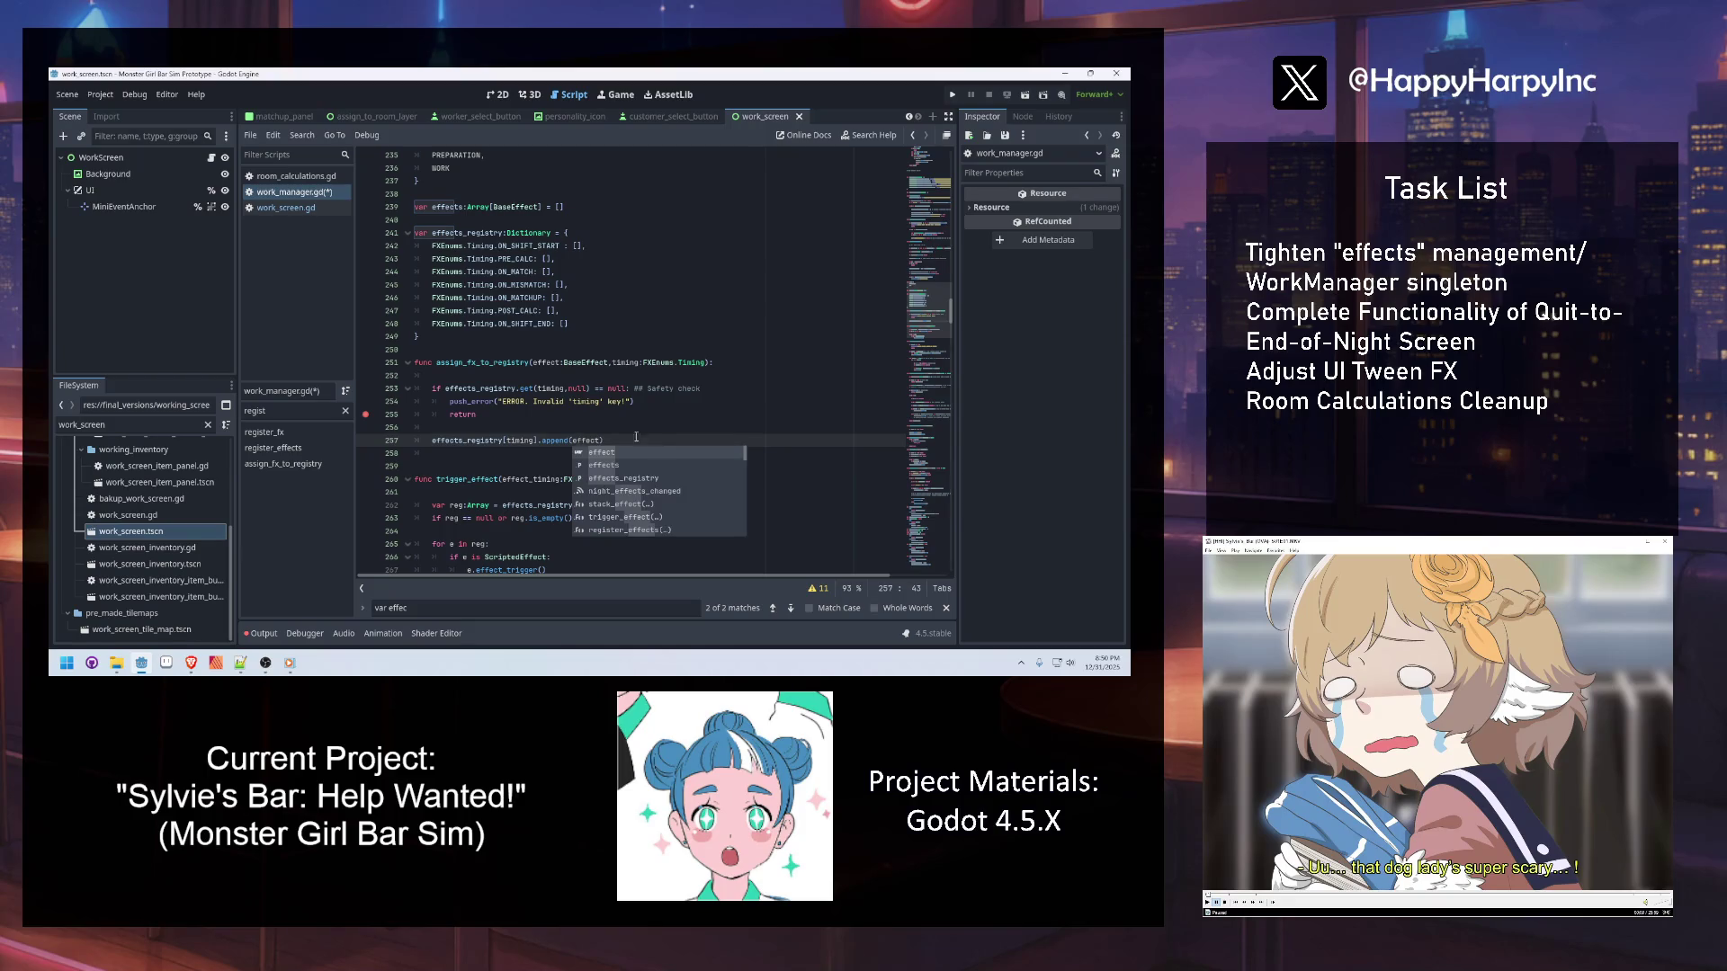
{"action": "left_click", "coordinate": [614, 389]}
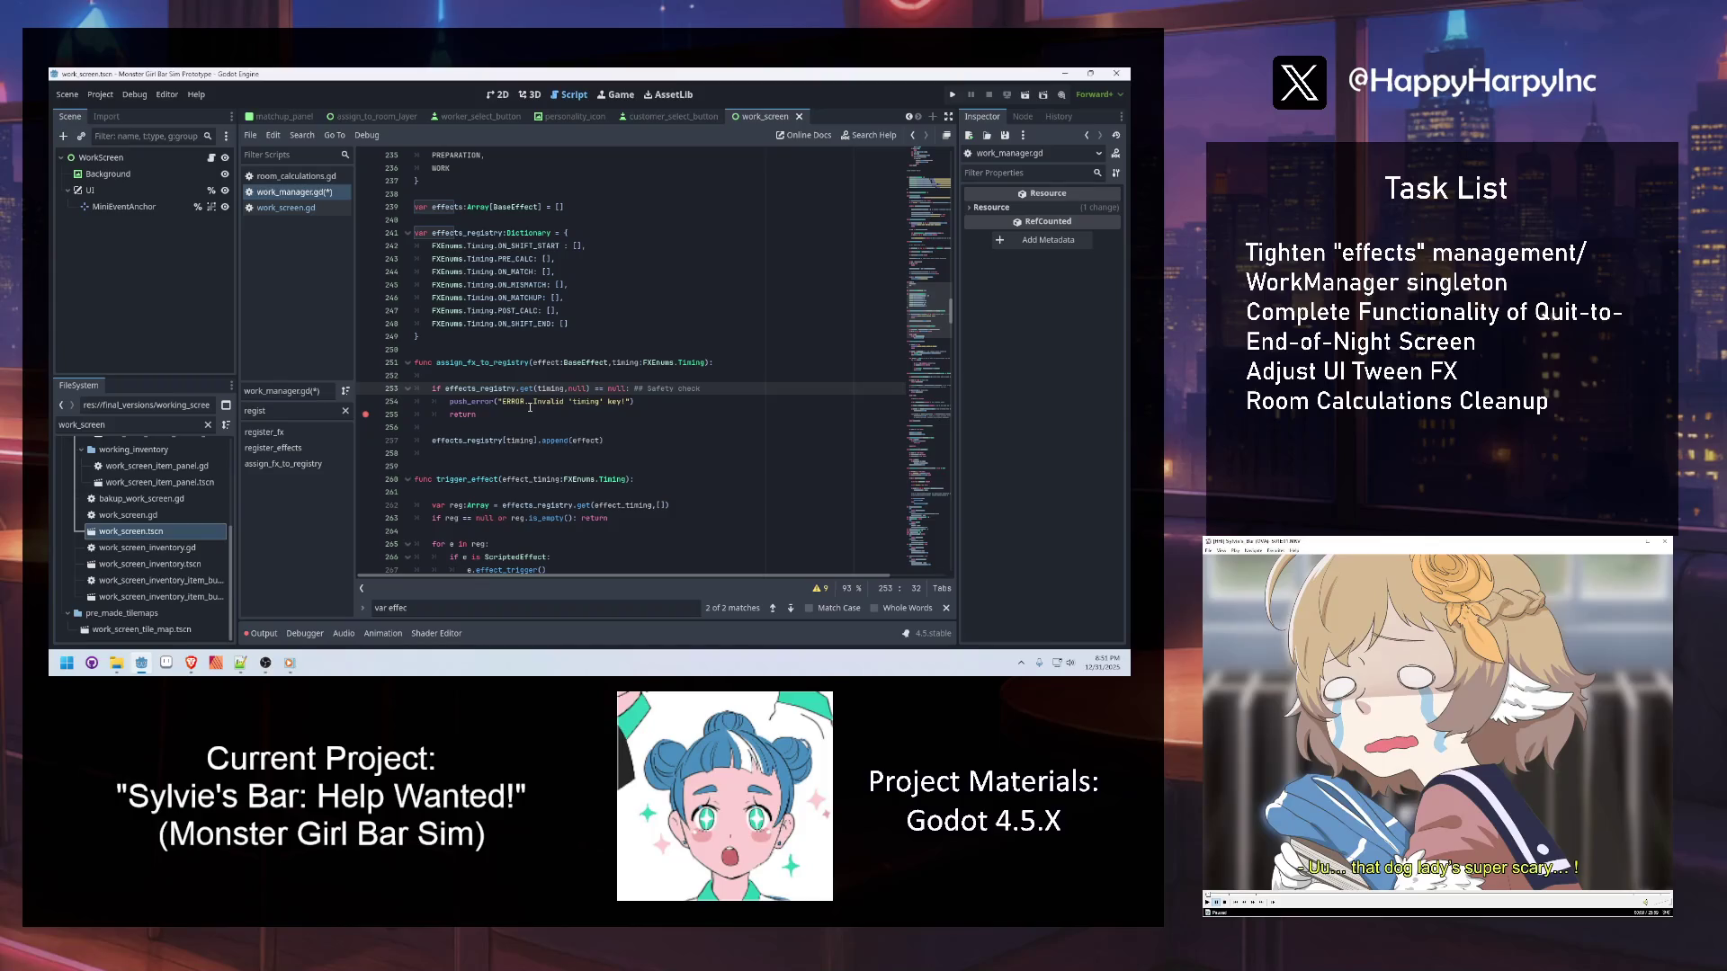
{"action": "left_click", "coordinate": [441, 351]}
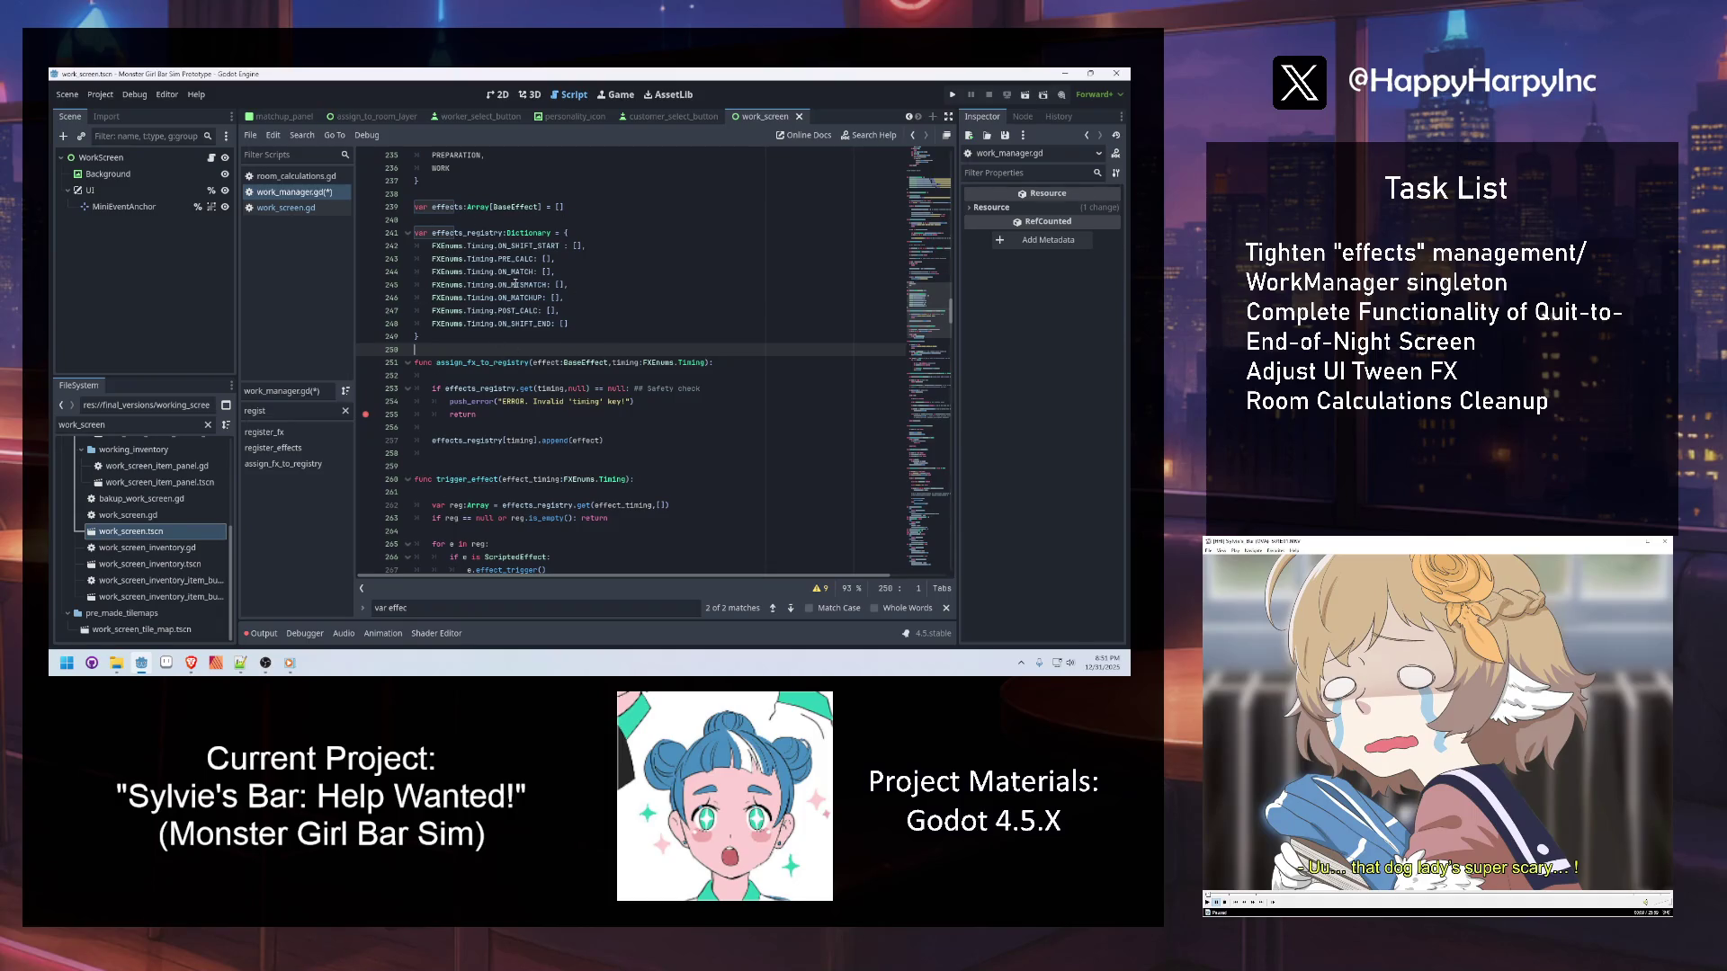
Declare a new clear_effects_registry() function with a pass body
{"action": "key", "text": "Return"}
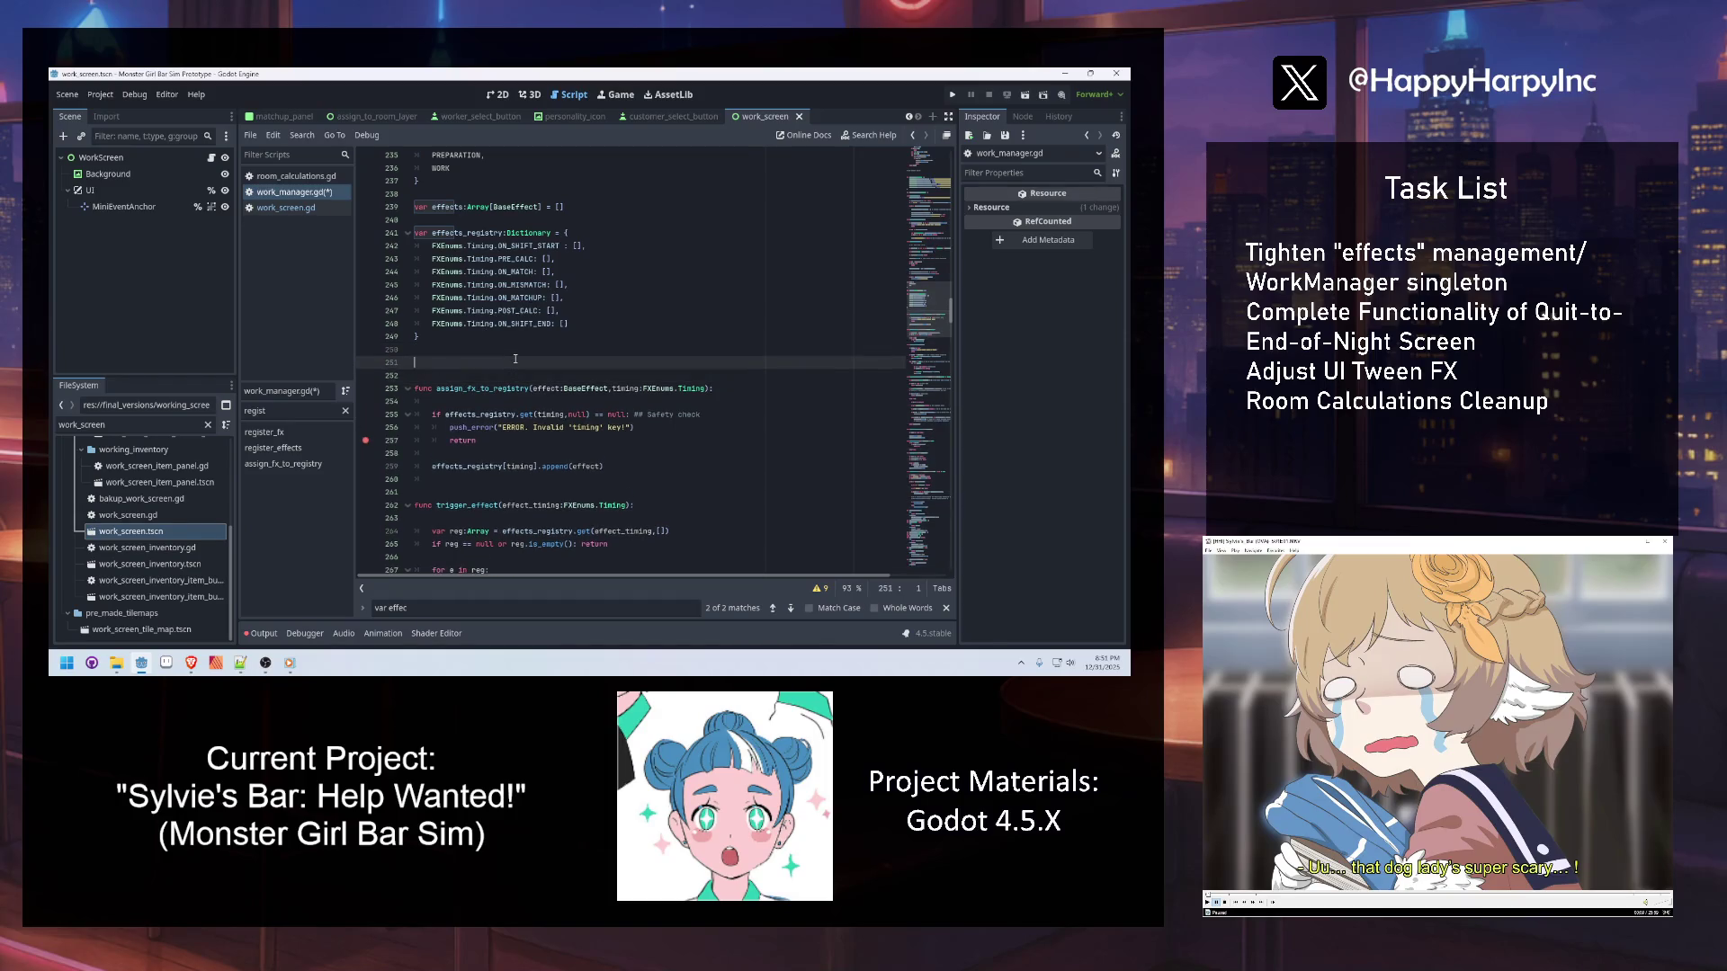
{"action": "type", "text": "func clear_effect"}
{"action": "type", "text": "s_registry"}
{"action": "key", "text": "BackSpace"}
{"action": "type", "text": "():"}
{"action": "key", "text": "Return"}
{"action": "type", "text": "pass"}
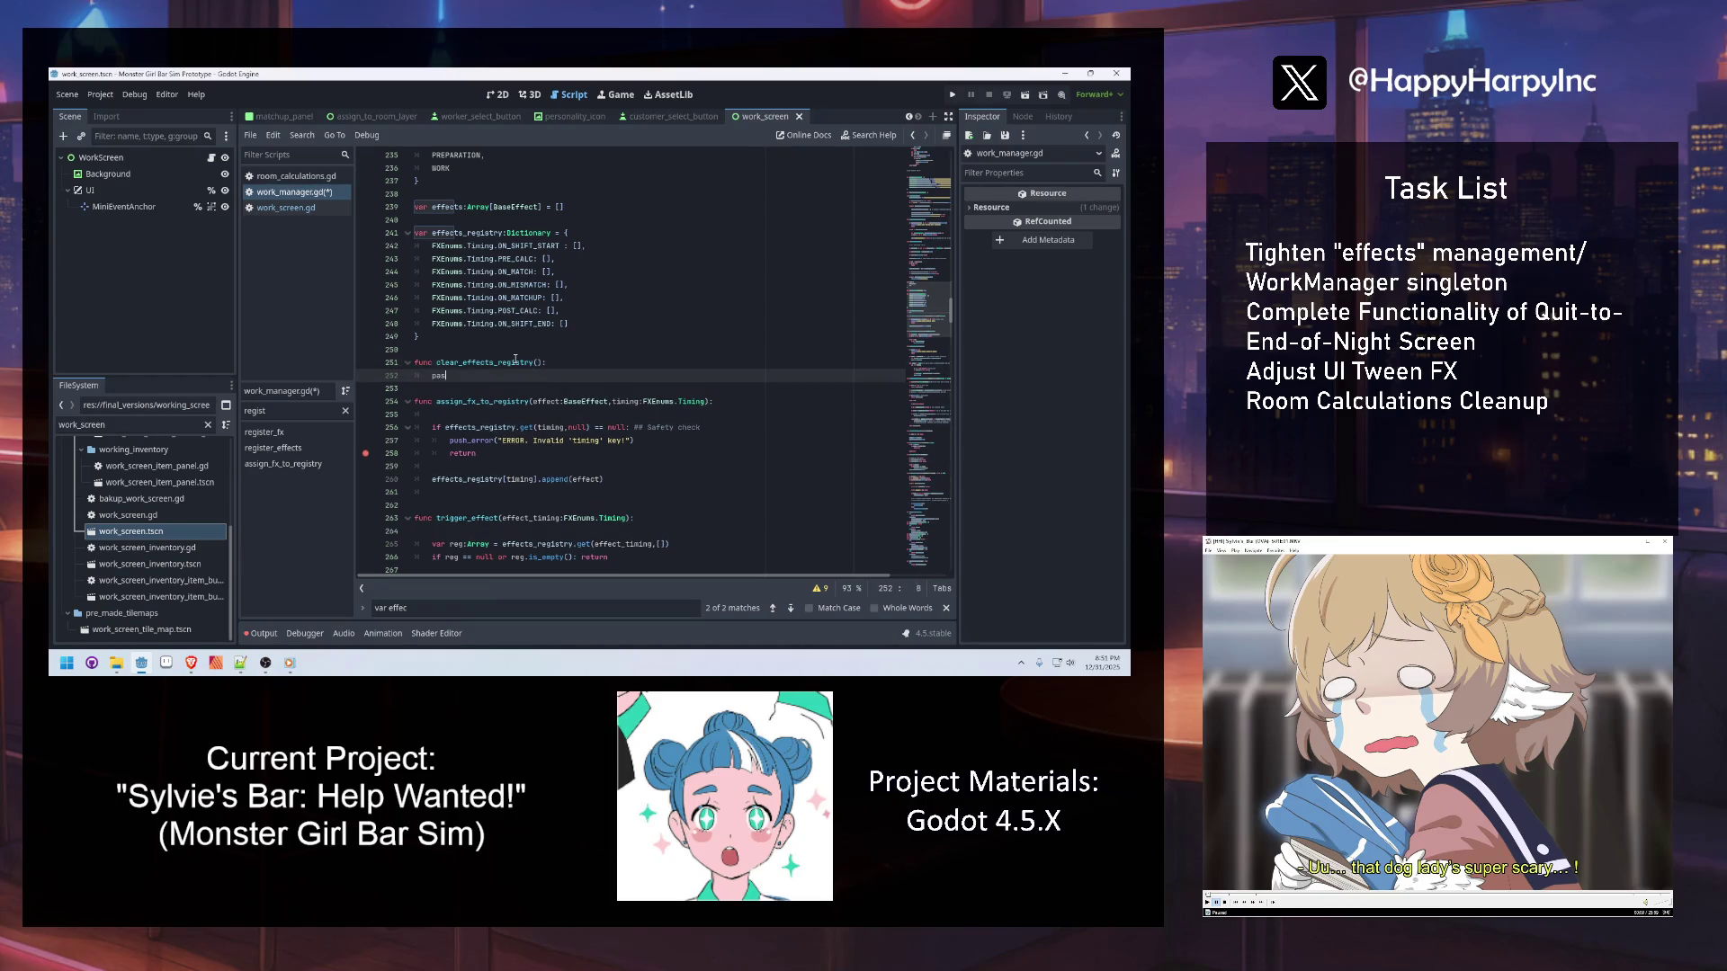
Replace pass with a line resetting effects_registry's ON_SHIFT_START entry to []
{"action": "left_click_drag", "start_coordinate": [580, 326], "coordinate": [433, 247]}
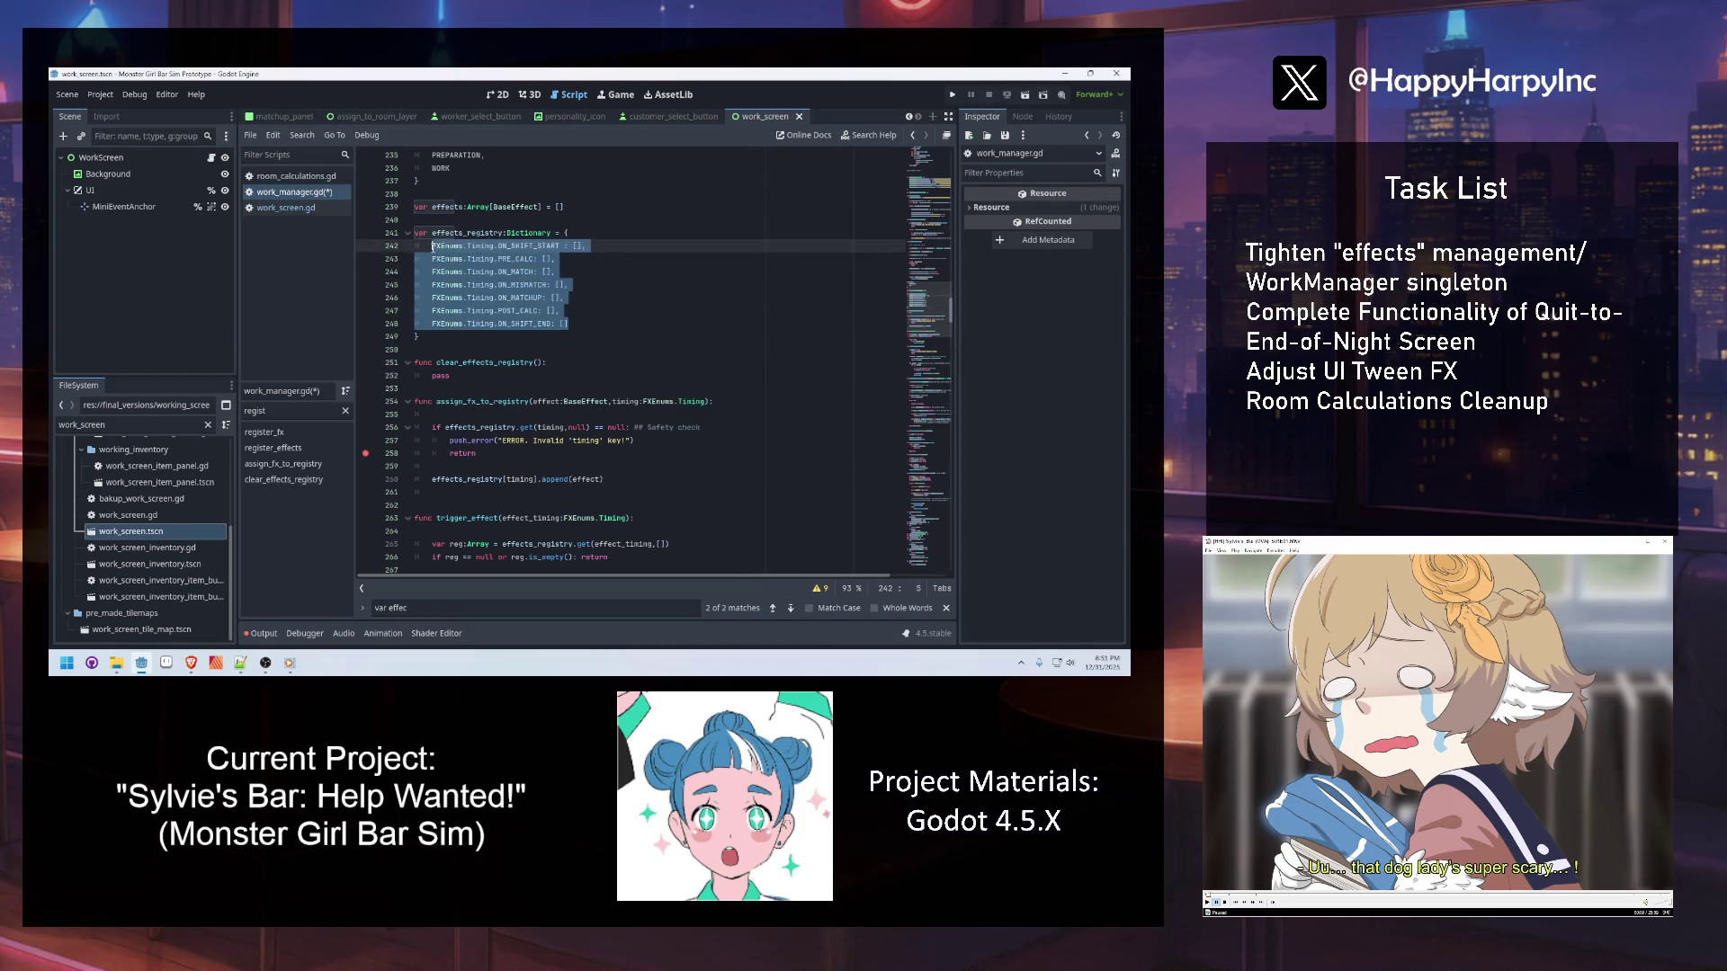
{"action": "key", "text": "Down"}
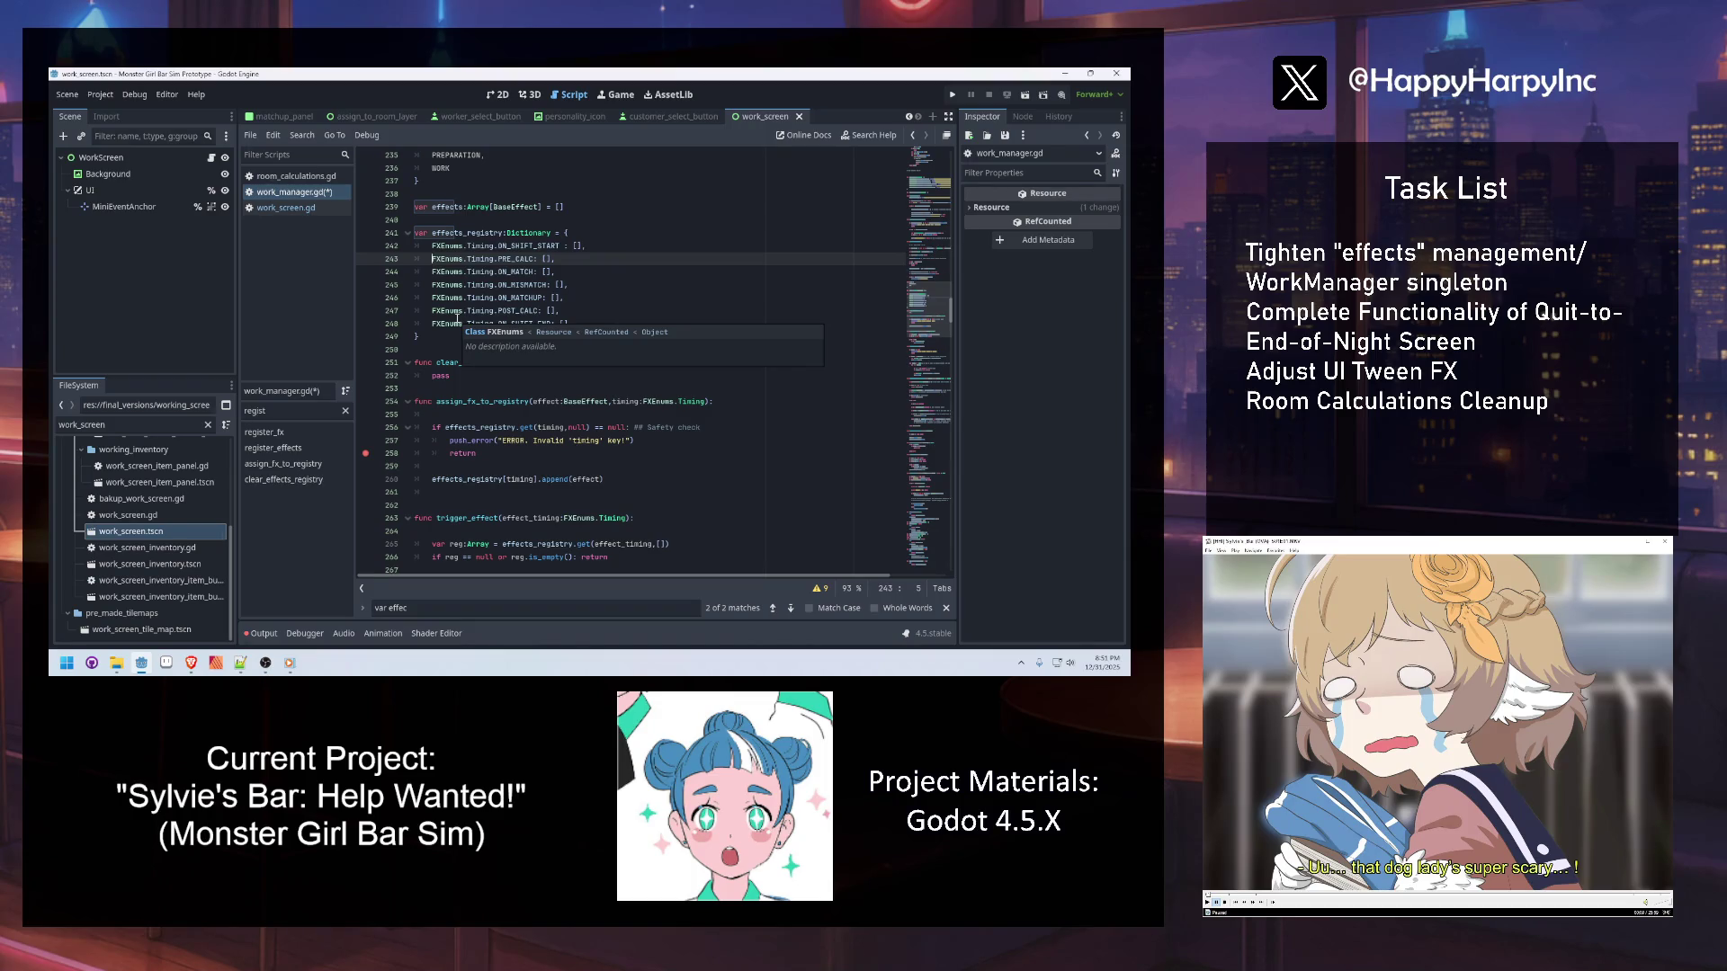
{"action": "double_click", "coordinate": [449, 376]}
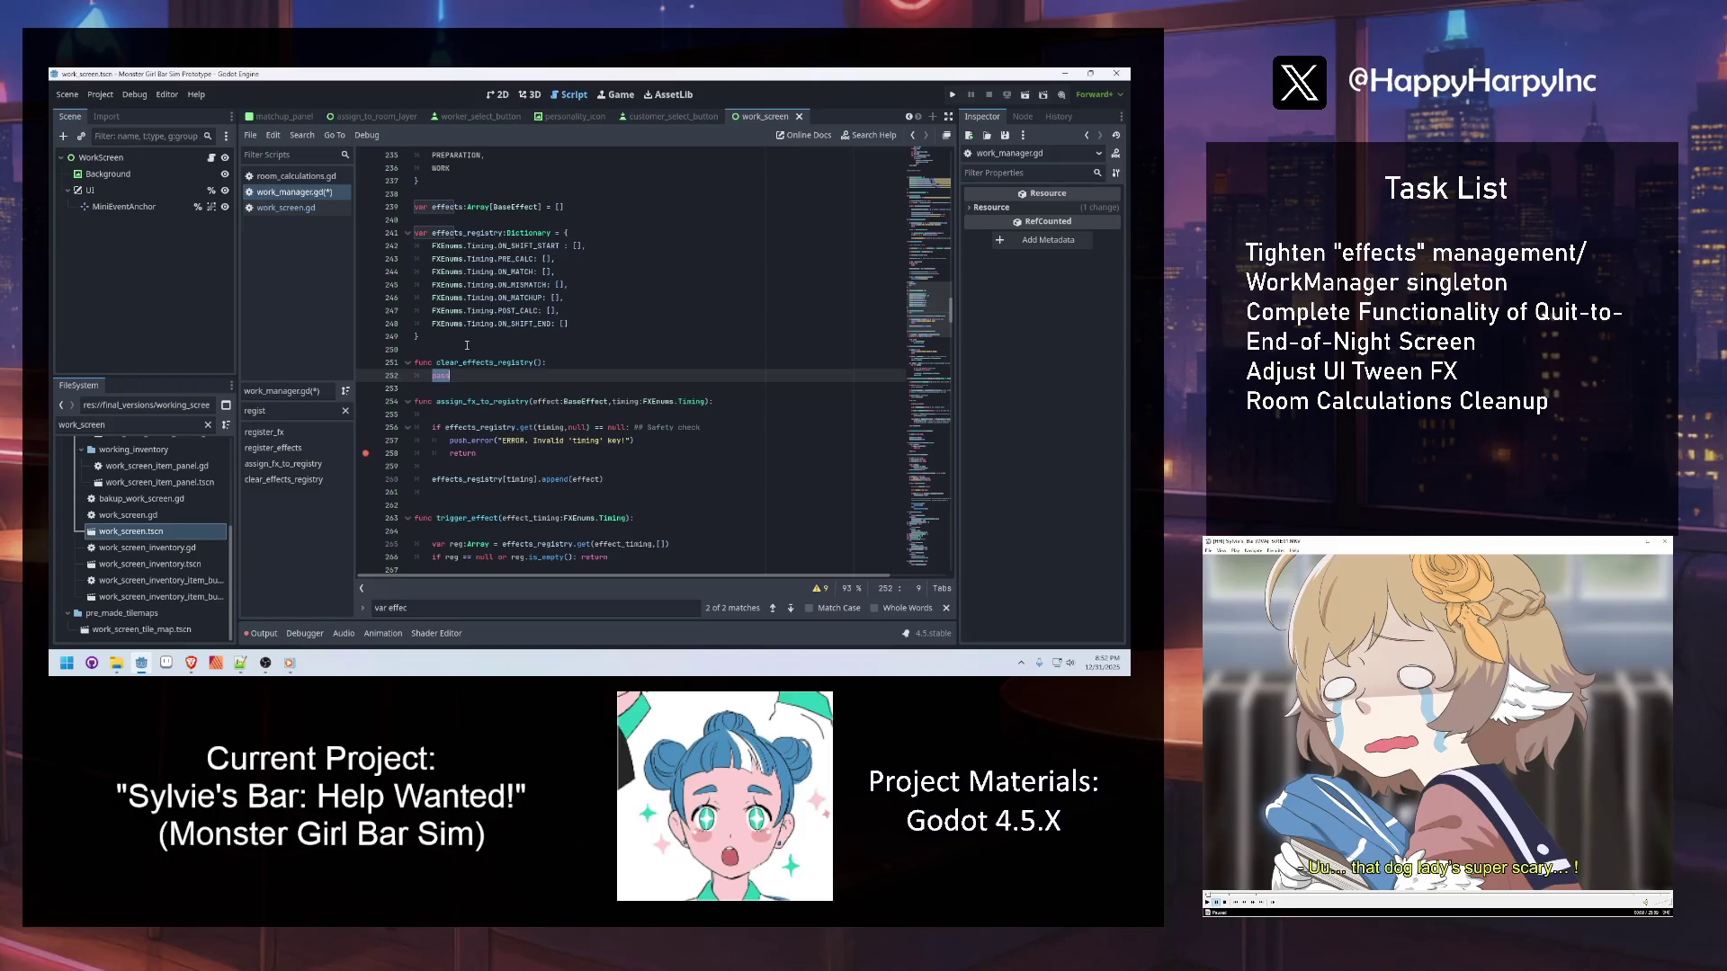
{"action": "type", "text": "effects"}
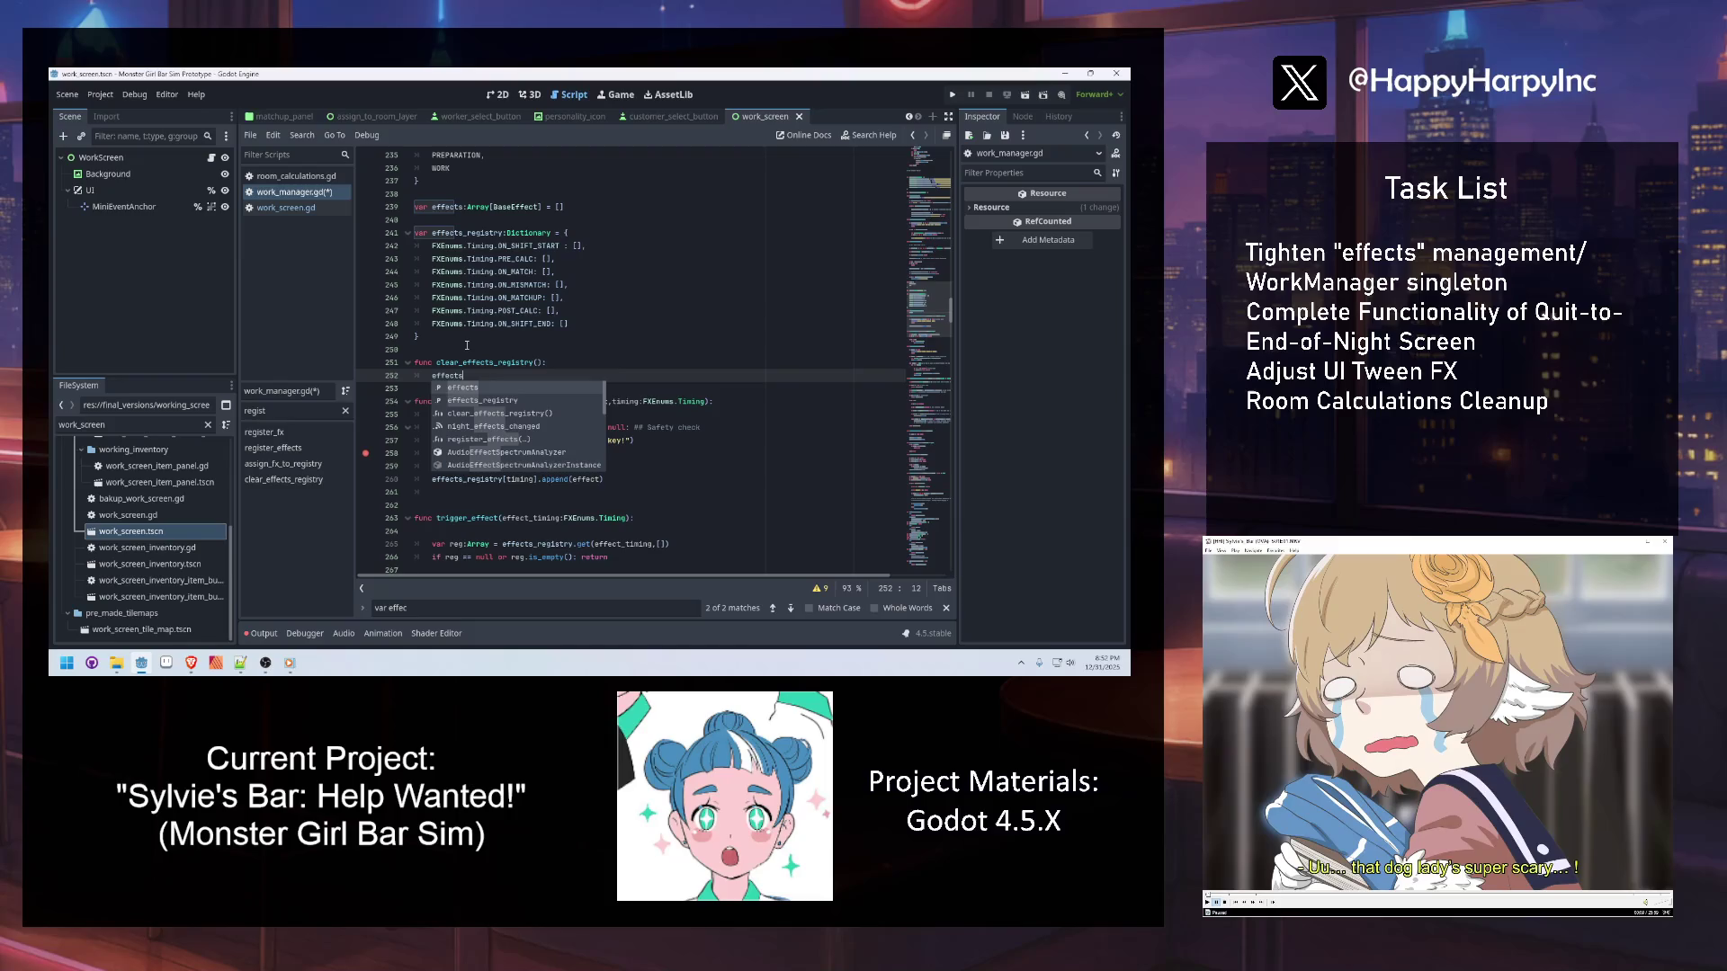
{"action": "key", "text": "Return"}
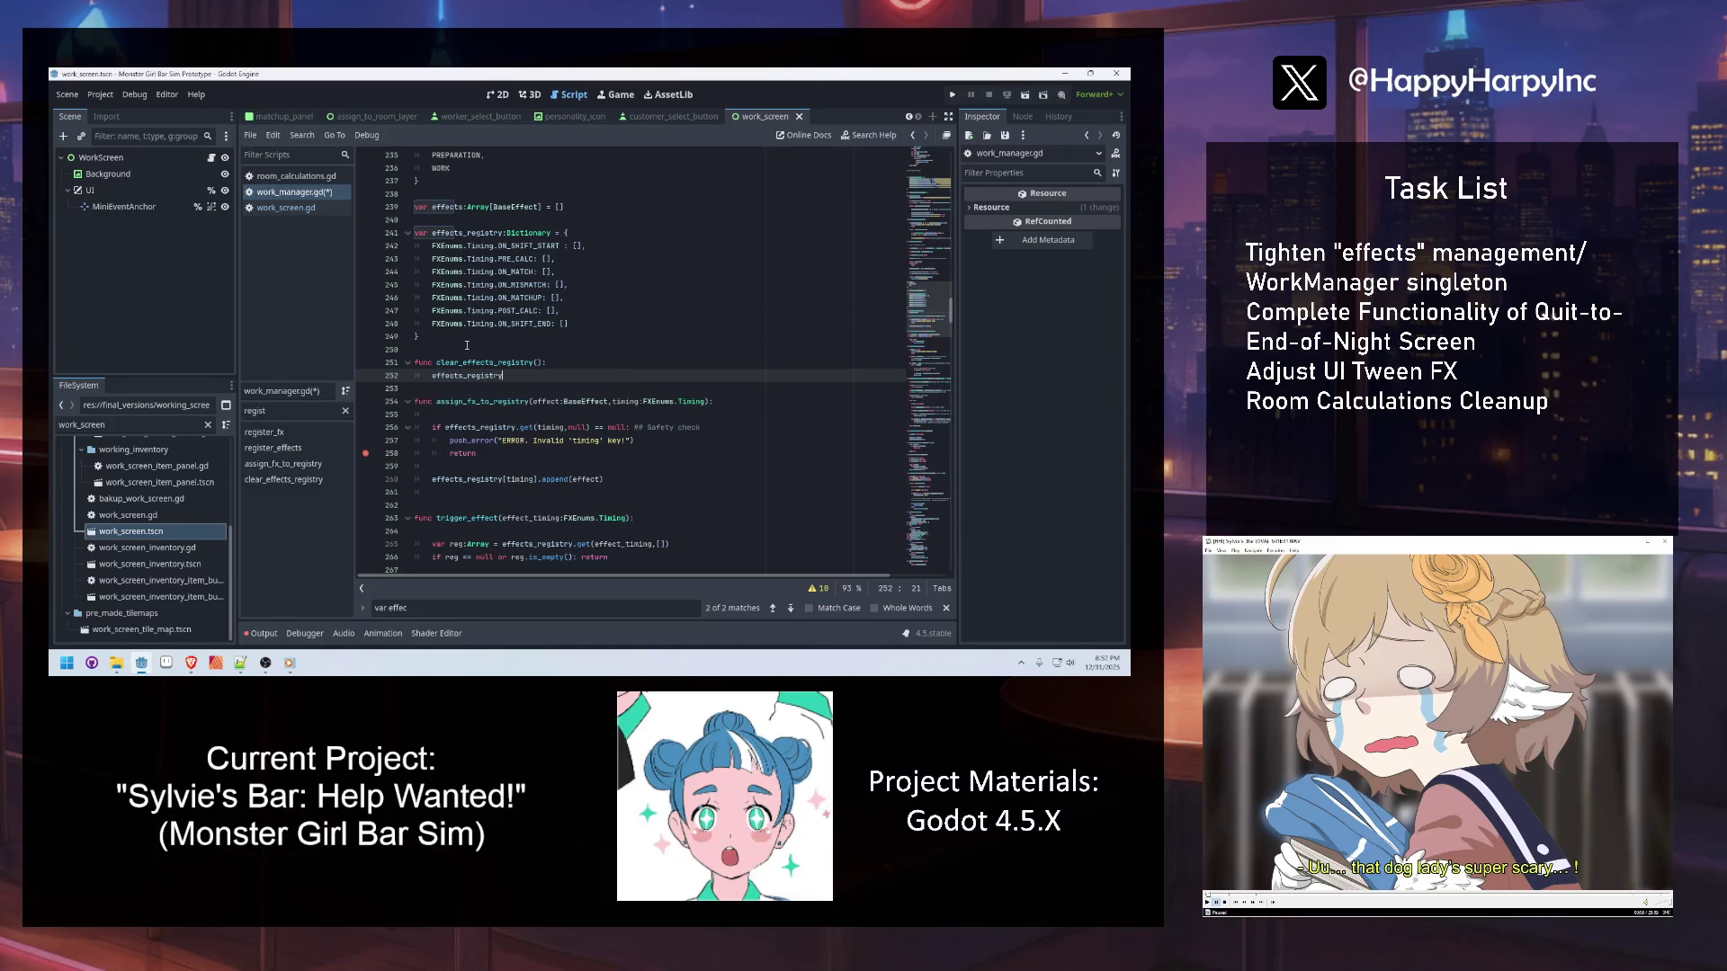
{"action": "left_click_drag", "start_coordinate": [430, 244], "coordinate": [559, 246]}
{"action": "key", "text": "ctrl+c"}
{"action": "left_click", "coordinate": [508, 375]}
{"action": "key", "text": "ctrl+v"}
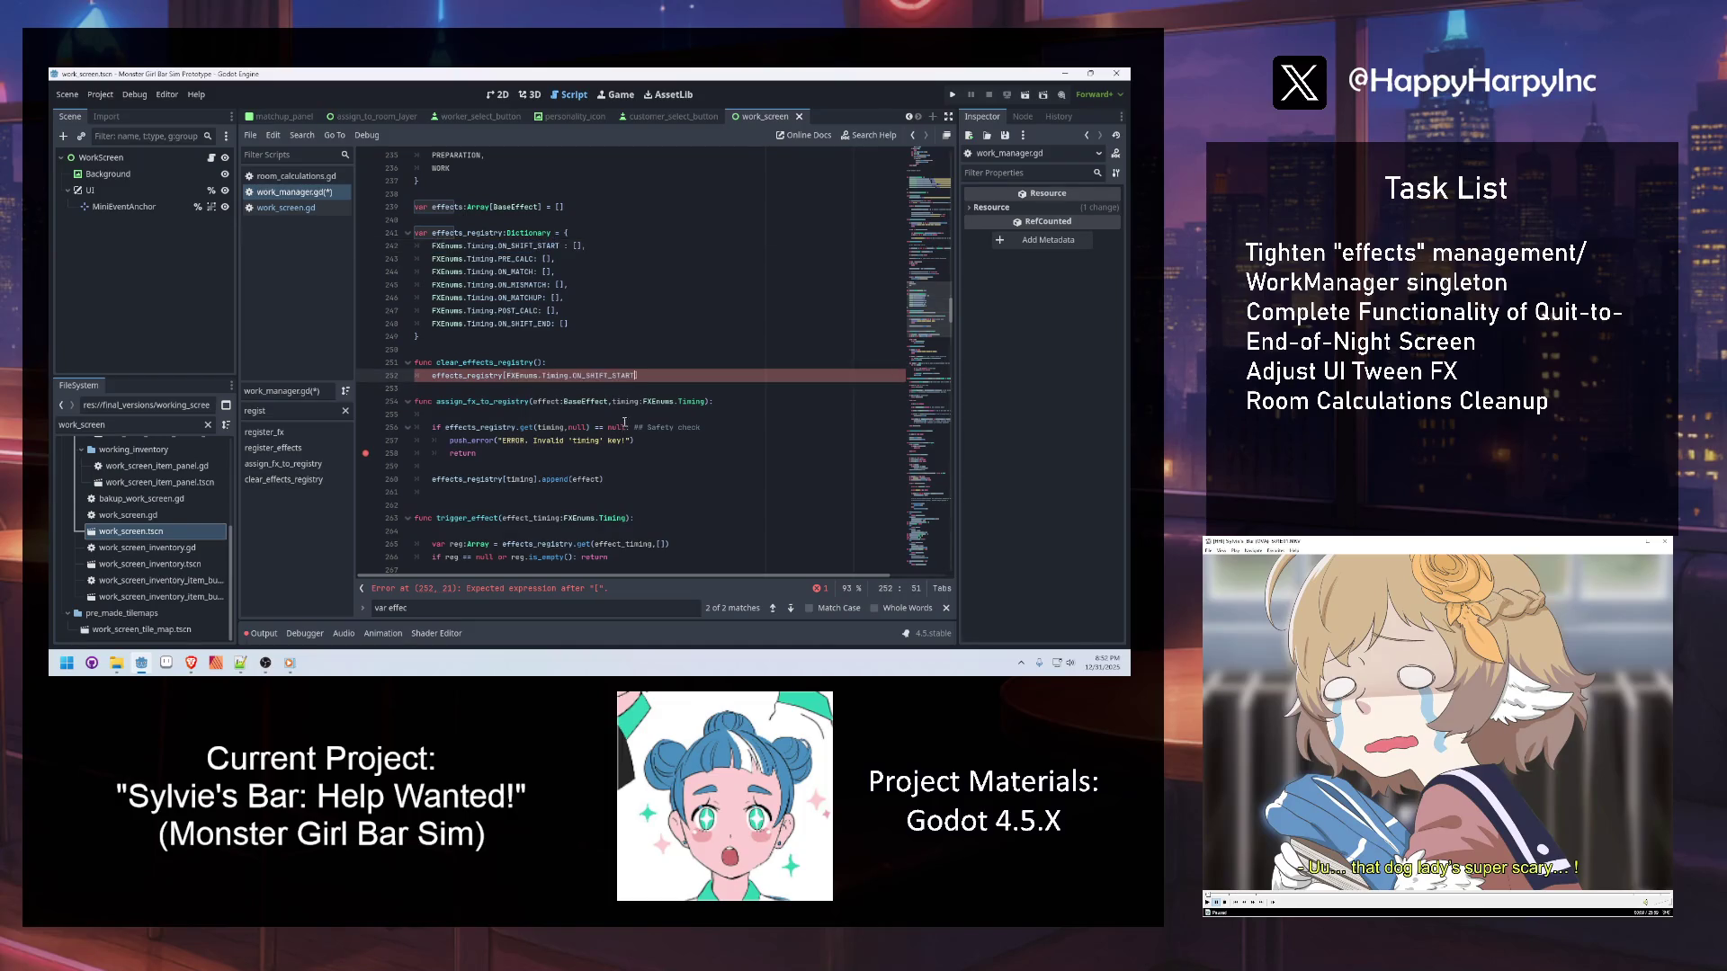
{"action": "type", "text": "[]"}
Duplicate the reset line to get seven copies
{"action": "left_click_drag", "start_coordinate": [663, 375], "coordinate": [433, 376]}
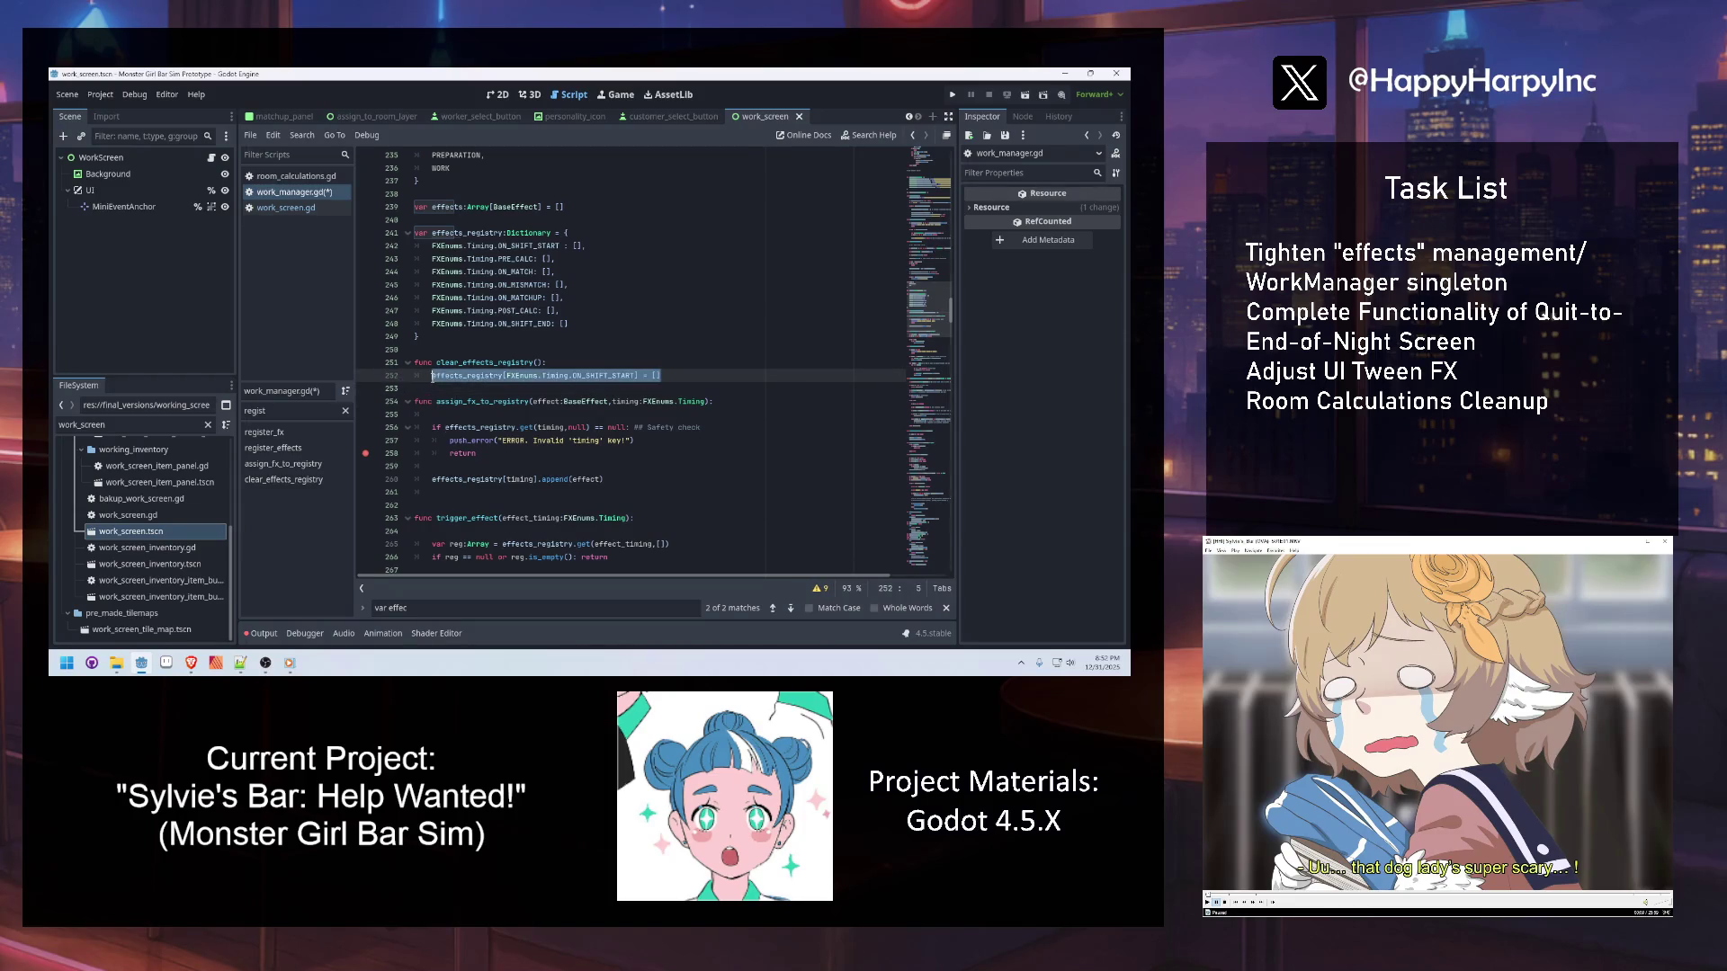
{"action": "left_click", "coordinate": [681, 378]}
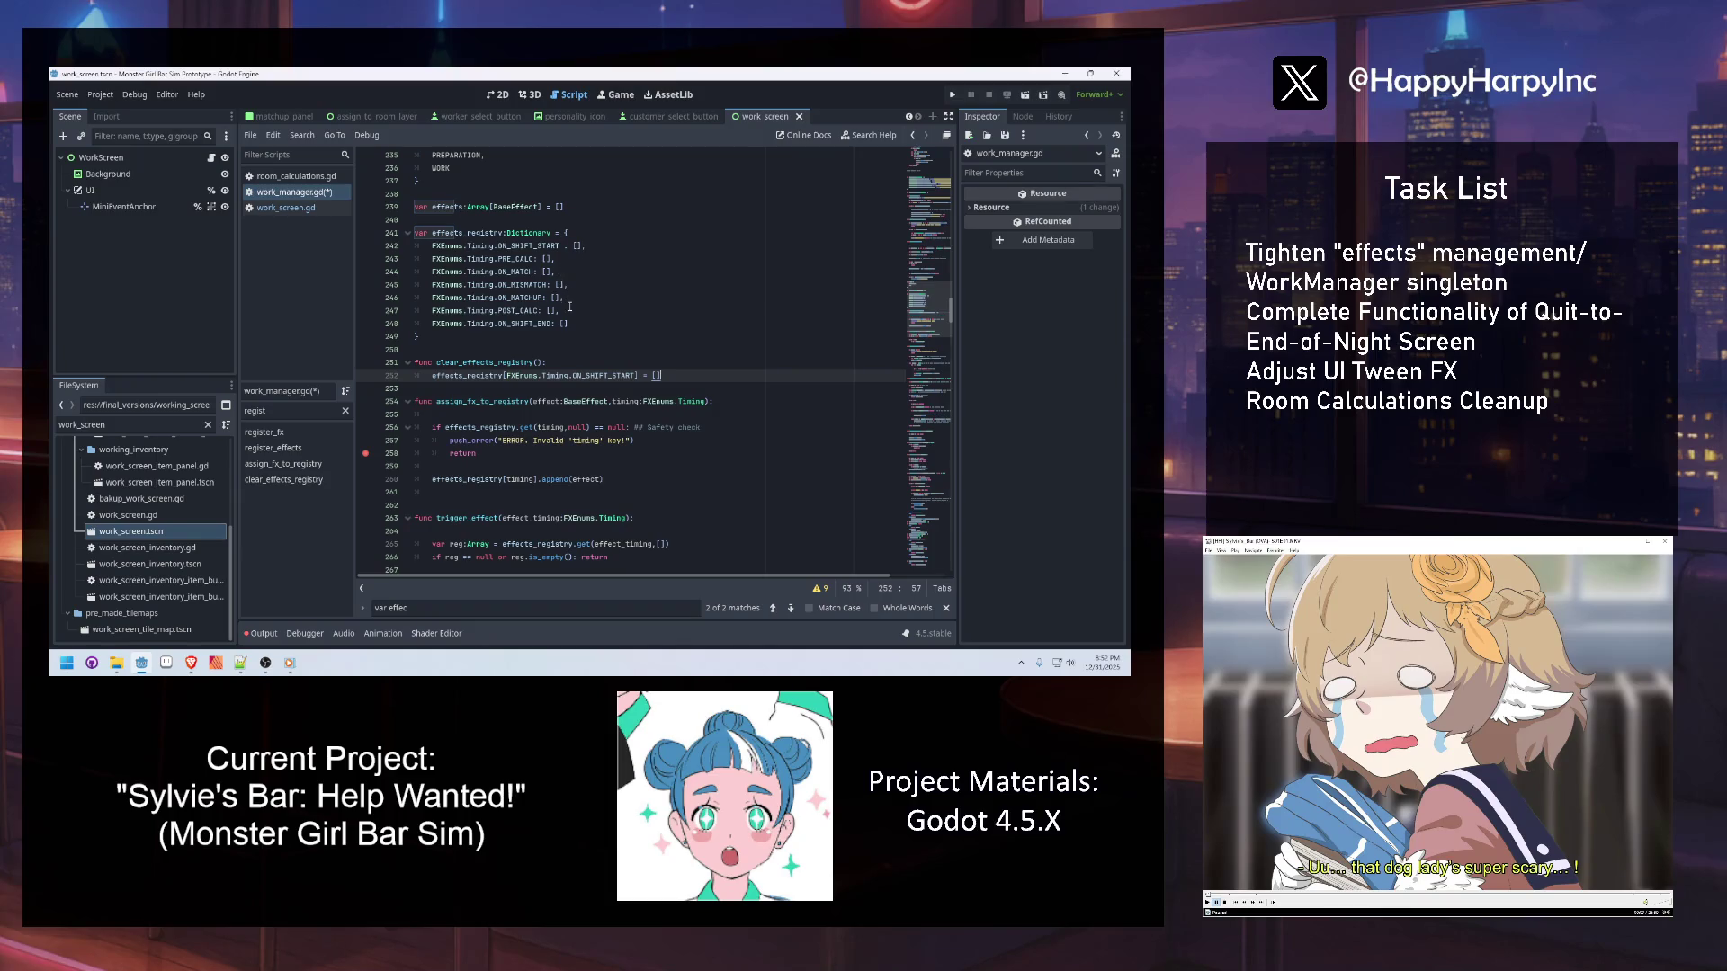
{"action": "key", "text": "ctrl+shift+d"}
{"action": "key", "text": "ctrl+shift+d"}
{"action": "key", "text": "ctrl+shift+d"}
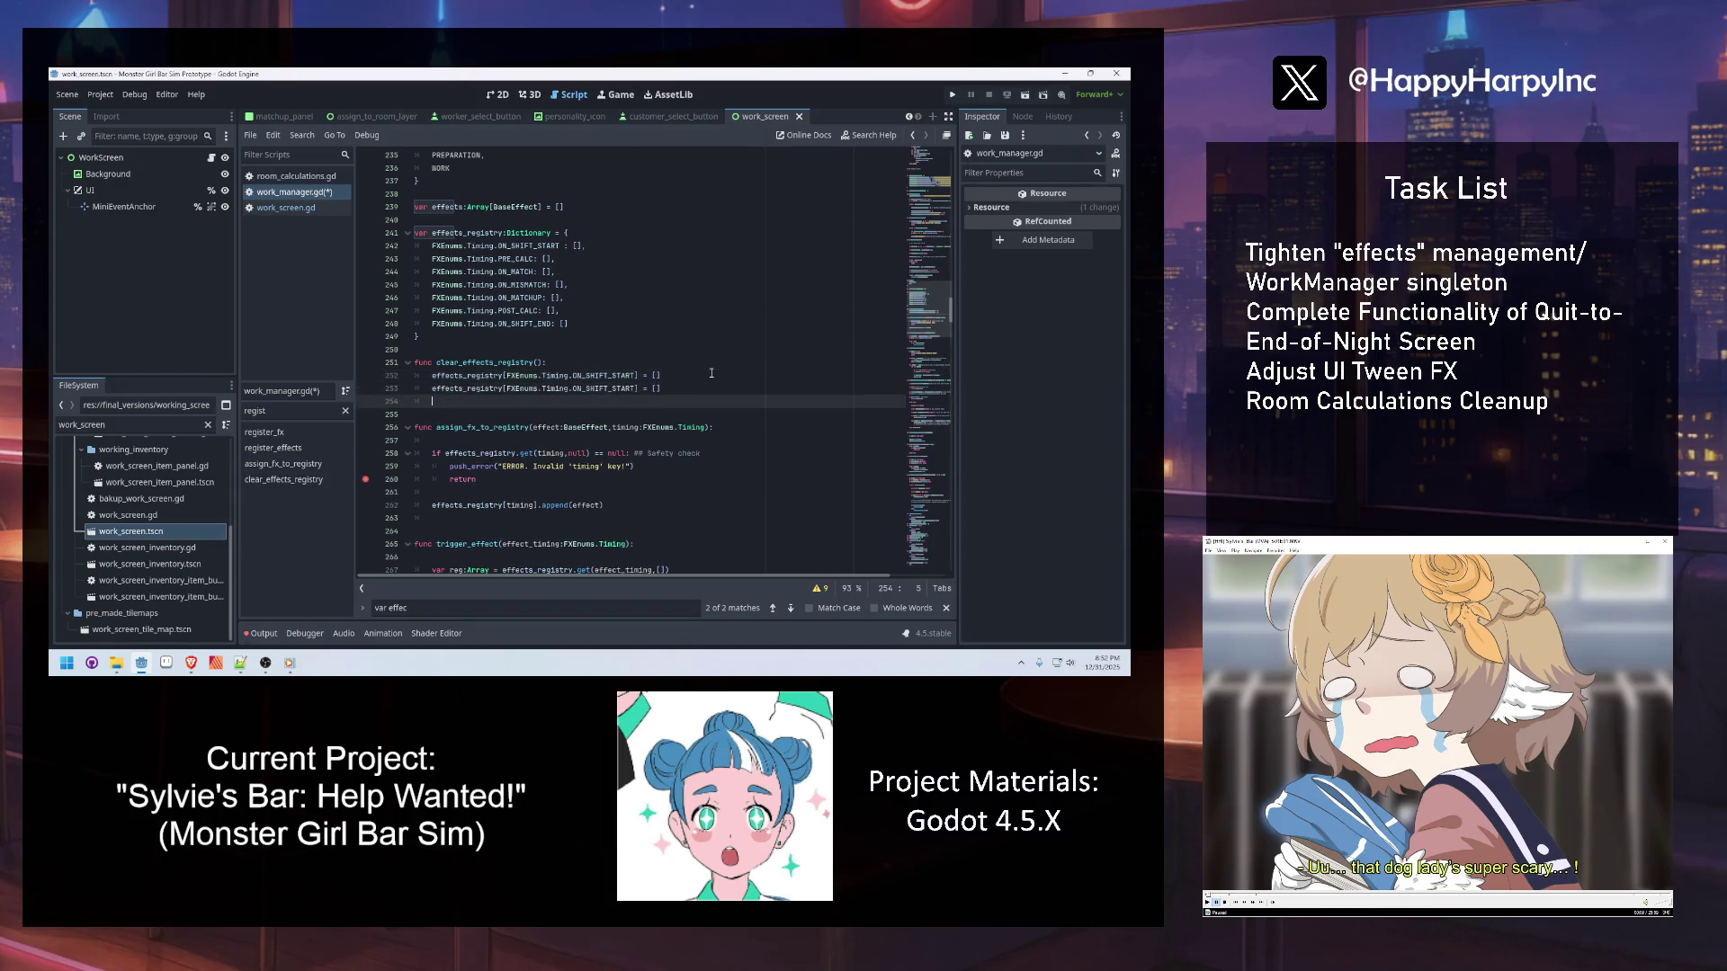
{"action": "key", "text": "ctrl+shift+d"}
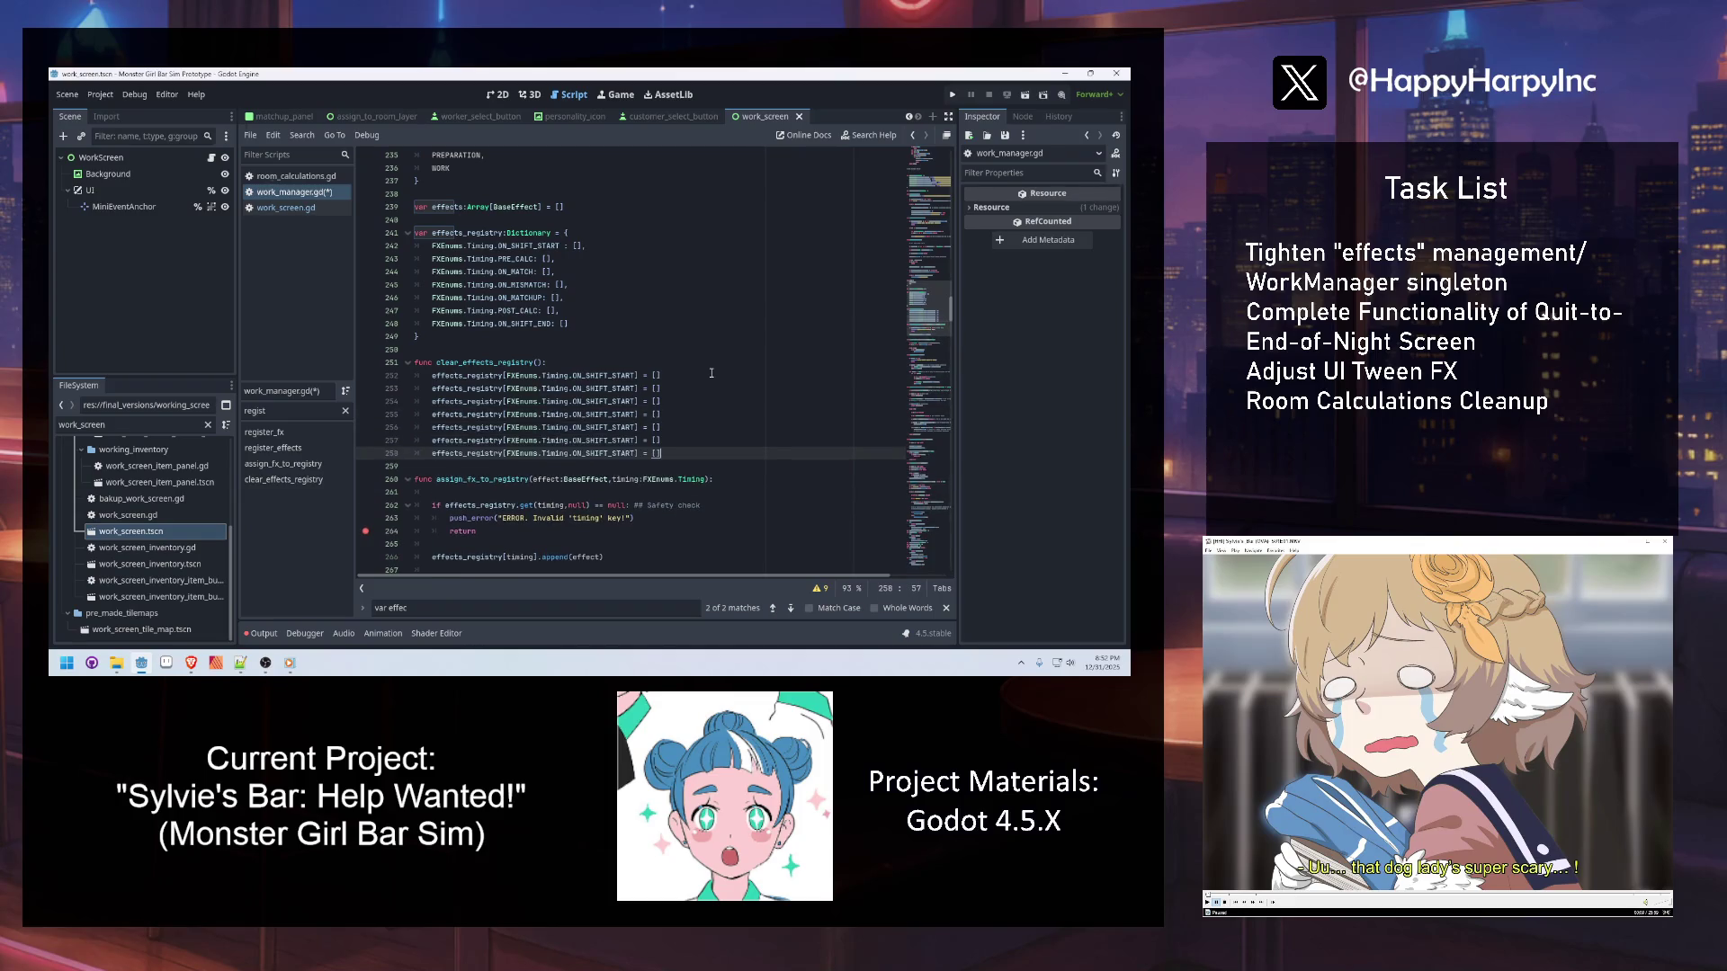
Change the copied reset lines' keys to PRE_CALC, ON_MATCH and ON_MISMATCH
{"action": "double_click", "coordinate": [510, 265]}
{"action": "key", "text": "ctrl+c"}
{"action": "double_click", "coordinate": [602, 389]}
{"action": "key", "text": "ctrl+v"}
{"action": "double_click", "coordinate": [508, 271]}
{"action": "key", "text": "ctrl+c"}
{"action": "double_click", "coordinate": [609, 403]}
{"action": "key", "text": "ctrl+v"}
{"action": "double_click", "coordinate": [516, 285]}
{"action": "key", "text": "ctrl+c"}
{"action": "double_click", "coordinate": [604, 415]}
{"action": "key", "text": "ctrl+v"}
Change the remaining reset lines' keys to ON_MATCHUP, POST_CALC and ON_SHIFT_END
{"action": "double_click", "coordinate": [522, 297]}
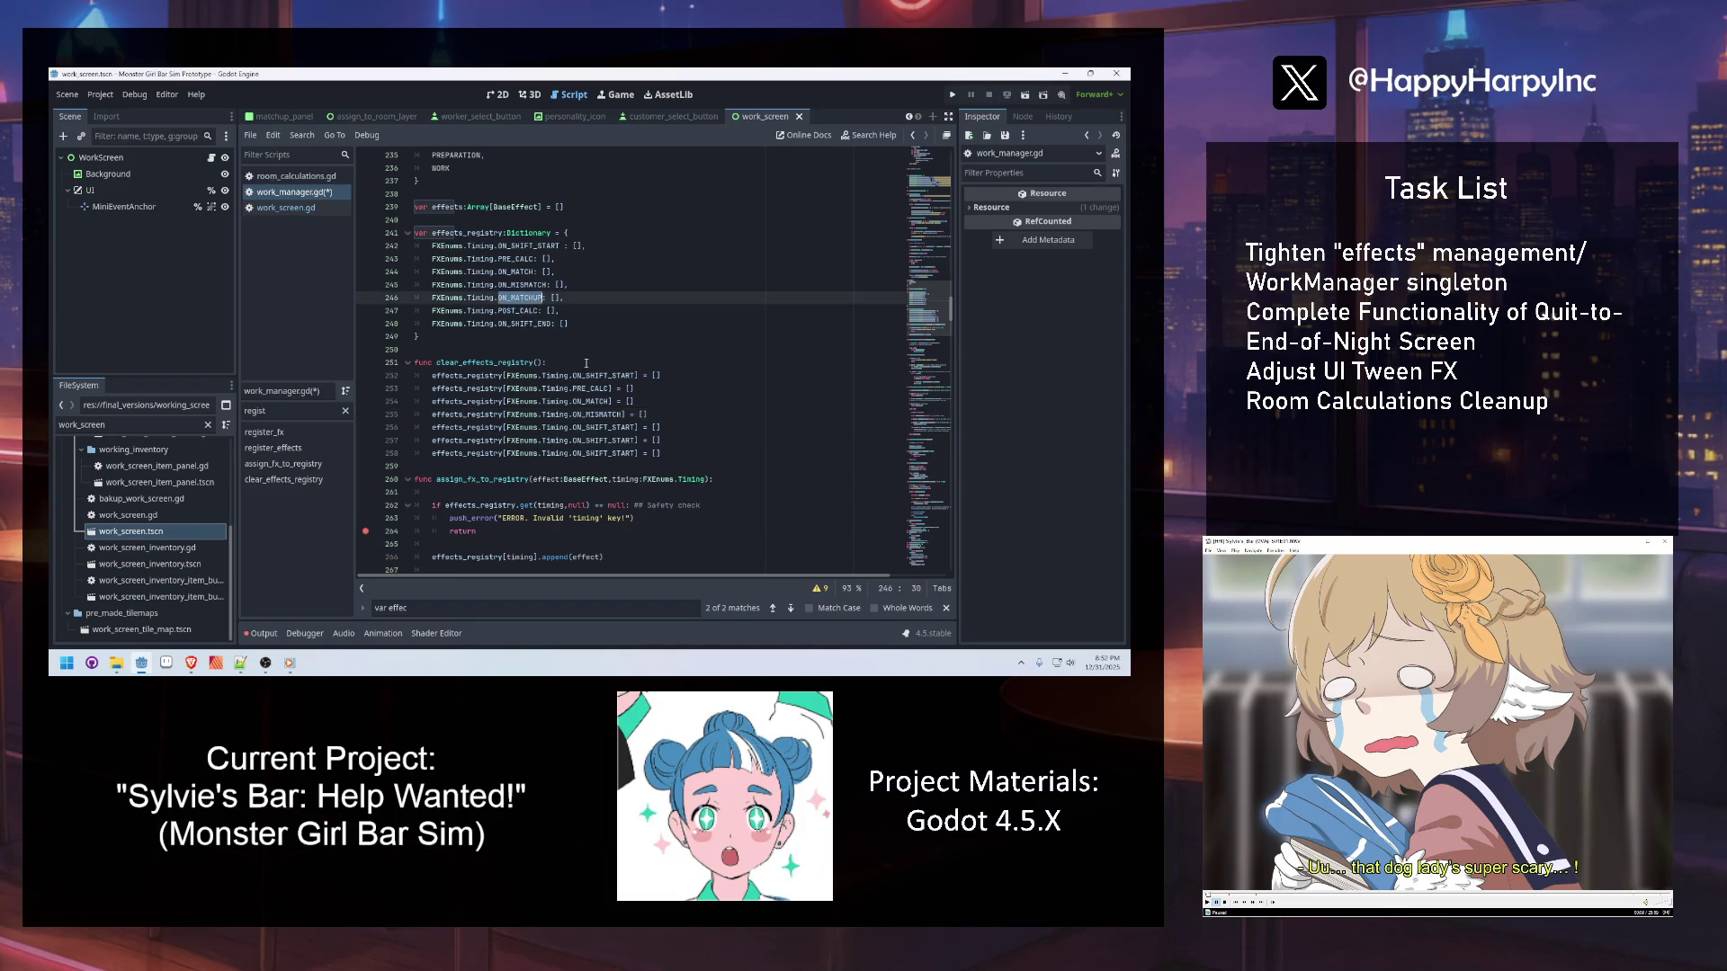
{"action": "key", "text": "ctrl+c"}
{"action": "double_click", "coordinate": [620, 427]}
{"action": "key", "text": "ctrl+v"}
{"action": "double_click", "coordinate": [620, 441]}
{"action": "key", "text": "ctrl+v"}
{"action": "double_click", "coordinate": [526, 326]}
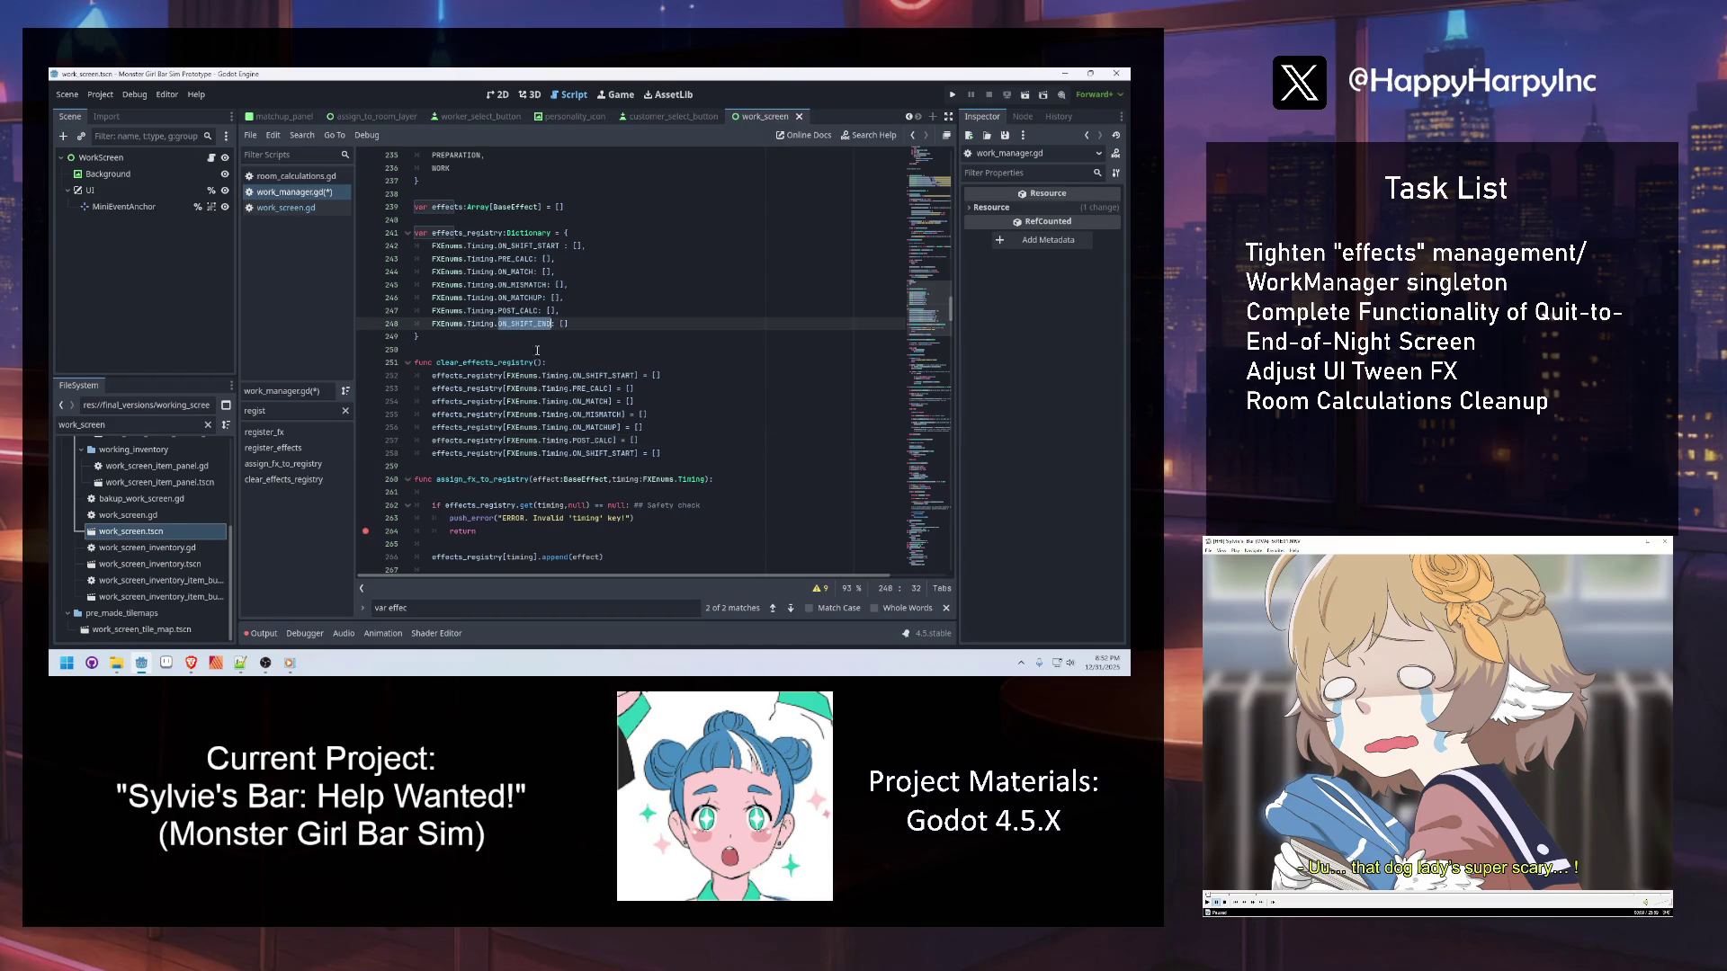
{"action": "key", "text": "ctrl+c"}
{"action": "double_click", "coordinate": [620, 454]}
{"action": "key", "text": "ctrl+v"}
Save work_manager.gd with the finished clear_effects_registry function
{"action": "left_click", "coordinate": [689, 335]}
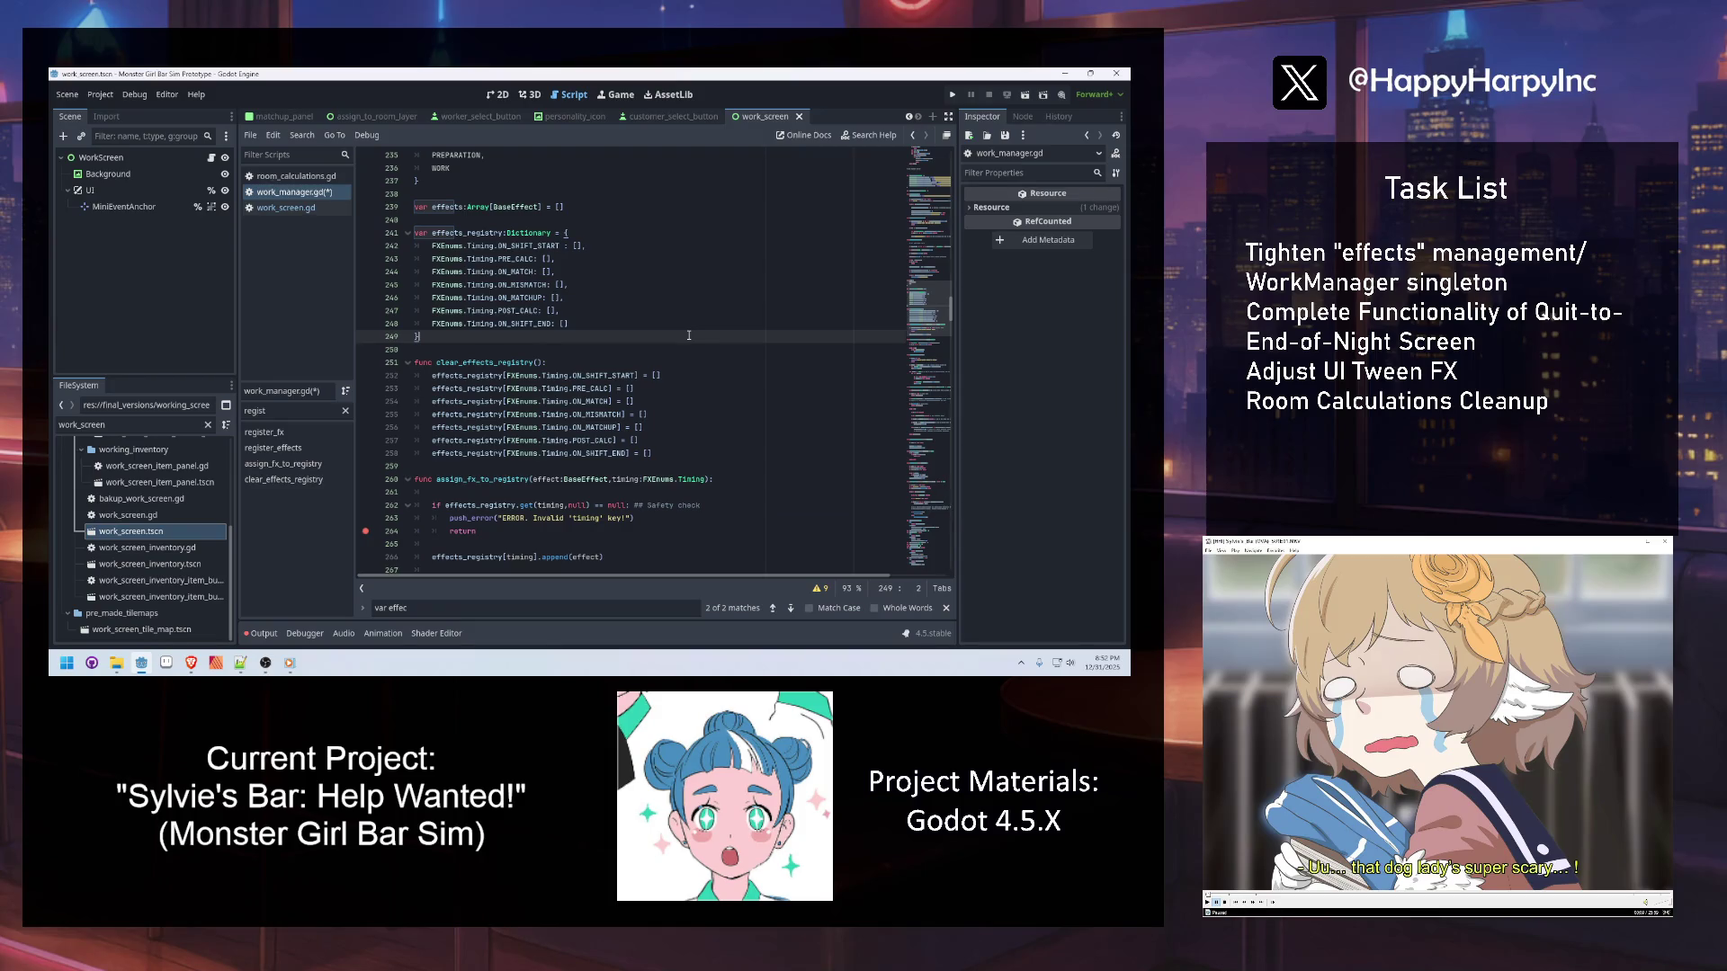
{"action": "double_click", "coordinate": [491, 364]}
{"action": "key", "text": "ctrl+s"}
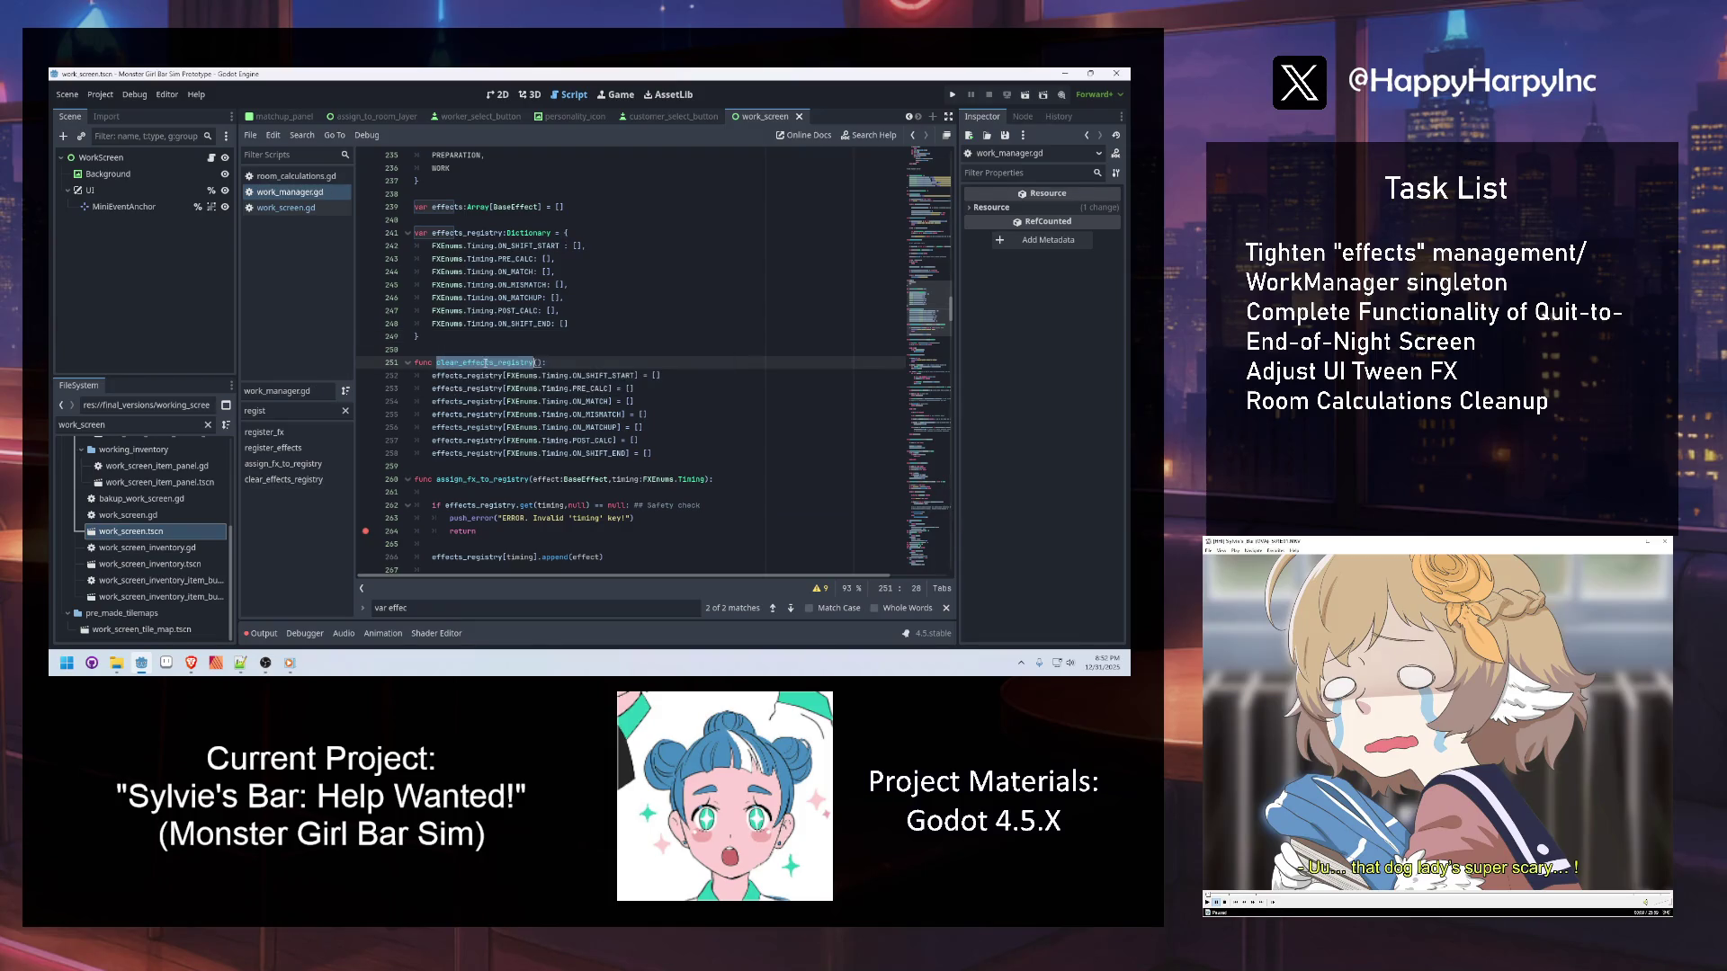
{"action": "left_click", "coordinate": [284, 208]}
Start sort_effects with a comment and a WorkManager.clear_effects_registry() call, then save work_screen.gd
{"action": "left_click", "coordinate": [508, 467]}
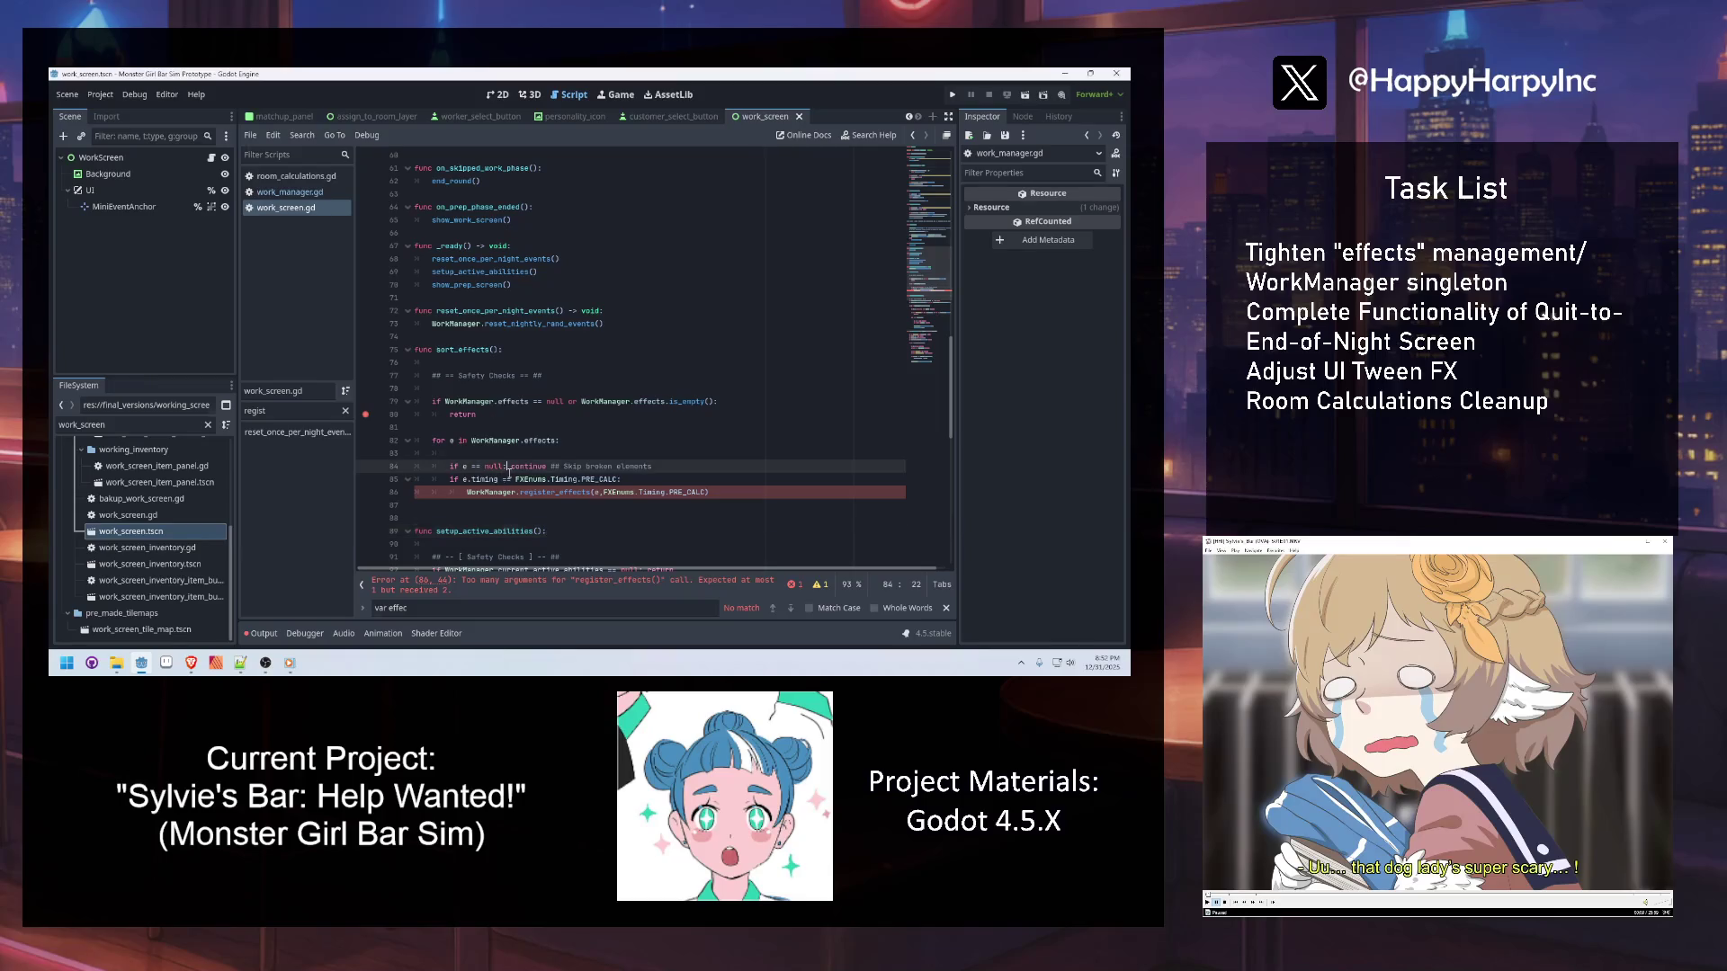
{"action": "left_click", "coordinate": [469, 363]}
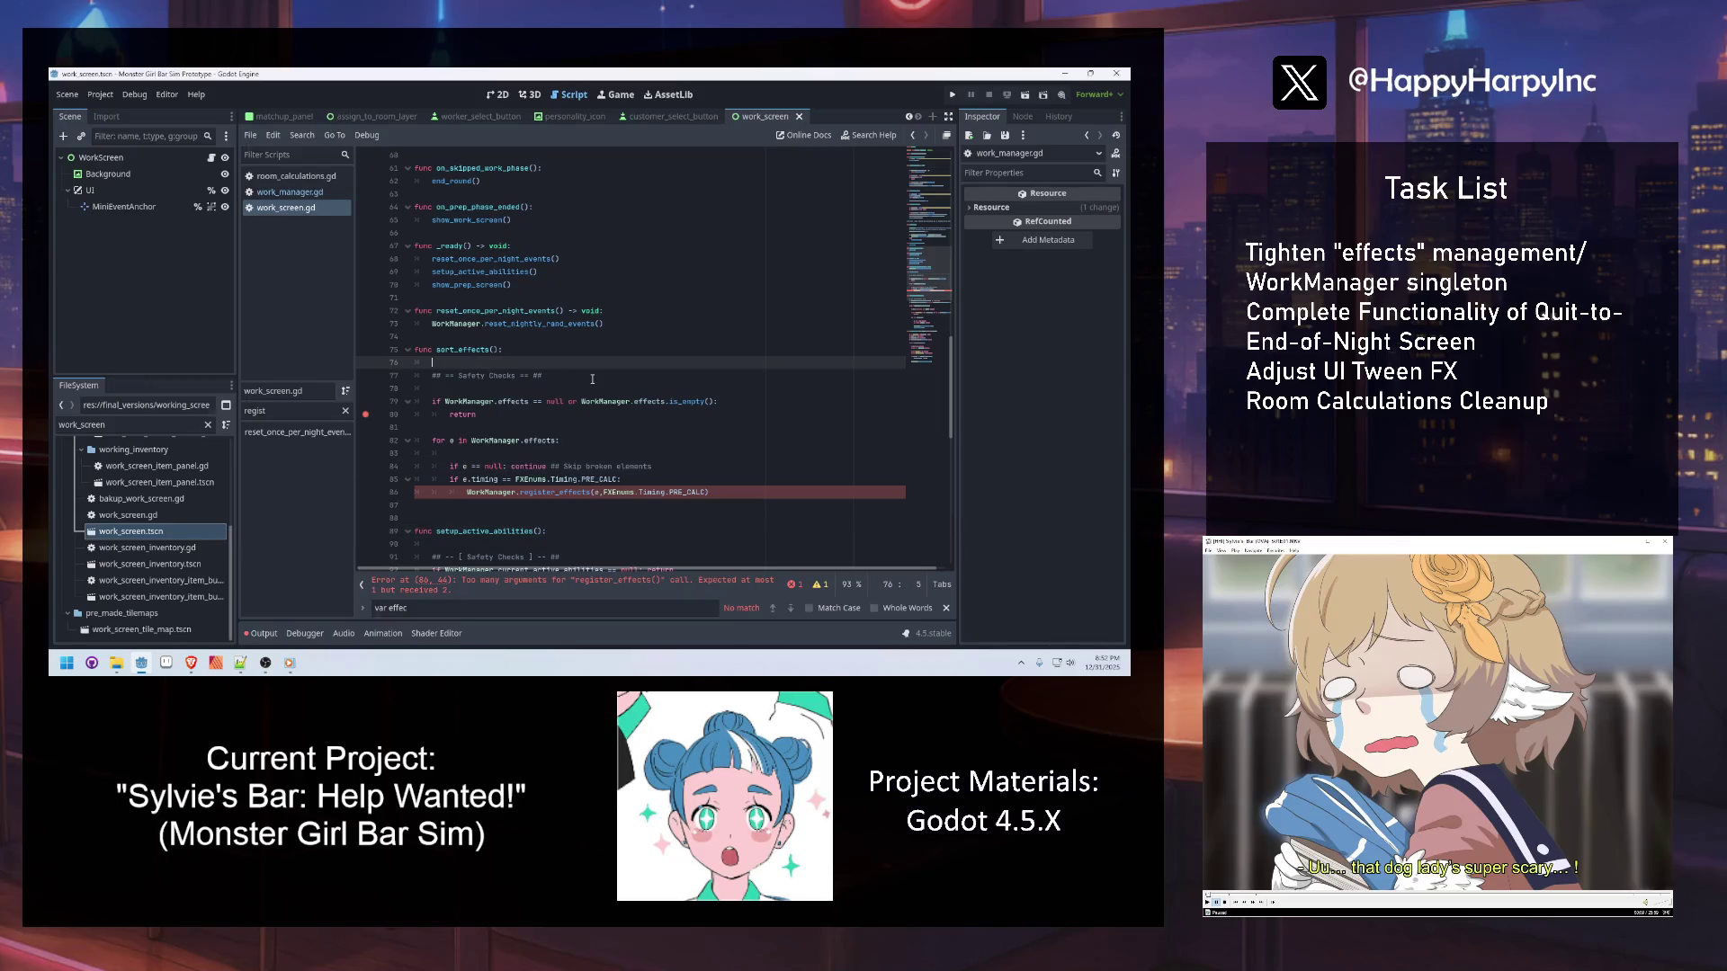
{"action": "key", "text": "Return"}
{"action": "key", "text": "Return"}
{"action": "key", "text": "Up"}
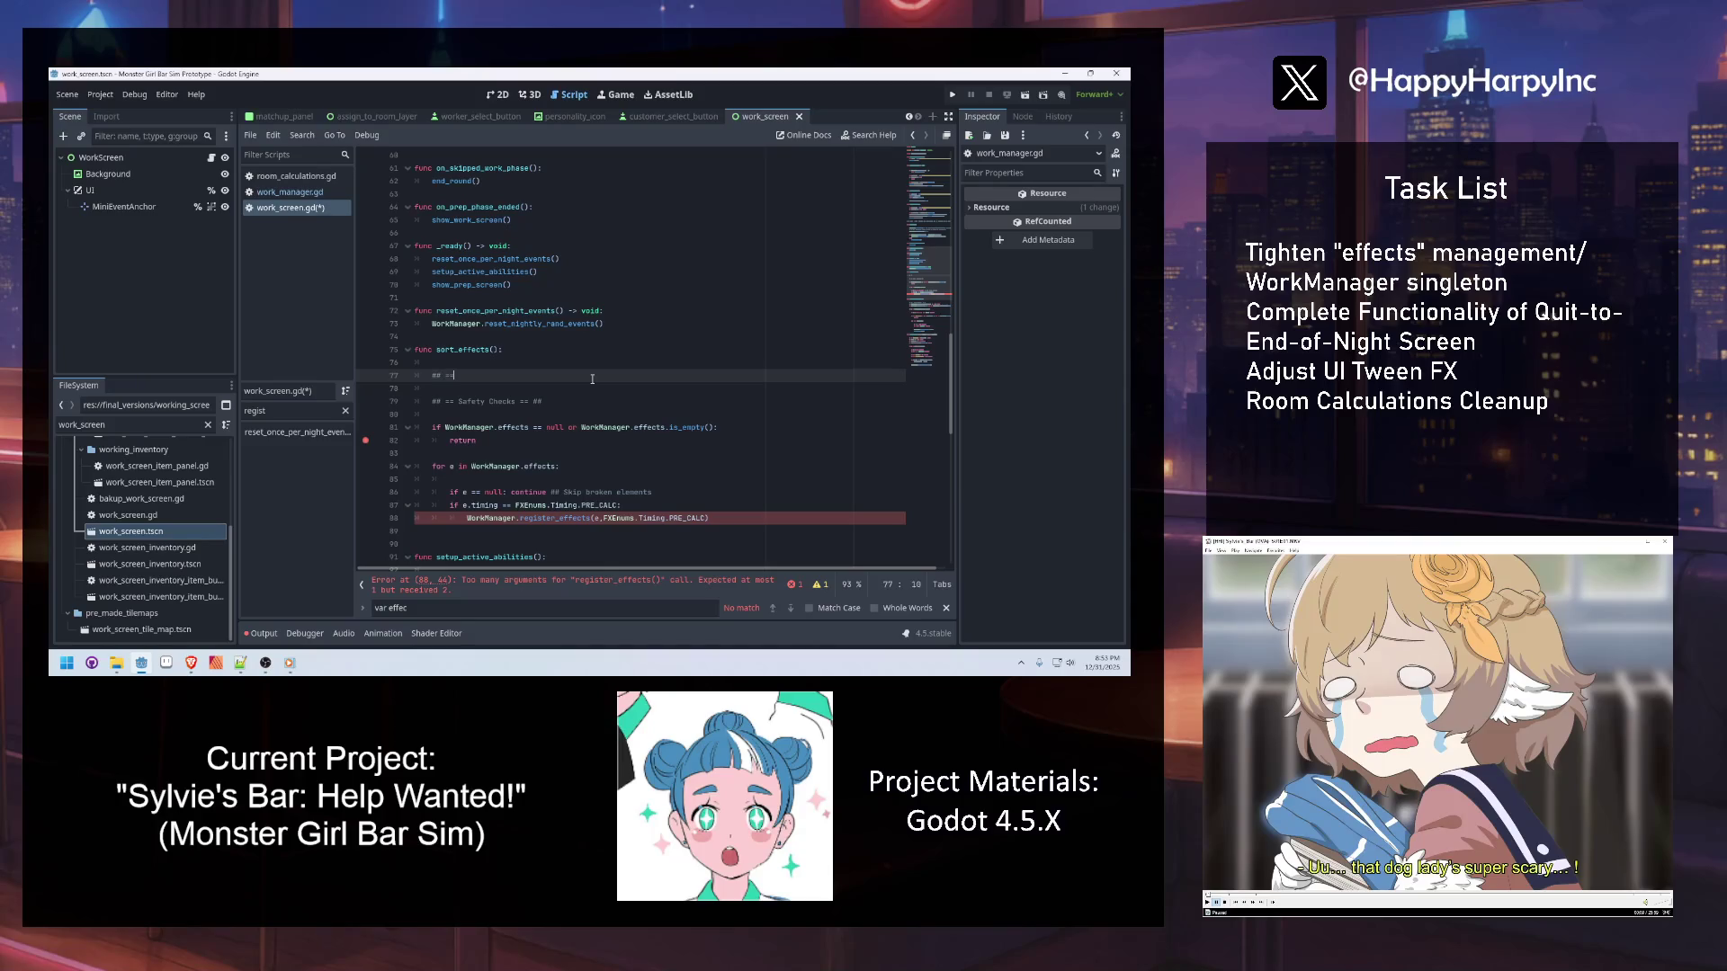
{"action": "type", "text": " Clear/initializ"}
{"action": "type", "text": "e the state of"}
{"action": "type", "text": "ffects"}
{"action": "type", "text": "try in #o"}
{"action": "type", "text": "rkManager"}
{"action": "key", "text": "Return"}
{"action": "key", "text": "Return"}
{"action": "type", "text": "work"}
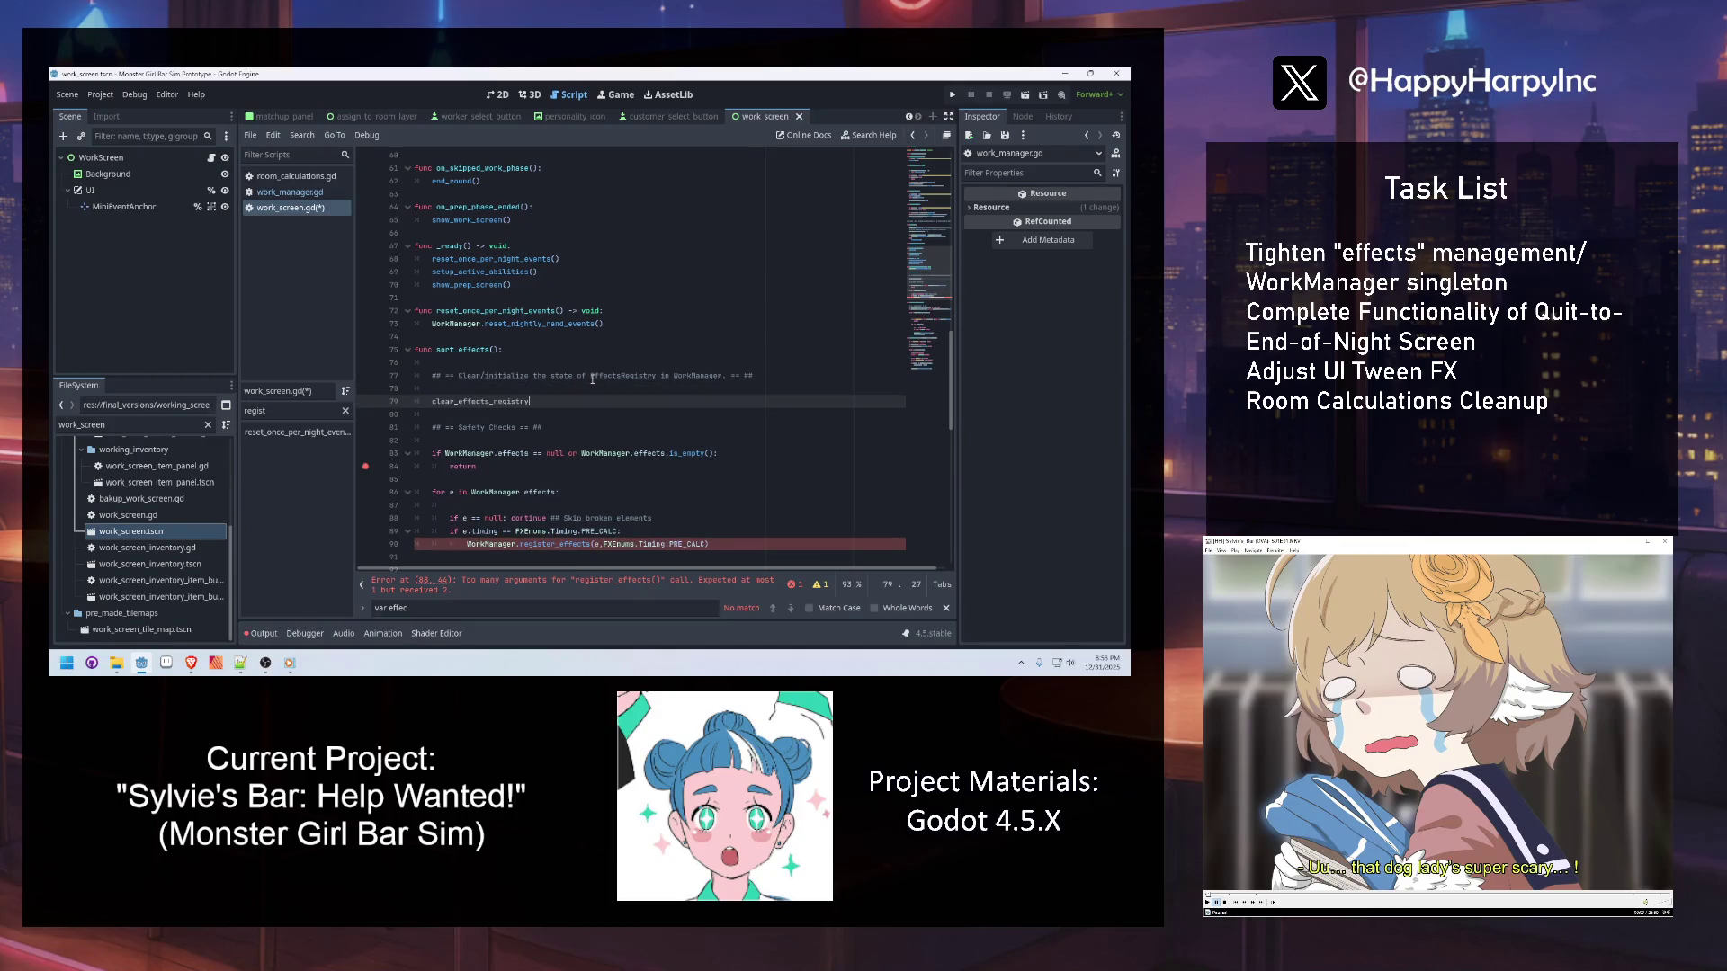
{"action": "key", "text": "Return"}
{"action": "type", "text": ".clar"}
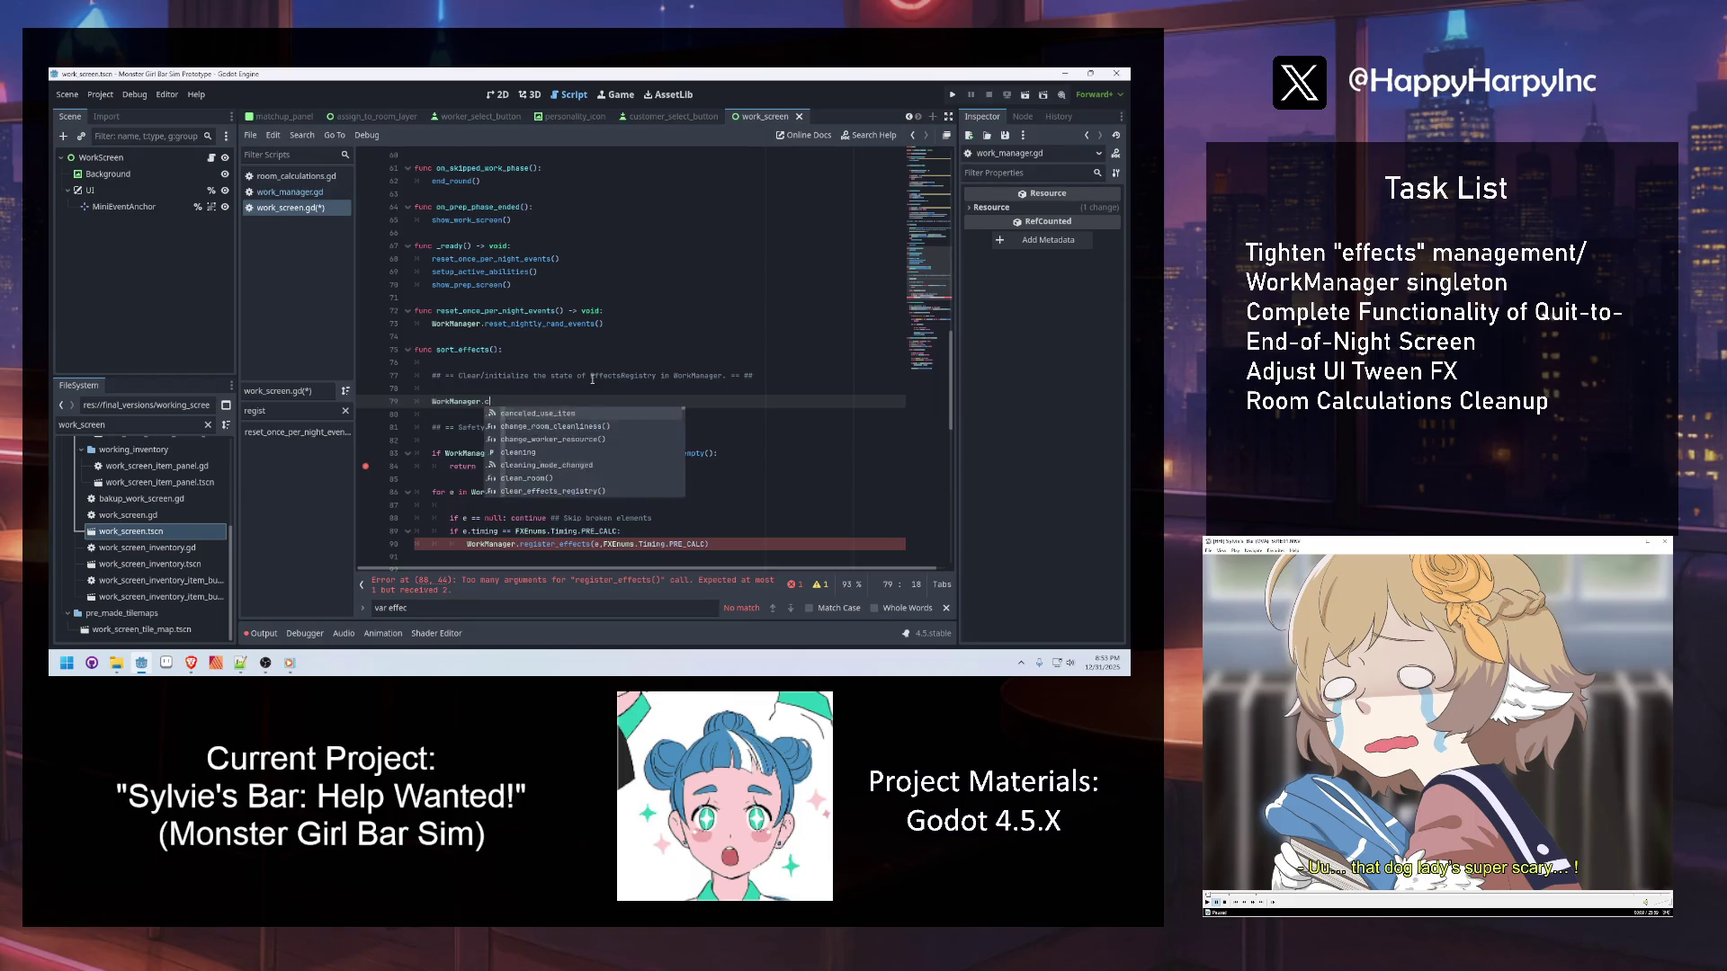
{"action": "key", "text": "Return"}
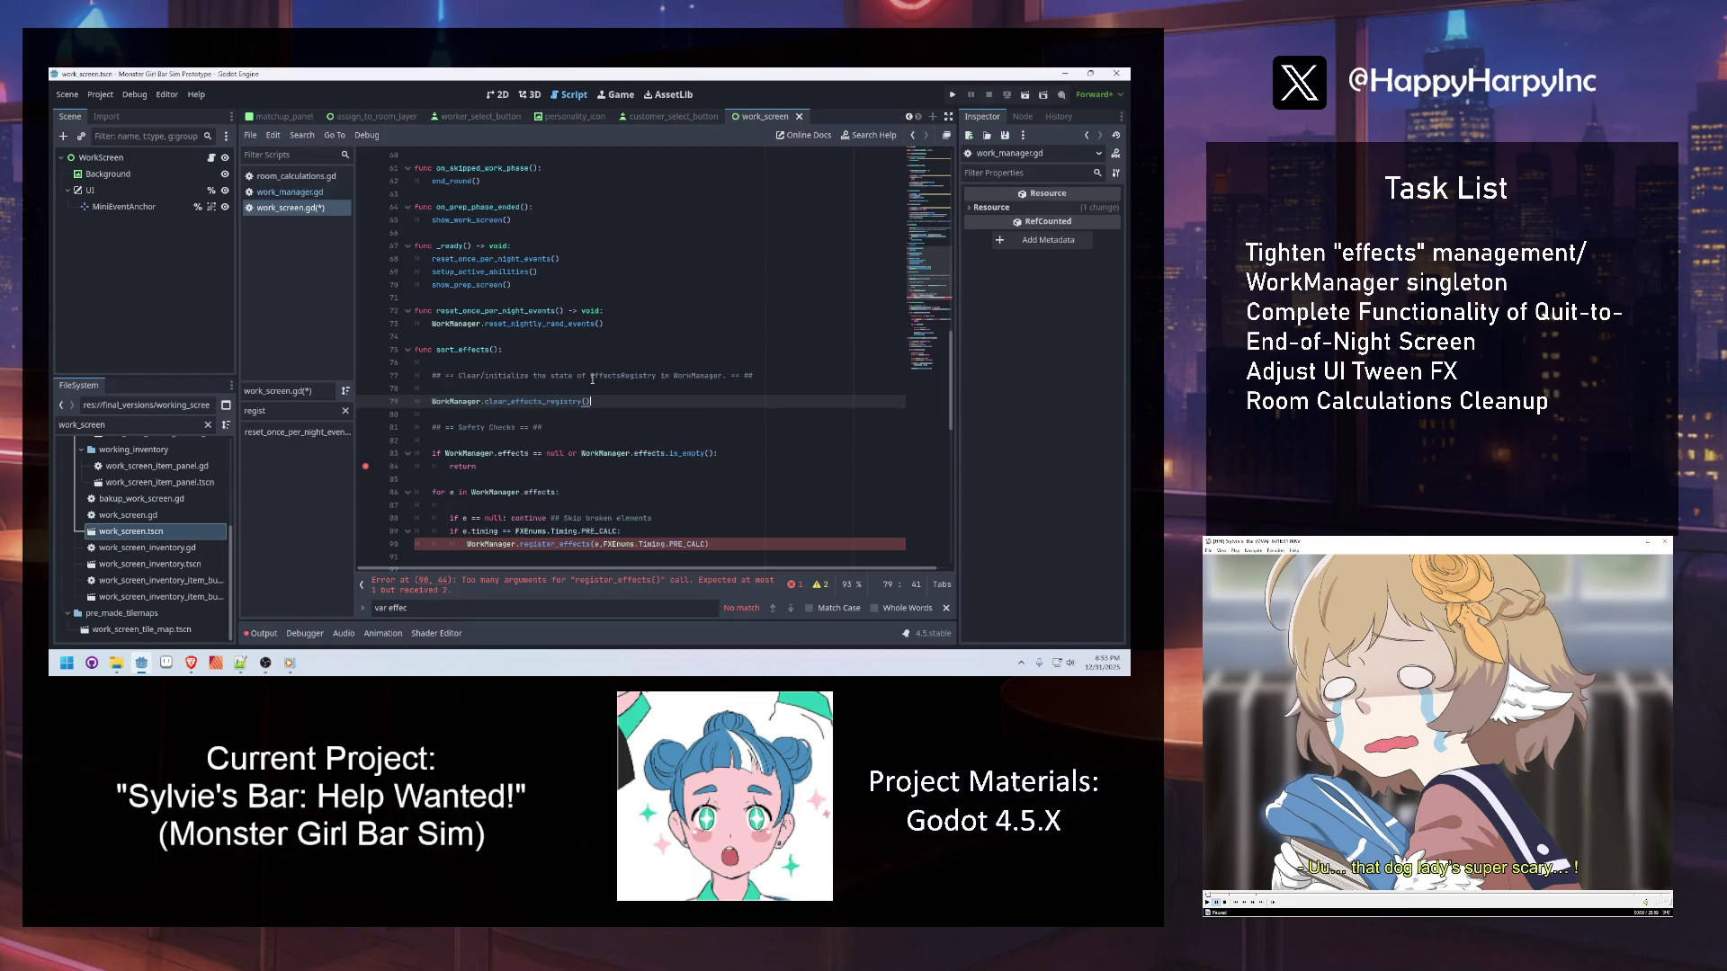
{"action": "left_click", "coordinate": [503, 375]}
{"action": "key", "text": "ctrl+s"}
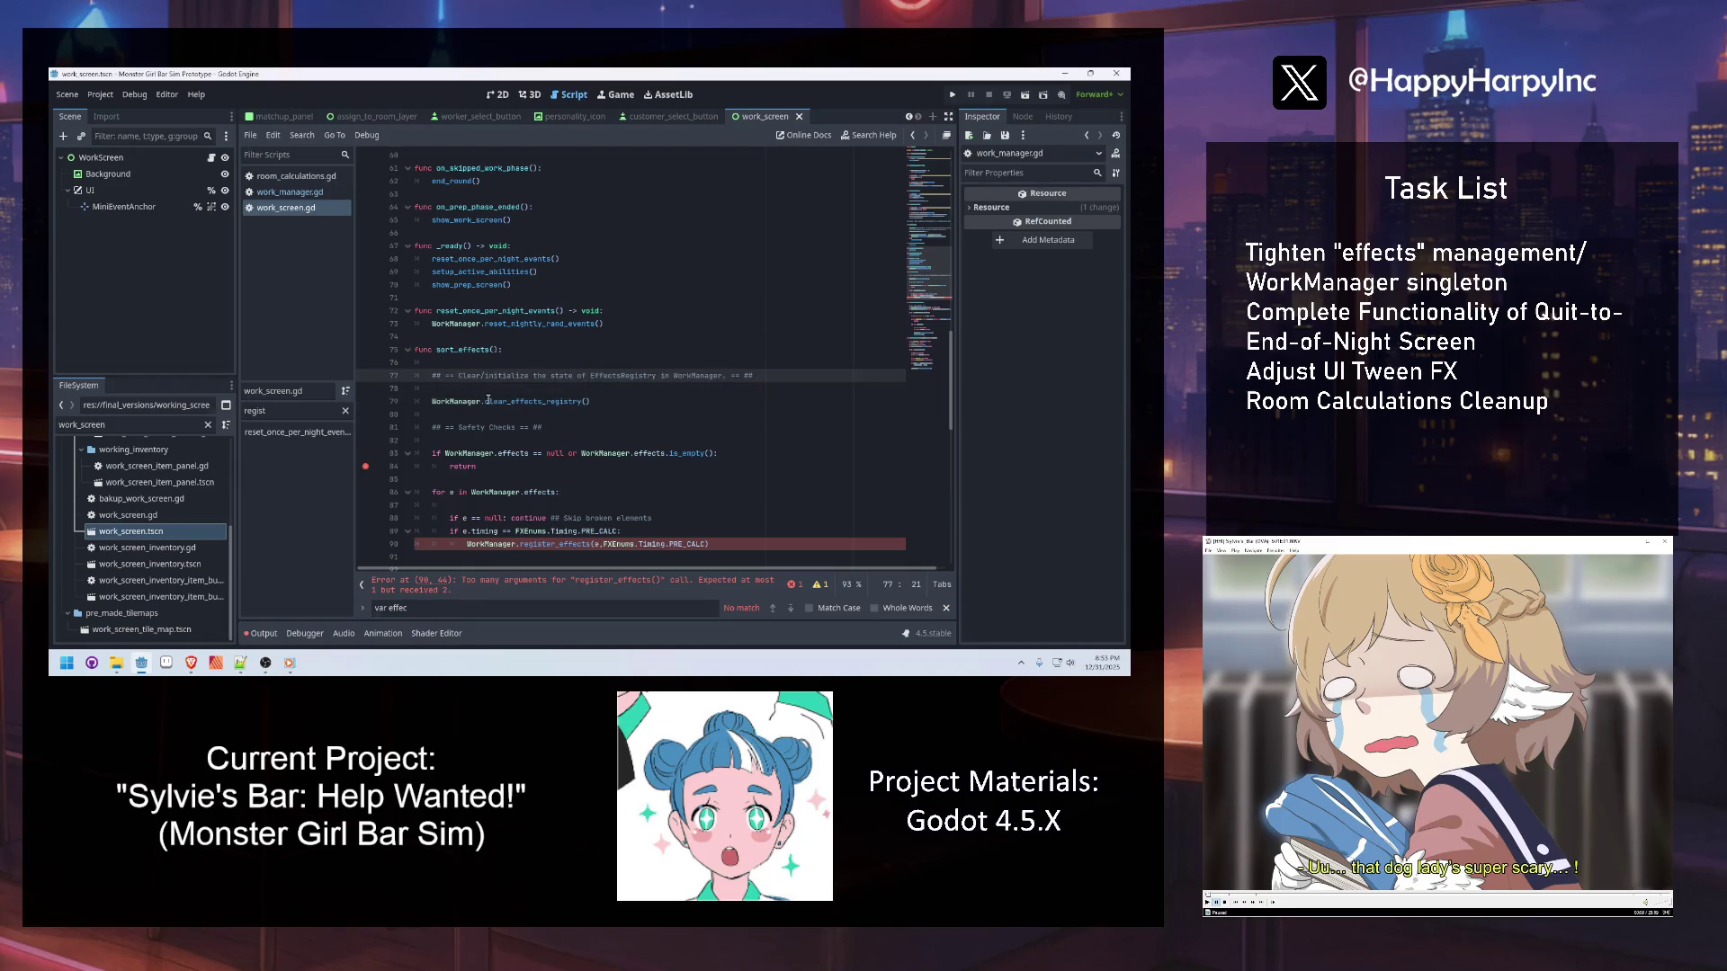
Add a sort_effects() call as the first line of _ready
{"action": "left_click", "coordinate": [494, 349]}
{"action": "left_click", "coordinate": [538, 245]}
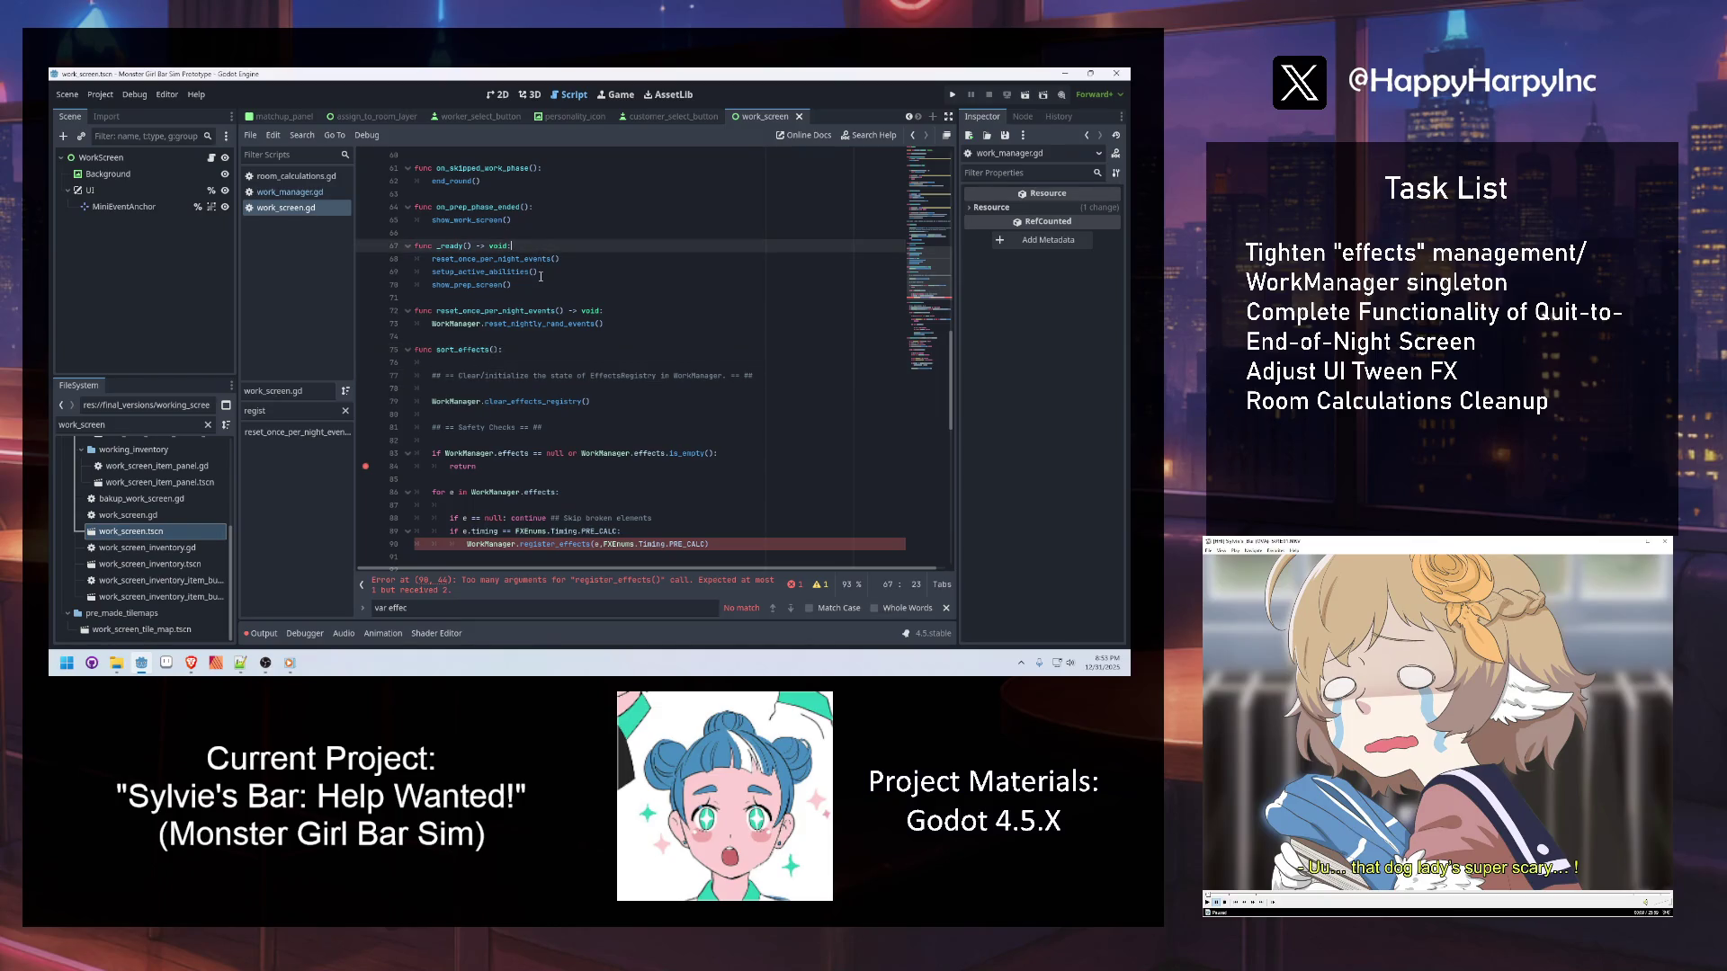
{"action": "left_click", "coordinate": [556, 272]}
{"action": "left_click", "coordinate": [534, 248]}
{"action": "key", "text": "Return"}
{"action": "type", "text": "sort_effects()"}
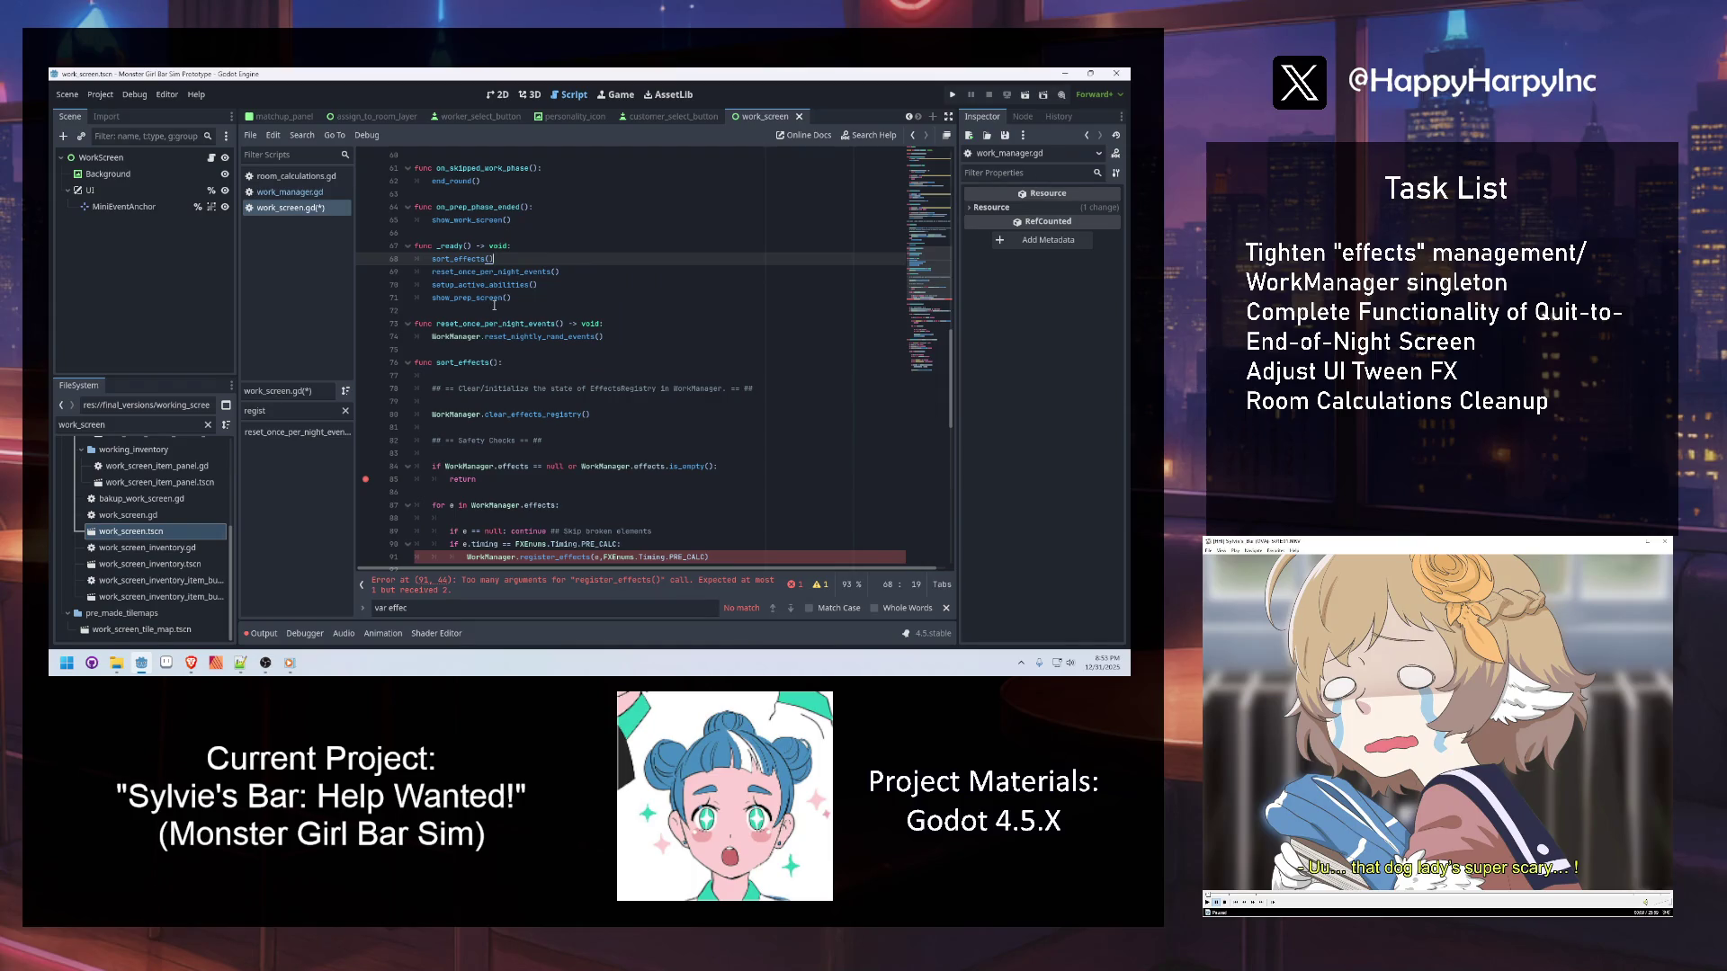
Replace the register_effects call on line 91 with WorkManager.assign_fx_to_registry for PRE_CALC effects
{"action": "scroll", "coordinate": [647, 494], "scroll_direction": "down", "scroll_amount": 2}
{"action": "left_click", "coordinate": [668, 479]}
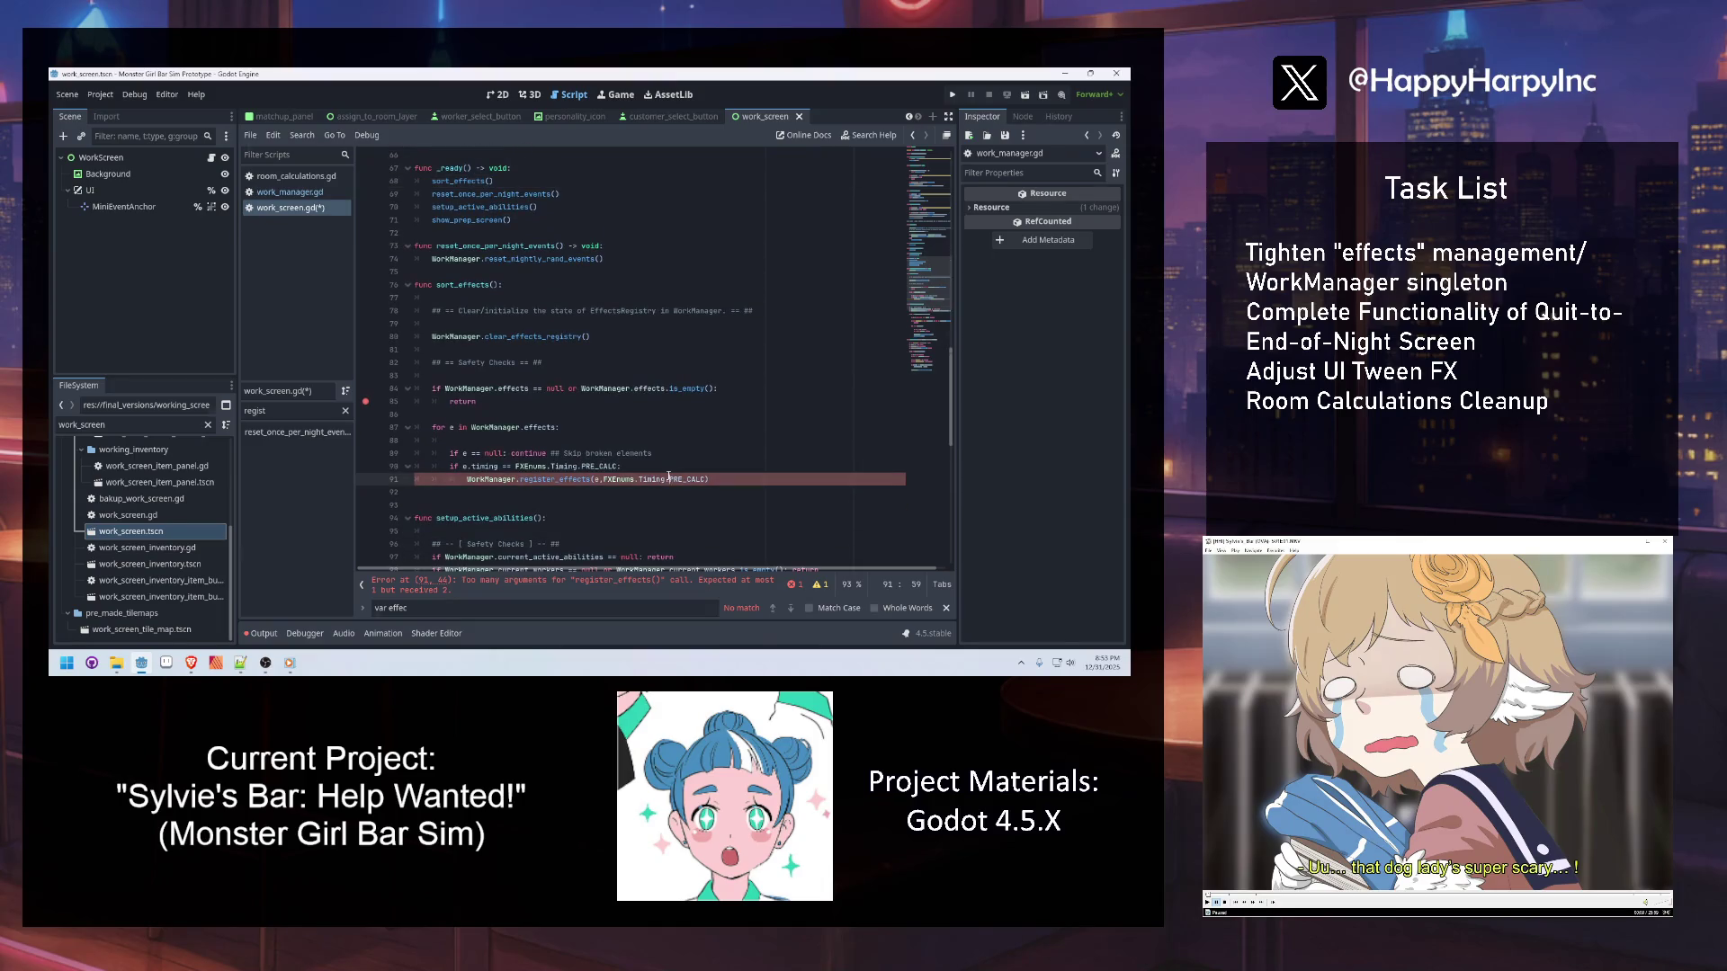
{"action": "double_click", "coordinate": [554, 479]}
{"action": "type", "text": "re"}
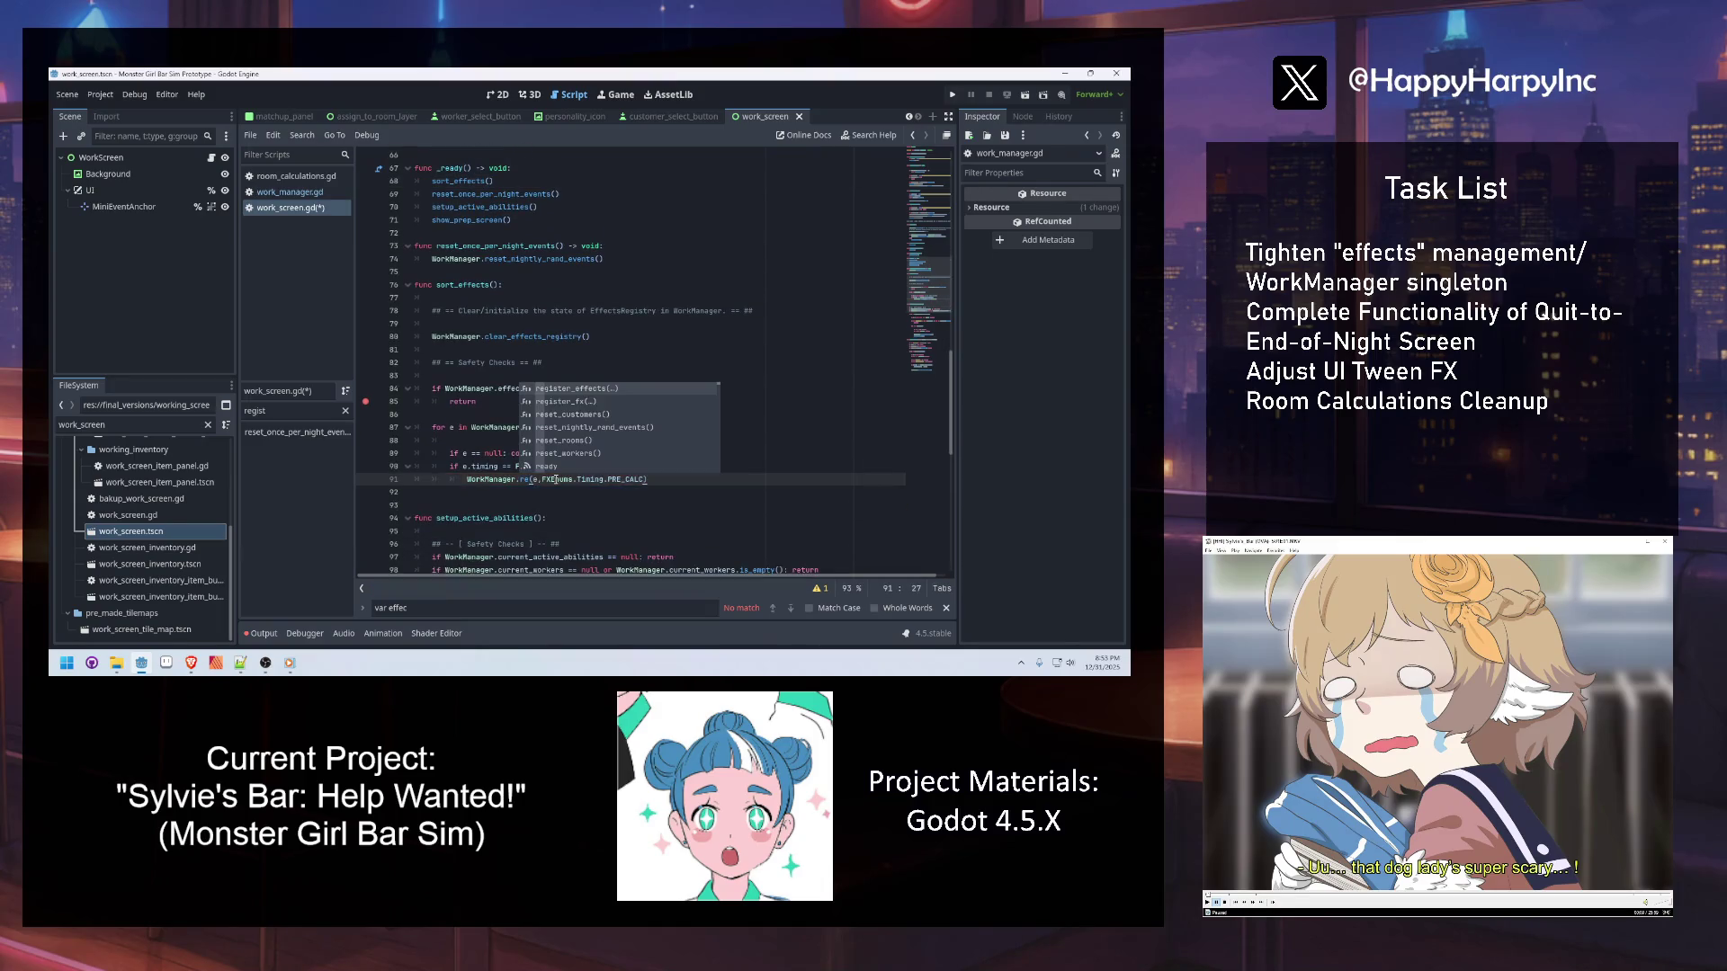
{"action": "key", "text": "BackSpace"}
{"action": "key", "text": "BackSpace"}
{"action": "type", "text": "effe"}
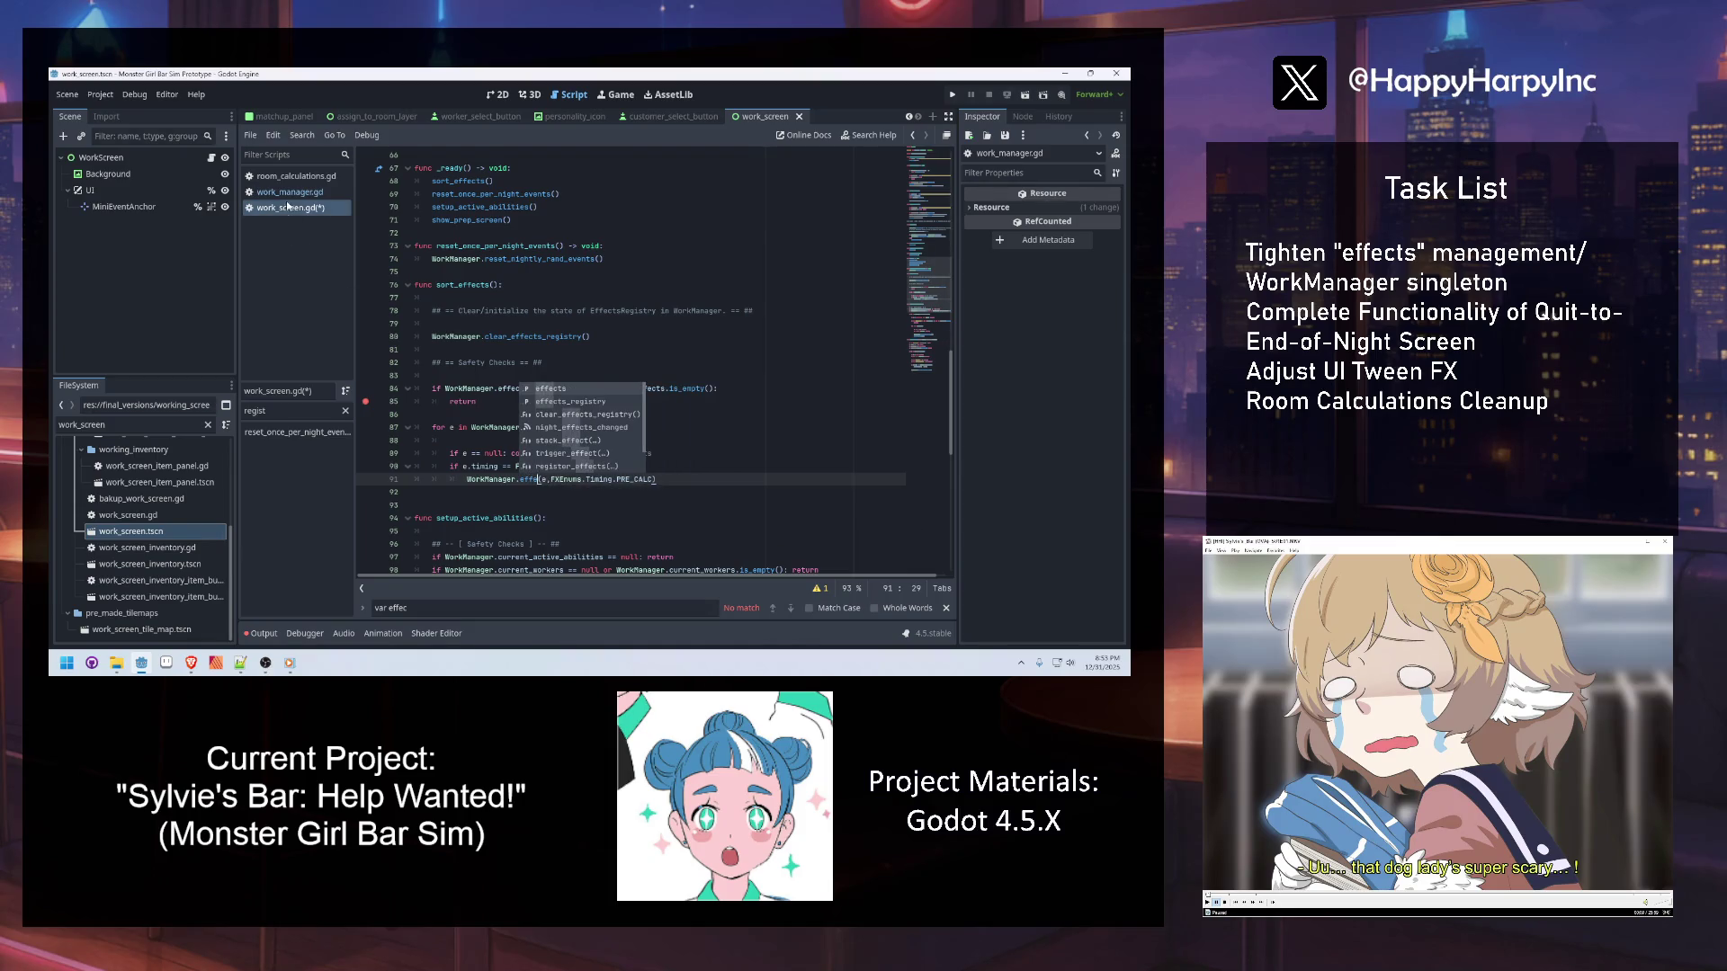
{"action": "left_click", "coordinate": [539, 337], "text": "ctrl"}
{"action": "key", "text": "Up"}
{"action": "key", "text": "Up"}
{"action": "double_click", "coordinate": [496, 482]}
{"action": "key", "text": "ctrl+c"}
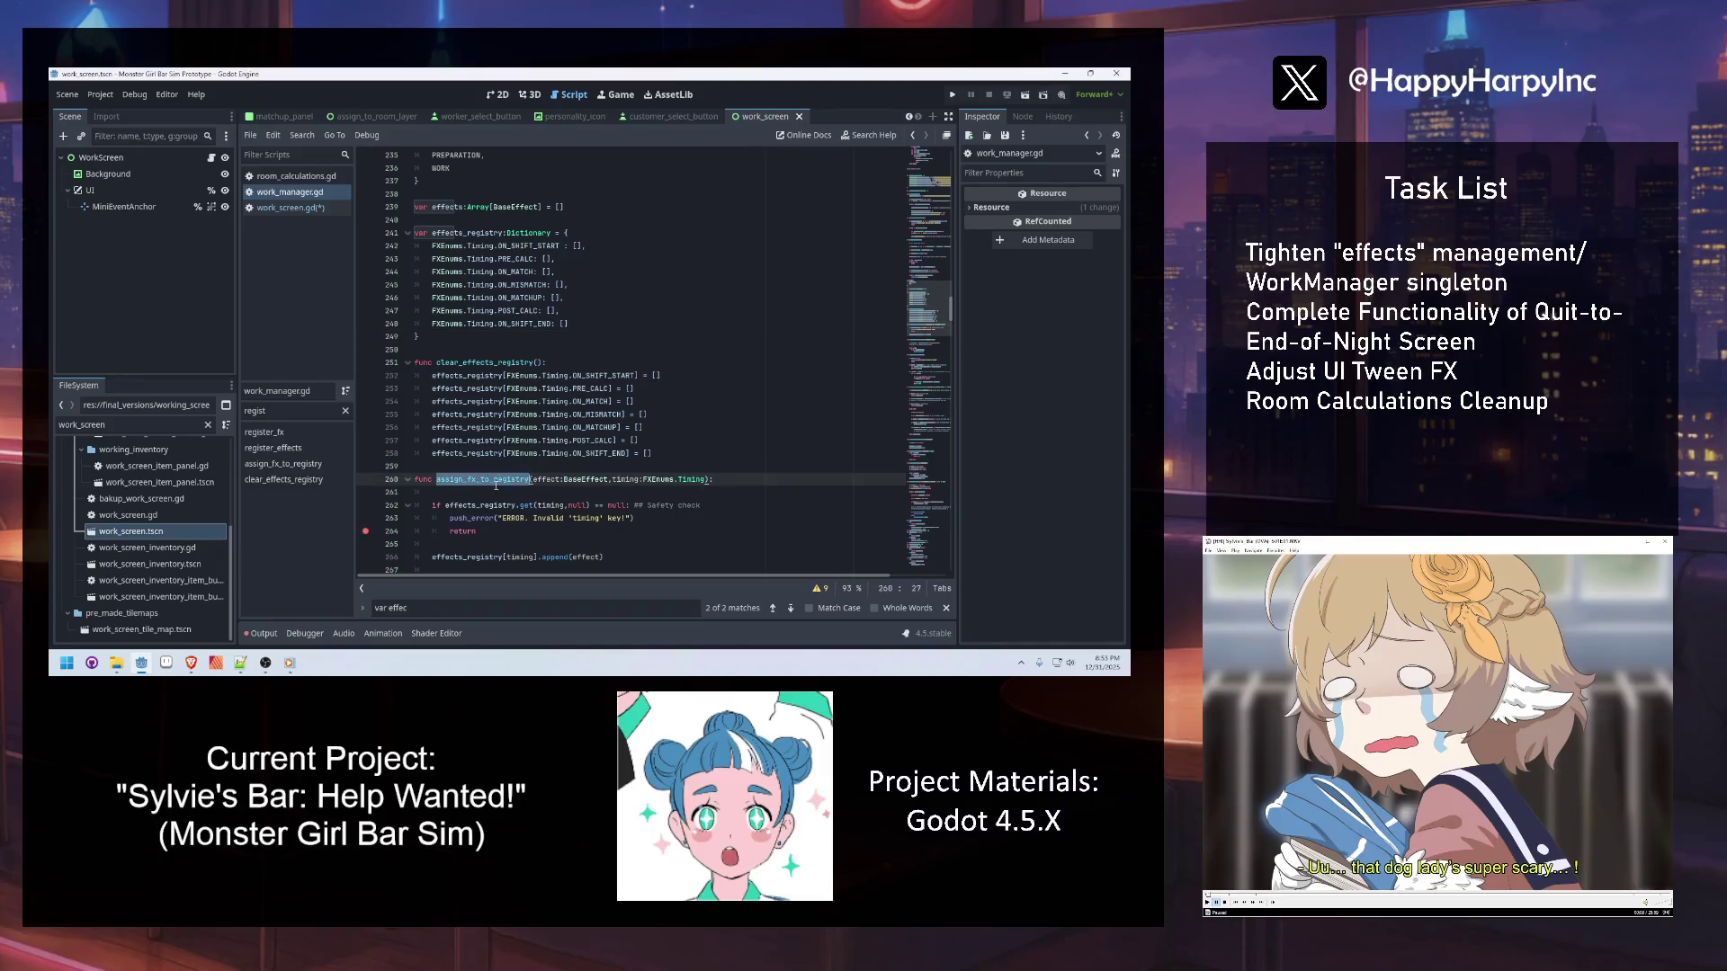
{"action": "left_click", "coordinate": [302, 208]}
{"action": "key", "text": "BackSpace"}
{"action": "key", "text": "BackSpace"}
{"action": "key", "text": "BackSpace"}
{"action": "key", "text": "ctrl+v"}
{"action": "key", "text": "Up"}
{"action": "key", "text": "End"}
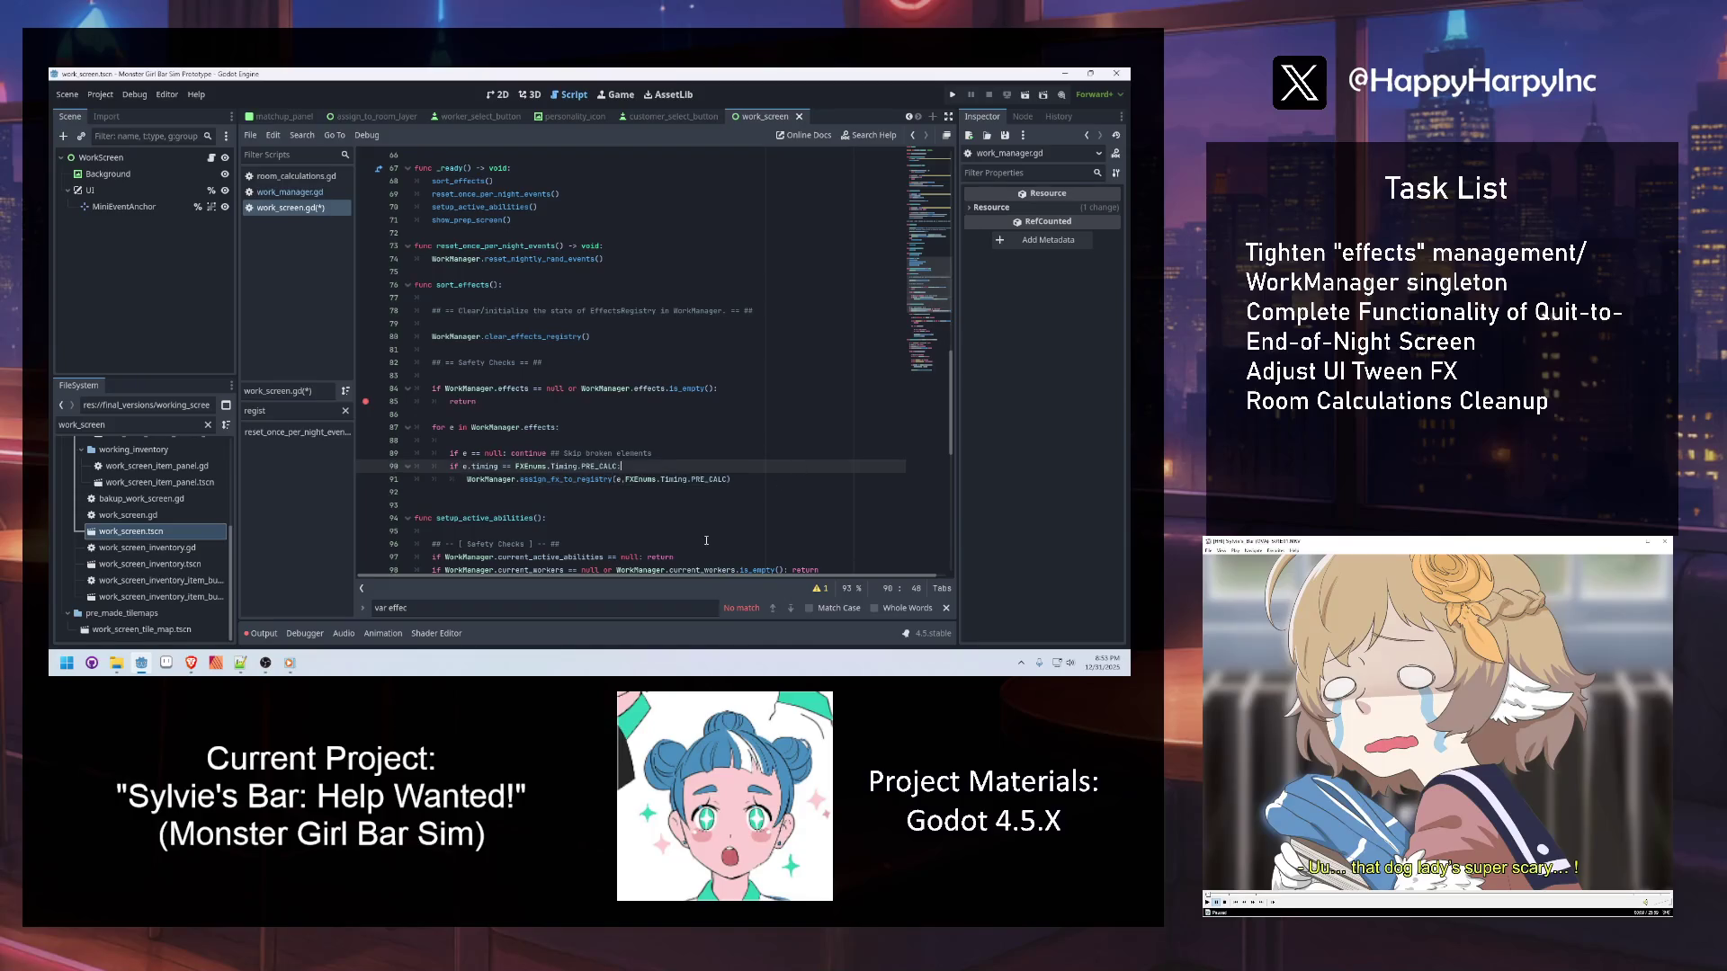
Jump from the line 80 call to the clear_effects_registry definition in work_manager.gd
{"action": "left_click", "coordinate": [627, 452]}
{"action": "left_click", "coordinate": [493, 345]}
{"action": "double_click", "coordinate": [553, 336]}
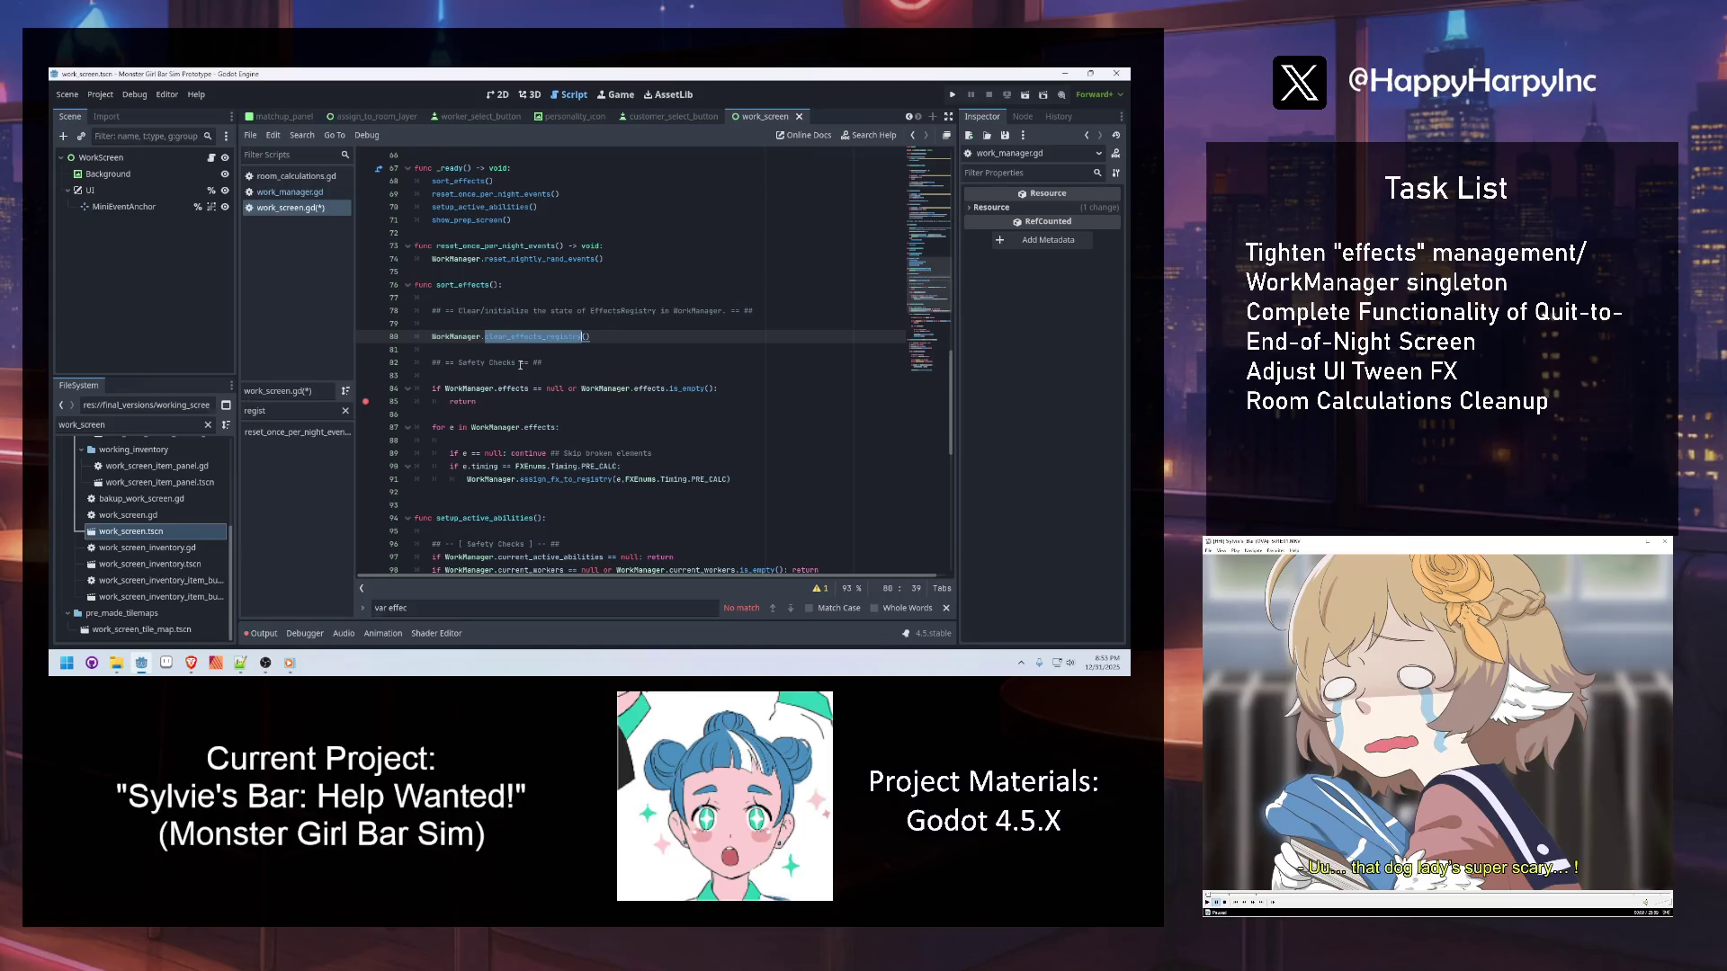
{"action": "left_click", "coordinate": [540, 336], "text": "ctrl"}
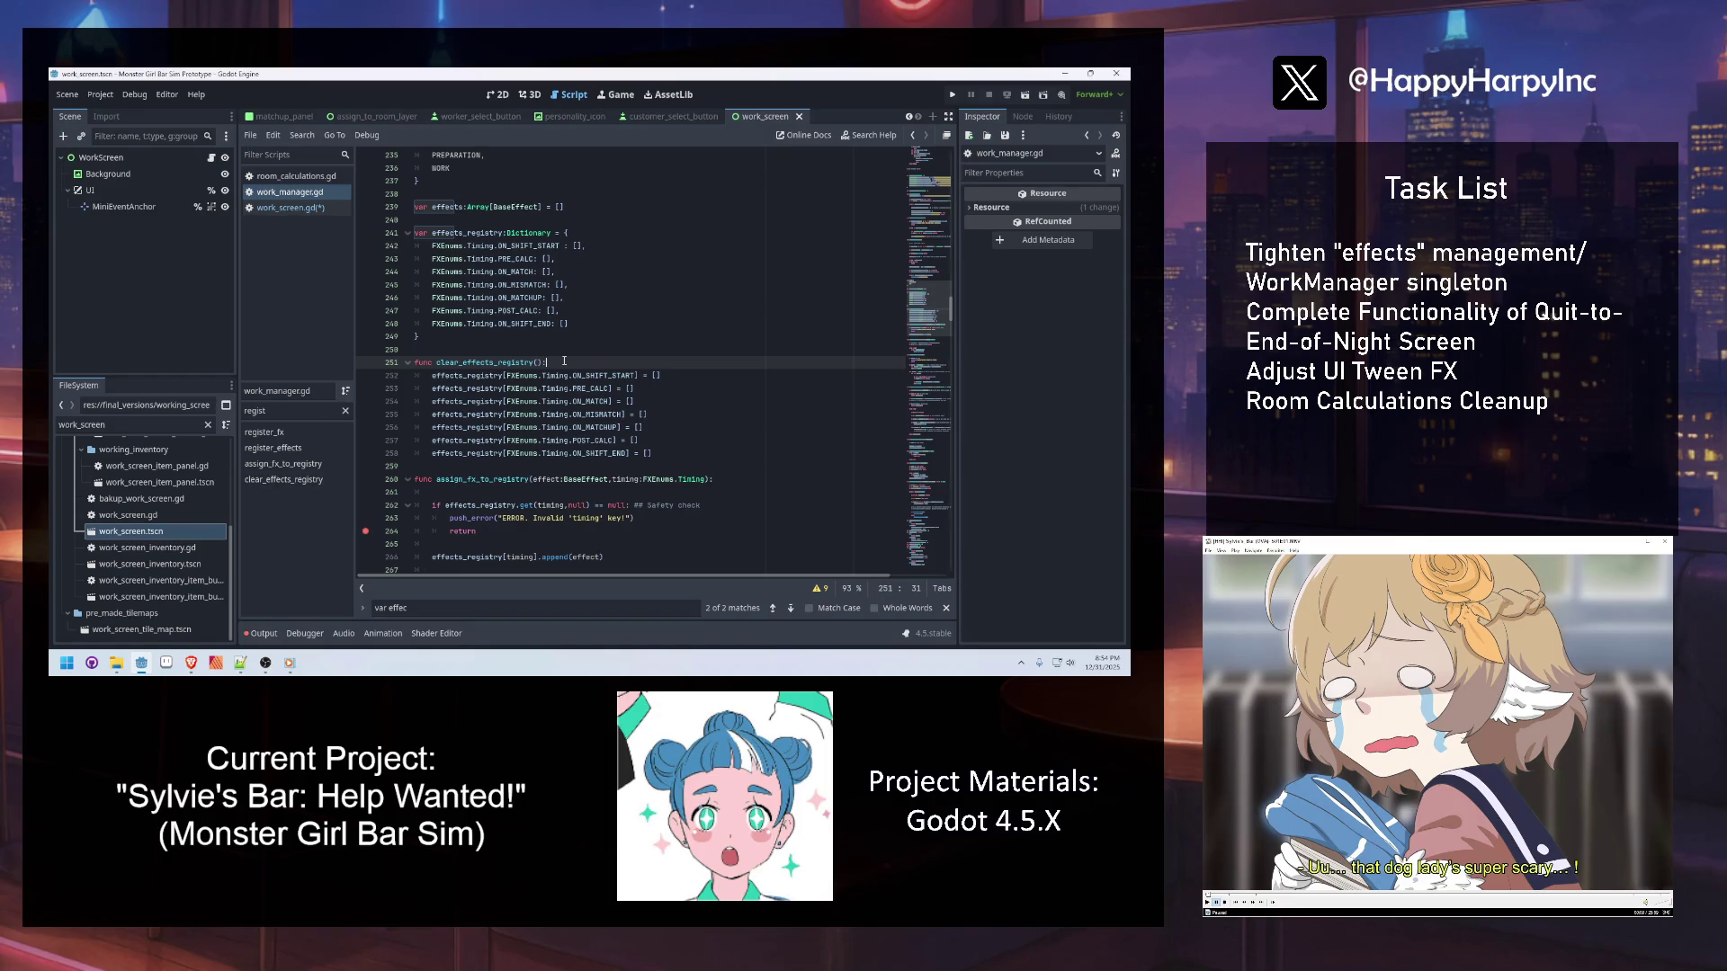
Write the condition effects_registry.get(FXEnums.Timing.ON_SHIFT_START,null) == null atop clear_effects_registry
{"action": "key", "text": "Return"}
{"action": "key", "text": "Return"}
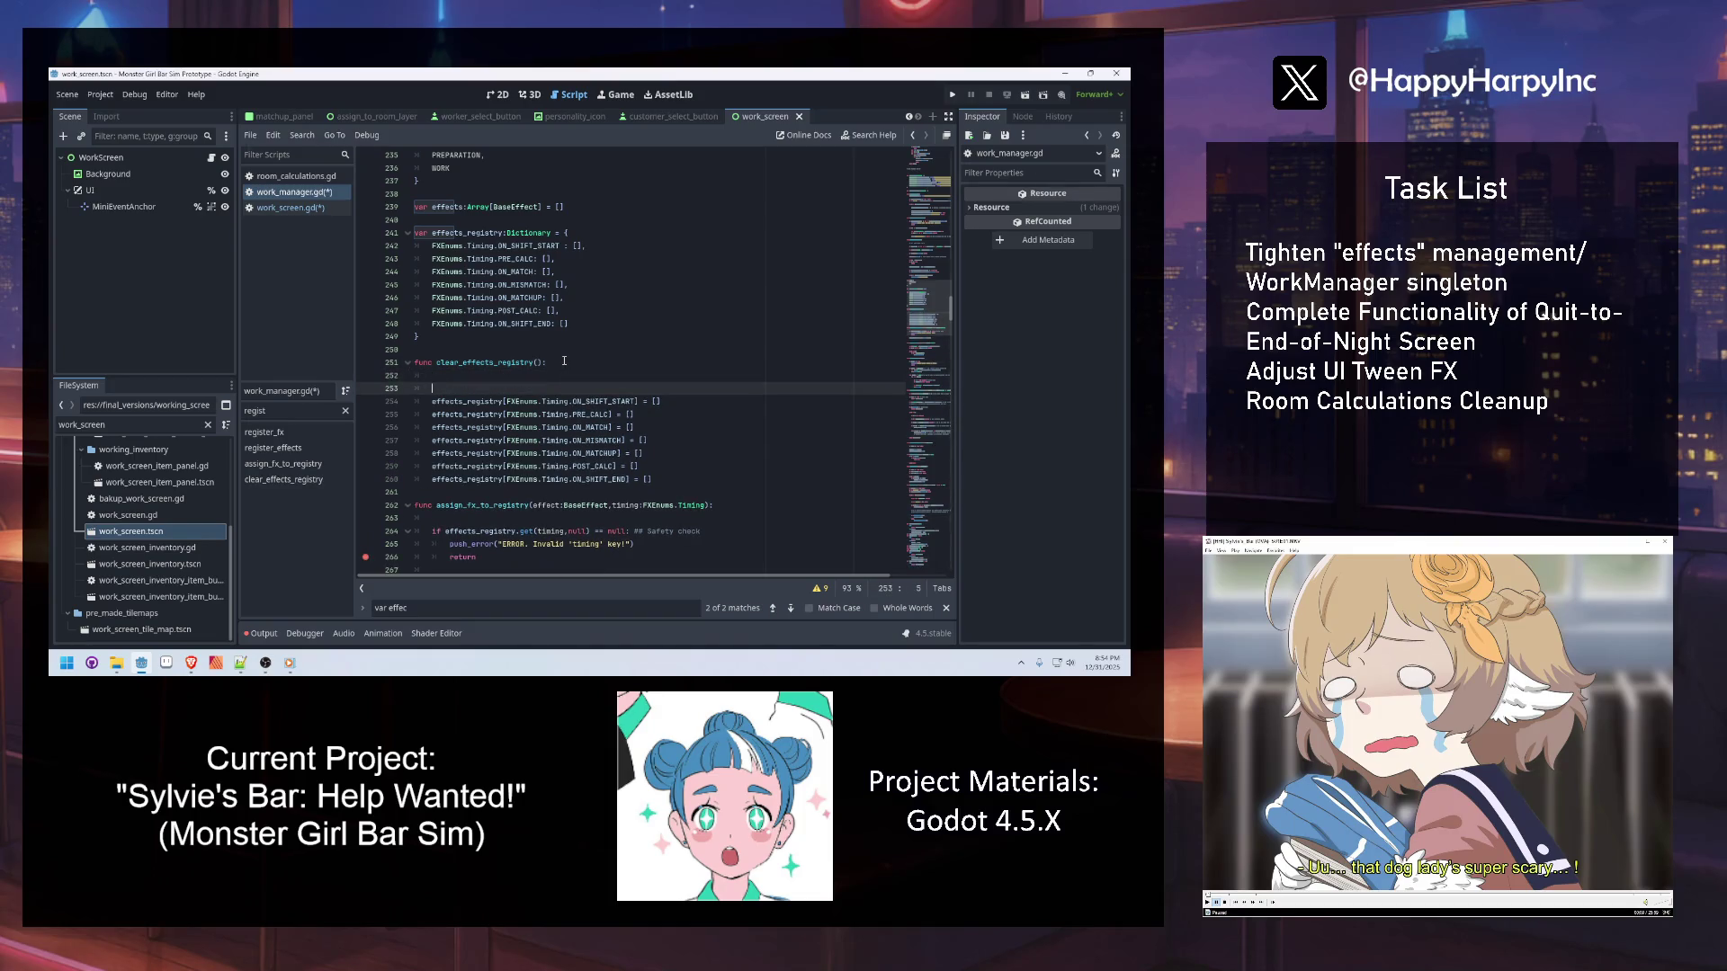
{"action": "type", "text": "if effects_registry.ge"}
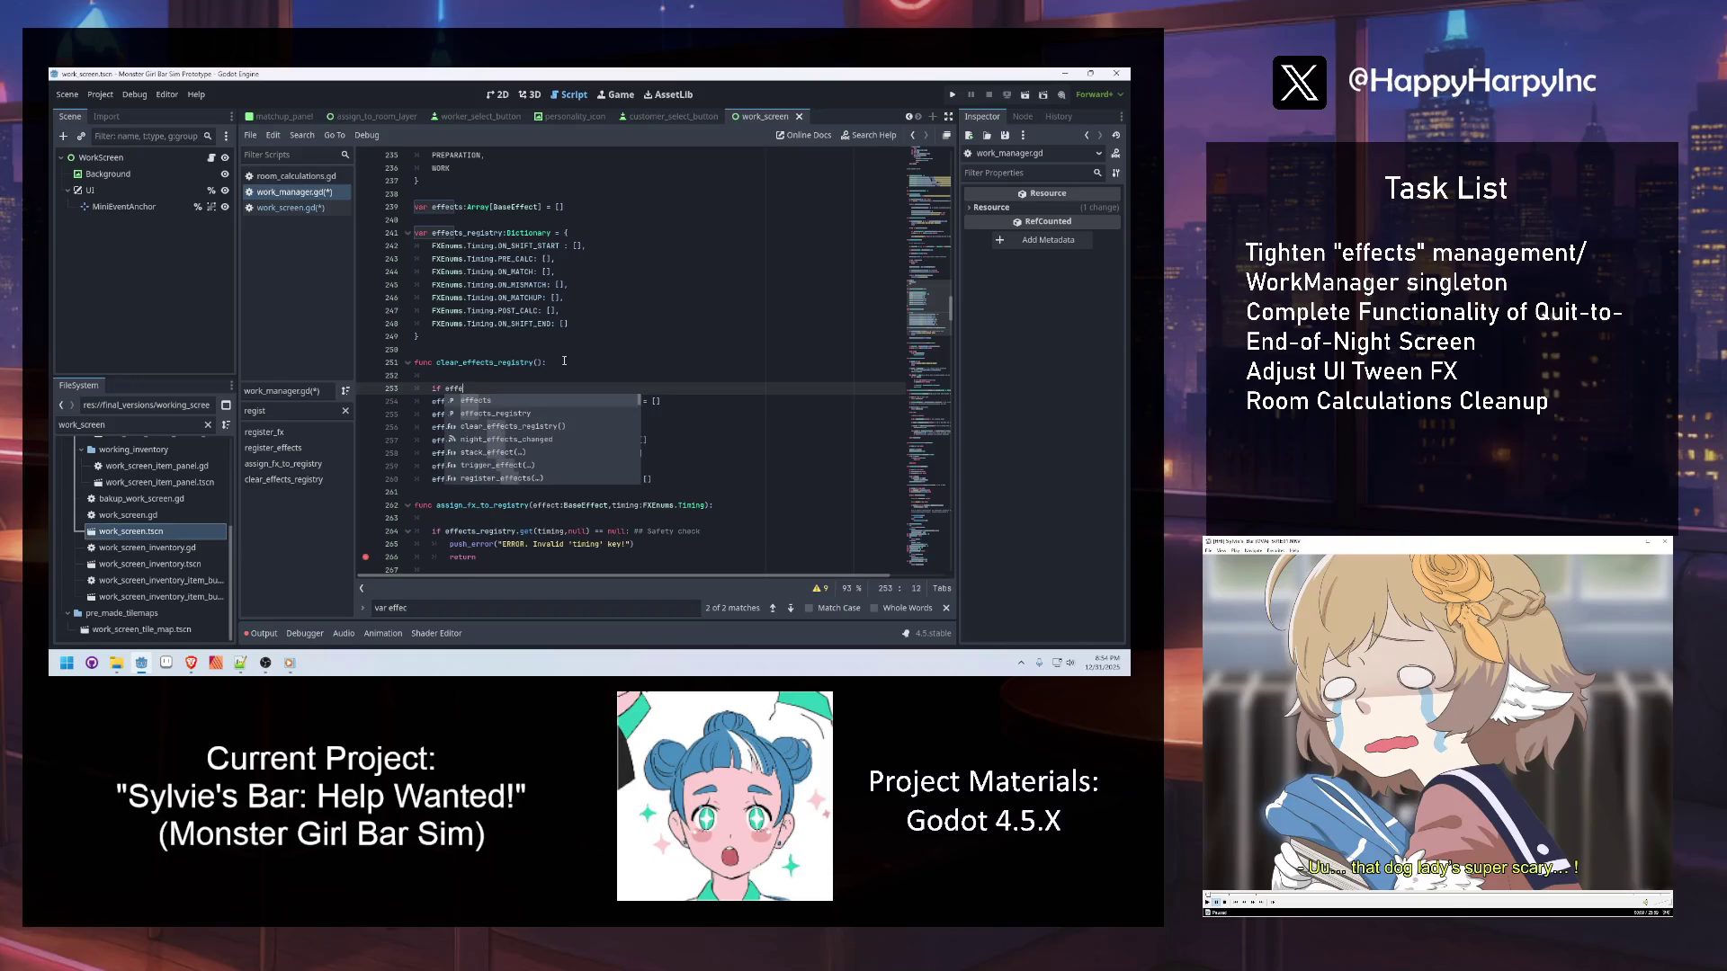
{"action": "type", "text": "t()"}
{"action": "left_click", "coordinate": [564, 361]}
{"action": "left_click_drag", "start_coordinate": [507, 401], "coordinate": [635, 401]}
{"action": "key", "text": "ctrl+c"}
{"action": "left_click", "coordinate": [541, 389]}
{"action": "key", "text": "ctrl+v"}
{"action": "type", "text": ",null"}
{"action": "key", "text": "Right"}
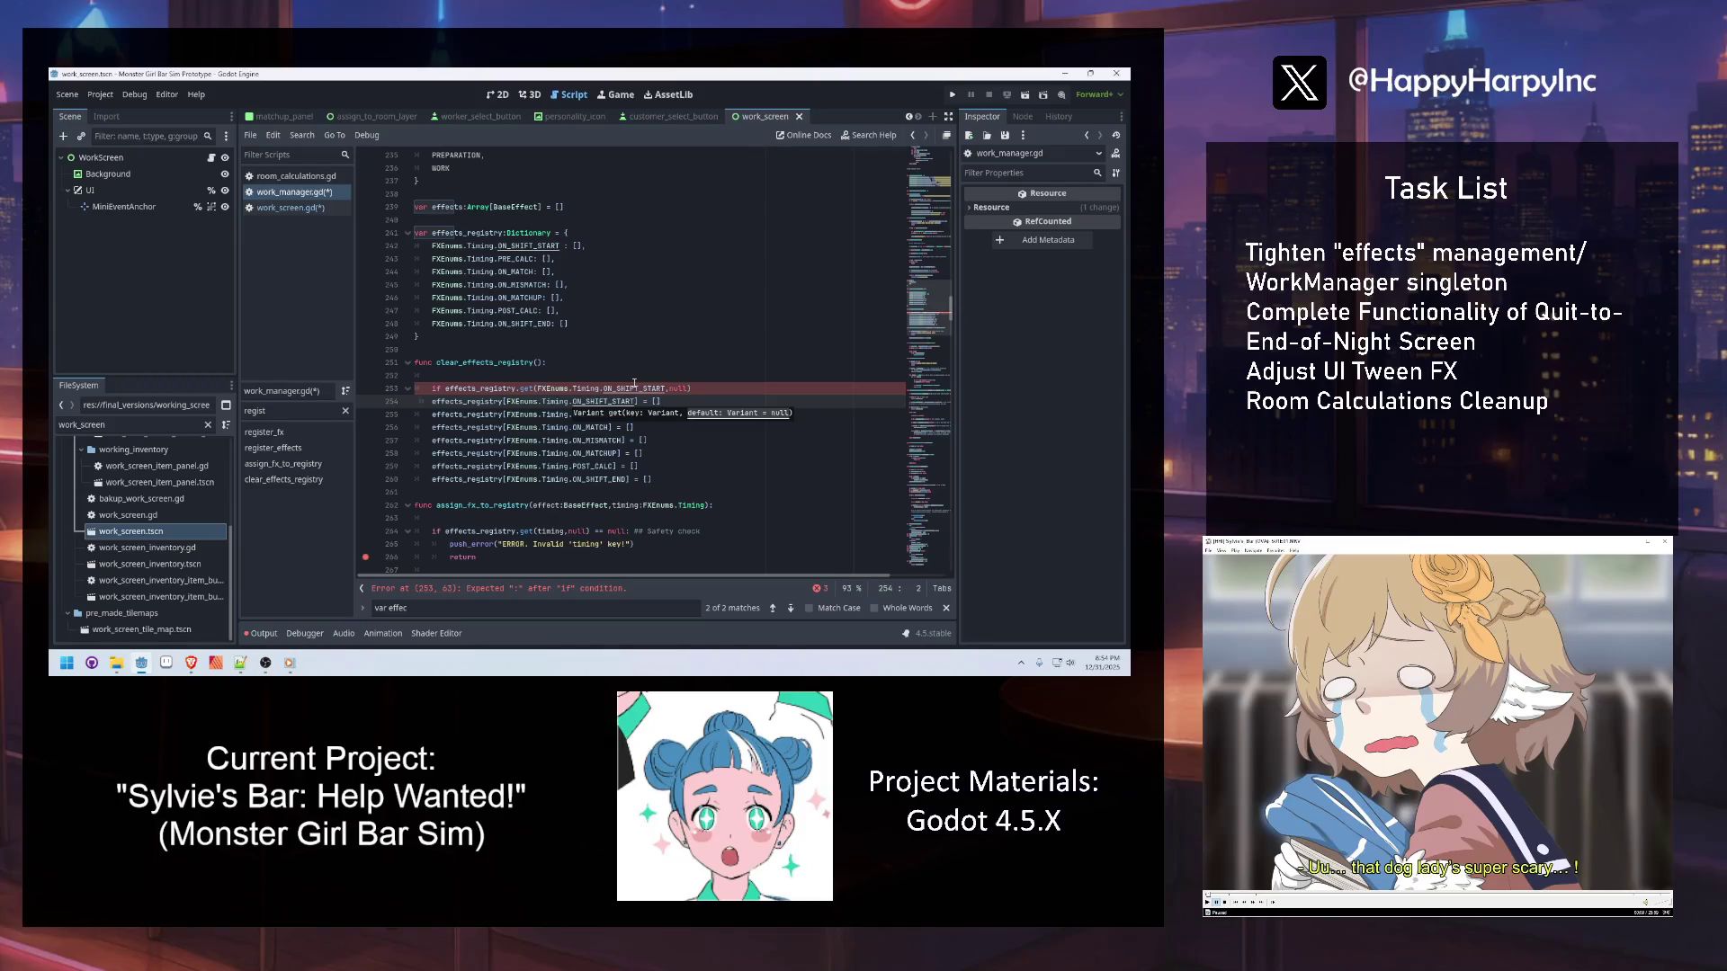
{"action": "key", "text": "Left"}
{"action": "type", "text": "== null:"}
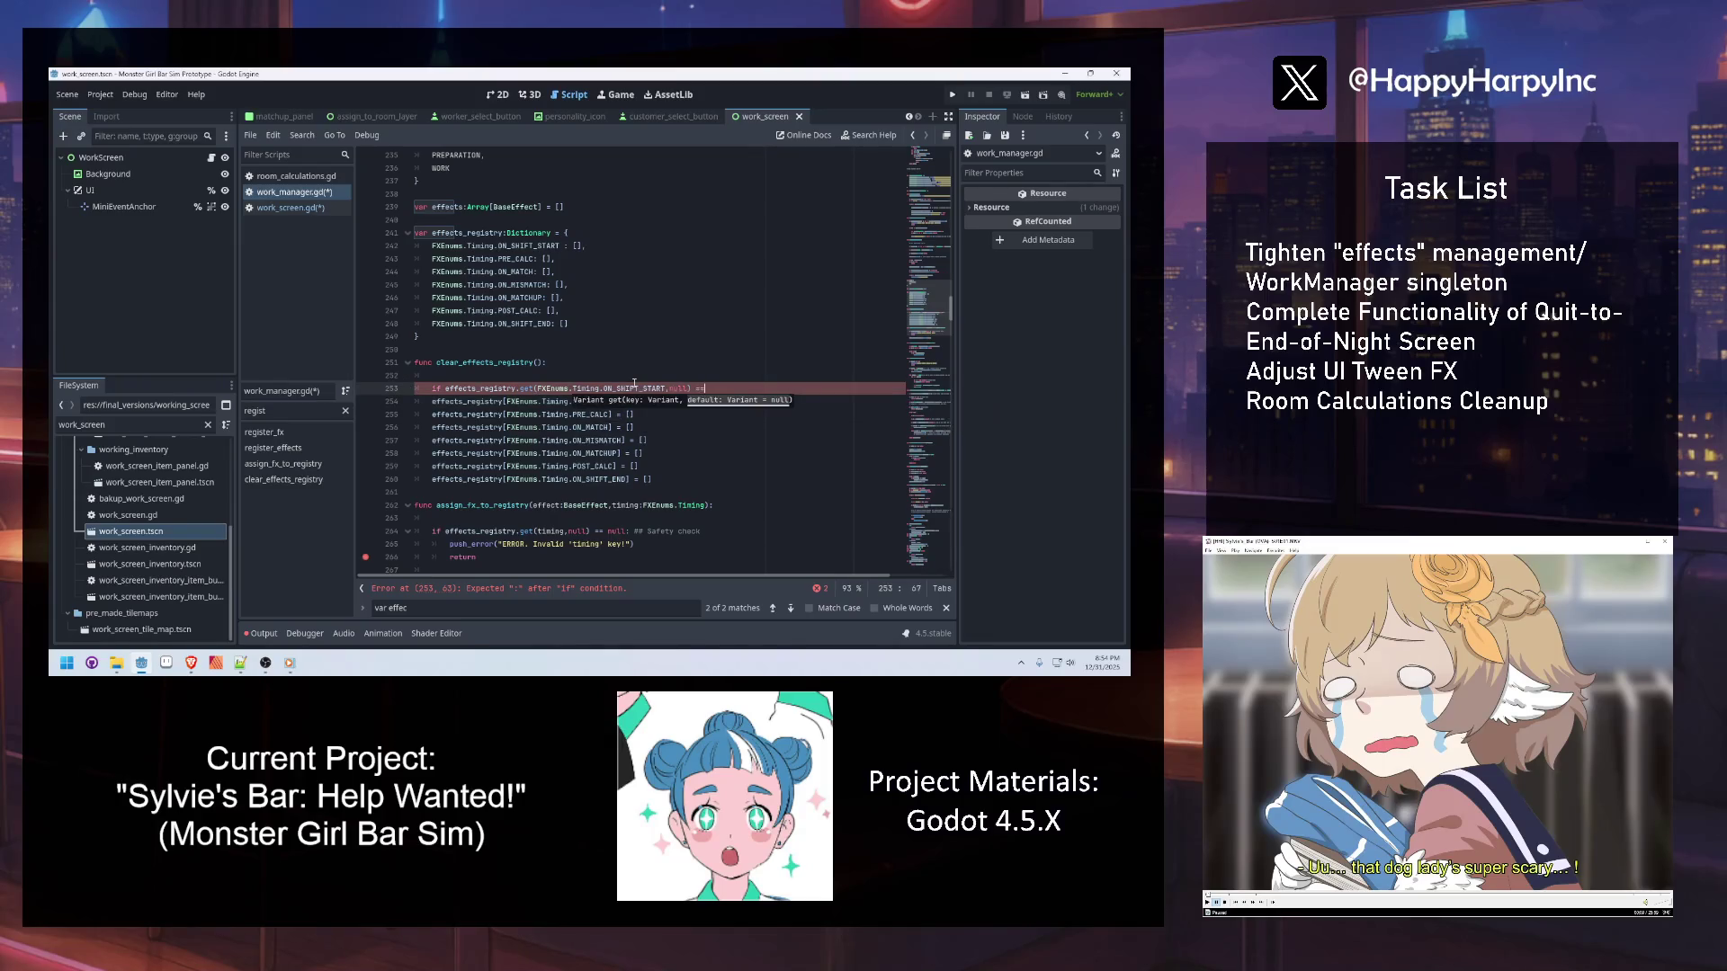
Give the ON_SHIFT_START guard an early return body followed by blank lines
{"action": "key", "text": "Return"}
{"action": "type", "text": "return"}
{"action": "key", "text": "Return"}
{"action": "key", "text": "BackSpace"}
{"action": "key", "text": "BackSpace"}
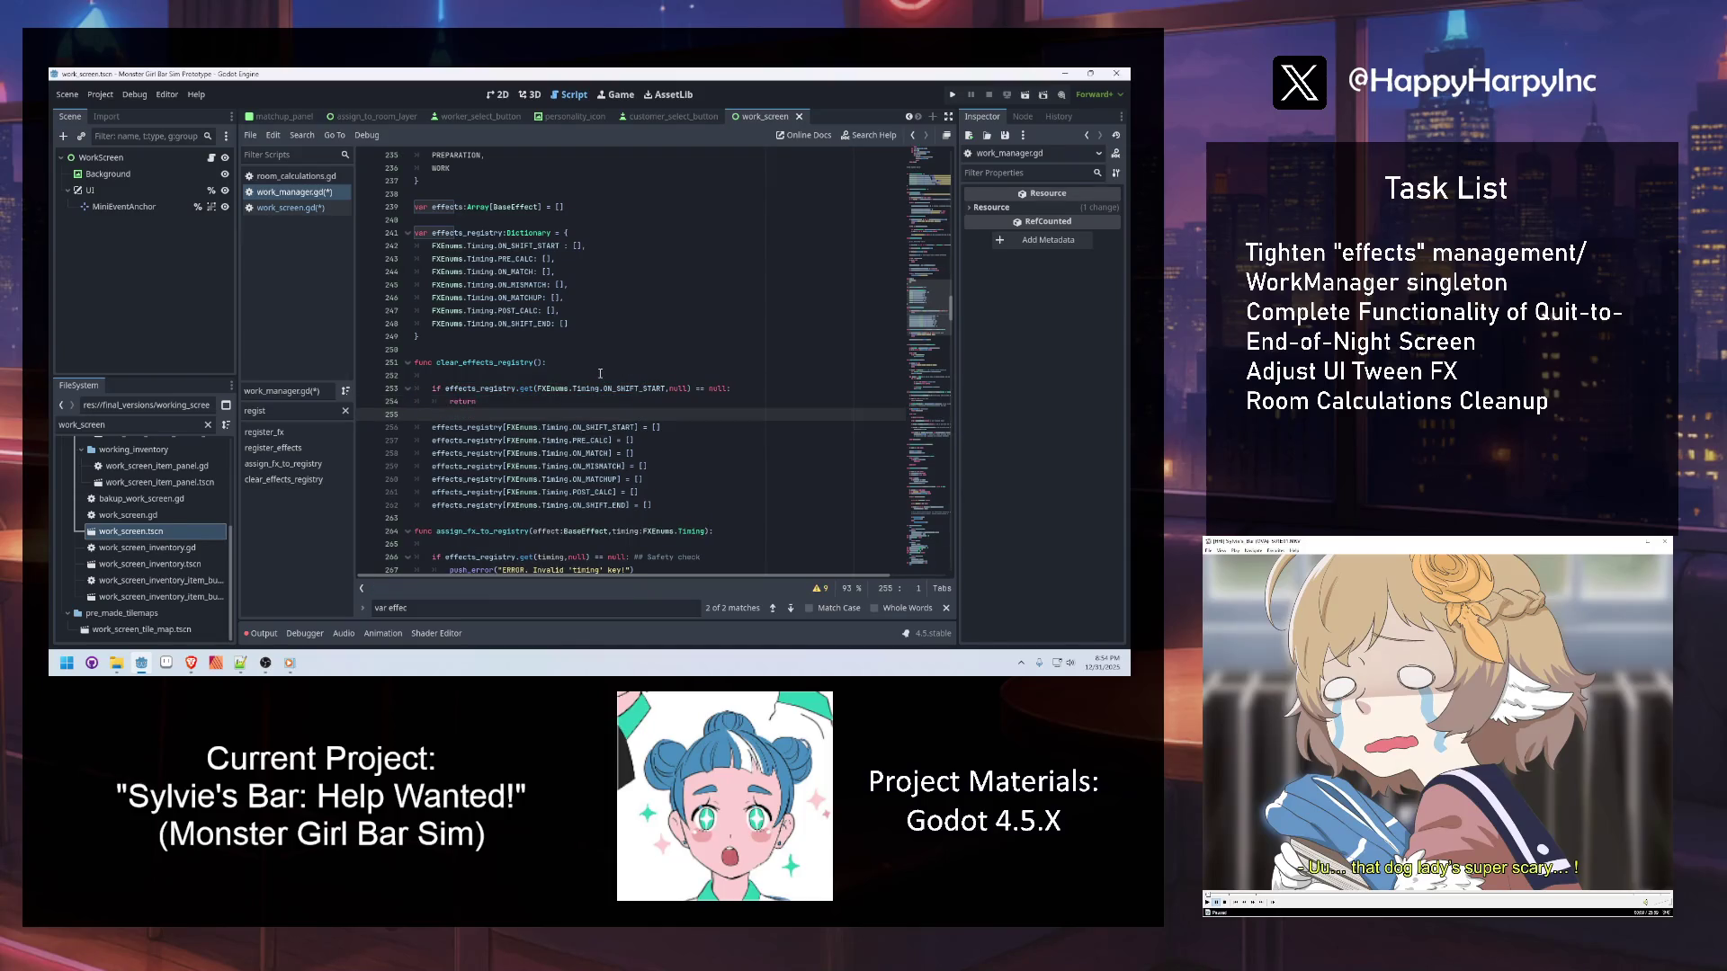
{"action": "left_click", "coordinate": [567, 397]}
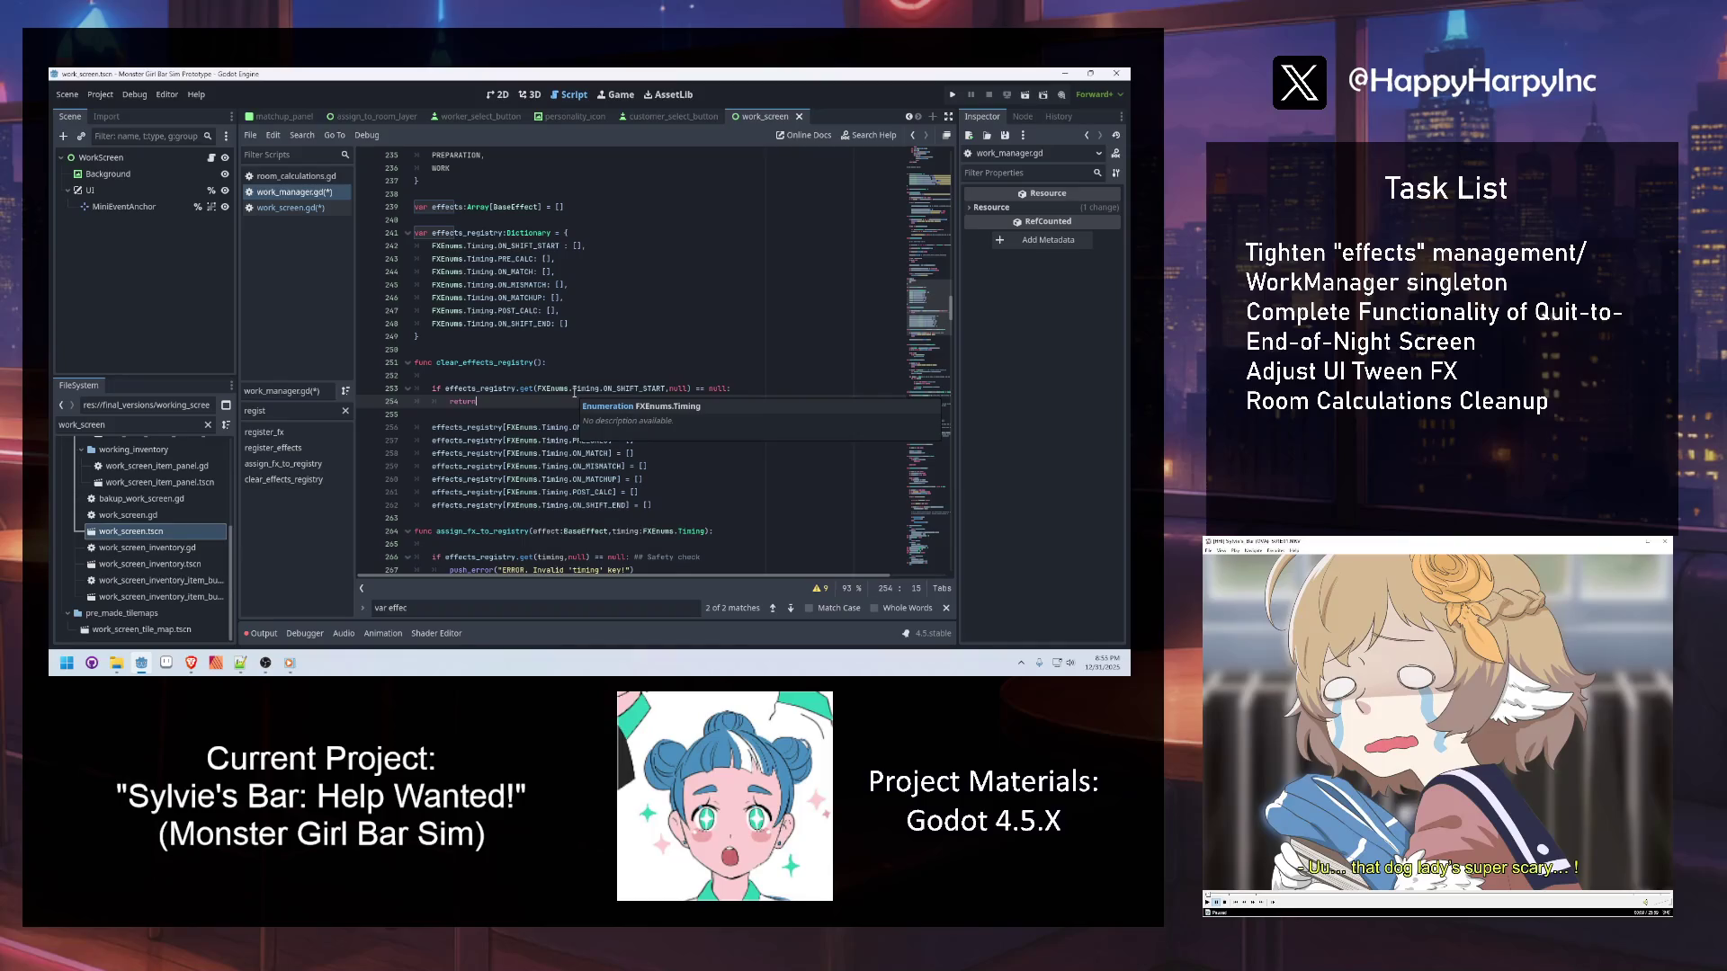
{"action": "key", "text": "Return"}
{"action": "key", "text": "Return"}
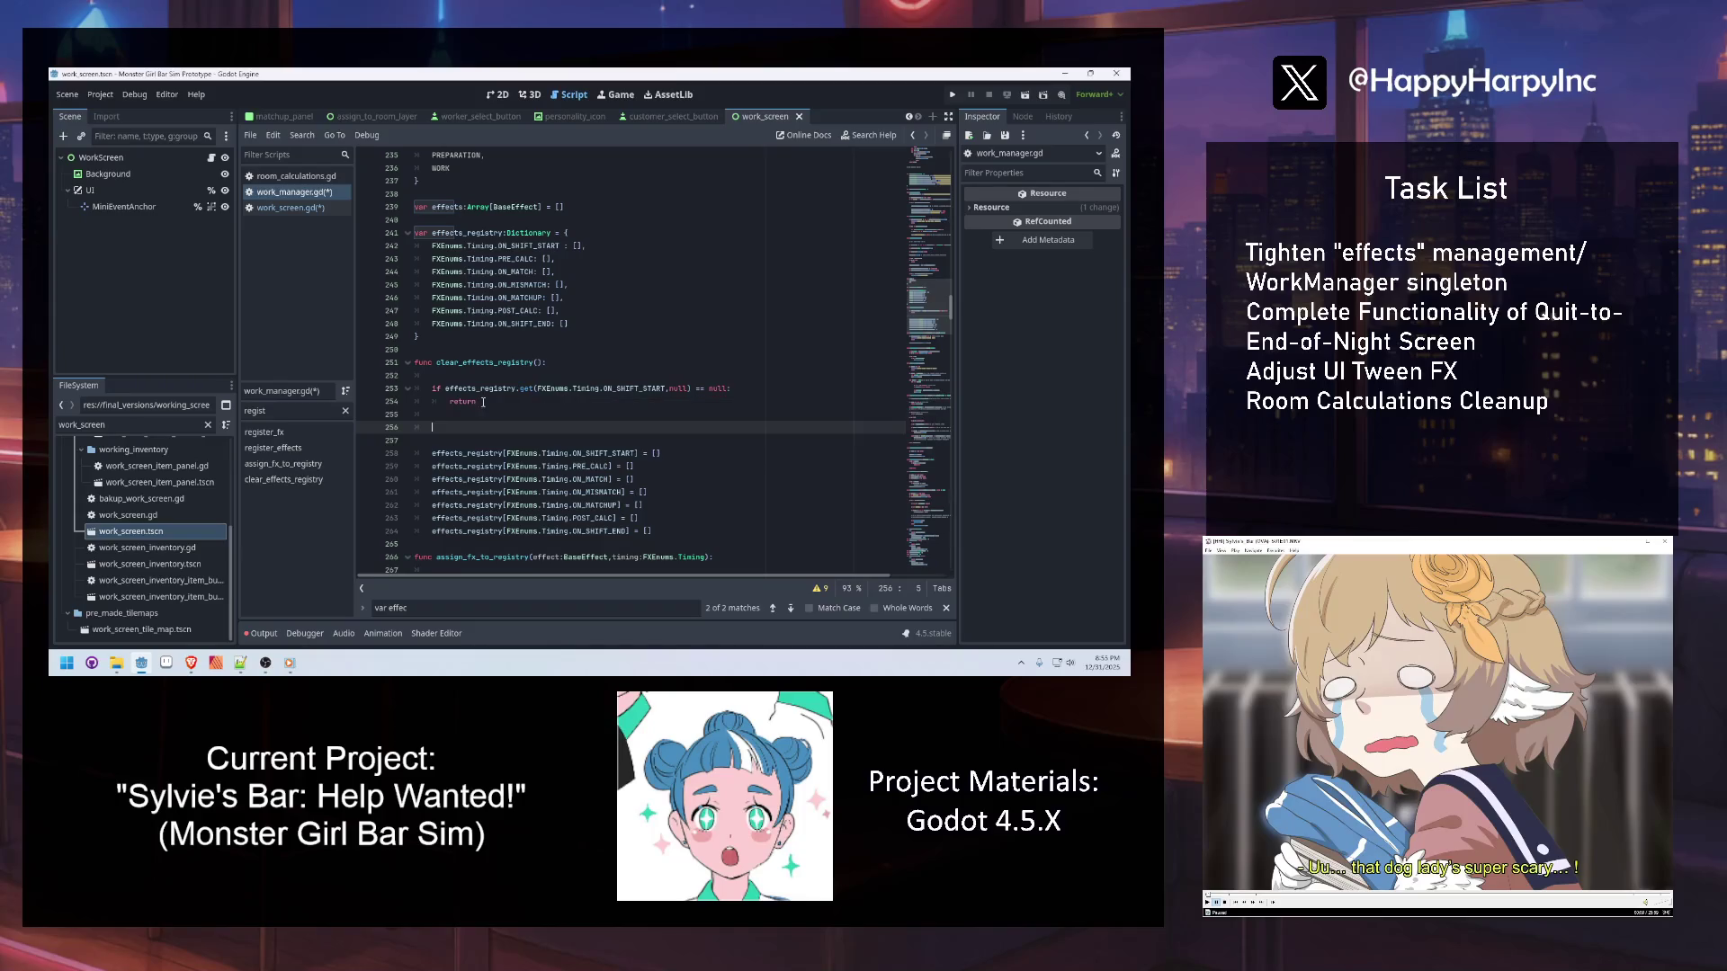
{"action": "left_click_drag", "start_coordinate": [434, 413], "coordinate": [434, 389]}
Duplicate the ON_SHIFT_START guard below and switch the copy's timing to PRE_CALC
{"action": "key", "text": "ctrl+c"}
{"action": "left_click", "coordinate": [447, 413]}
{"action": "key", "text": "Return"}
{"action": "key", "text": "ctrl+v"}
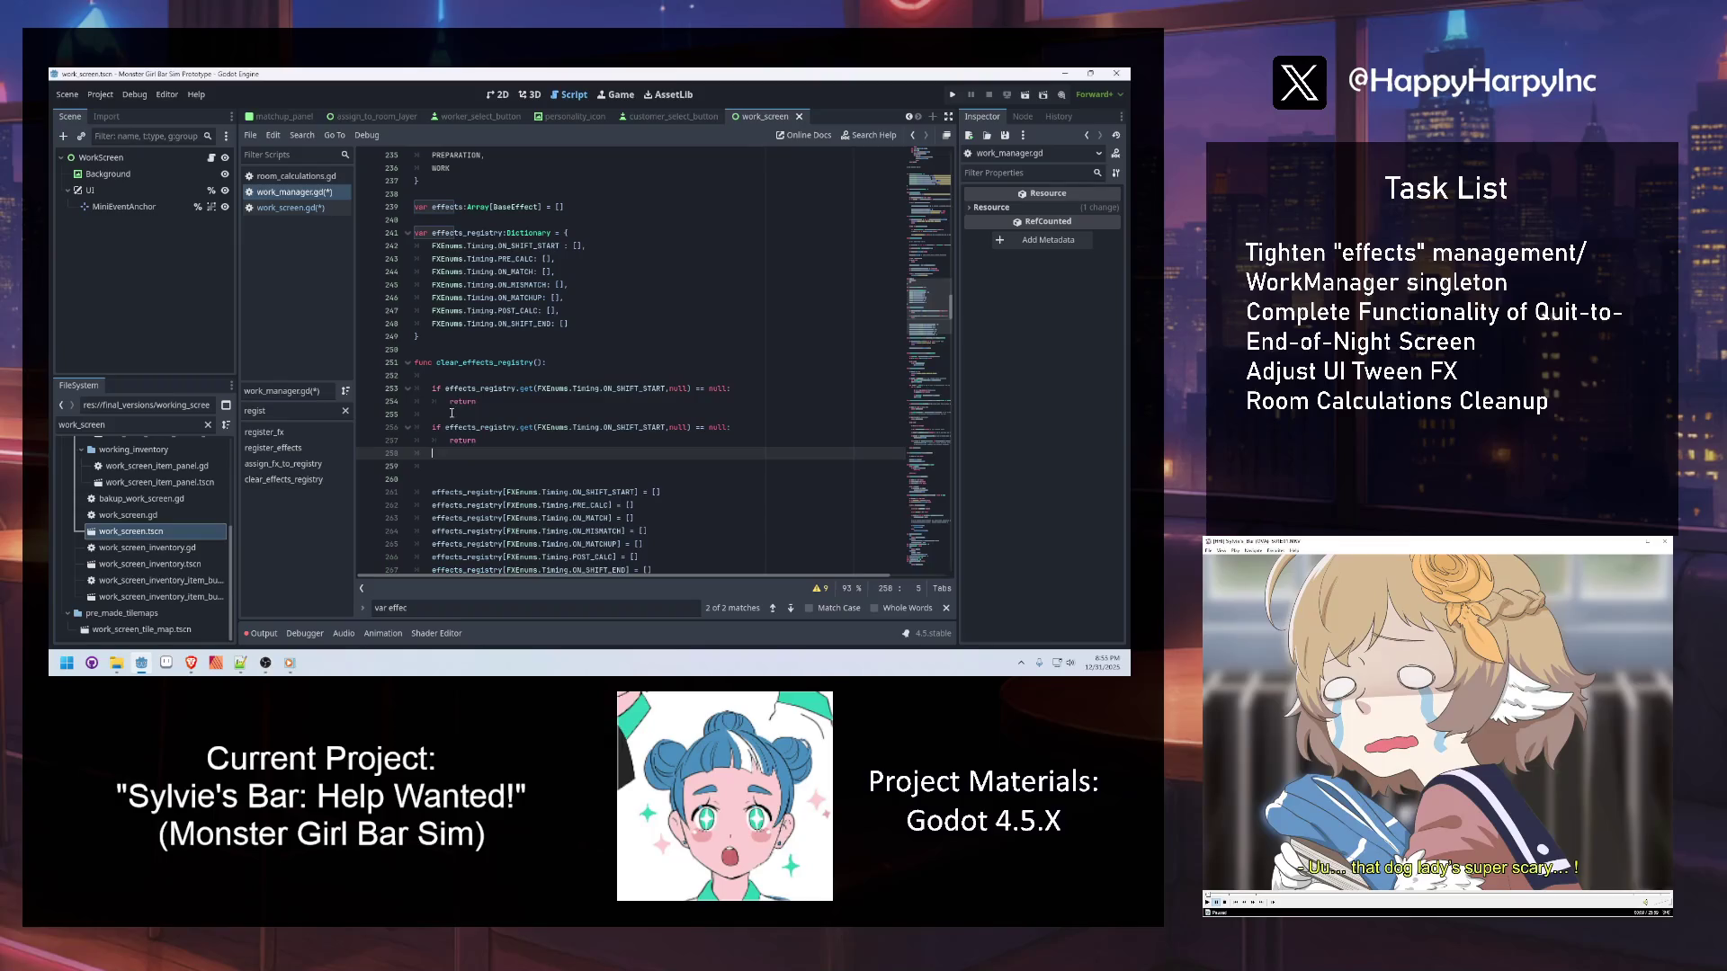
{"action": "double_click", "coordinate": [589, 509]}
{"action": "key", "text": "ctrl+c"}
{"action": "double_click", "coordinate": [643, 427]}
{"action": "key", "text": "ctrl+v"}
{"action": "left_click", "coordinate": [579, 455]}
{"action": "key", "text": "Return"}
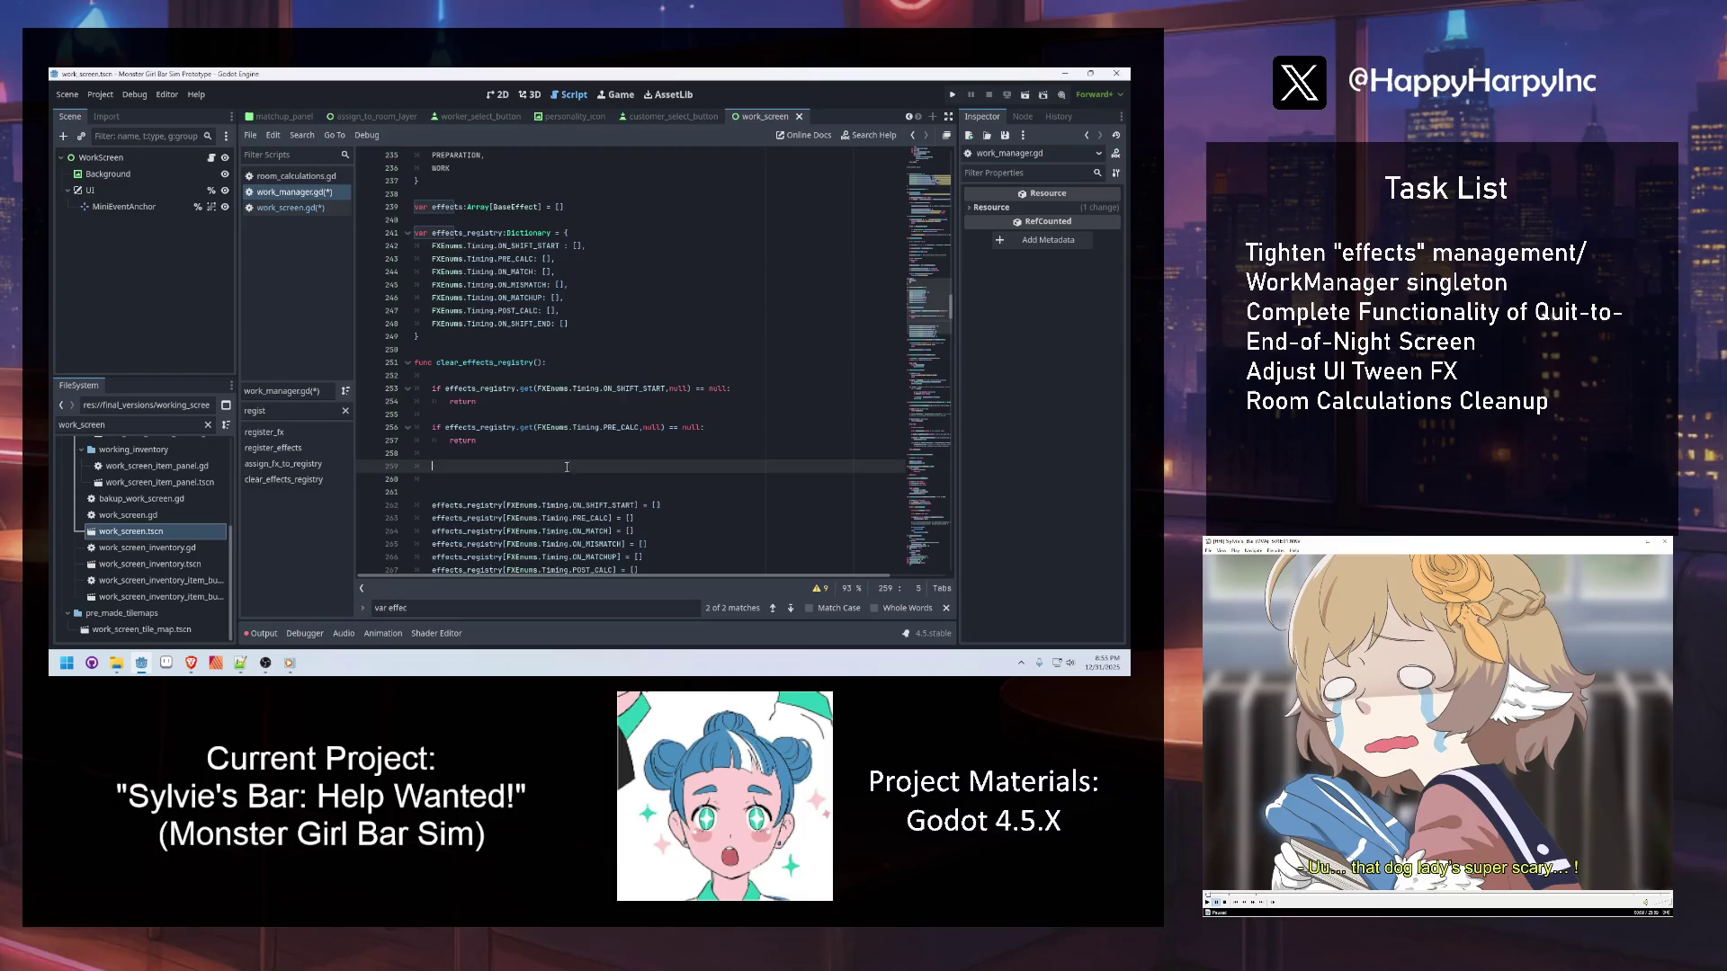
Paste more PRE_CALC guard copies and retarget the third and fourth to ON_MATCH and ON_MISMATCH
{"action": "scroll", "coordinate": [640, 463], "scroll_direction": "down", "scroll_amount": 2}
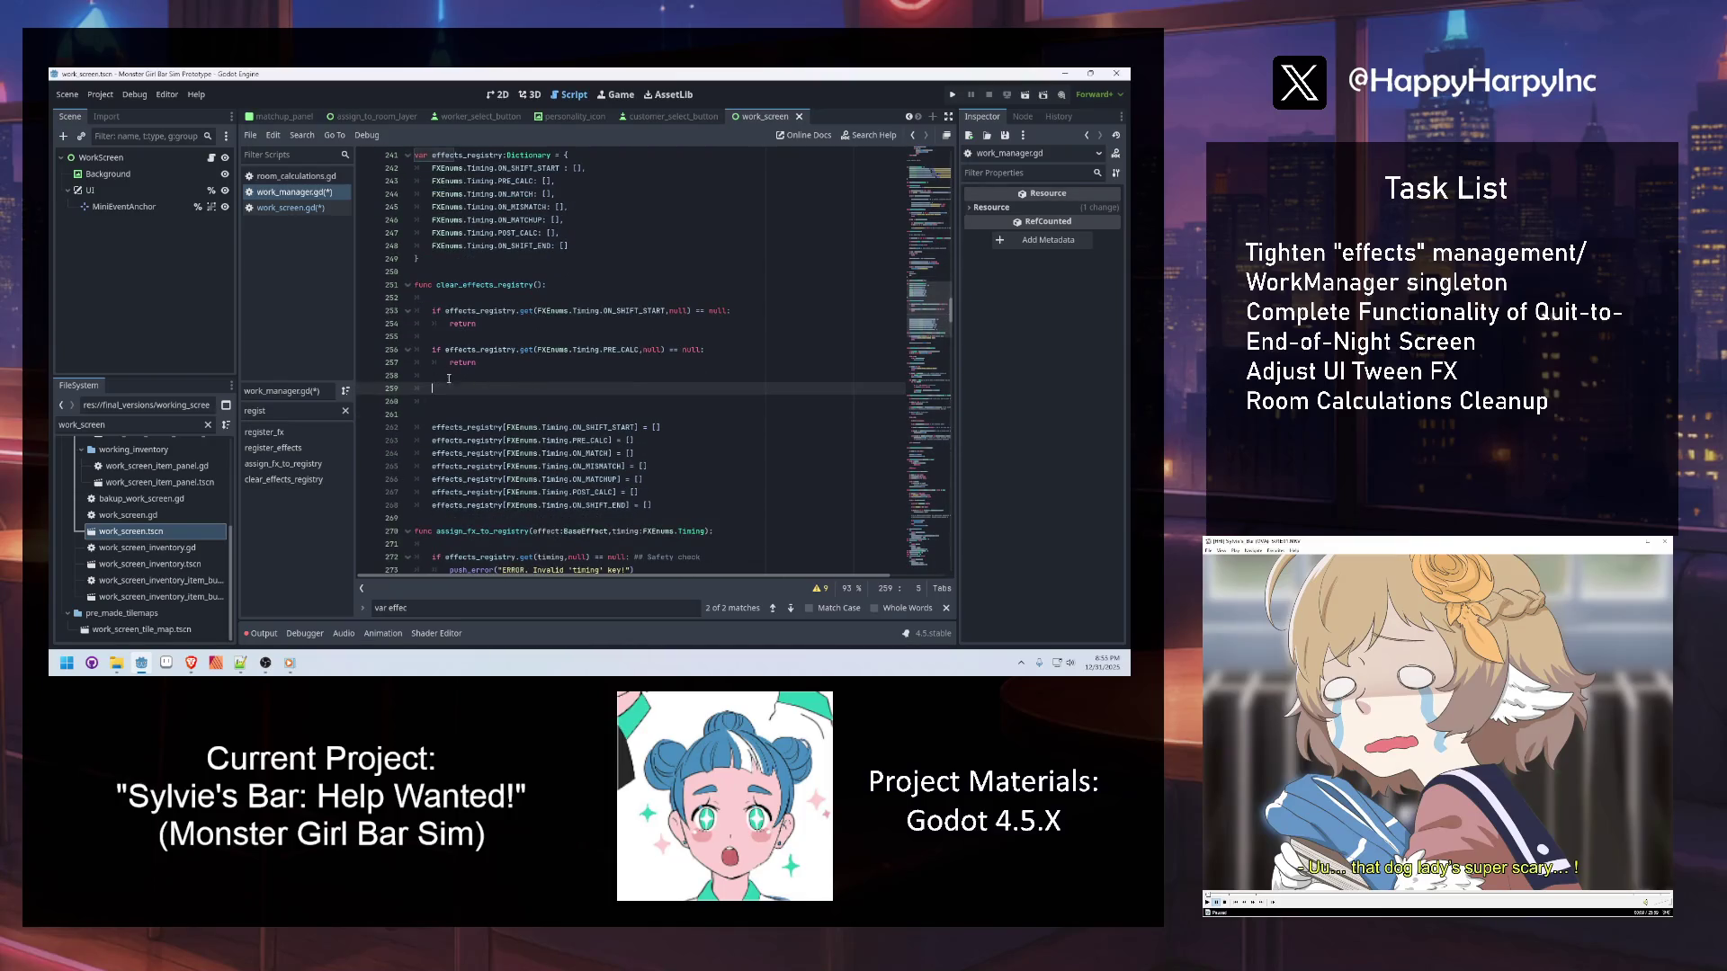
{"action": "key", "text": "Return"}
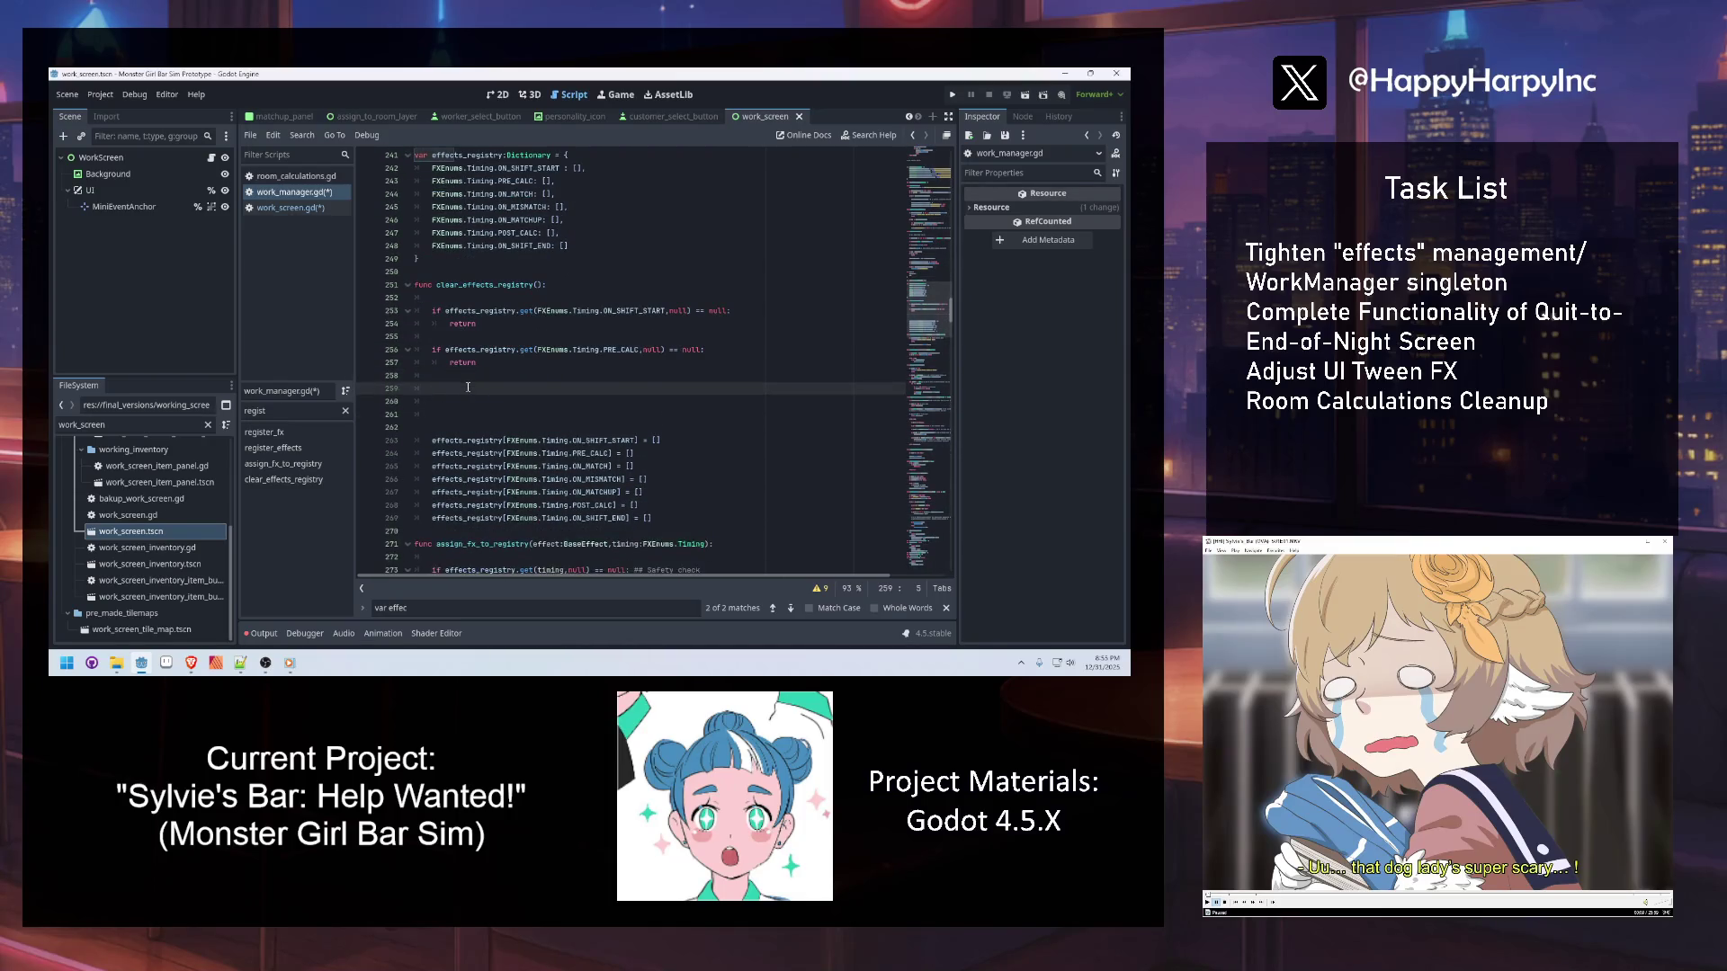
{"action": "key", "text": "ctrl+v"}
{"action": "key", "text": "ctrl+v"}
{"action": "key", "text": "ctrl+v"}
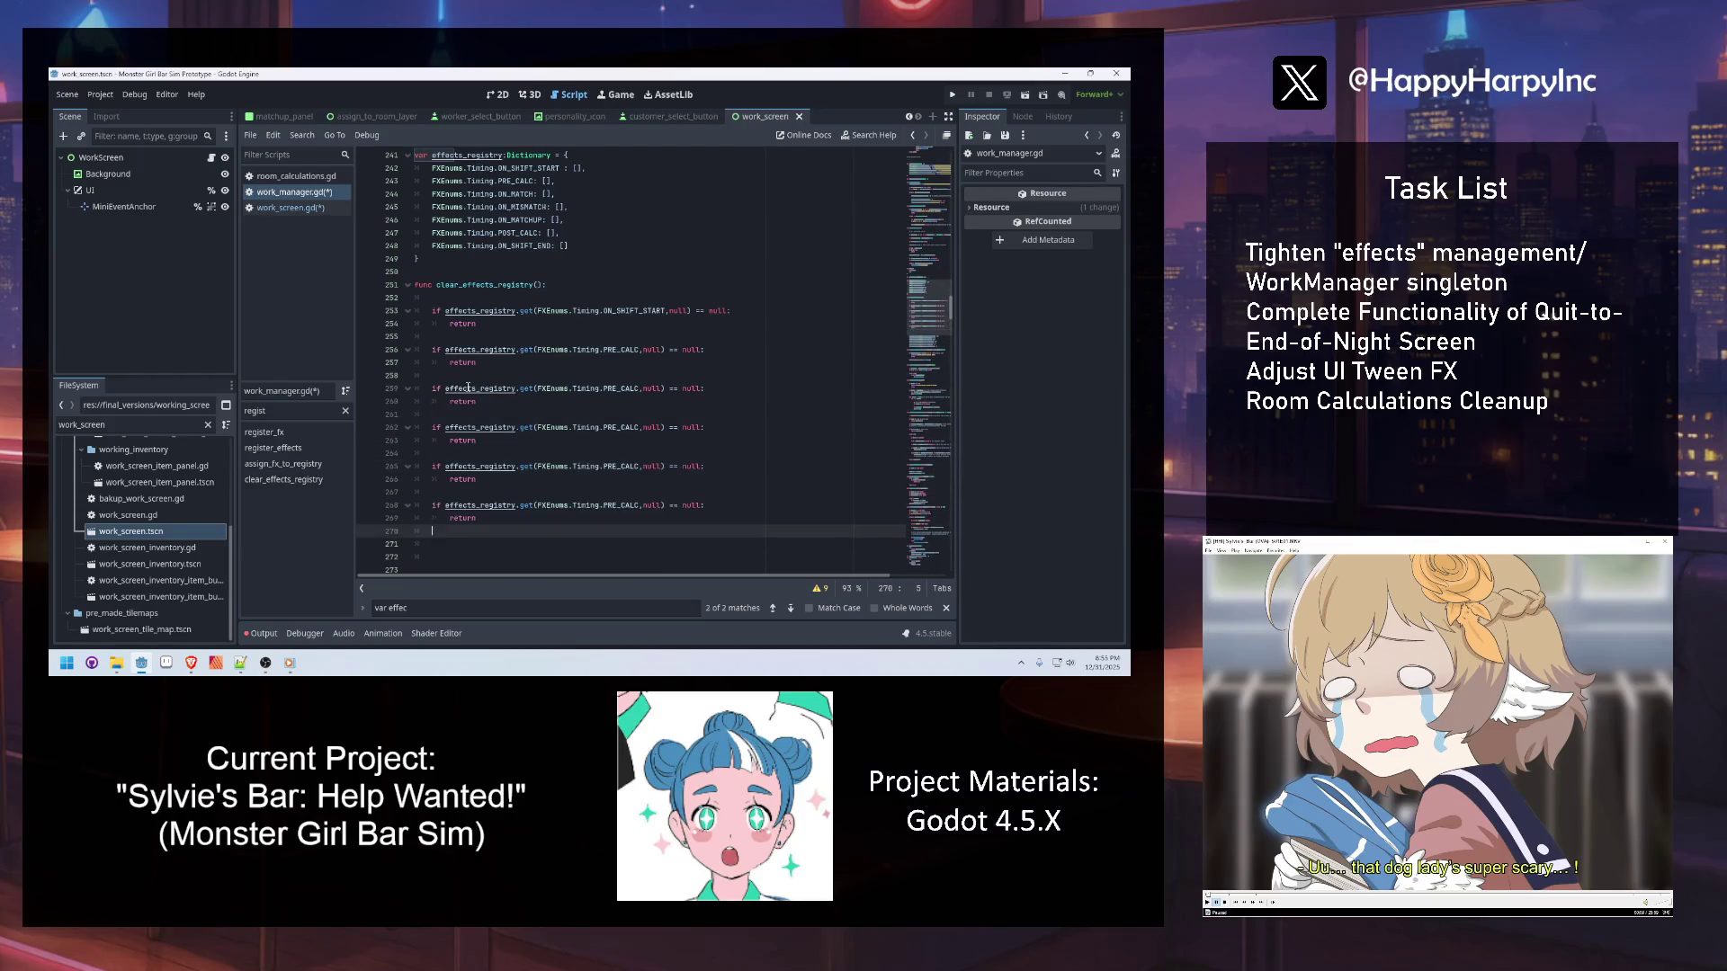
{"action": "key", "text": "ctrl+v"}
{"action": "scroll", "coordinate": [643, 324], "scroll_direction": "down", "scroll_amount": 3}
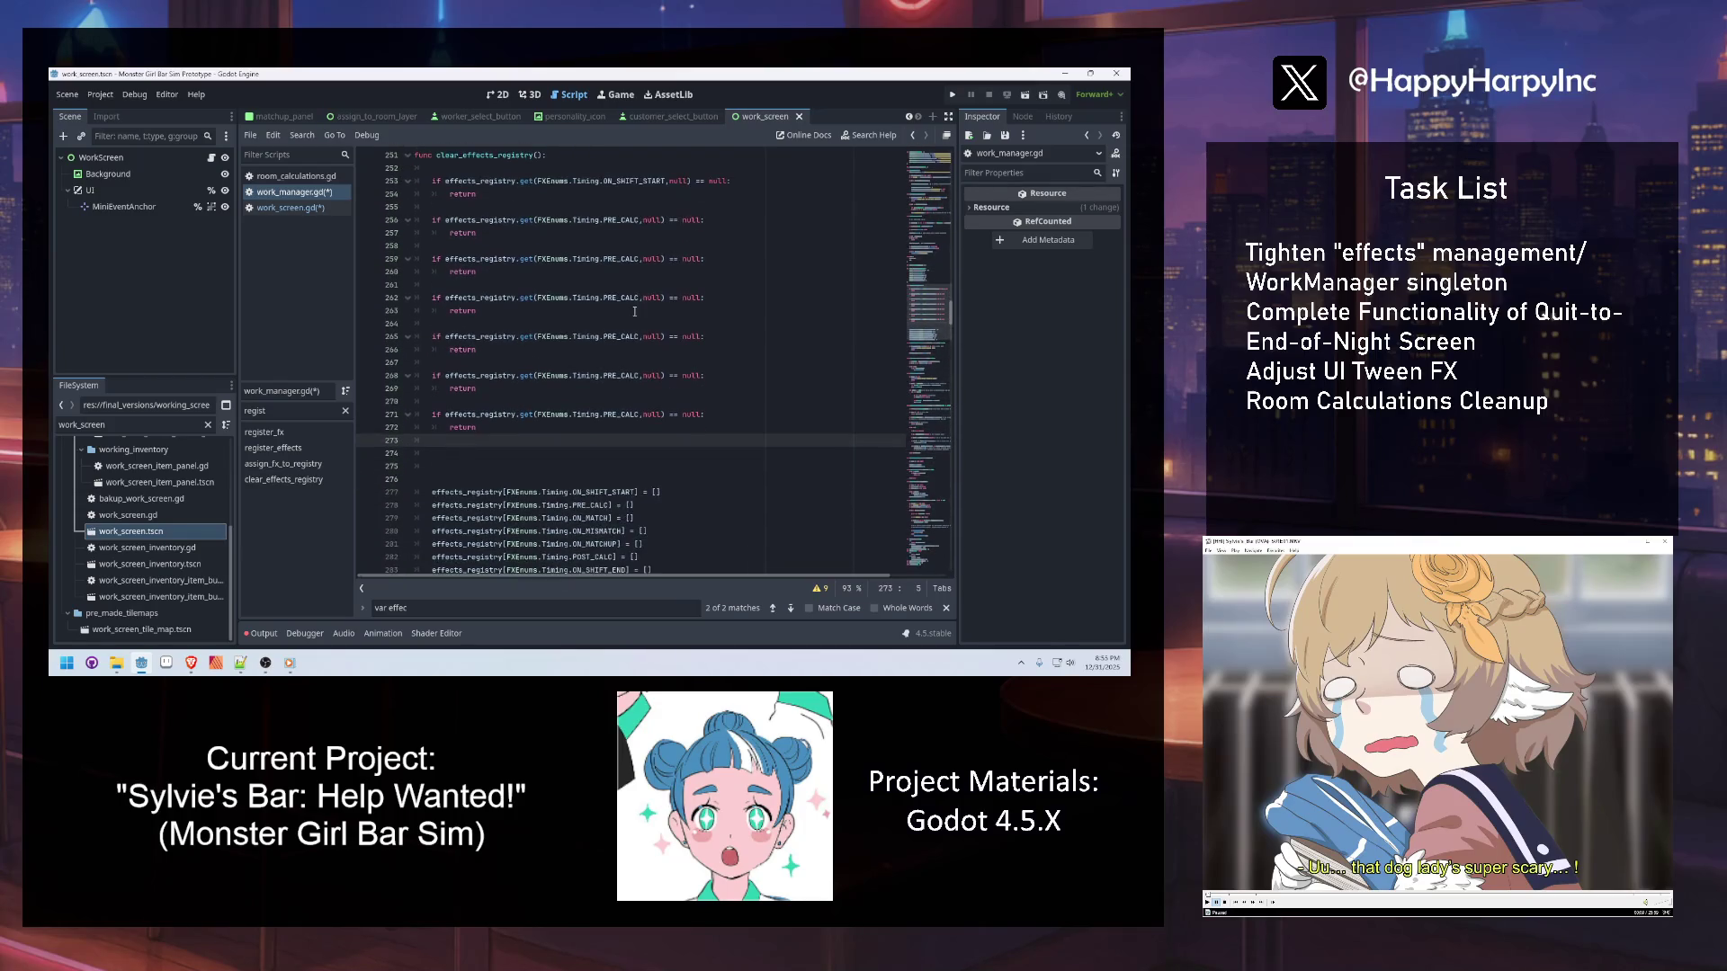
{"action": "double_click", "coordinate": [615, 260]}
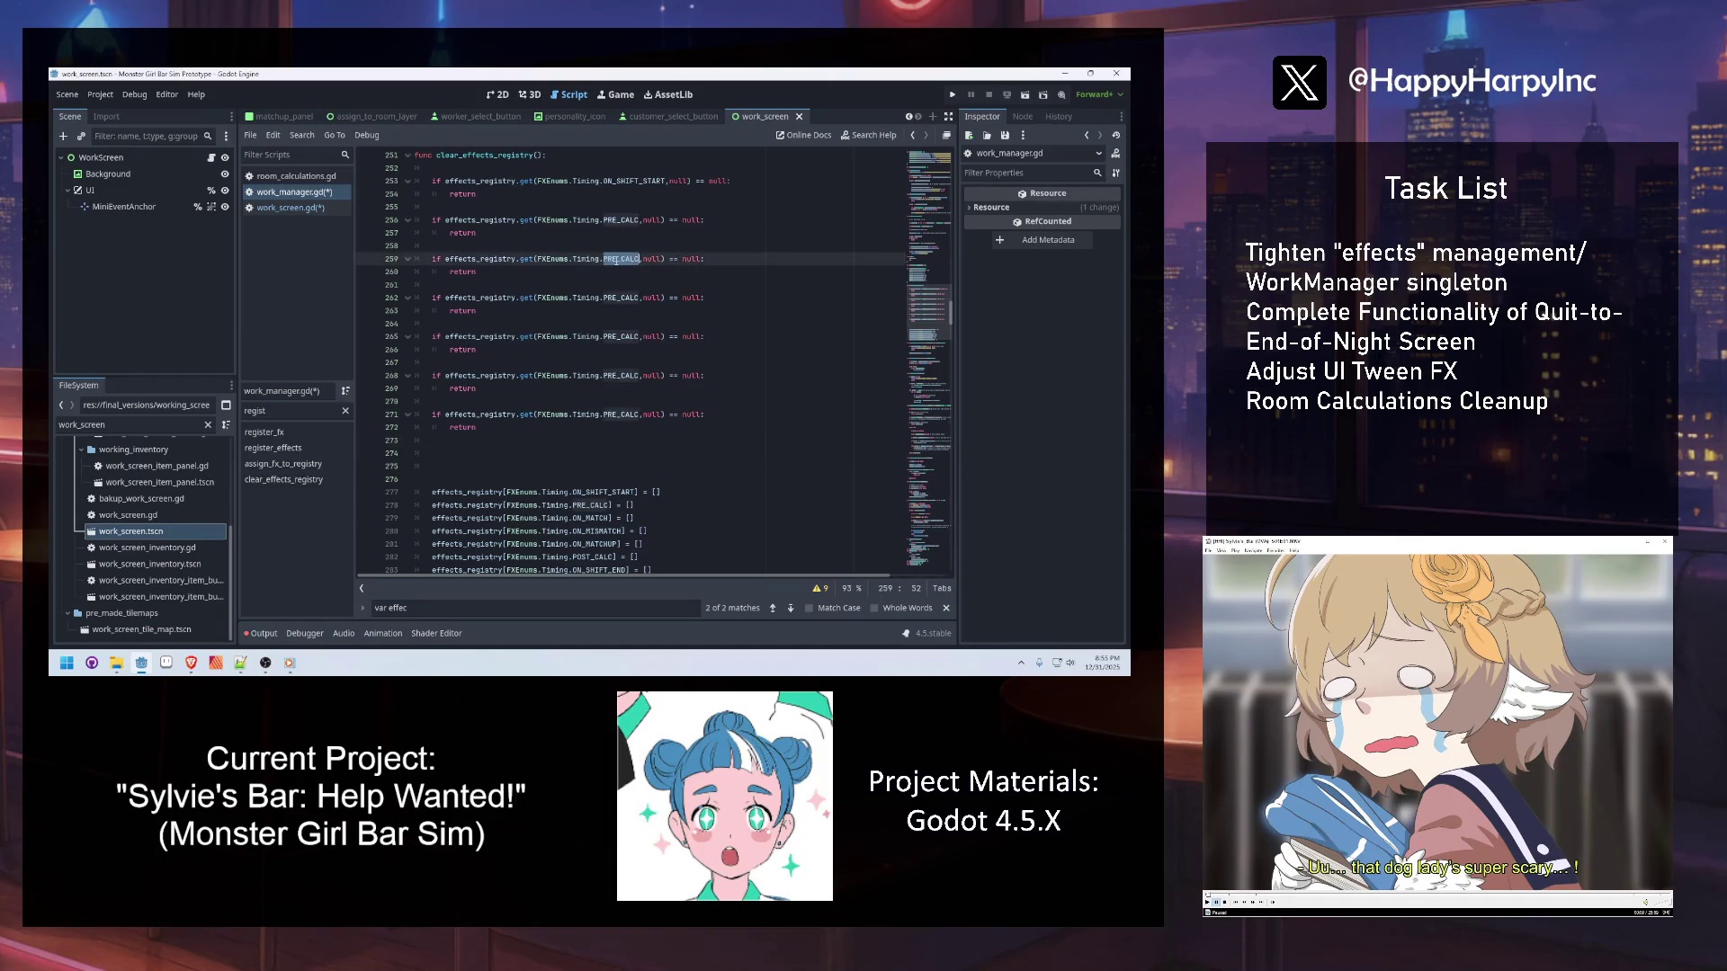
{"action": "type", "text": "ON_"}
{"action": "key", "text": "Down"}
{"action": "key", "text": "Return"}
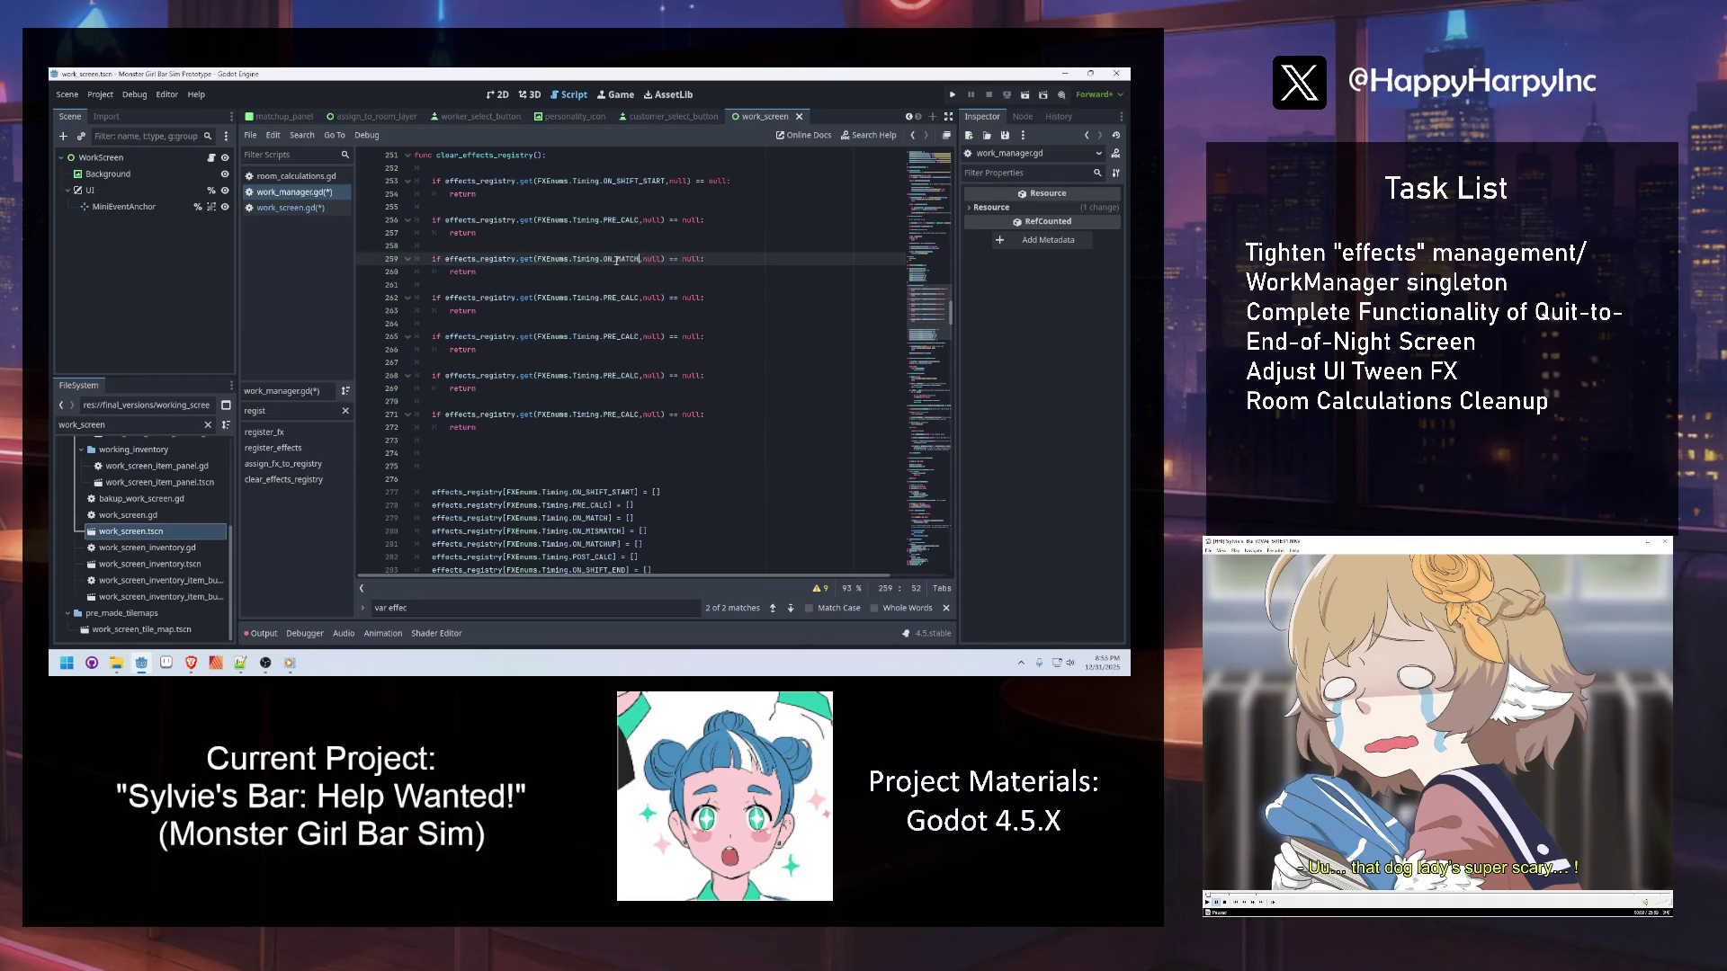
{"action": "double_click", "coordinate": [609, 297]}
{"action": "type", "text": "ON_MI"}
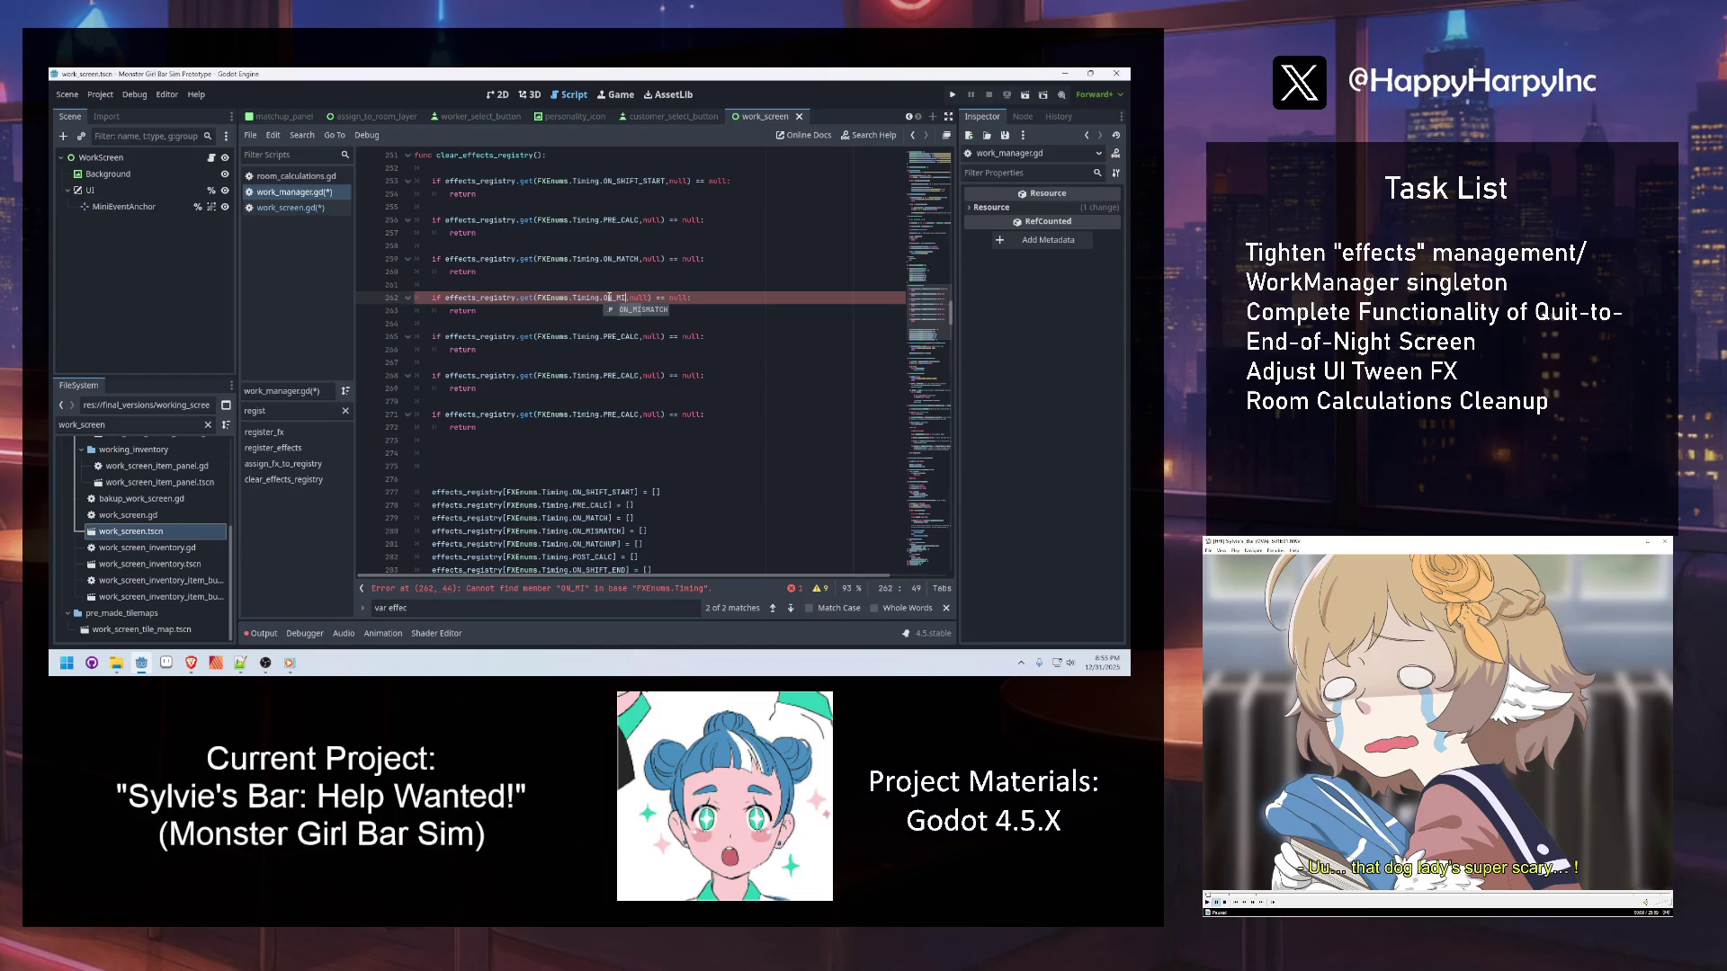
{"action": "key", "text": "Return"}
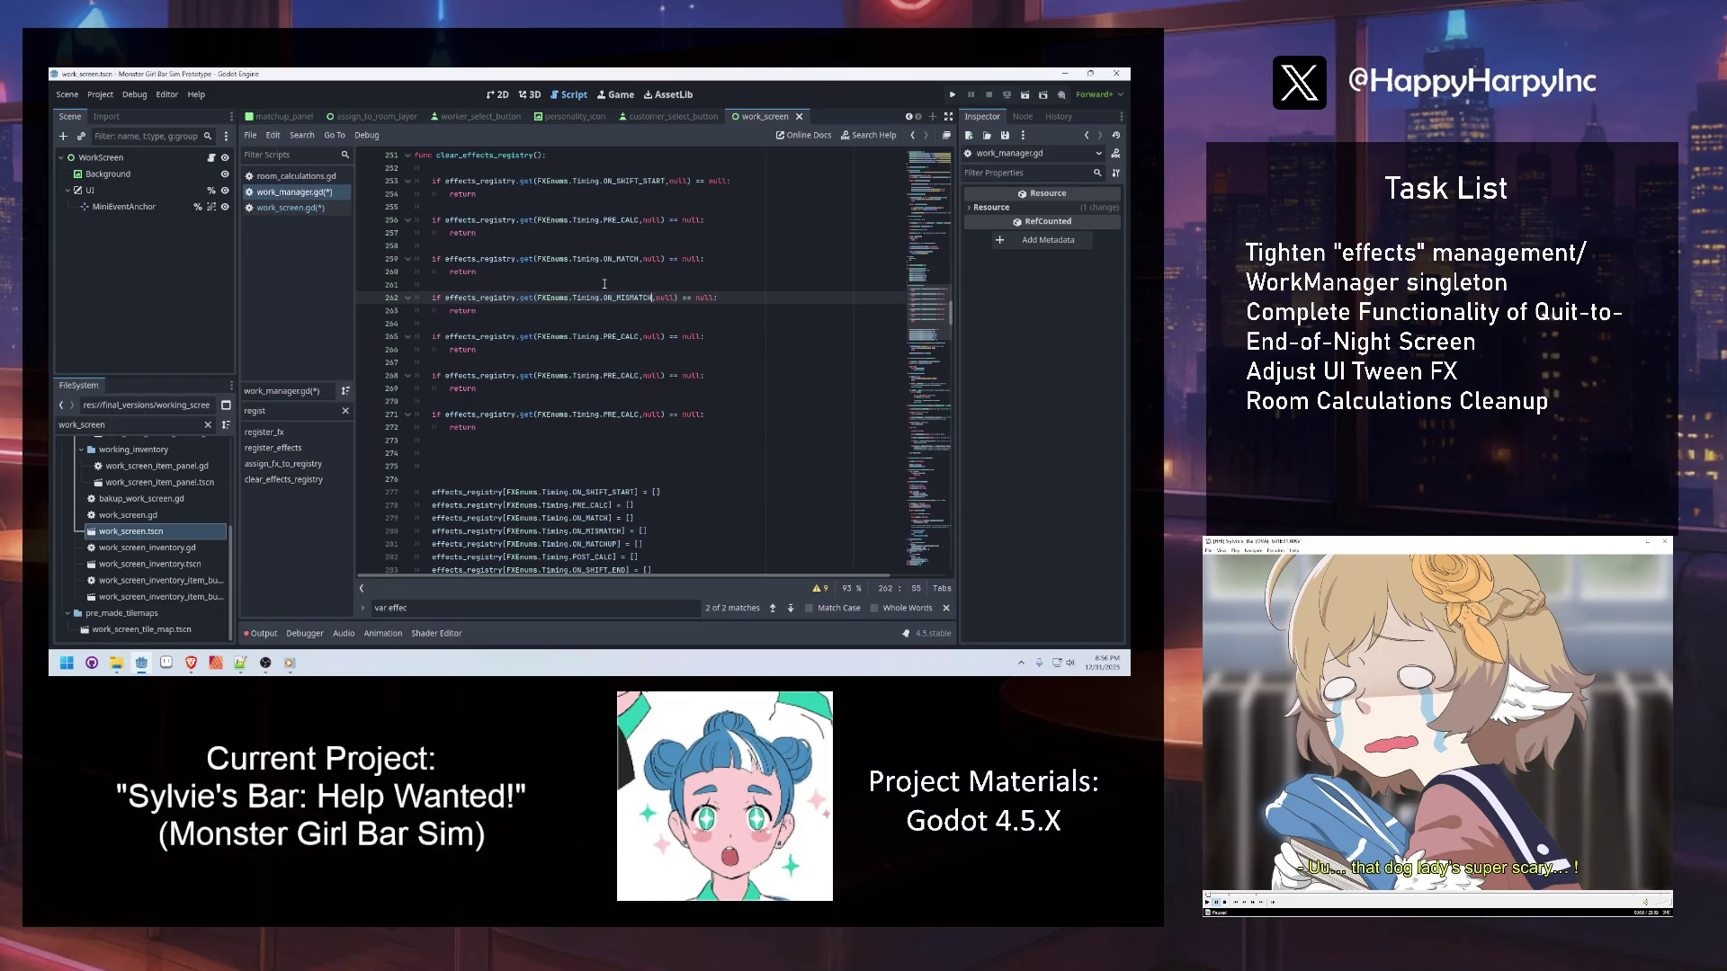
Change the fifth guard's timing to POST_CALC and the sixth guard's to ON_SHIFT_START
{"action": "left_click", "coordinate": [504, 451]}
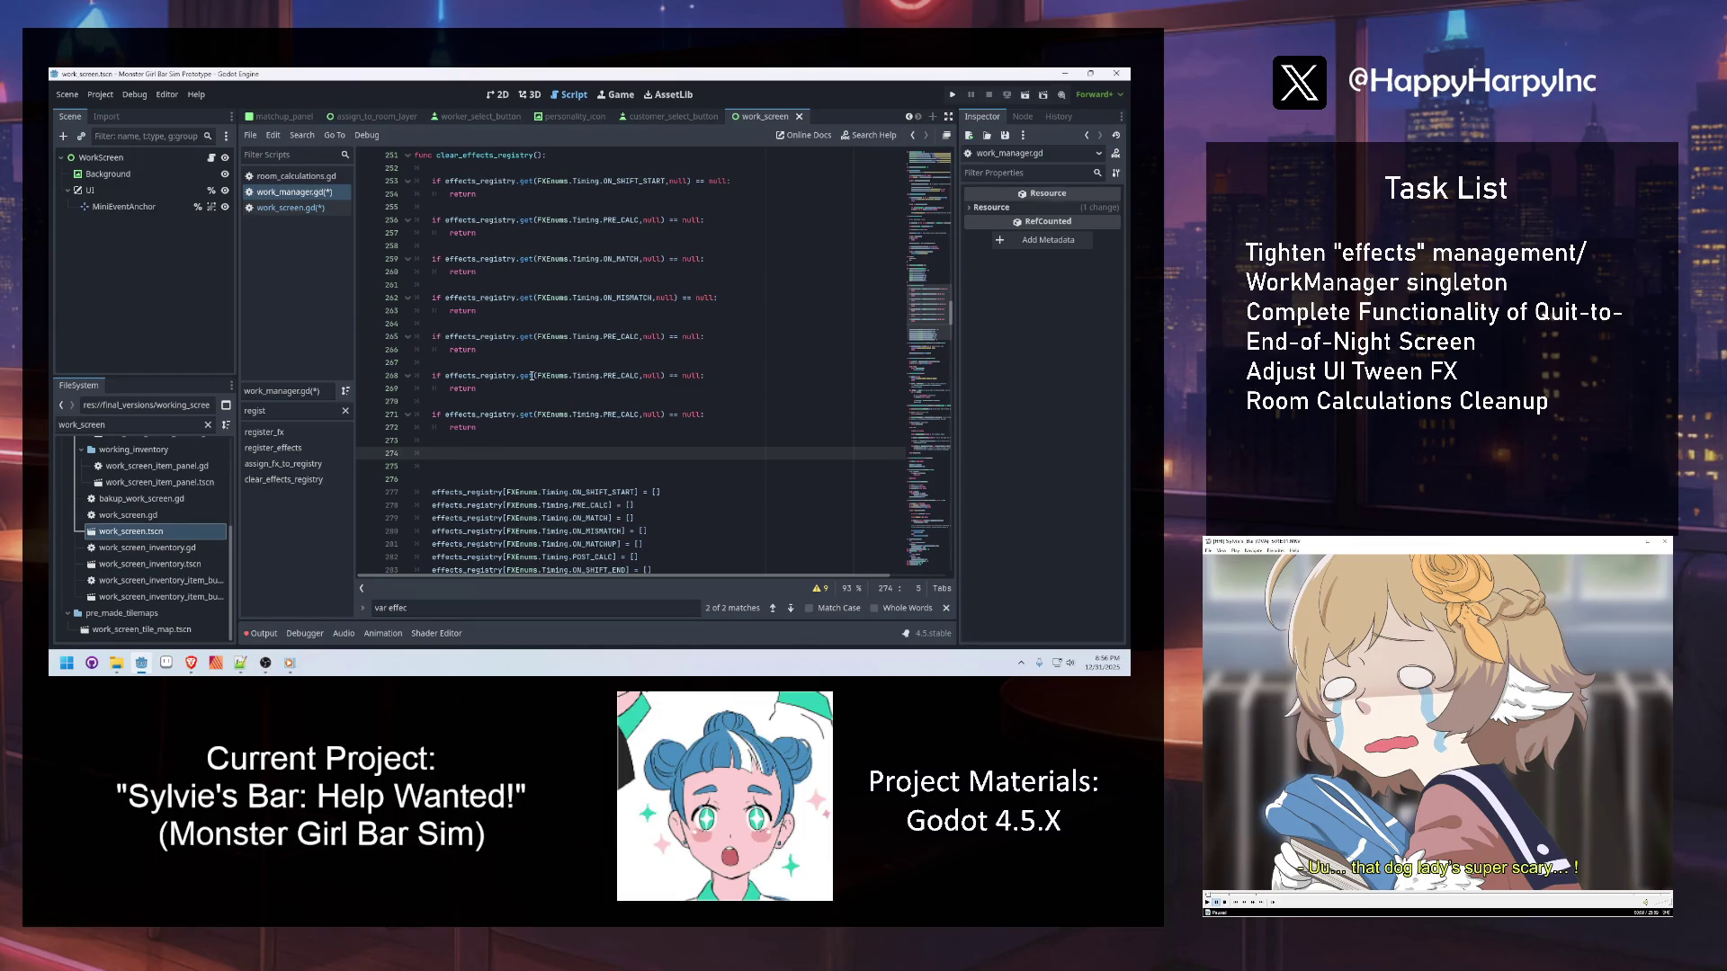
{"action": "left_click", "coordinate": [627, 337]}
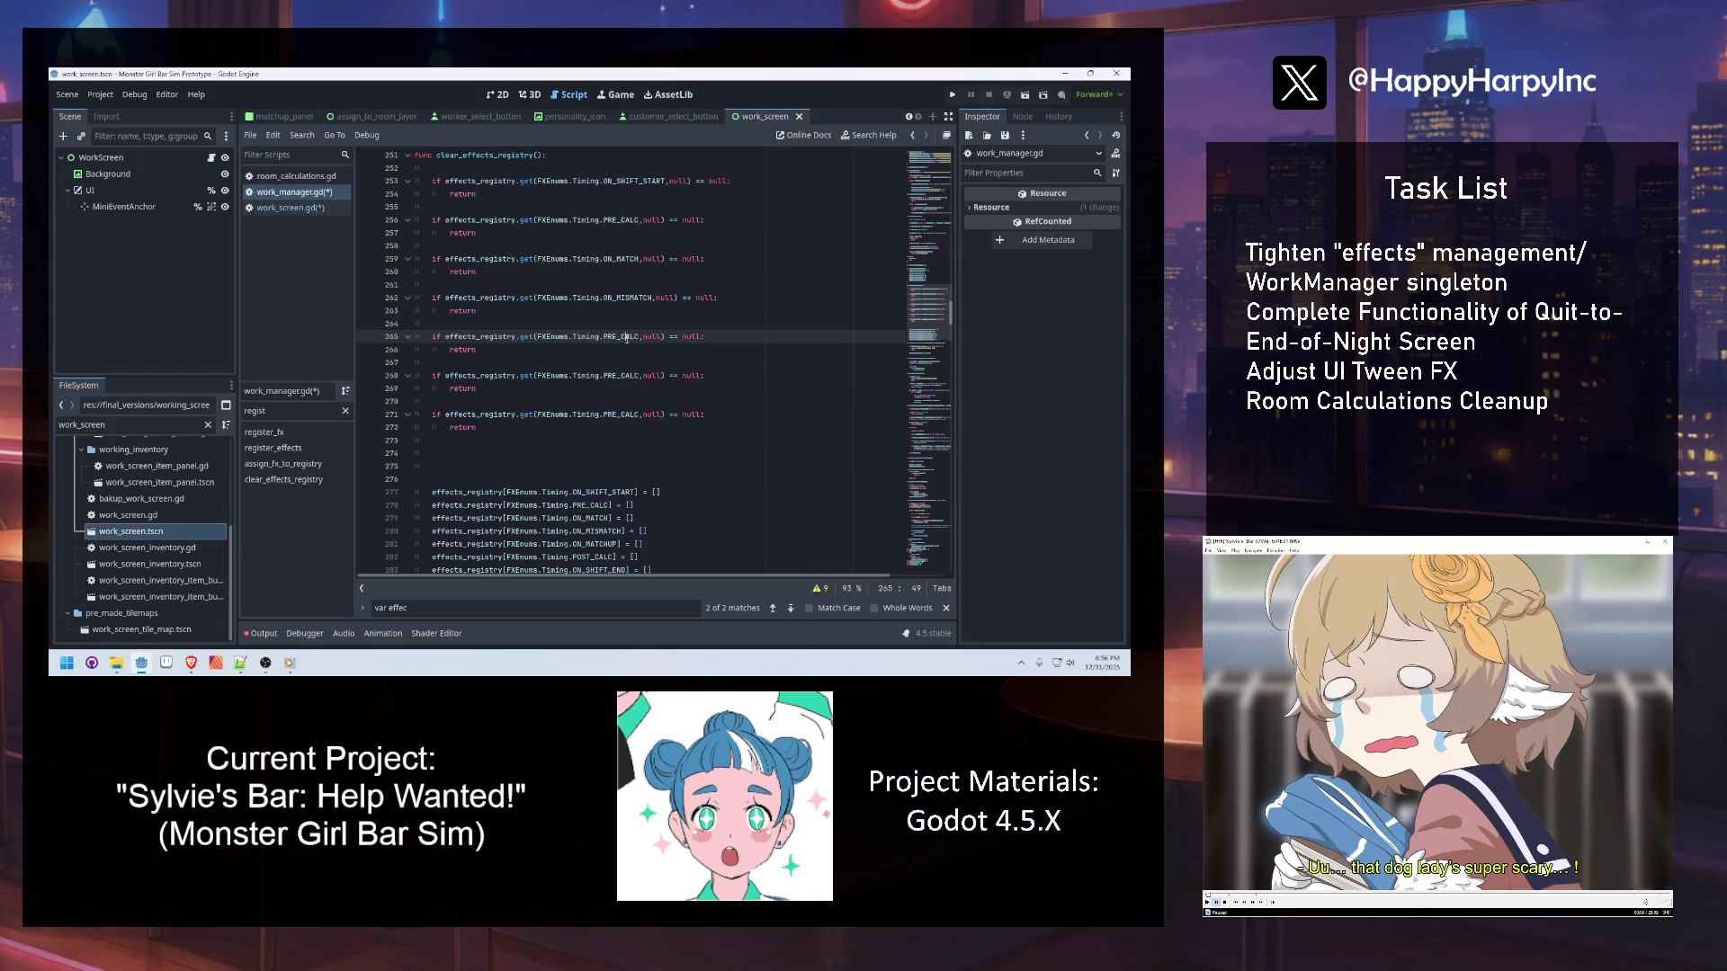
{"action": "mouse_move", "coordinate": [616, 262]}
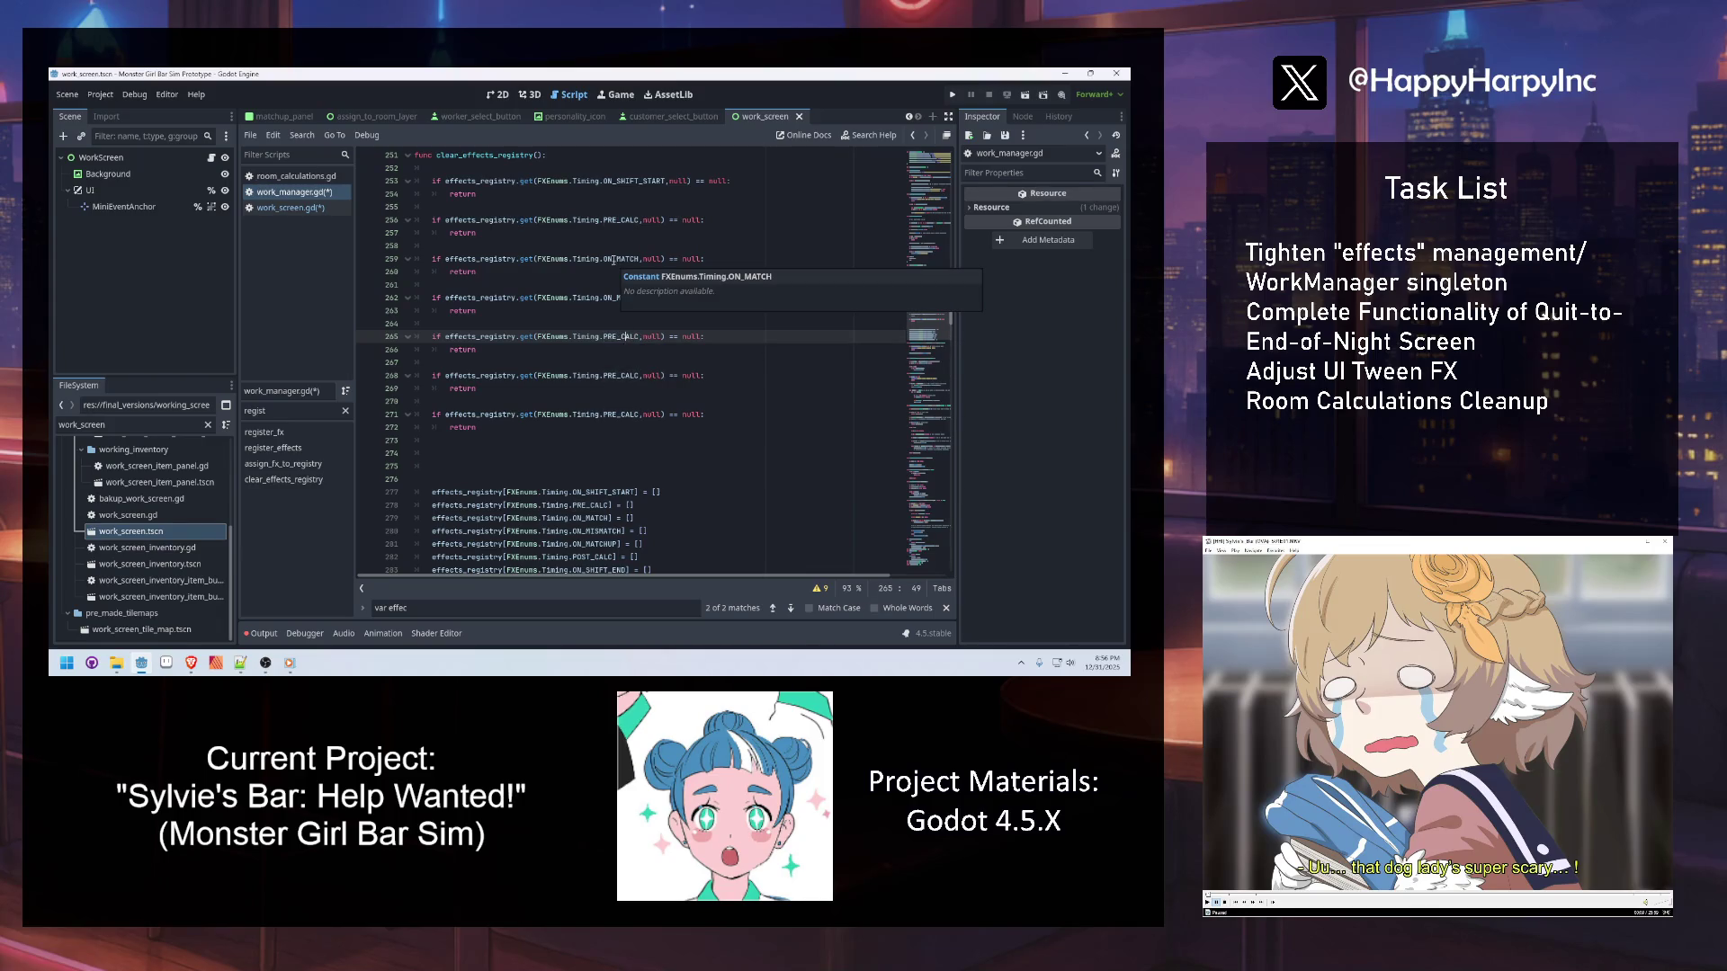
{"action": "double_click", "coordinate": [621, 298]}
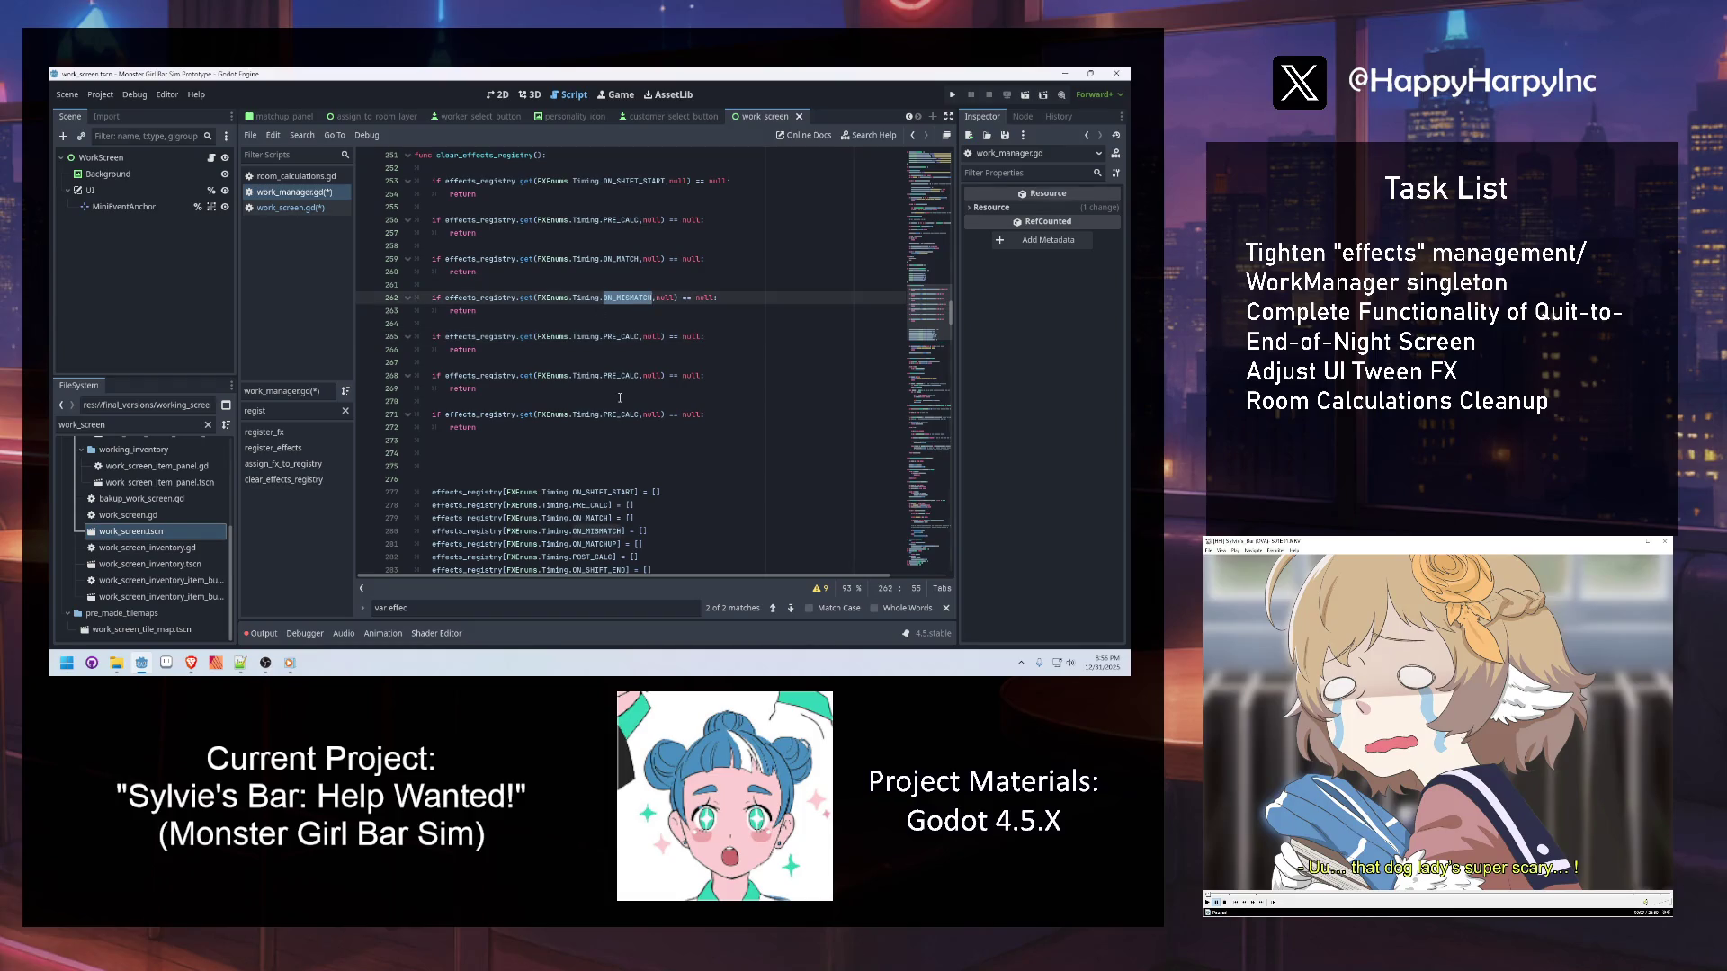
{"action": "double_click", "coordinate": [616, 336]}
{"action": "type", "text": "POS"}
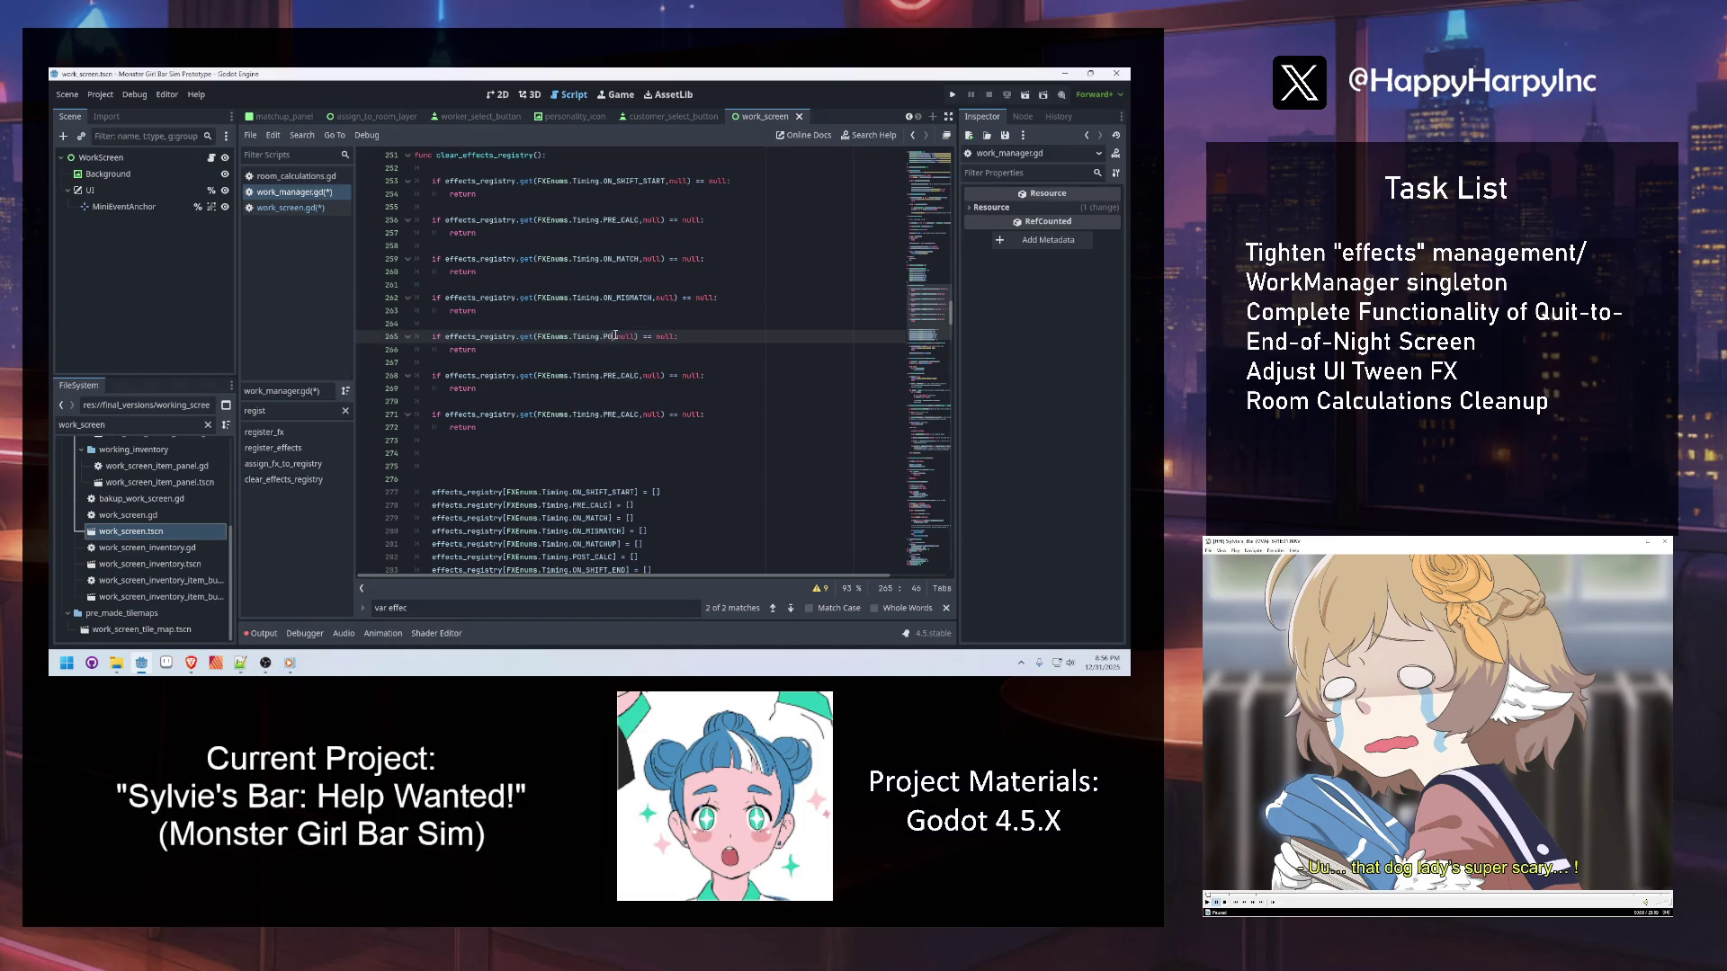
{"action": "key", "text": "Return"}
{"action": "scroll", "coordinate": [628, 344], "scroll_direction": "down", "scroll_amount": 1}
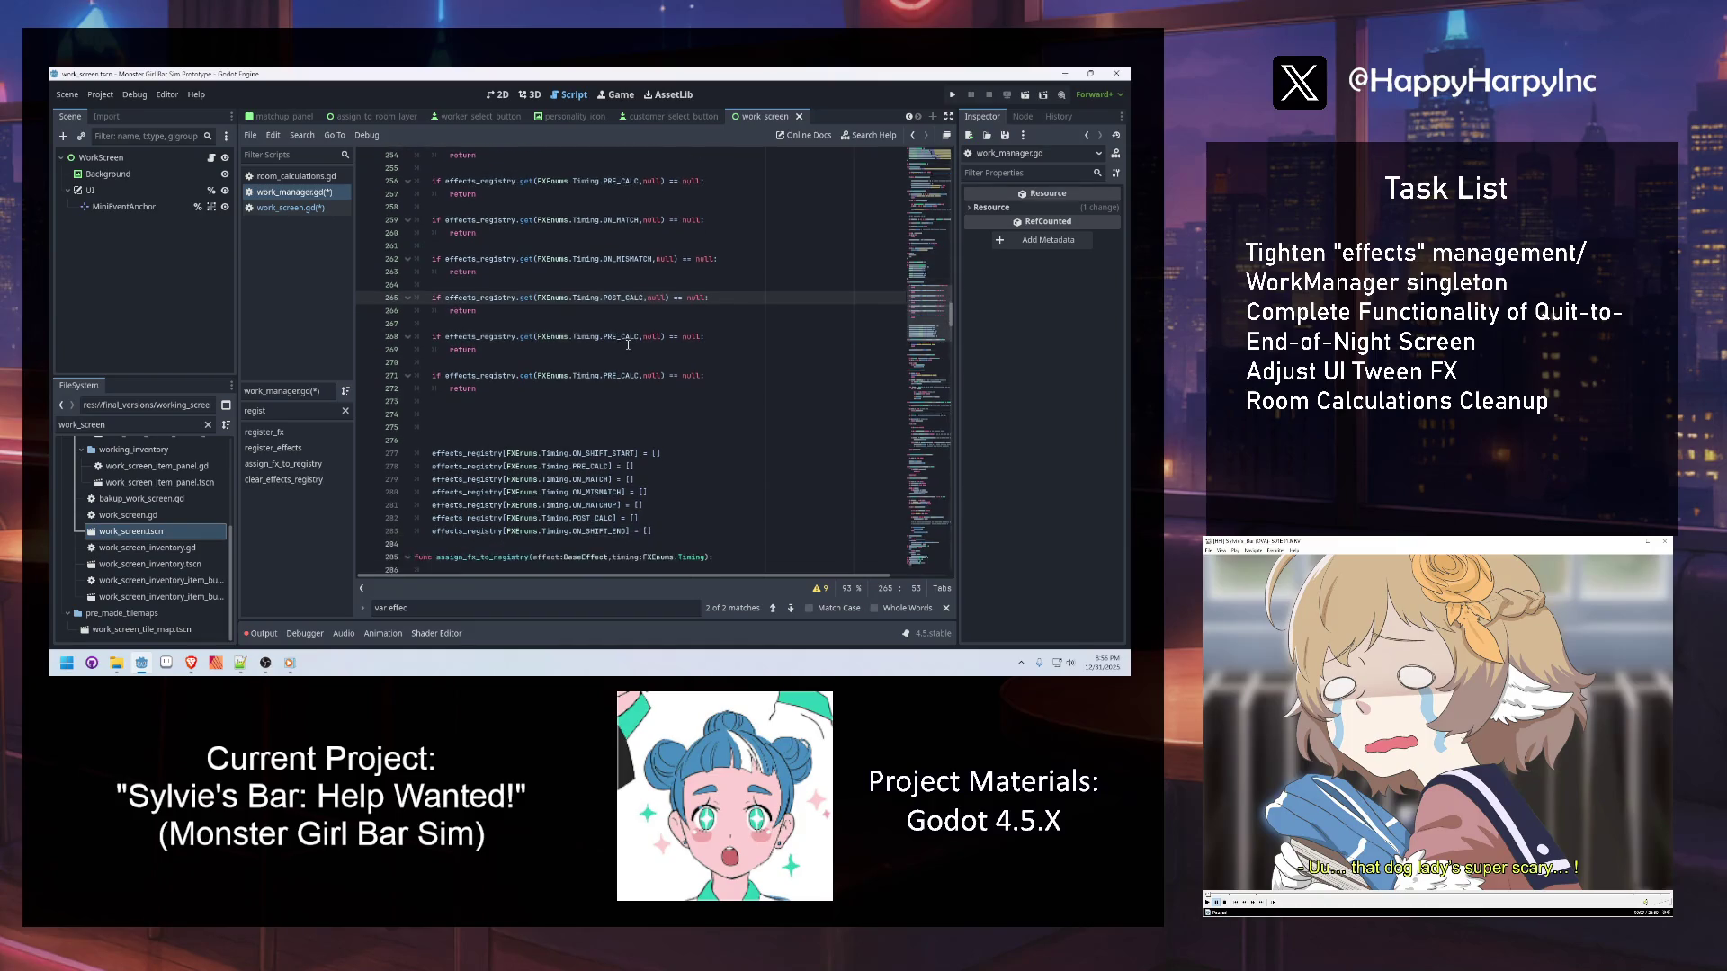
{"action": "double_click", "coordinate": [610, 337]}
{"action": "type", "text": "ON_S"}
{"action": "key", "text": "Return"}
{"action": "key", "text": "BackSpace"}
{"action": "key", "text": "BackSpace"}
{"action": "key", "text": "BackSpace"}
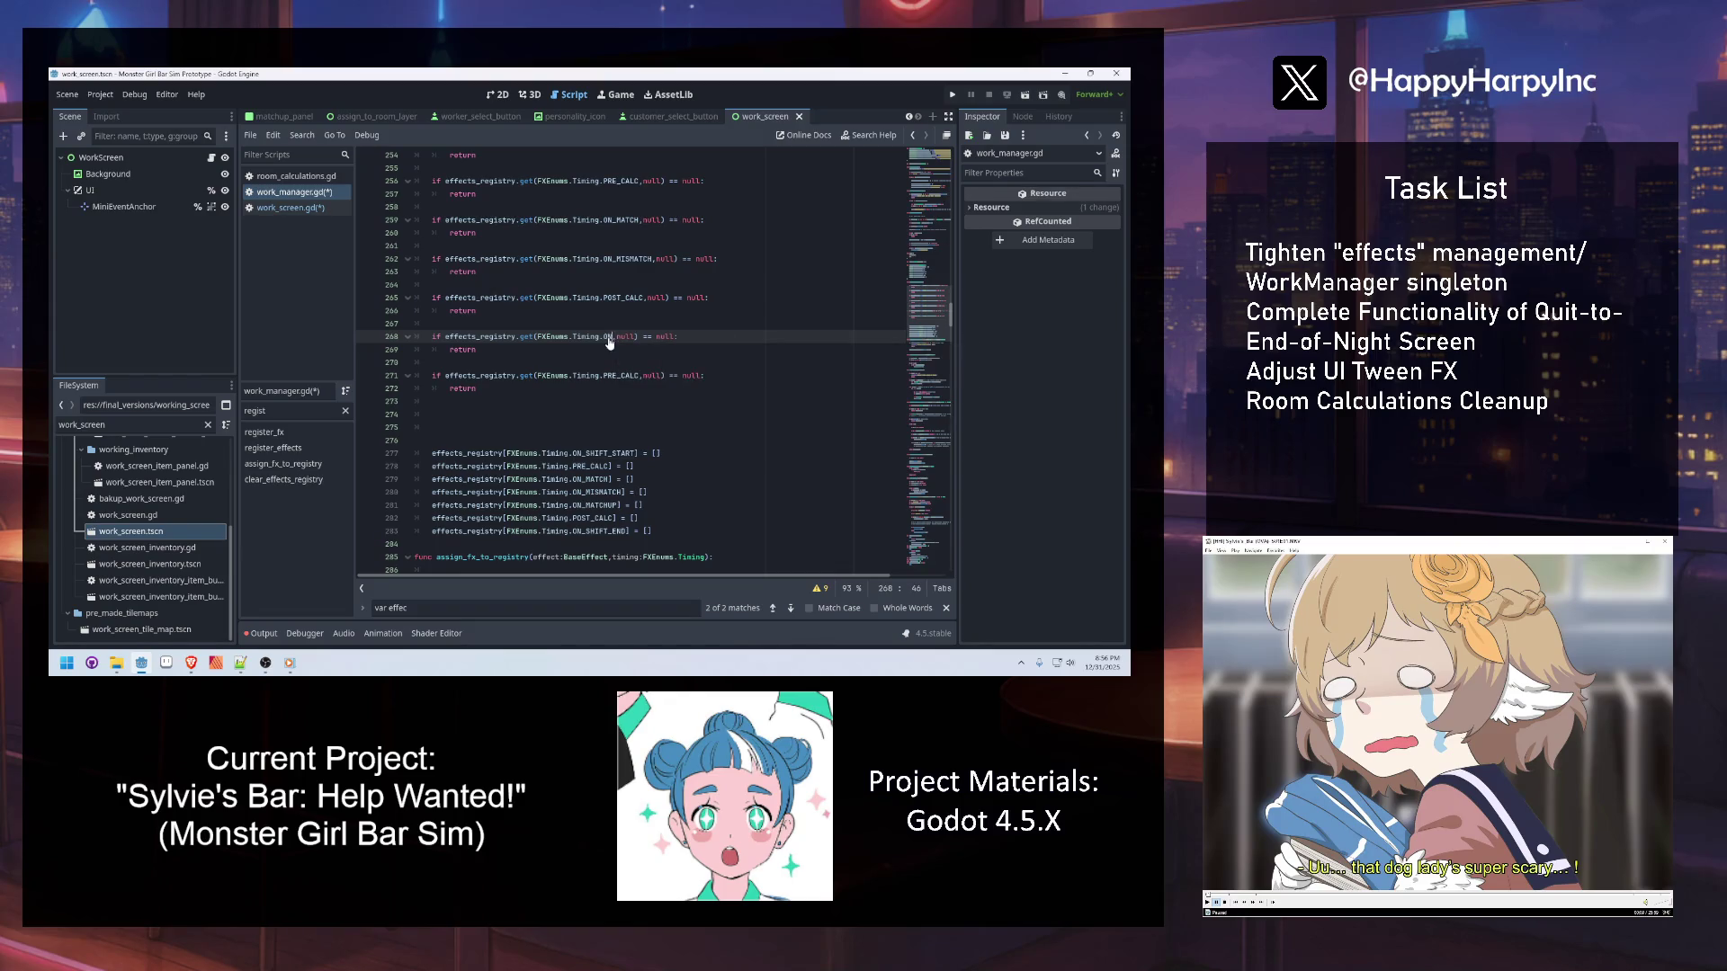
{"action": "key", "text": "ctrl+z"}
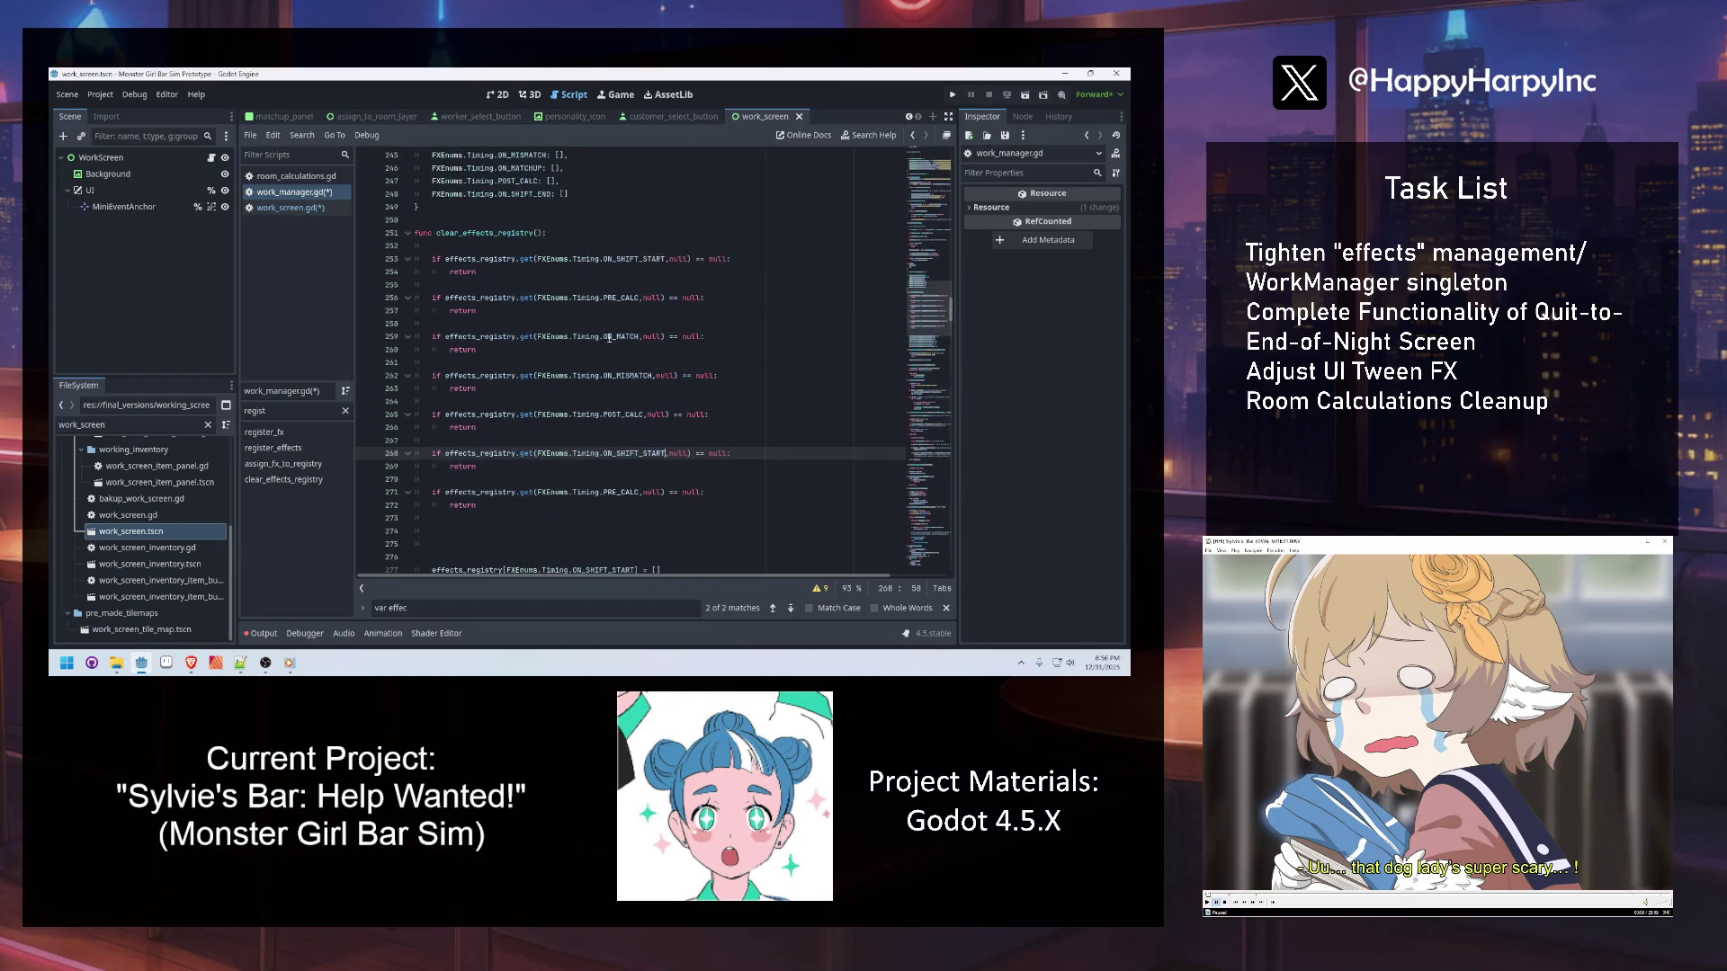
{"action": "left_click", "coordinate": [617, 260]}
{"action": "scroll", "coordinate": [607, 266], "scroll_direction": "down", "scroll_amount": 2}
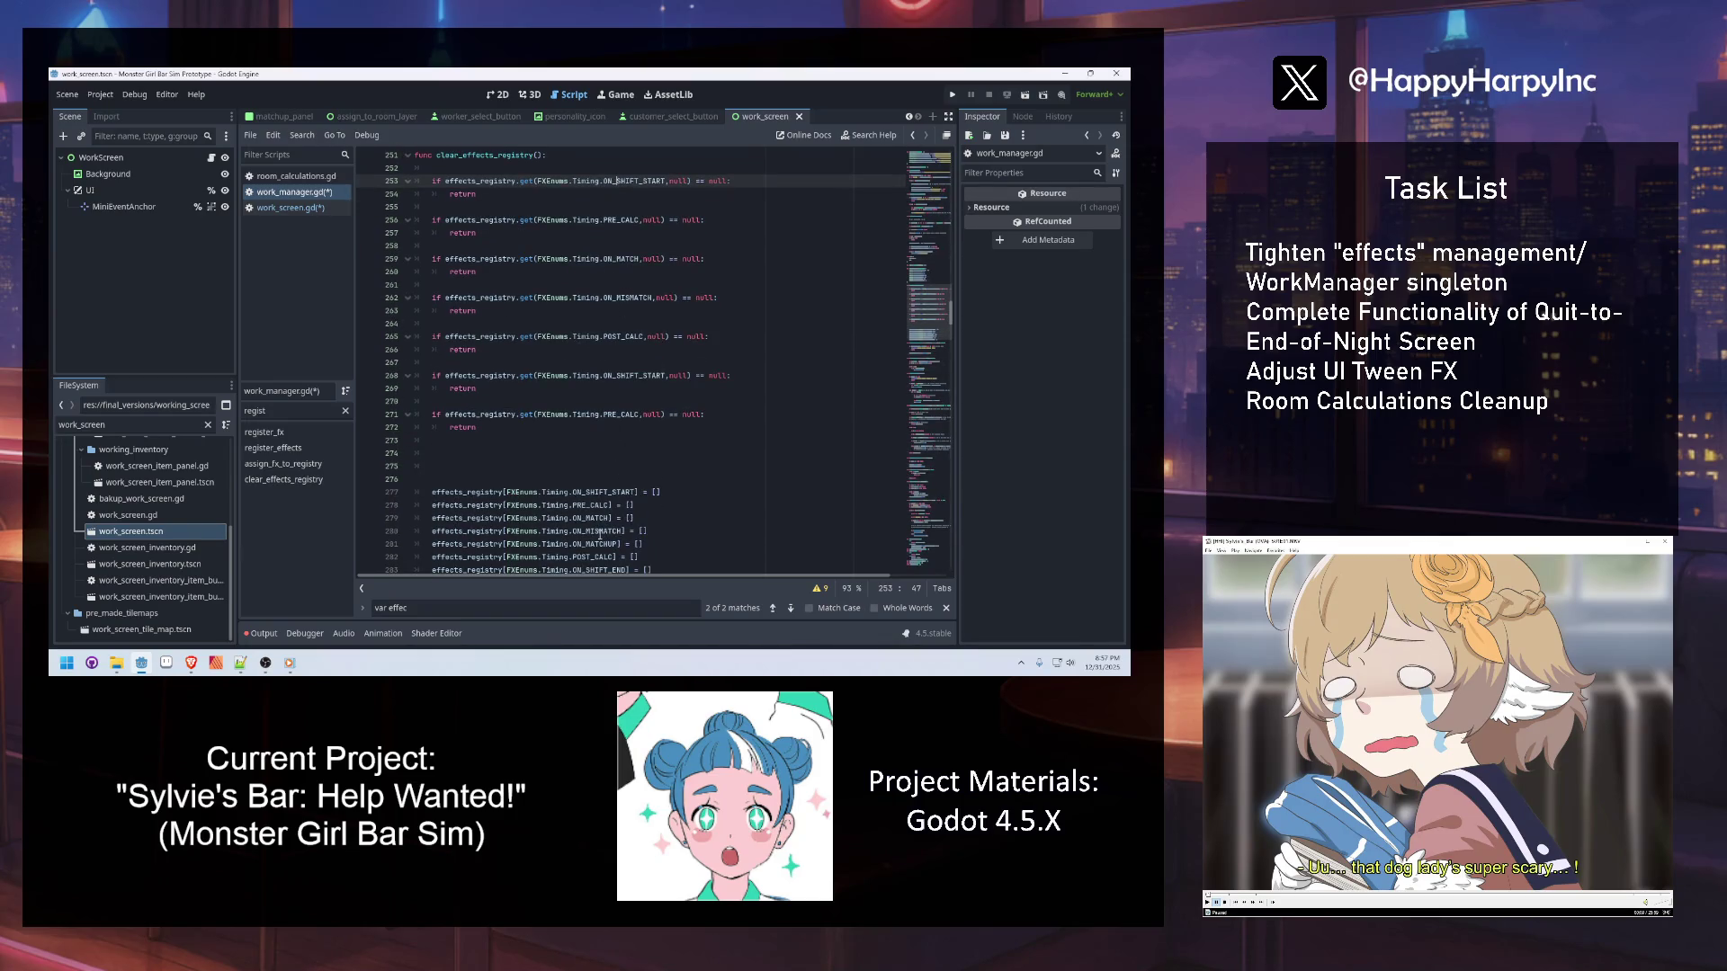
Insert another guard after the ON_MISMATCH guard with timing ON_MATCHUP
{"action": "left_click", "coordinate": [550, 311]}
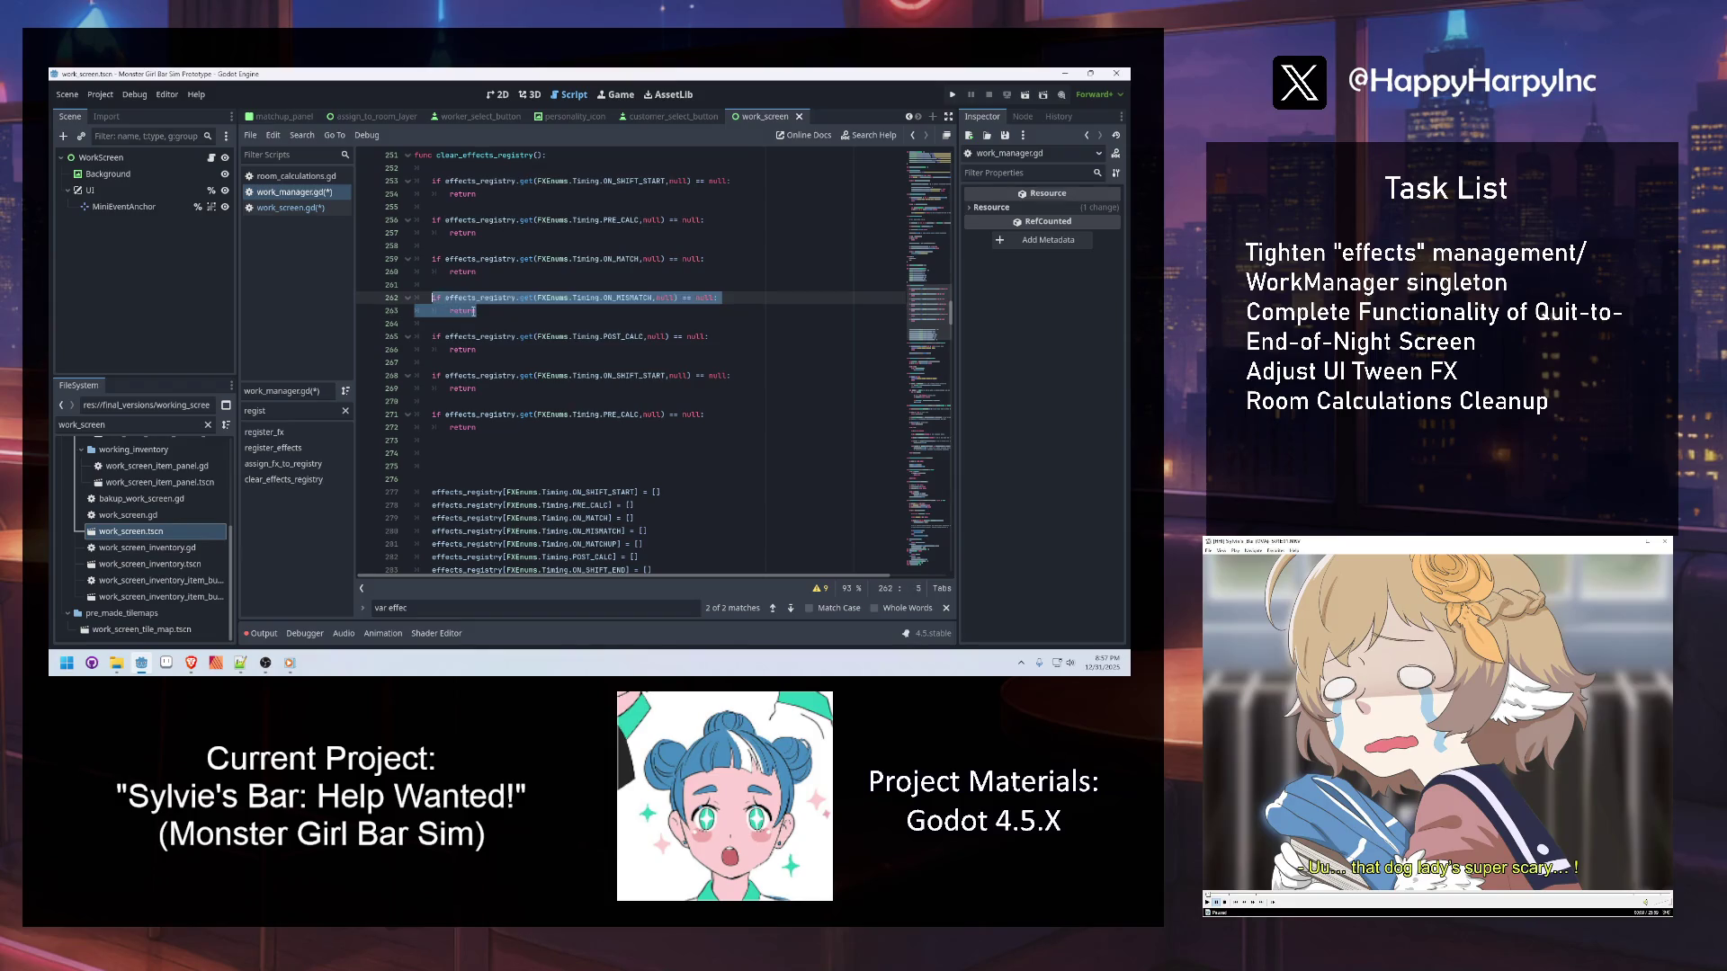
{"action": "key", "text": "Return"}
{"action": "type", "text": "if effects_registry.get(FXEnums.Timing.ON_MISMATCH,null) == null: \t\treturn"}
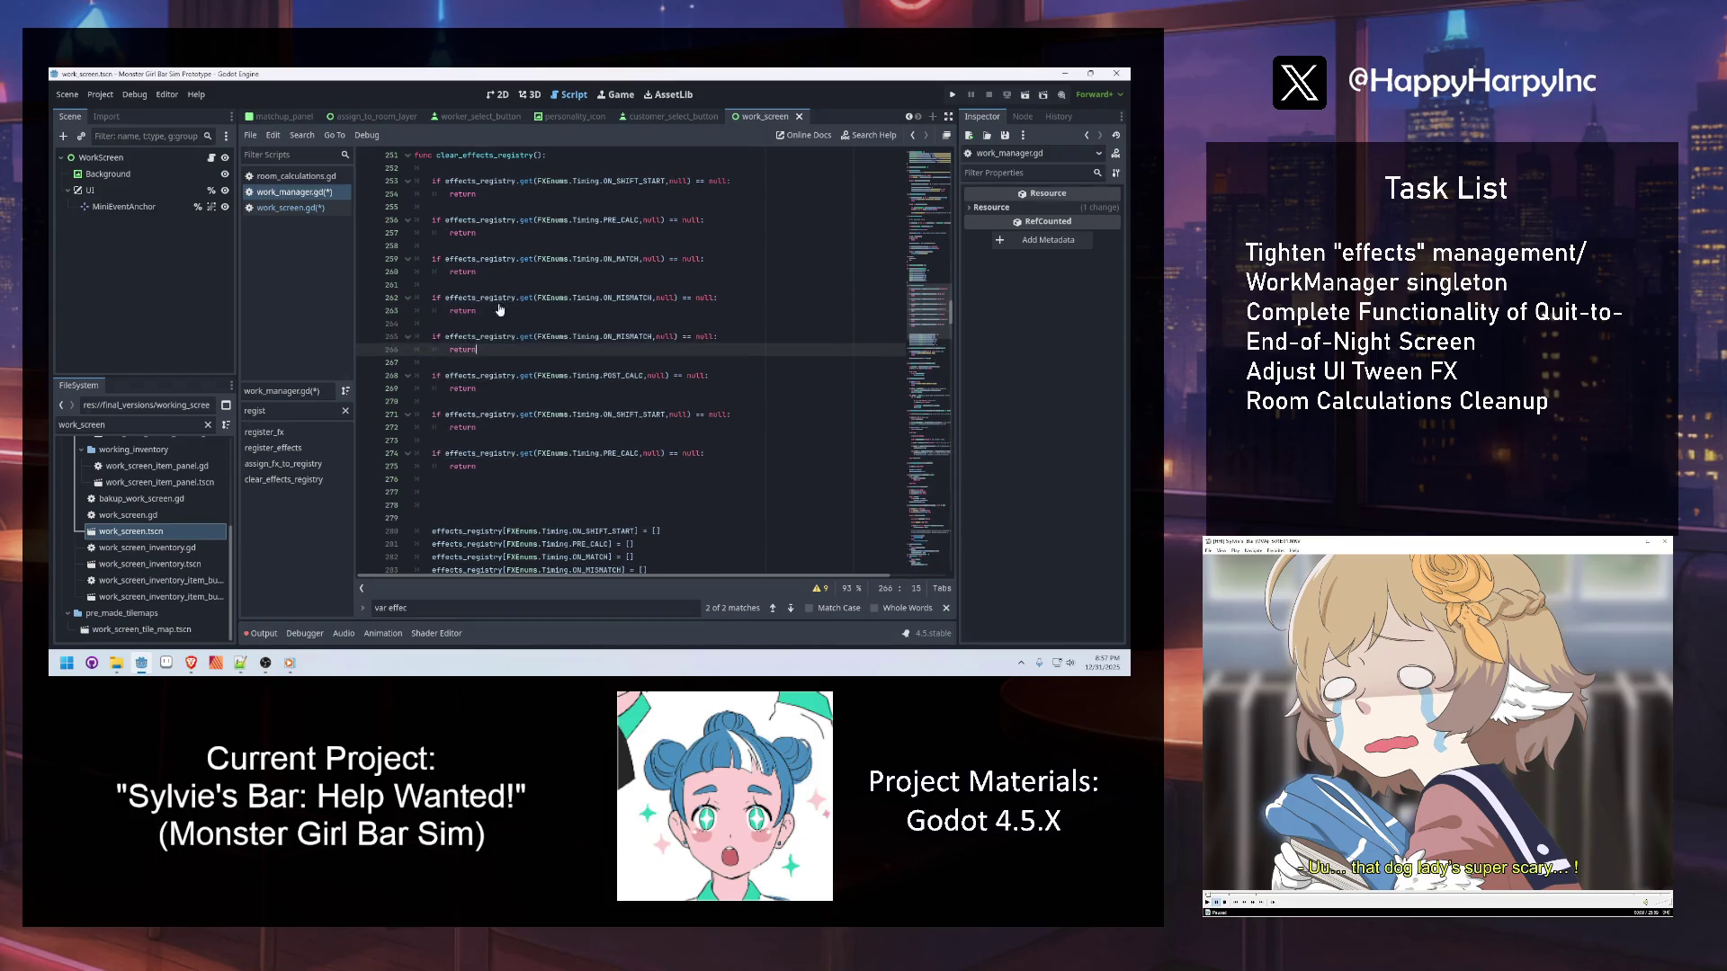
{"action": "double_click", "coordinate": [607, 336]}
{"action": "type", "text": "ATCH_"}
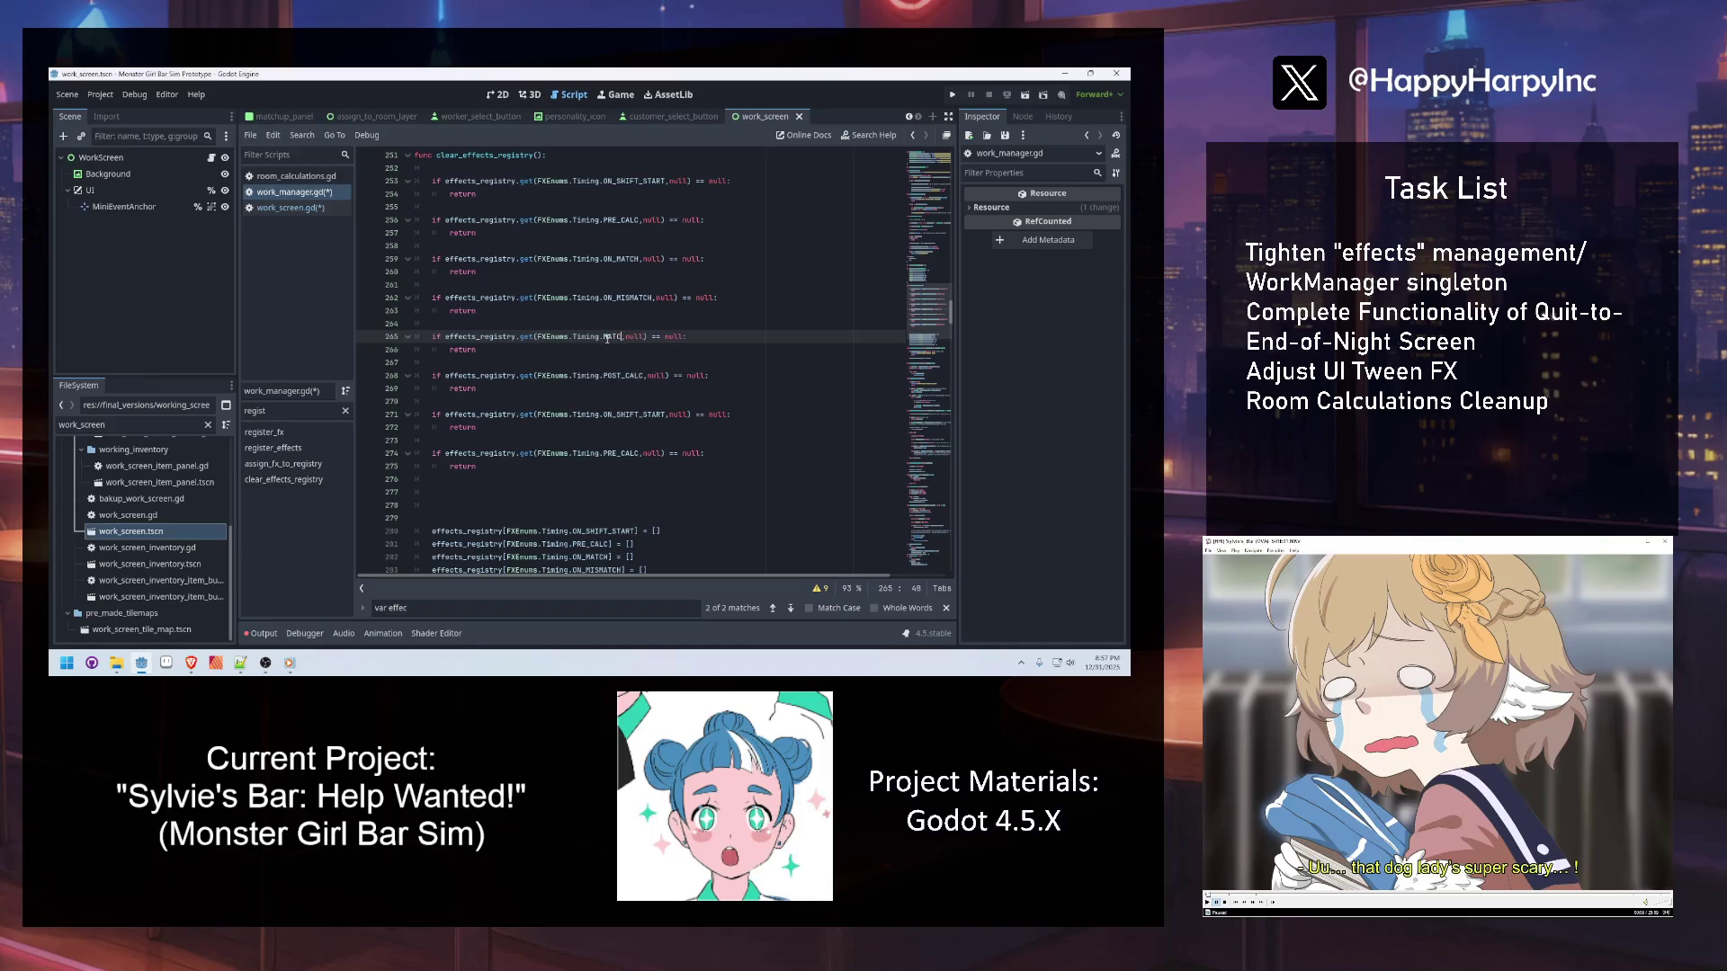
{"action": "type", "text": "UP"}
{"action": "key", "text": "Return"}
Delete the leftover extra guard and change the last guard's timing to ON_SHIFT_END
{"action": "scroll", "coordinate": [725, 323], "scroll_direction": "down", "scroll_amount": 1}
{"action": "scroll", "coordinate": [640, 423], "scroll_direction": "down", "scroll_amount": 2}
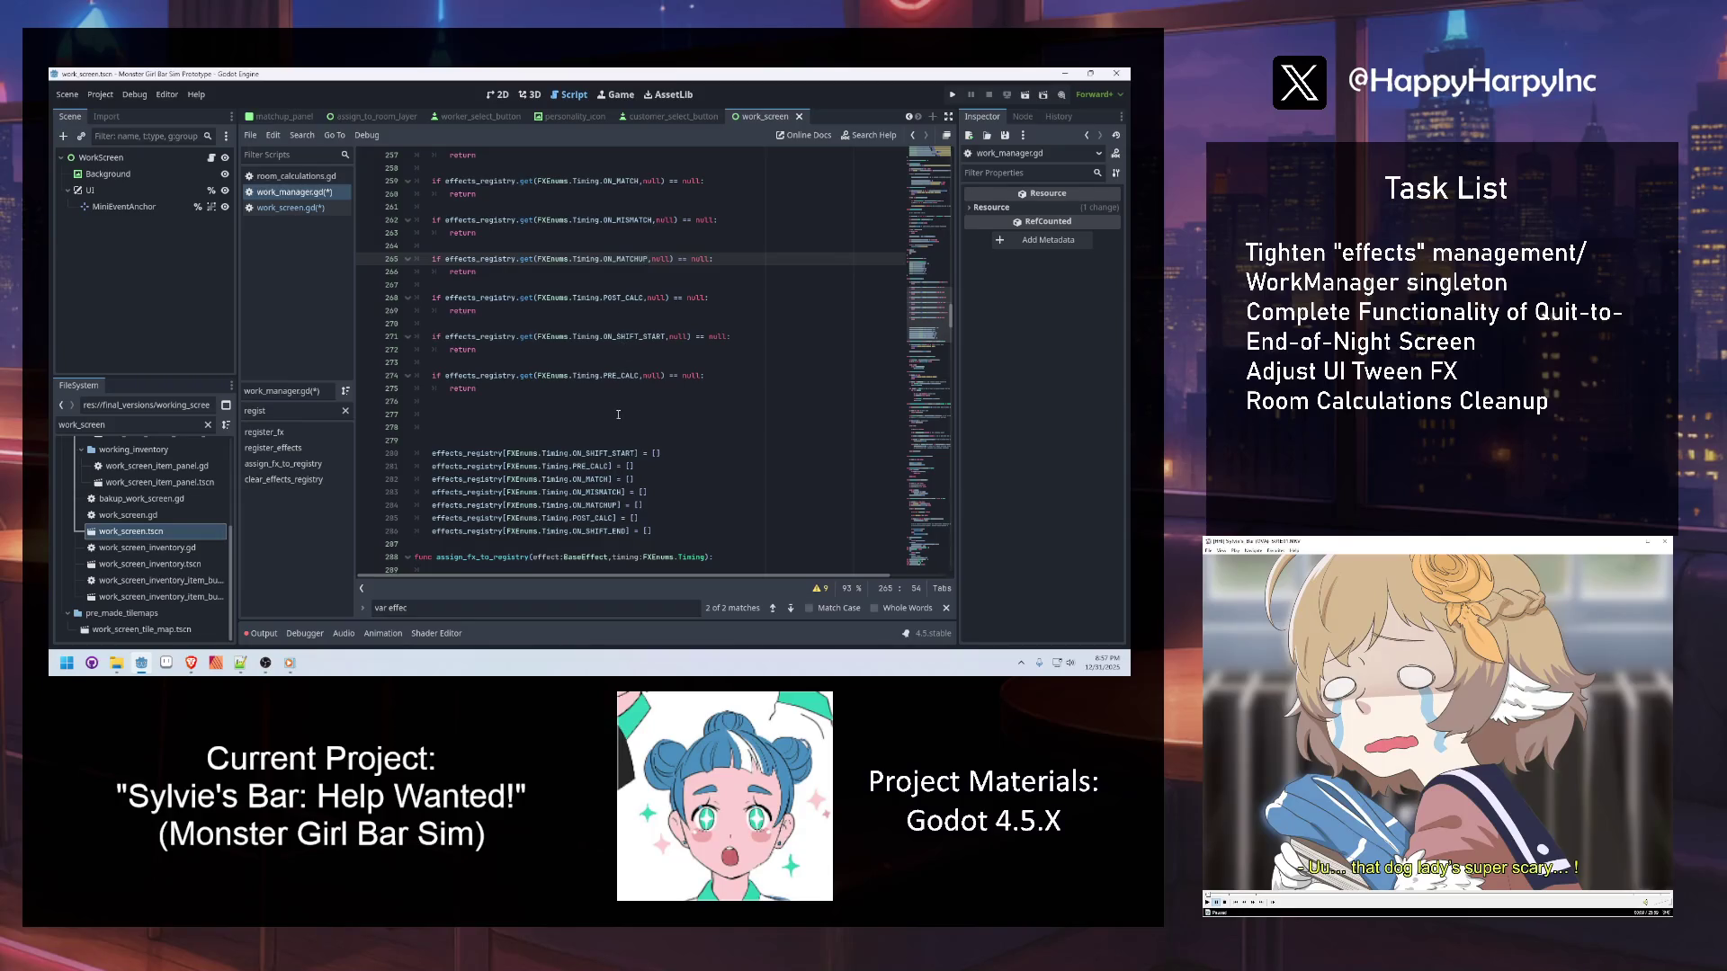
{"action": "left_click_drag", "start_coordinate": [490, 389], "coordinate": [419, 367]}
{"action": "key", "text": "BackSpace"}
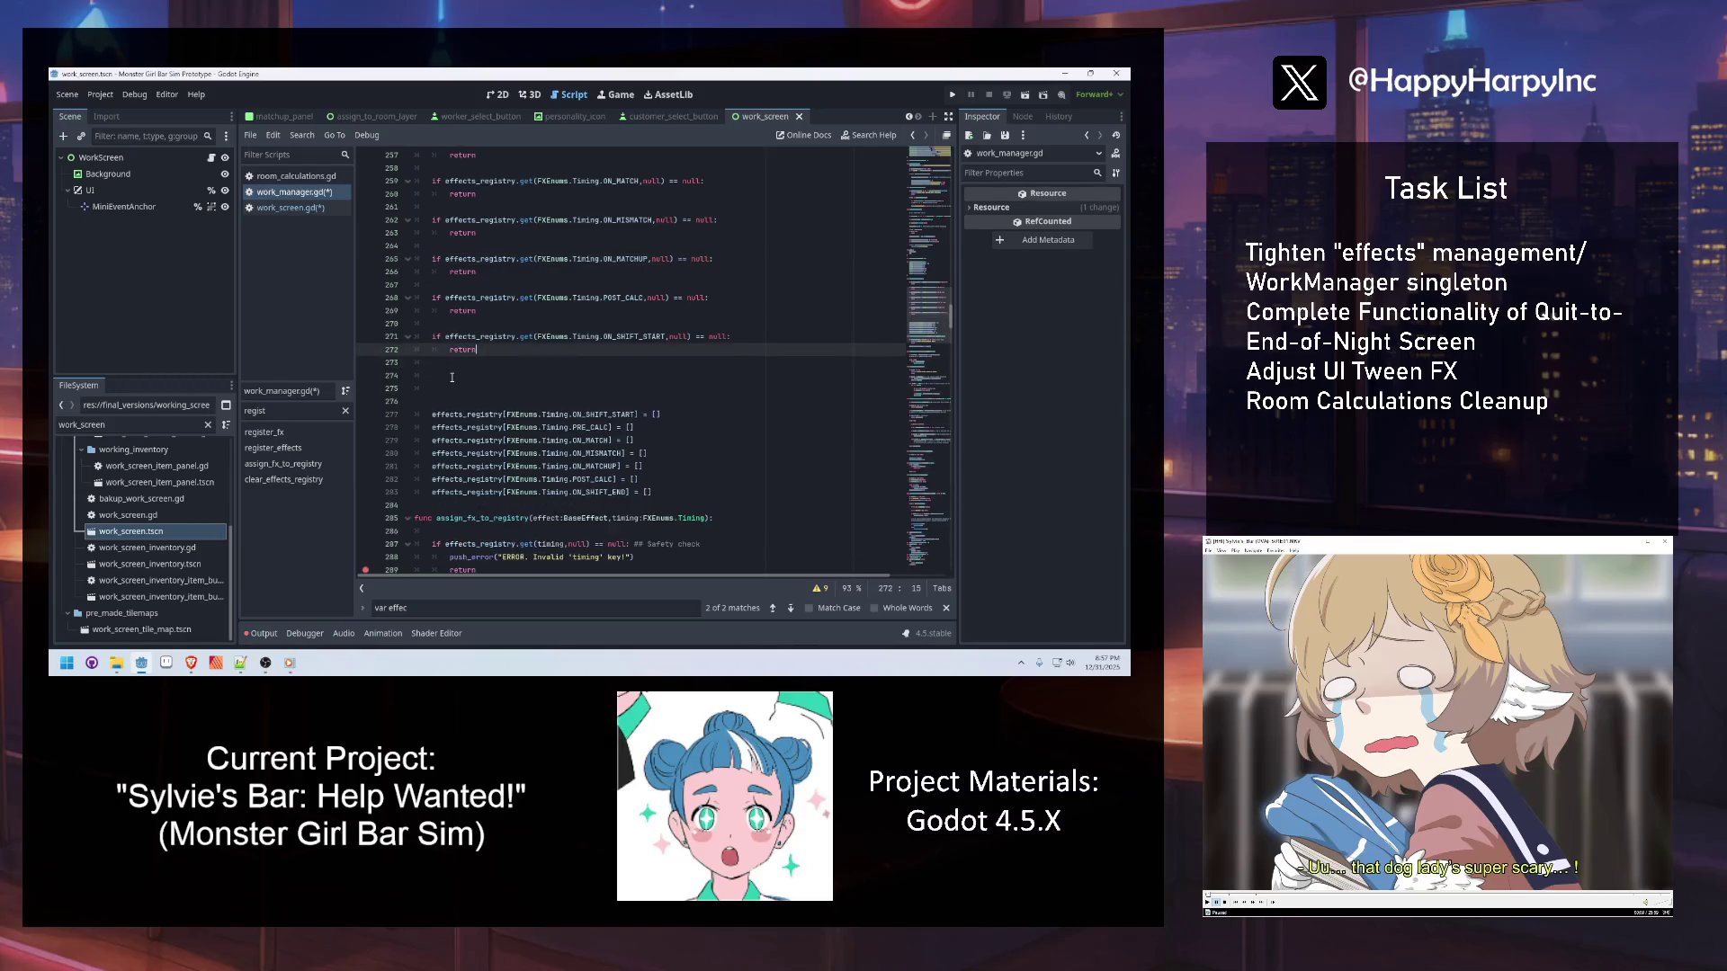
{"action": "double_click", "coordinate": [635, 338]}
{"action": "type", "text": "ON_"}
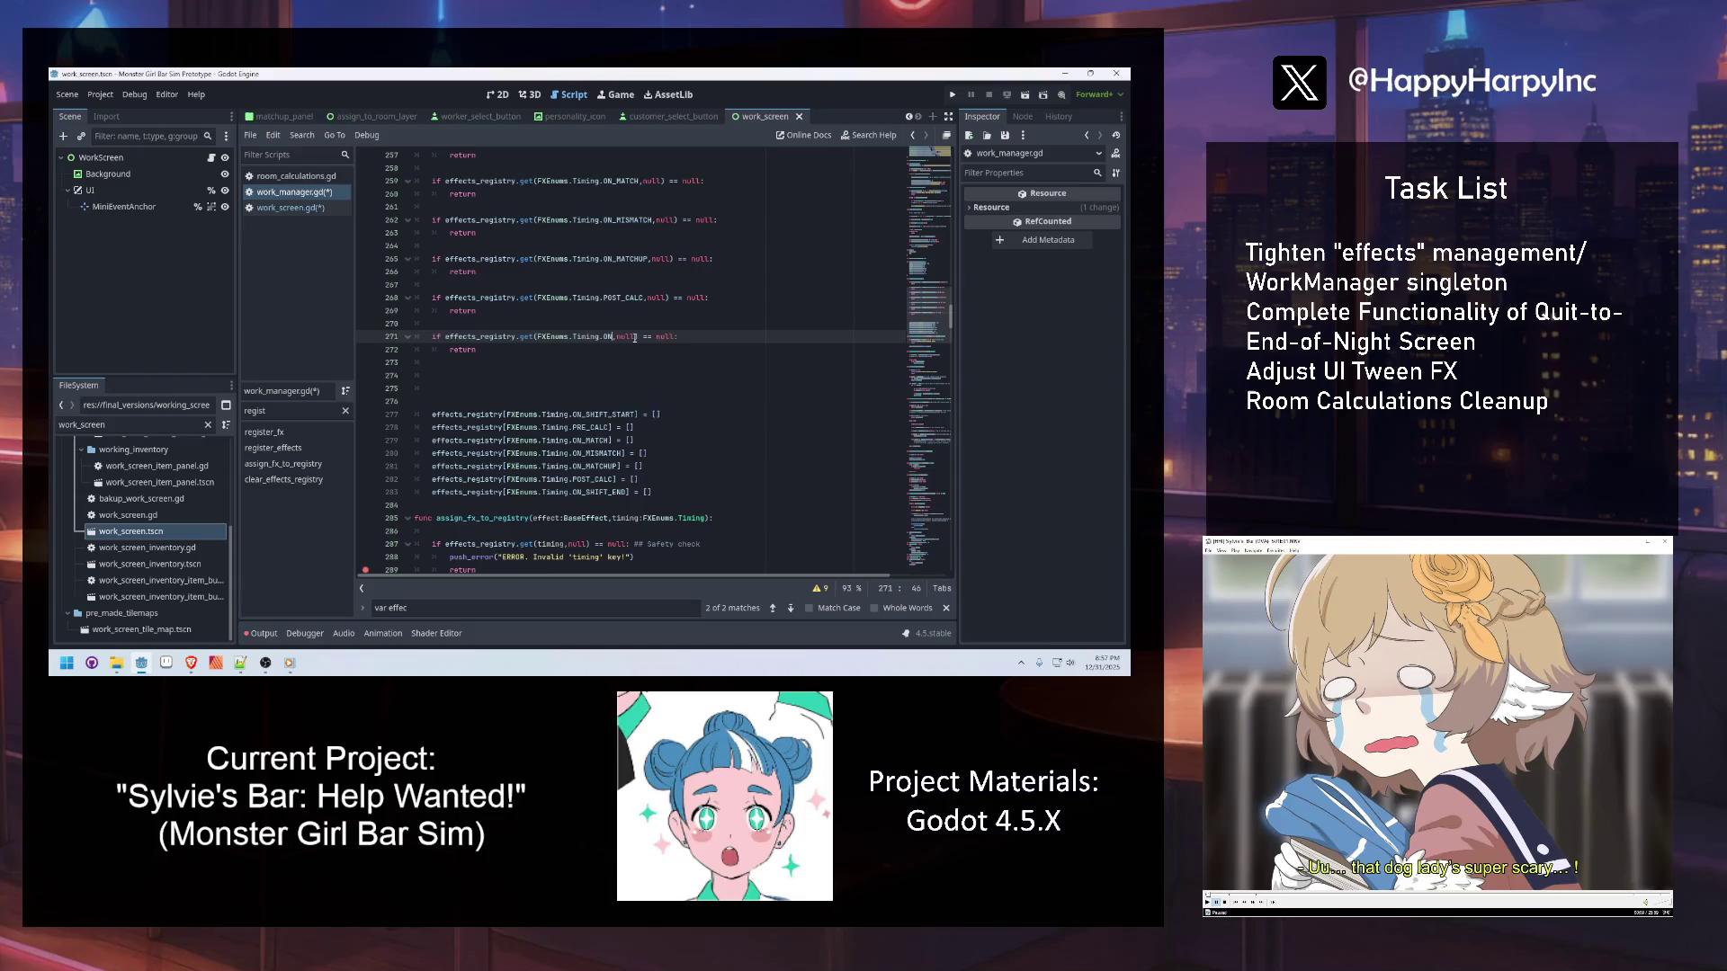
{"action": "type", "text": "SHIFT_S"}
{"action": "type", "text": "END"}
Remove the extra blank line between the guards and the registry resets
{"action": "scroll", "coordinate": [630, 306], "scroll_direction": "up", "scroll_amount": 4}
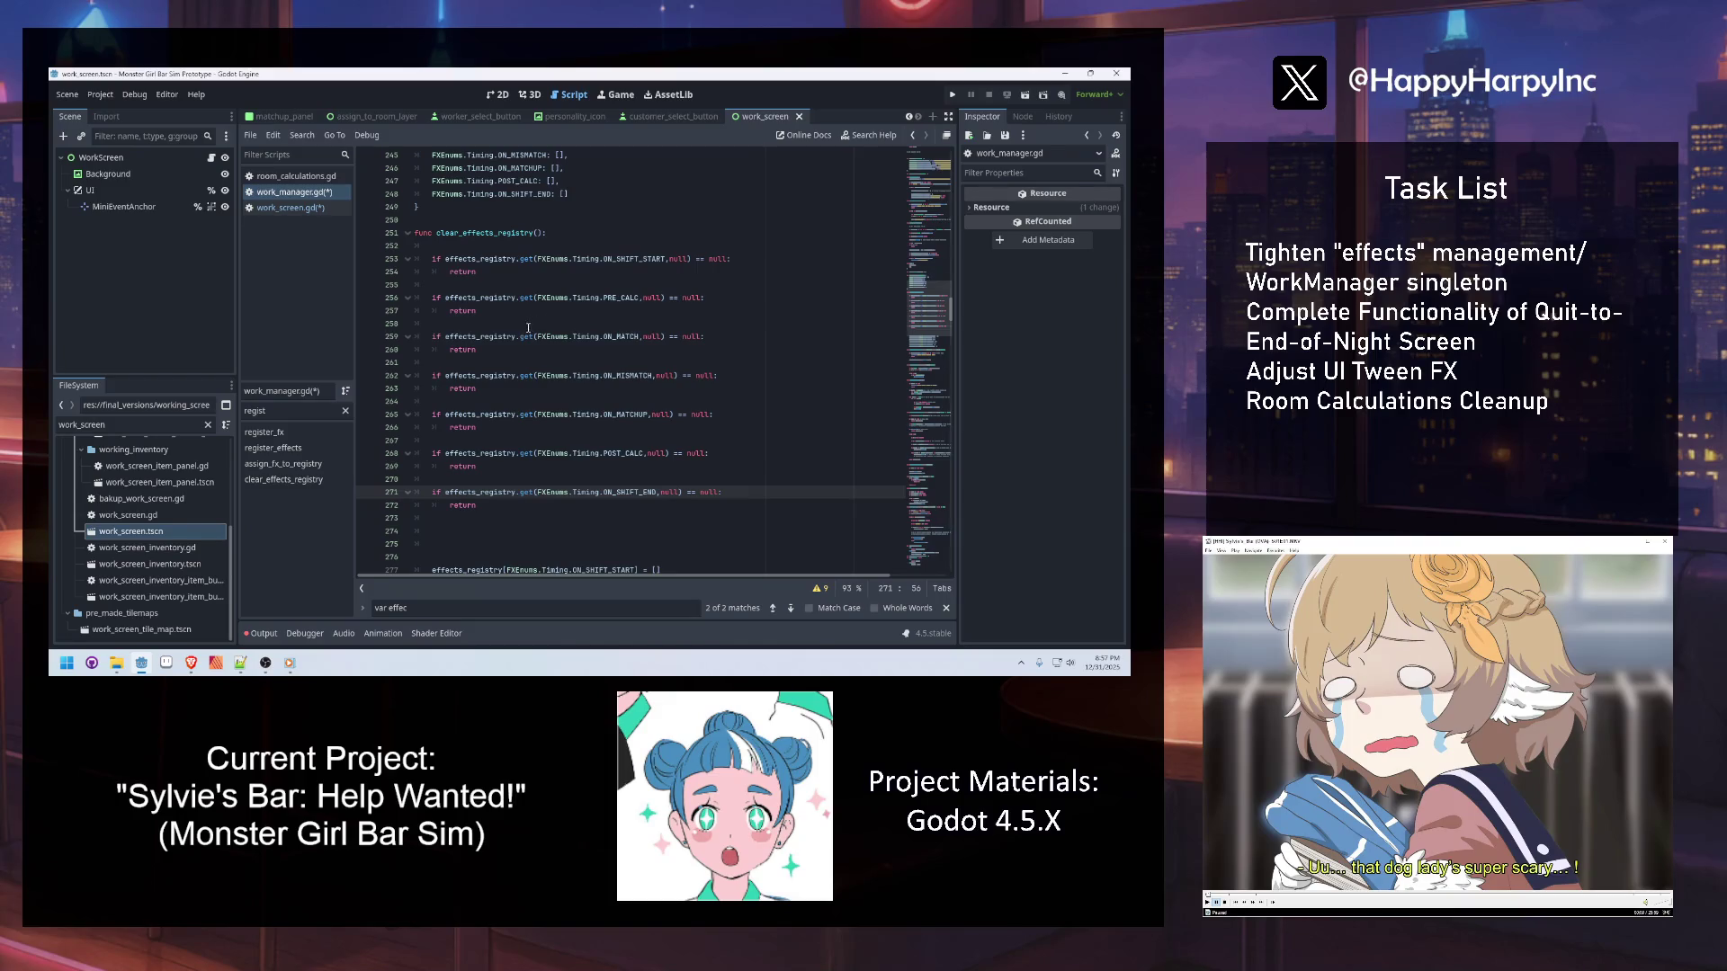
{"action": "left_click", "coordinate": [528, 270]}
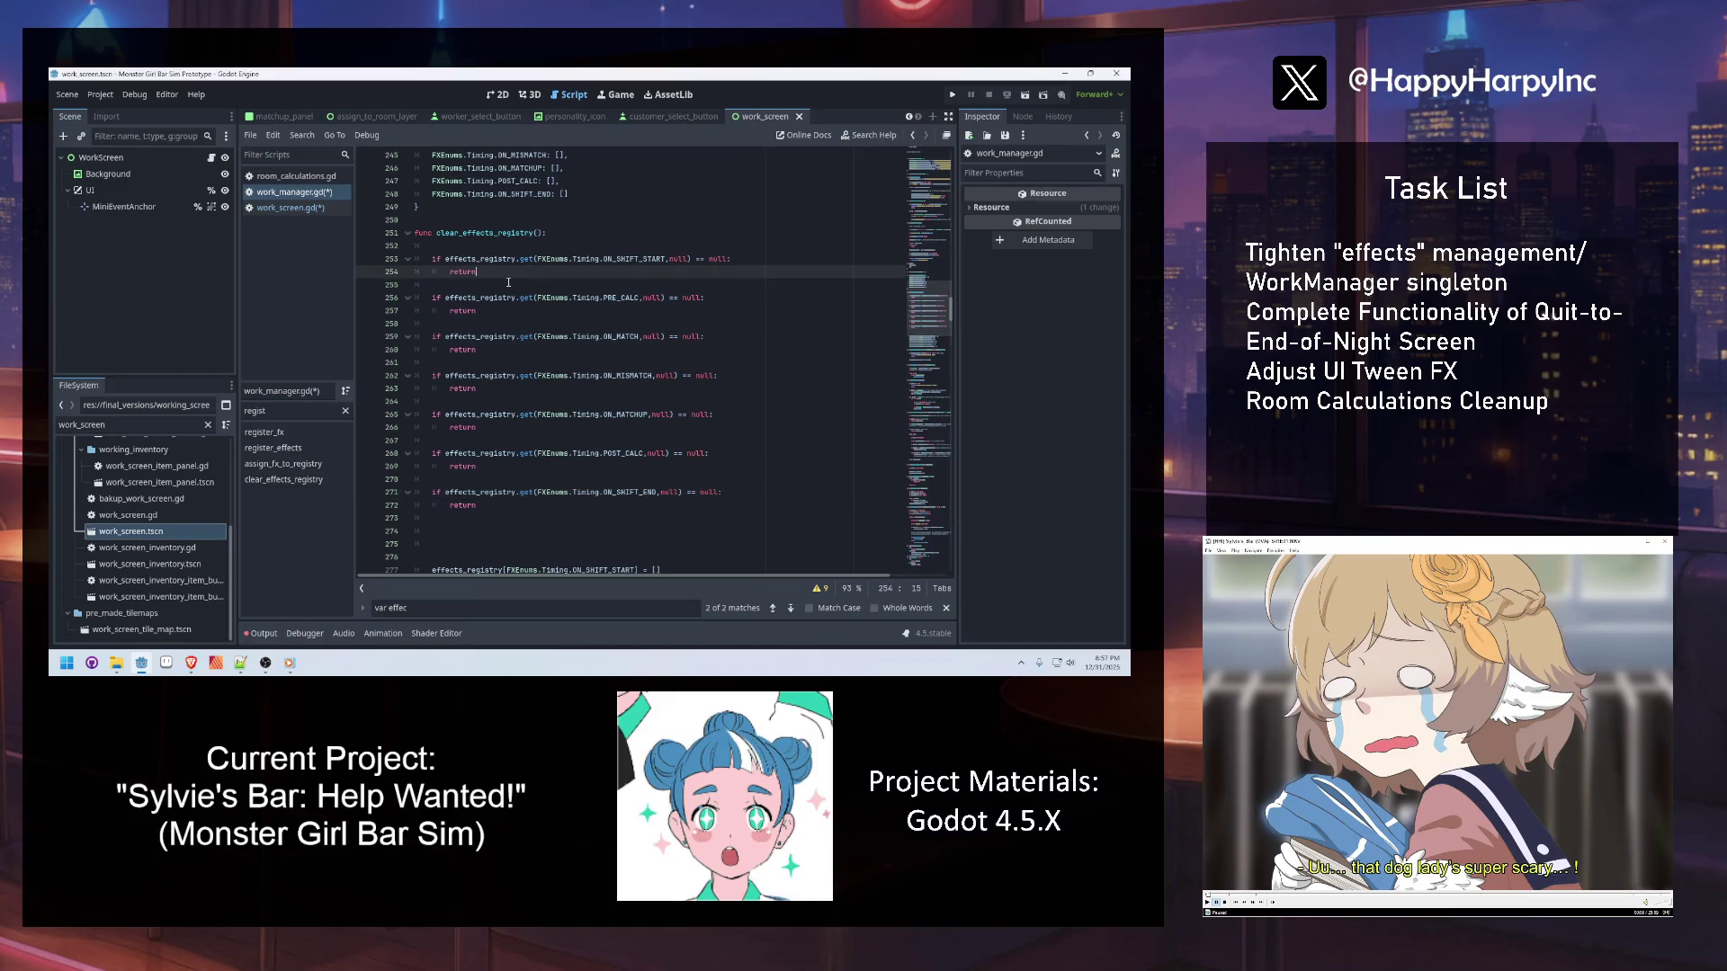
{"action": "scroll", "coordinate": [508, 282], "scroll_direction": "down", "scroll_amount": 3}
{"action": "left_click", "coordinate": [476, 427]}
{"action": "key", "text": "BackSpace"}
{"action": "key", "text": "BackSpace"}
{"action": "key", "text": "BackSpace"}
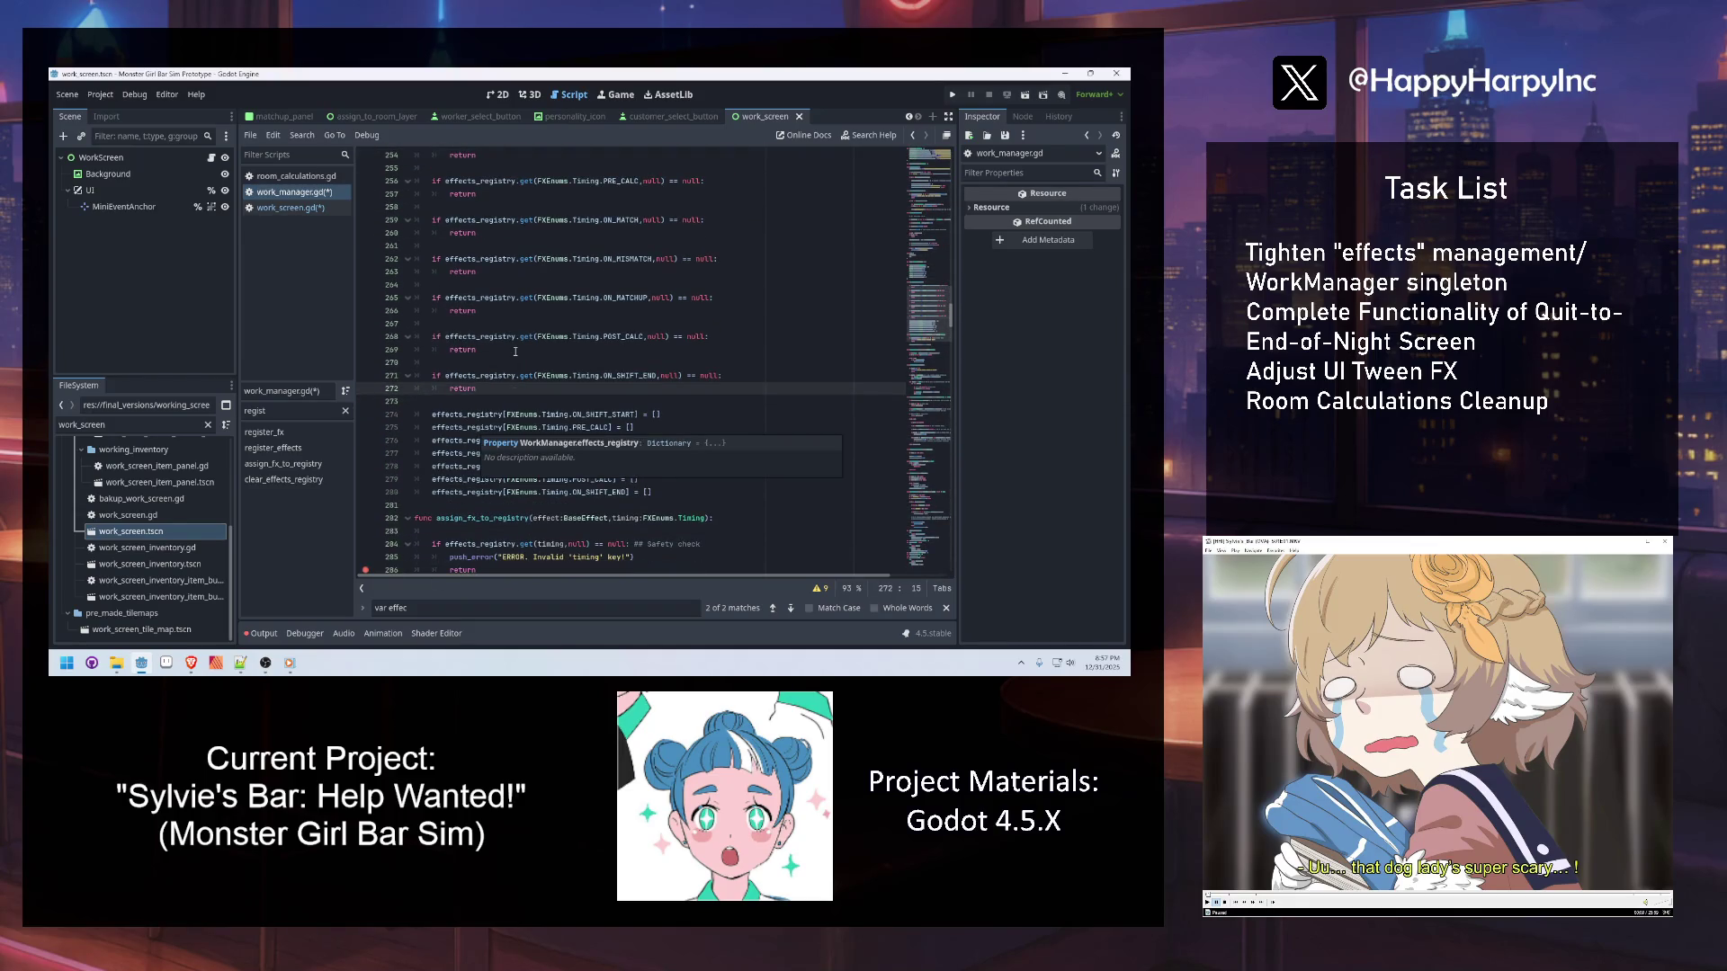
{"action": "scroll", "coordinate": [517, 369], "scroll_direction": "down", "scroll_amount": 4}
{"action": "left_click", "coordinate": [522, 440]}
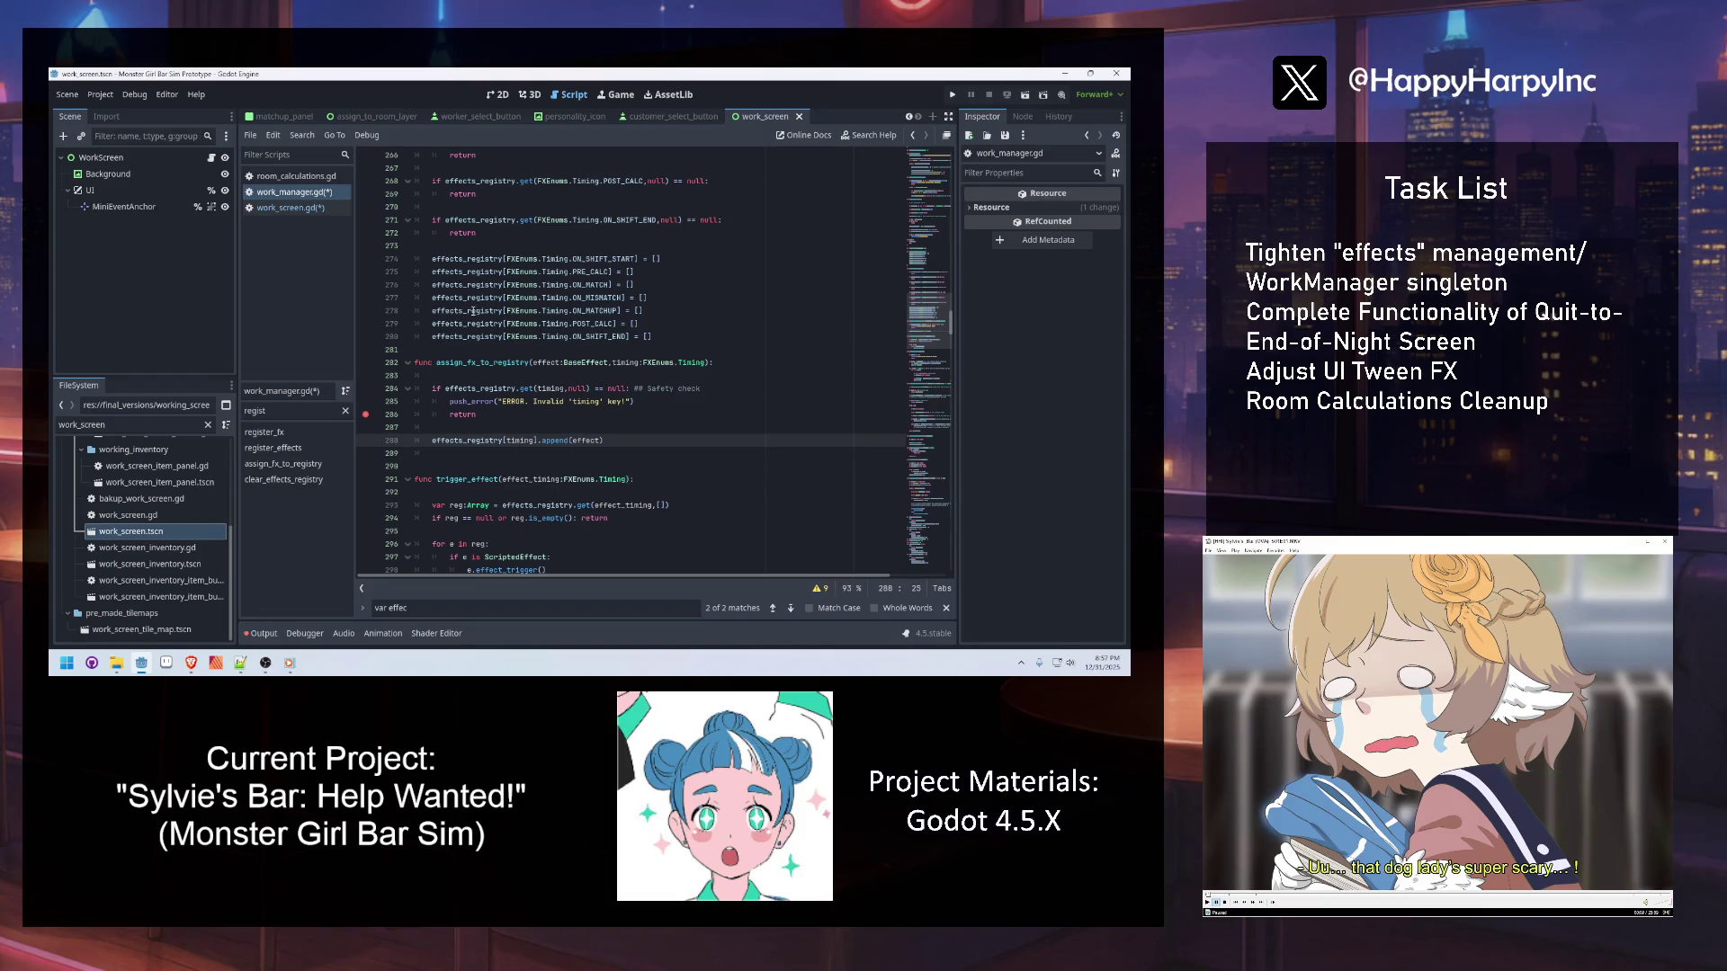
{"action": "mouse_move", "coordinate": [472, 312]}
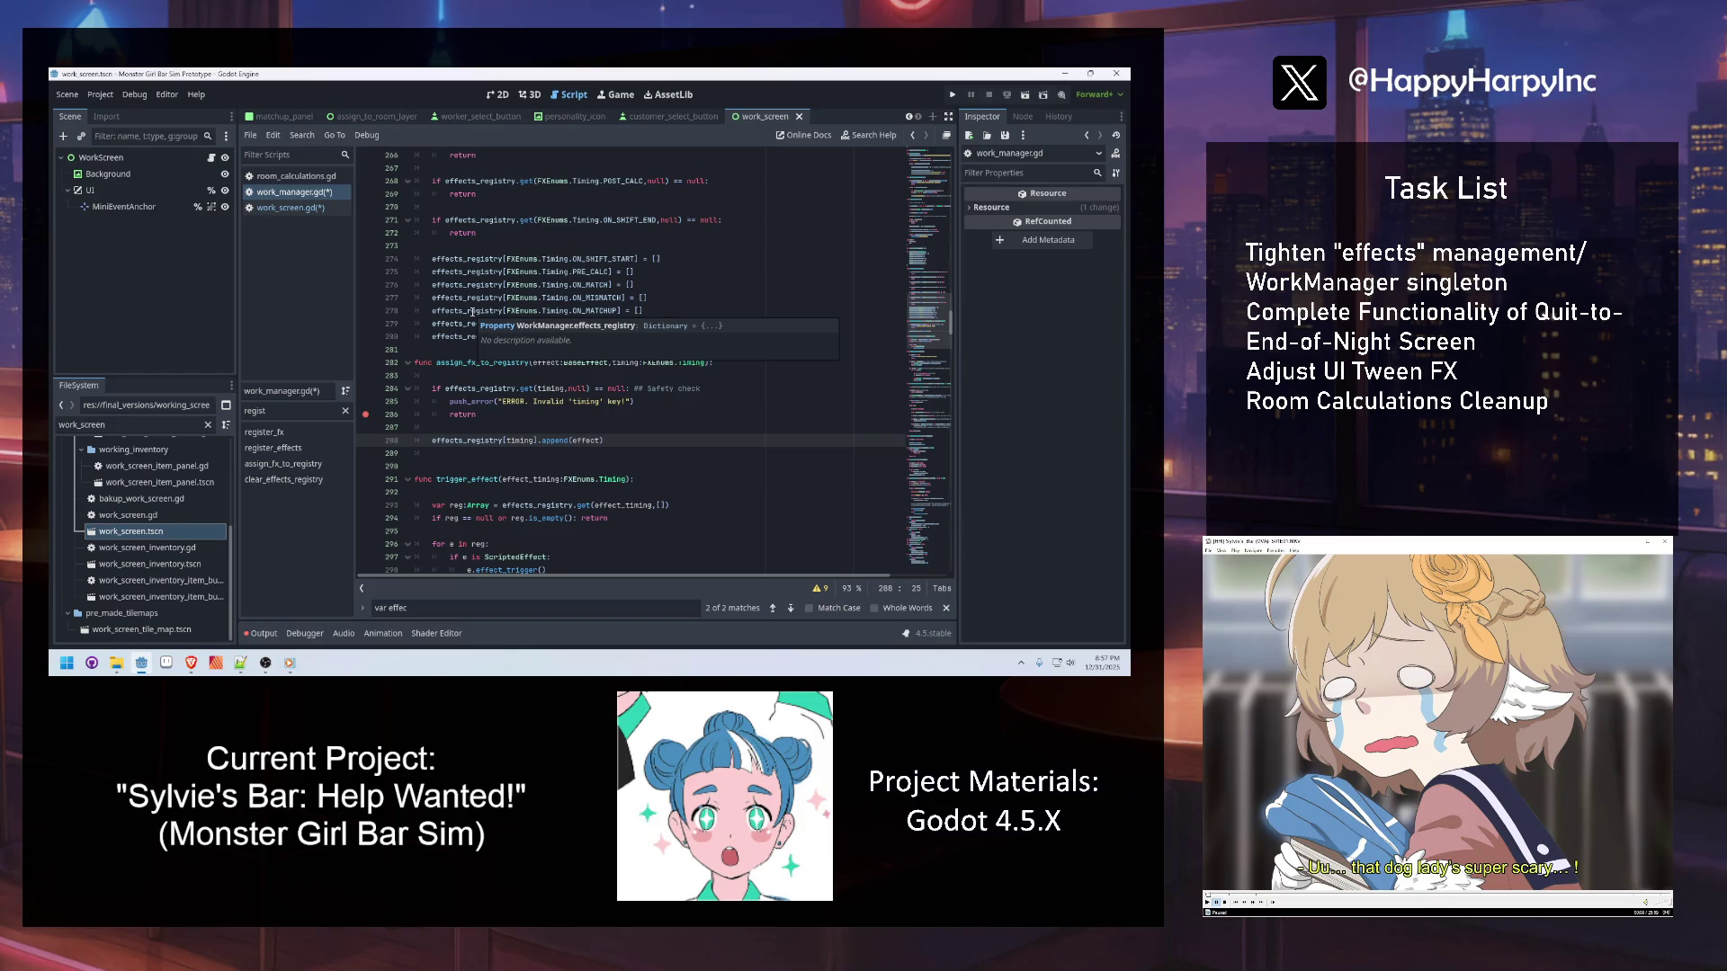
{"action": "scroll", "coordinate": [513, 325], "scroll_direction": "up", "scroll_amount": 3}
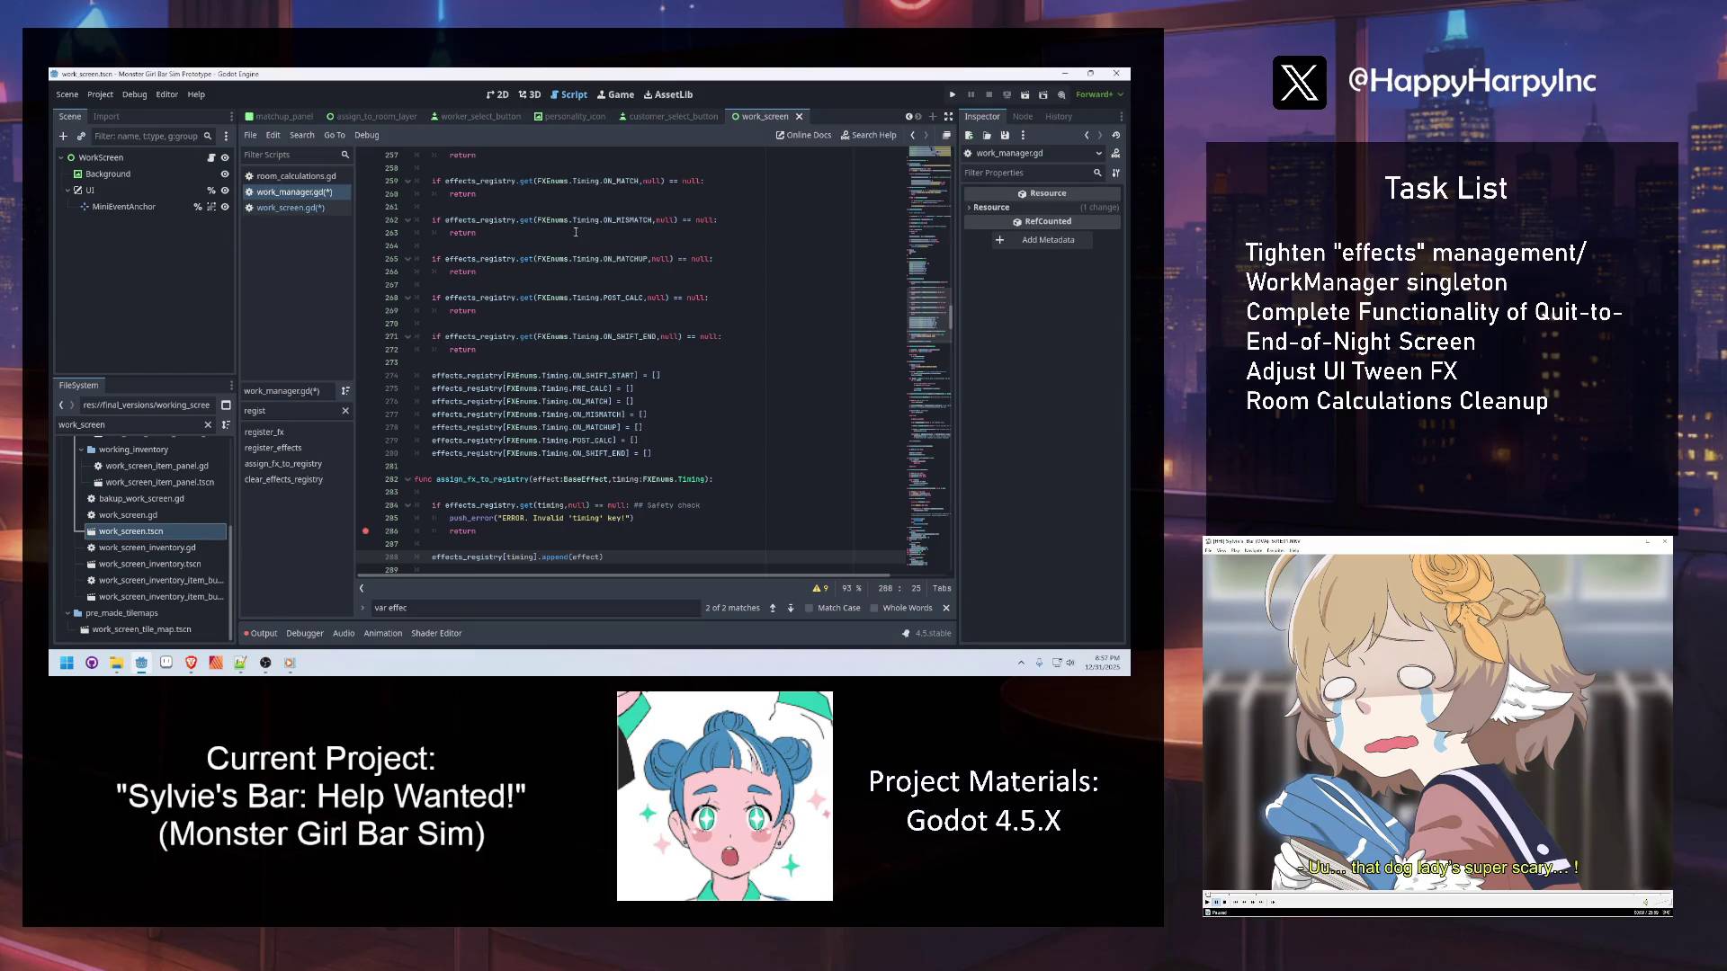
{"action": "scroll", "coordinate": [553, 336], "scroll_direction": "down", "scroll_amount": 4}
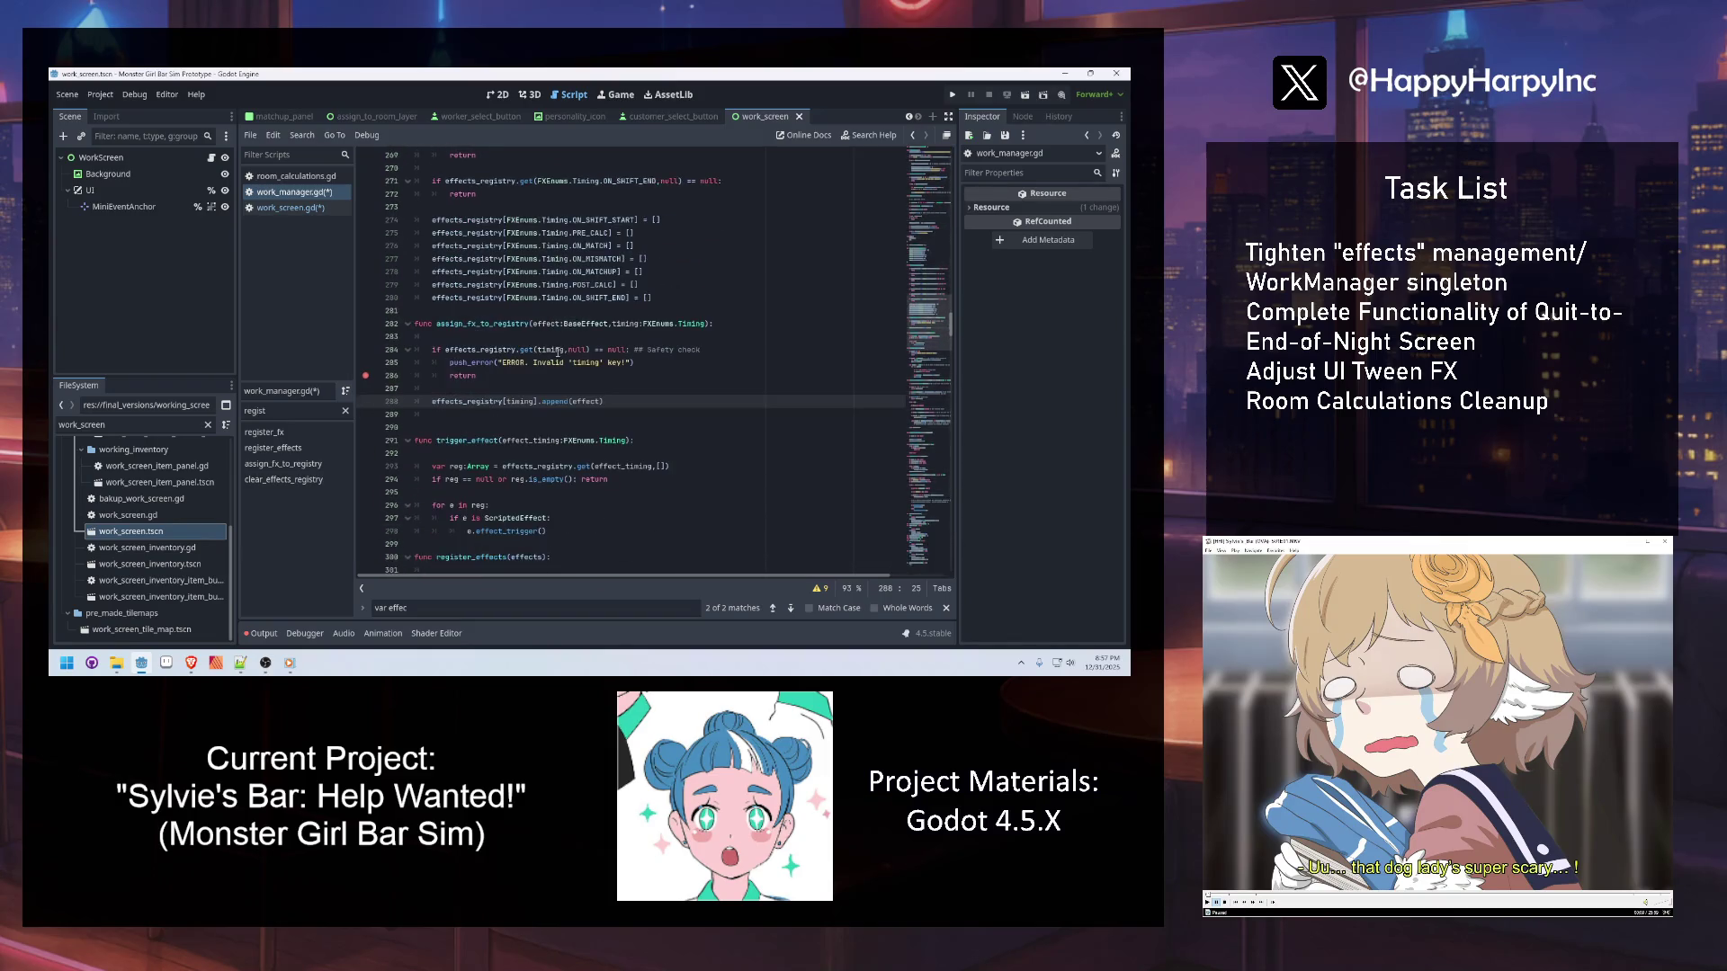
{"action": "scroll", "coordinate": [486, 439], "scroll_direction": "down", "scroll_amount": 3}
{"action": "left_click", "coordinate": [523, 427]}
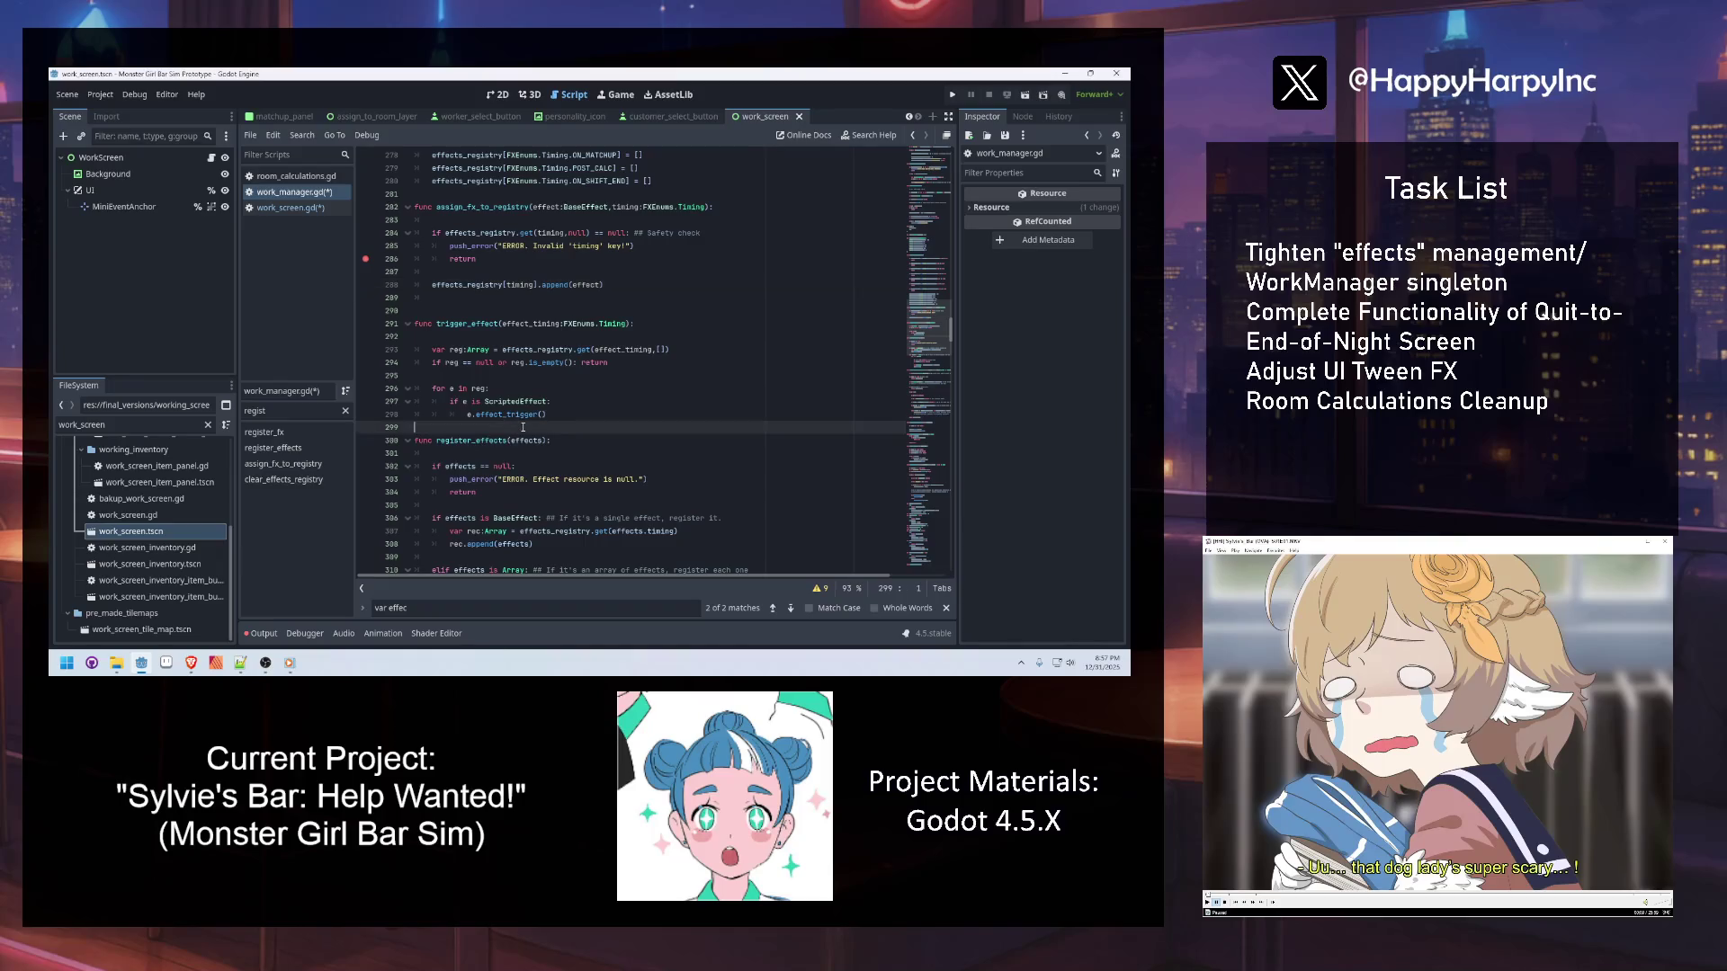
{"action": "scroll", "coordinate": [523, 427], "scroll_direction": "down", "scroll_amount": 3}
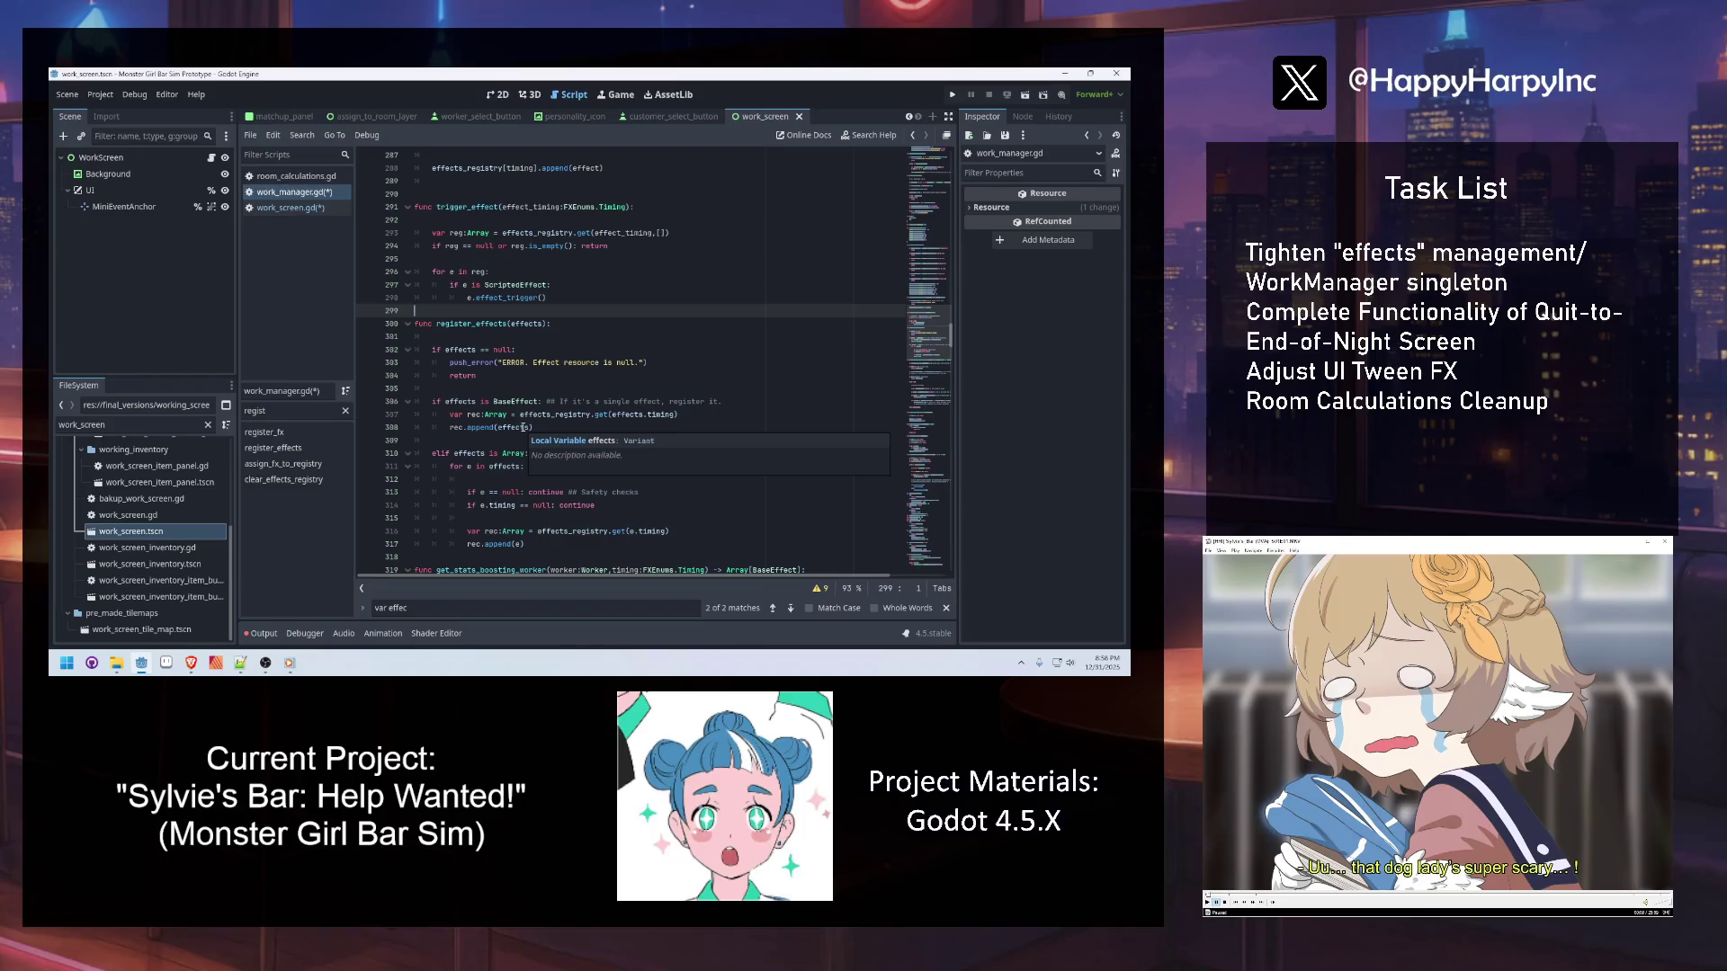
{"action": "left_click", "coordinate": [464, 350]}
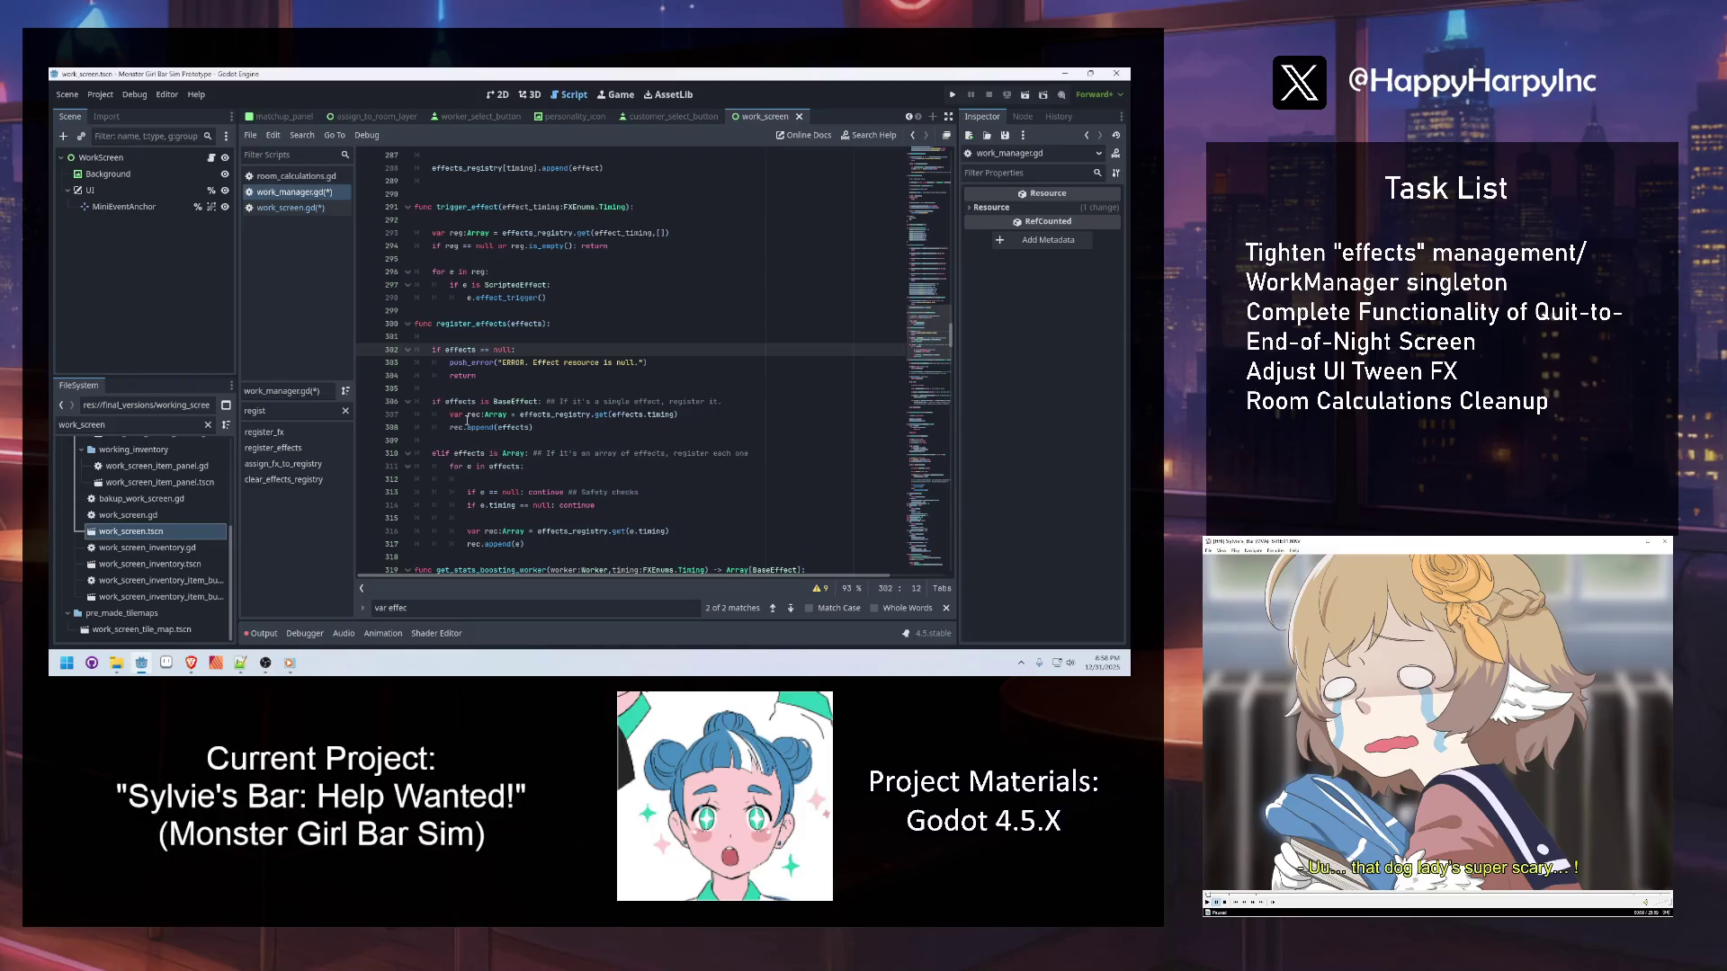
{"action": "left_click", "coordinate": [448, 441]}
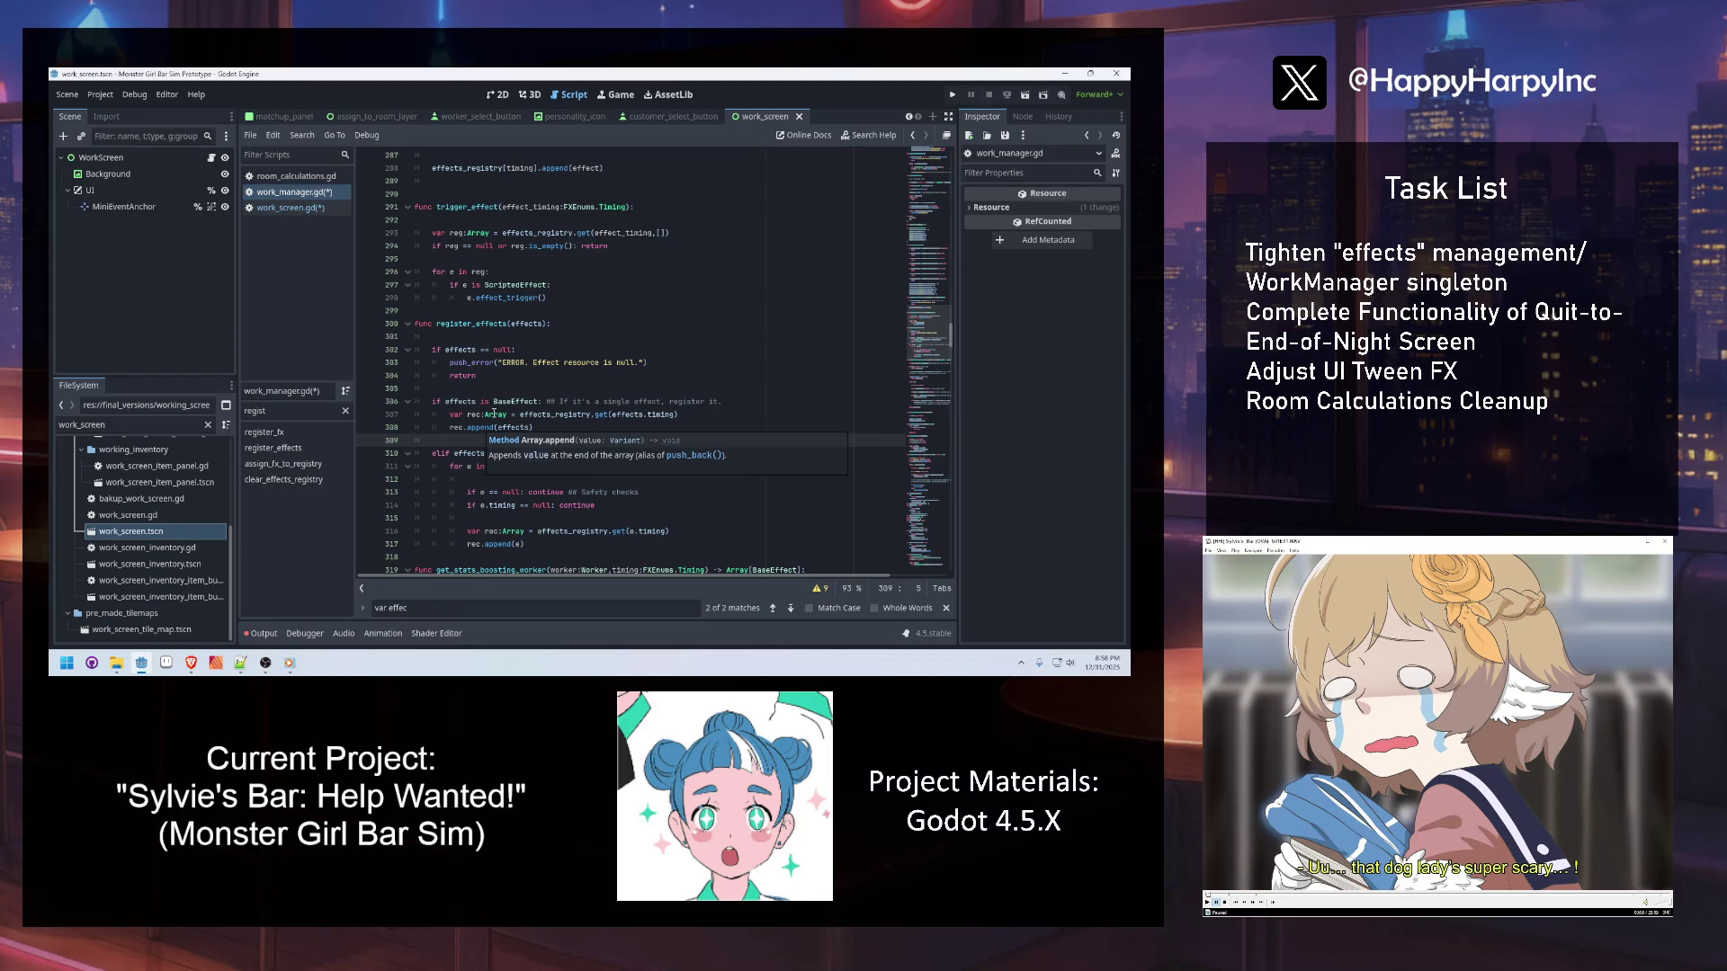
{"action": "left_click", "coordinate": [523, 416]}
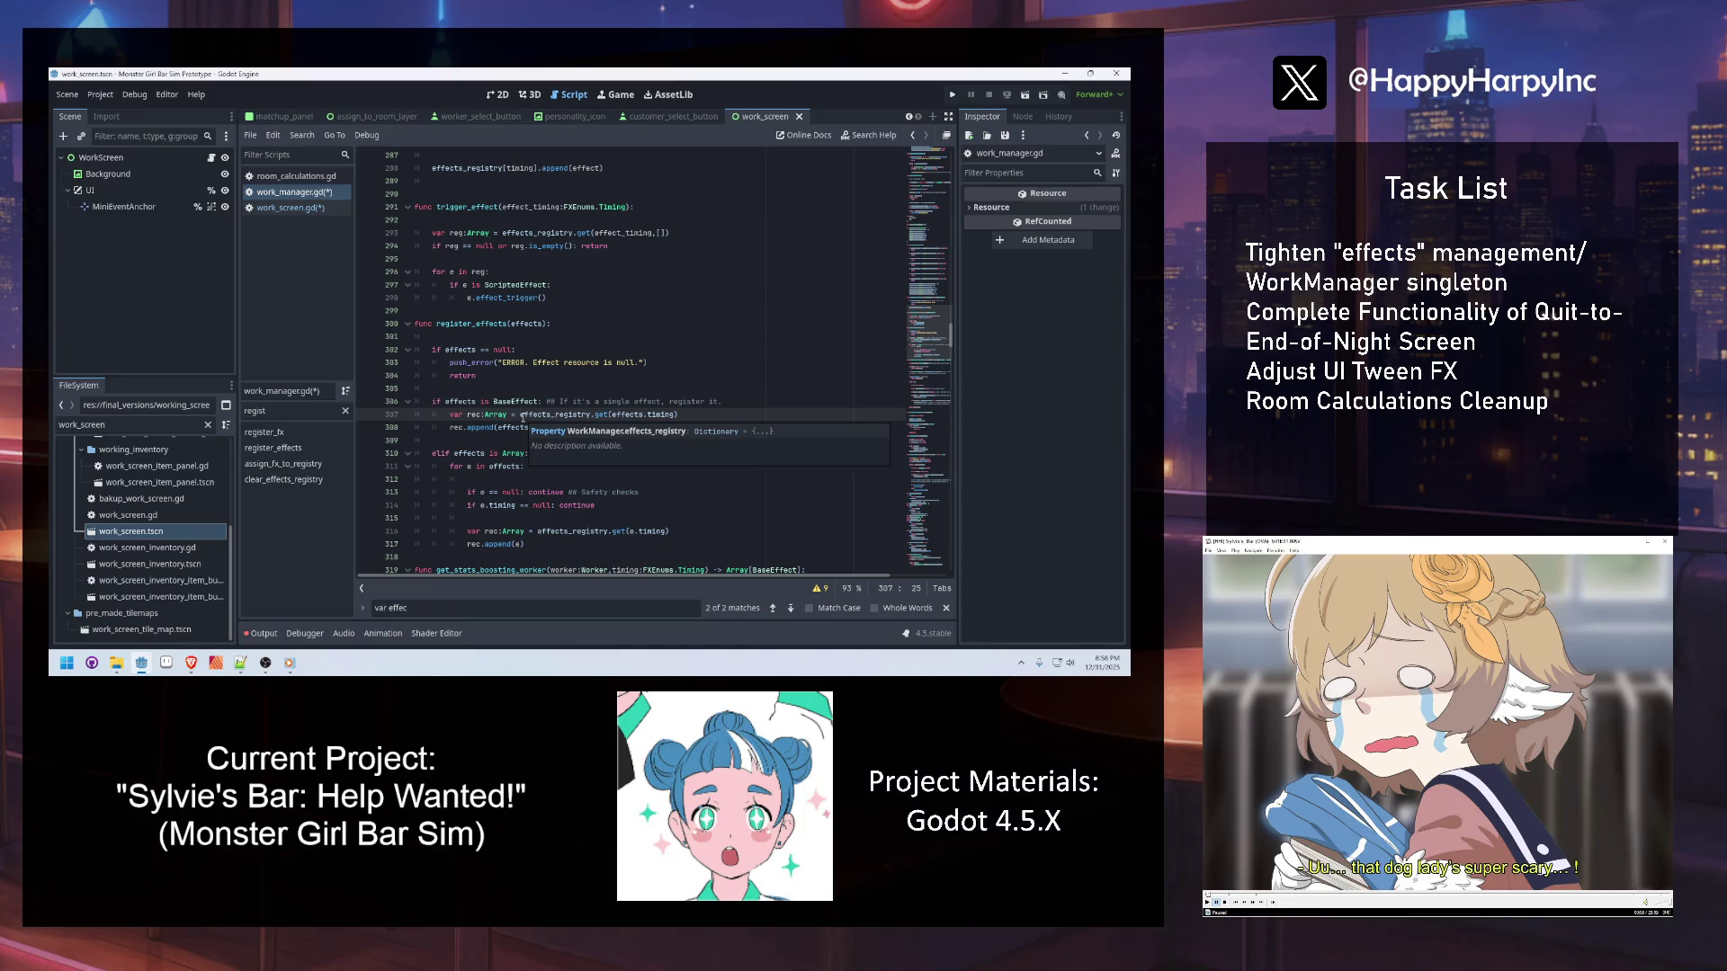
{"action": "left_click", "coordinate": [486, 444]}
Draft an 'if i:' check with a typeof(i) == TYPE_ARRAY line in register_effects
{"action": "key", "text": "Return"}
{"action": "key", "text": "Return"}
{"action": "key", "text": "Up"}
{"action": "type", "text": "i"}
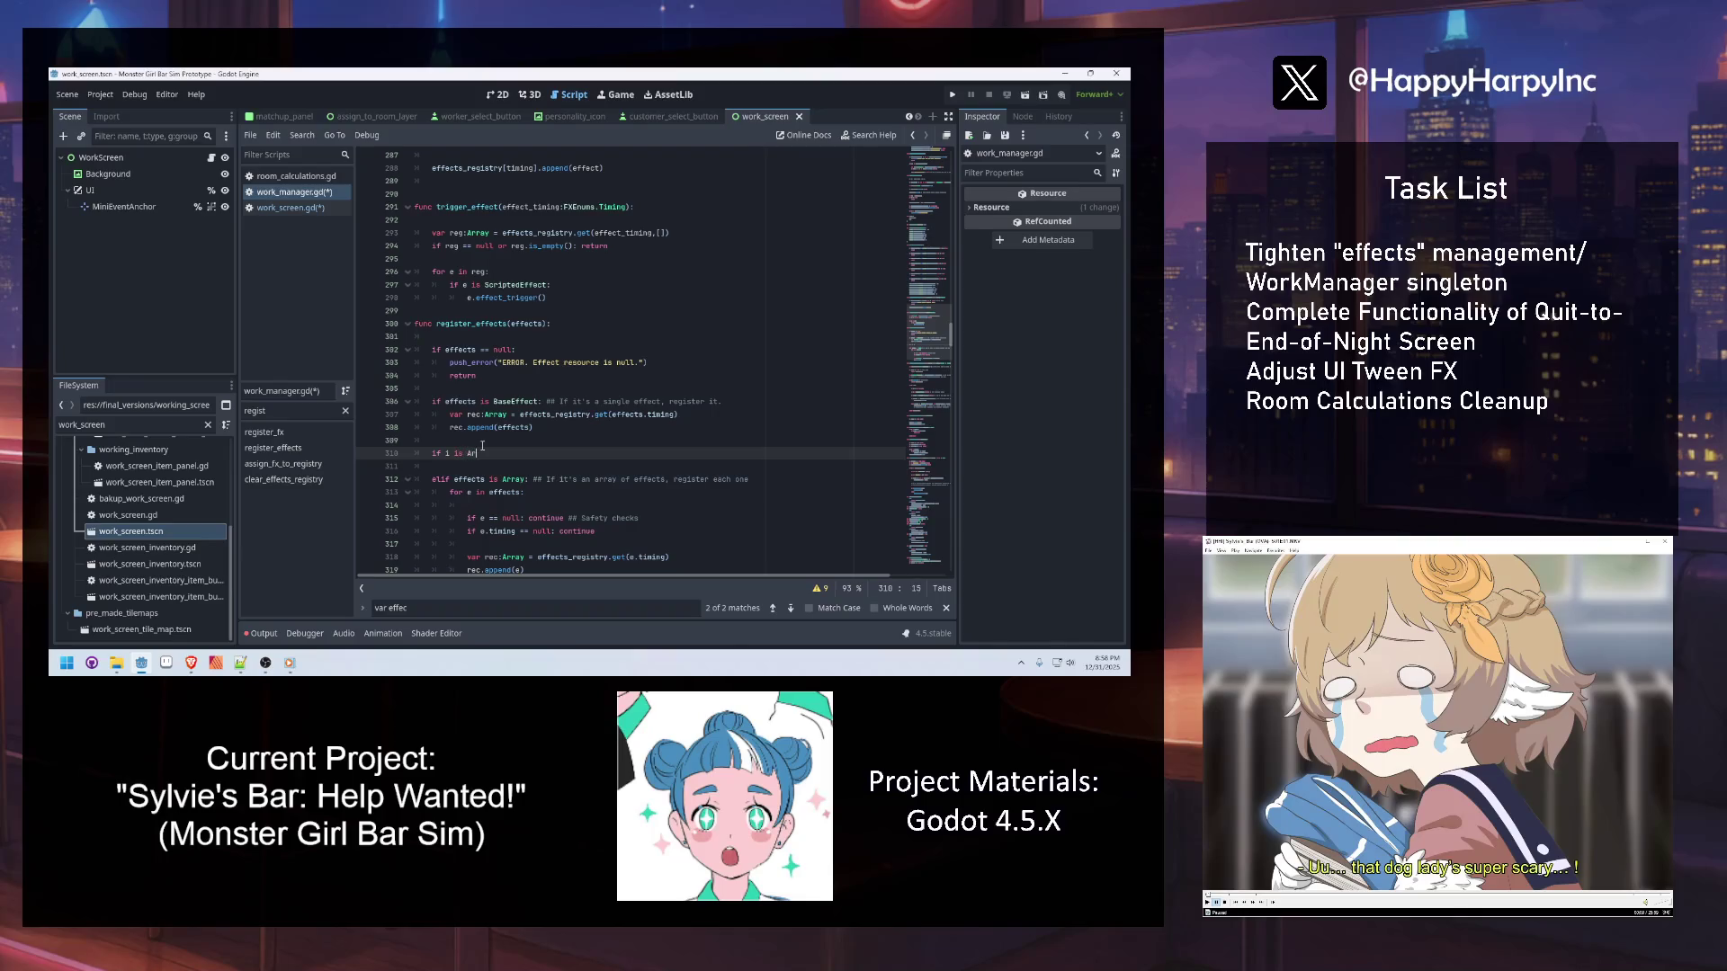
{"action": "type", "text": ":"}
{"action": "key", "text": "Return"}
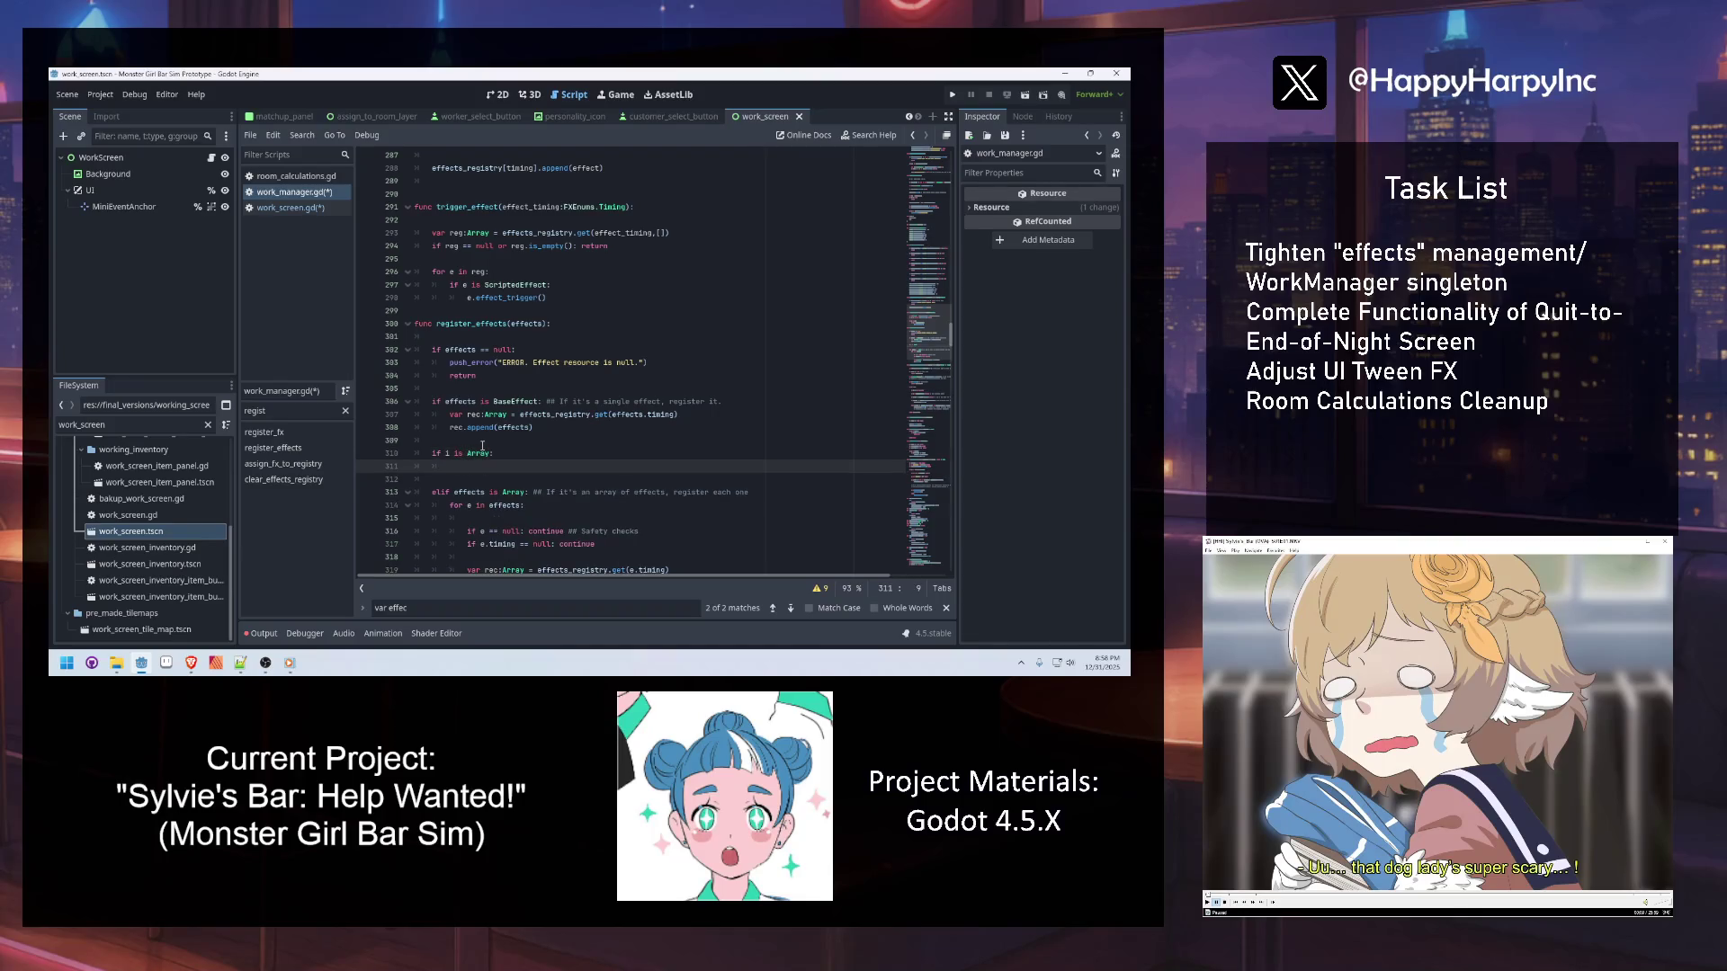
{"action": "type", "text": "ype"}
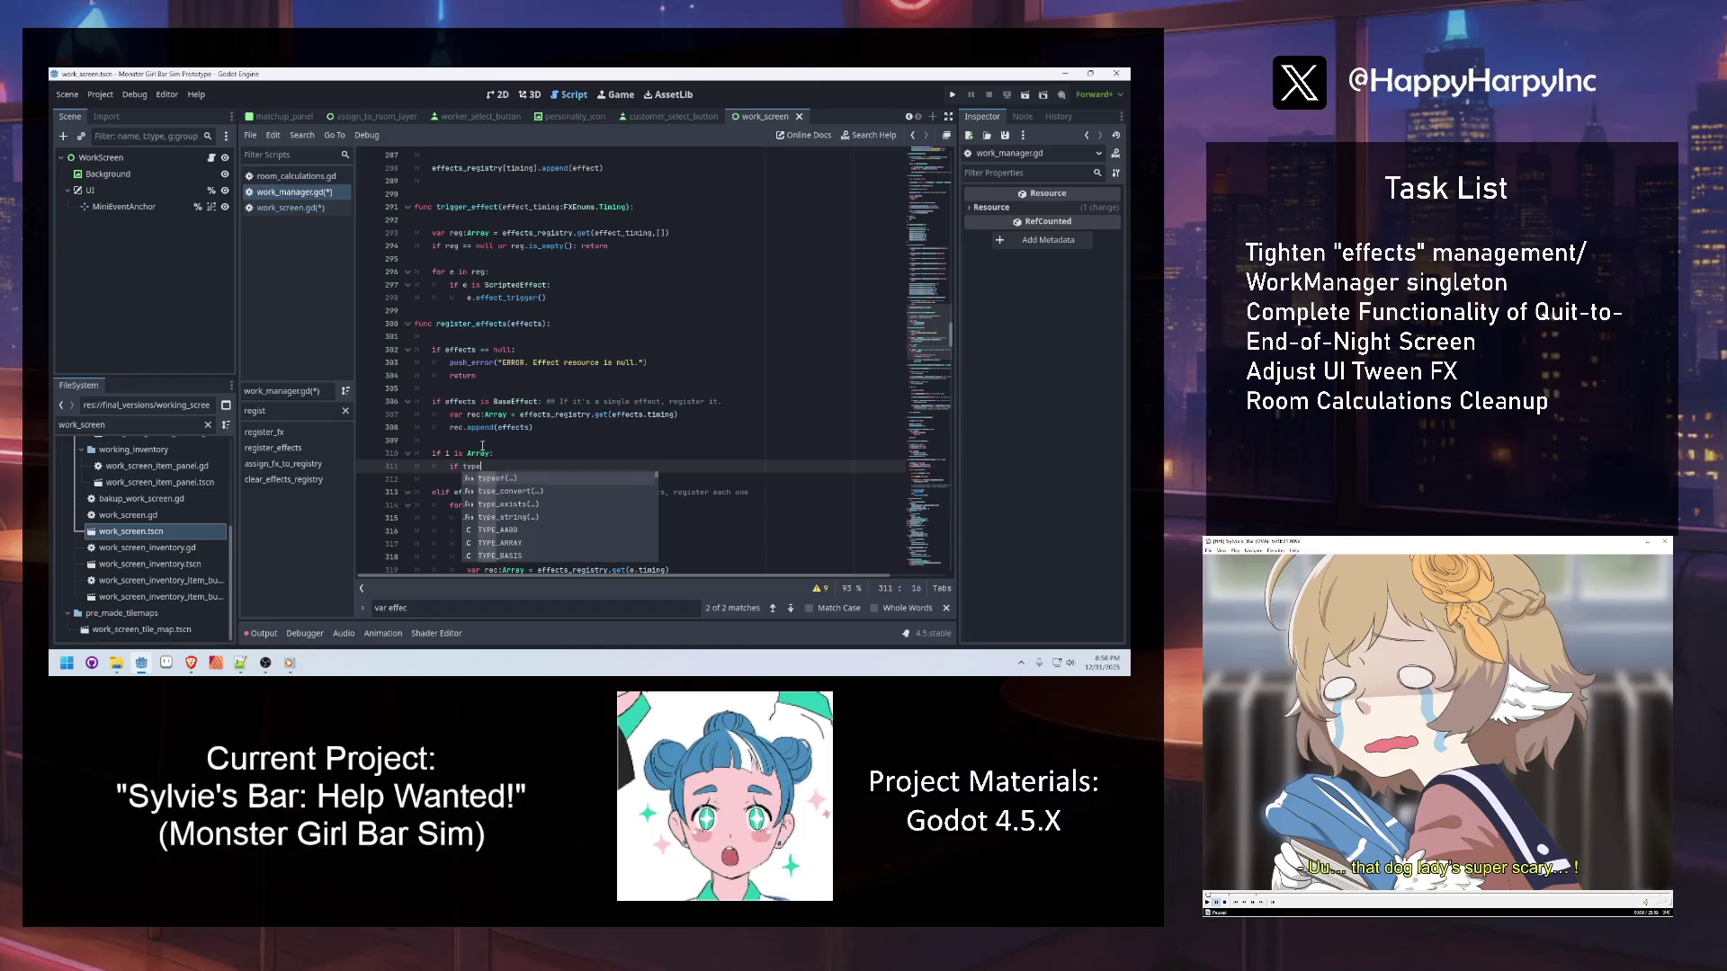
{"action": "type", "text": "of(i) =="}
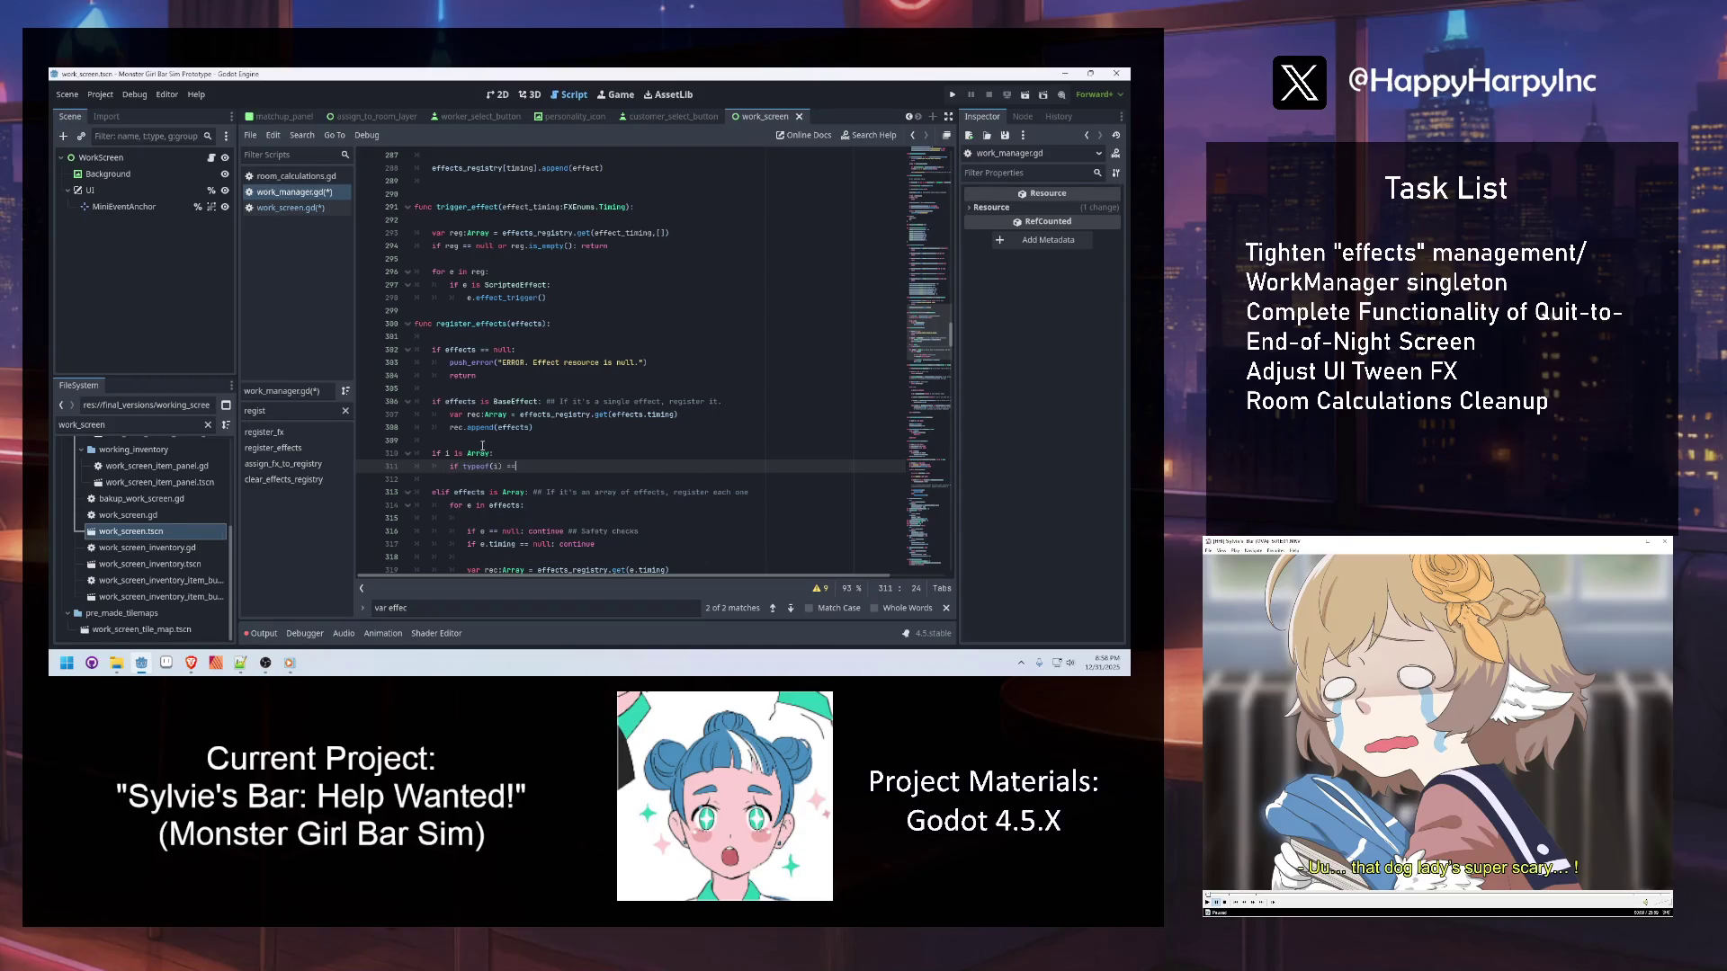
{"action": "type", "text": " TYPE_ARRAY"}
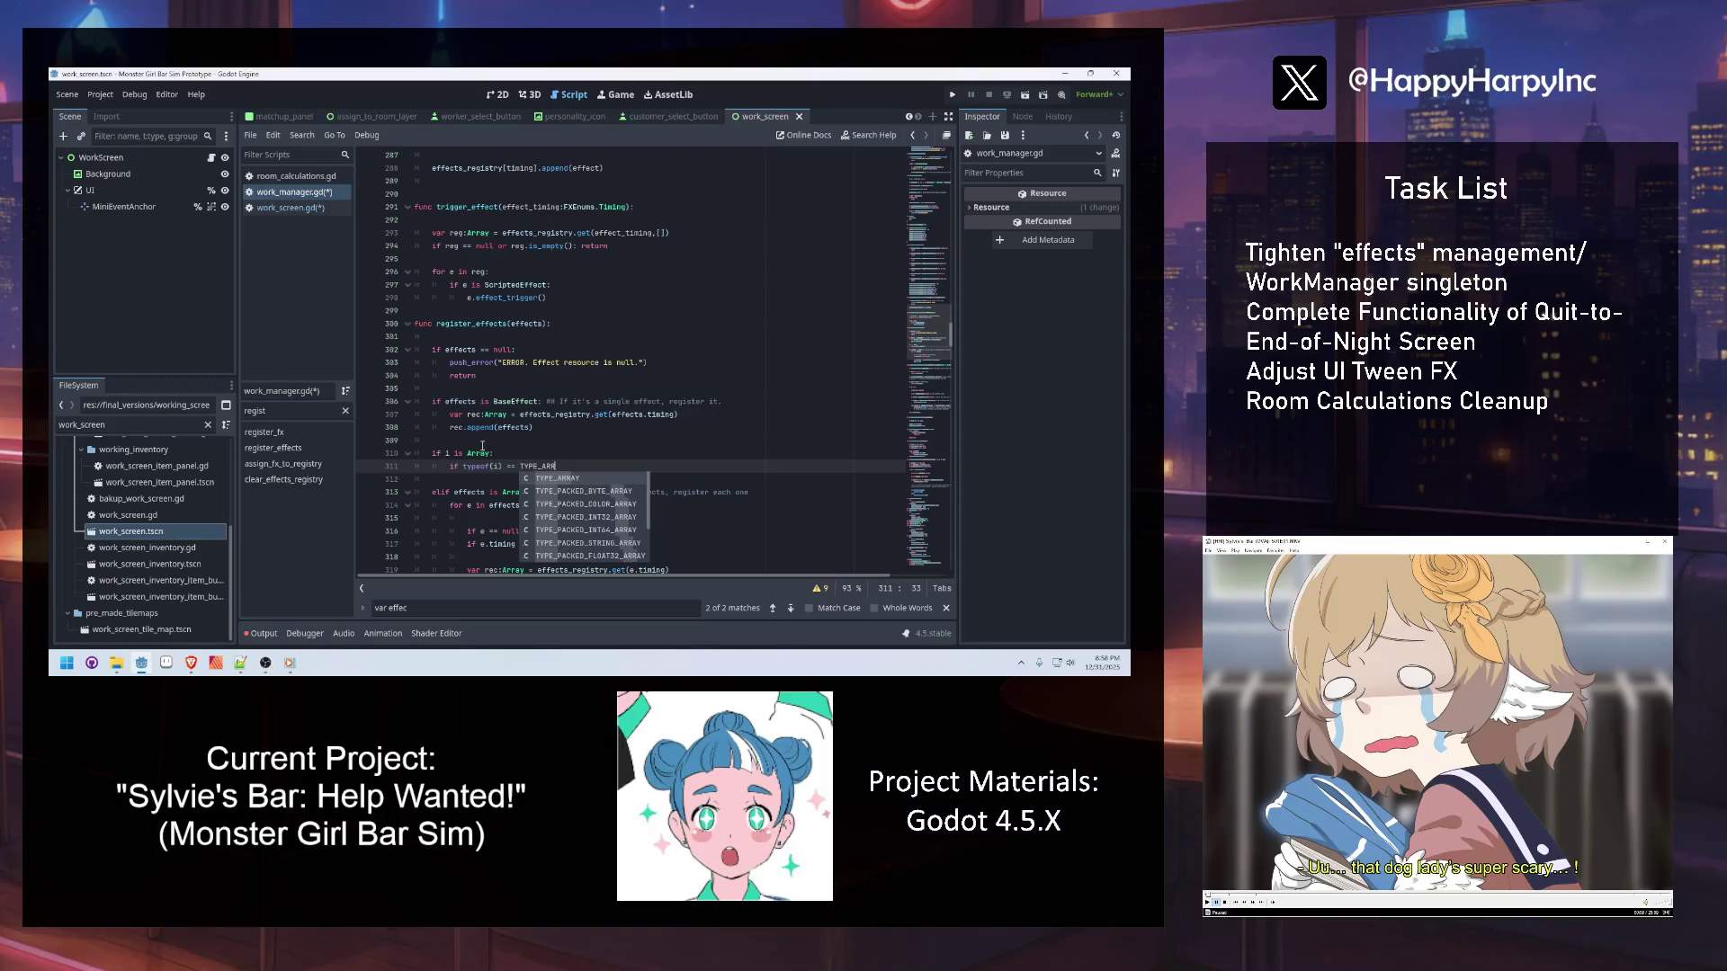
{"action": "key", "text": "Home"}
{"action": "key", "text": "BackSpace"}
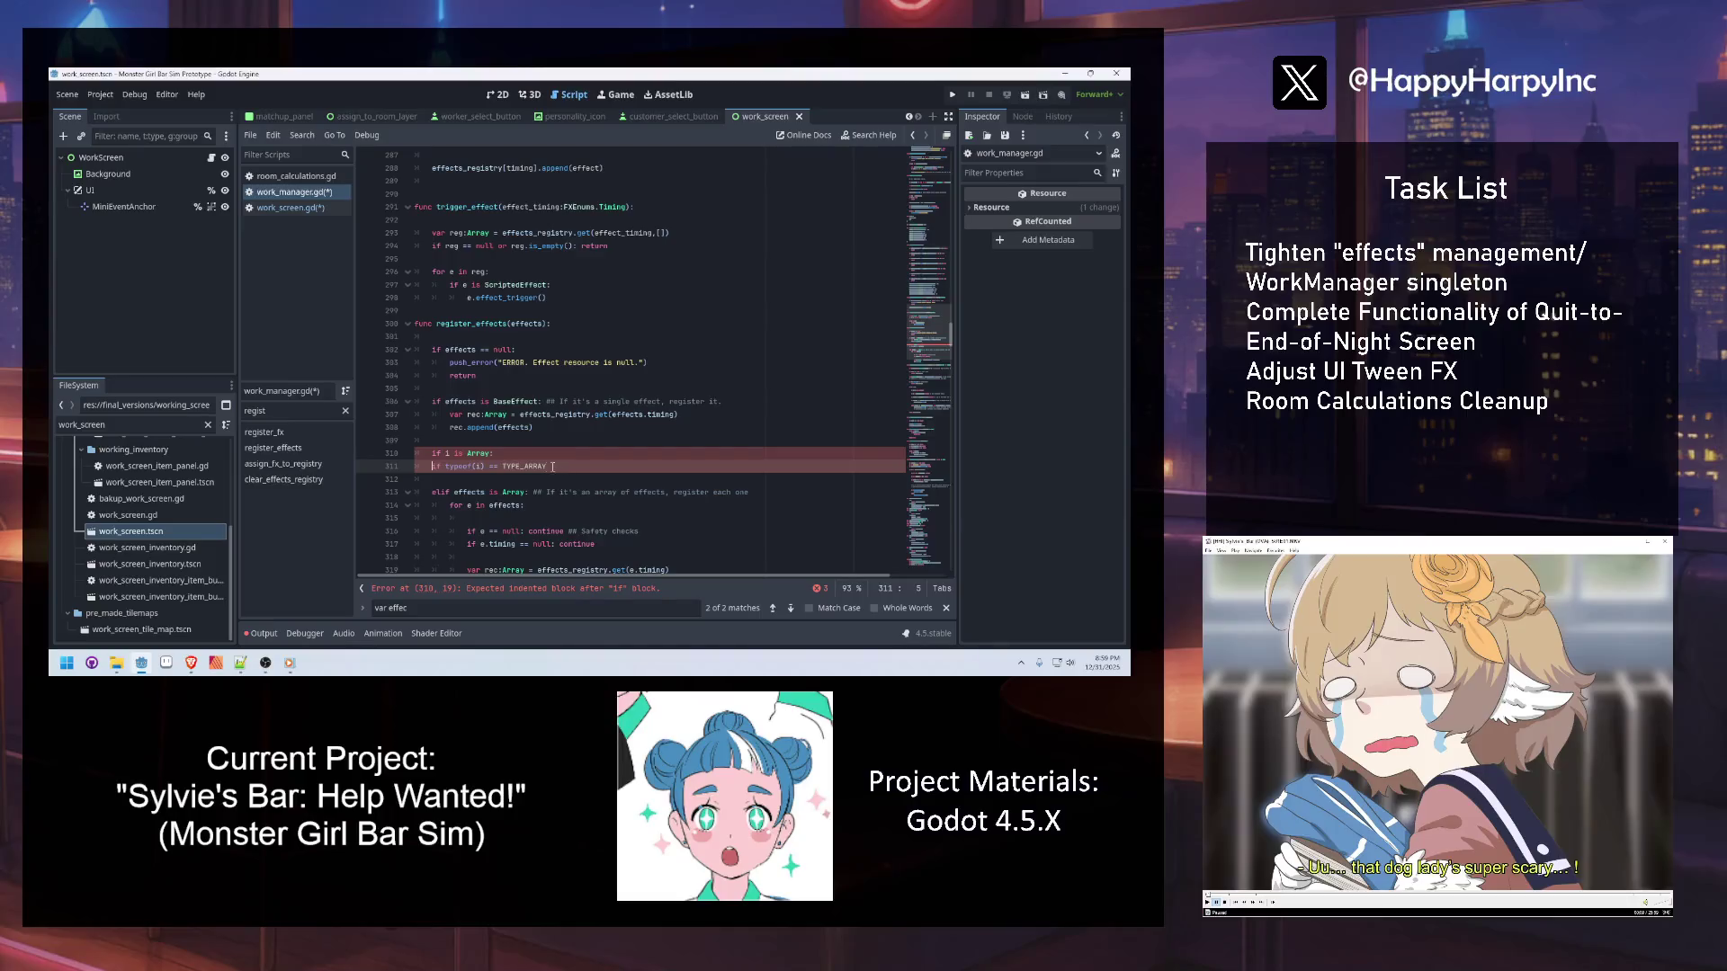
Look up the documentation for typeof and TYPE_ARRAY in the draft check line
{"action": "left_click_drag", "start_coordinate": [563, 467], "coordinate": [402, 455]}
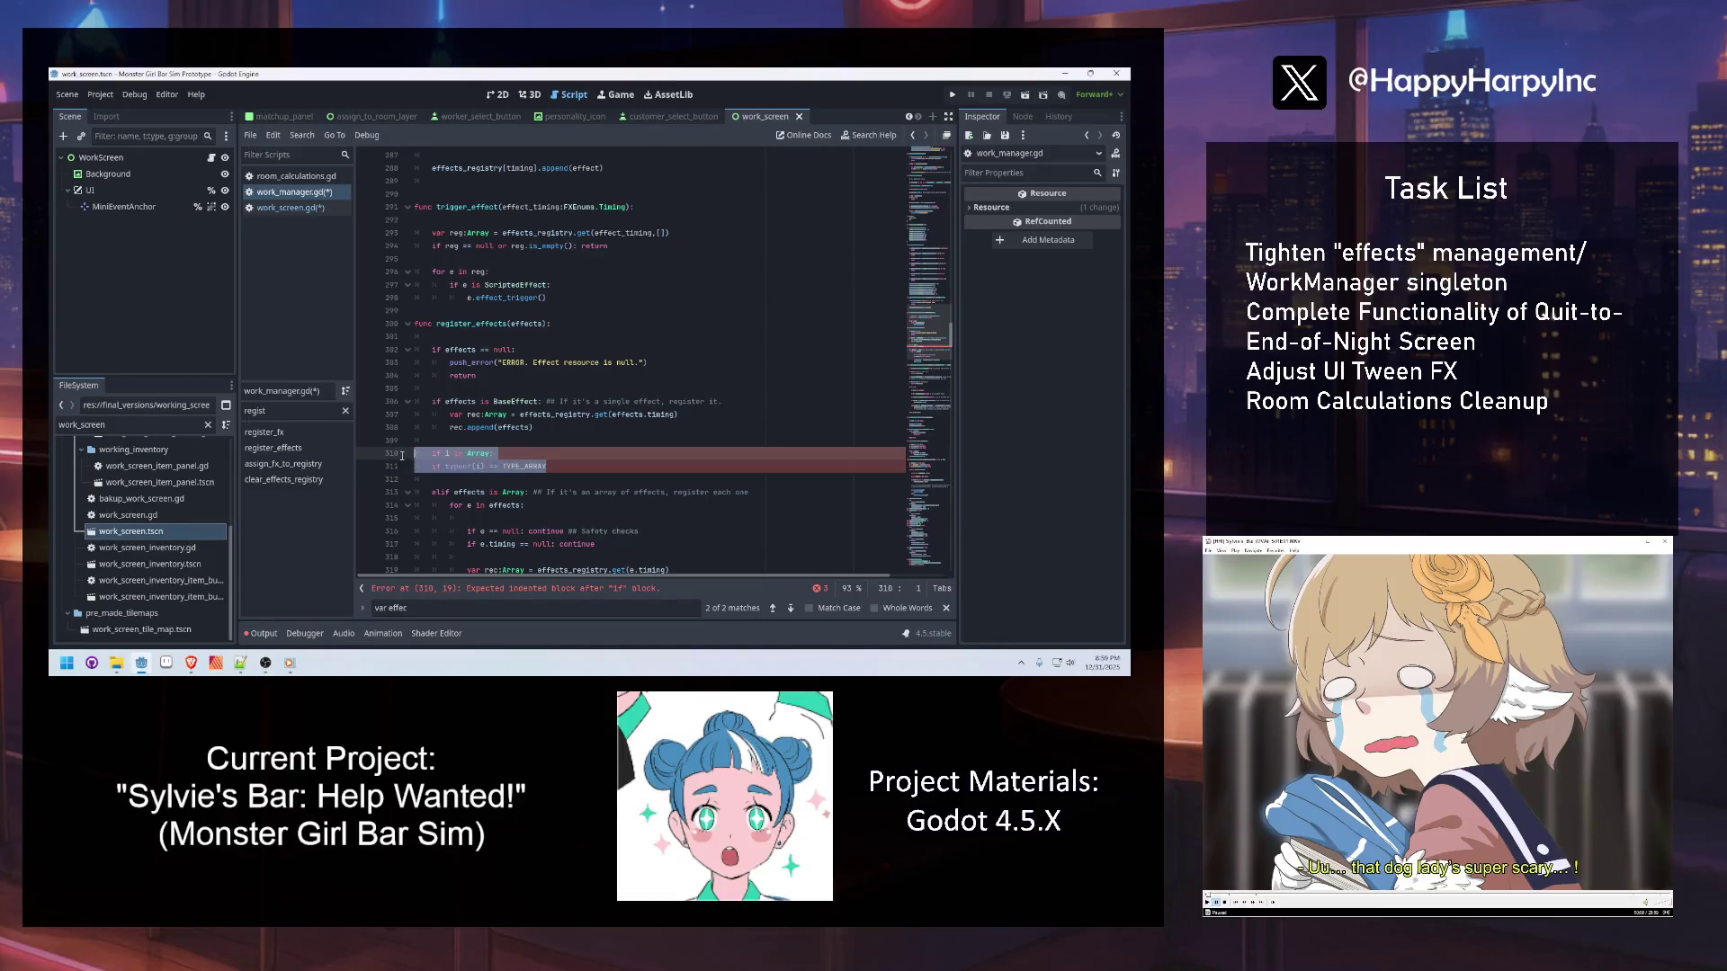
{"action": "left_click_drag", "start_coordinate": [548, 467], "coordinate": [432, 465]}
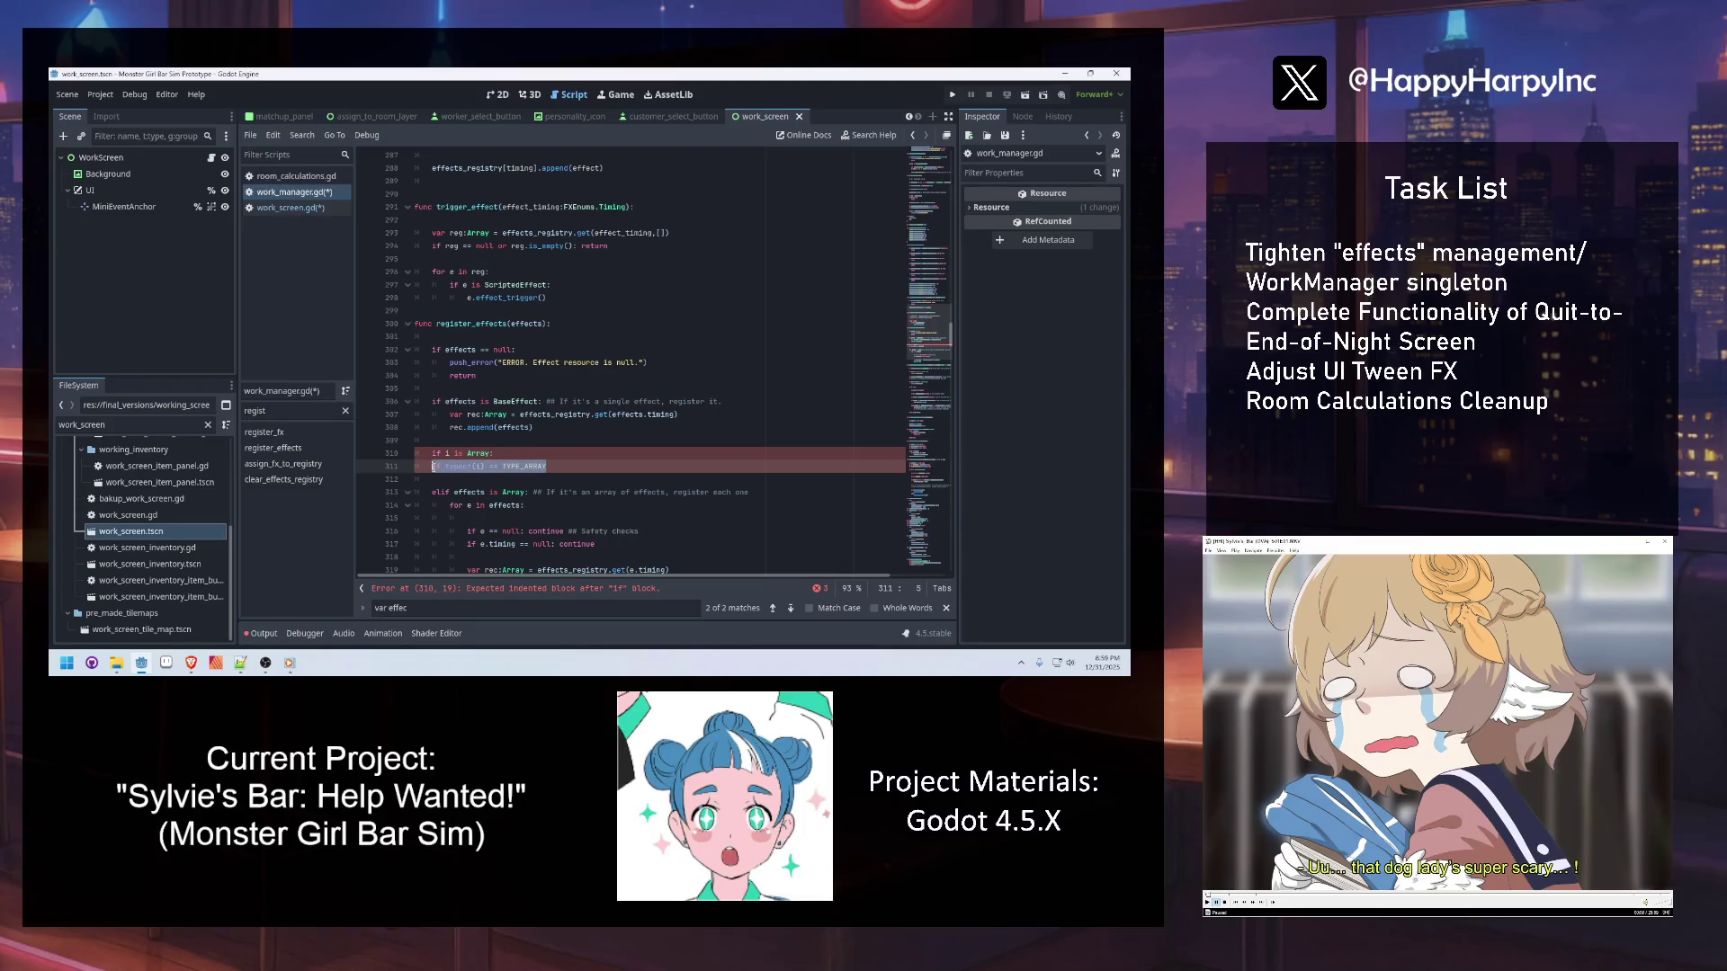
{"action": "double_click", "coordinate": [465, 466]}
{"action": "mouse_move", "coordinate": [464, 472]}
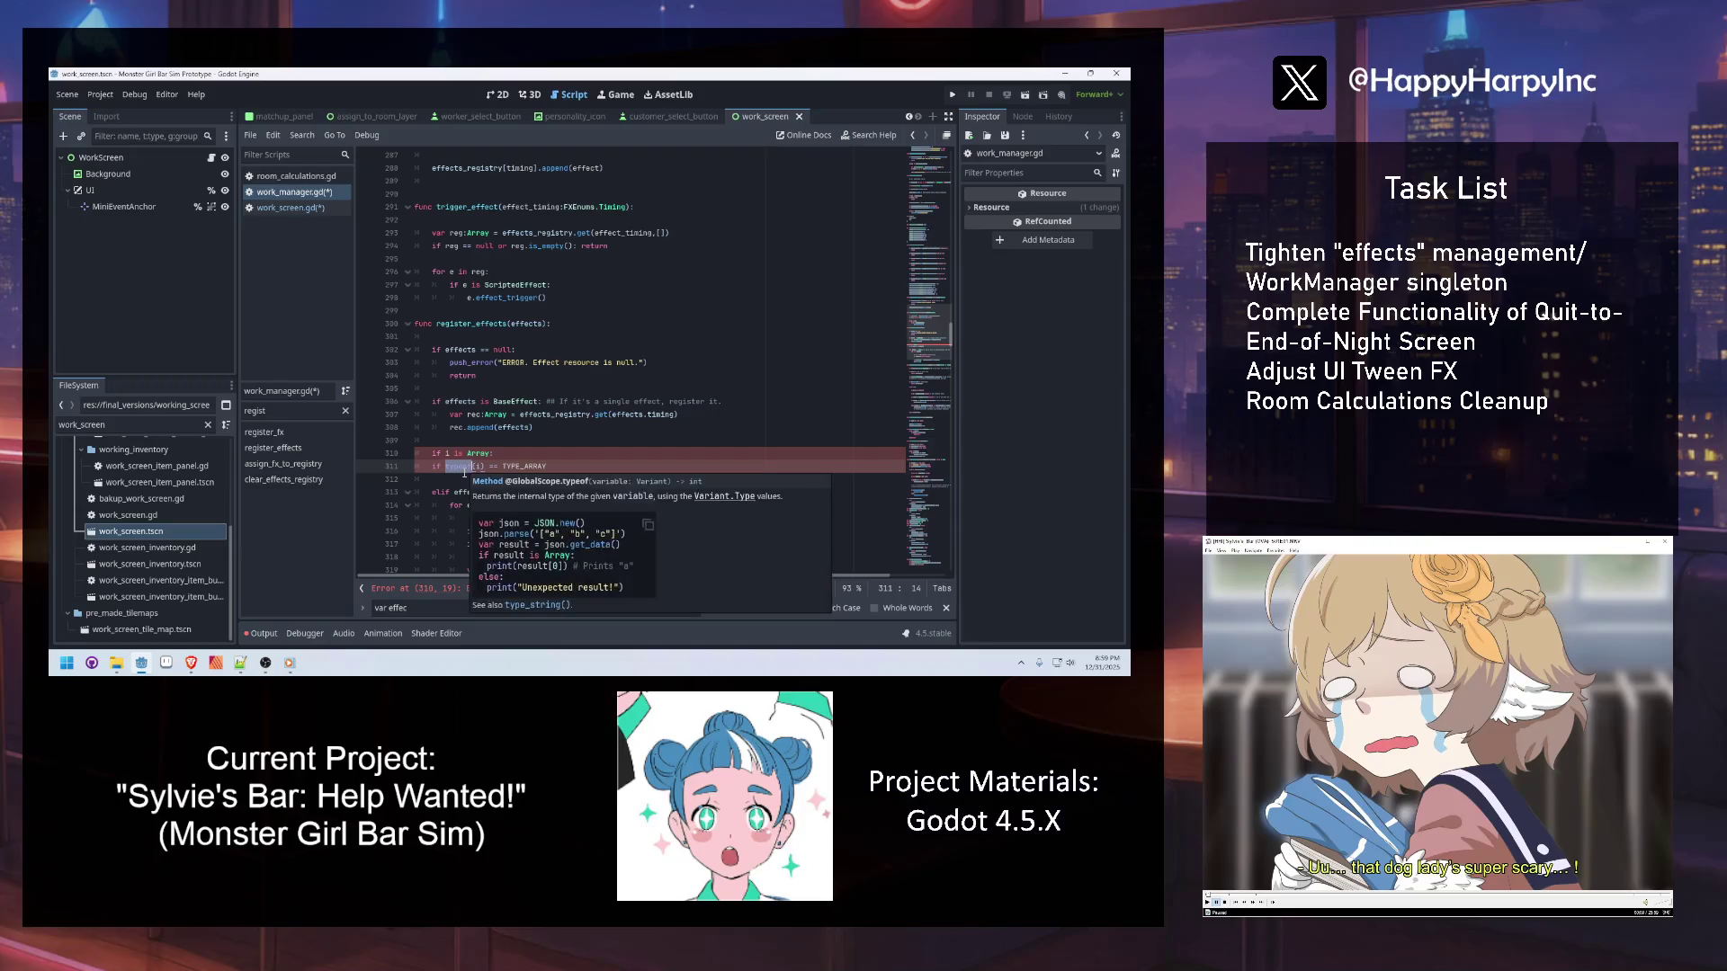
{"action": "double_click", "coordinate": [518, 466]}
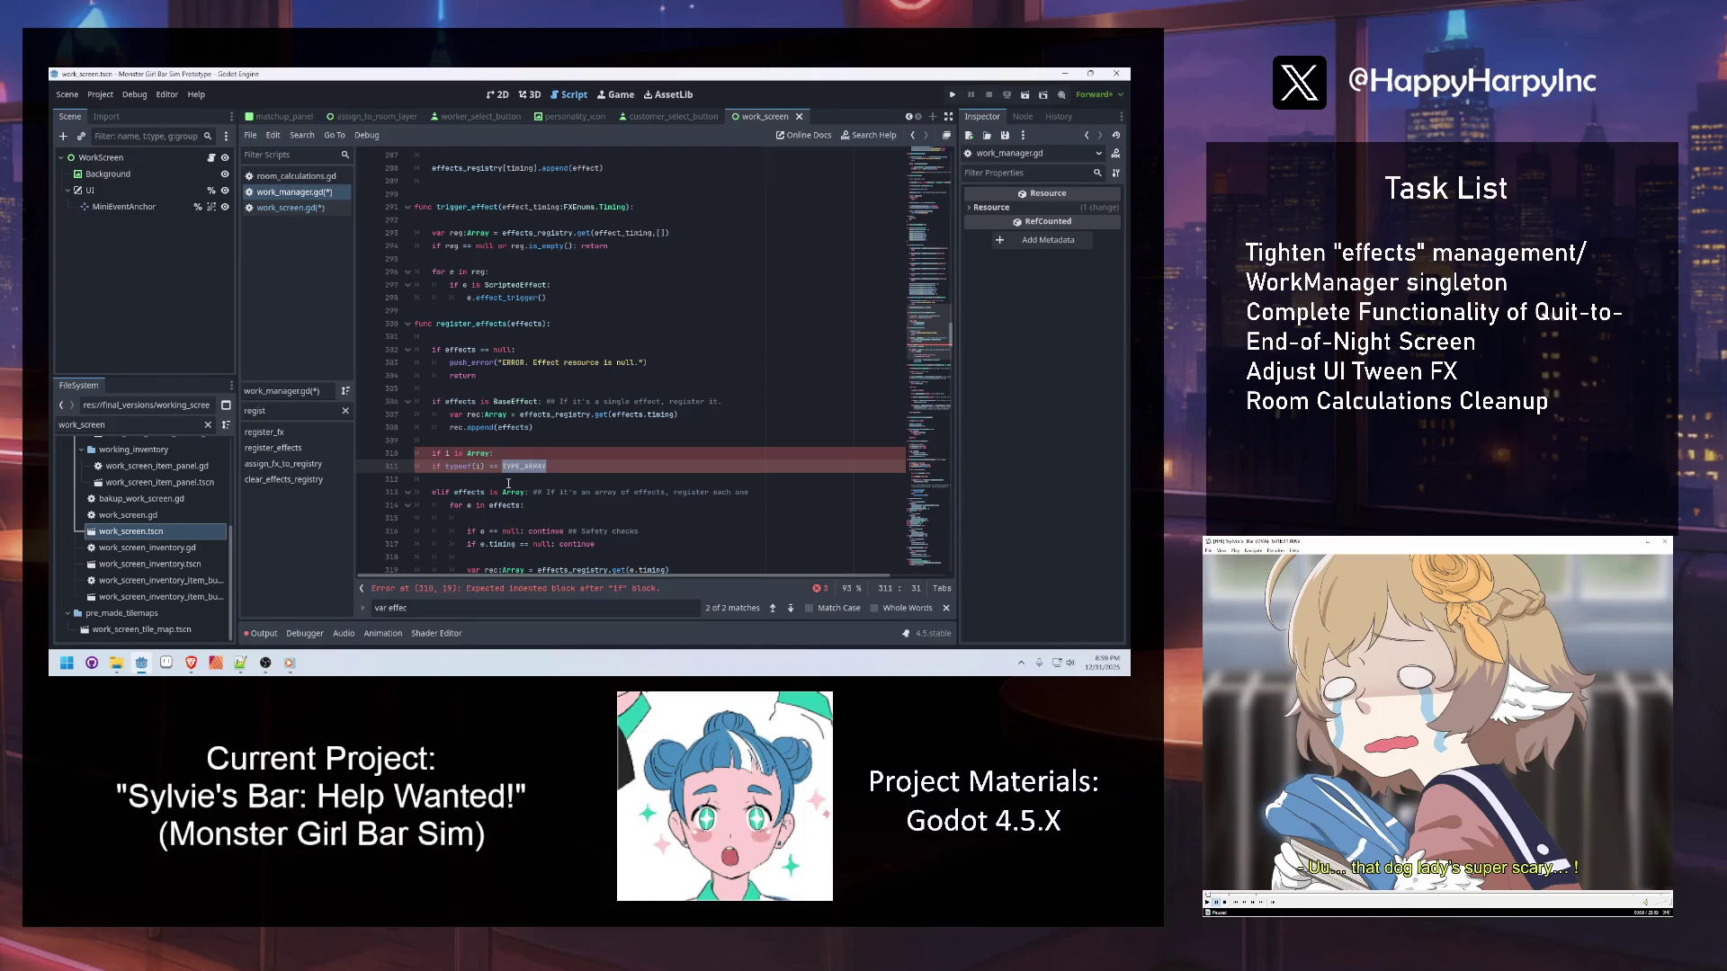
{"action": "left_click", "coordinate": [552, 466]}
Delete the two draft check lines and the leftover blank line
{"action": "left_click_drag", "start_coordinate": [548, 467], "coordinate": [370, 443]}
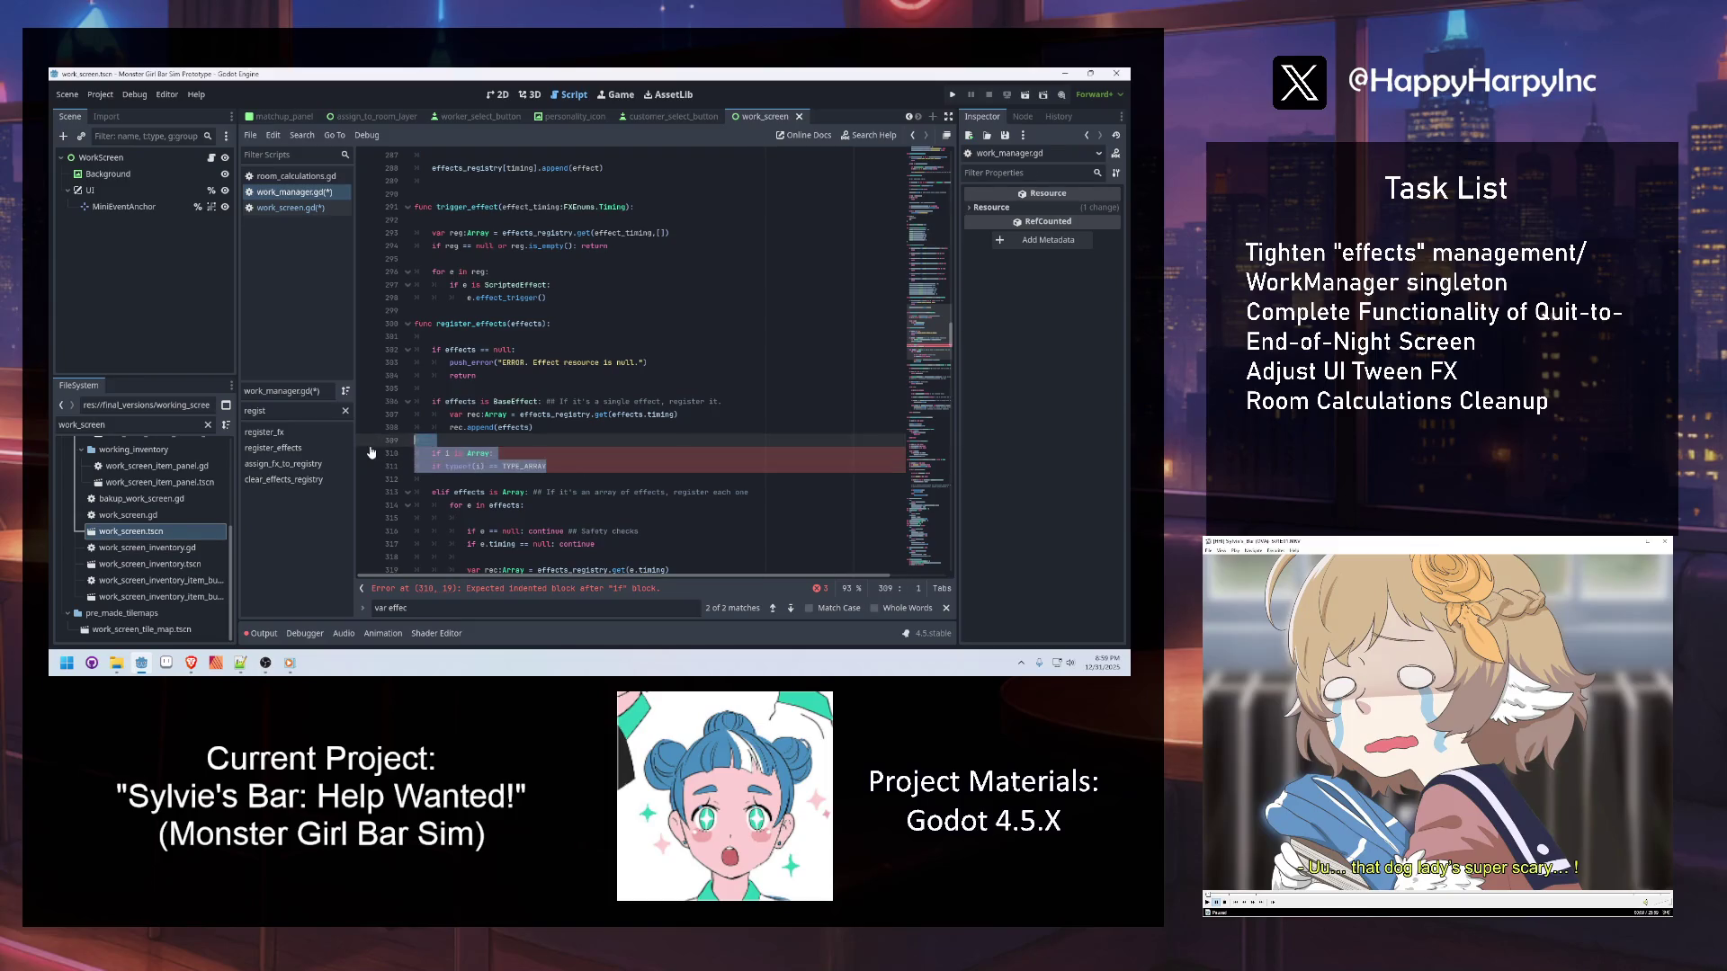
{"action": "key", "text": "BackSpace"}
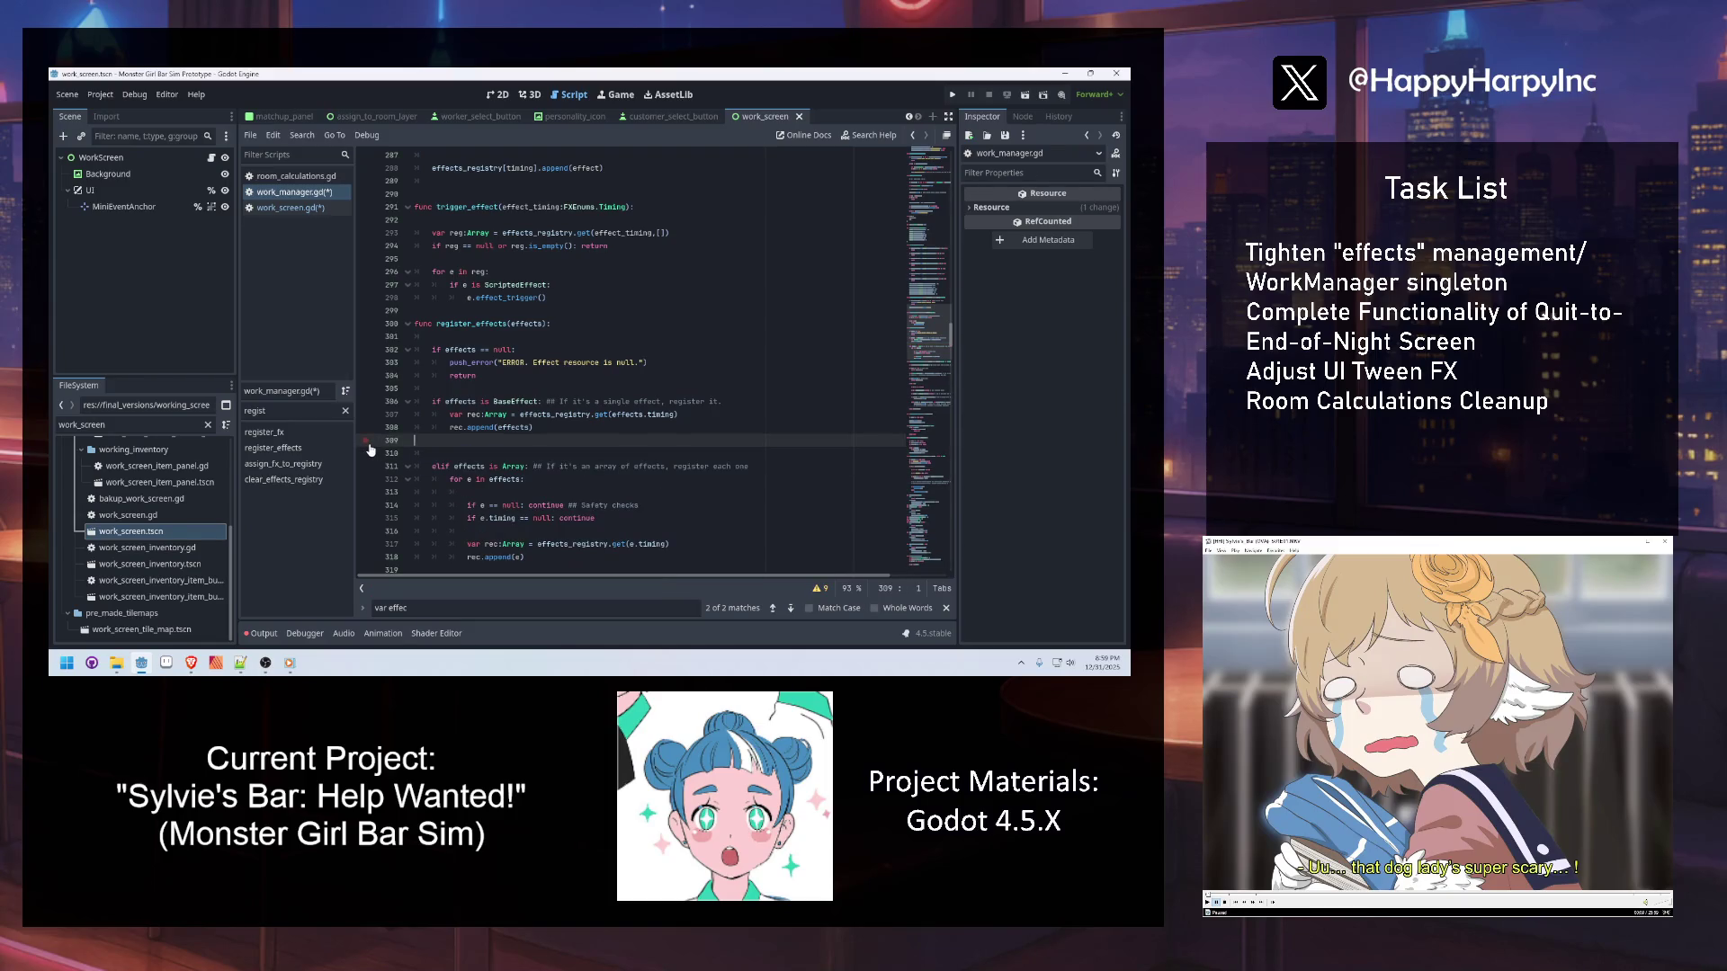
{"action": "key", "text": "BackSpace"}
{"action": "left_click", "coordinate": [553, 401]}
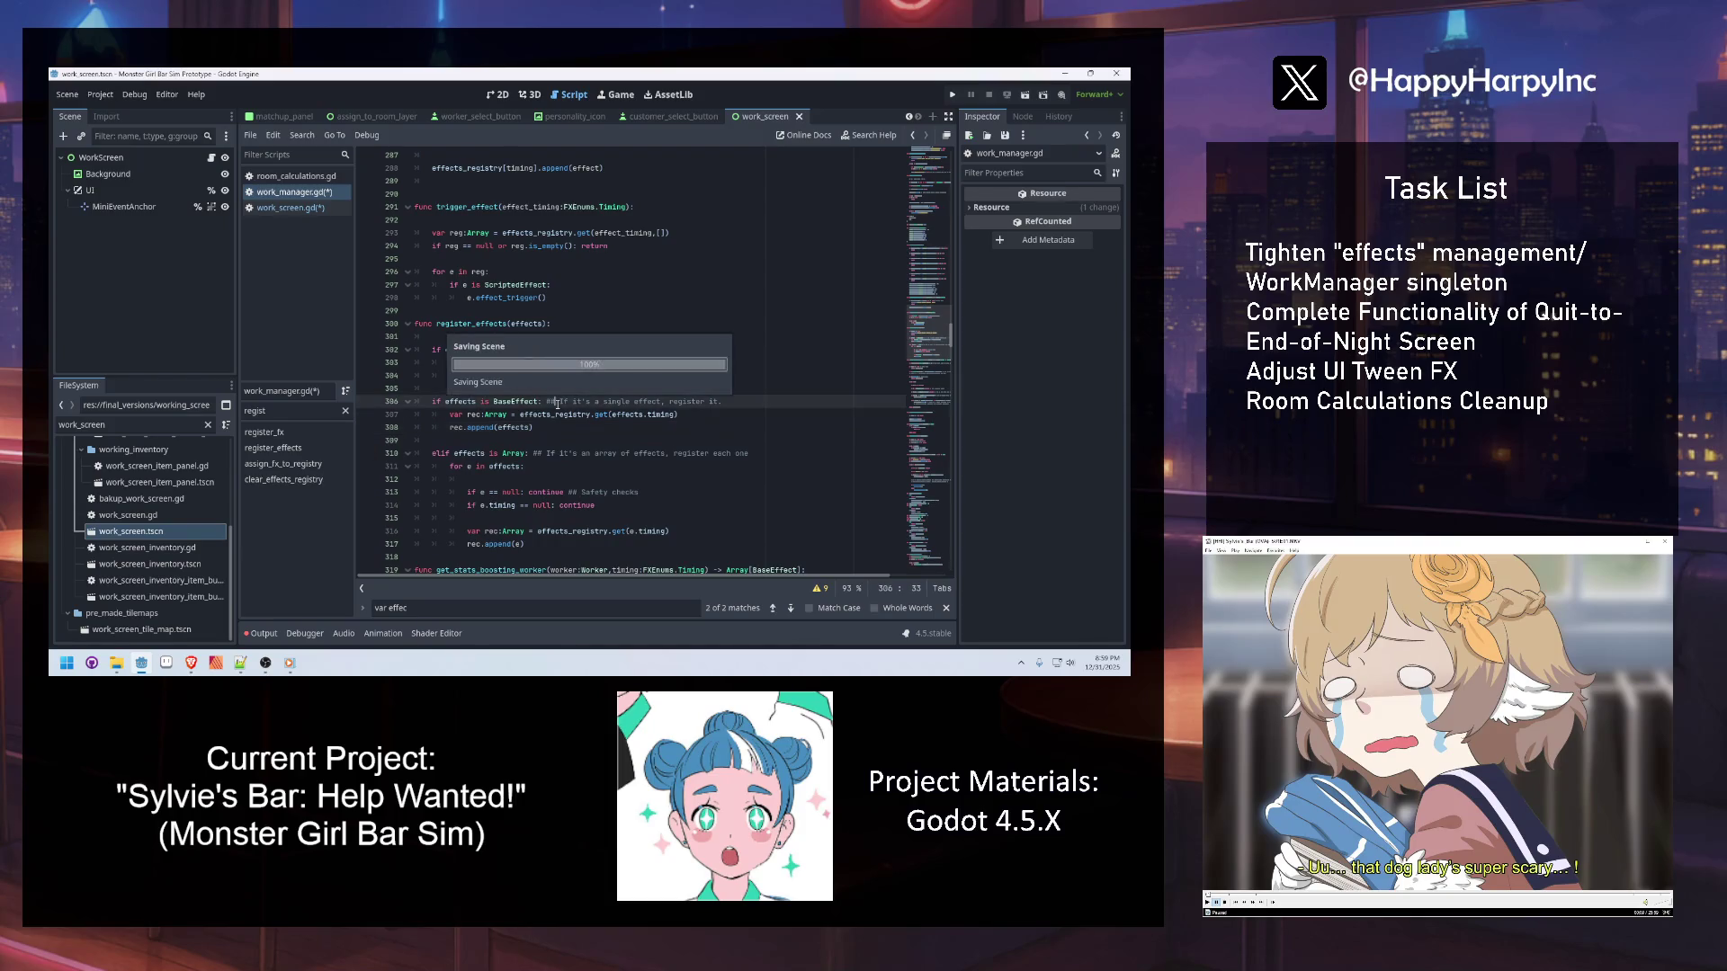
Save the edited scripts, then open work_screen.gd and inspect the clear_effects_registry call in sort_effects
{"action": "key", "text": "ctrl+s"}
{"action": "left_click", "coordinate": [297, 208]}
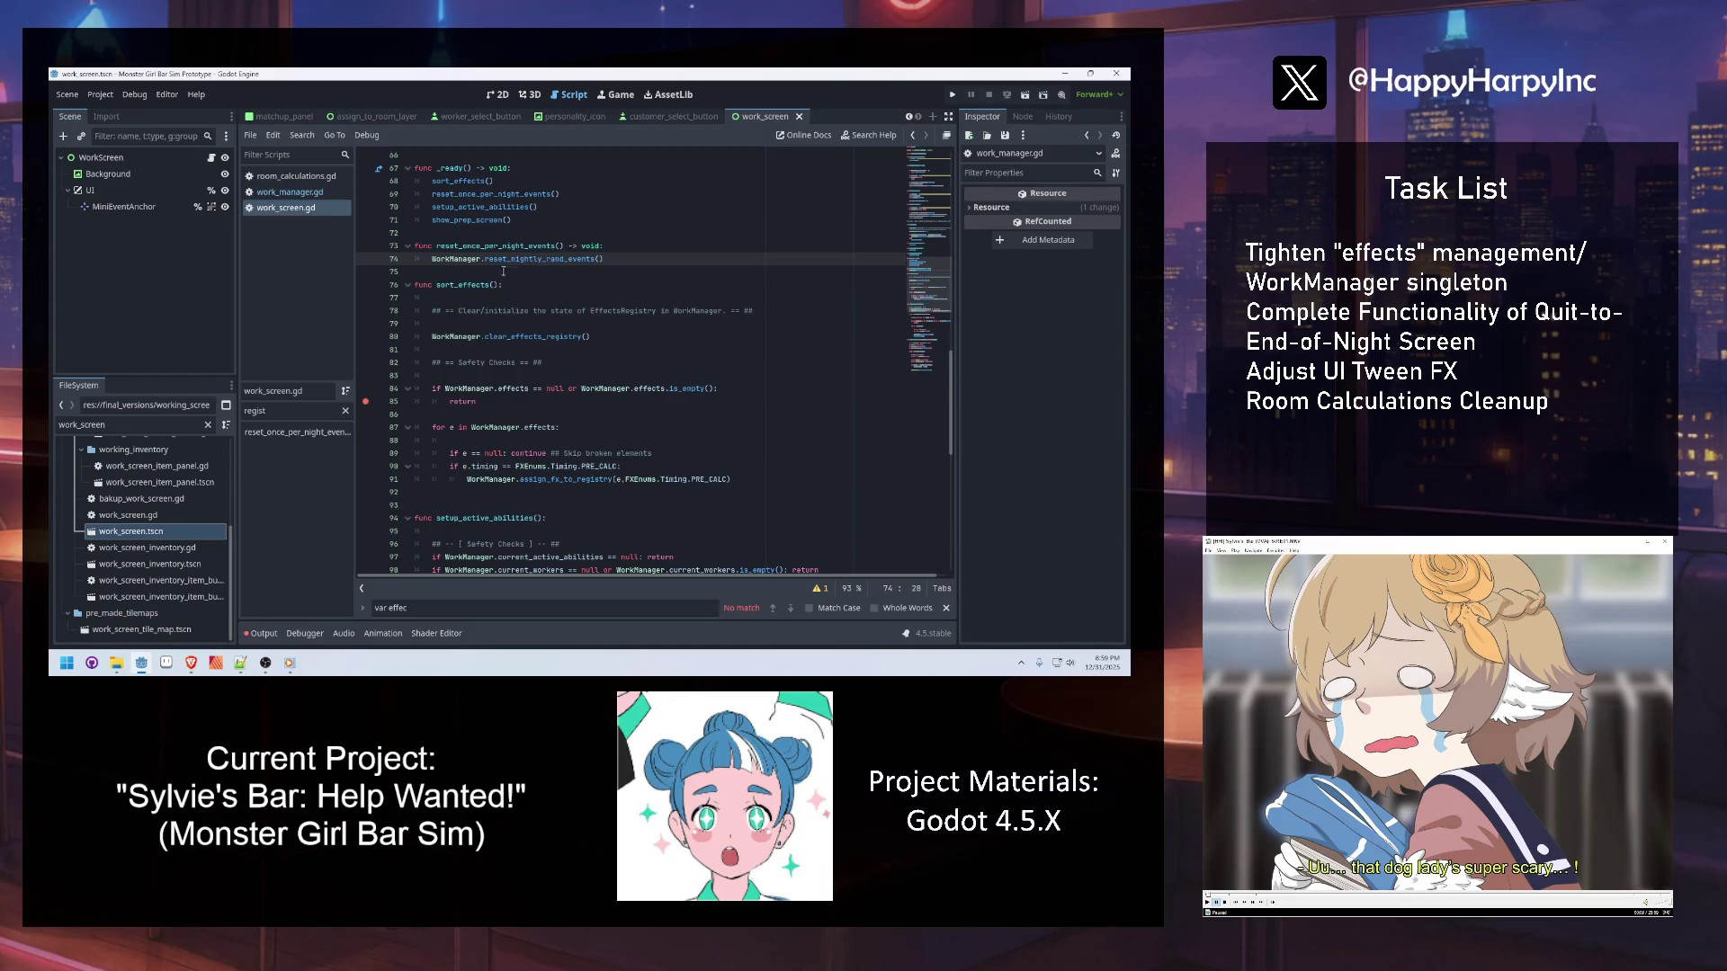
{"action": "left_click", "coordinate": [531, 336]}
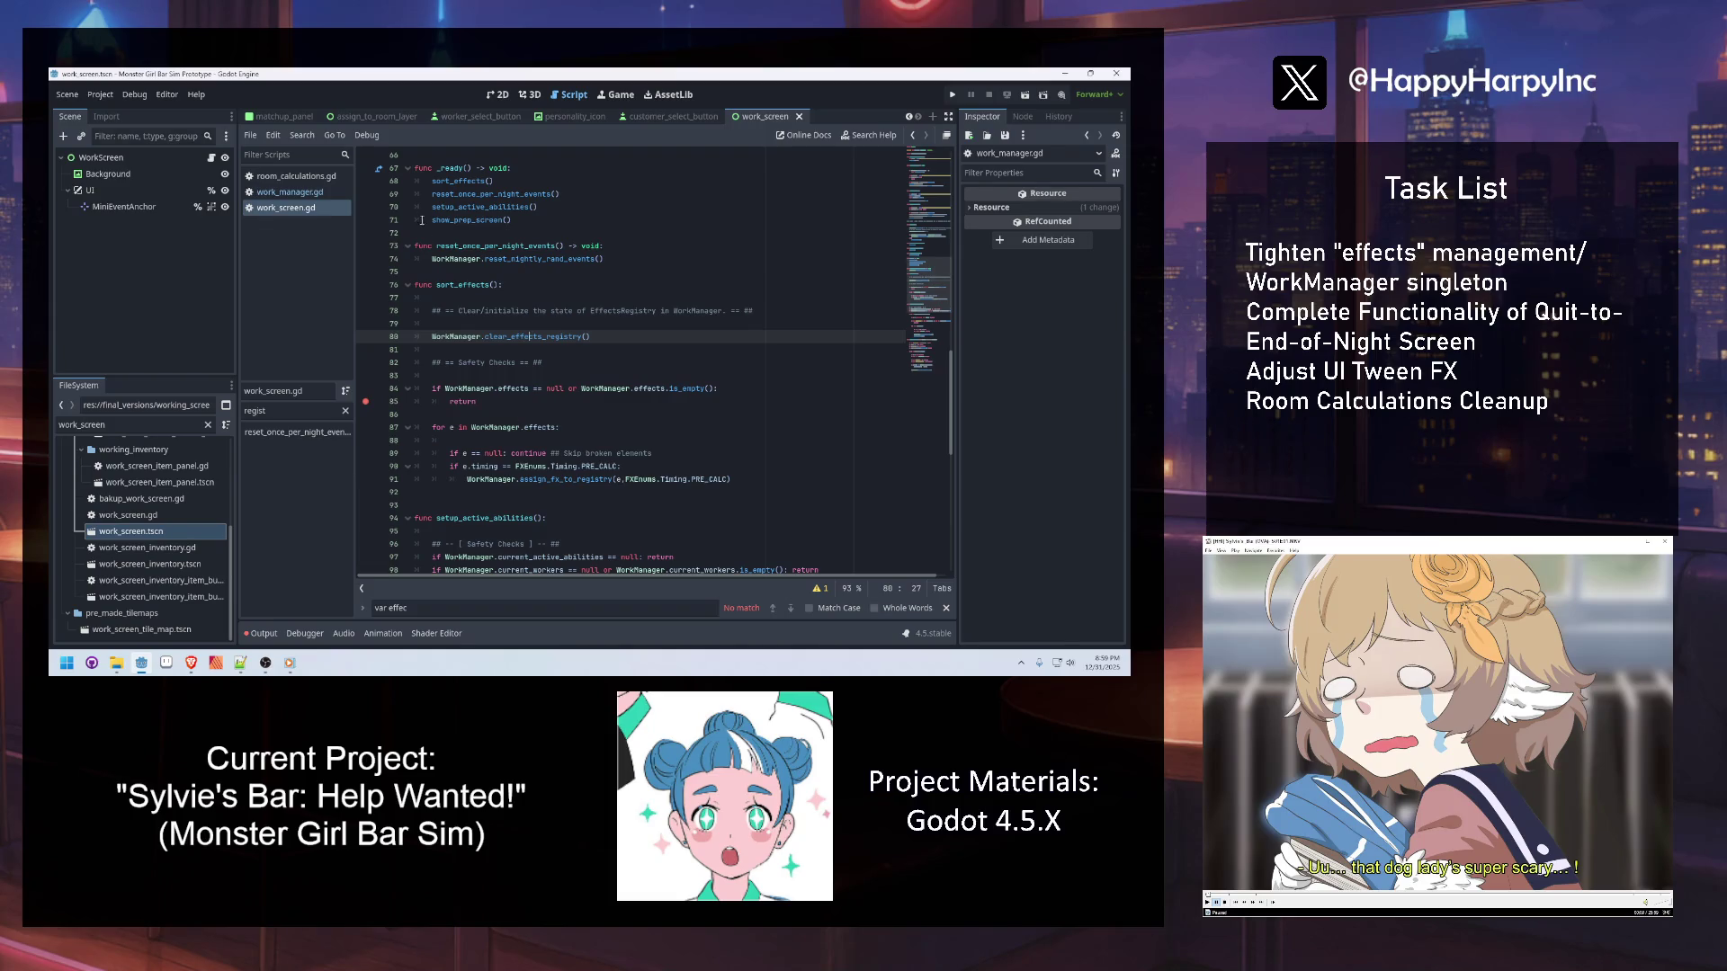
Move the sort_effects() call from the top of _ready to after show_prep_screen()
{"action": "left_click", "coordinate": [515, 175]}
{"action": "key", "text": "shift+Home"}
{"action": "key", "text": "ctrl+x"}
{"action": "left_click", "coordinate": [545, 221]}
{"action": "key", "text": "Return"}
{"action": "key", "text": "ctrl+v"}
Remove the leftover empty line in _ready and save work_screen.gd
{"action": "left_click", "coordinate": [481, 189]}
{"action": "key", "text": "Up"}
{"action": "key", "text": "BackSpace"}
{"action": "key", "text": "ctrl+s"}
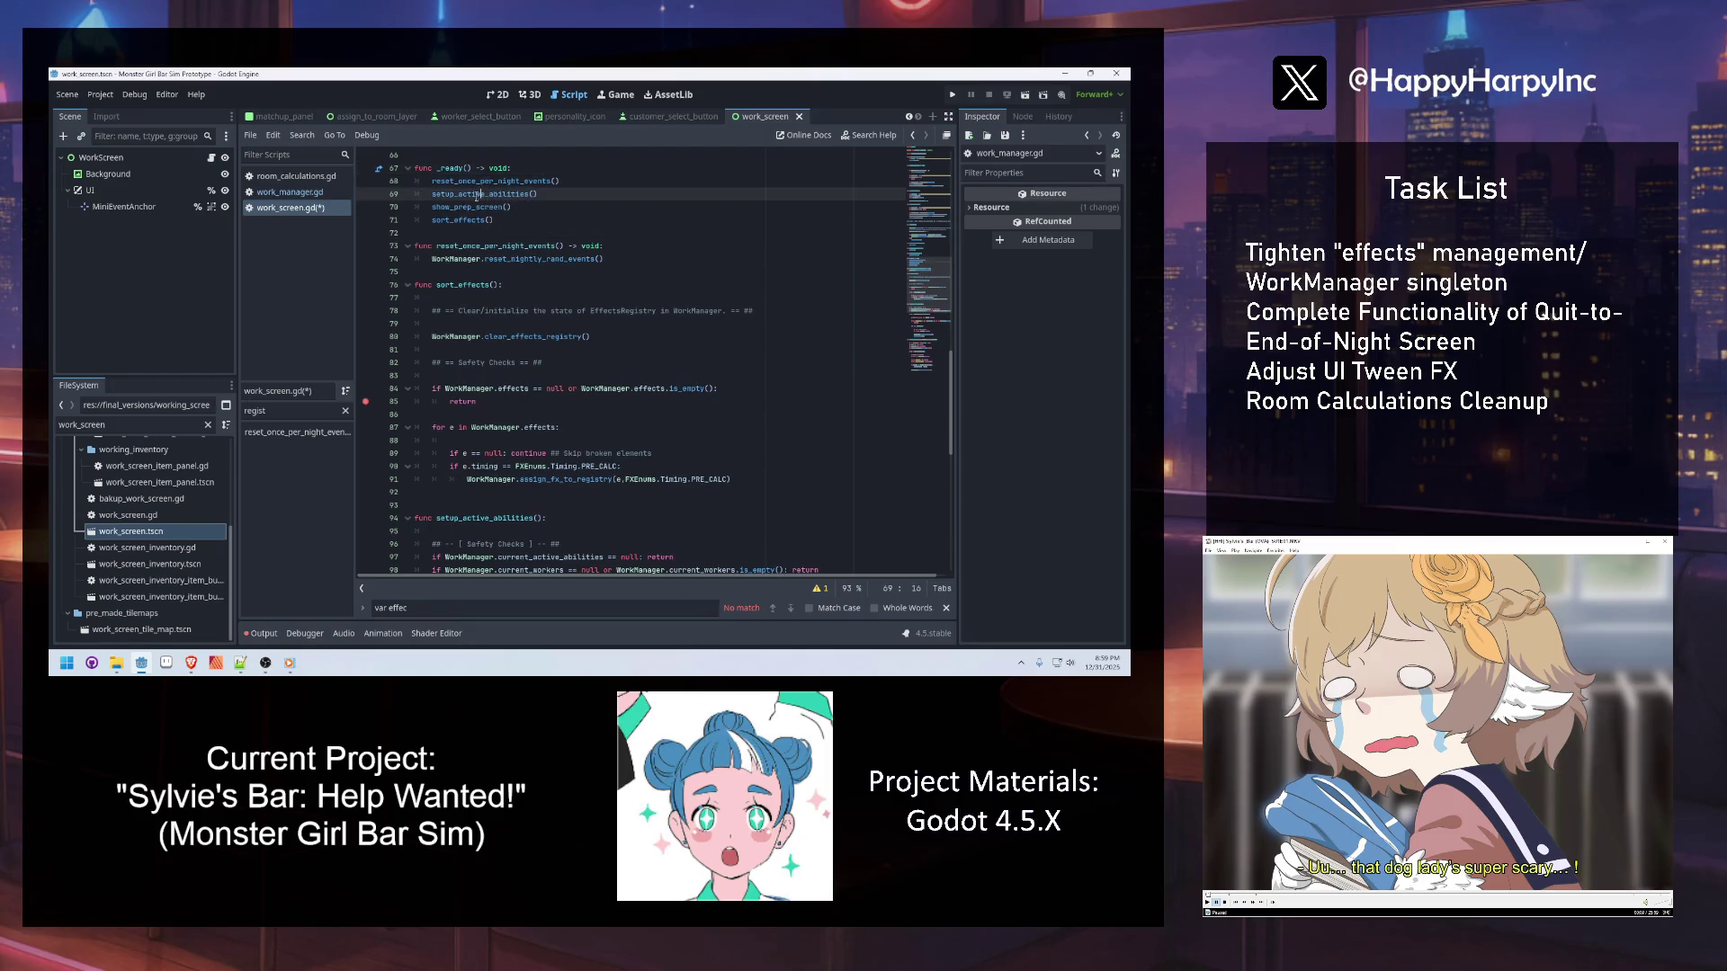
{"action": "left_click", "coordinate": [481, 274]}
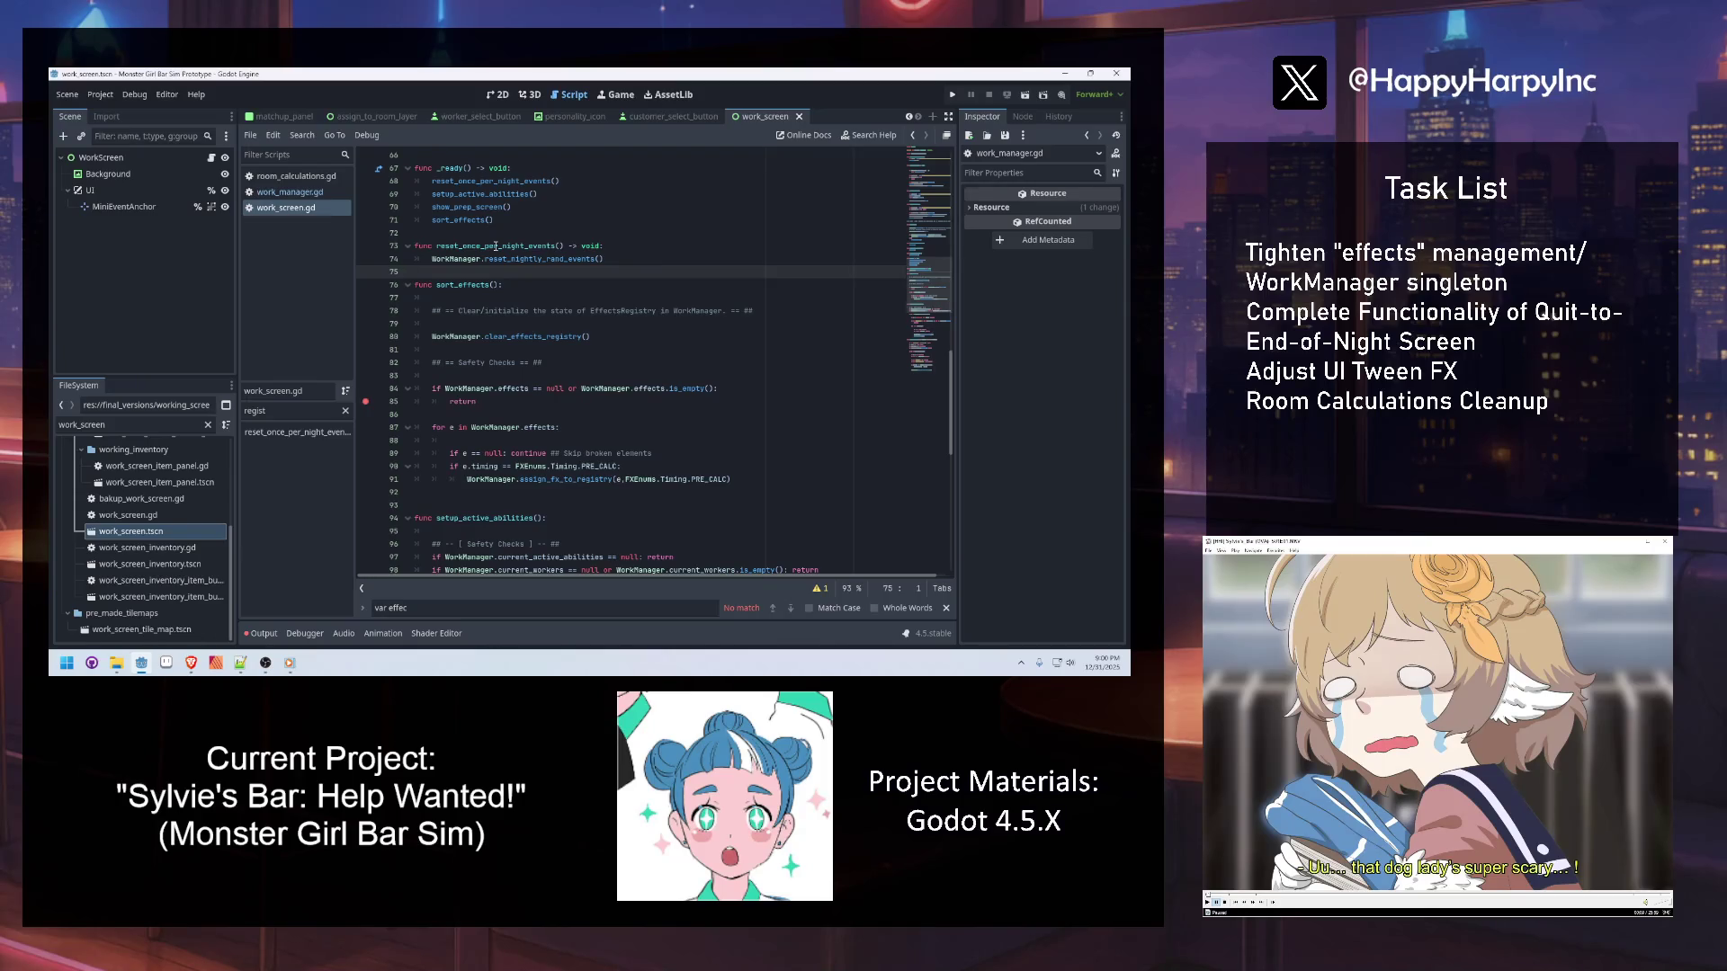
Add a clear_effects_registry() function below _ready that returns WorkManager.clear_effects_registry()
{"action": "left_click", "coordinate": [445, 233]}
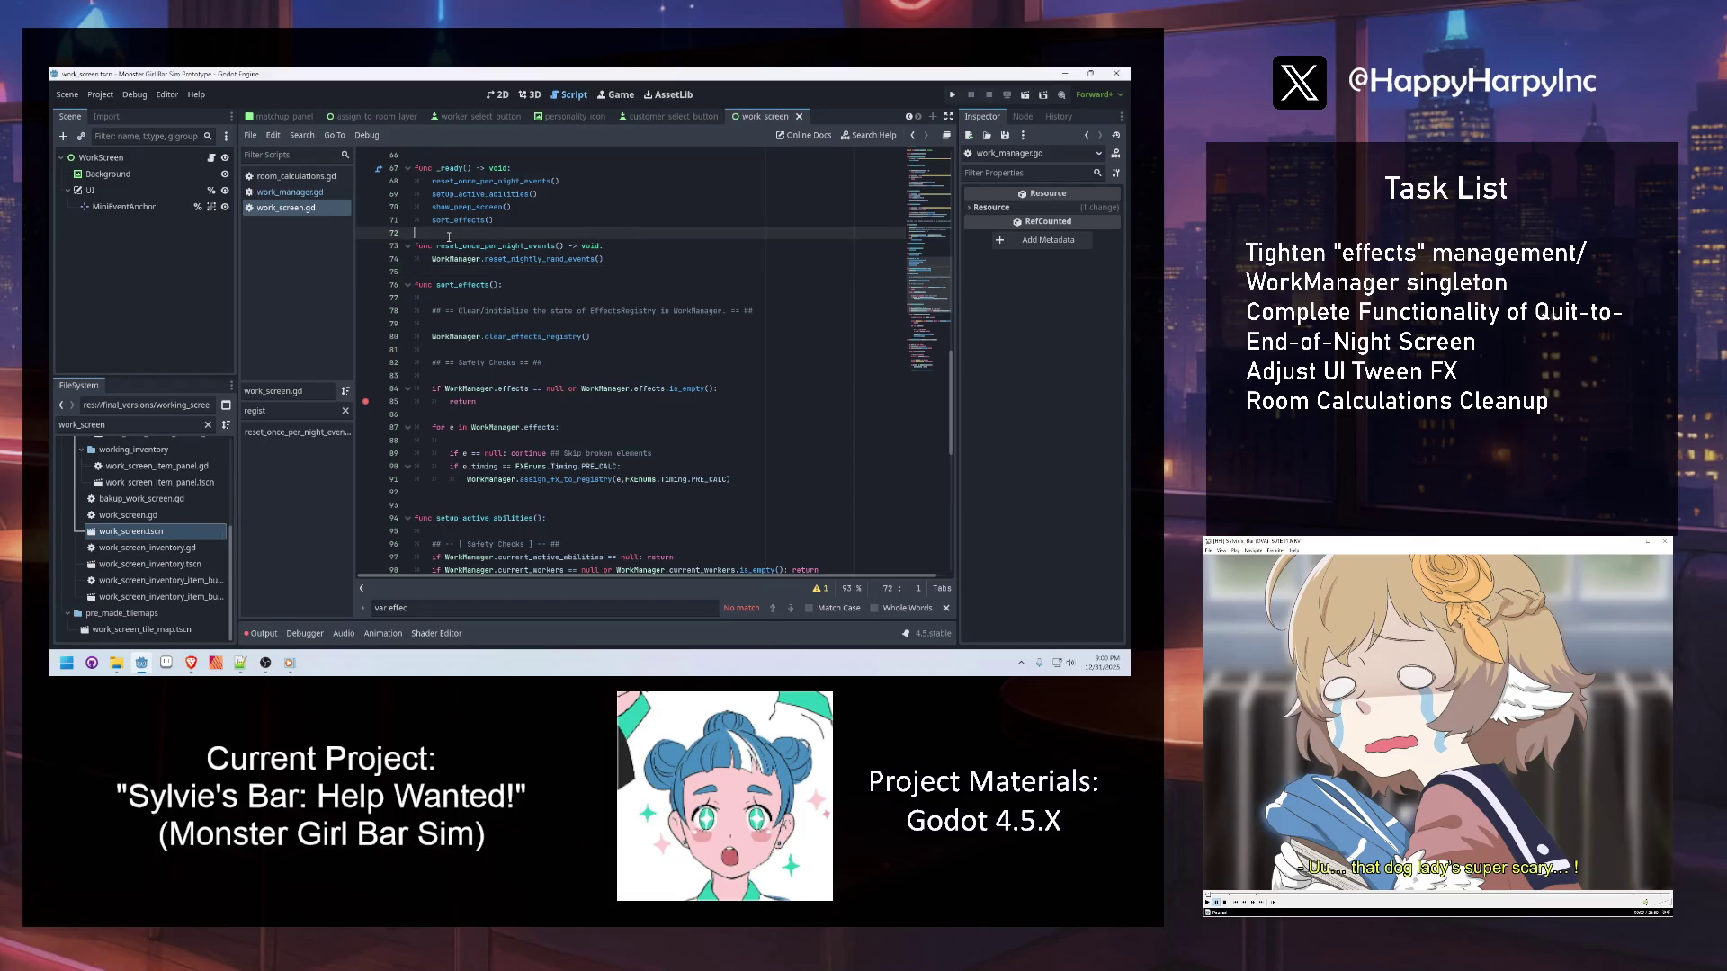
{"action": "key", "text": "Return"}
{"action": "key", "text": "Return"}
{"action": "key", "text": "Up"}
{"action": "type", "text": "unc "}
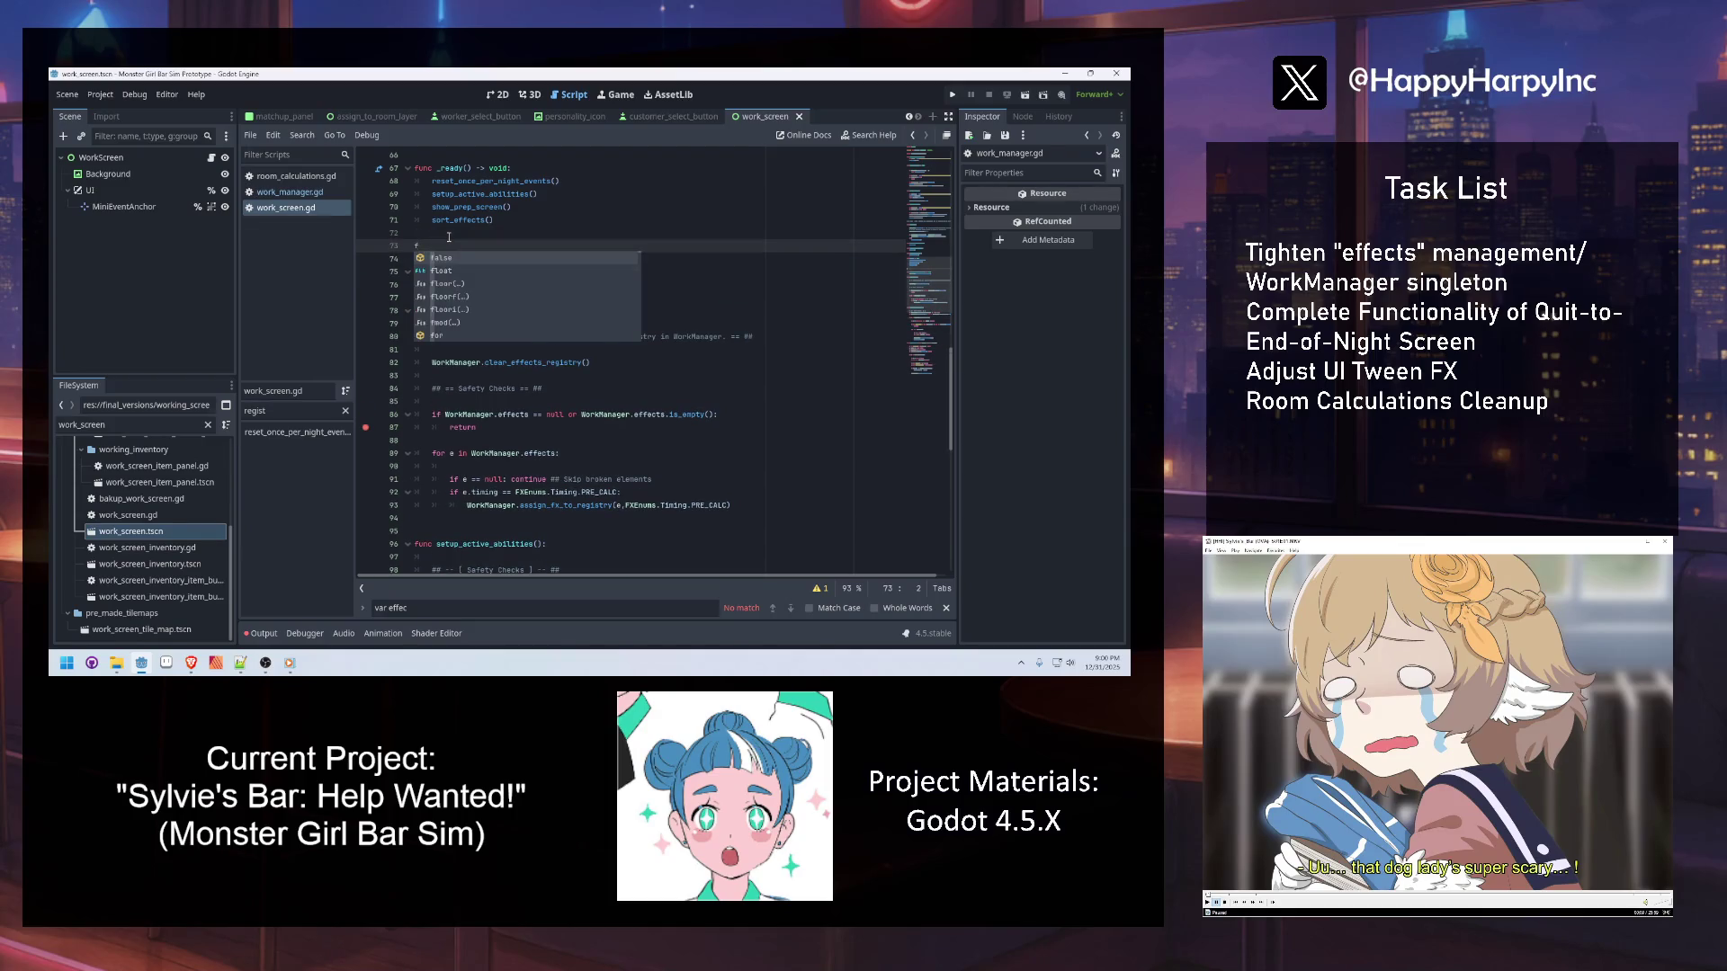
{"action": "type", "text": "clear_fx_register("}
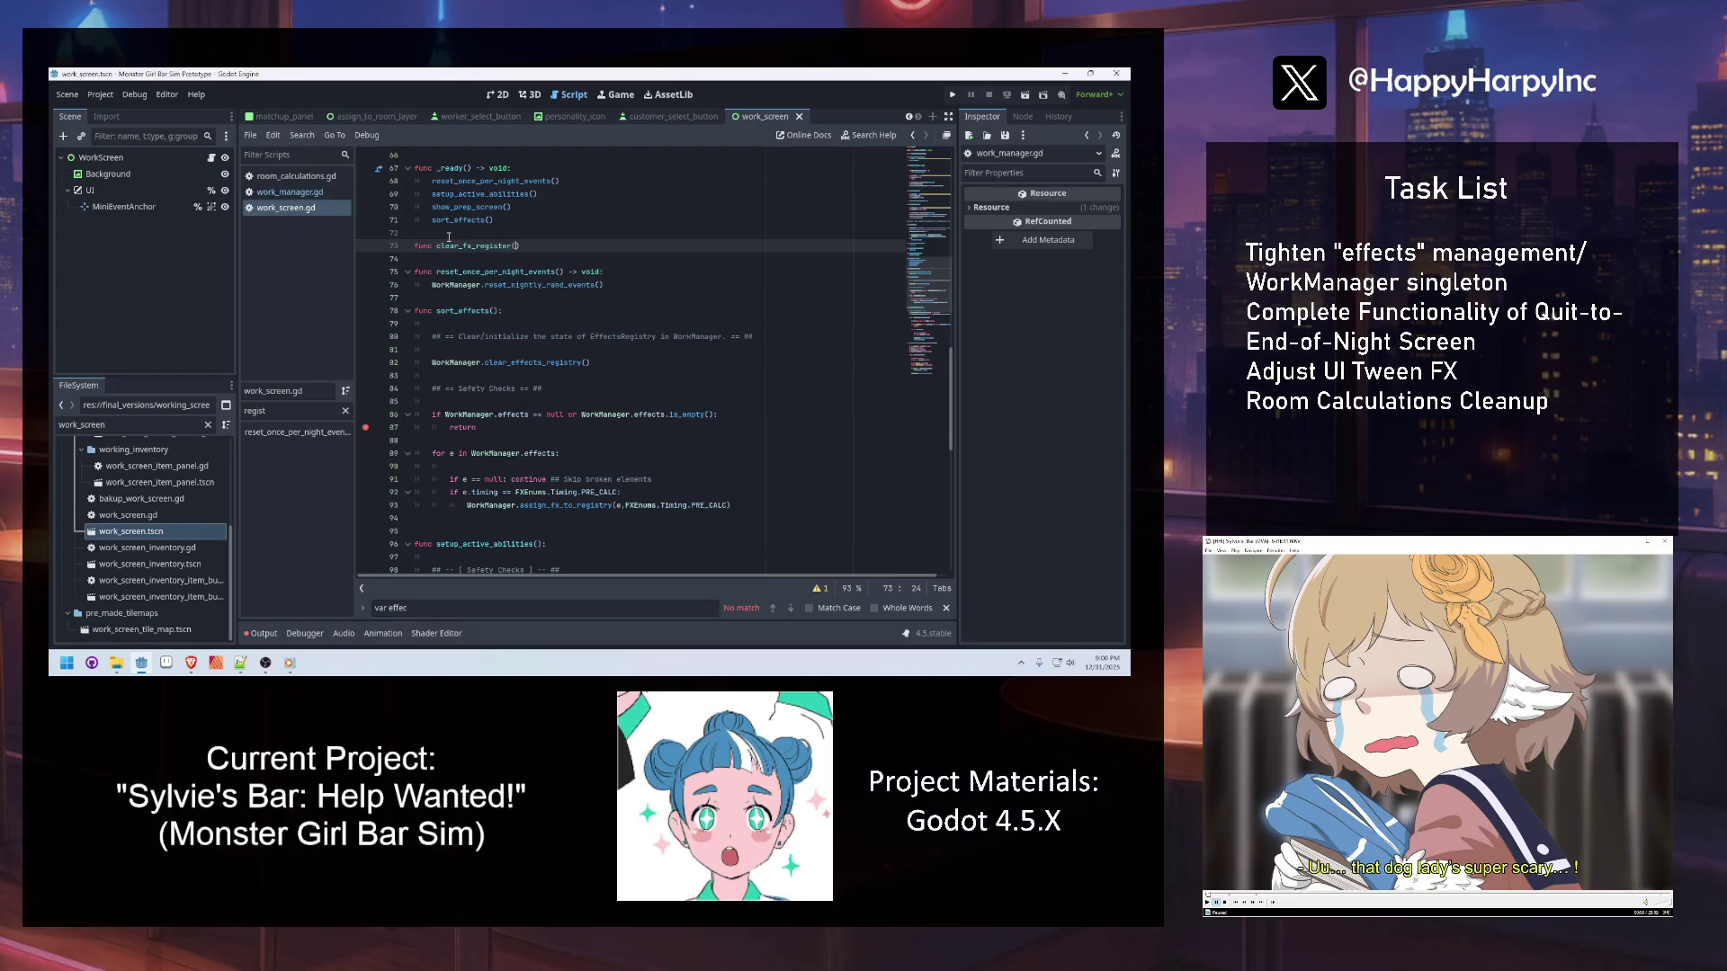
{"action": "type", "text": "):"}
{"action": "key", "text": "Return"}
{"action": "type", "text": "rn WorkManager."}
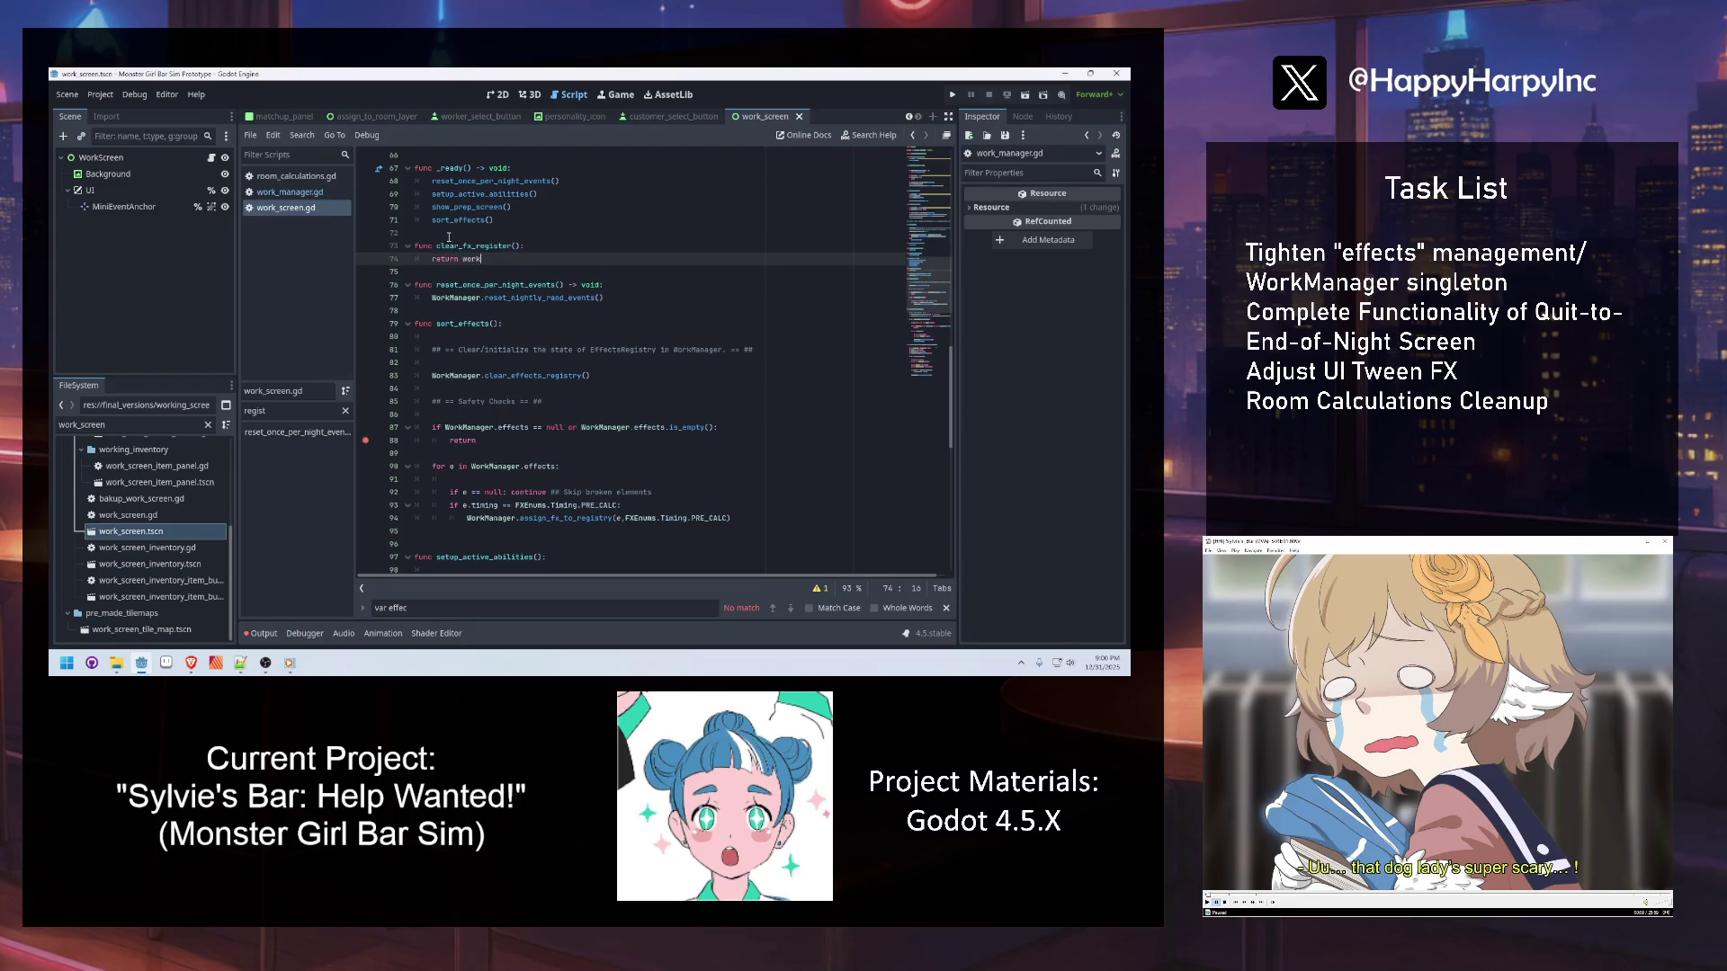
{"action": "type", "text": "reset"}
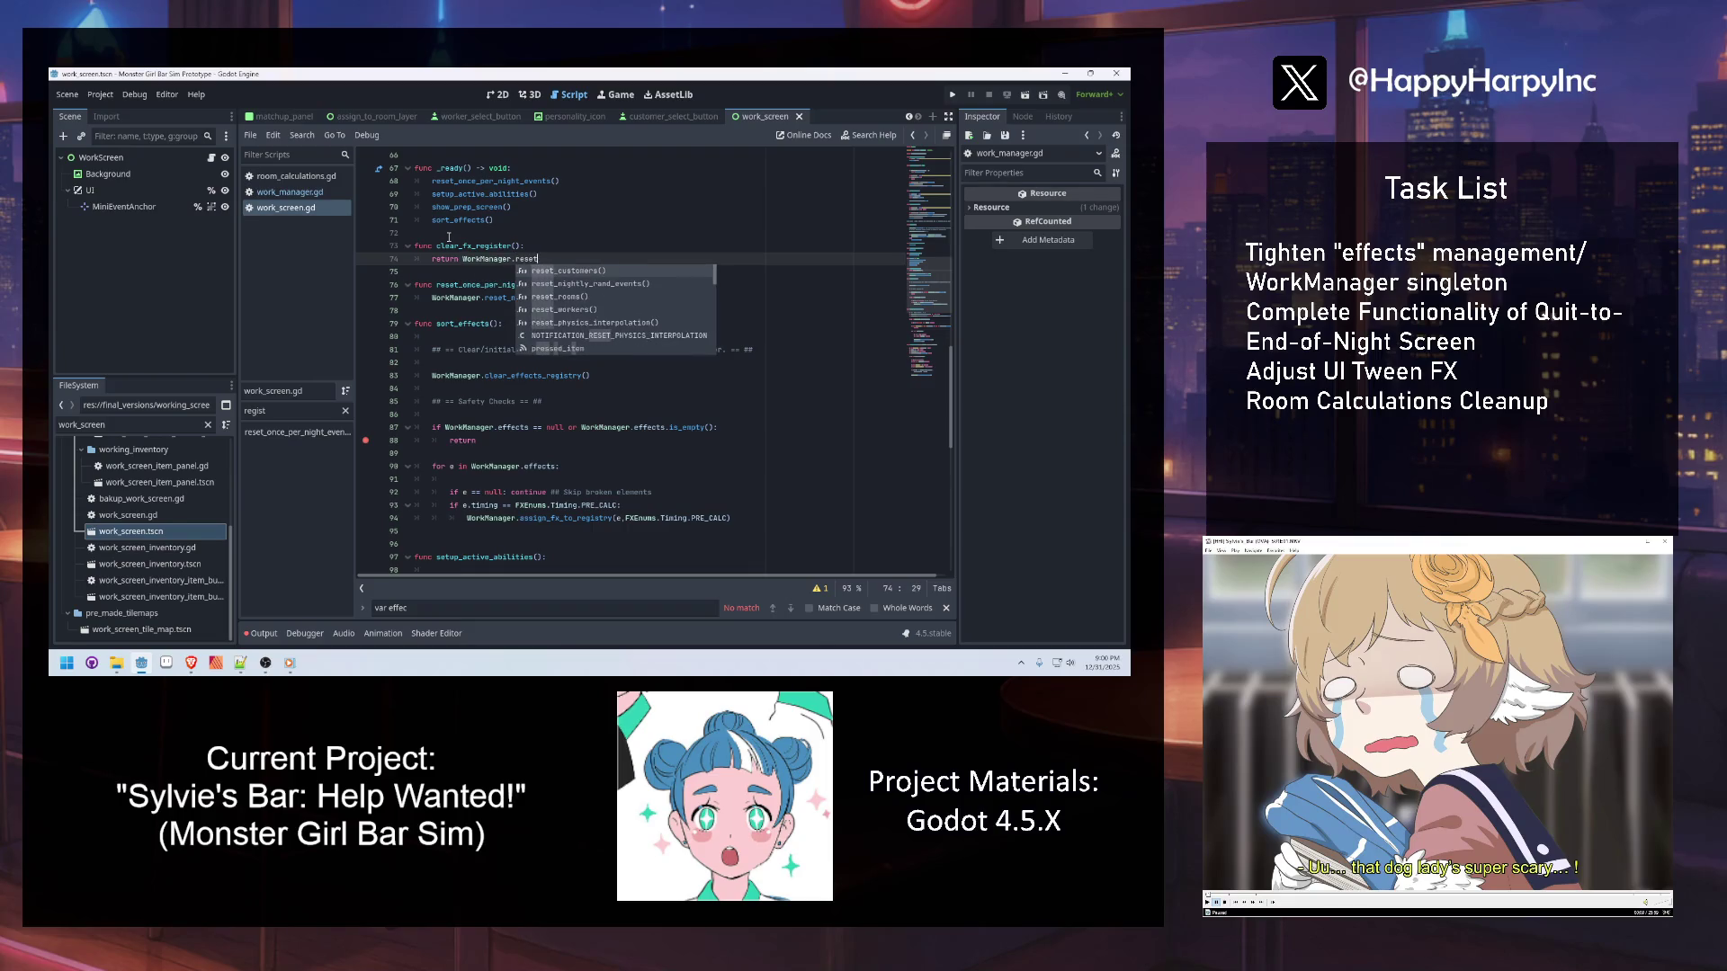
{"action": "type", "text": "_"}
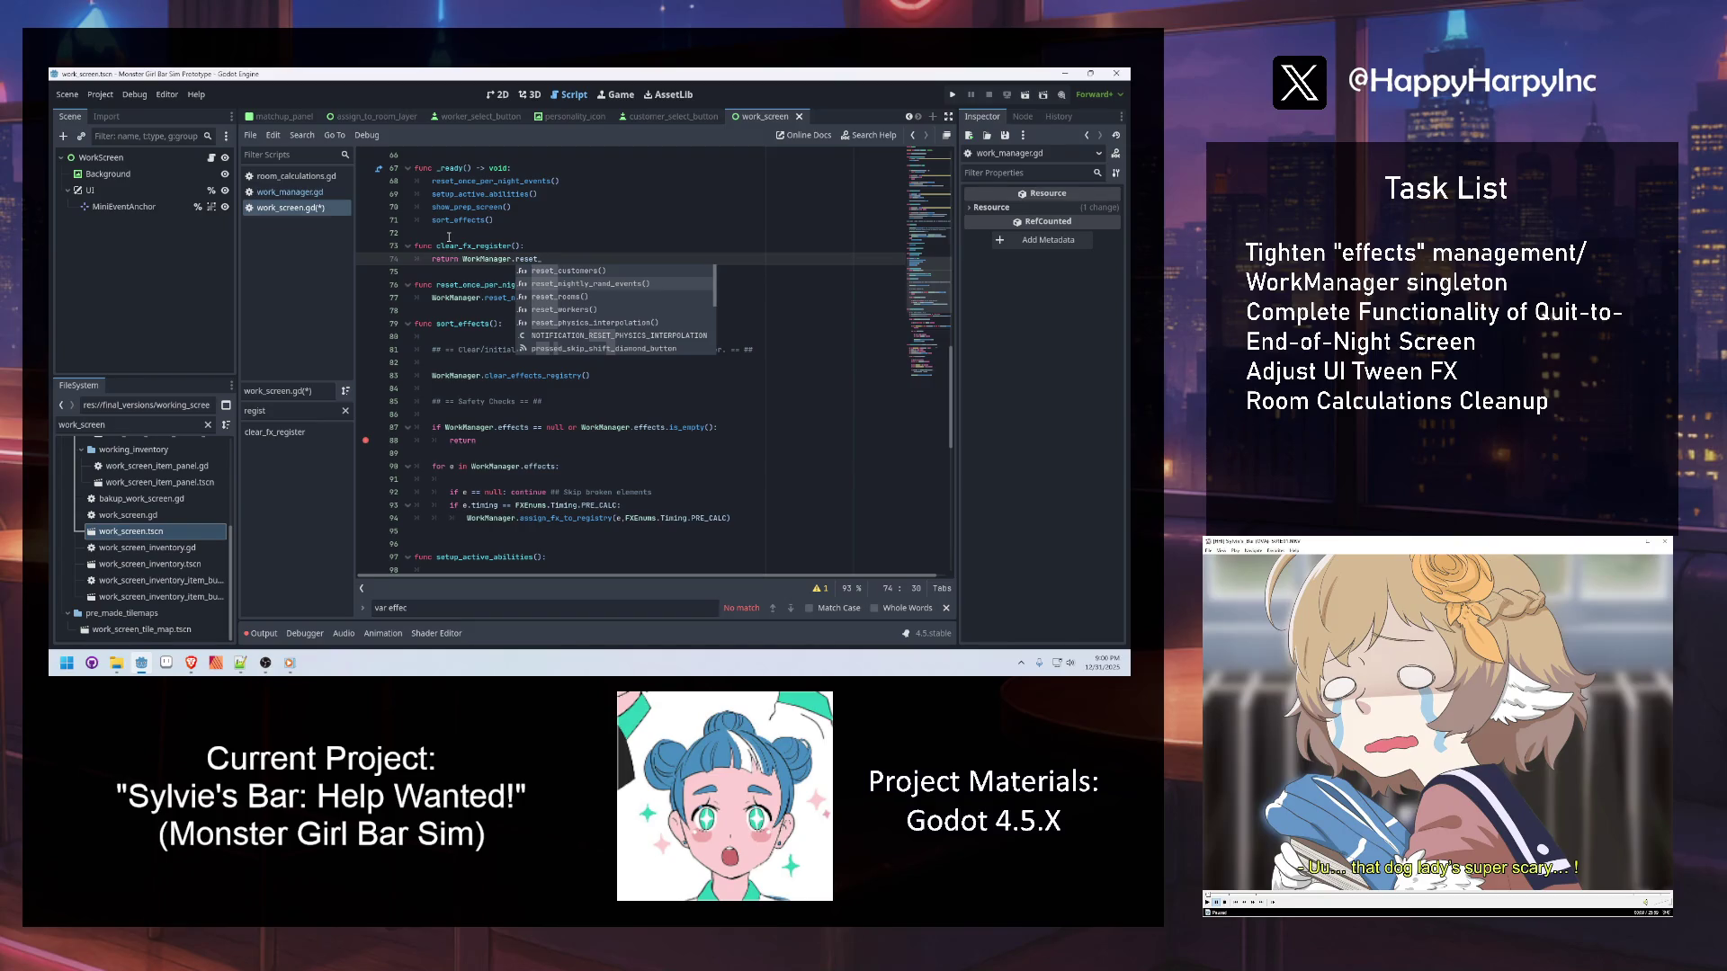
{"action": "key", "text": "BackSpace"}
{"action": "key", "text": "BackSpace"}
{"action": "key", "text": "BackSpace"}
{"action": "type", "text": "cle"}
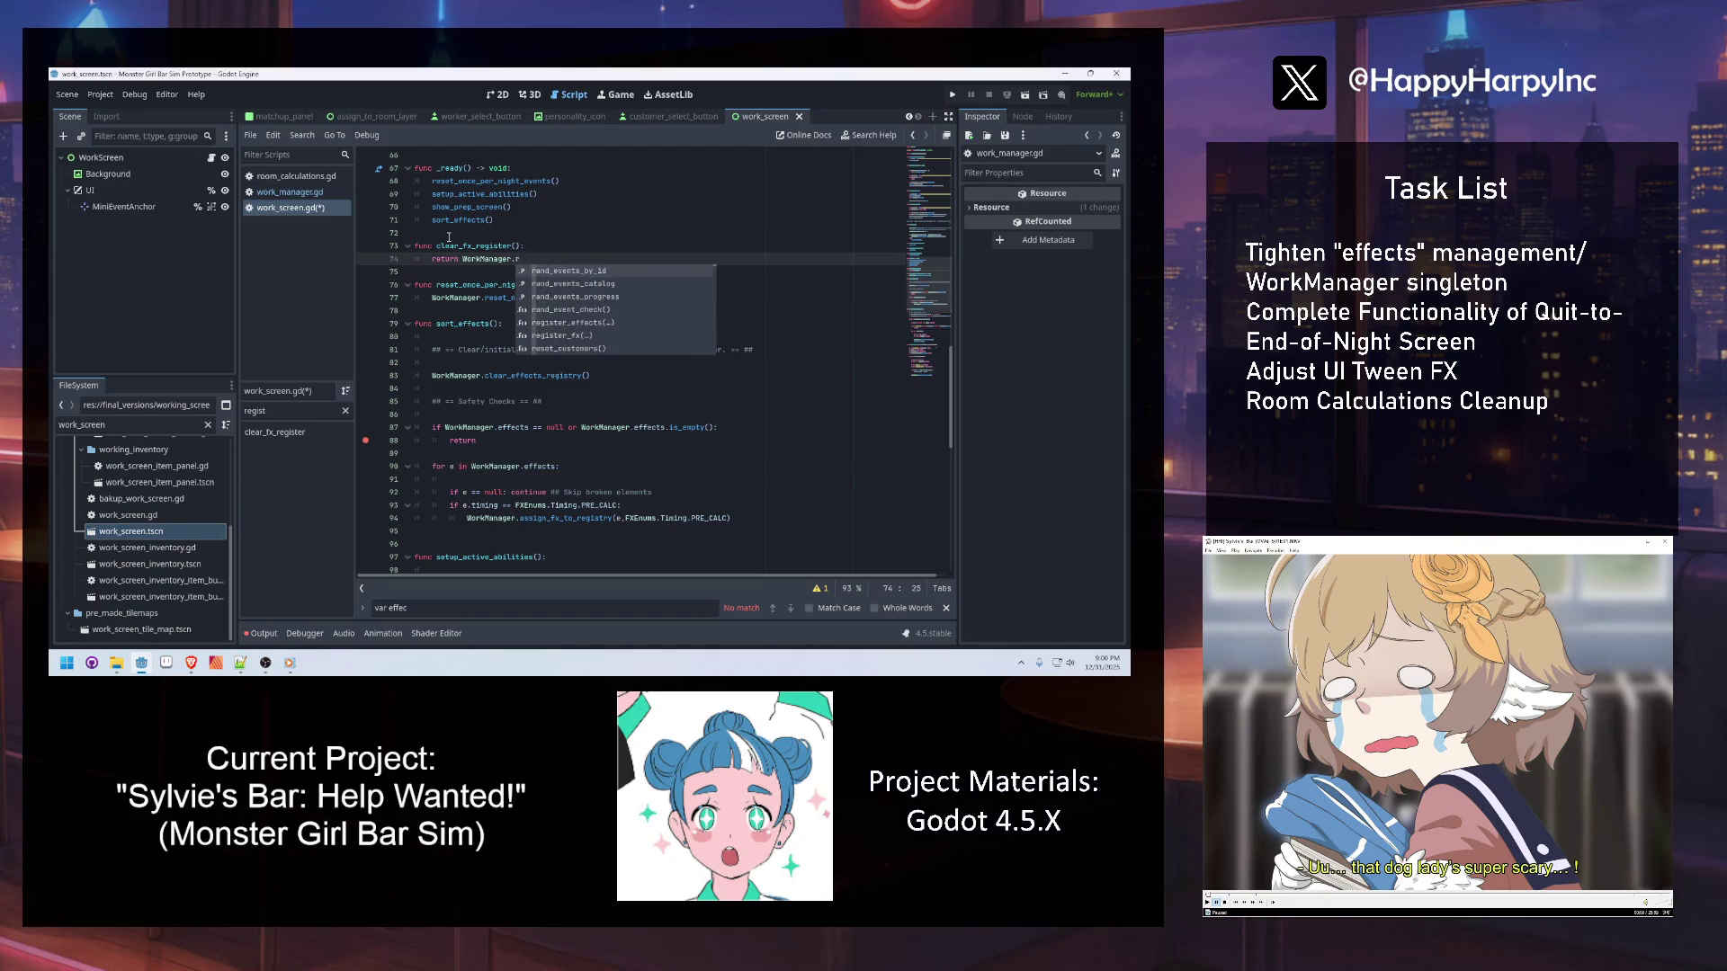
{"action": "type", "text": "ar_"}
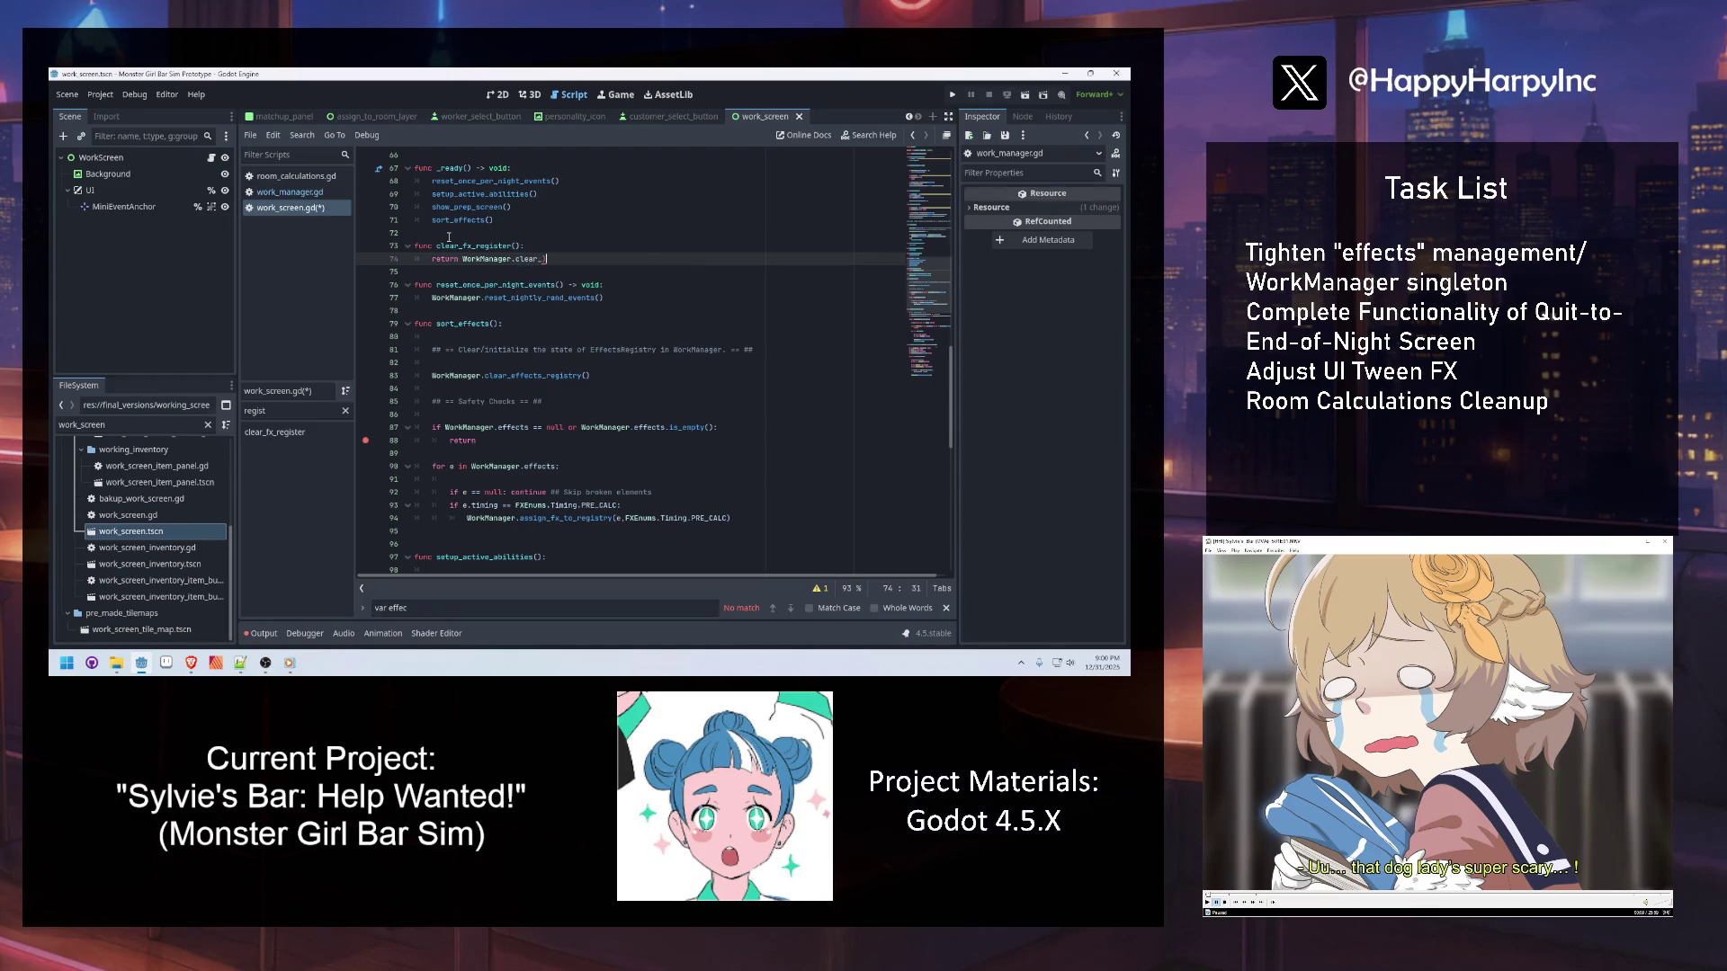
{"action": "type", "text": "f"}
{"action": "key", "text": "Down"}
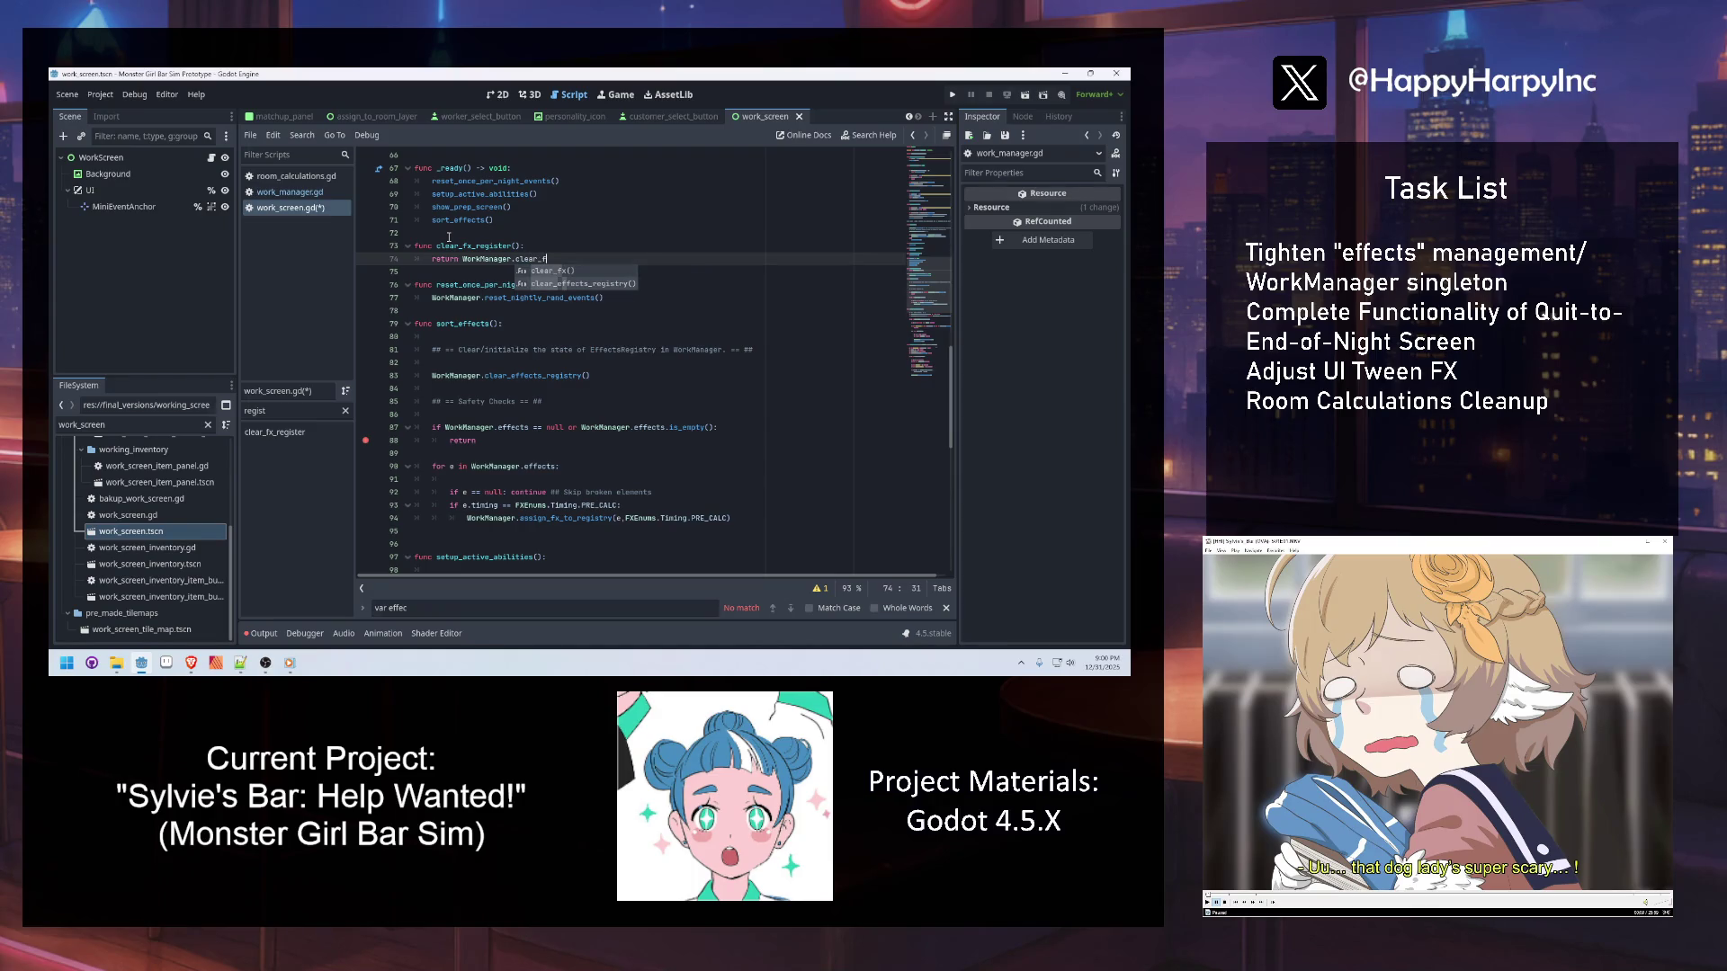
{"action": "key", "text": "Return"}
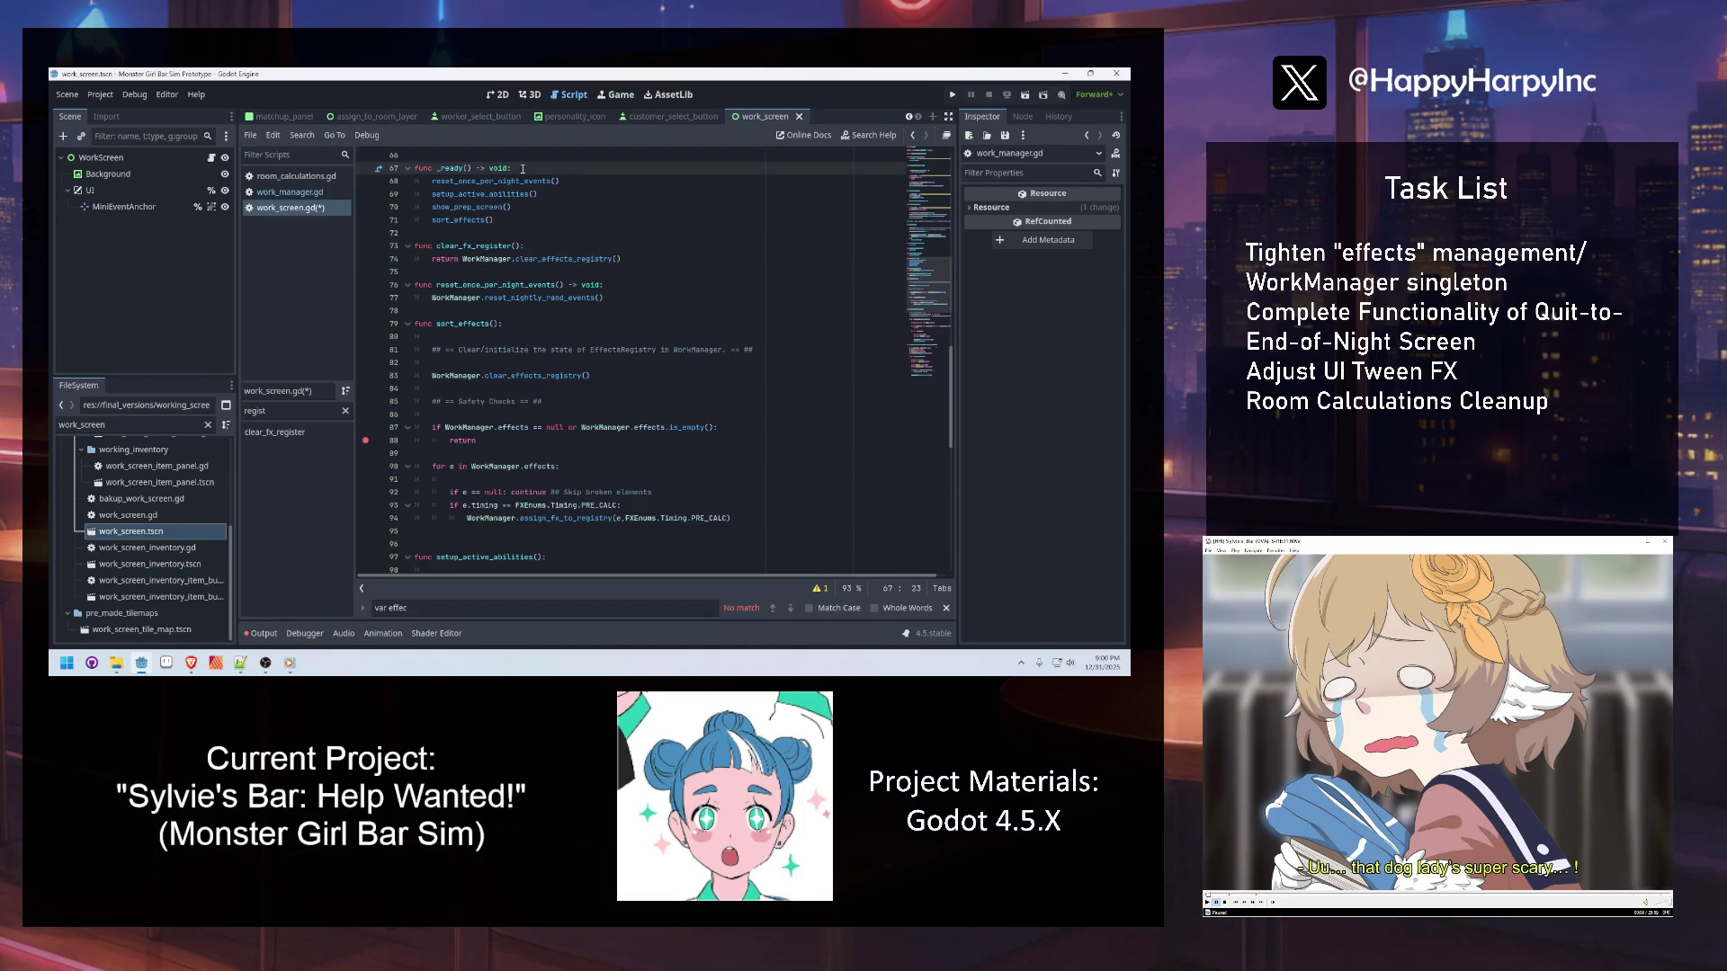
{"action": "double_click", "coordinate": [515, 247]}
{"action": "key", "text": "ctrl+v"}
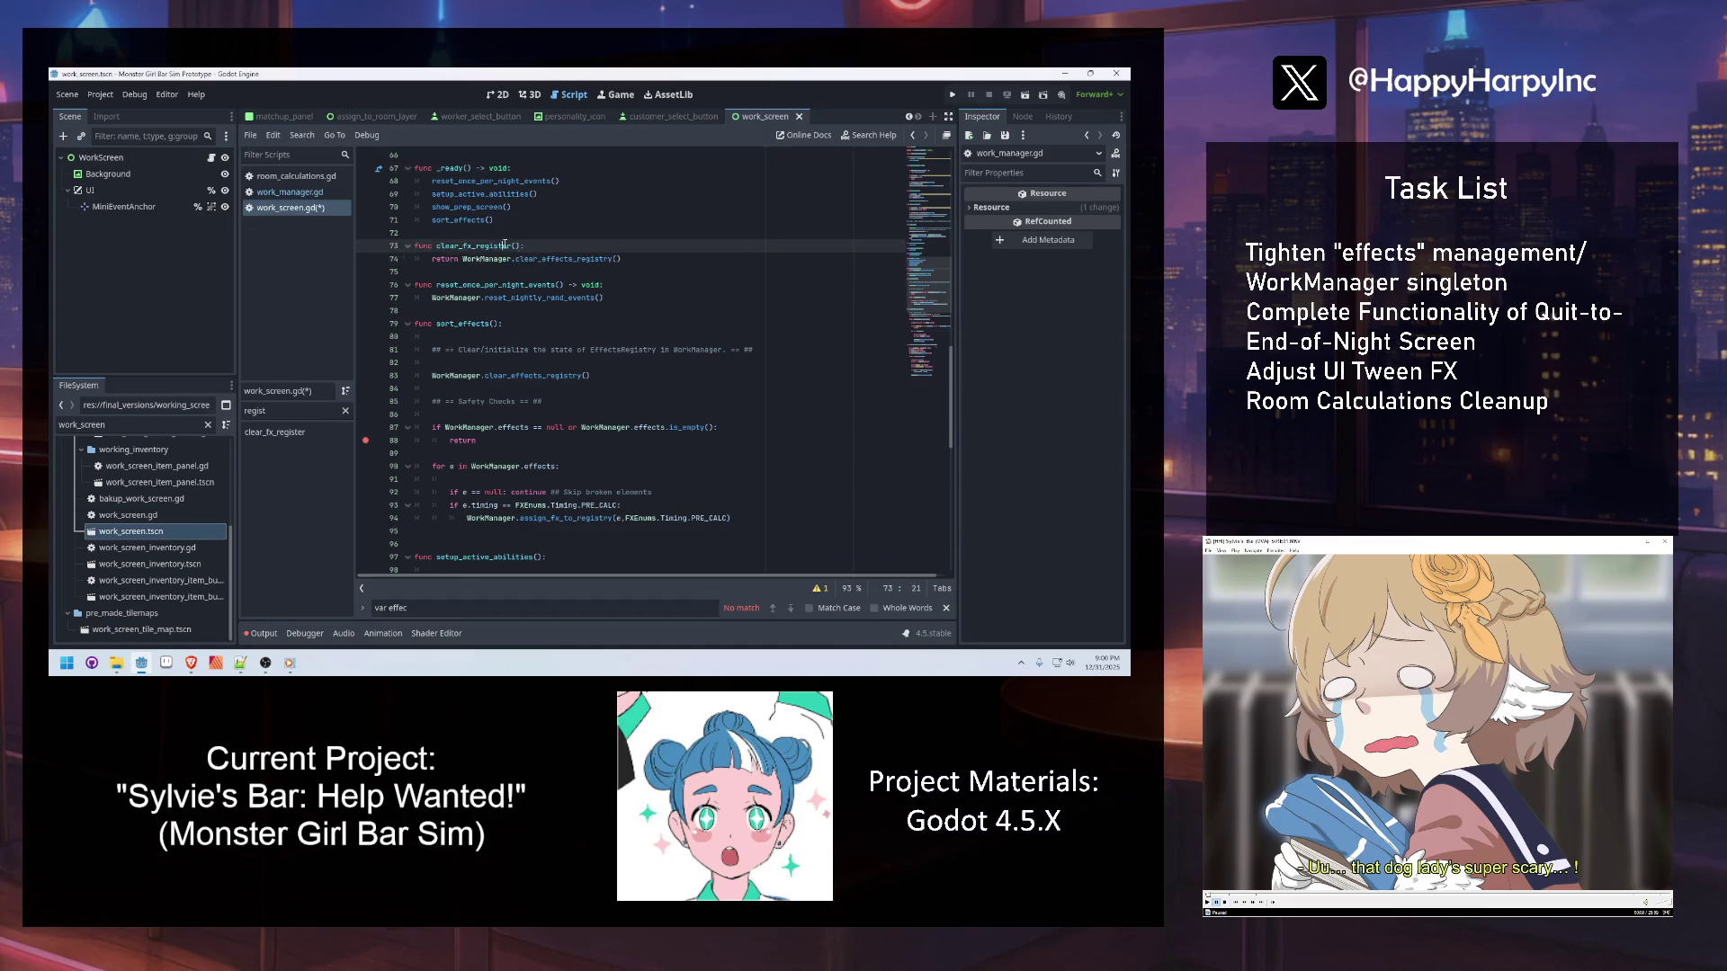
{"action": "key", "text": "Up"}
{"action": "key", "text": "Up"}
{"action": "key", "text": "Up"}
Insert a clear_effects_registry() call as the first line of _ready()
{"action": "left_click", "coordinate": [531, 170]}
{"action": "key", "text": "Return"}
{"action": "type", "text": "c"}
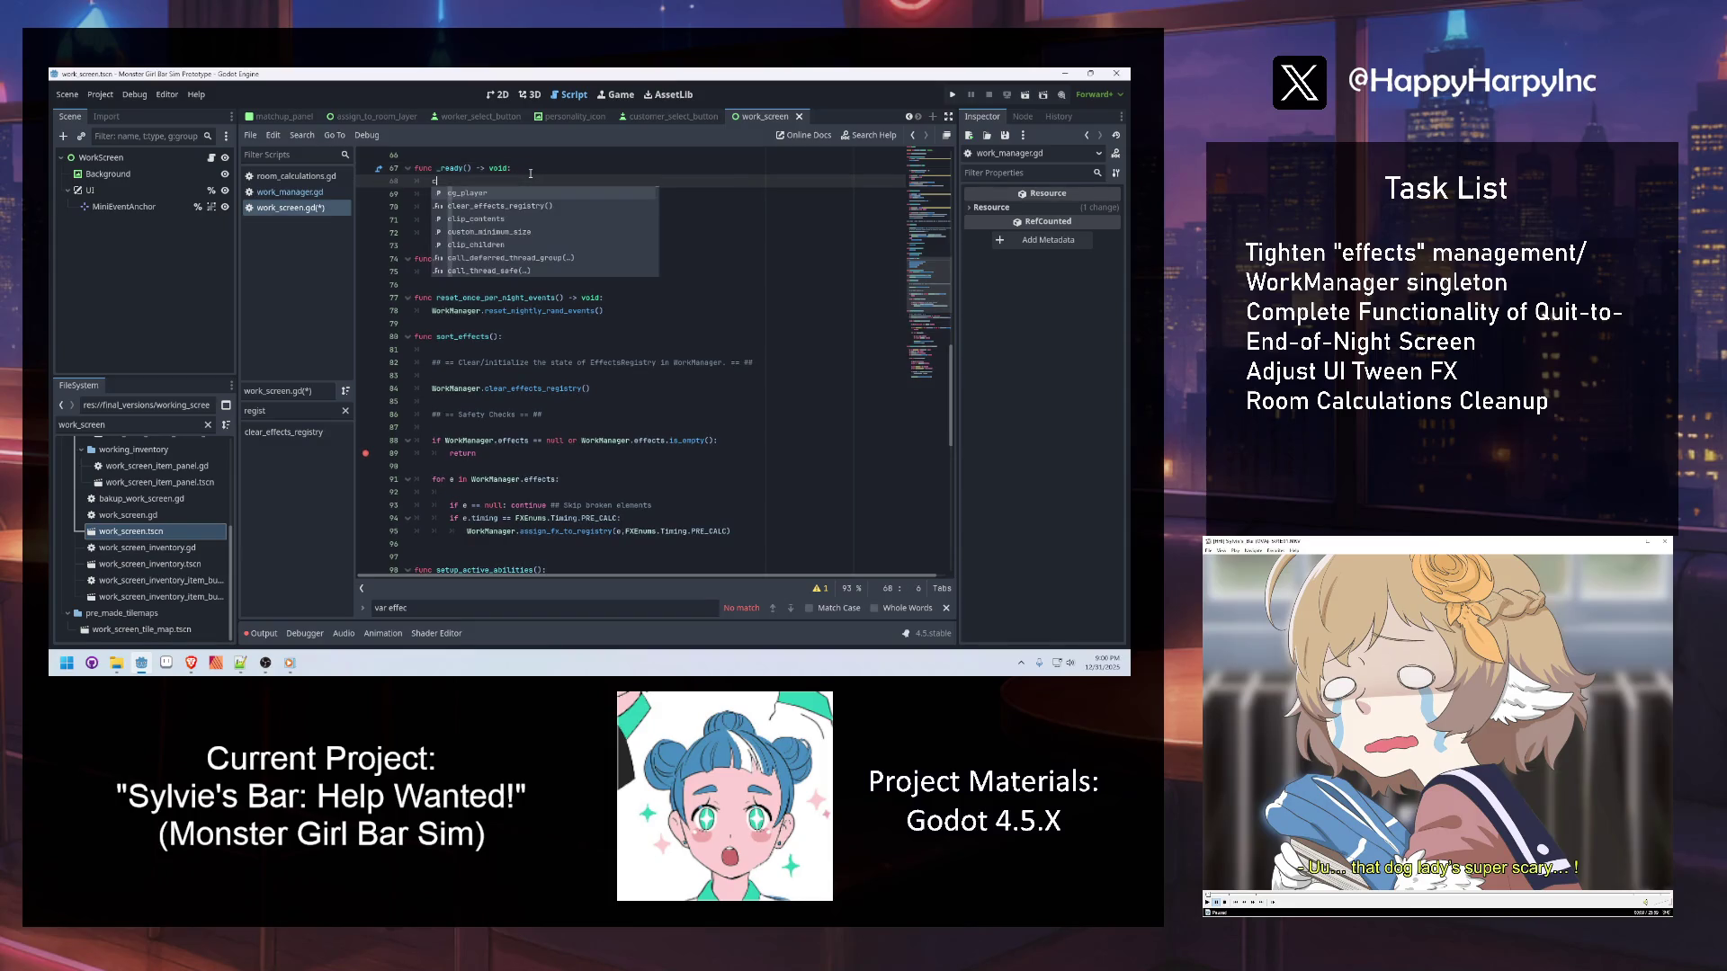
{"action": "type", "text": "lear_effects_registry("}
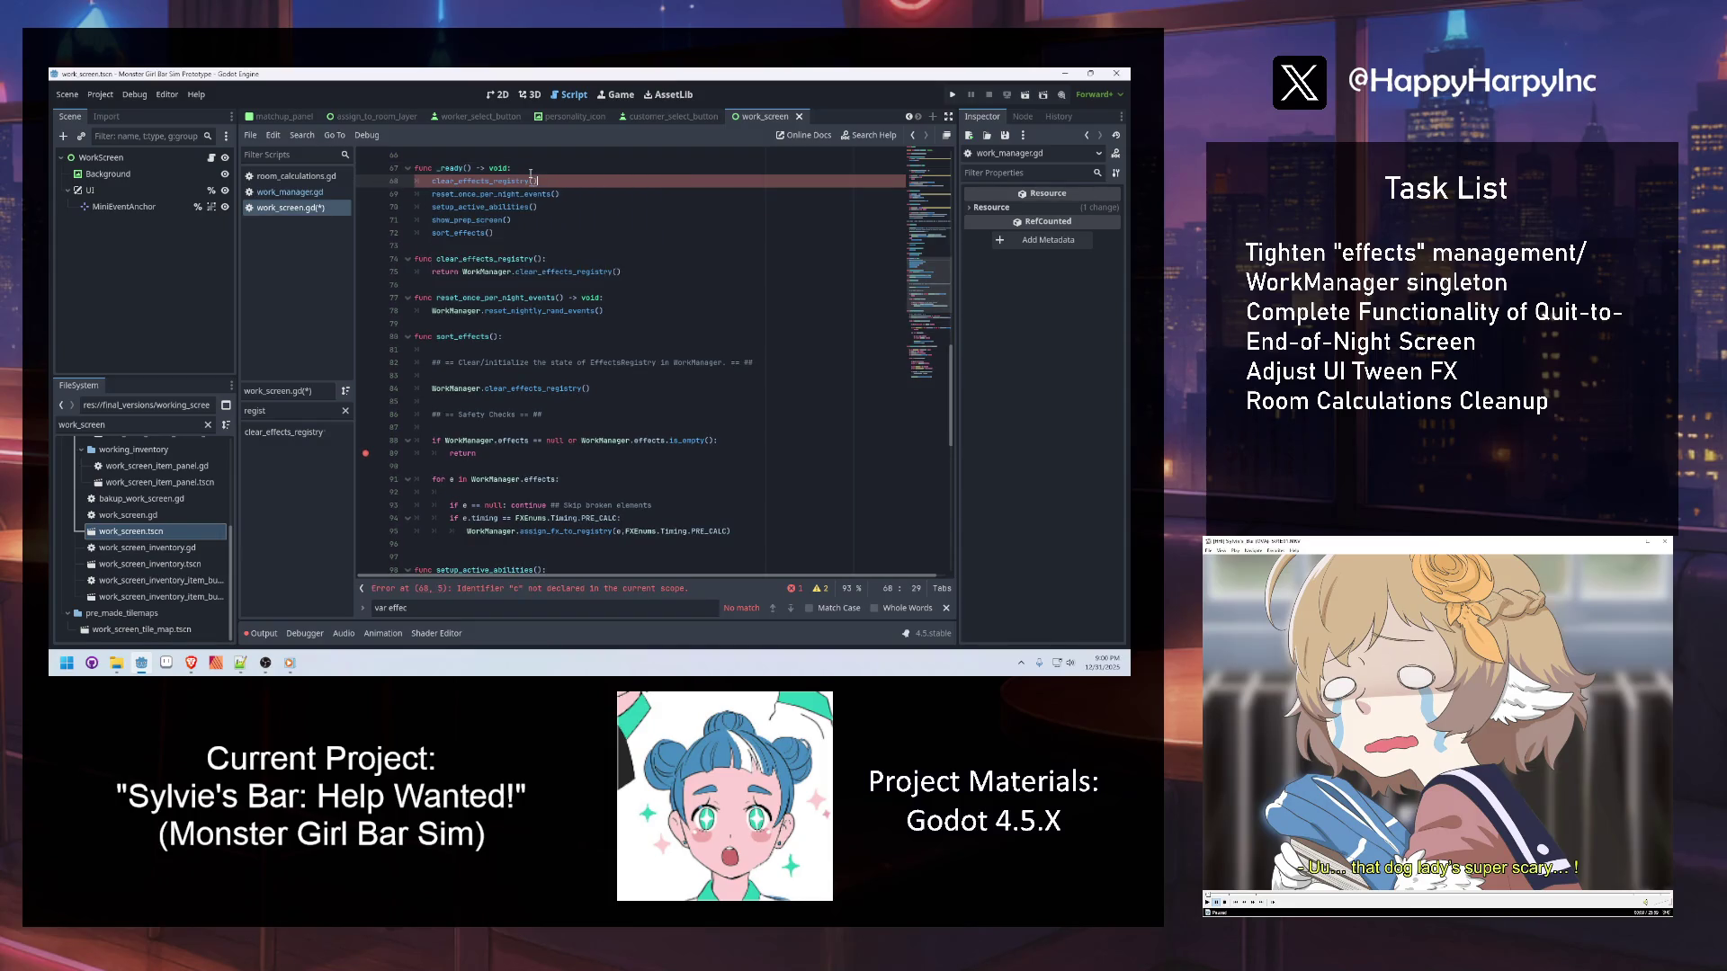
{"action": "key", "text": "Return"}
{"action": "left_click", "coordinate": [562, 221]}
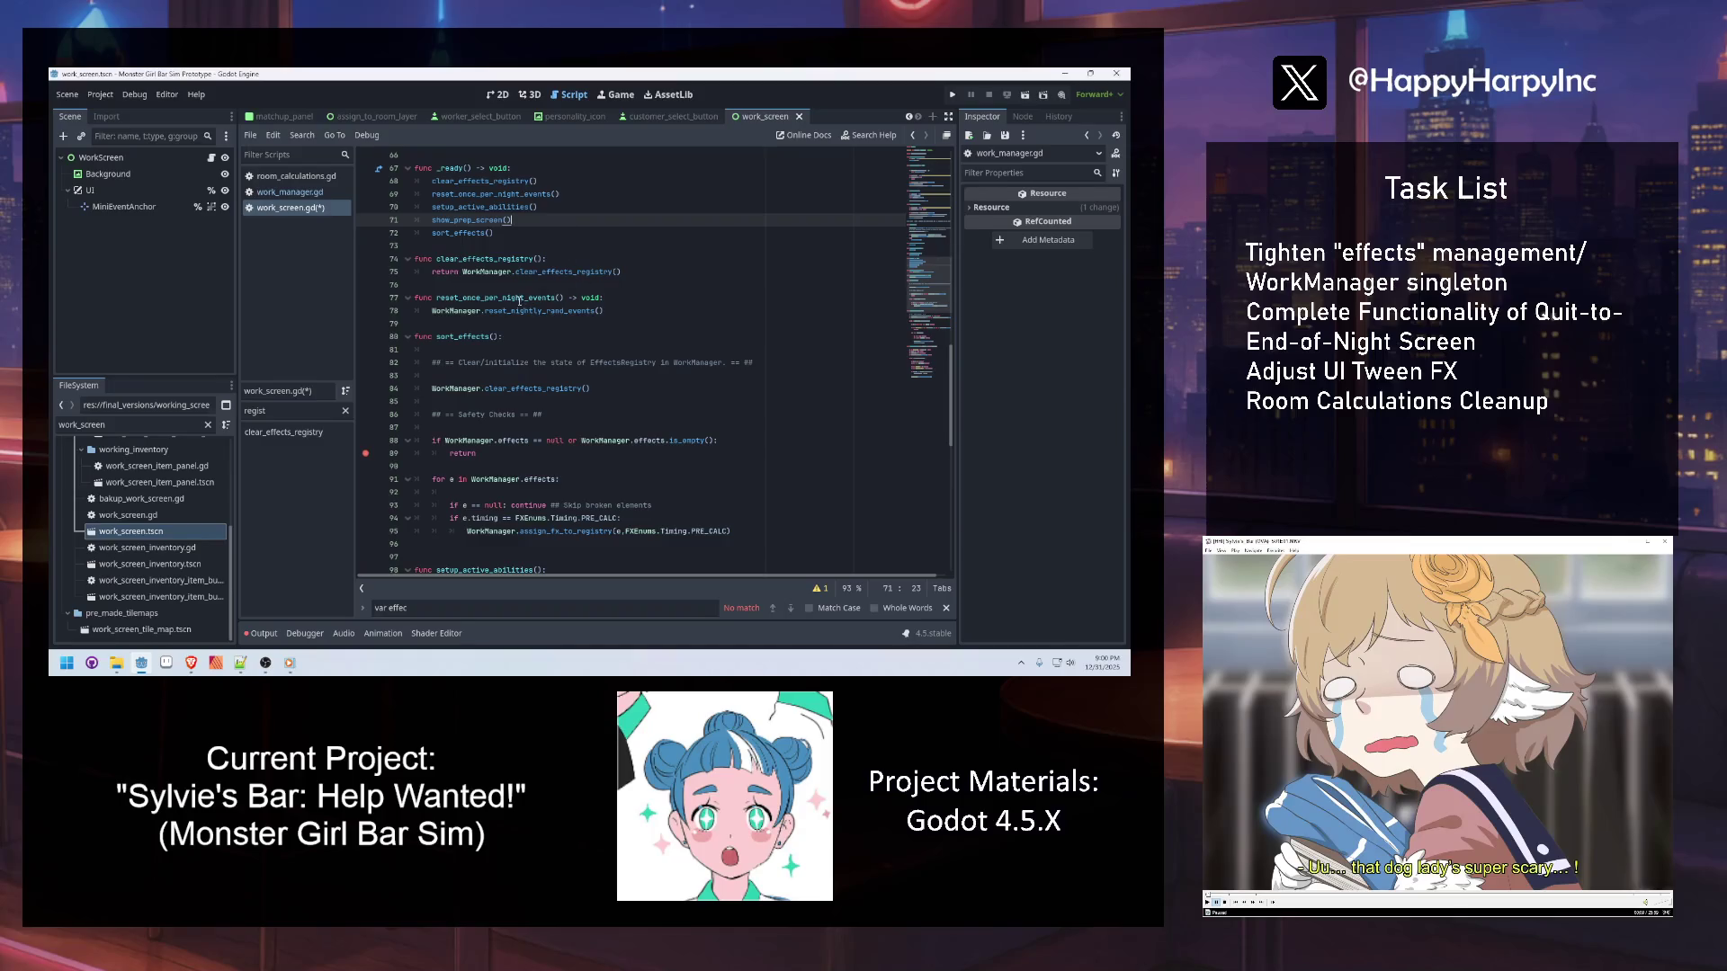
{"action": "scroll", "coordinate": [540, 339], "scroll_direction": "down", "scroll_amount": 1}
Delete the old registry-clearing comment and call from the start of sort_effects()
{"action": "mouse_move", "coordinate": [590, 349]}
{"action": "left_mouse_down"}
{"action": "mouse_move", "coordinate": [432, 336]}
{"action": "mouse_move", "coordinate": [432, 307]}
{"action": "left_mouse_up"}
{"action": "key", "text": "BackSpace"}
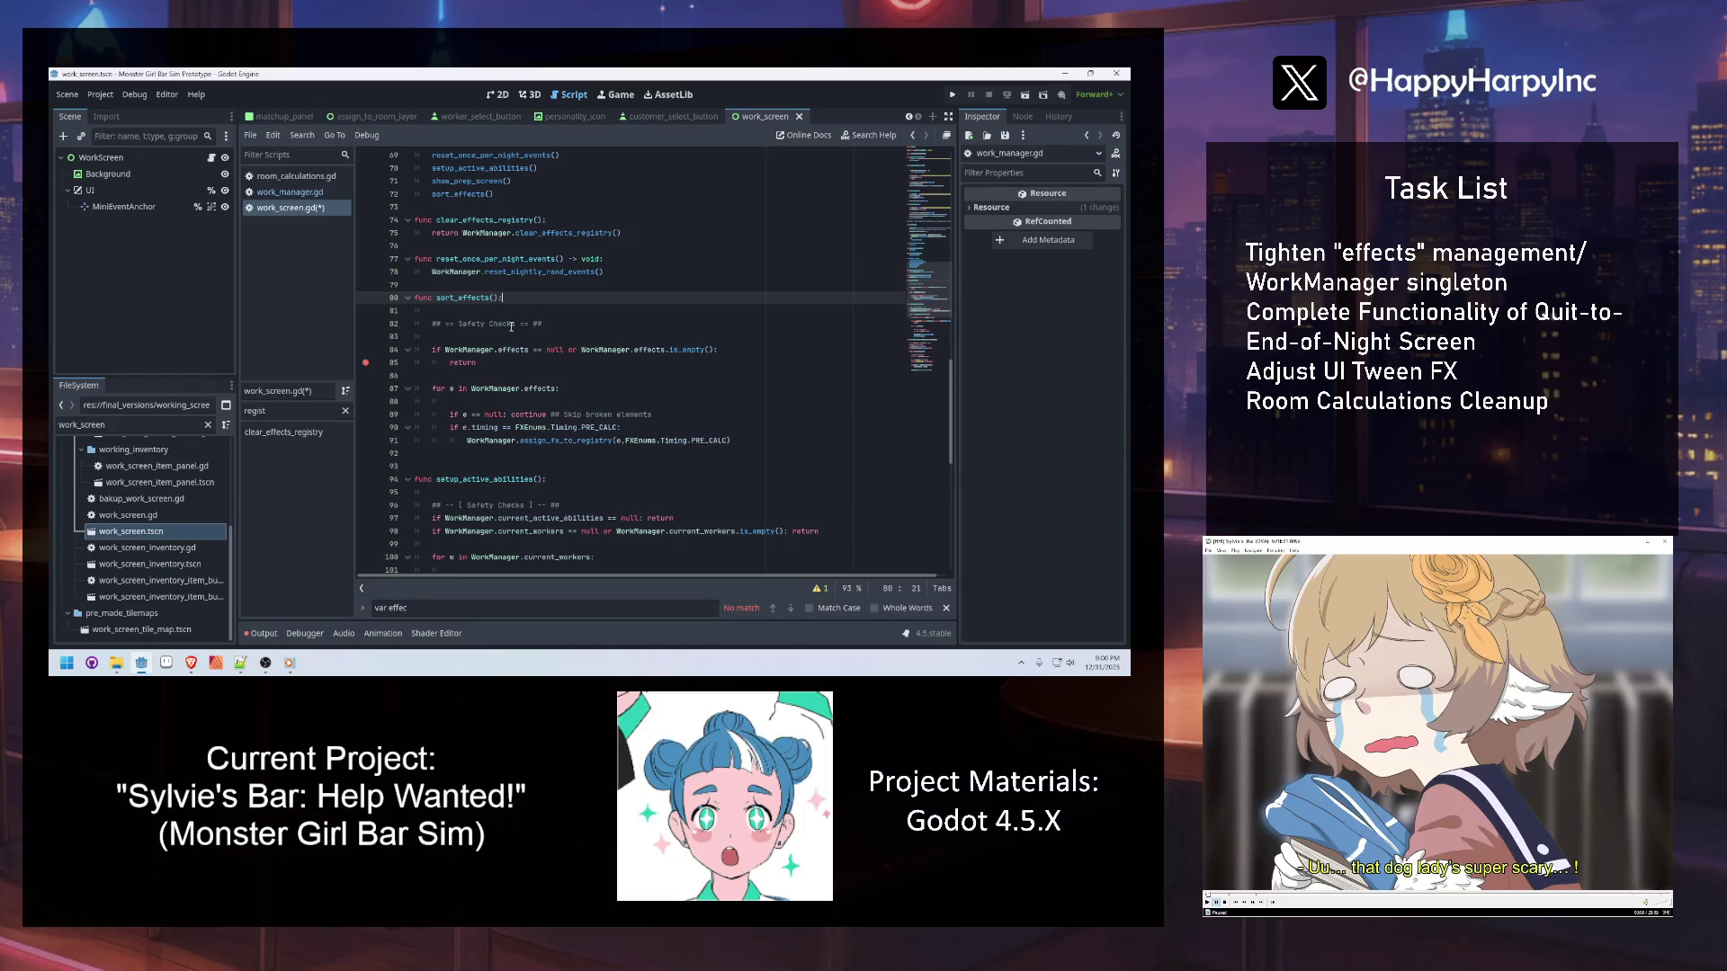
{"action": "mouse_move", "coordinate": [515, 346]}
Add blank lines after _ready for another new function
{"action": "left_click", "coordinate": [465, 207]}
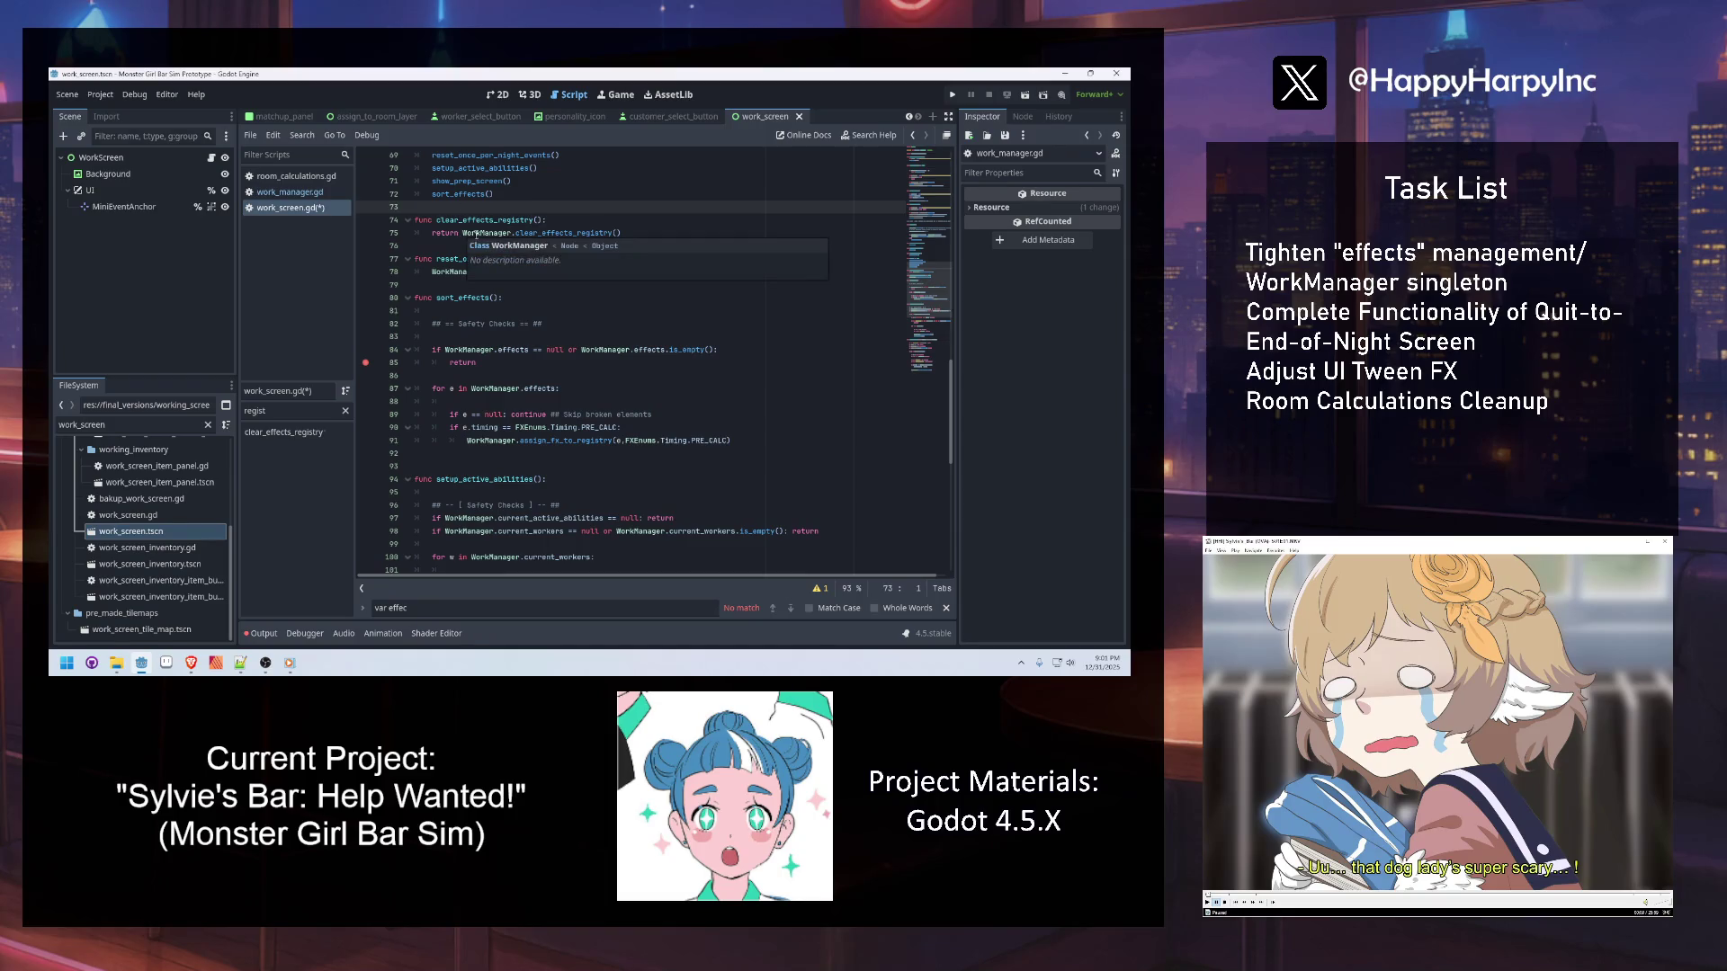
{"action": "mouse_move", "coordinate": [594, 233]}
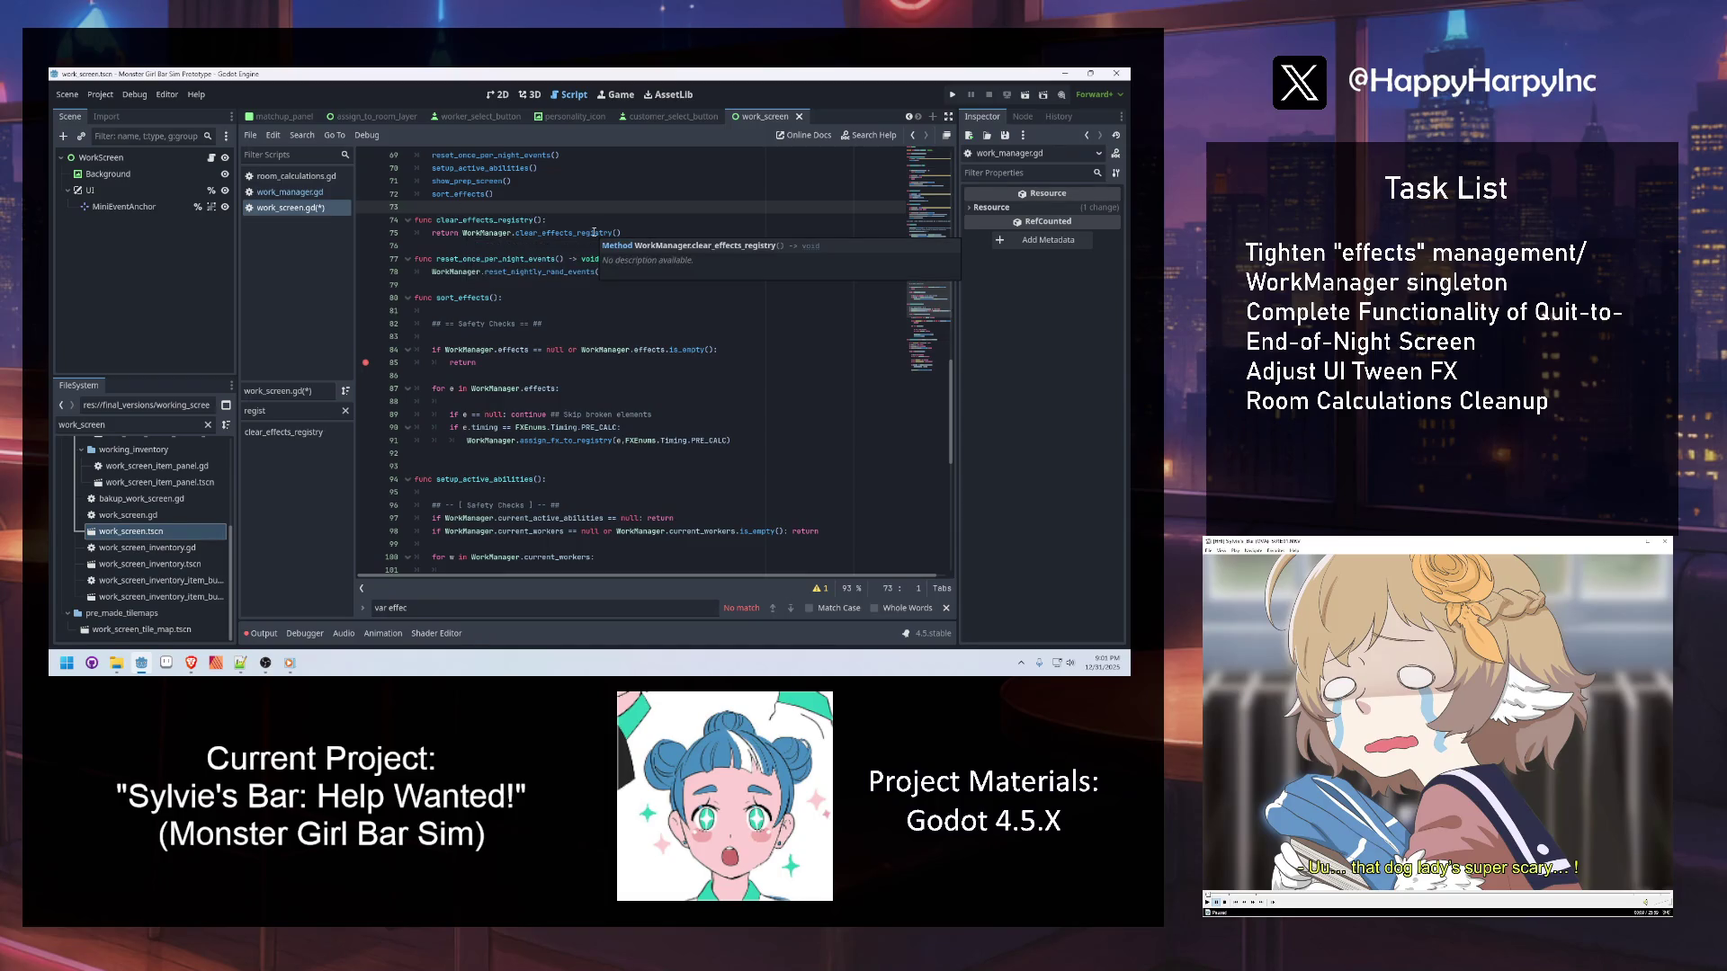
{"action": "key", "text": "Return"}
{"action": "key", "text": "Return"}
Add a print_debugged_registry() function that prints "Current PRE_CALC PHASE effects queued:"
{"action": "key", "text": "Up"}
{"action": "type", "text": "func "}
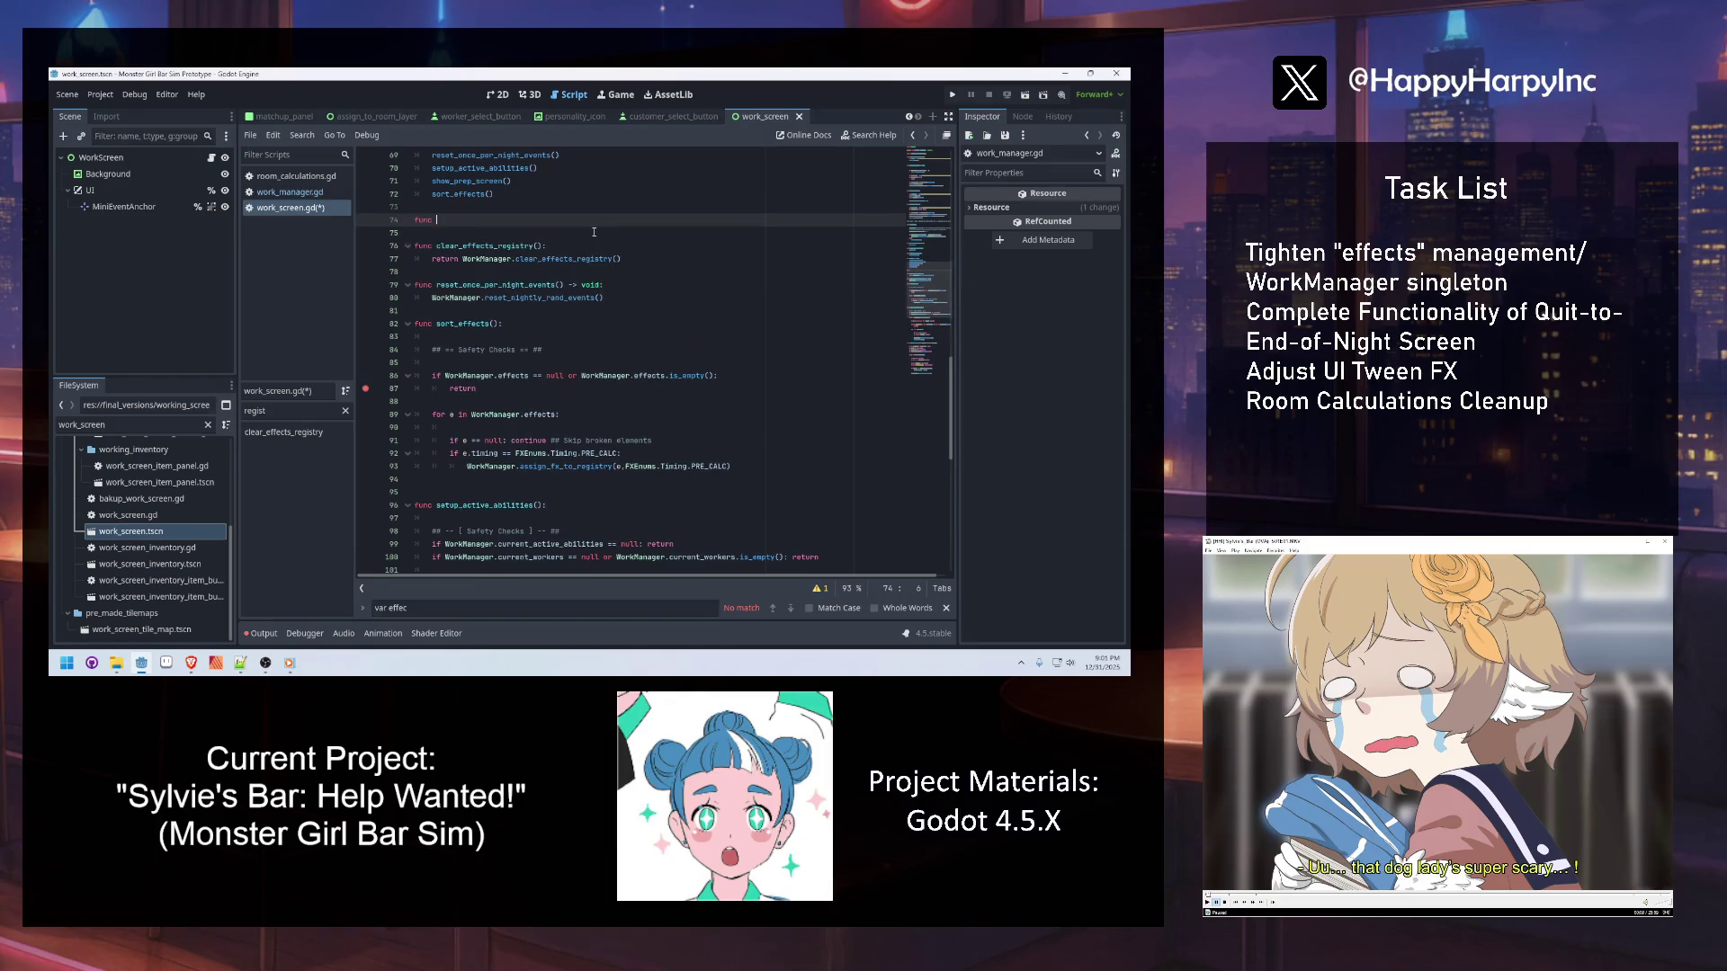
{"action": "type", "text": "print_debuyged_registry("}
{"action": "type", "text": "):"}
{"action": "key", "text": "Return"}
{"action": "type", "text": "pass"}
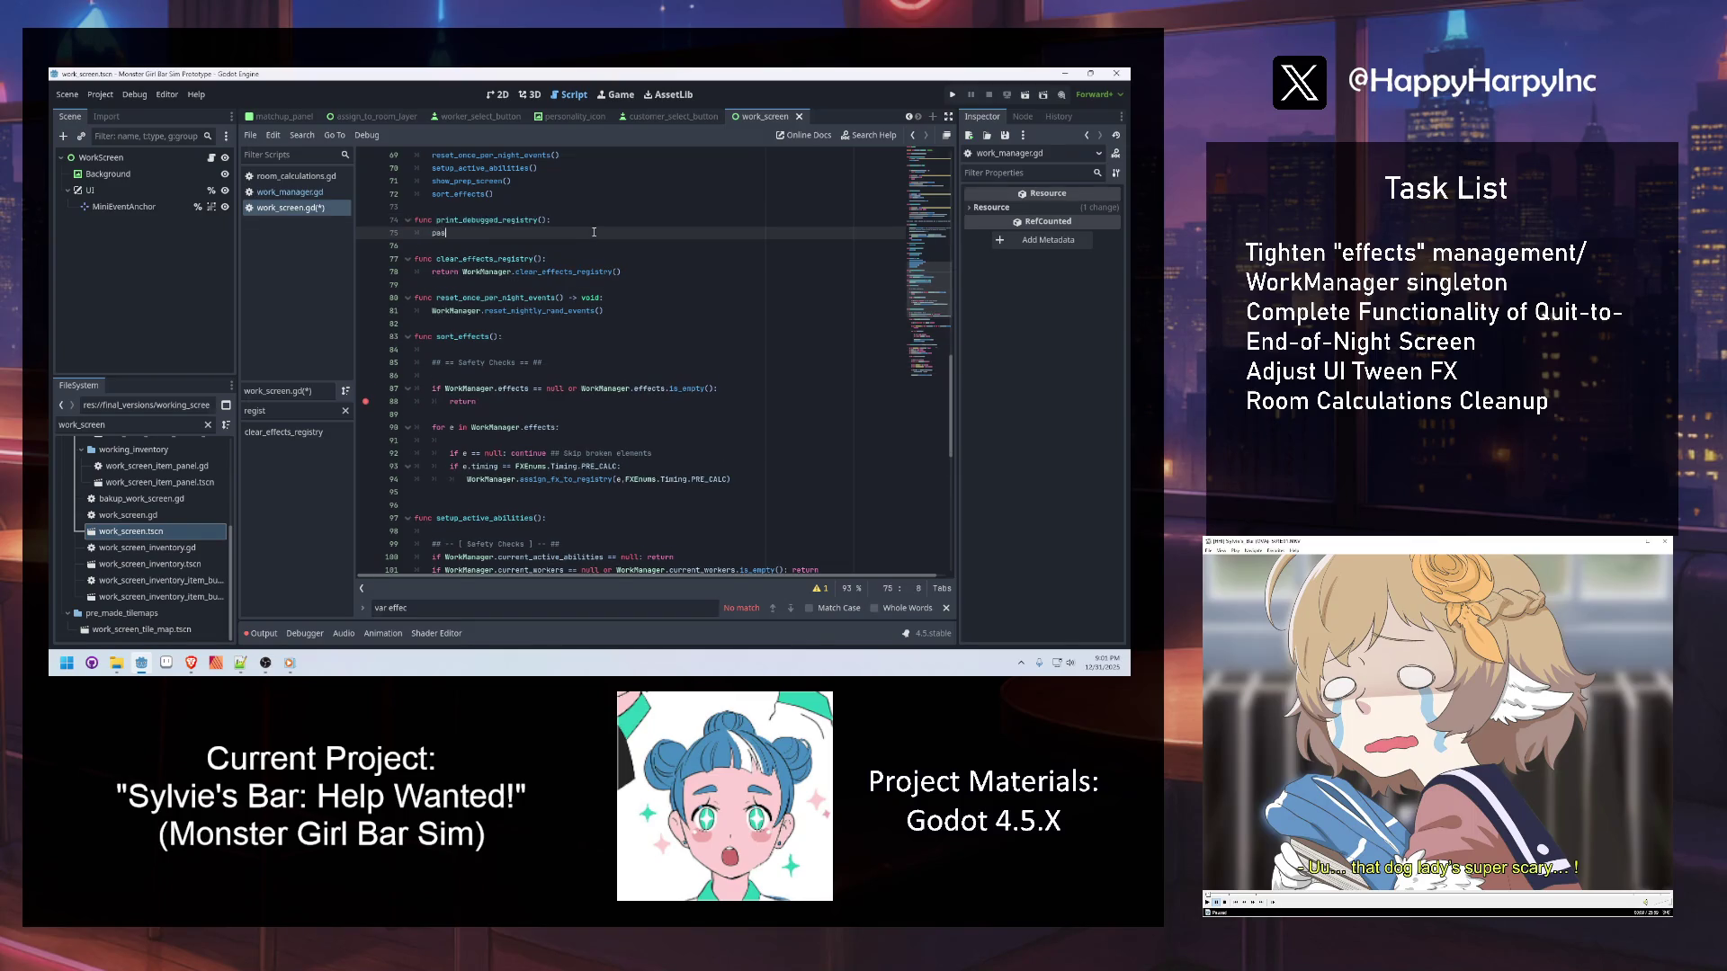
{"action": "double_click", "coordinate": [479, 229]}
{"action": "type", "text": "var"}
{"action": "key", "text": "BackSpace"}
{"action": "key", "text": "BackSpace"}
{"action": "key", "text": "BackSpace"}
{"action": "type", "text": "pass"}
{"action": "key", "text": "BackSpace"}
{"action": "key", "text": "BackSpace"}
{"action": "key", "text": "BackSpace"}
{"action": "type", "text": "print(\"Cur"}
{"action": "type", "text": "rent "}
{"action": "type", "text": "PRE_CALC "}
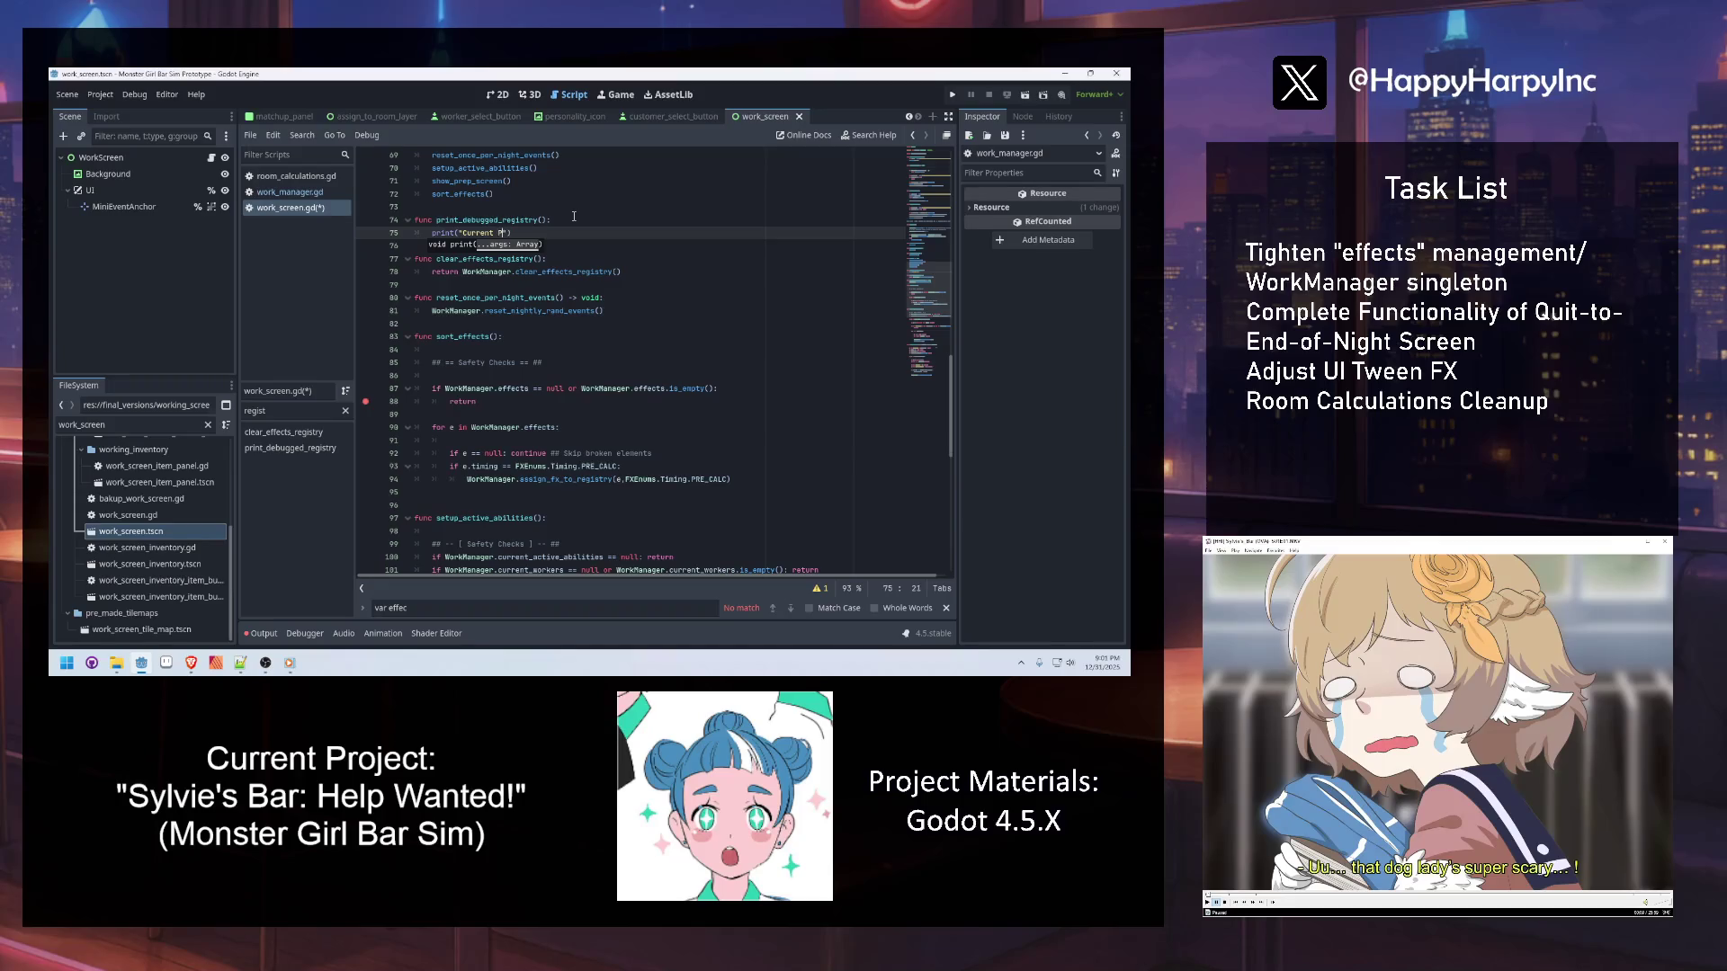
{"action": "type", "text": "PHASE "}
{"action": "type", "text": "effects q"}
{"action": "type", "text": "ueued:"}
{"action": "key", "text": "Return"}
{"action": "key", "text": "Escape"}
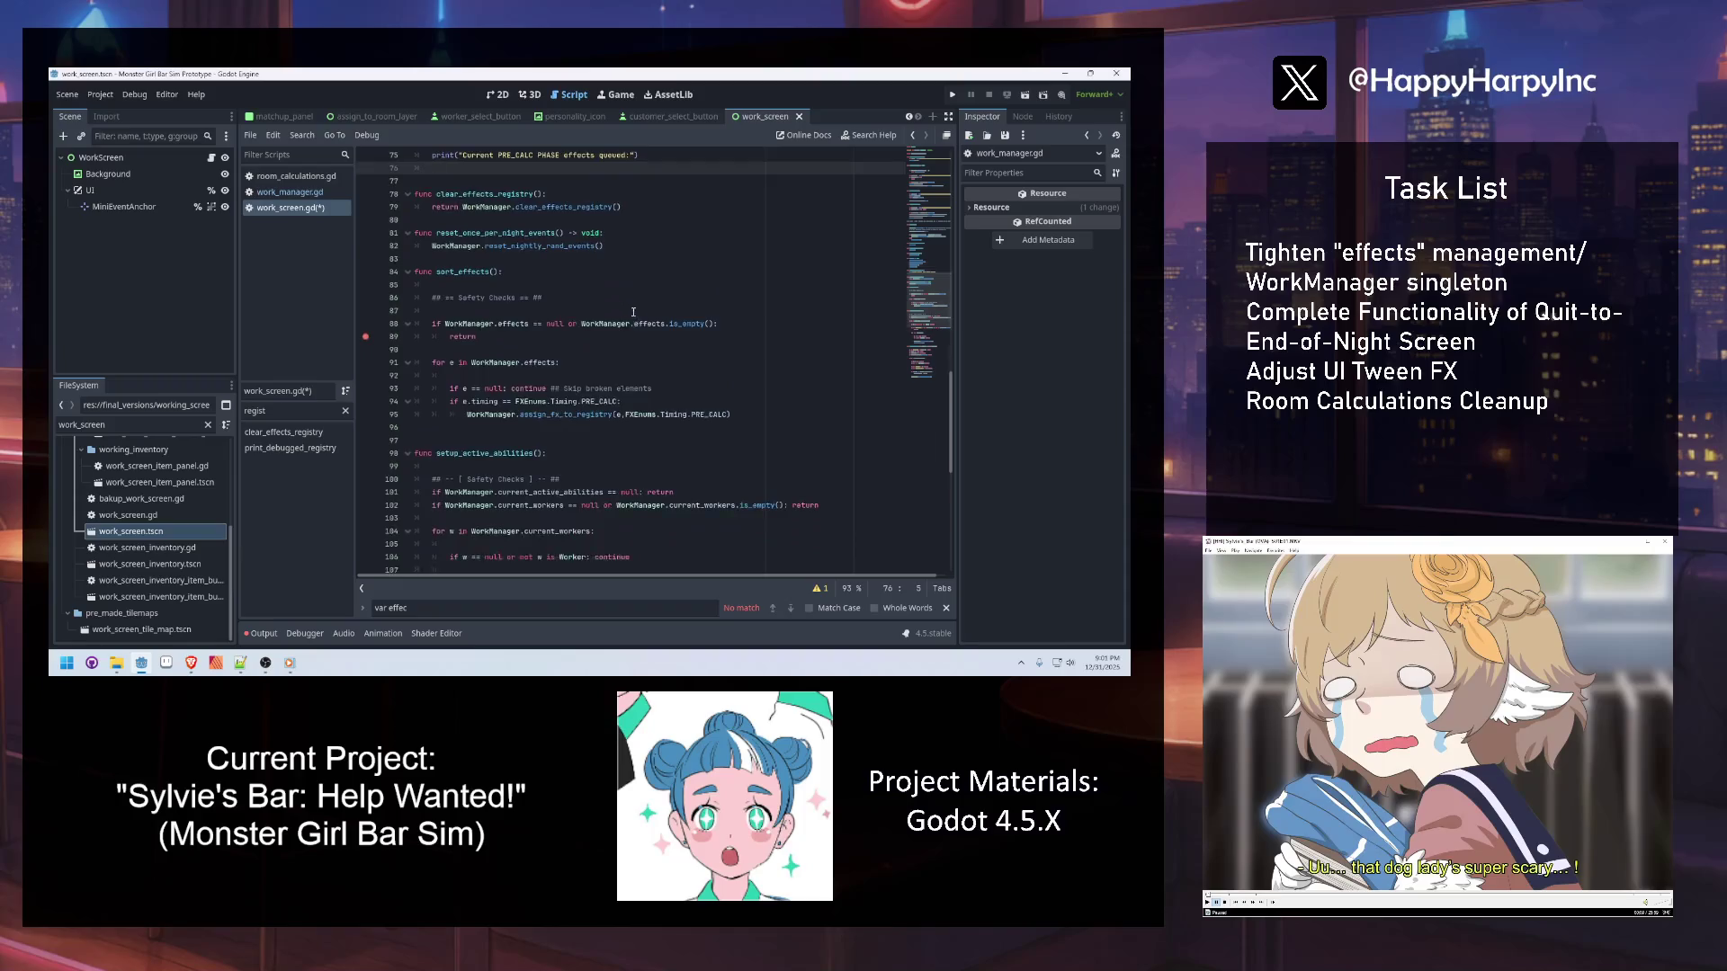
Add a pre_calc_e Array reading WorkManager.effects_registry.get(), then view effects_registry's definition in work_manager.gd
{"action": "left_click", "coordinate": [578, 220]}
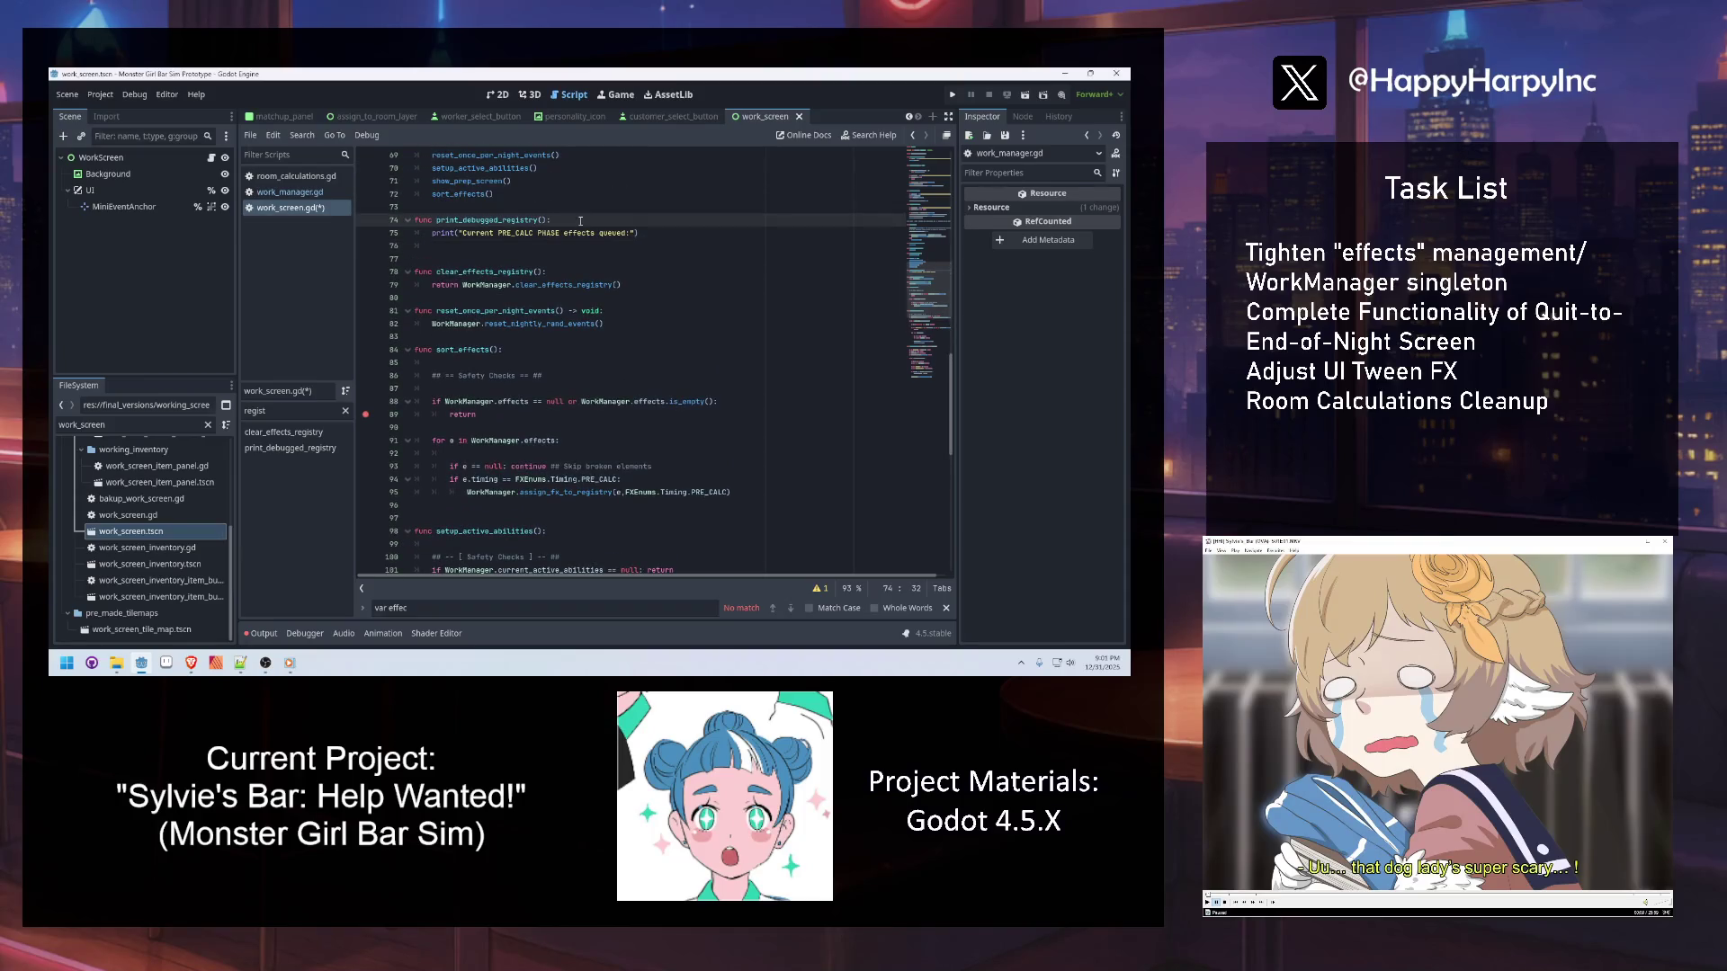
{"action": "key", "text": "Return"}
{"action": "key", "text": "Return"}
{"action": "type", "text": "var"}
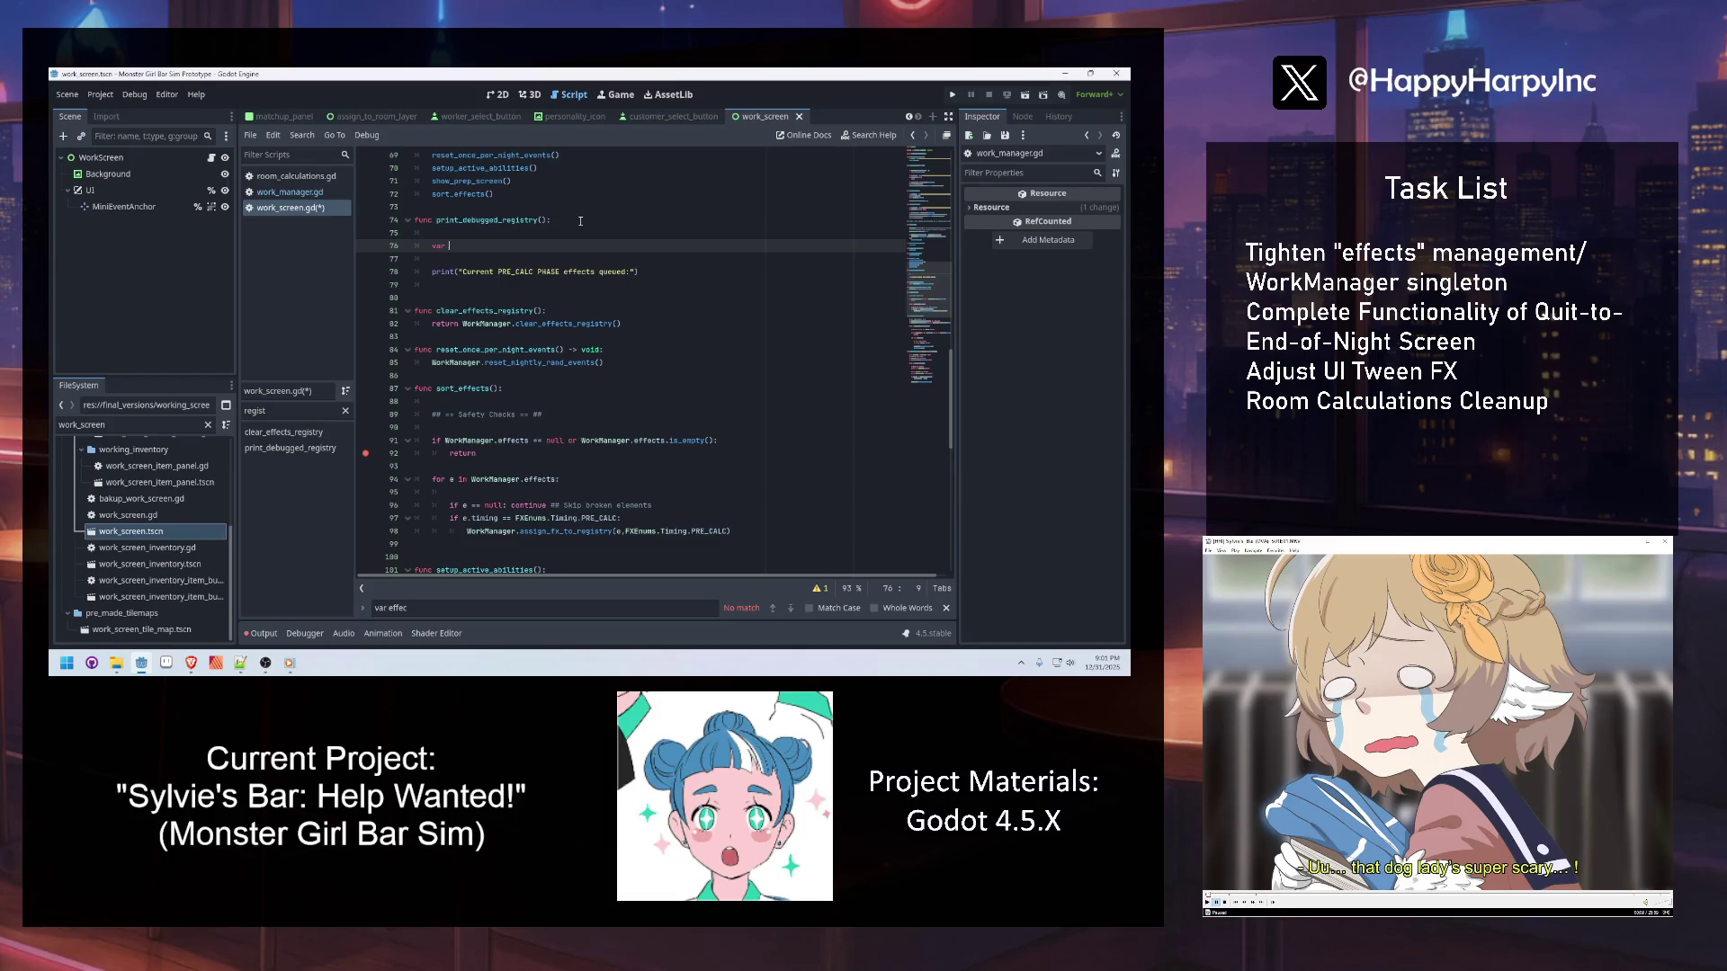
{"action": "type", "text": "pre_calc_e"}
{"action": "type", "text": ":Arra"}
{"action": "key", "text": "Return"}
{"action": "type", "text": "work"}
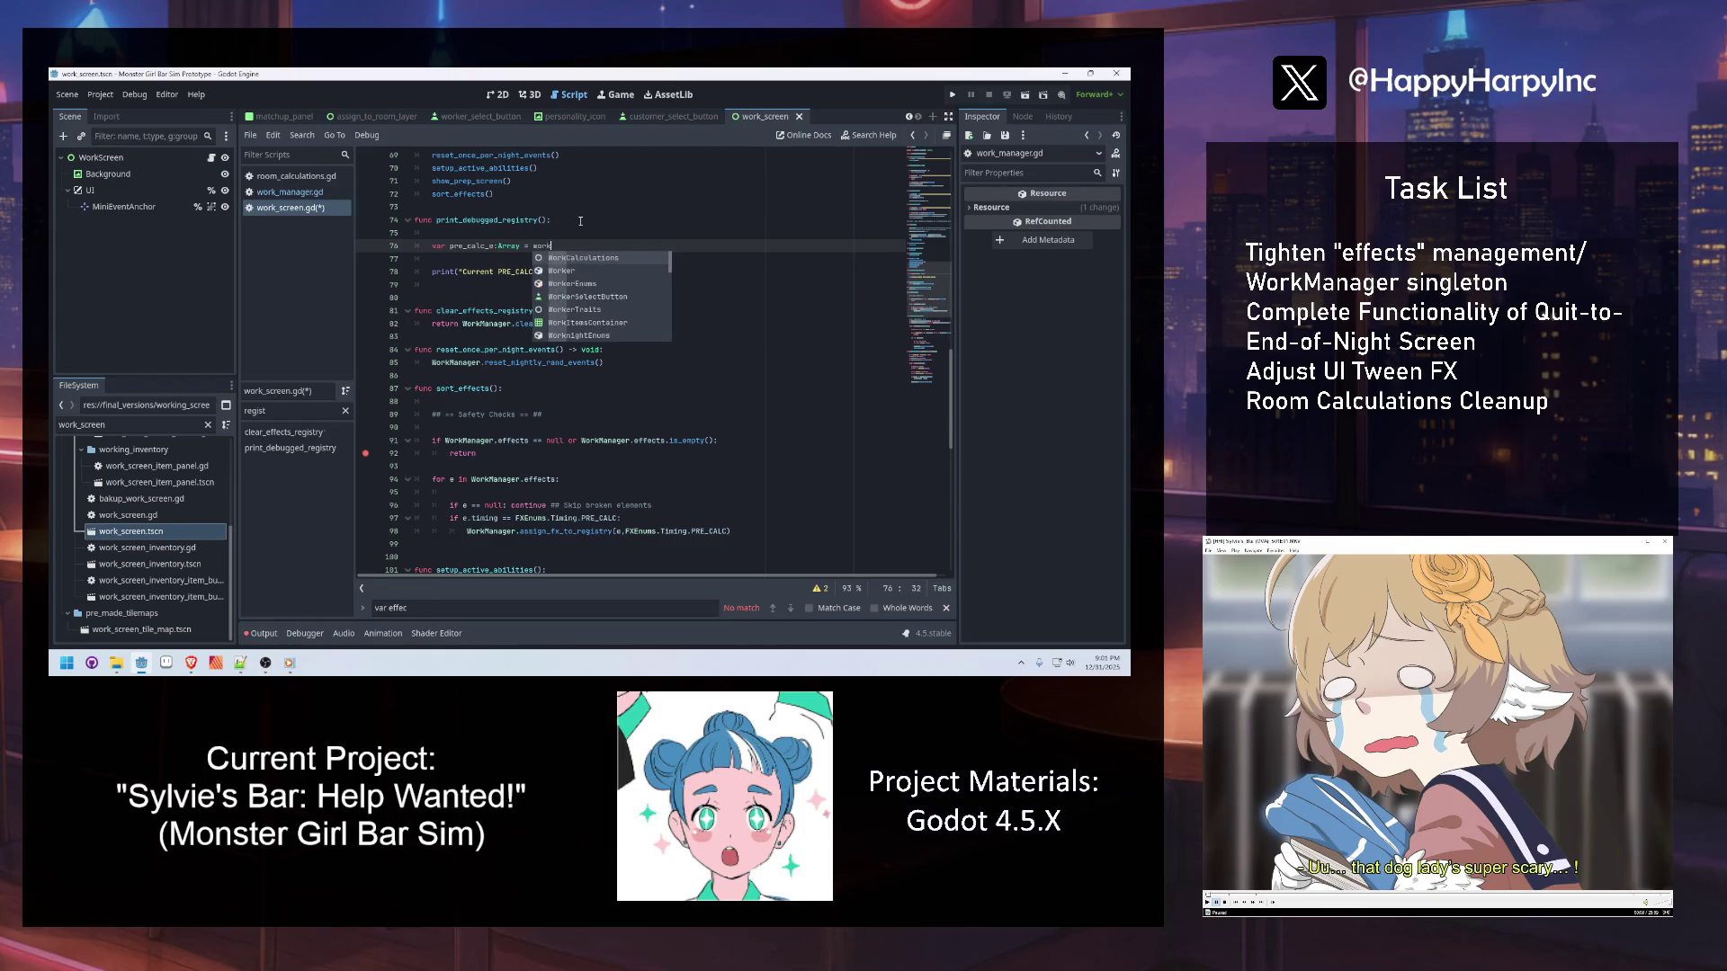
{"action": "type", "text": "m"}
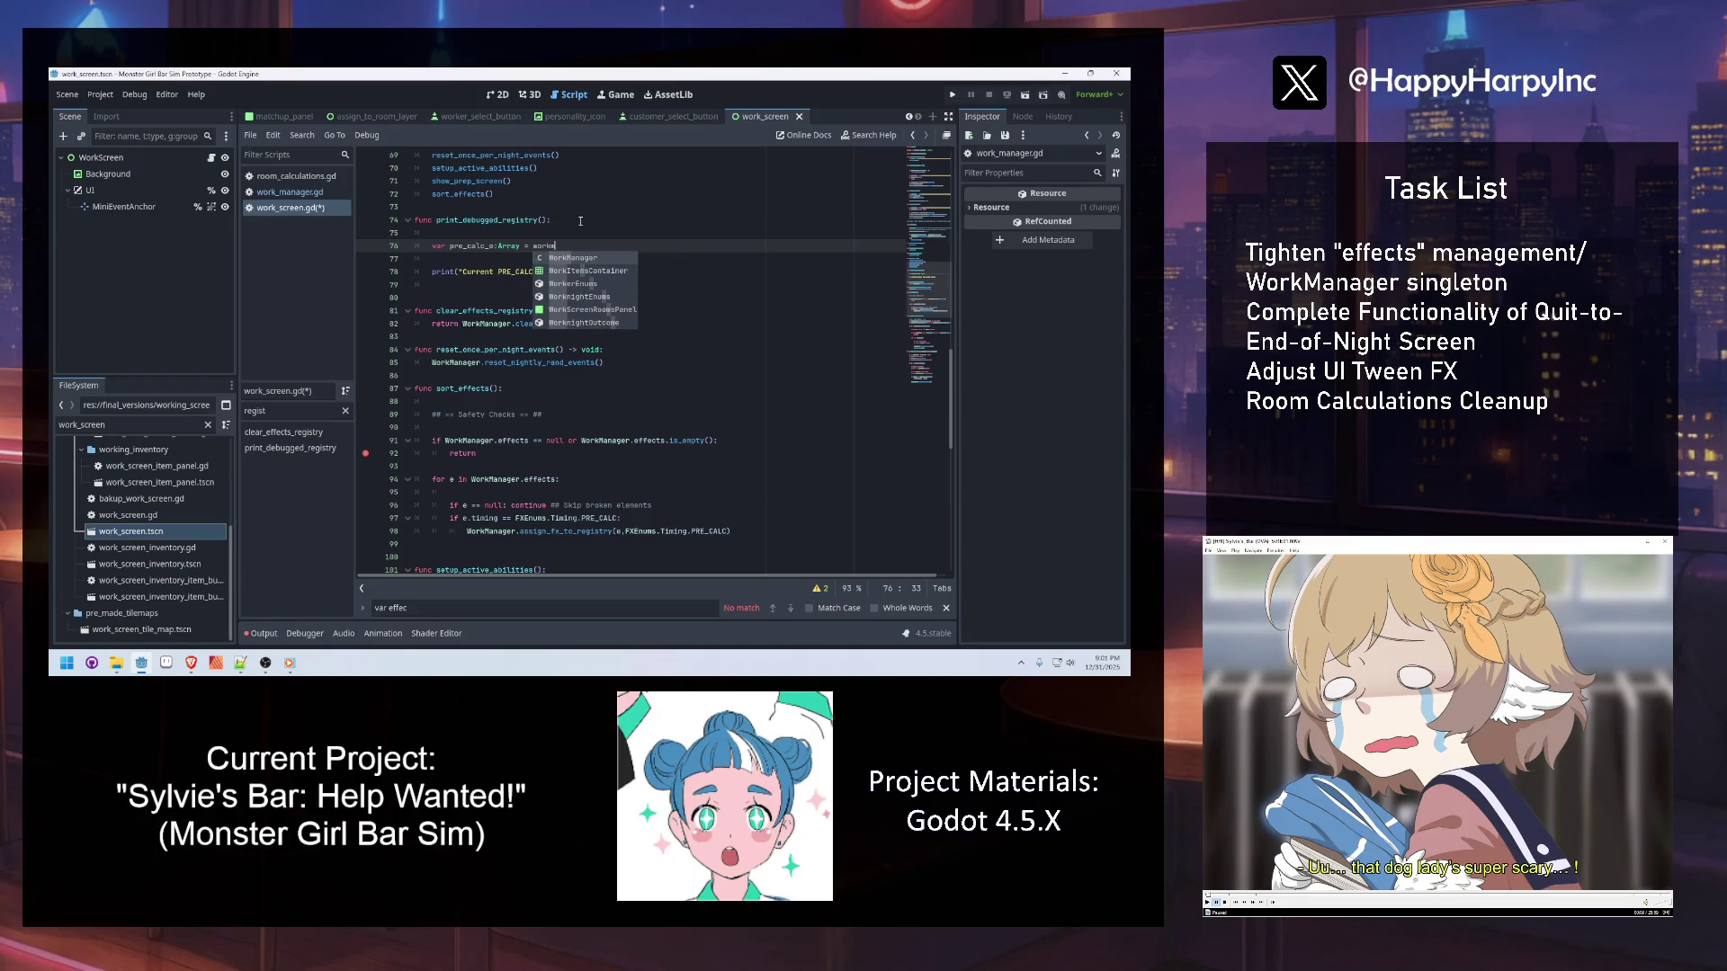
{"action": "key", "text": "Return"}
{"action": "type", "text": ".register"}
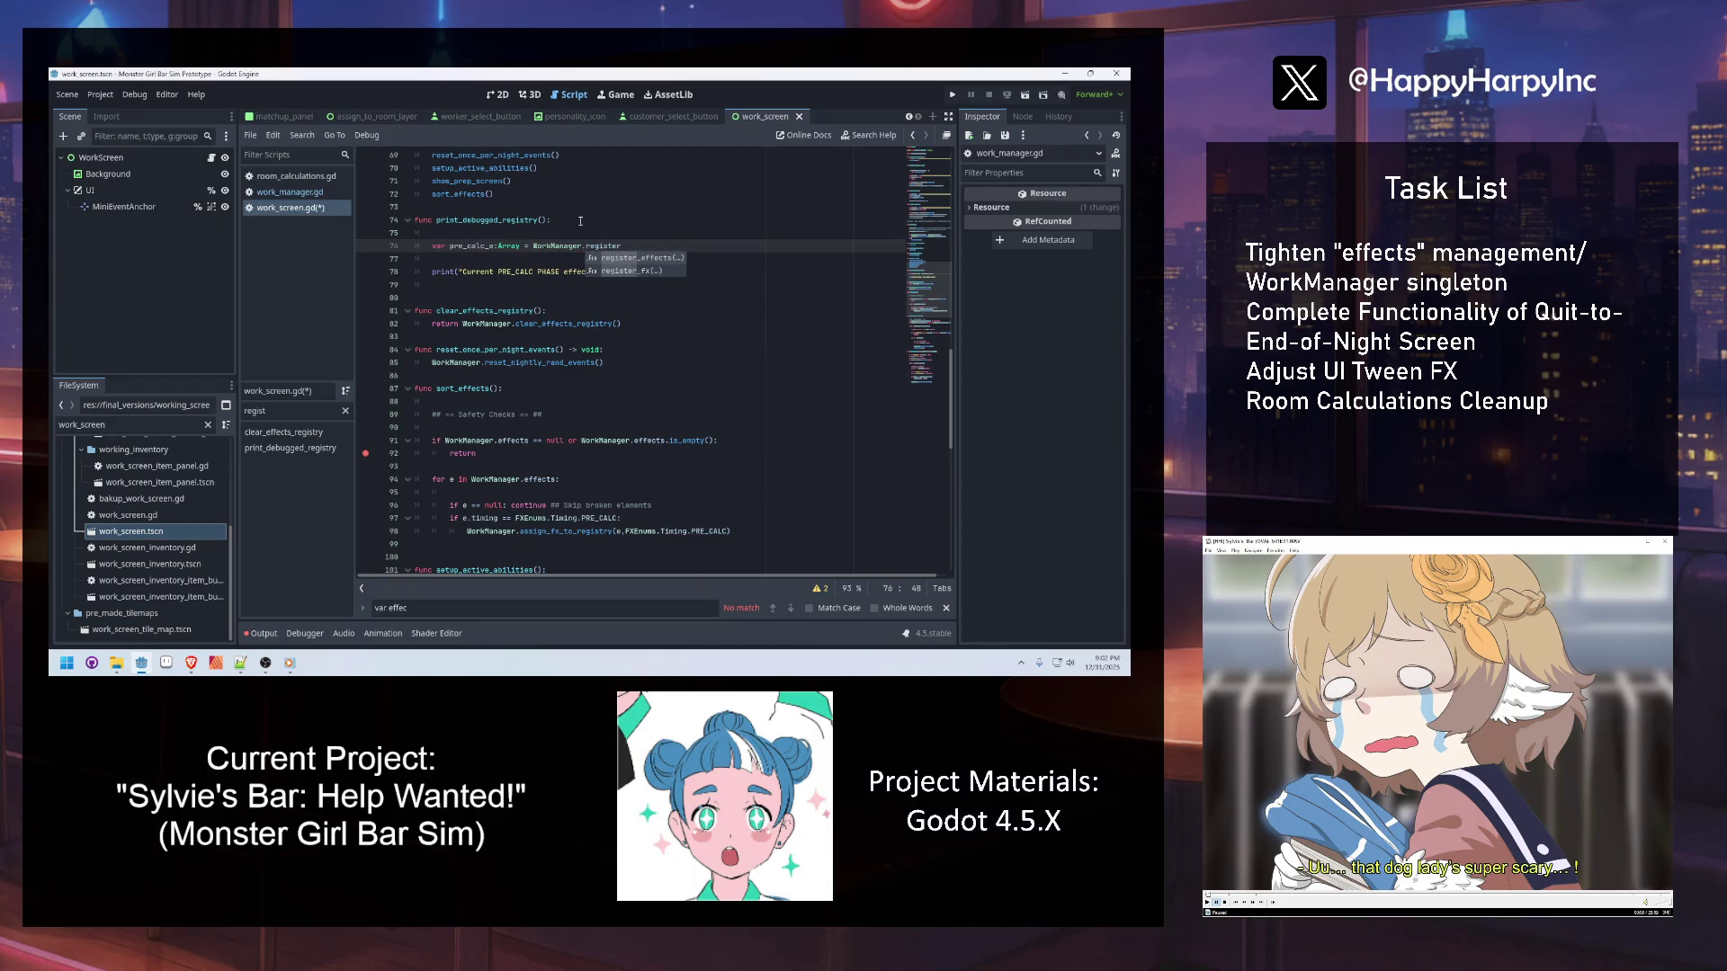
{"action": "key", "text": "BackSpace"}
{"action": "key", "text": "BackSpace"}
{"action": "key", "text": "BackSpace"}
{"action": "type", "text": "effects_registry.get("}
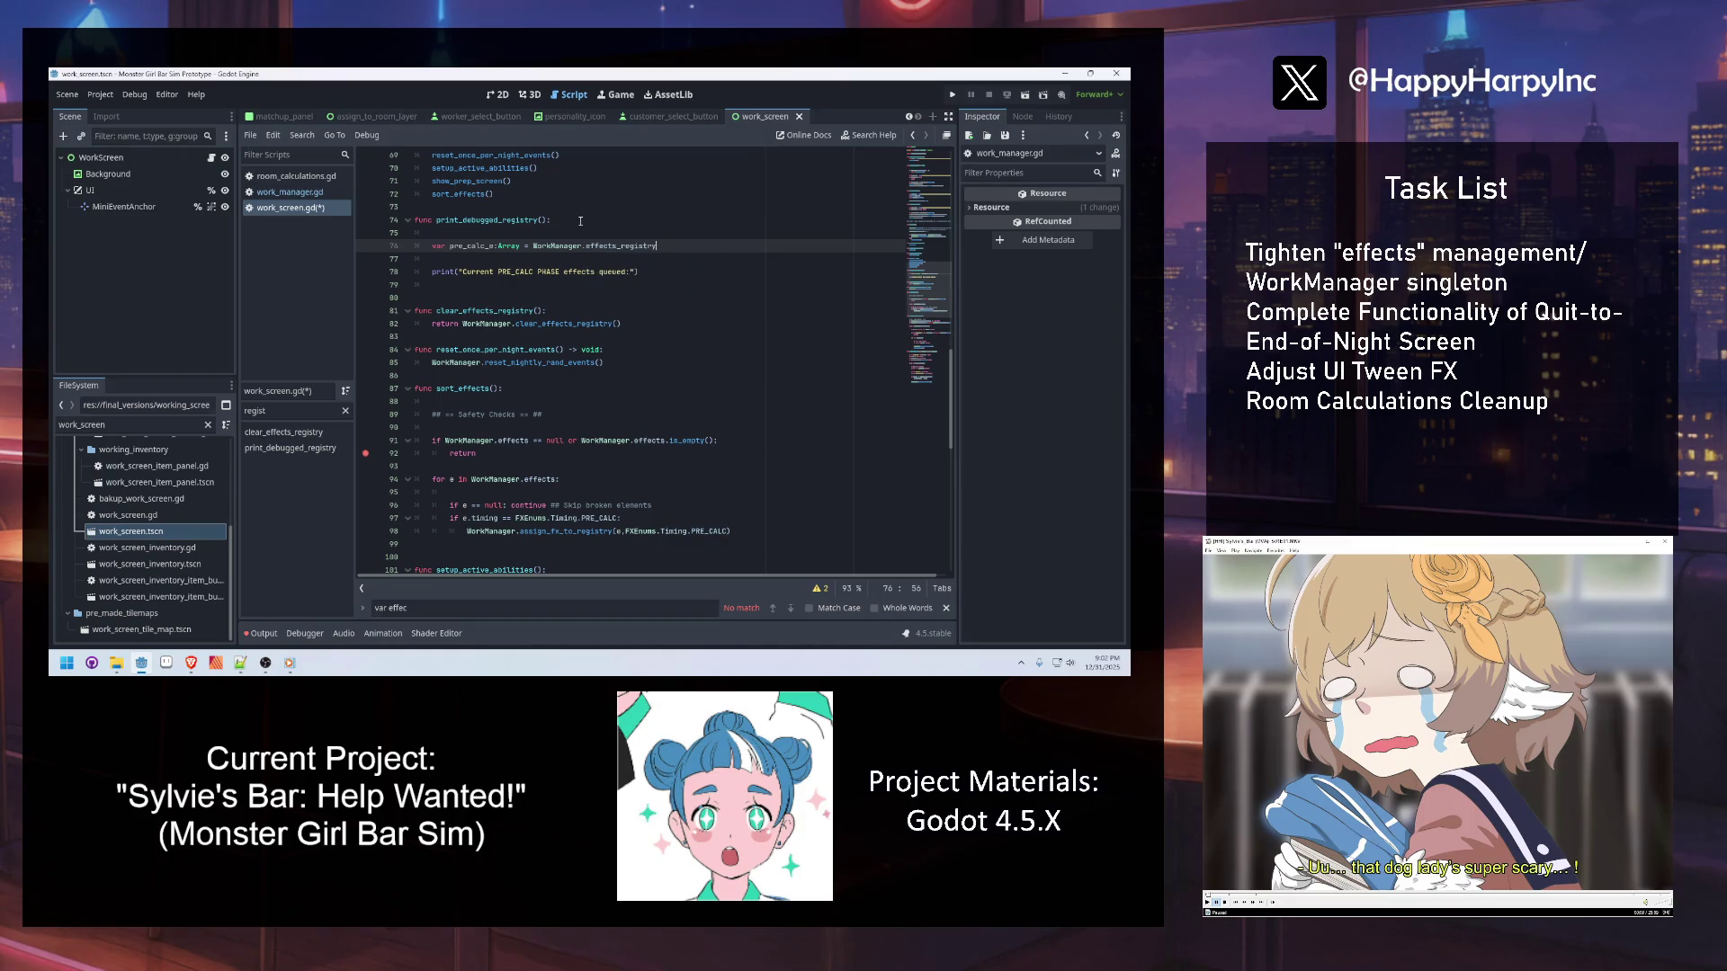
{"action": "left_click", "coordinate": [621, 246], "text": "ctrl"}
{"action": "left_click", "coordinate": [523, 376]}
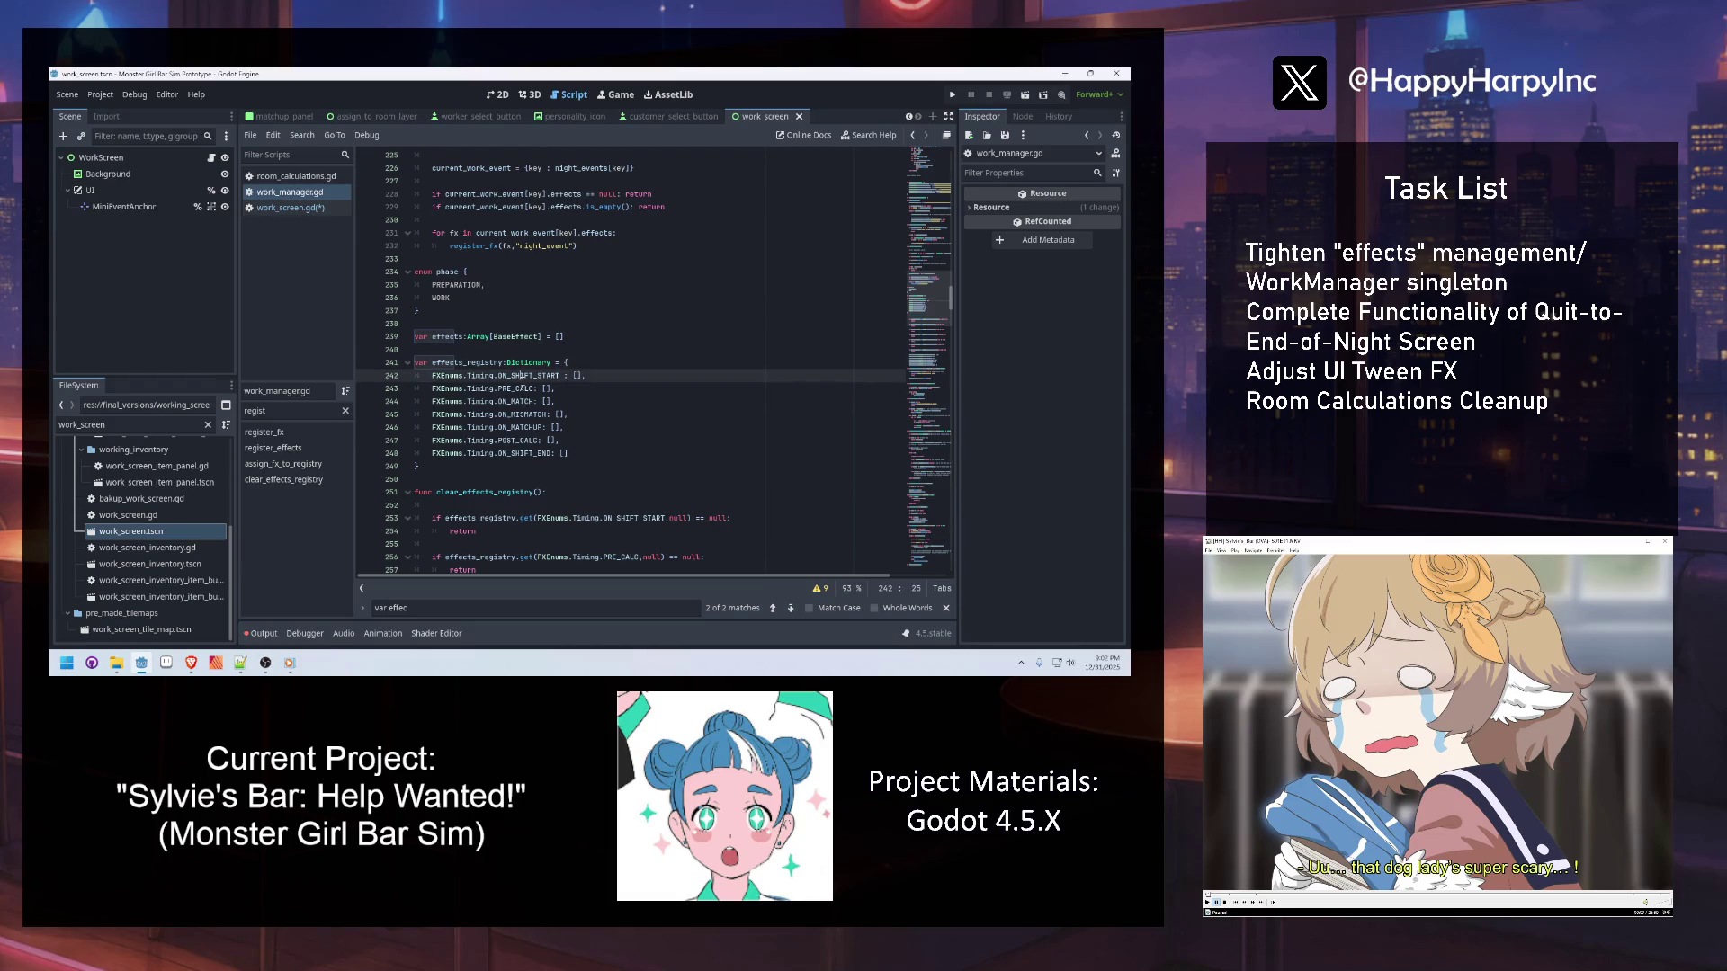
Pass FXEnums.Timing.PRE_CALC with a null default into the effects_registry.get() call
{"action": "left_click_drag", "start_coordinate": [431, 388], "coordinate": [535, 389]}
{"action": "key", "text": "ctrl+c"}
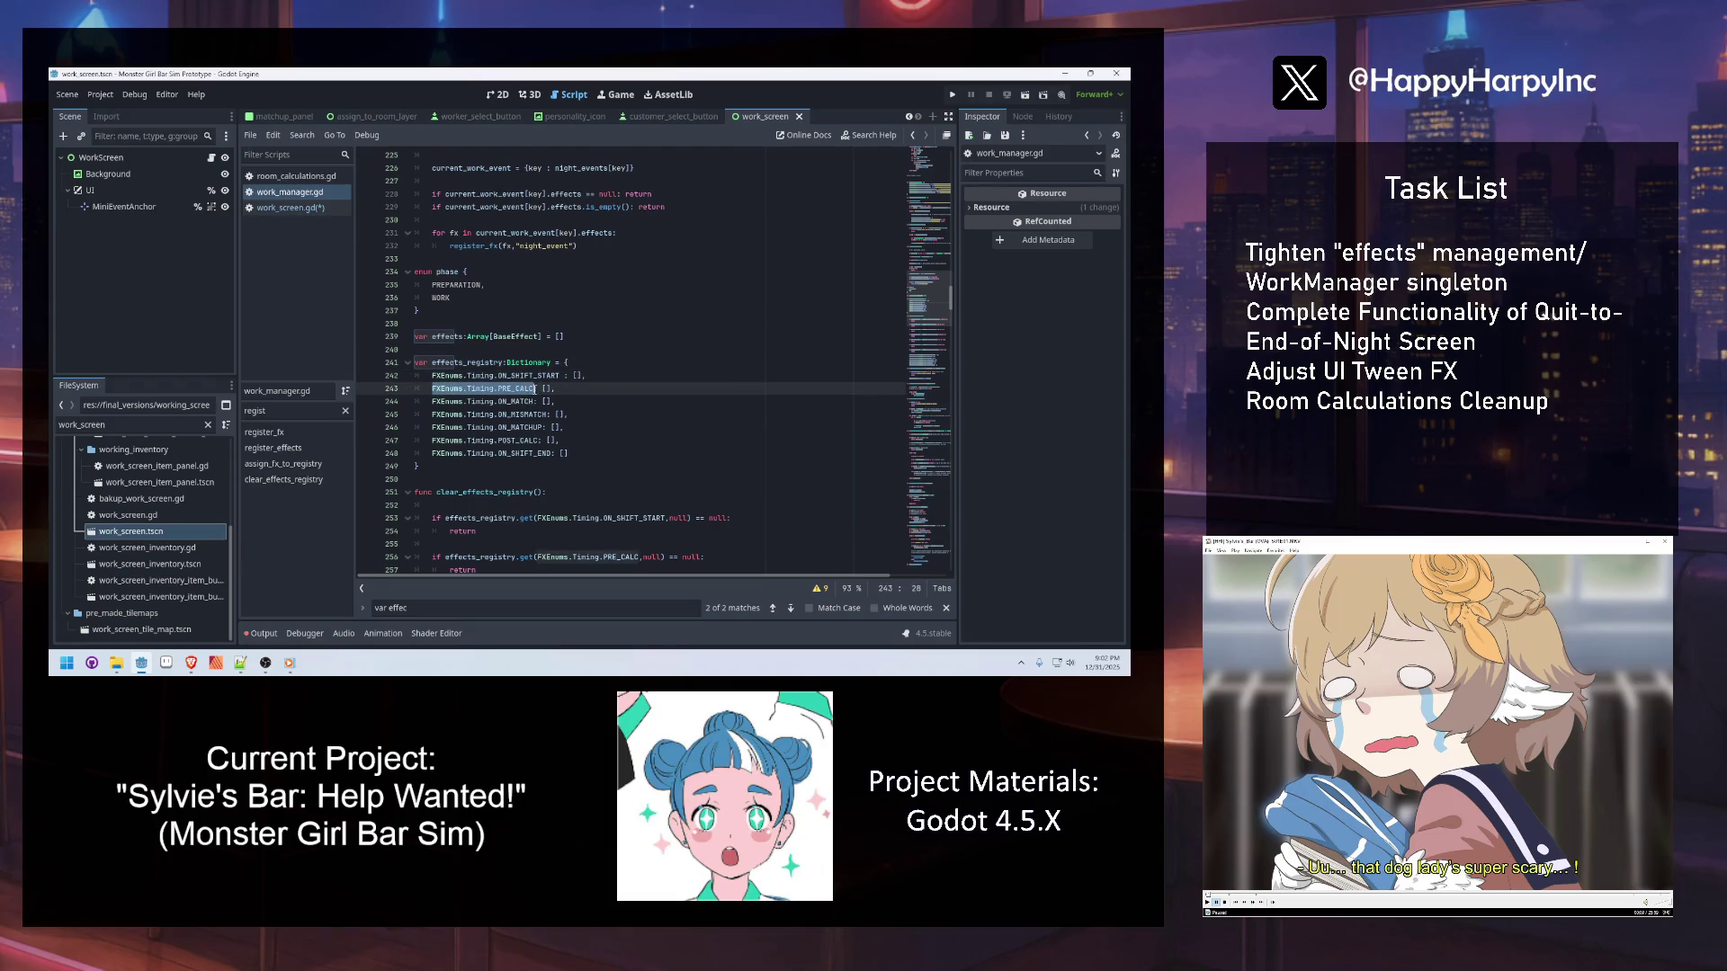
{"action": "left_click", "coordinate": [316, 209]}
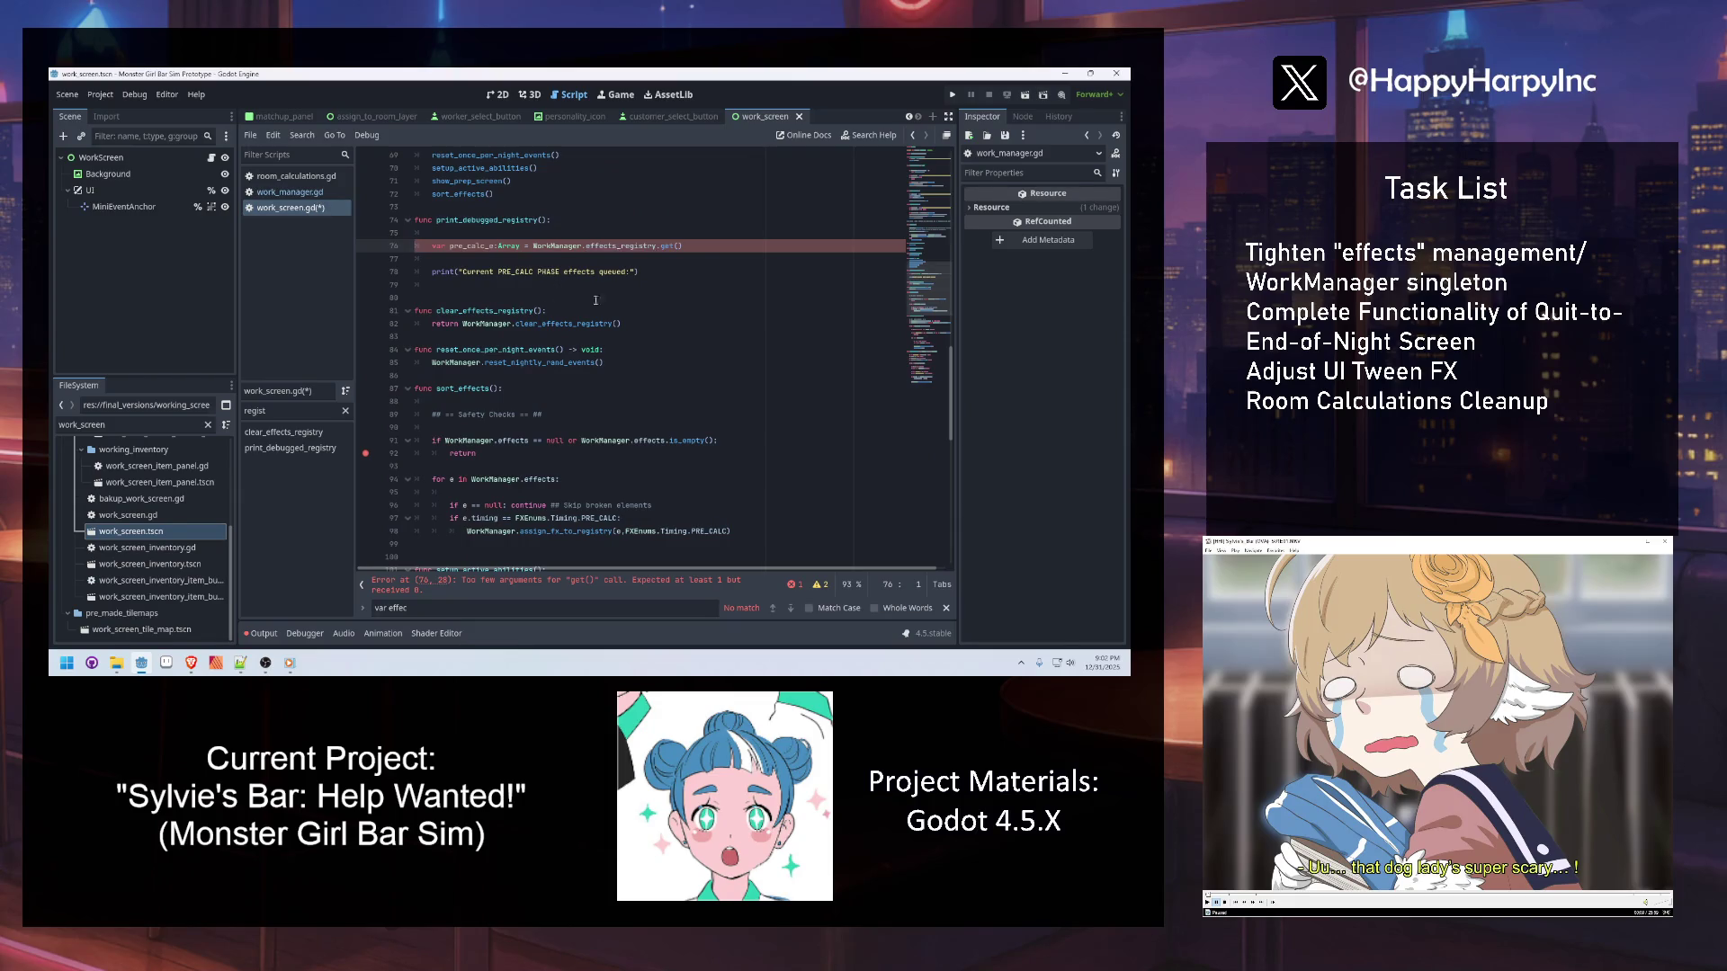
{"action": "left_click", "coordinate": [678, 245]}
{"action": "key", "text": "ctrl+v"}
{"action": "type", "text": "null"}
{"action": "key", "text": "Return"}
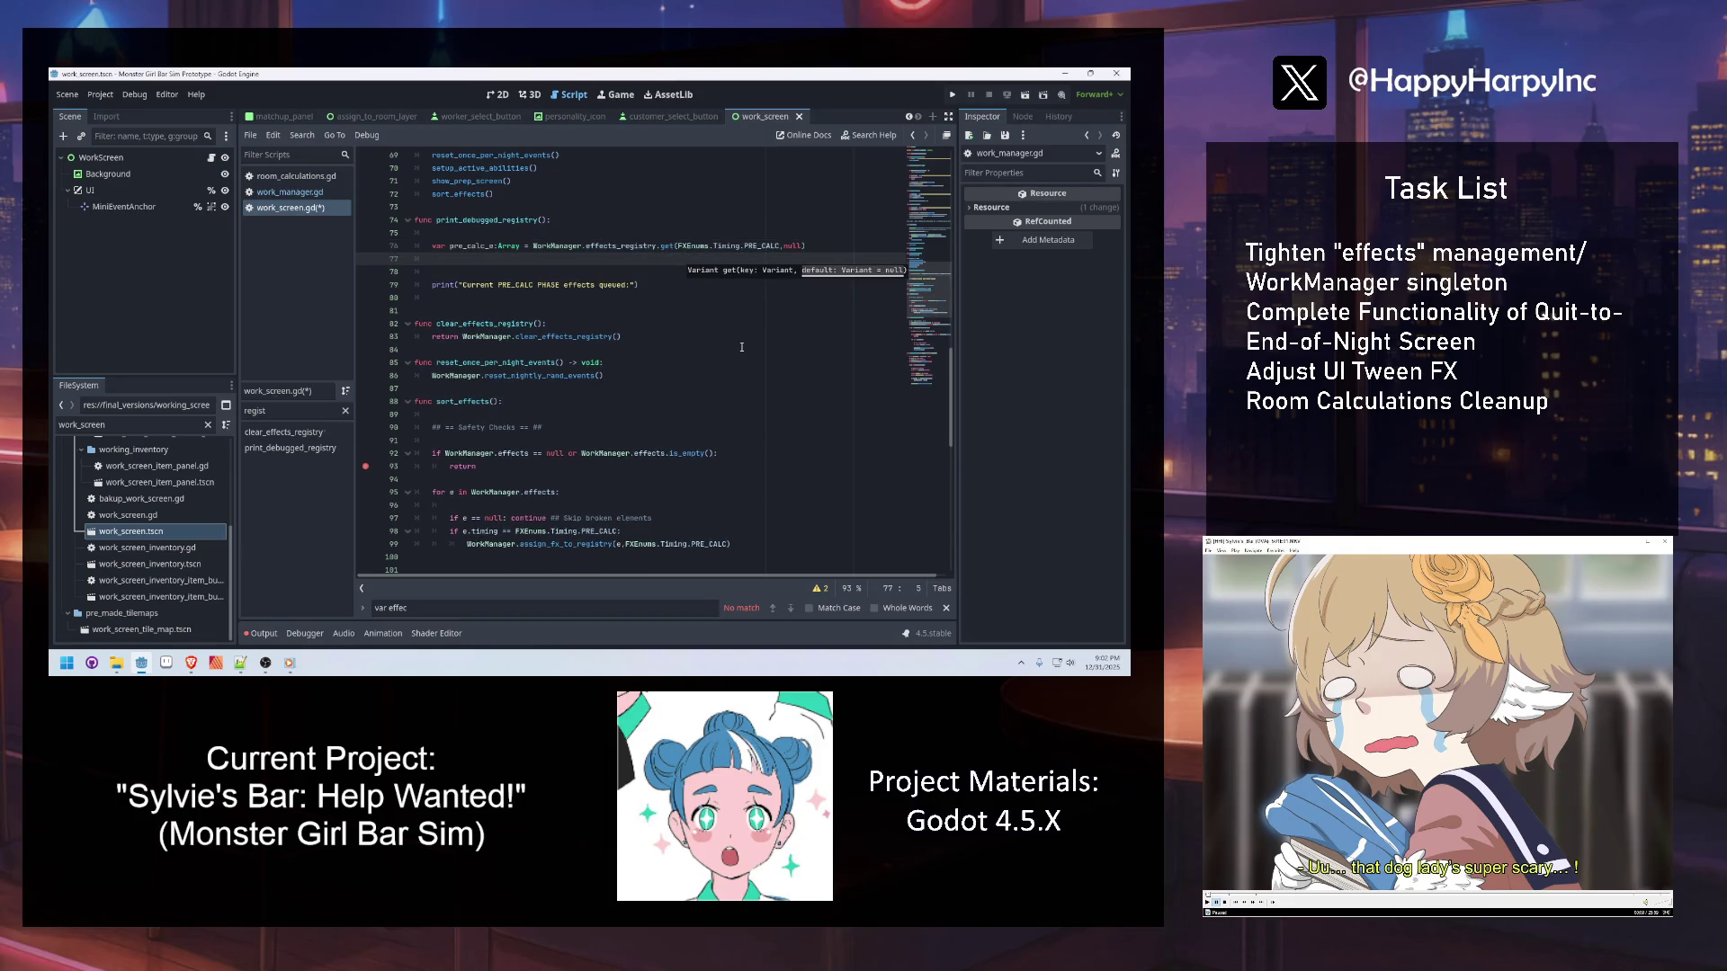
Add an if check printing "No pre-calc effects have been queued." when pre_calc_e is null or empty
{"action": "type", "text": "calc_e"}
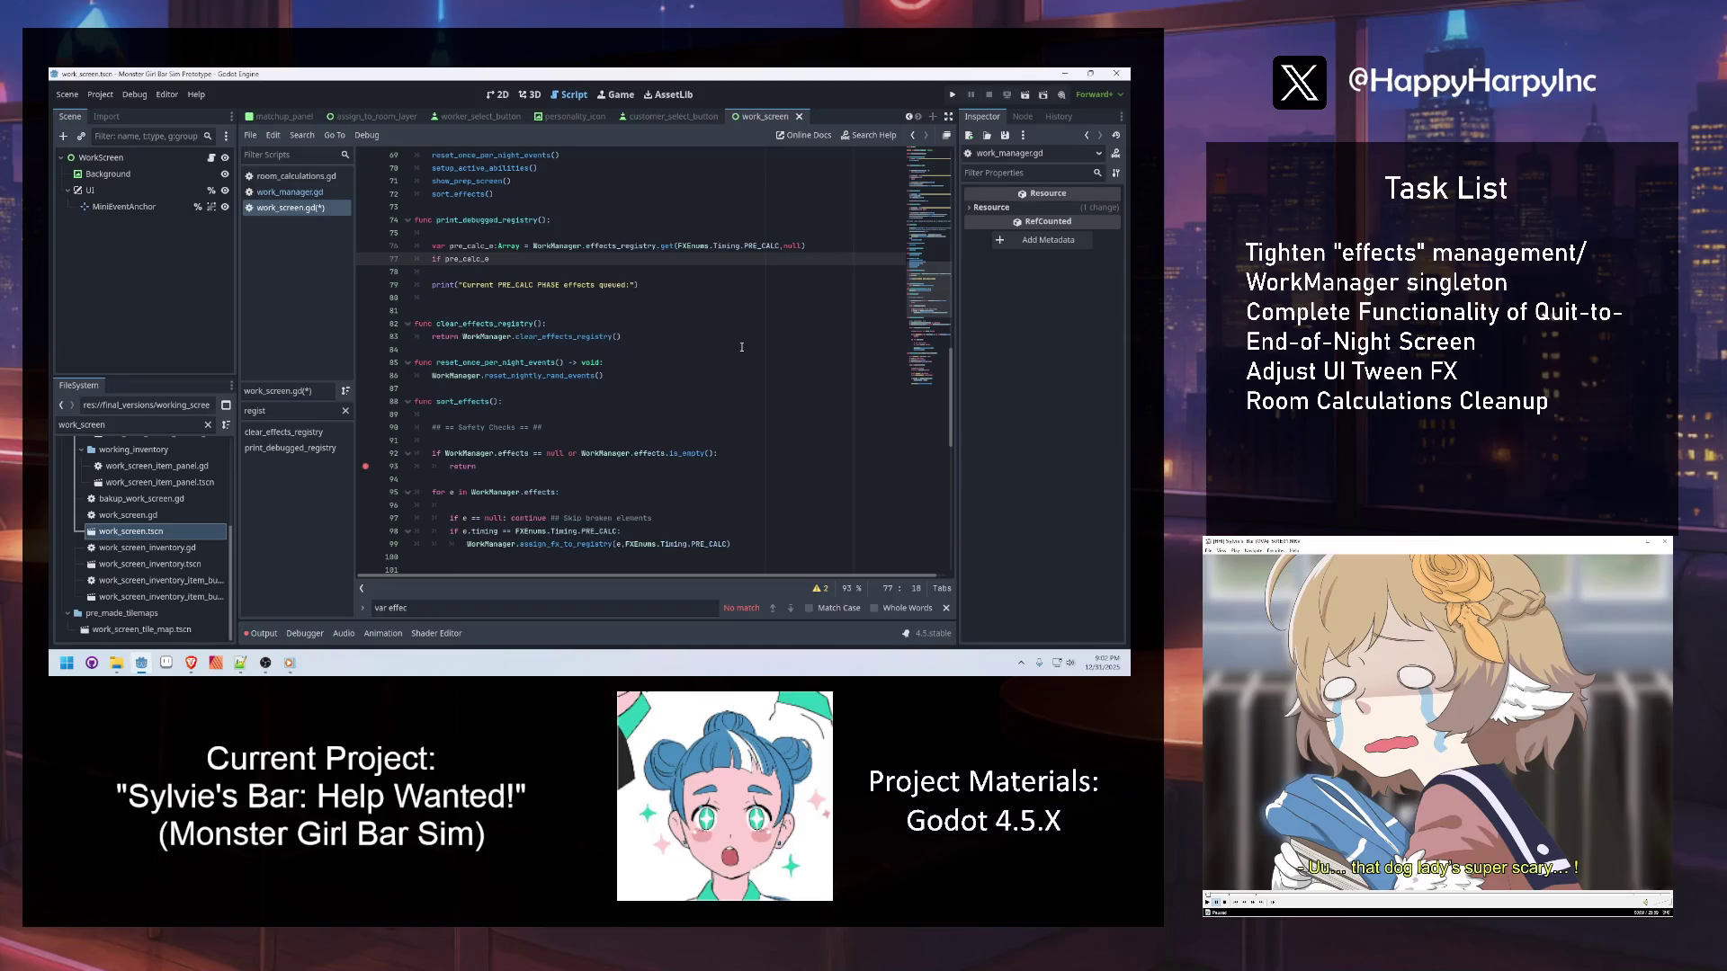
{"action": "type", "text": " == null or "}
{"action": "type", "text": "pre_calc_e"}
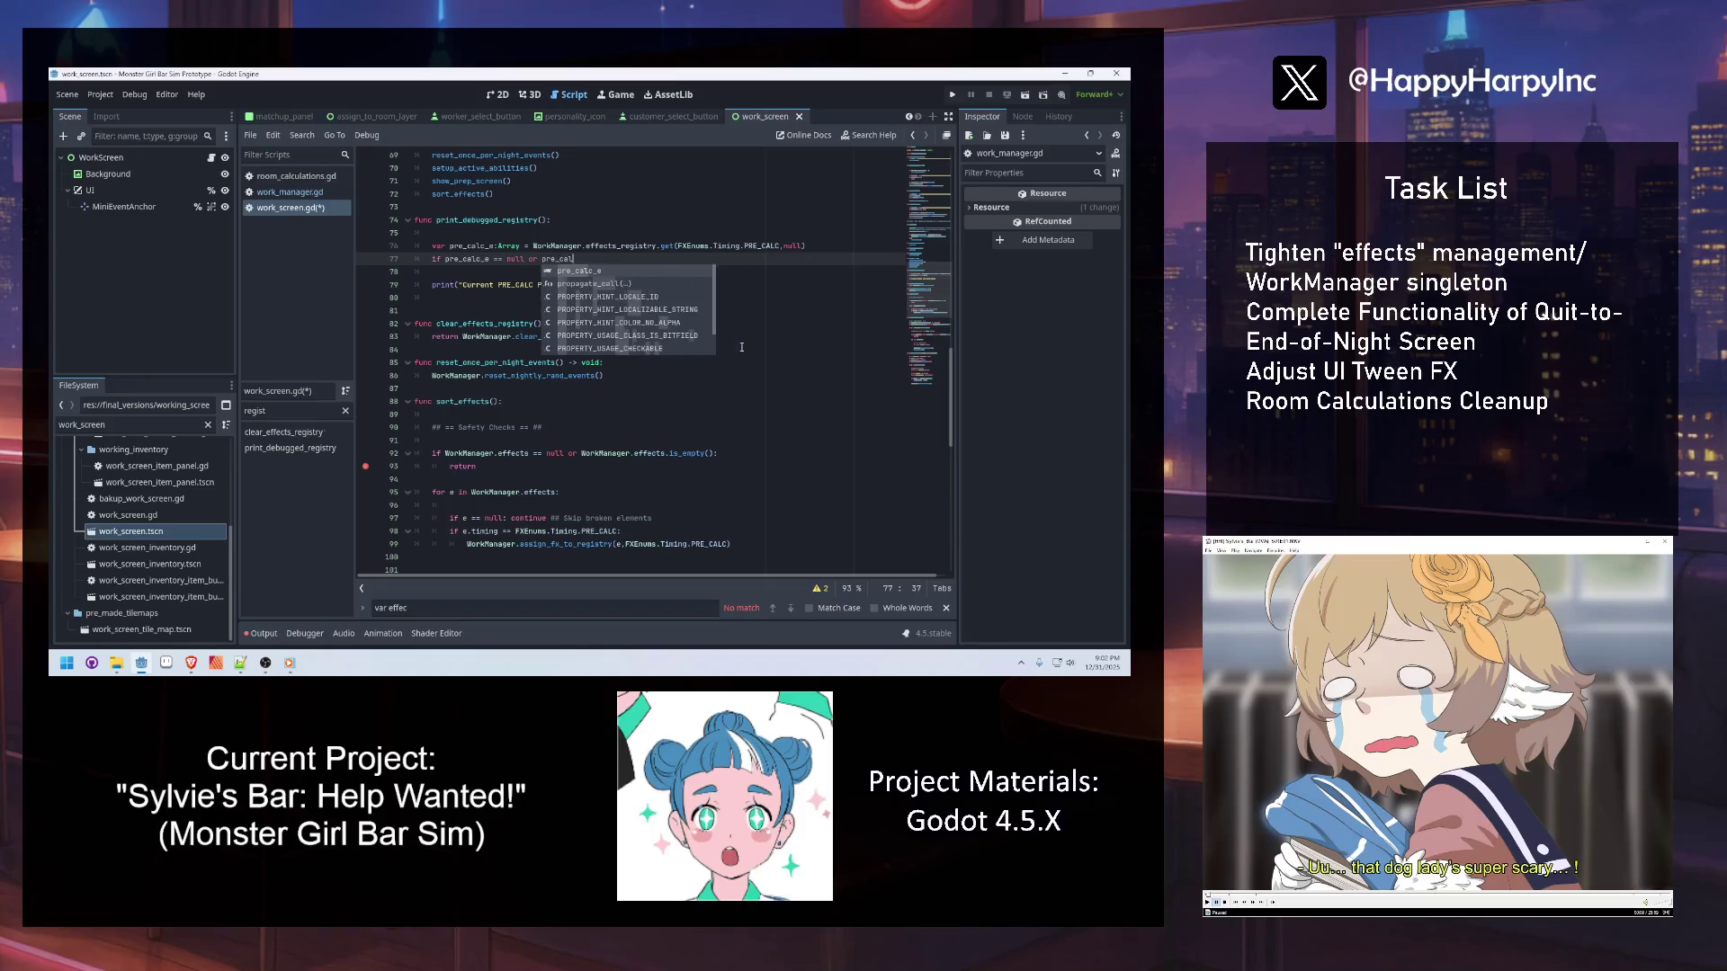
{"action": "type", "text": ".is_empty():"}
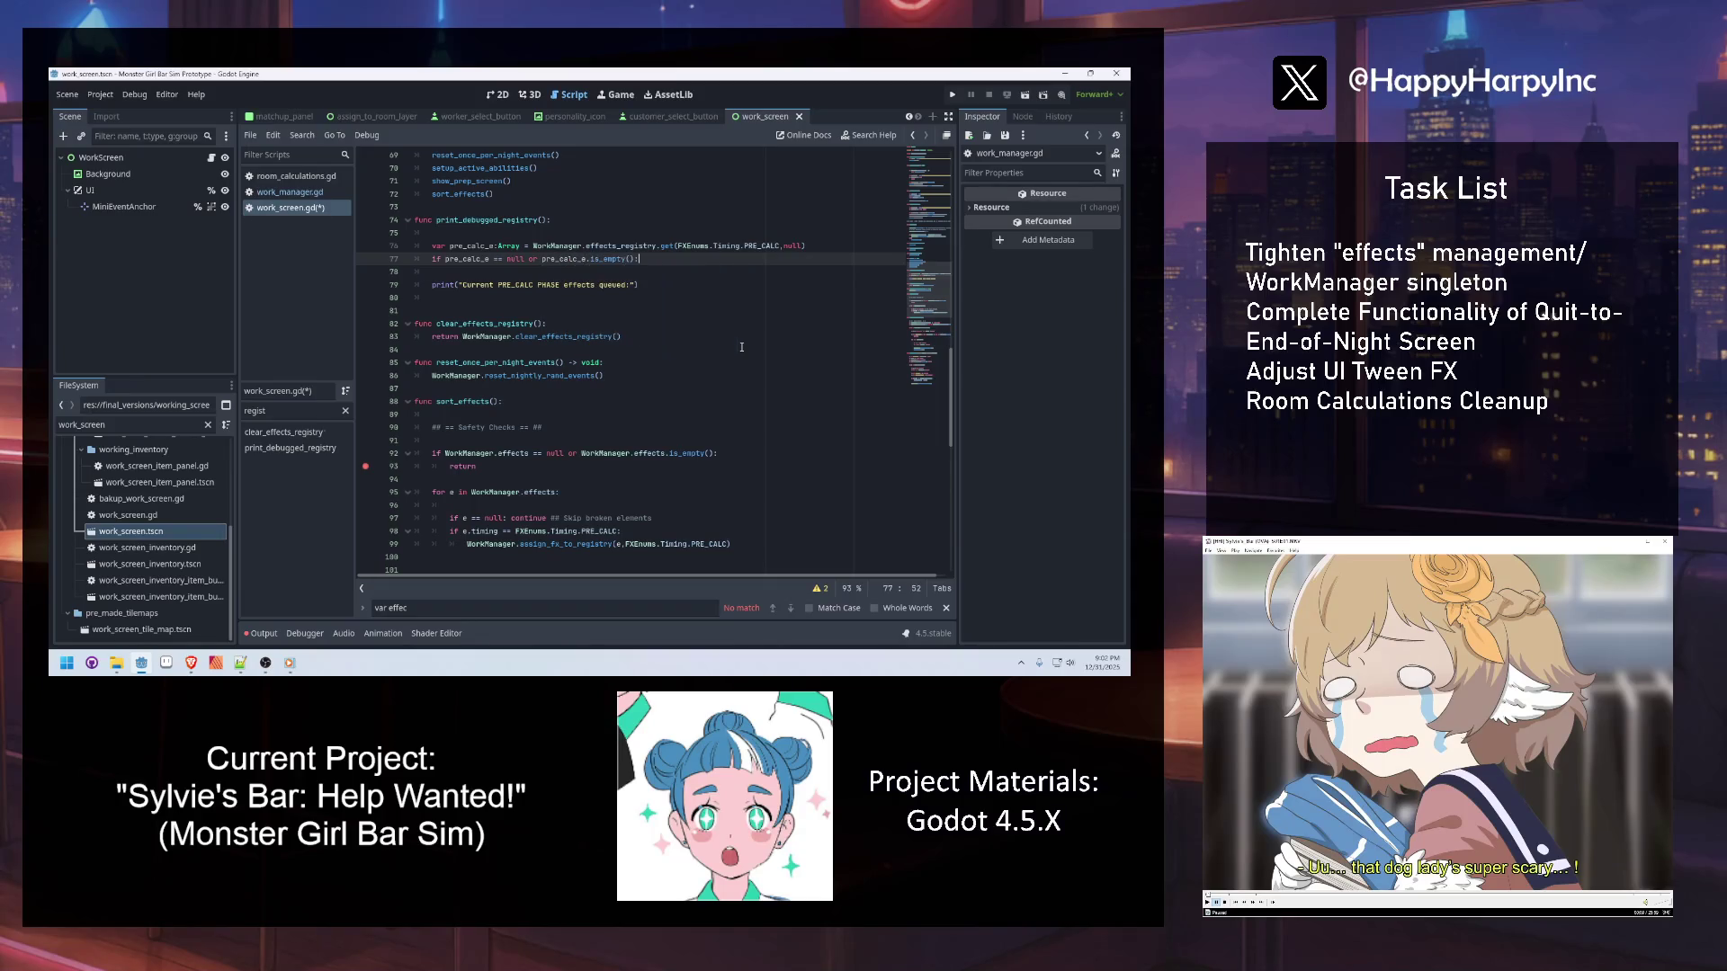
{"action": "key", "text": "Return"}
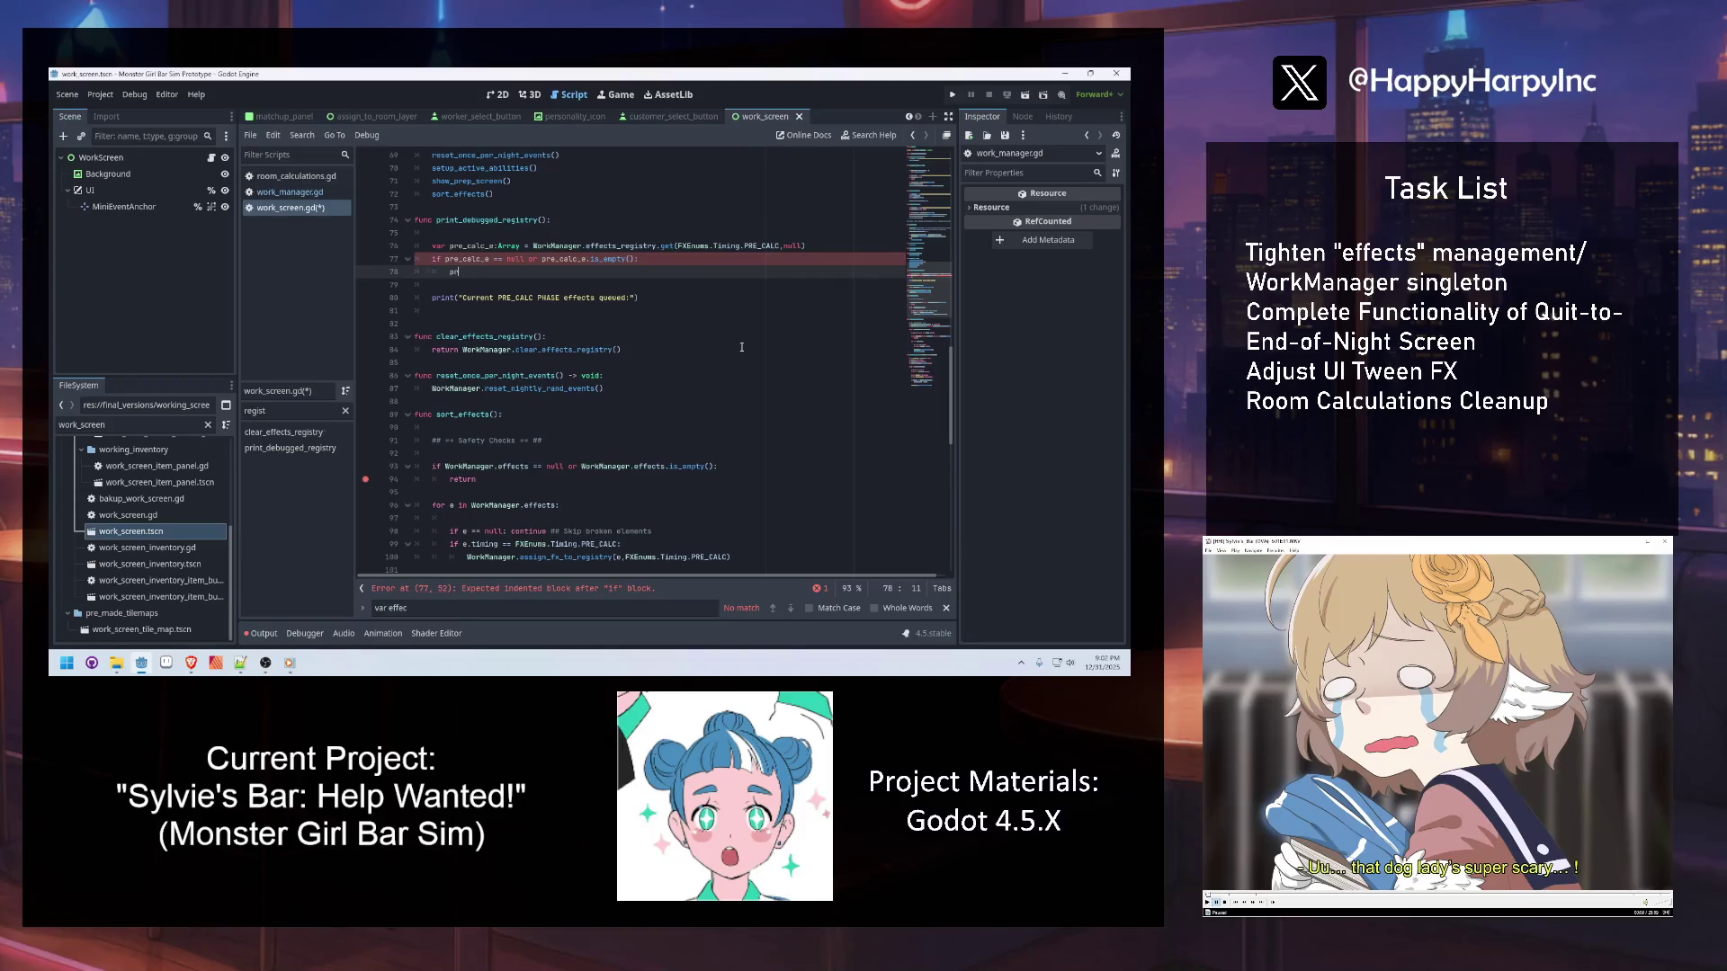
{"action": "type", "text": "printerr(\"No"}
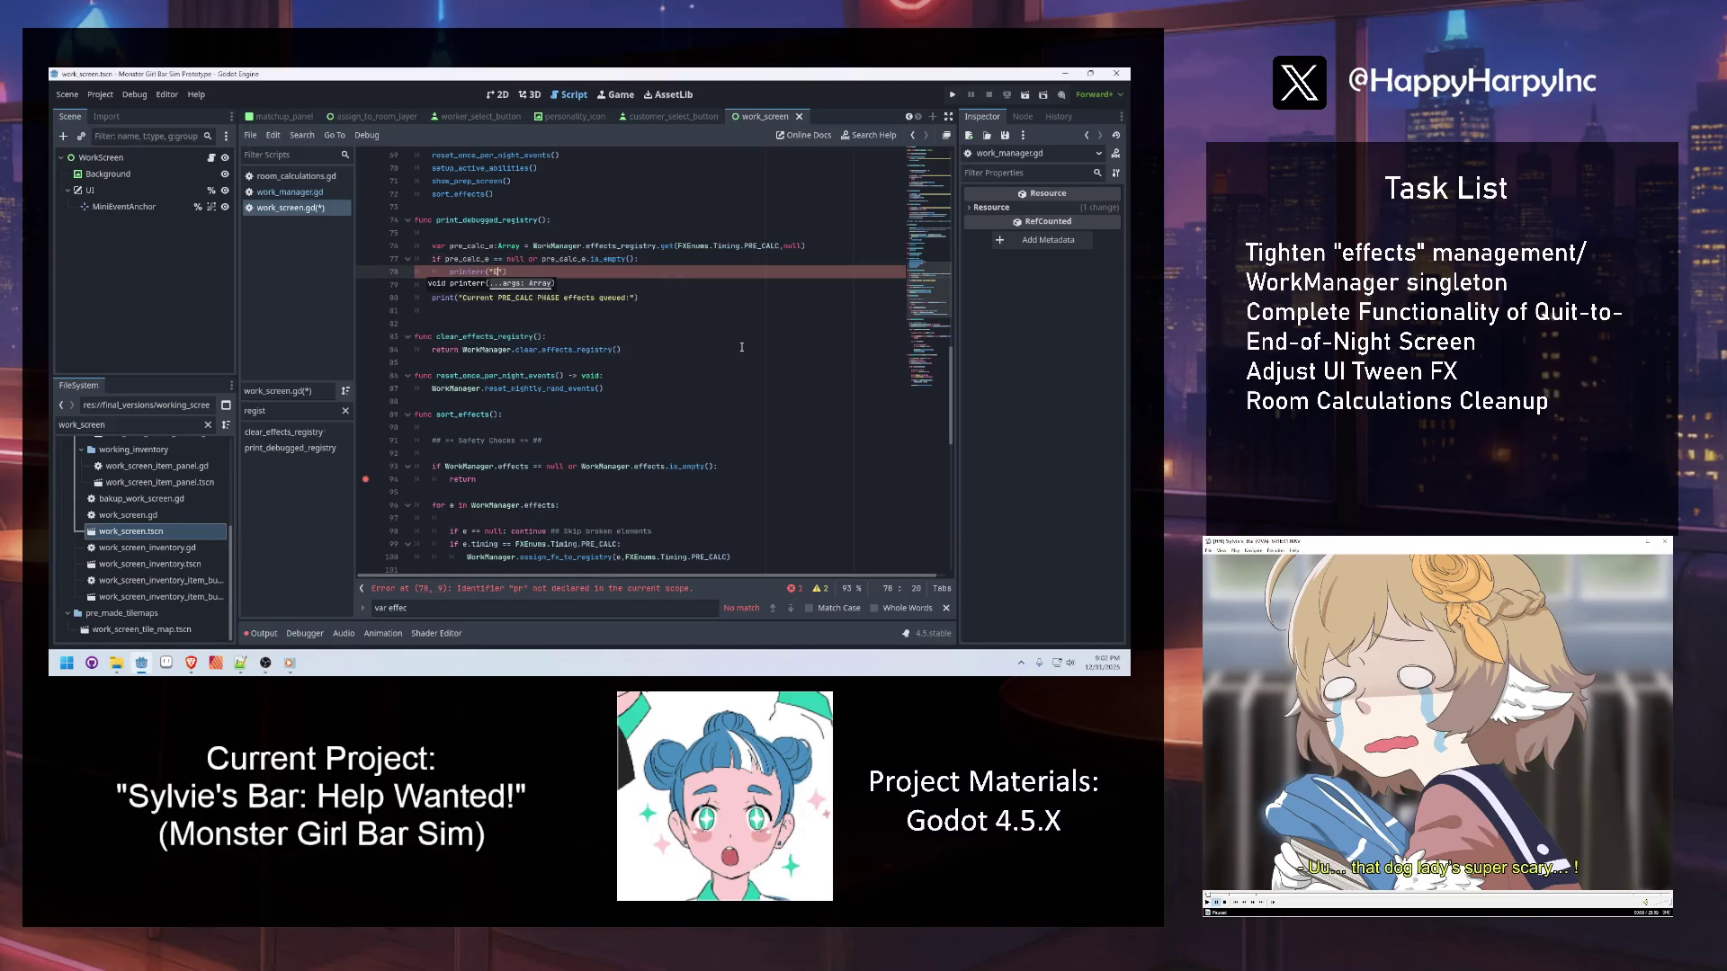
{"action": "type", "text": " pre-calc"}
{"action": "type", "text": " effects ha"}
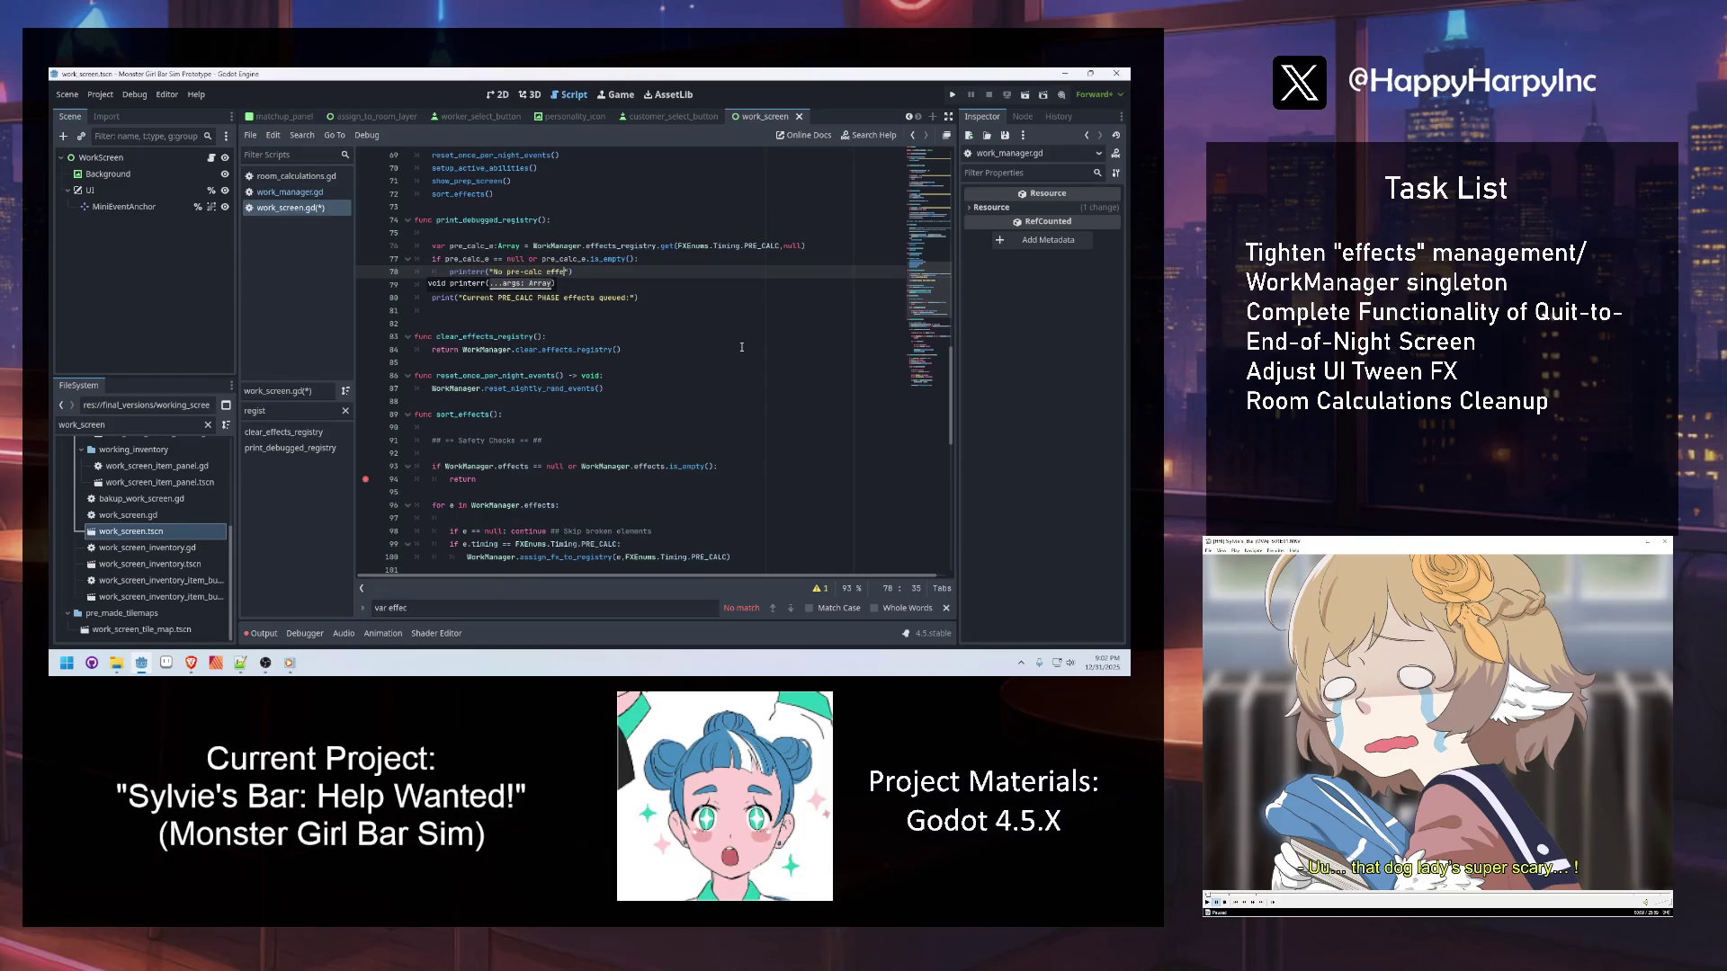
{"action": "type", "text": "ve been queued."}
{"action": "left_click", "coordinate": [608, 286]}
{"action": "key", "text": "Up"}
{"action": "key", "text": "Up"}
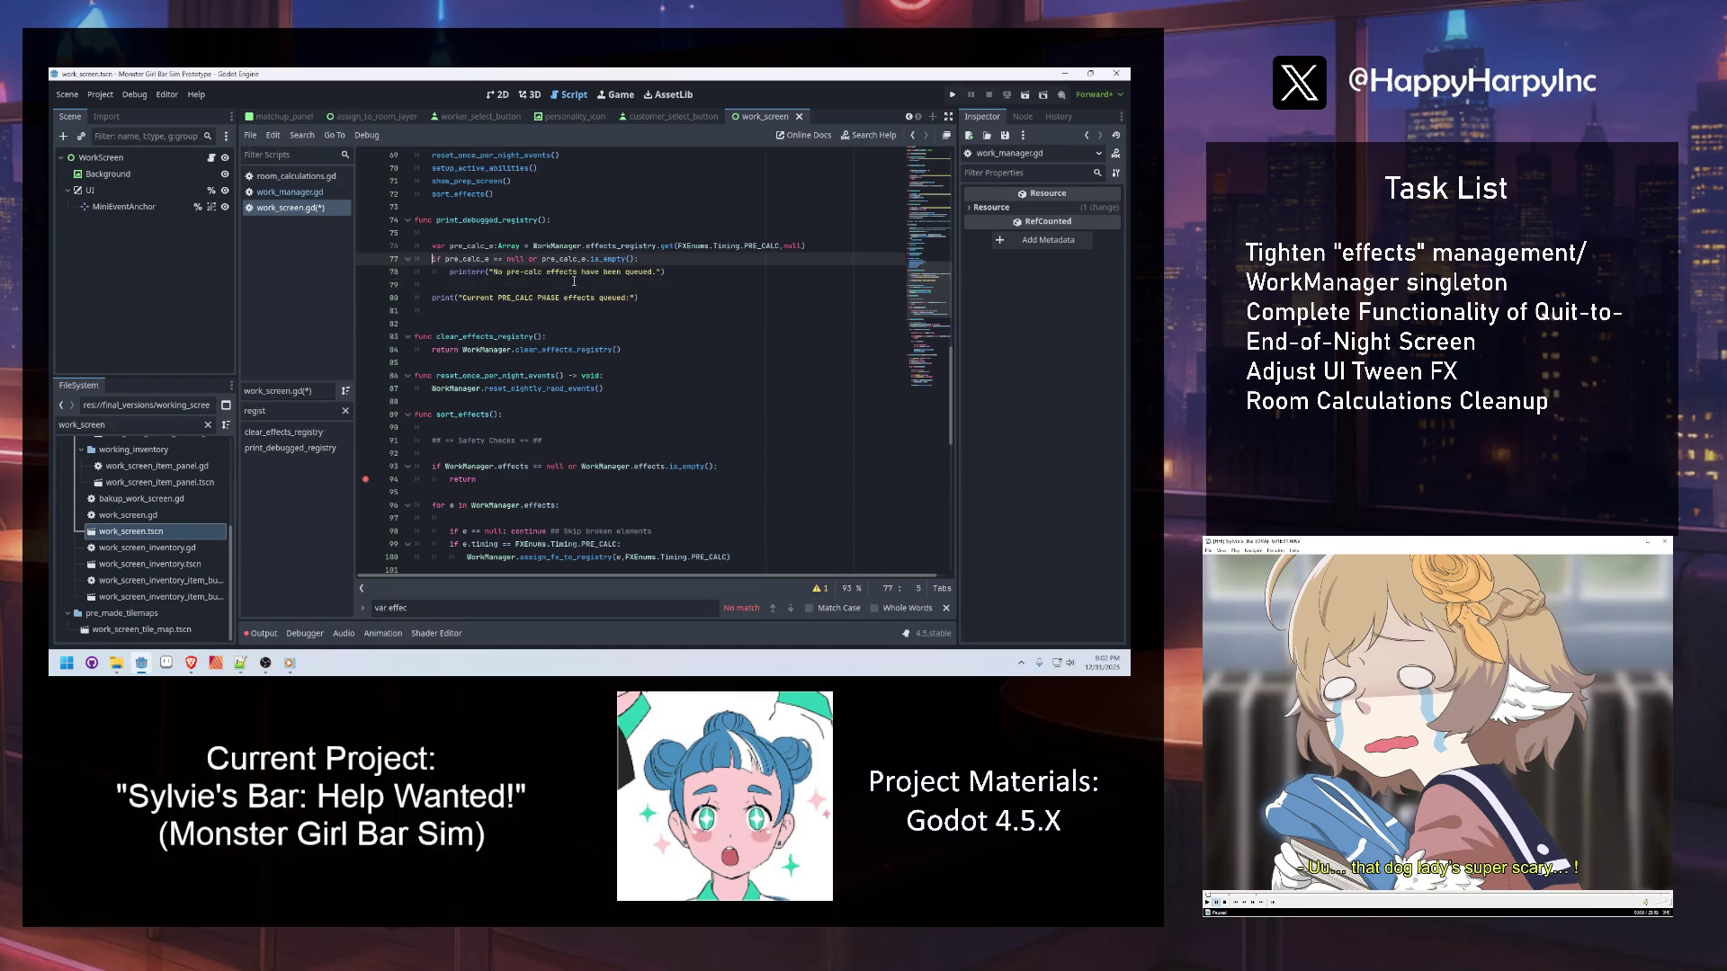
{"action": "key", "text": "Return"}
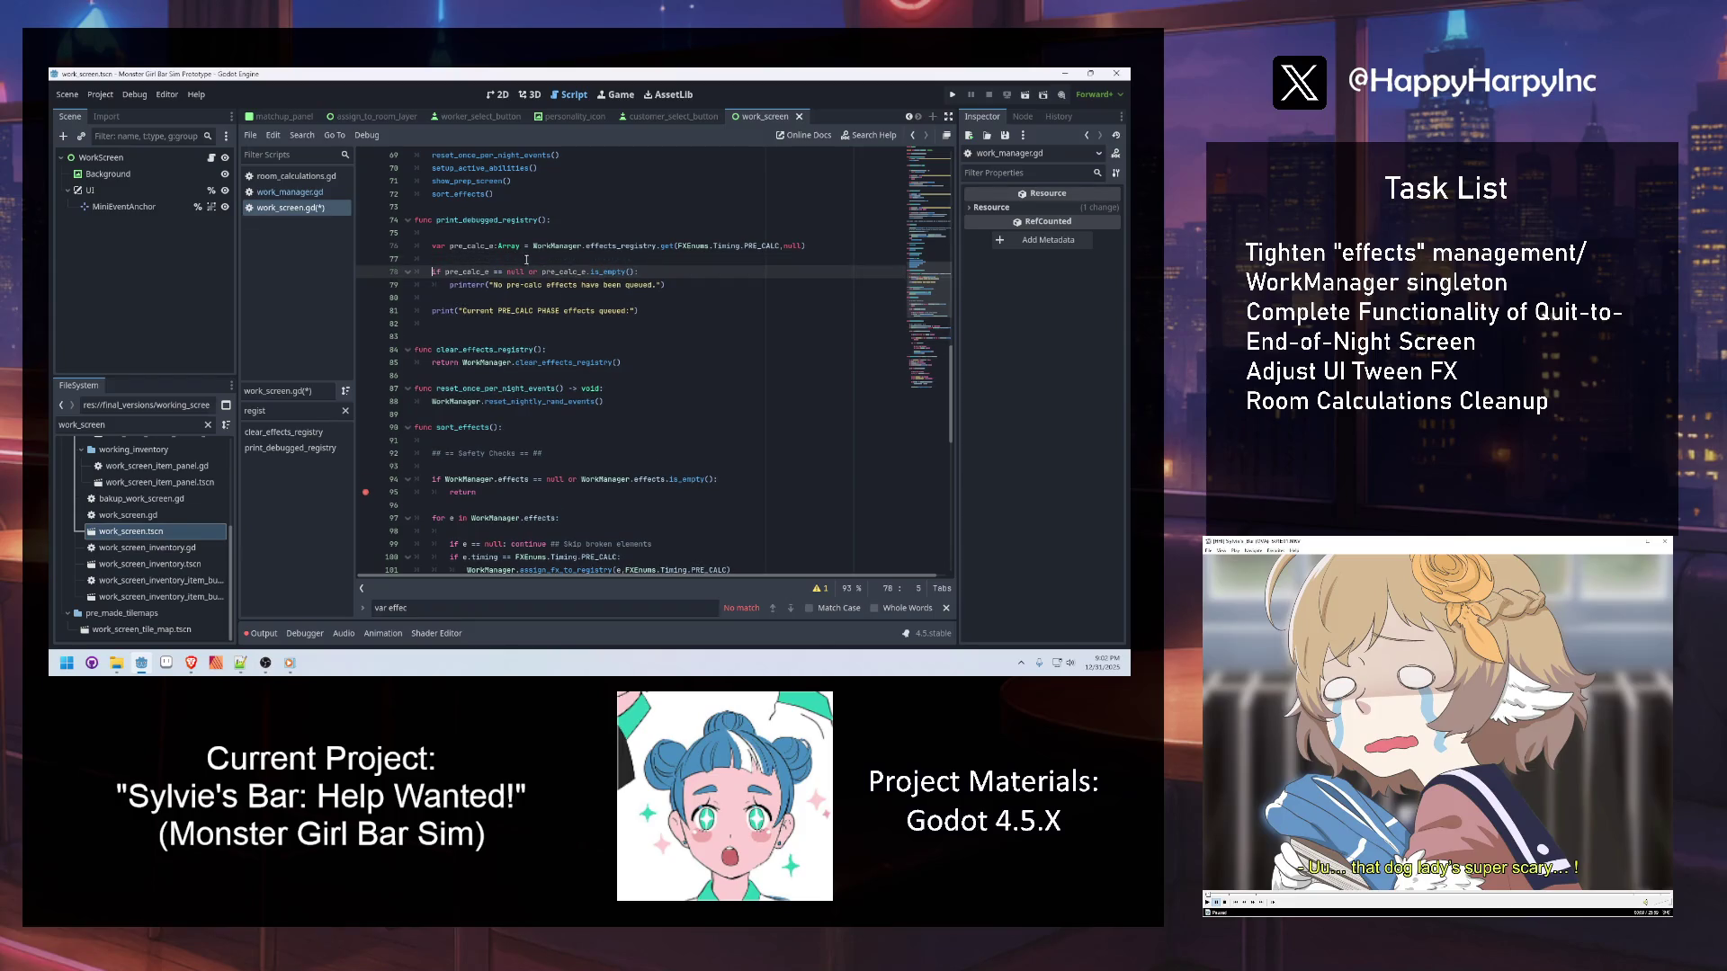
{"action": "left_click", "coordinate": [485, 245]}
{"action": "key", "text": "End"}
{"action": "left_click", "coordinate": [620, 272]}
Add a for loop printing each effect in pre_calc_e, and save work_screen.gd
{"action": "left_click", "coordinate": [655, 307]}
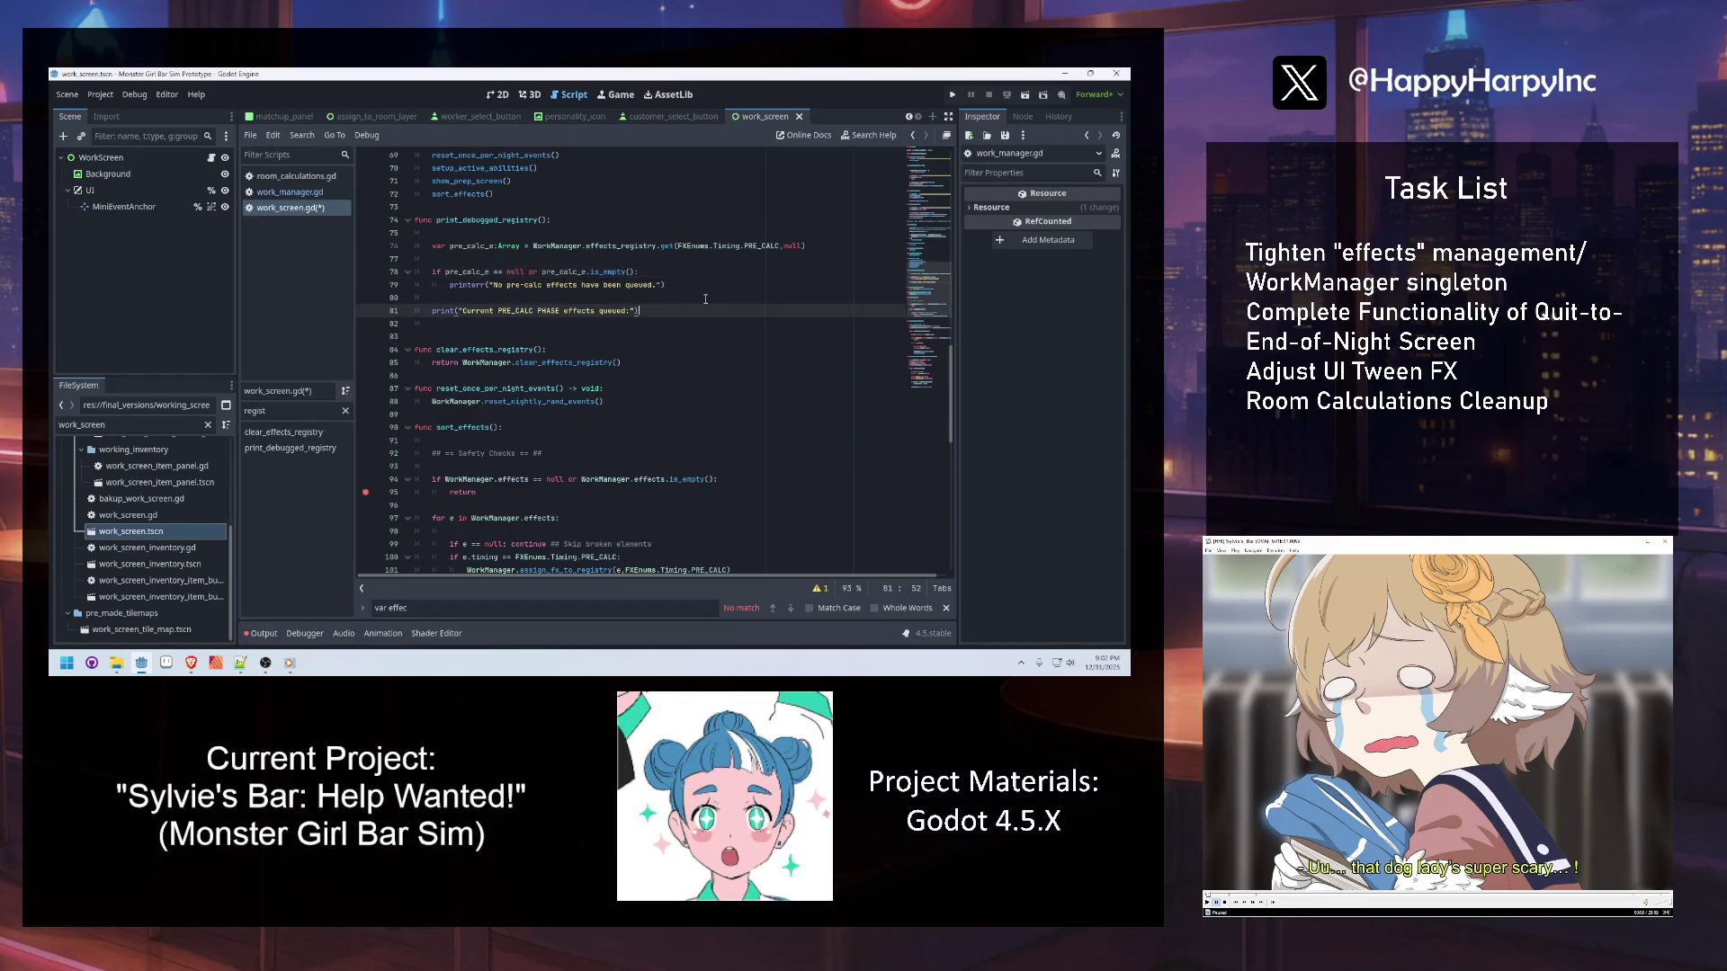
{"action": "key", "text": "Return"}
{"action": "type", "text": "for e in pre"}
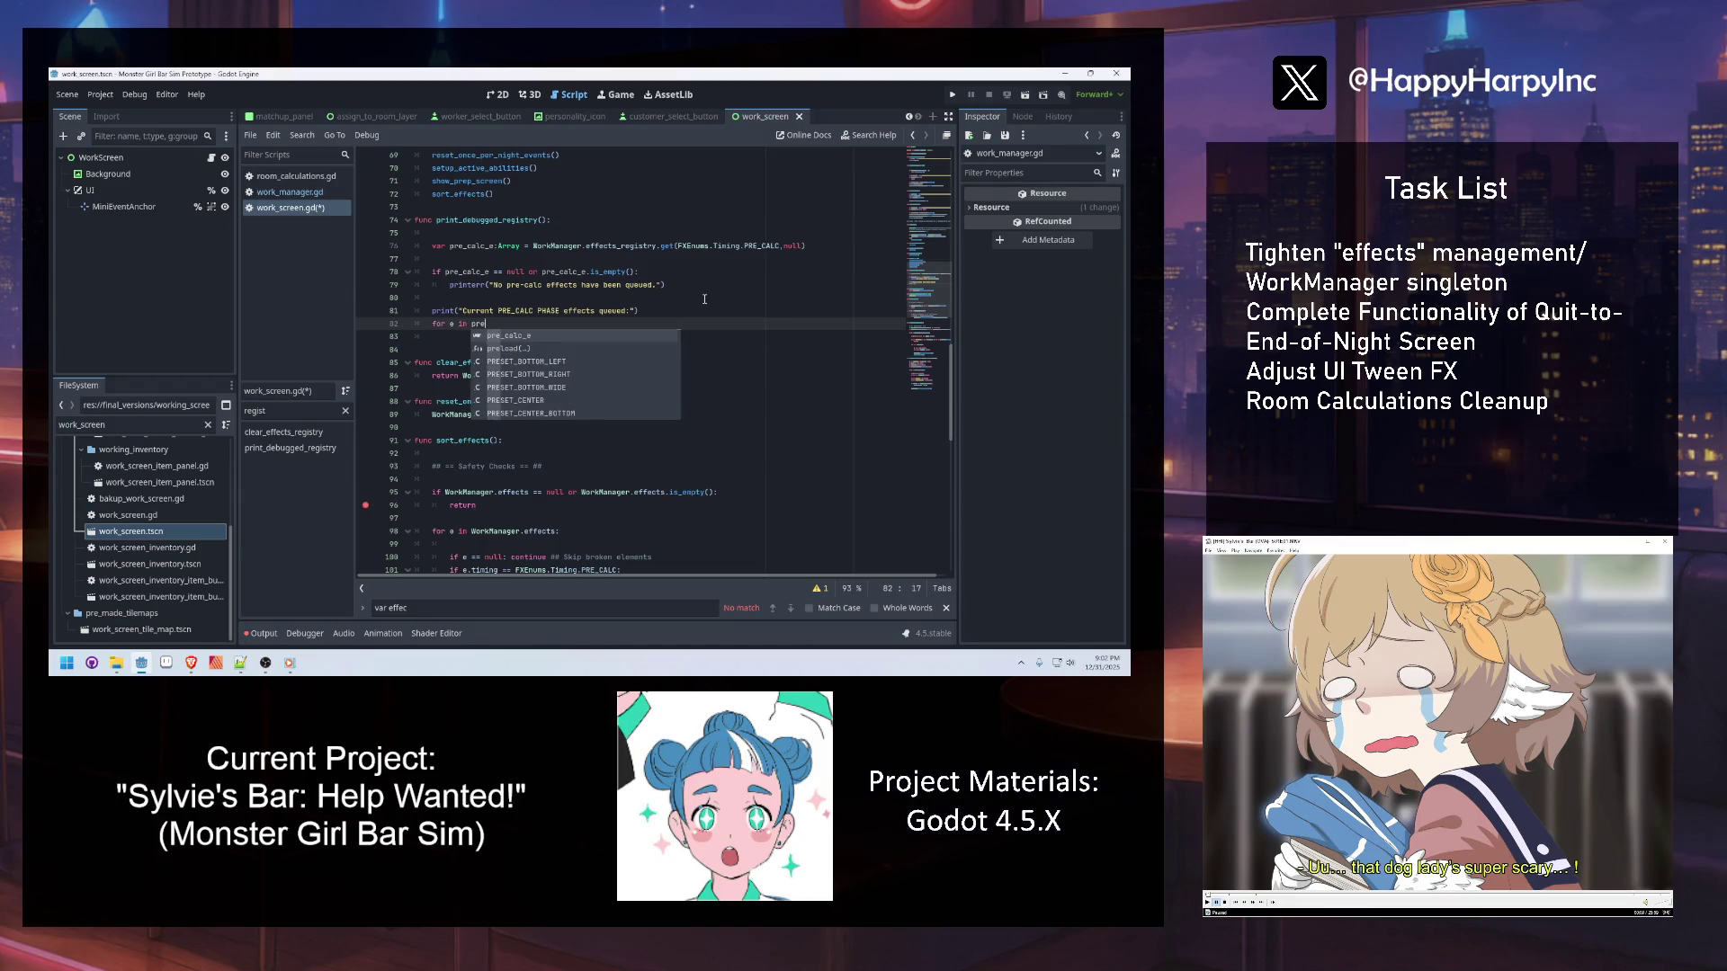
{"action": "key", "text": "Return"}
{"action": "type", "text": ":"}
{"action": "key", "text": "Return"}
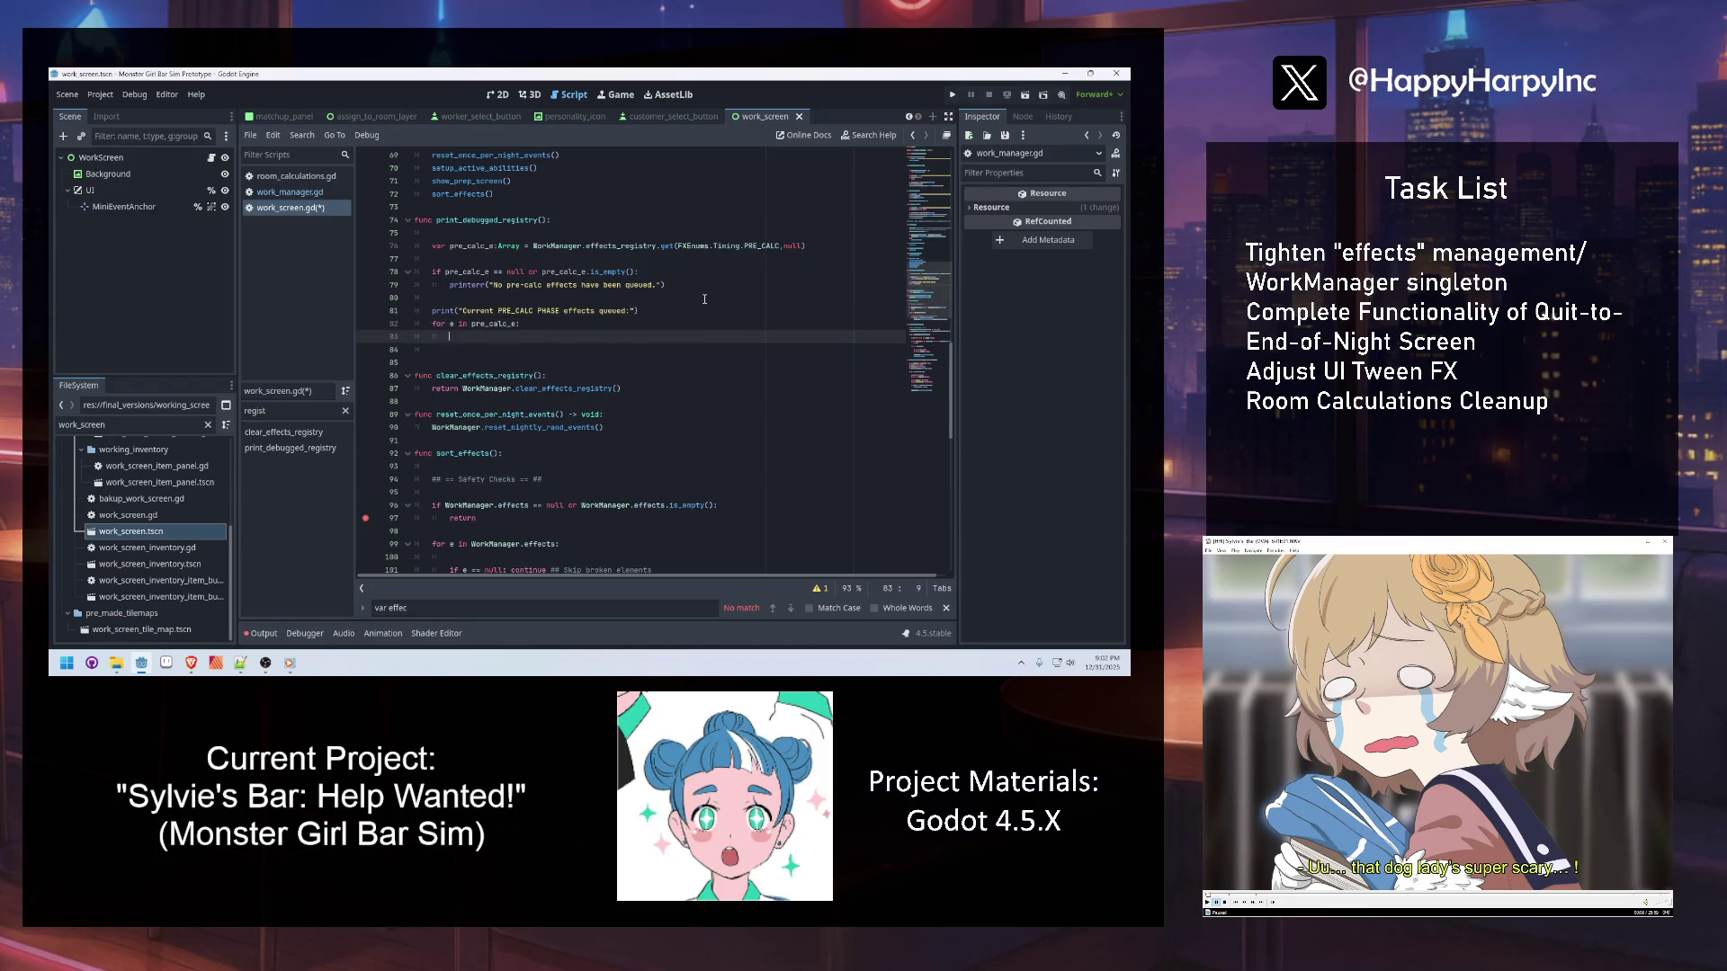
{"action": "type", "text": "print(str(e"}
{"action": "type", "text": ")"}
{"action": "left_click", "coordinate": [586, 260]}
{"action": "left_click", "coordinate": [558, 212]}
{"action": "key", "text": "ctrl+s"}
Call print_debugged_registry() right after sort_effects() in _ready
{"action": "left_click", "coordinate": [527, 190]}
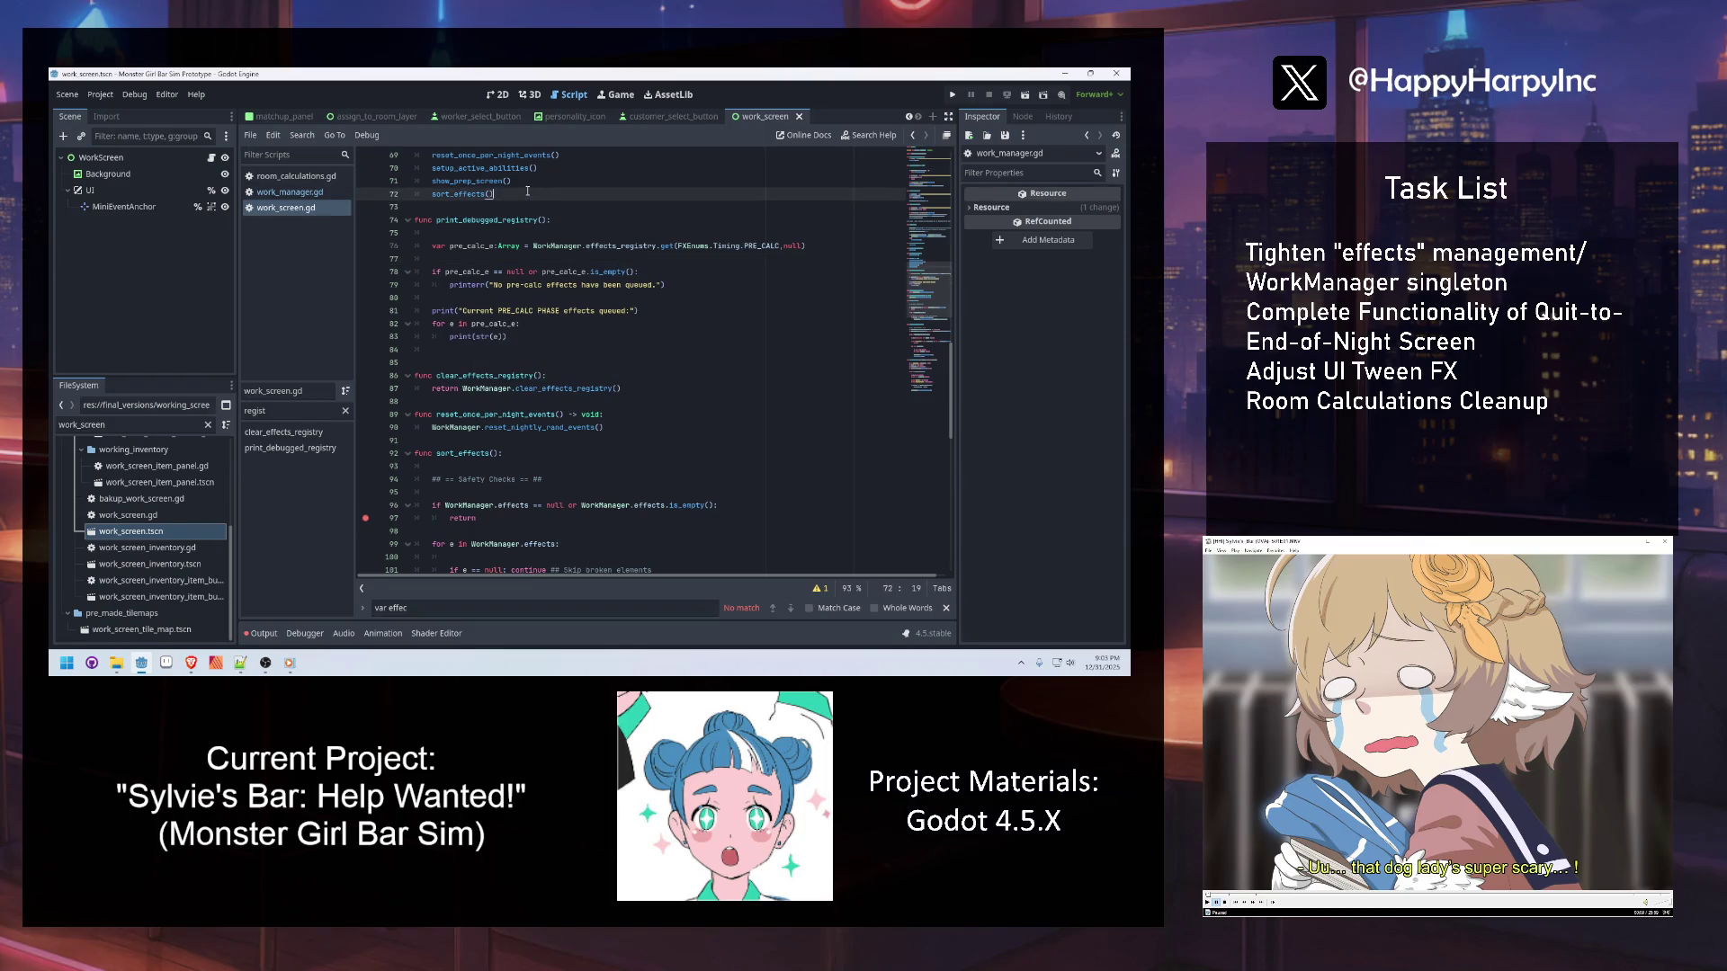
{"action": "key", "text": "Return"}
{"action": "type", "text": "print_d"}
{"action": "key", "text": "Return"}
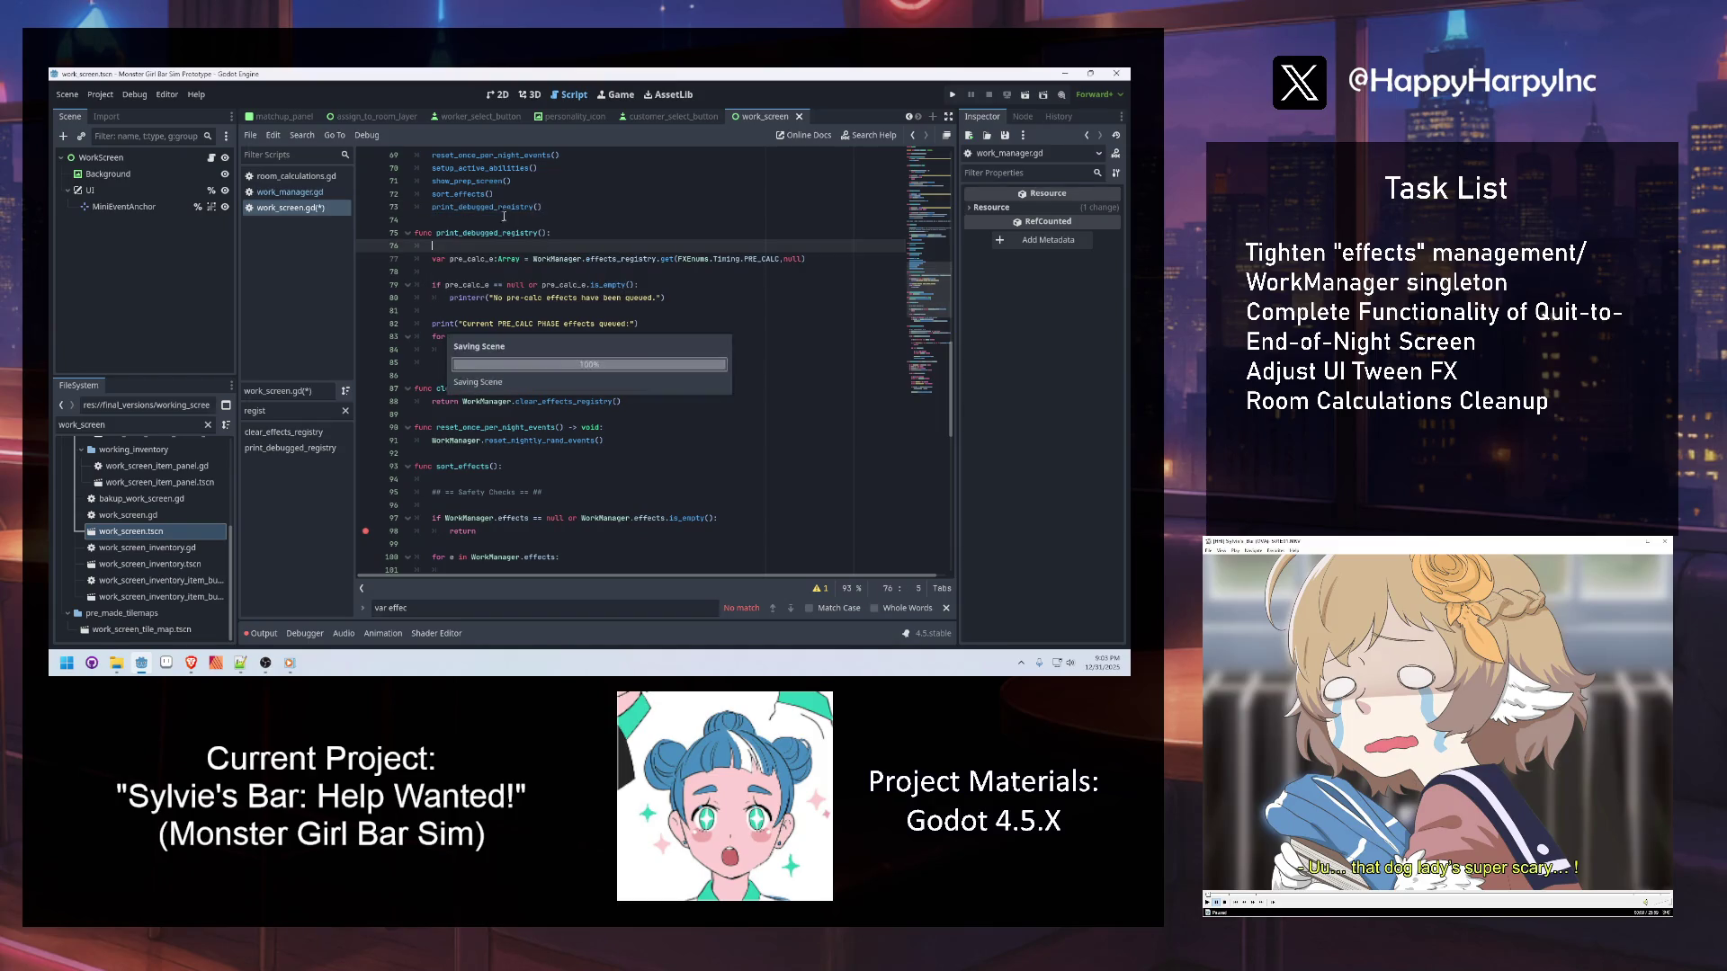
Rename print_debugged_registry to print_registry_debug in both the definition and the call
{"action": "double_click", "coordinate": [488, 207]}
{"action": "double_click", "coordinate": [474, 233]}
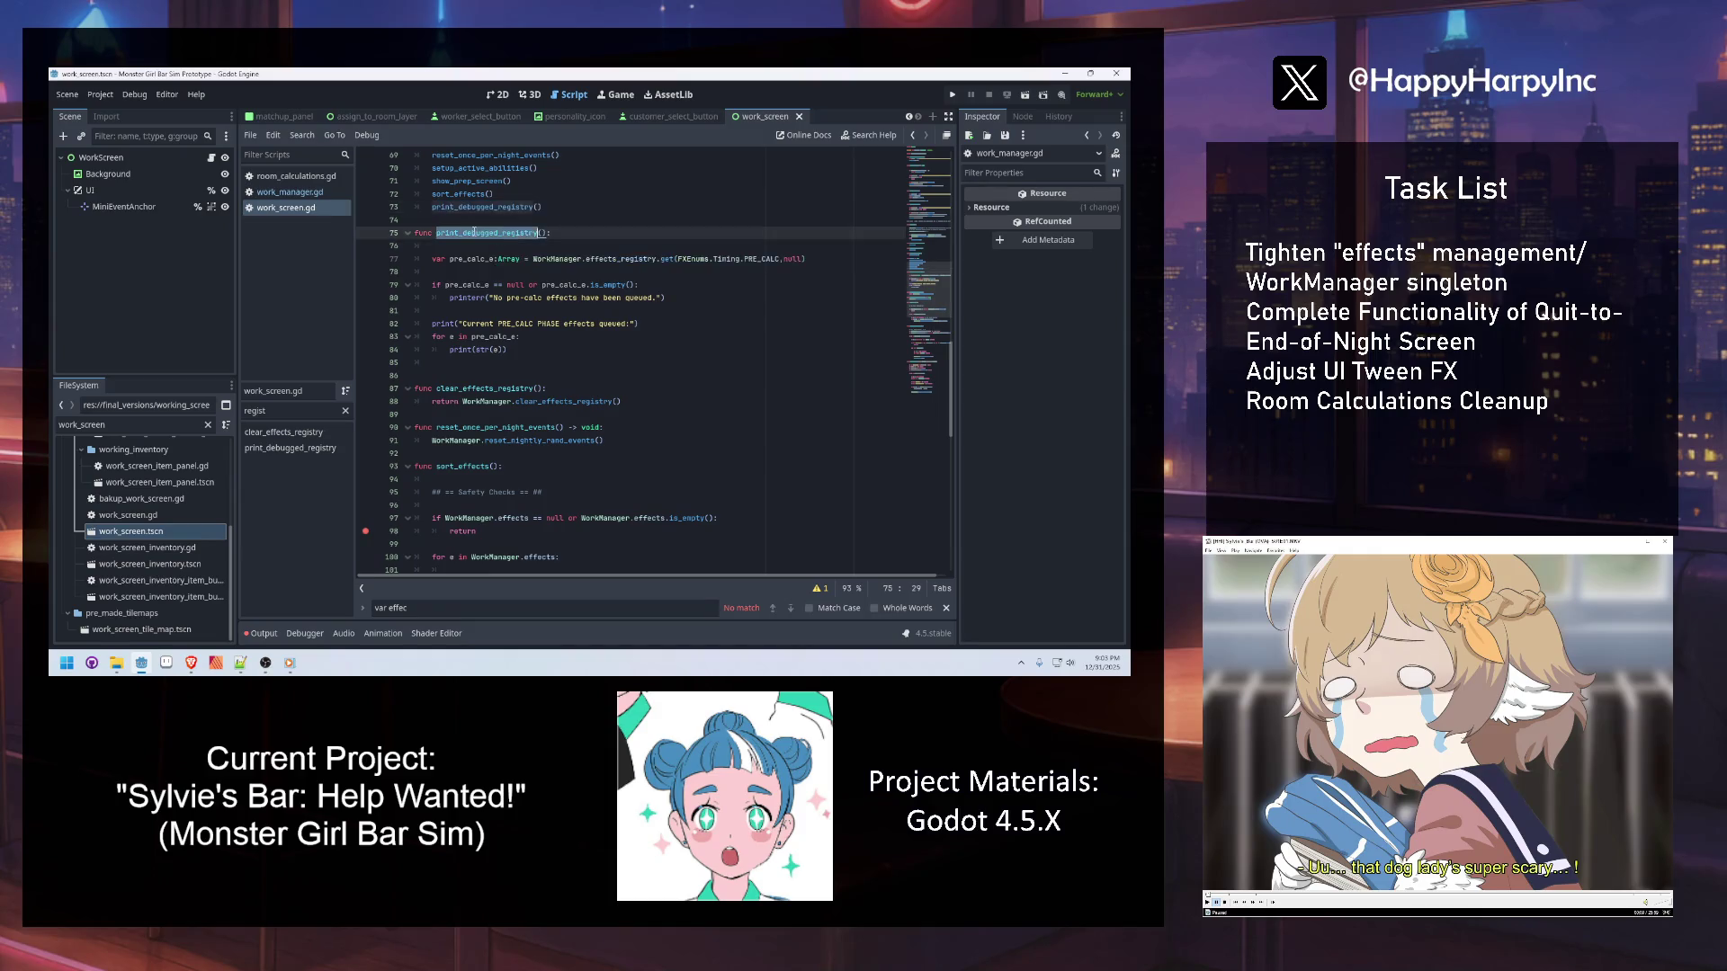
{"action": "type", "text": "print_registry_"}
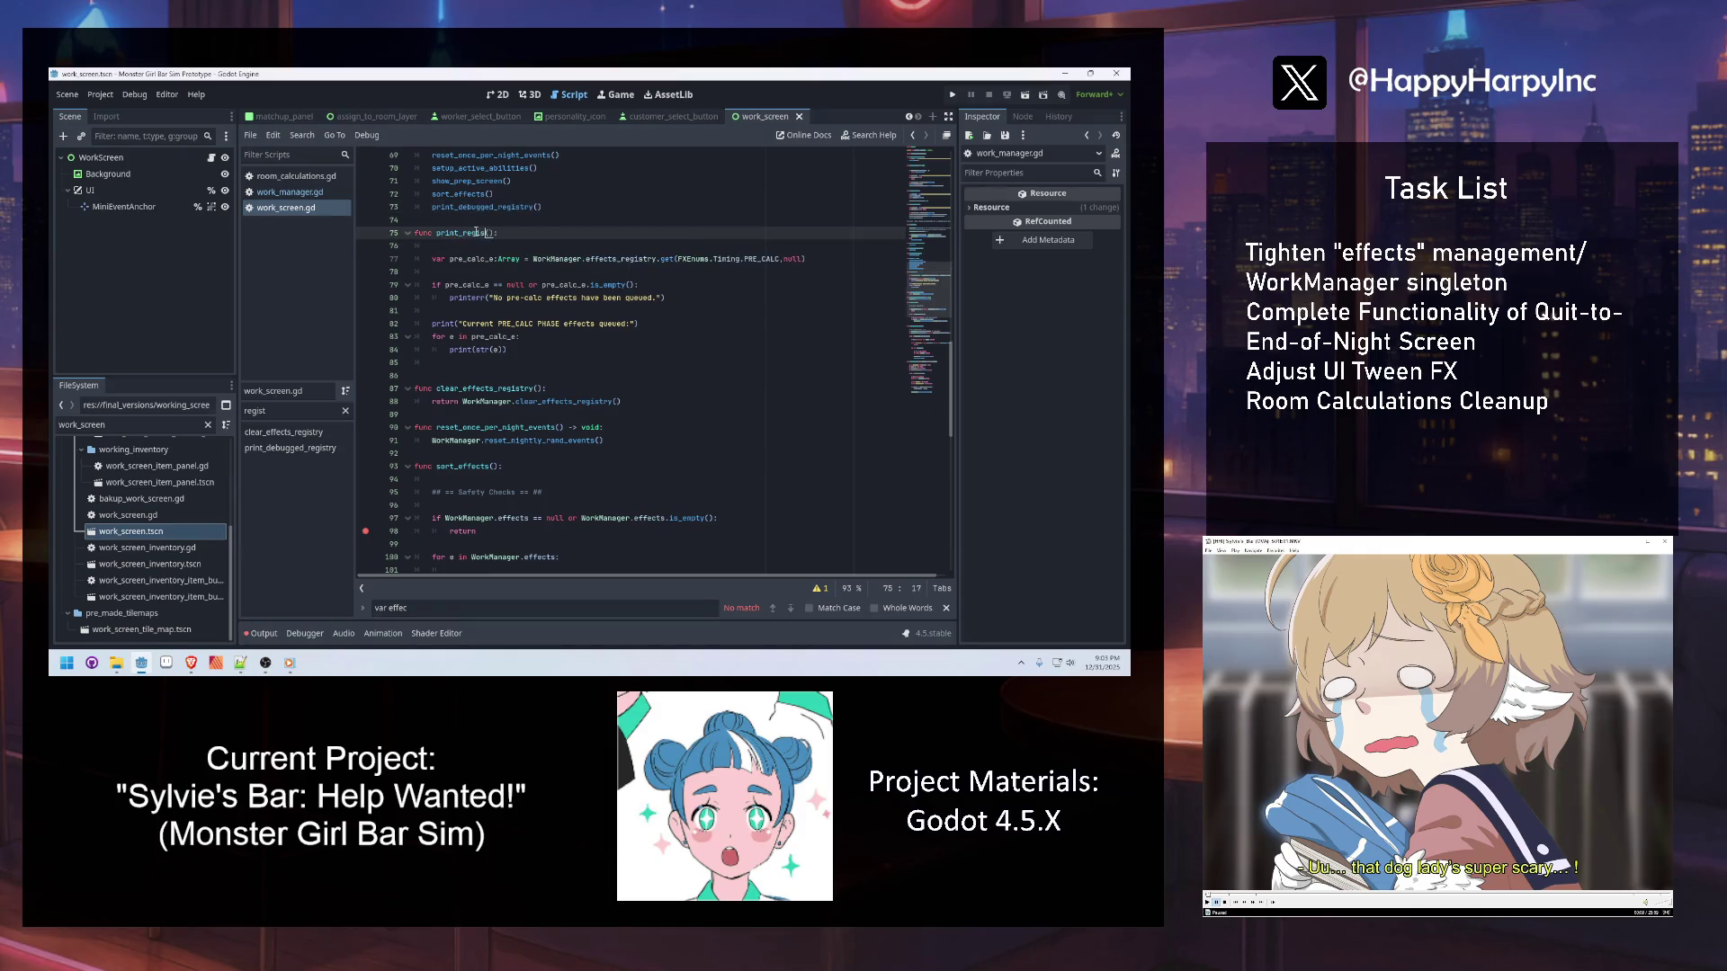
{"action": "type", "text": "debug"}
{"action": "double_click", "coordinate": [476, 233]}
{"action": "key", "text": "ctrl+c"}
{"action": "double_click", "coordinate": [486, 207]}
{"action": "key", "text": "ctrl+v"}
{"action": "key", "text": "Up"}
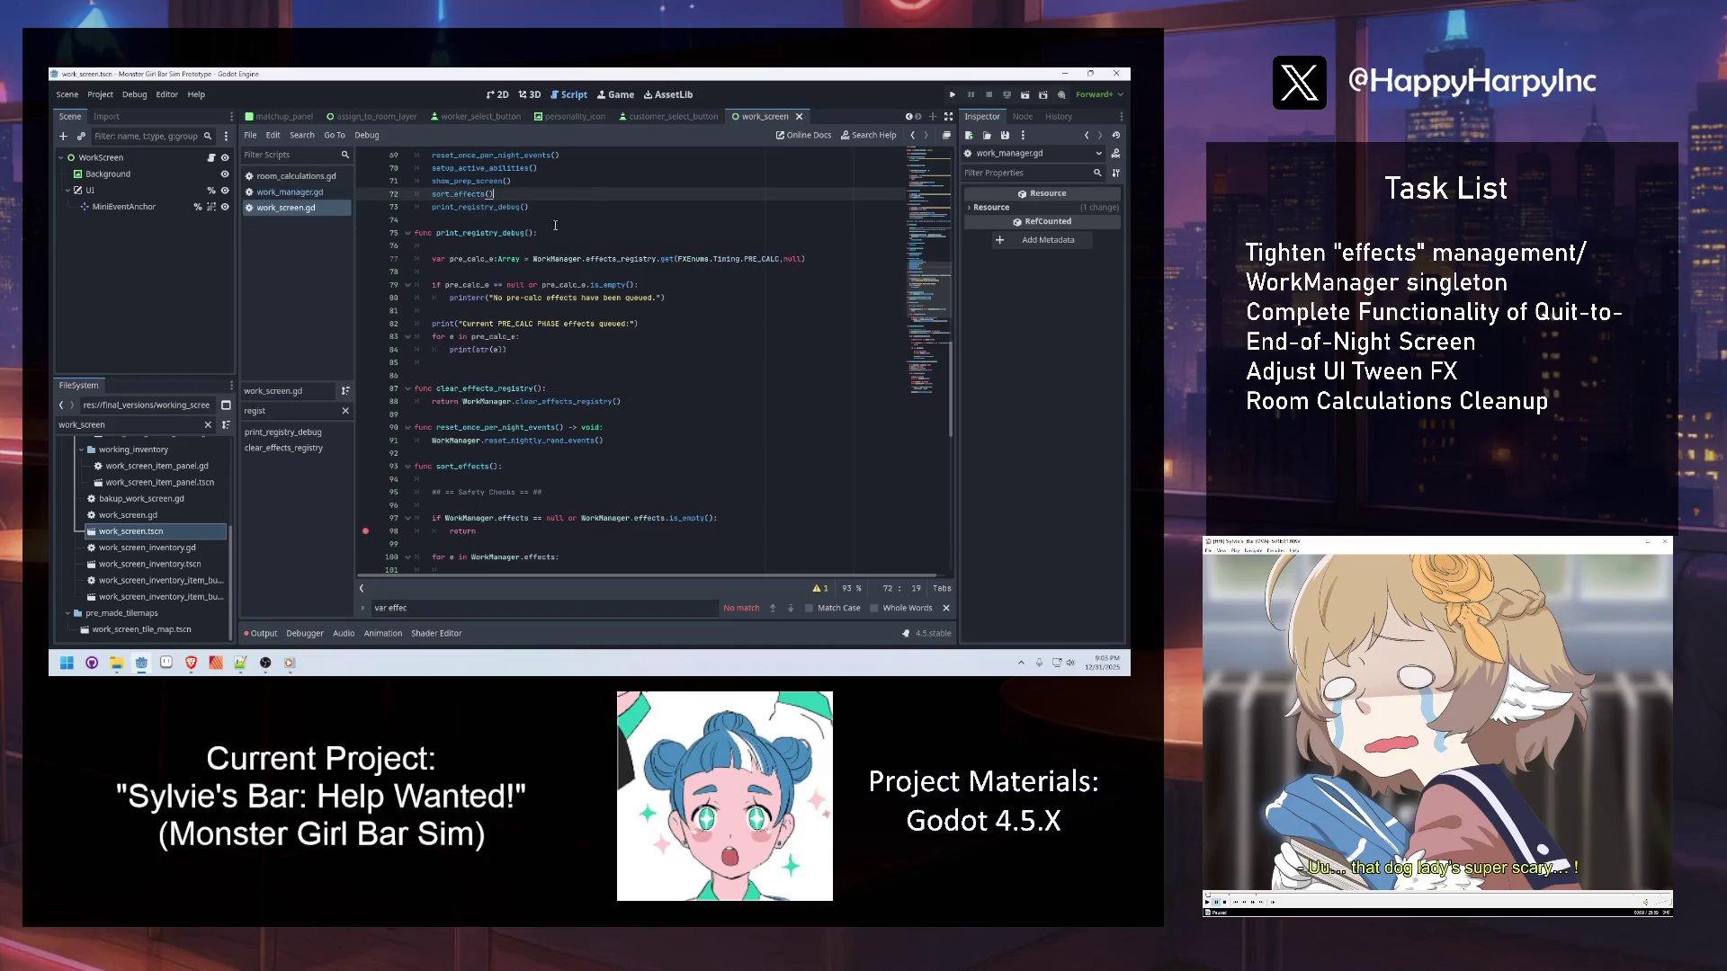
Inspect clear_effects_registry's definition in work_manager.gd, including its ON_SHIFT_END null check
{"action": "left_click", "coordinate": [543, 247]}
{"action": "scroll", "coordinate": [543, 246], "scroll_direction": "down", "scroll_amount": 1}
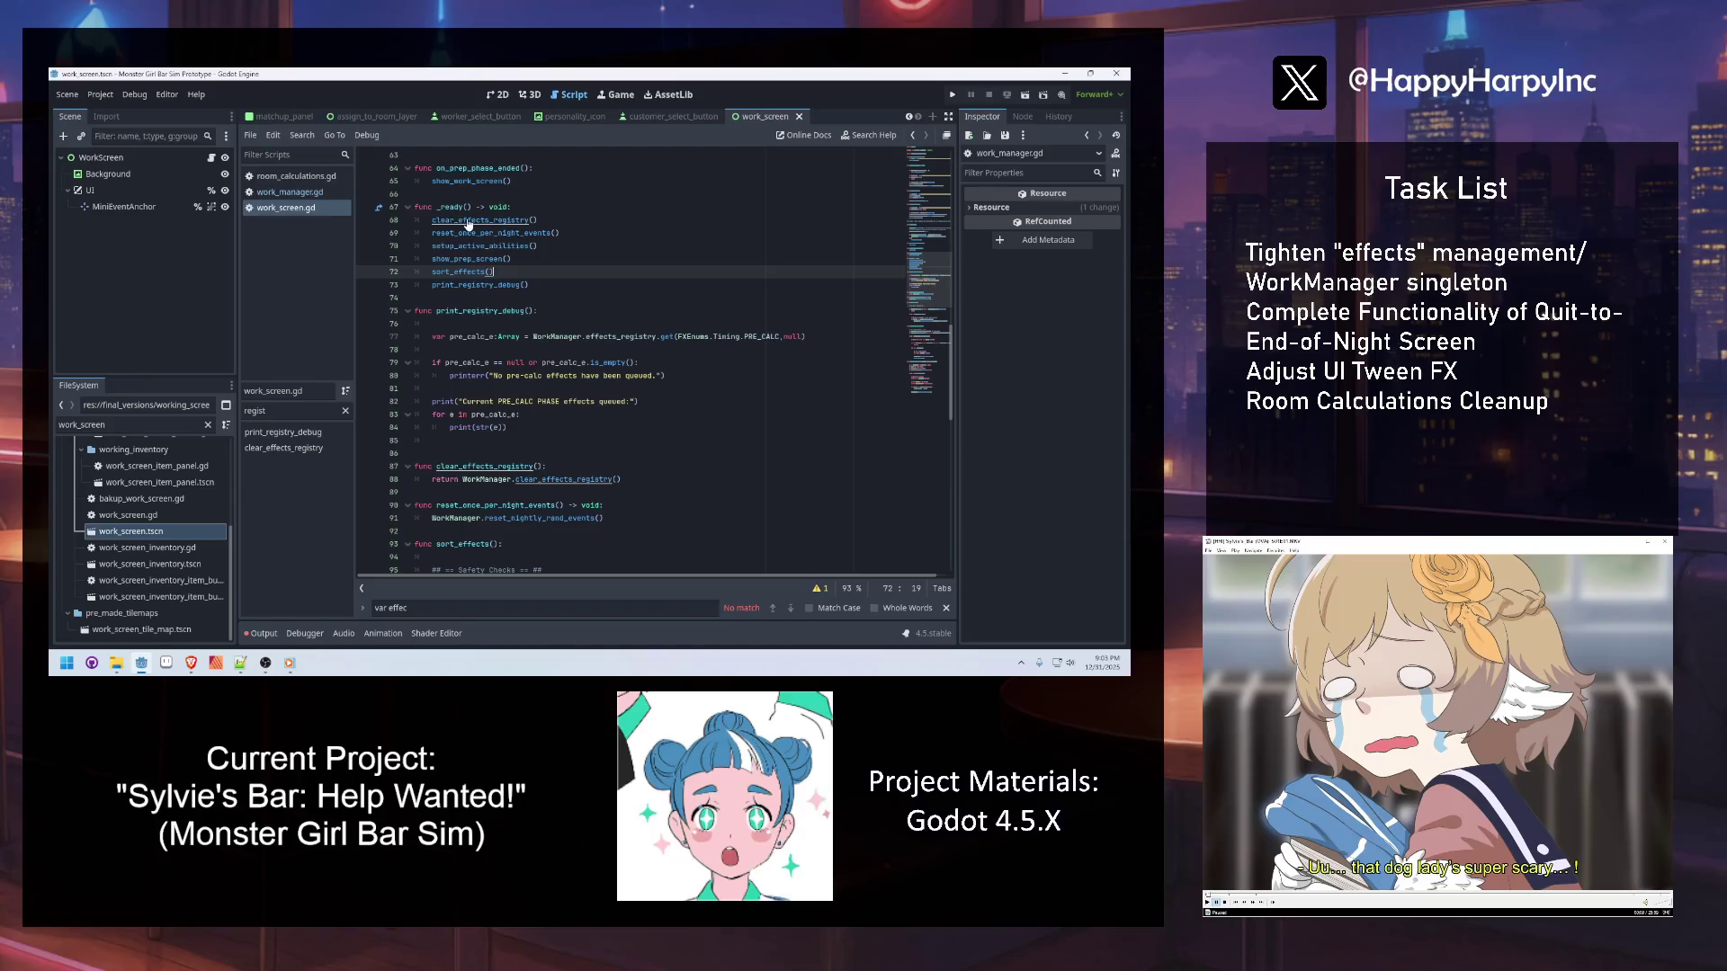
{"action": "key", "text": "Down"}
{"action": "key", "text": "Down"}
{"action": "key", "text": "Down"}
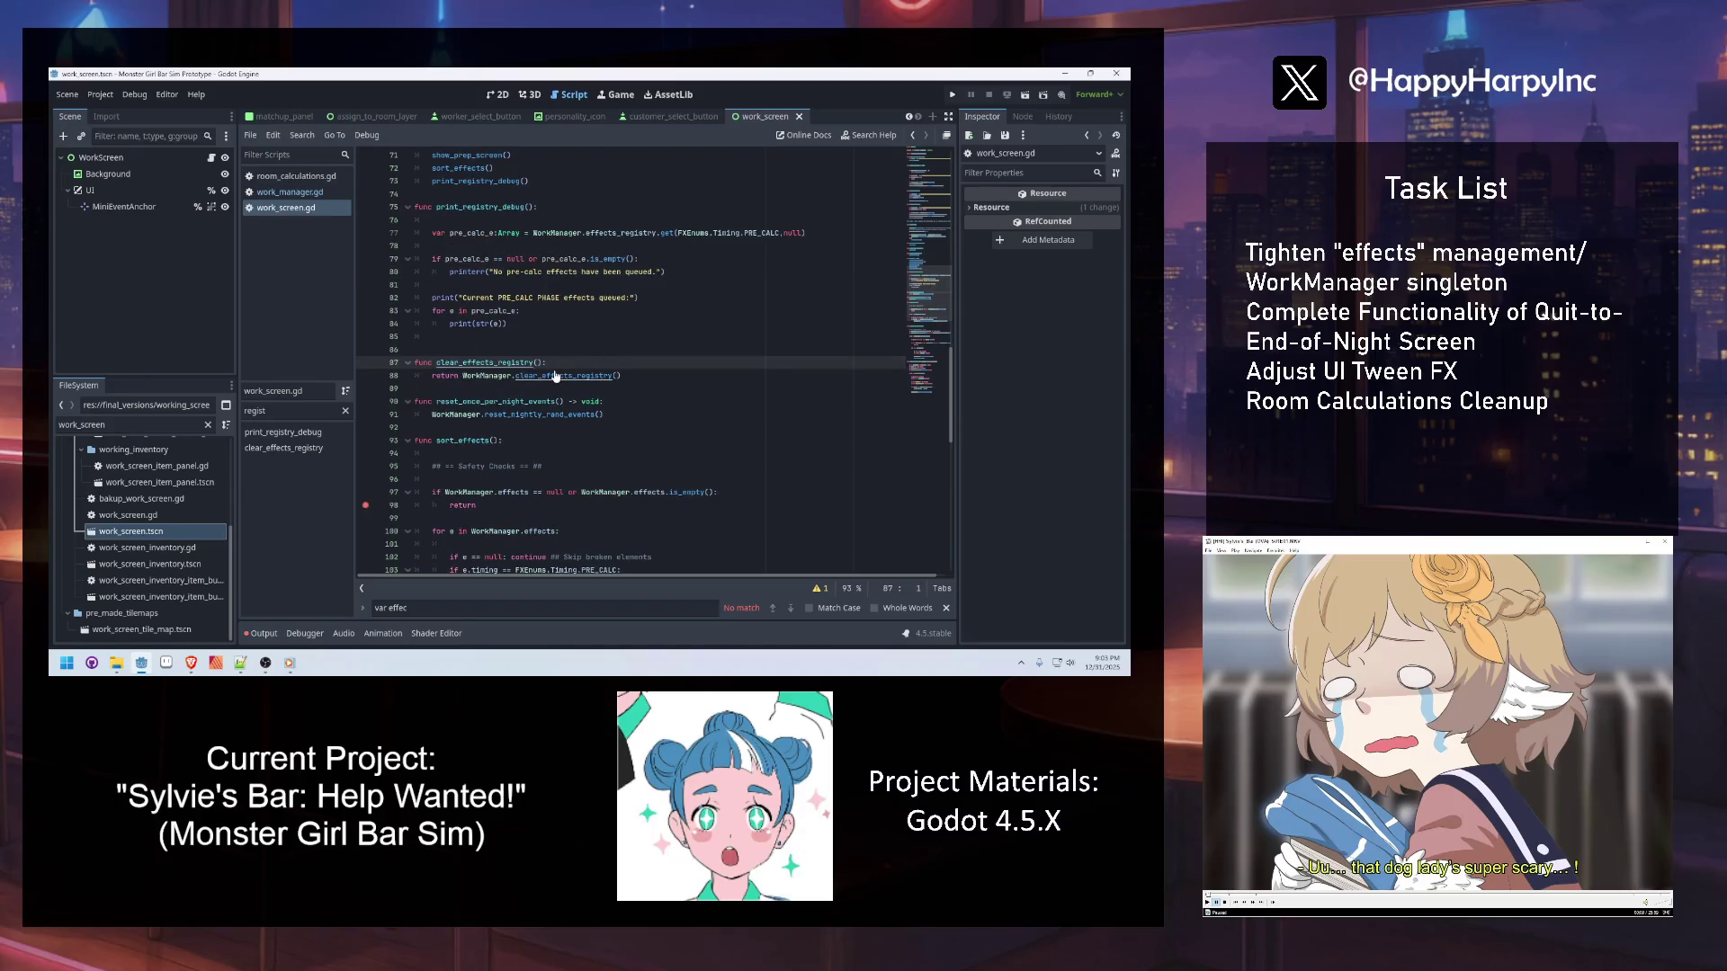
{"action": "left_click", "coordinate": [607, 380], "text": "ctrl"}
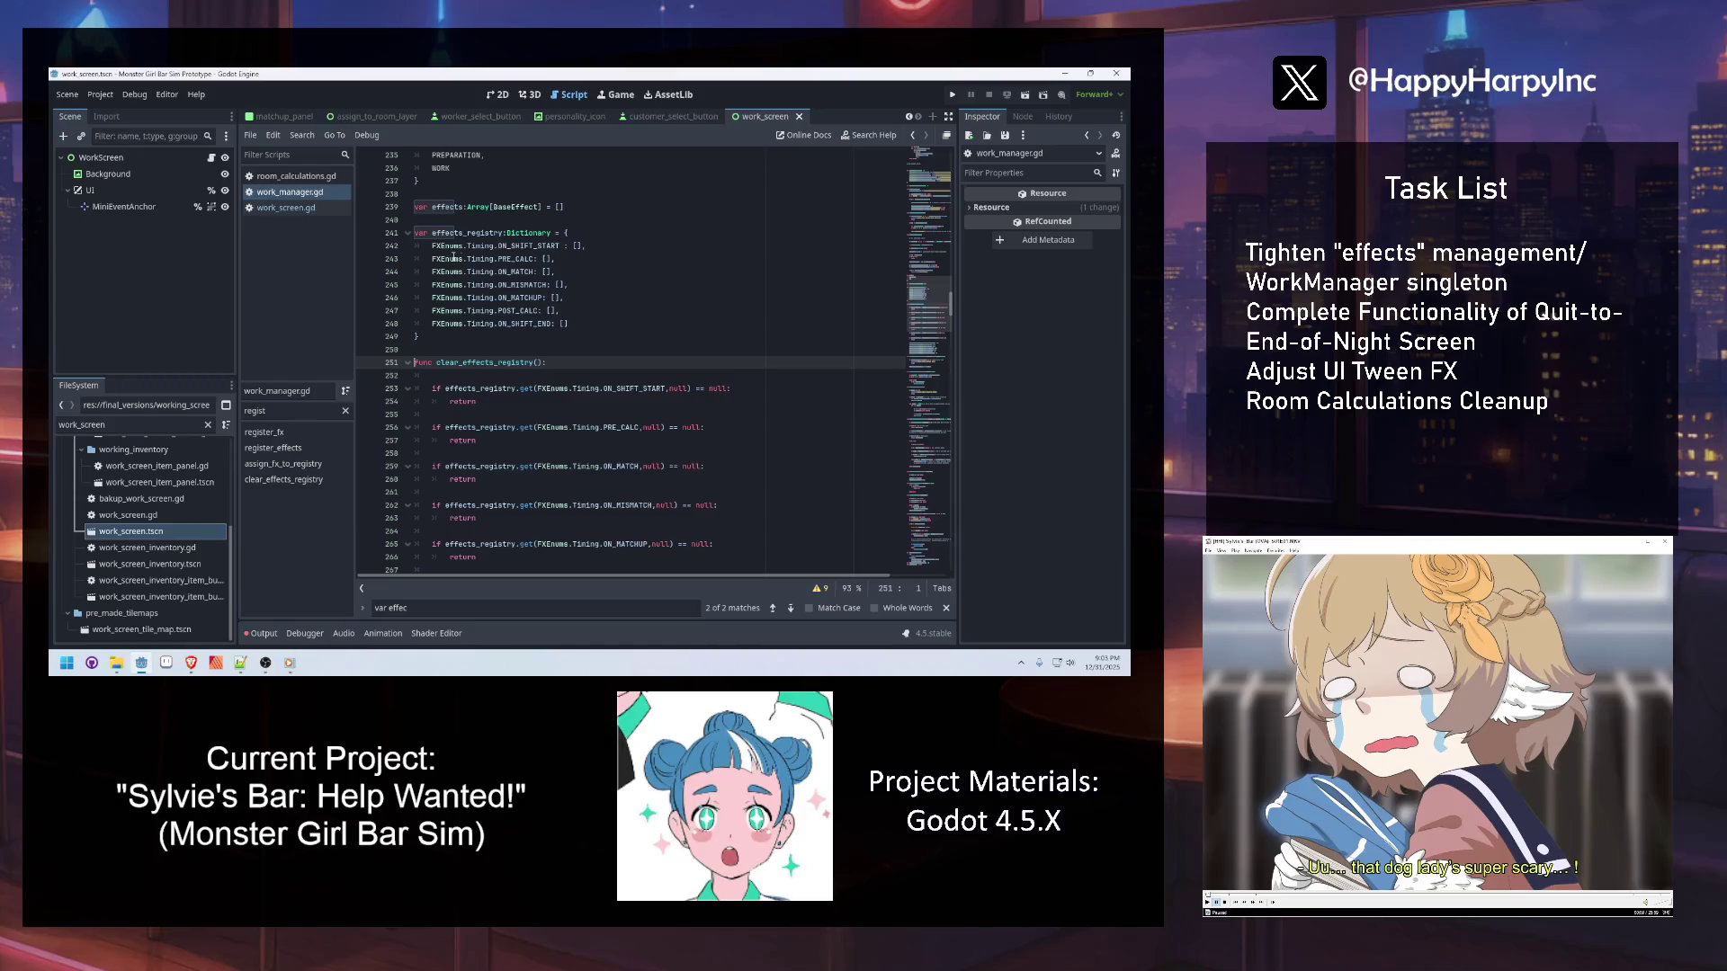
{"action": "scroll", "coordinate": [522, 320], "scroll_direction": "down", "scroll_amount": 2}
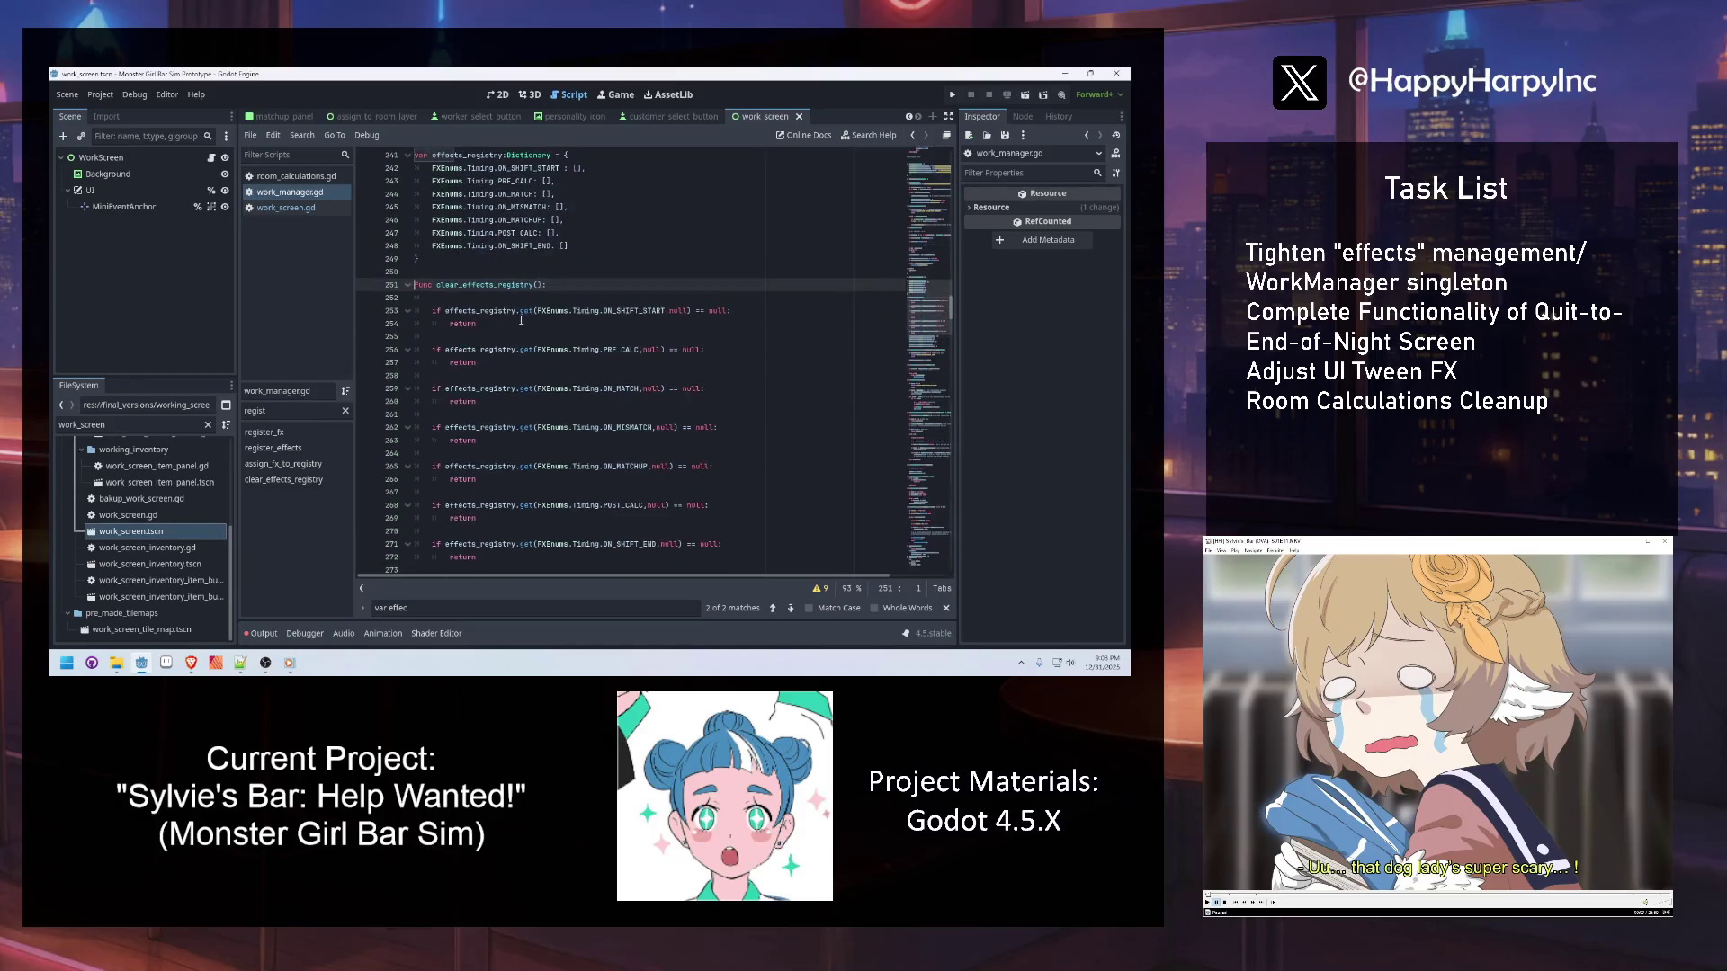
{"action": "scroll", "coordinate": [603, 376], "scroll_direction": "down", "scroll_amount": 5}
{"action": "left_click", "coordinate": [675, 349]}
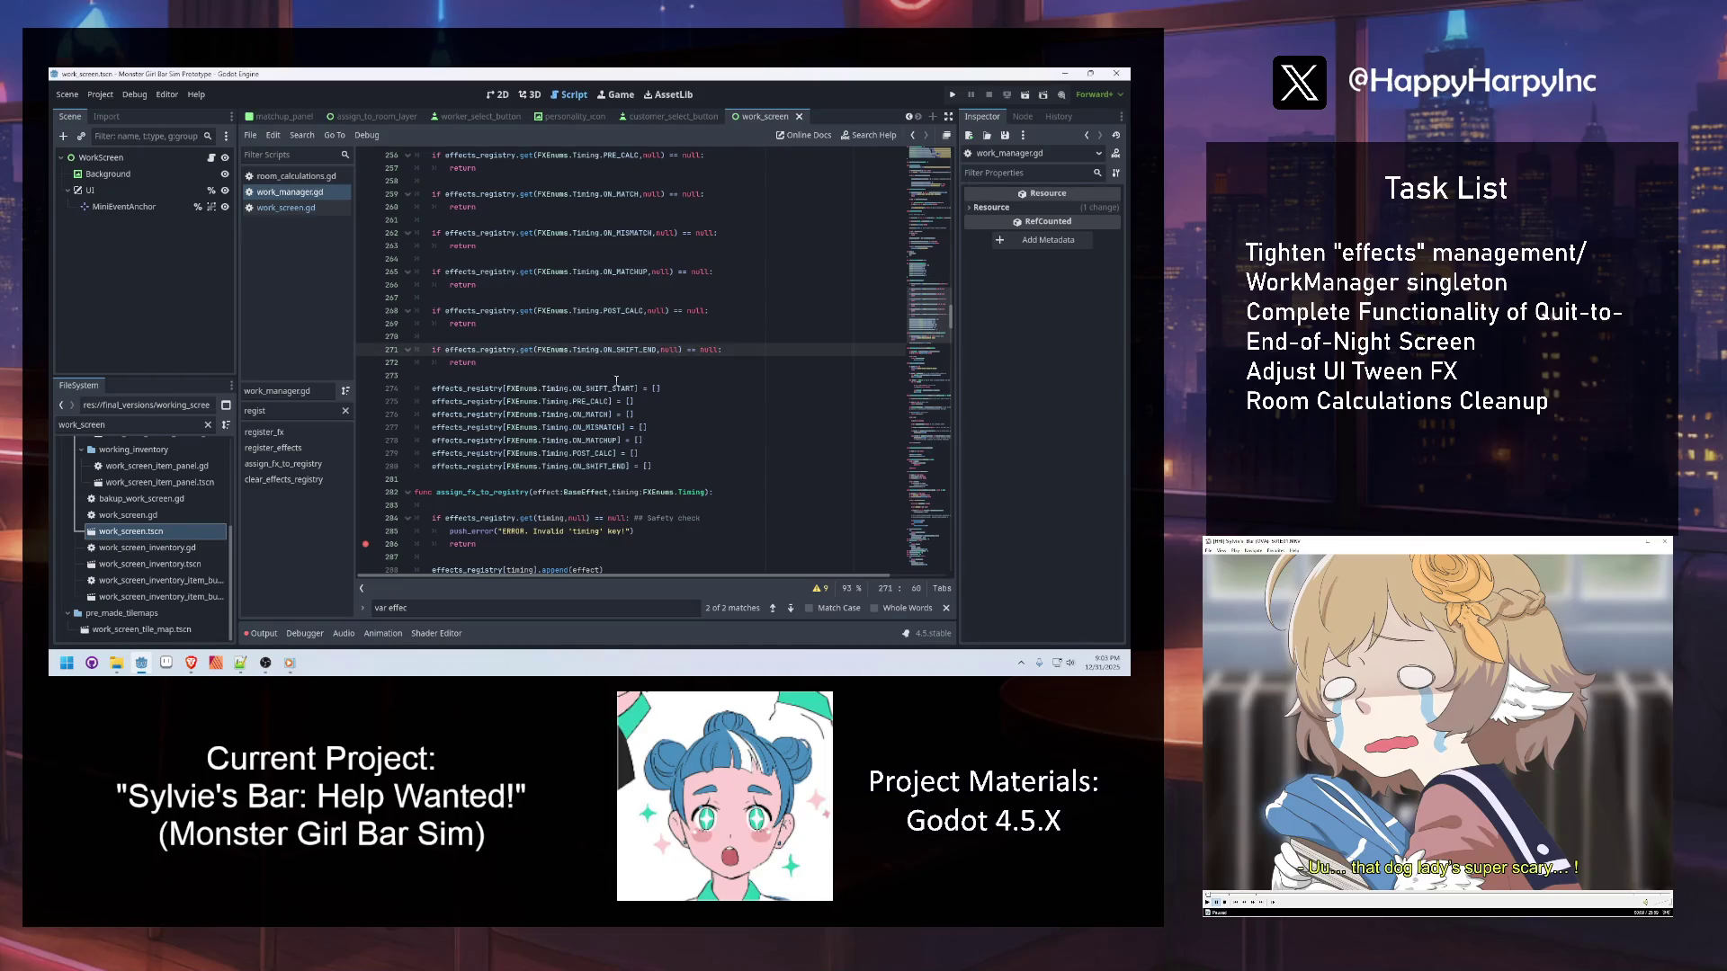
{"action": "scroll", "coordinate": [568, 381], "scroll_direction": "up", "scroll_amount": 7}
{"action": "left_click", "coordinate": [477, 401]}
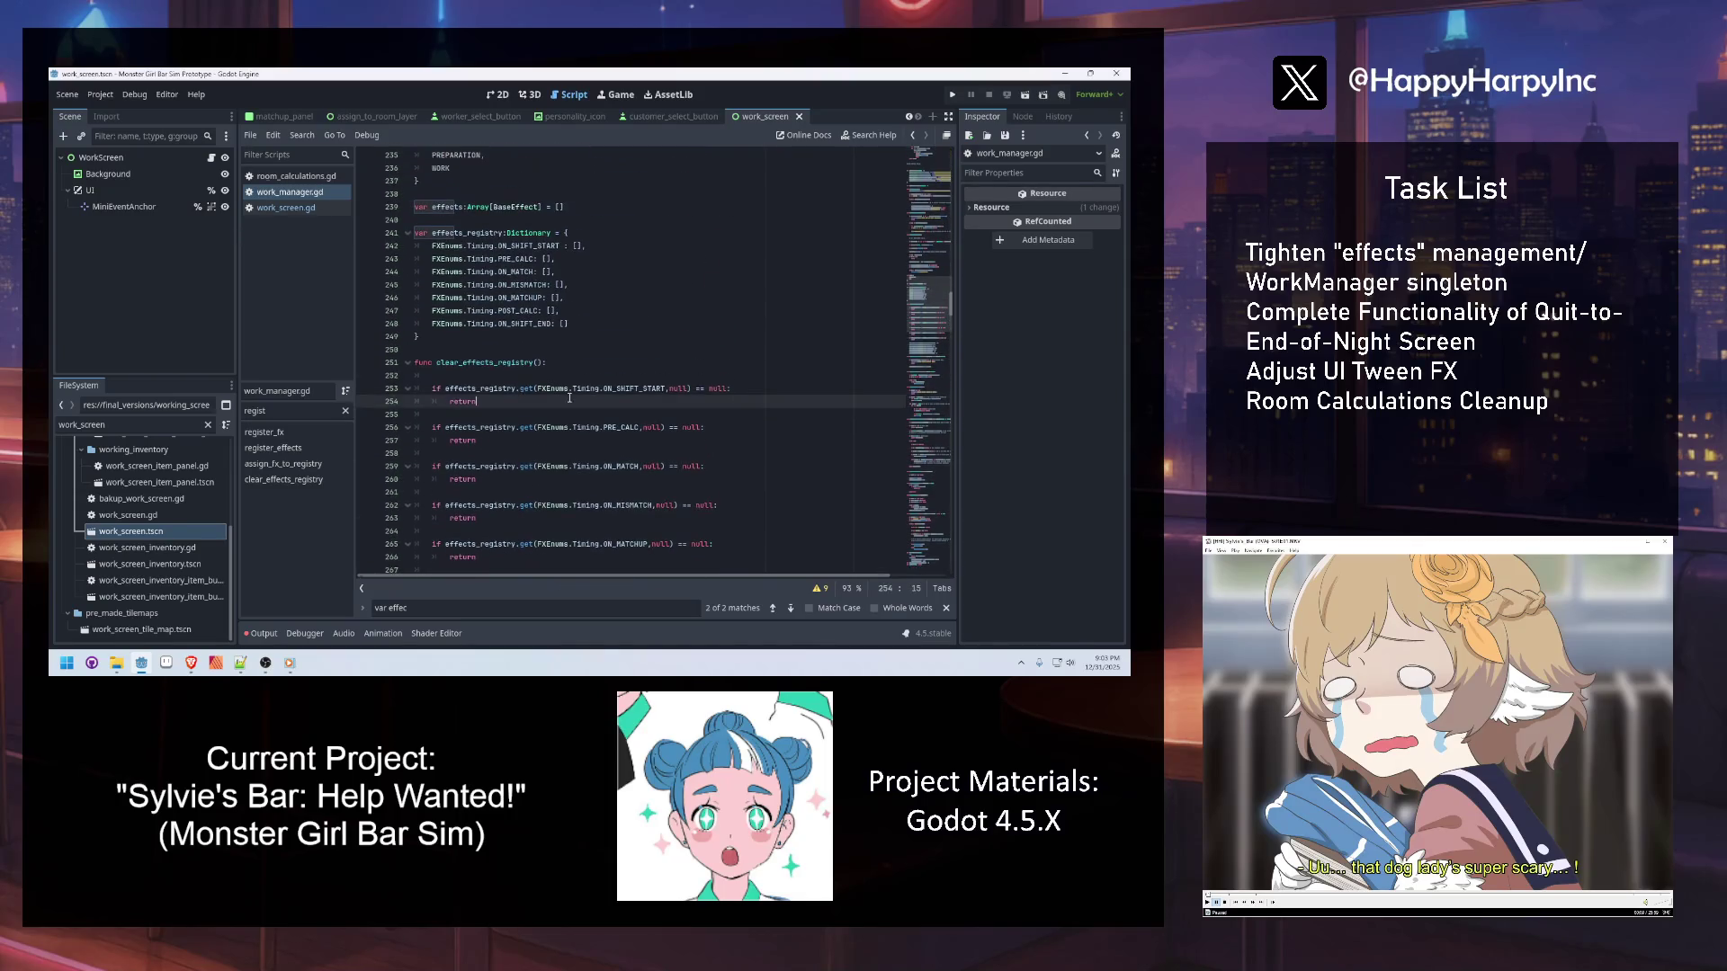
Back in work_screen.gd, jump to the setup_active_abilities definition and scroll through its effects loop
{"action": "left_click", "coordinate": [310, 208]}
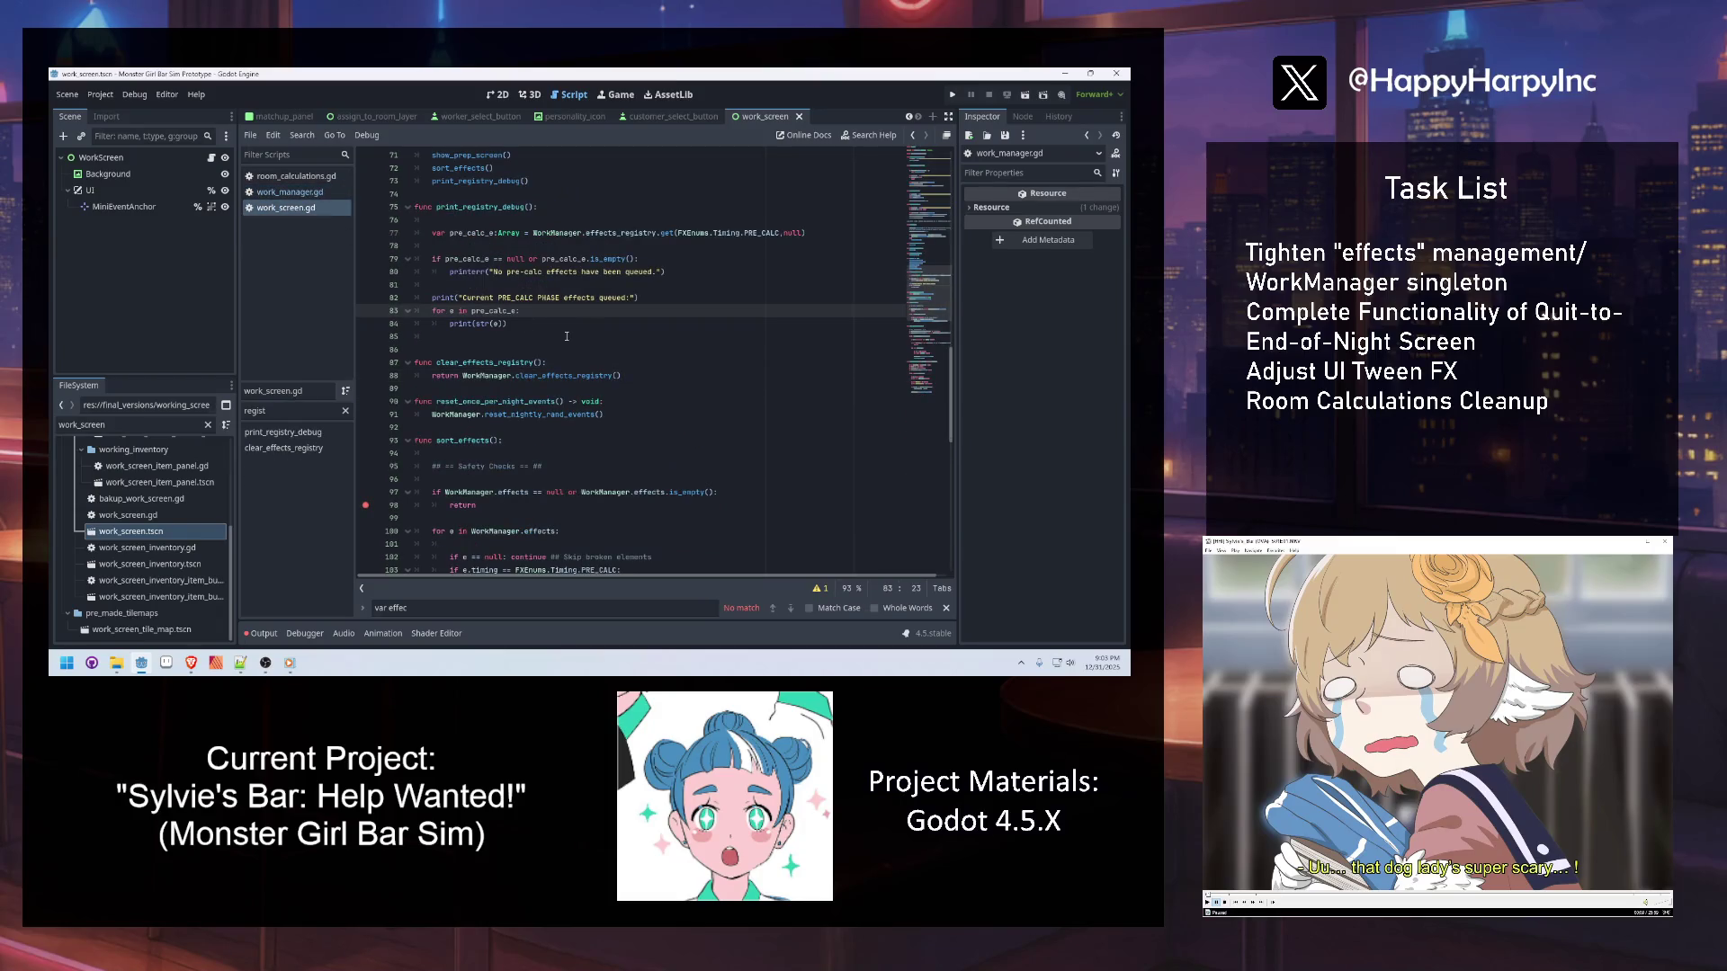
{"action": "scroll", "coordinate": [549, 270], "scroll_direction": "up", "scroll_amount": 2}
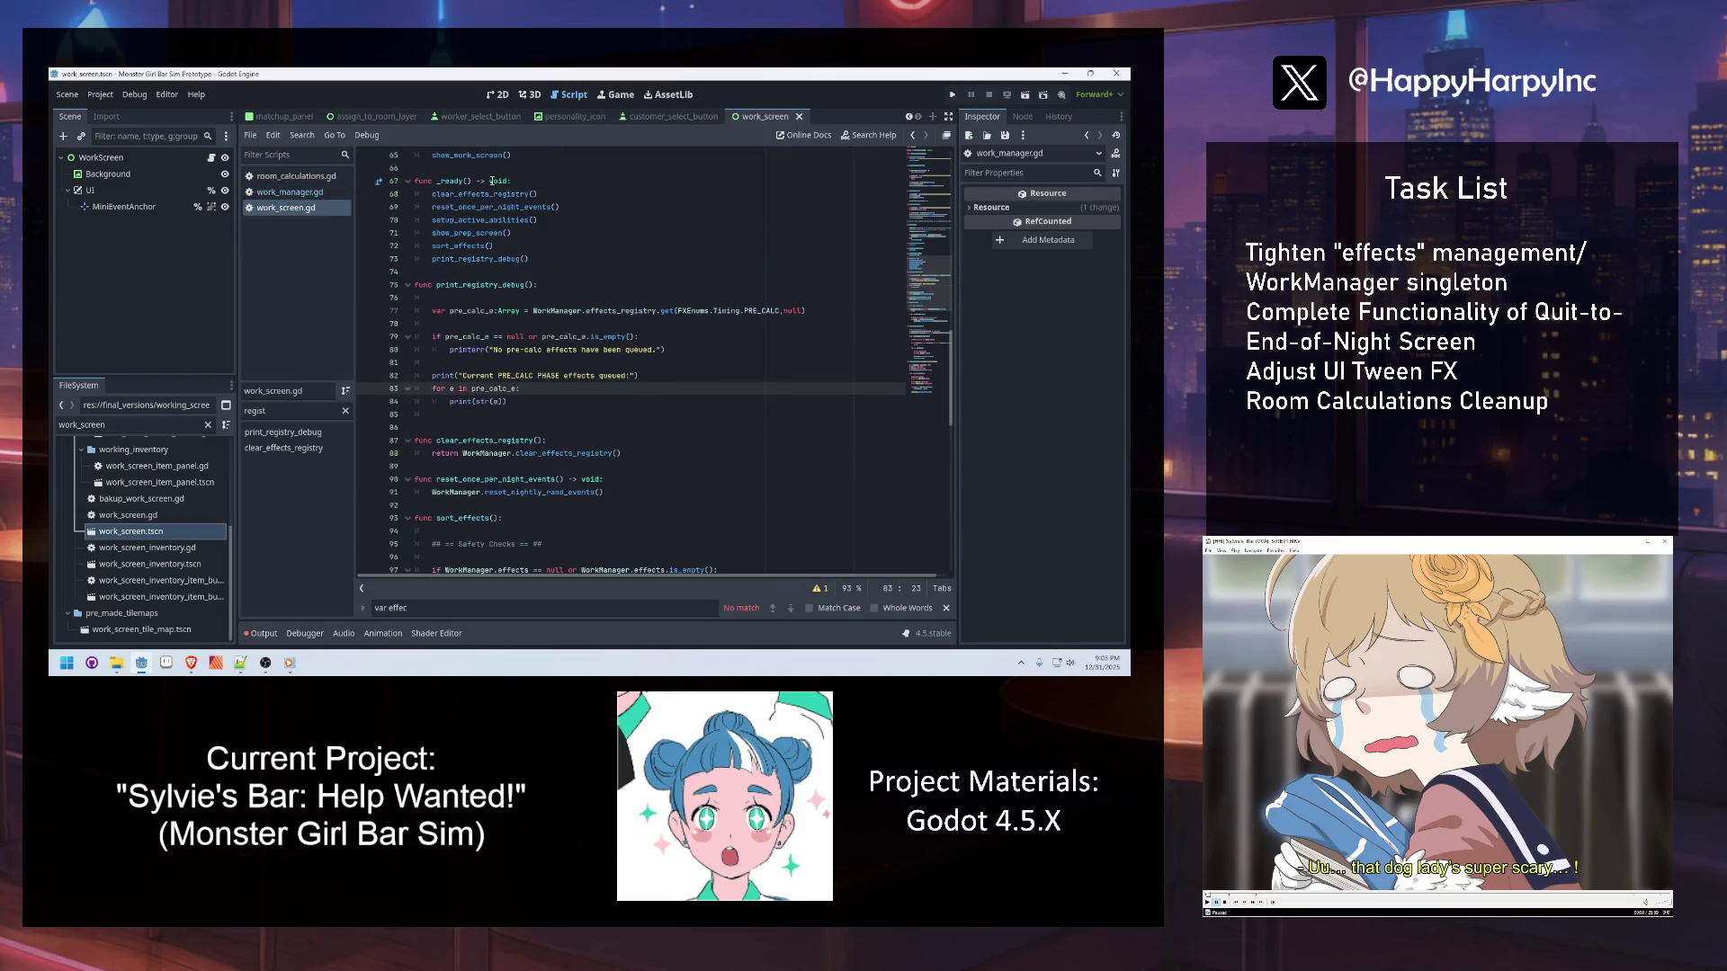
{"action": "left_click", "coordinate": [493, 220], "text": "ctrl"}
{"action": "left_click", "coordinate": [580, 271]}
{"action": "scroll", "coordinate": [577, 279], "scroll_direction": "down", "scroll_amount": 1}
{"action": "scroll", "coordinate": [599, 333], "scroll_direction": "down", "scroll_amount": 1}
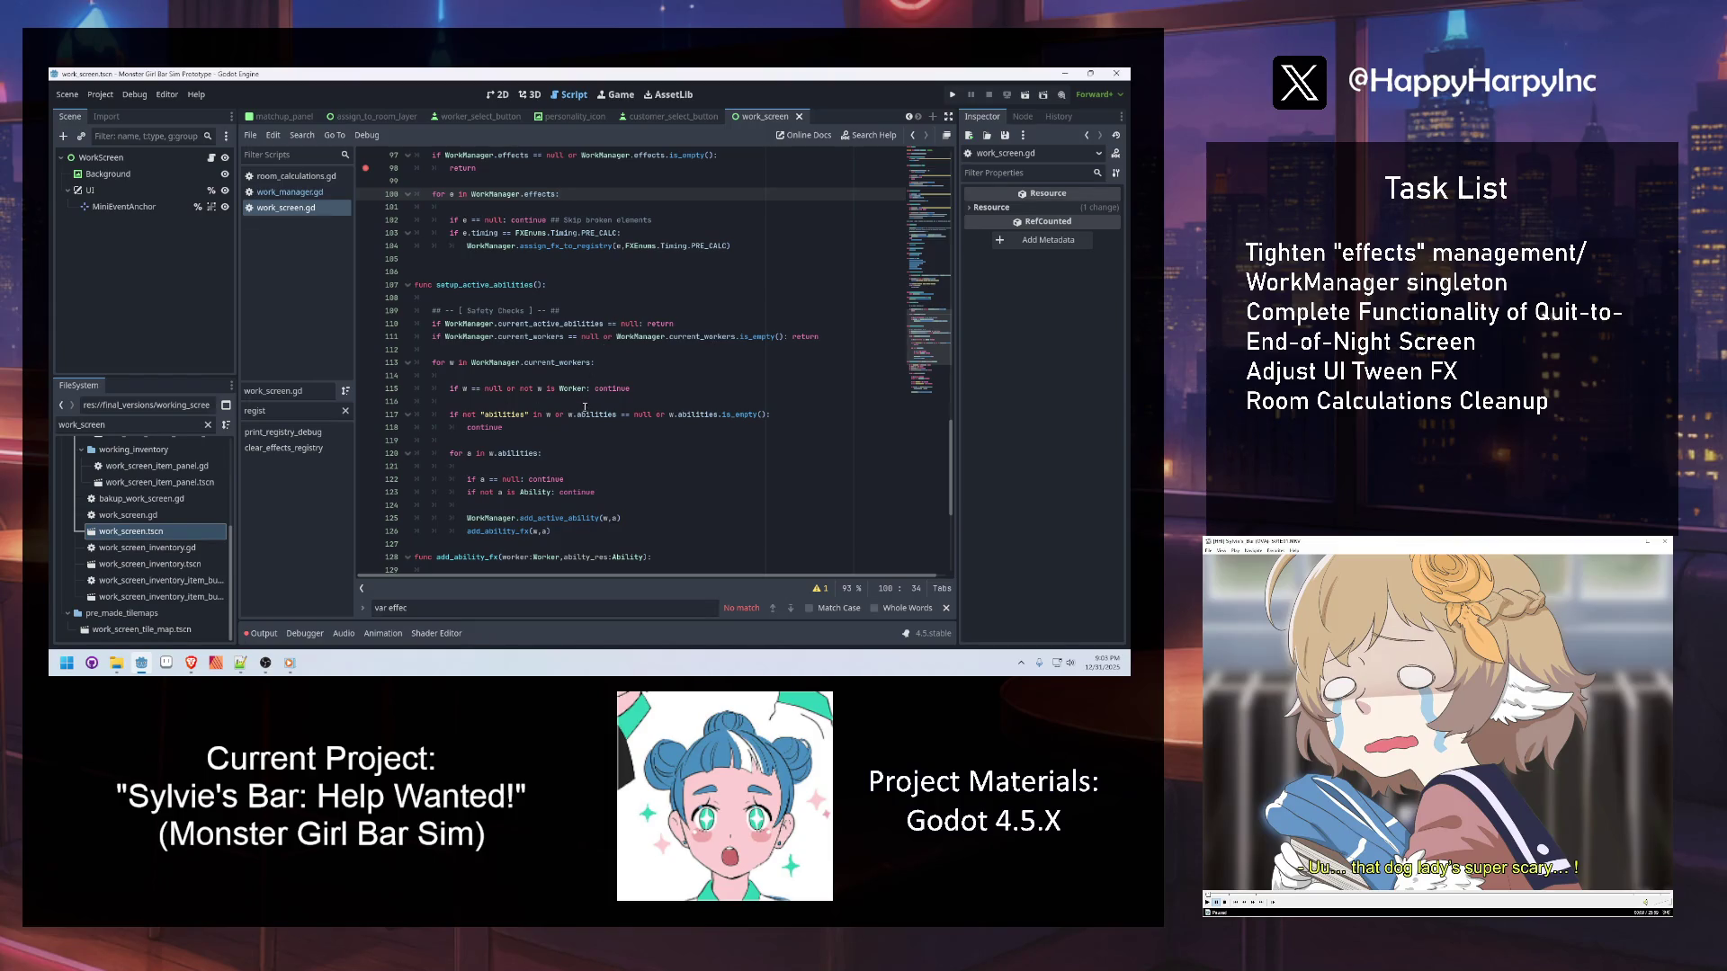
Follow the add_active_ability call into work_manager.gd and check current_active_abilities' documentation
{"action": "scroll", "coordinate": [551, 414], "scroll_direction": "down", "scroll_amount": 1}
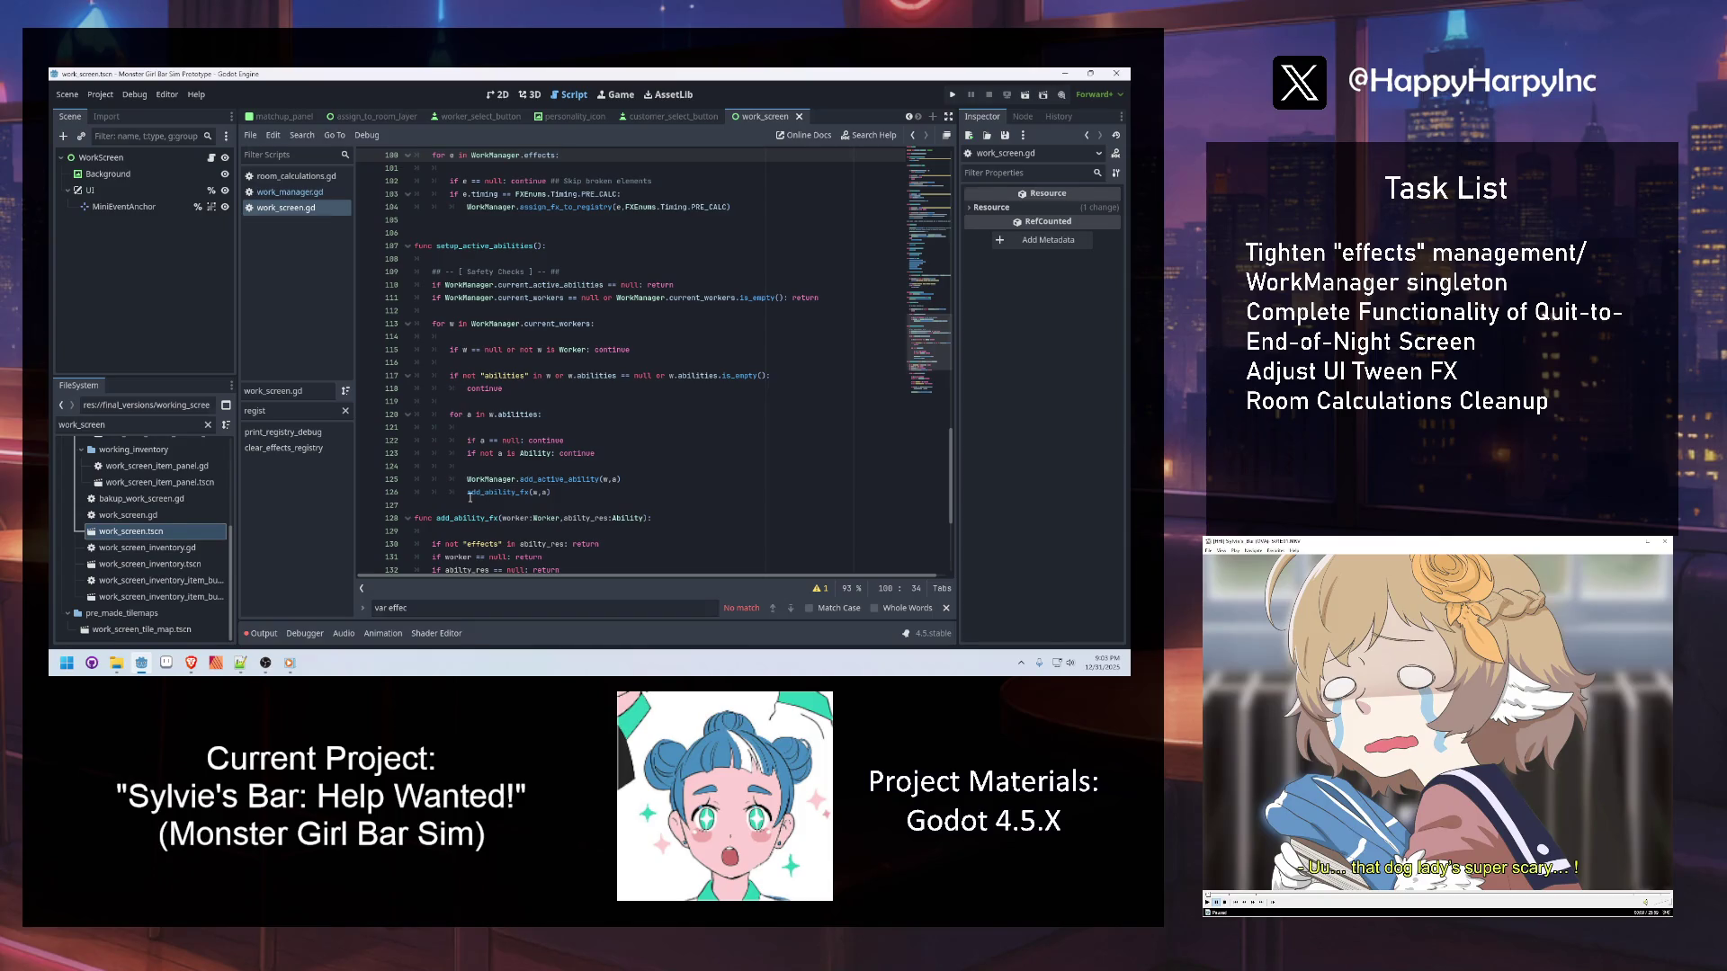
{"action": "mouse_move", "coordinate": [470, 498]}
{"action": "left_click", "coordinate": [550, 480], "text": "ctrl"}
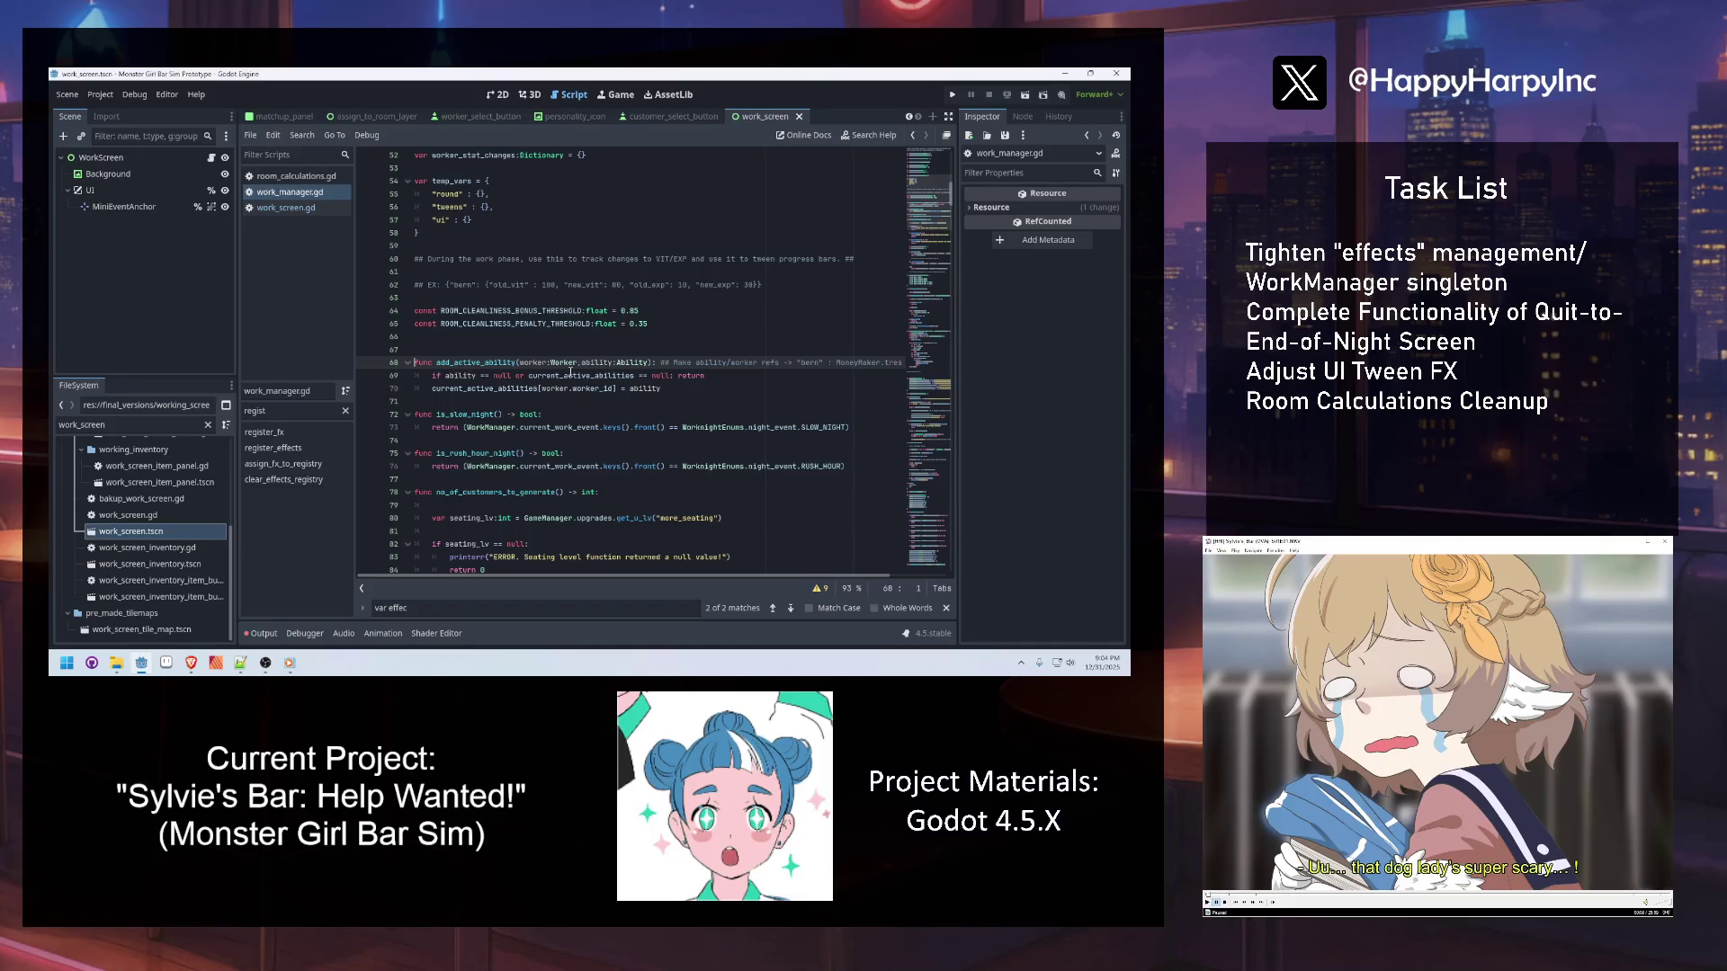
{"action": "mouse_move", "coordinate": [570, 371]}
{"action": "double_click", "coordinate": [486, 363]}
{"action": "key", "text": "ctrl+f"}
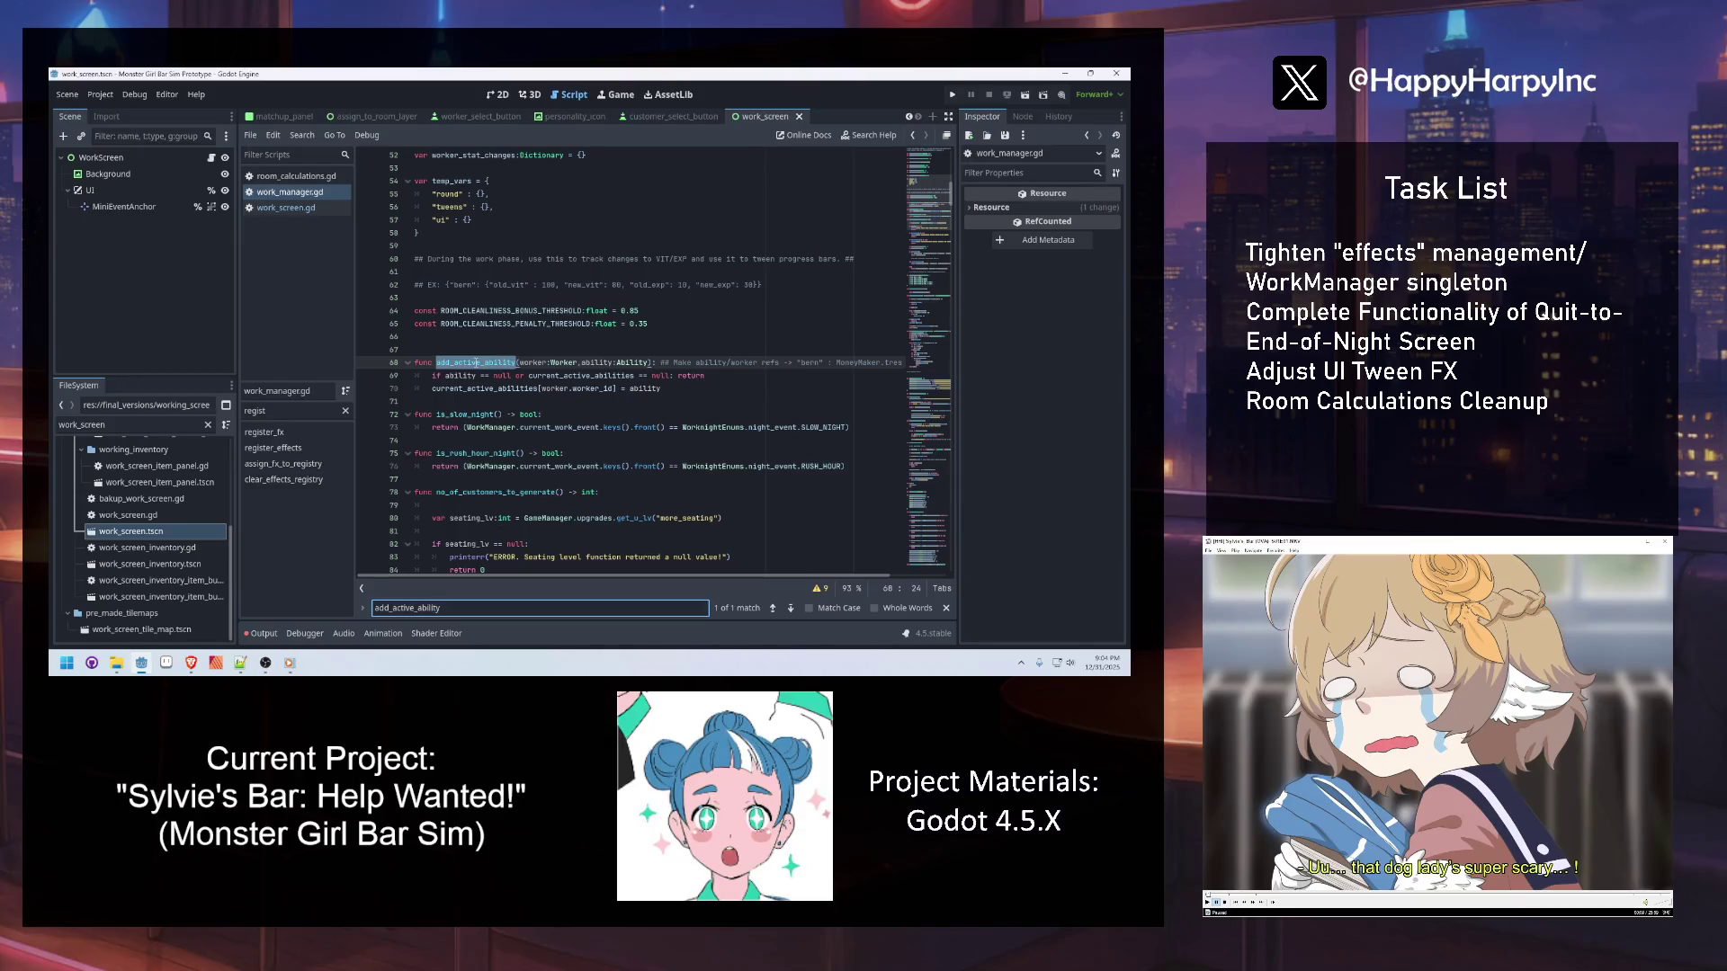
{"action": "left_click", "coordinate": [290, 209]}
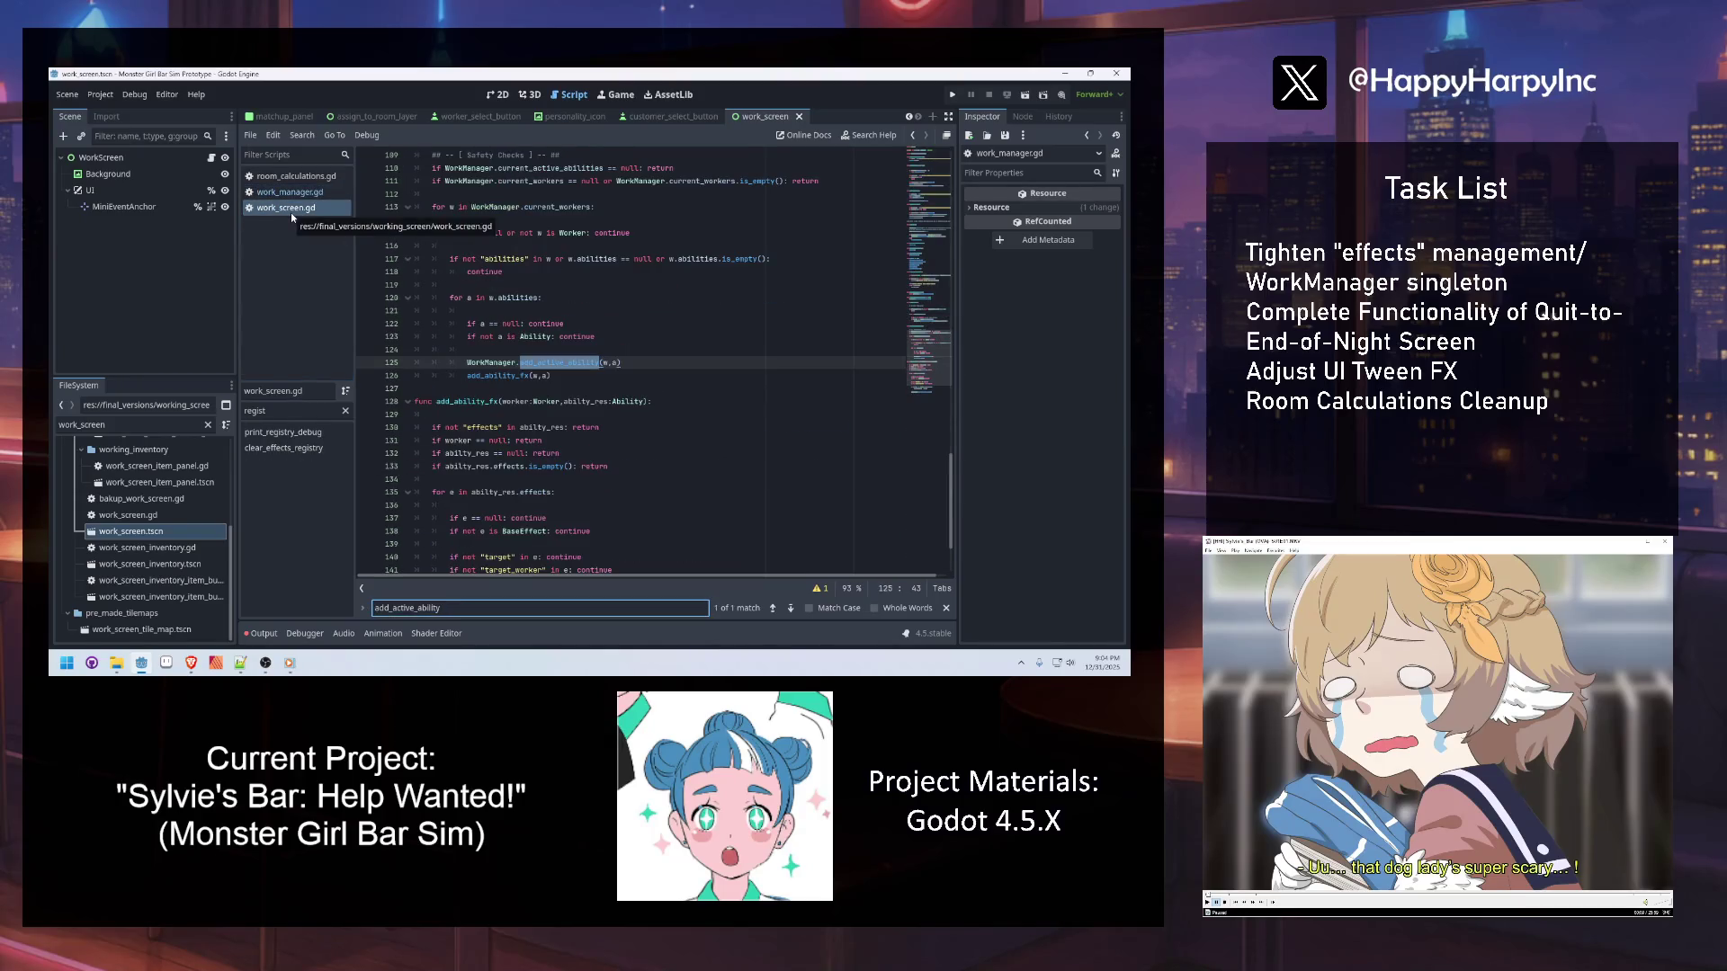
{"action": "key", "text": "Escape"}
{"action": "left_click", "coordinate": [505, 376]}
{"action": "left_click", "coordinate": [506, 376], "text": "ctrl"}
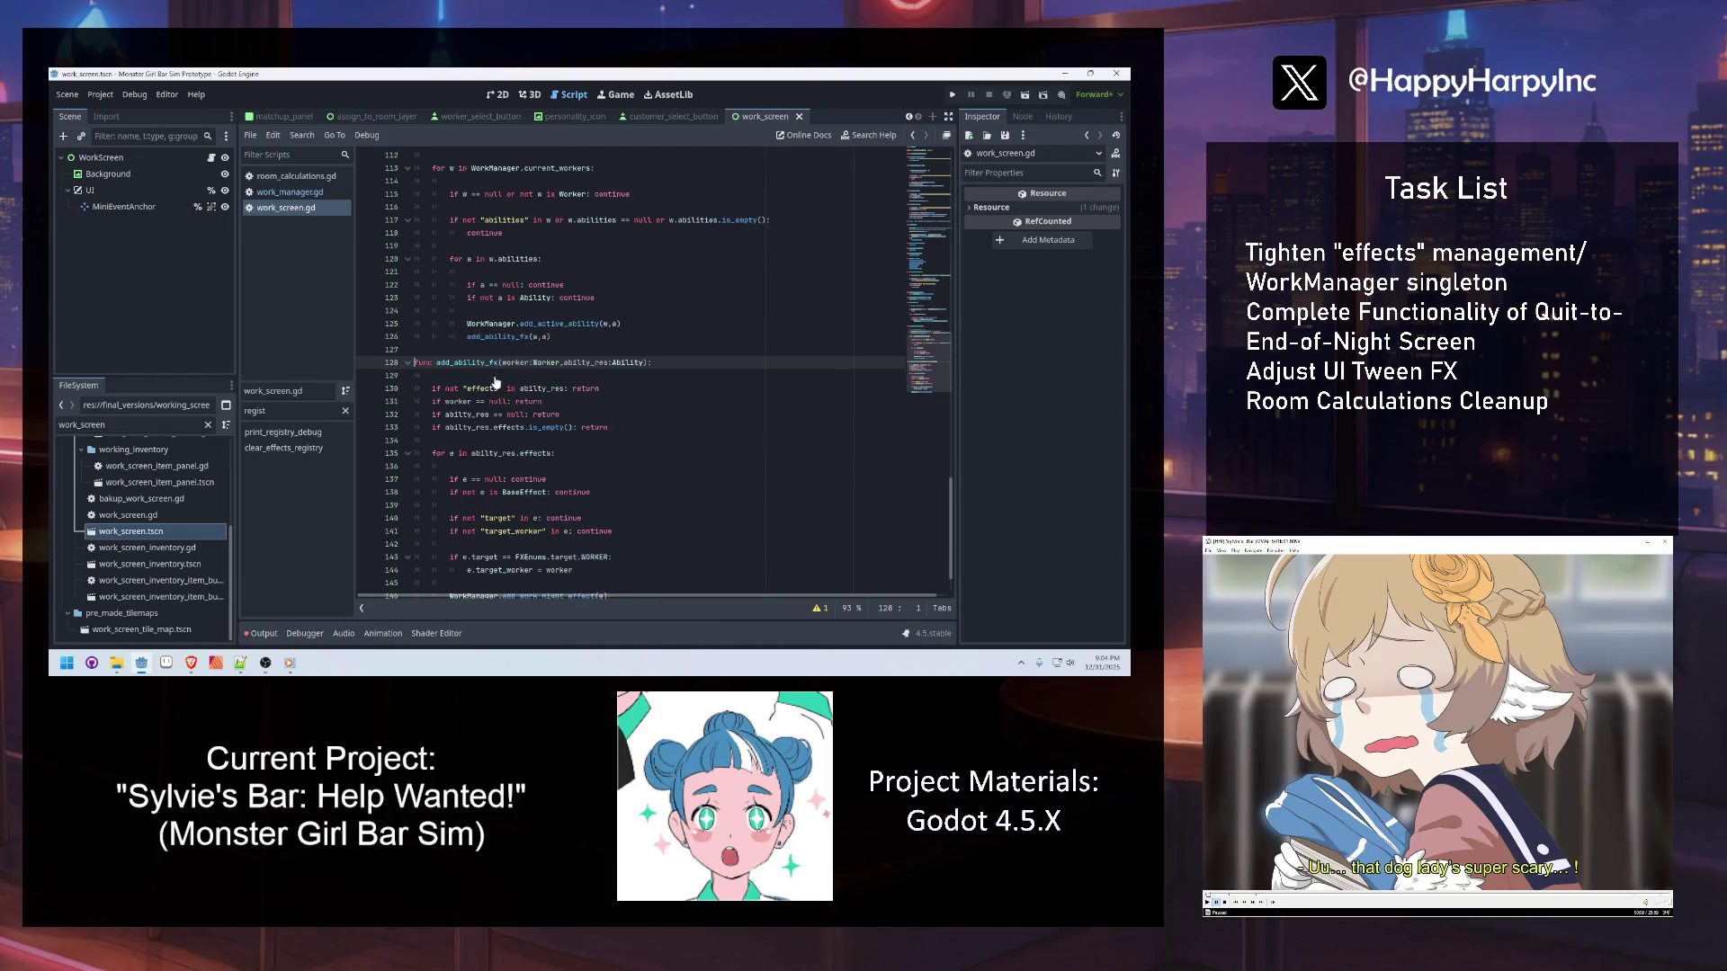
{"action": "left_click", "coordinate": [672, 410]}
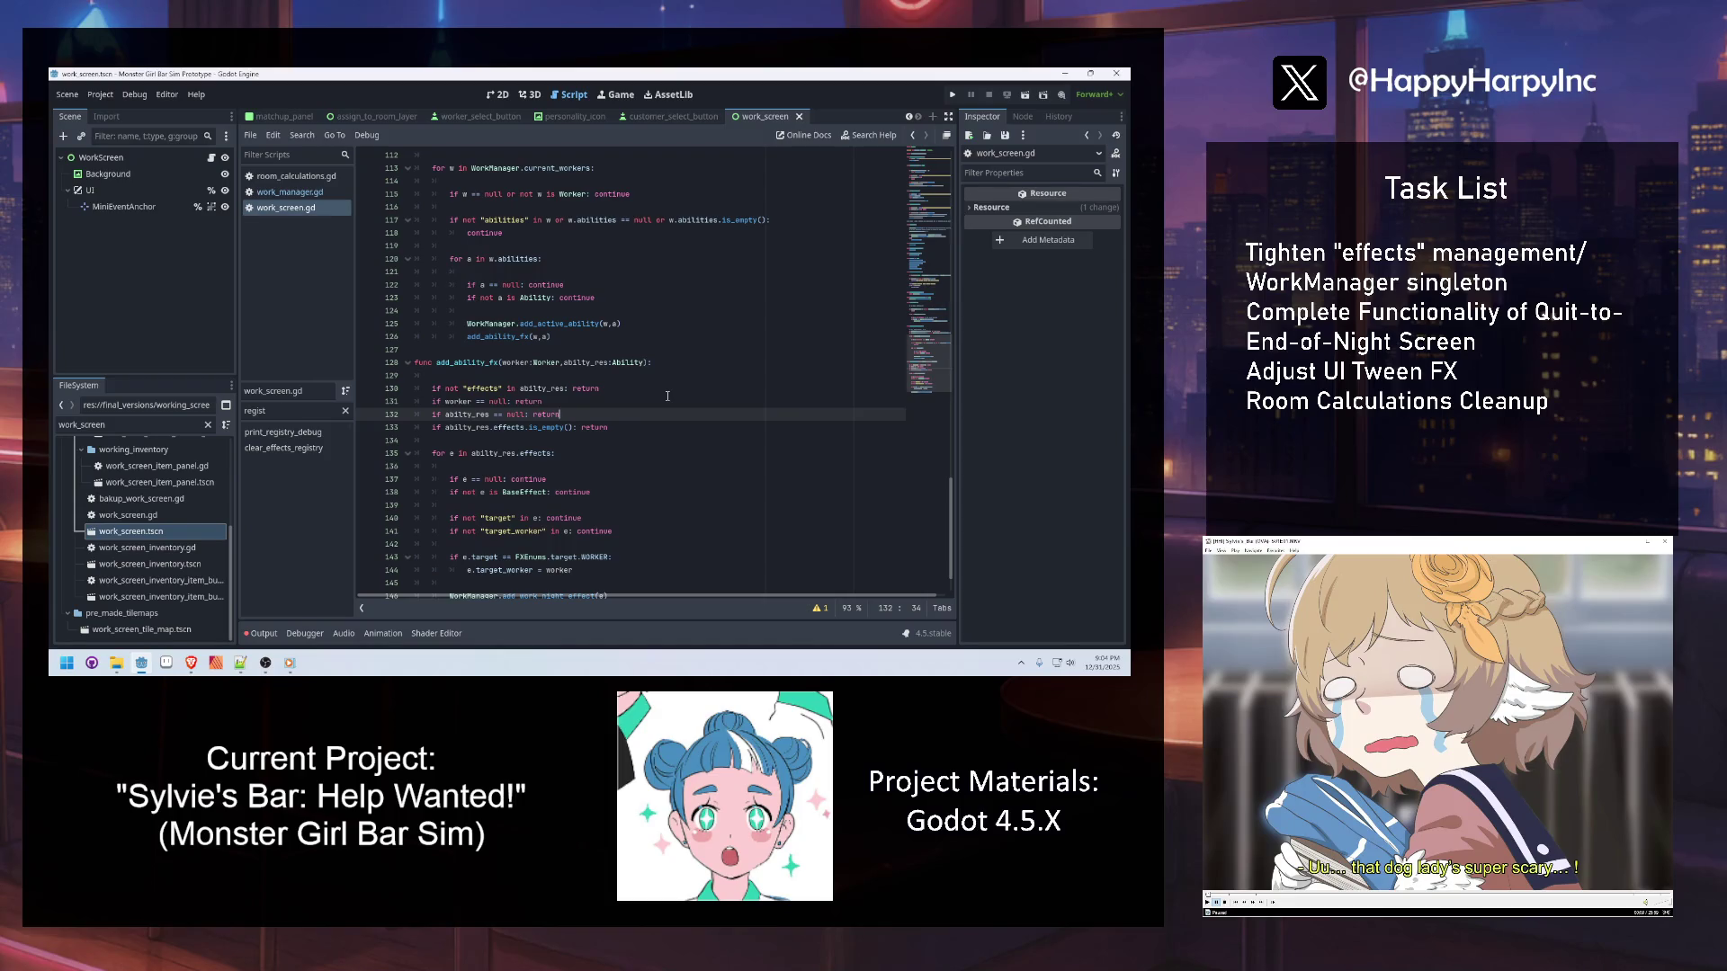
{"action": "scroll", "coordinate": [667, 396], "scroll_direction": "down", "scroll_amount": 1}
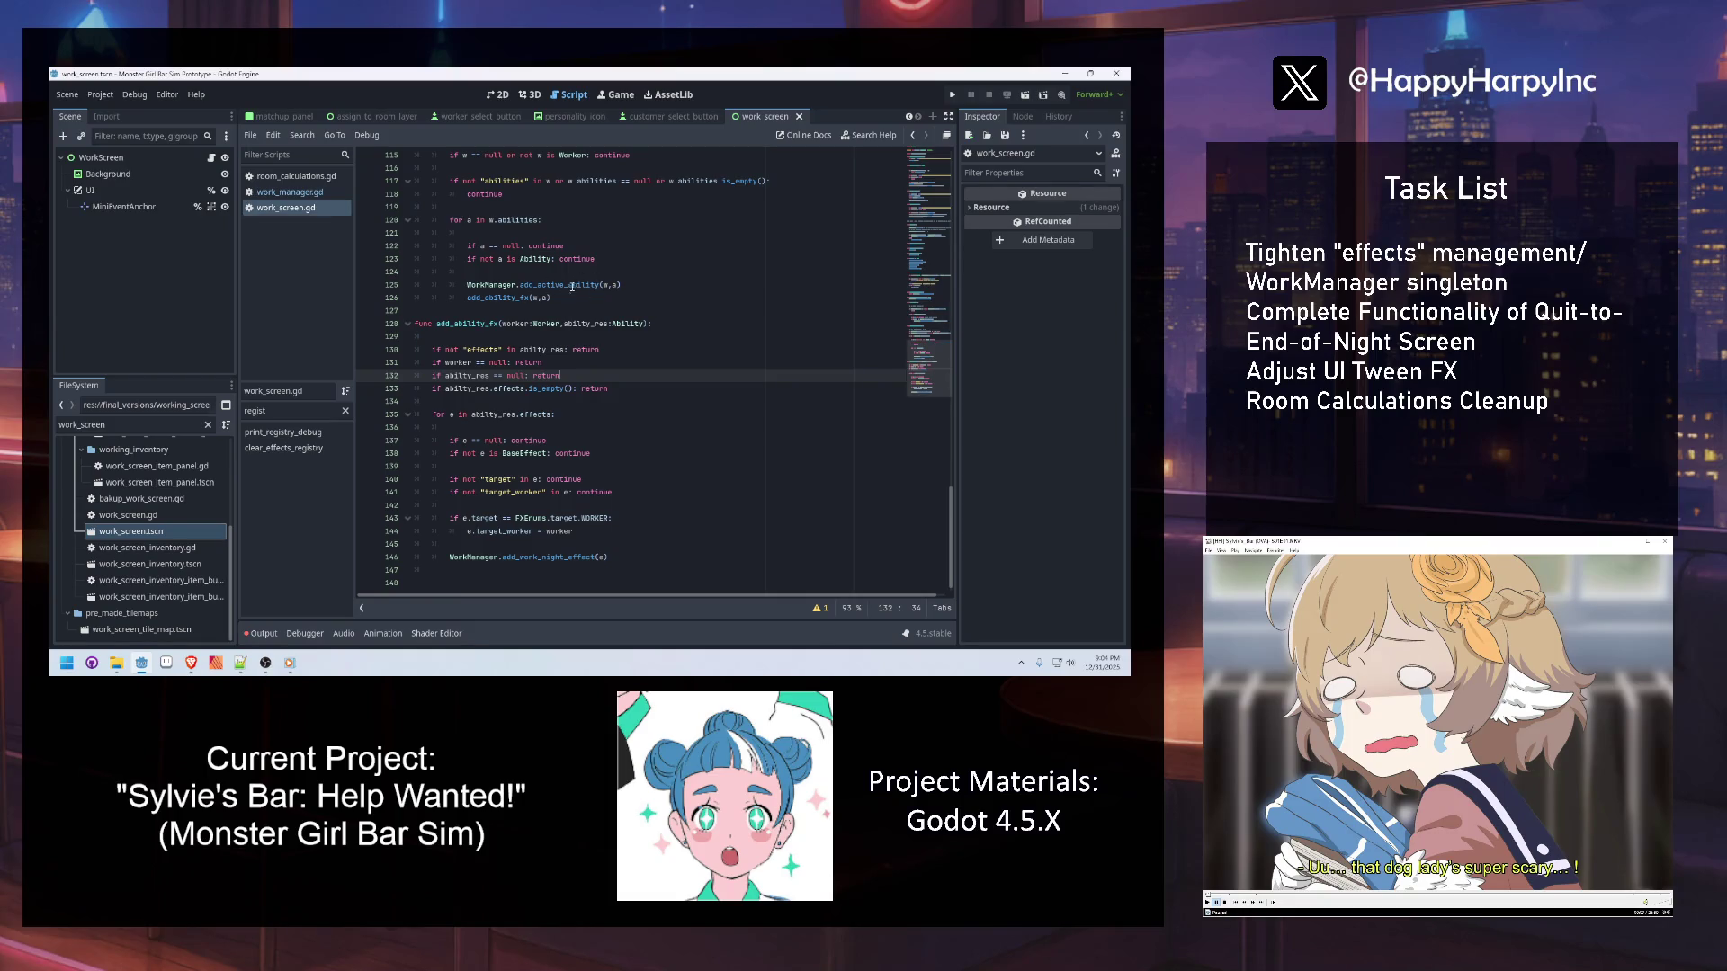
{"action": "left_click", "coordinate": [595, 285], "text": "ctrl"}
{"action": "left_click", "coordinate": [605, 311]}
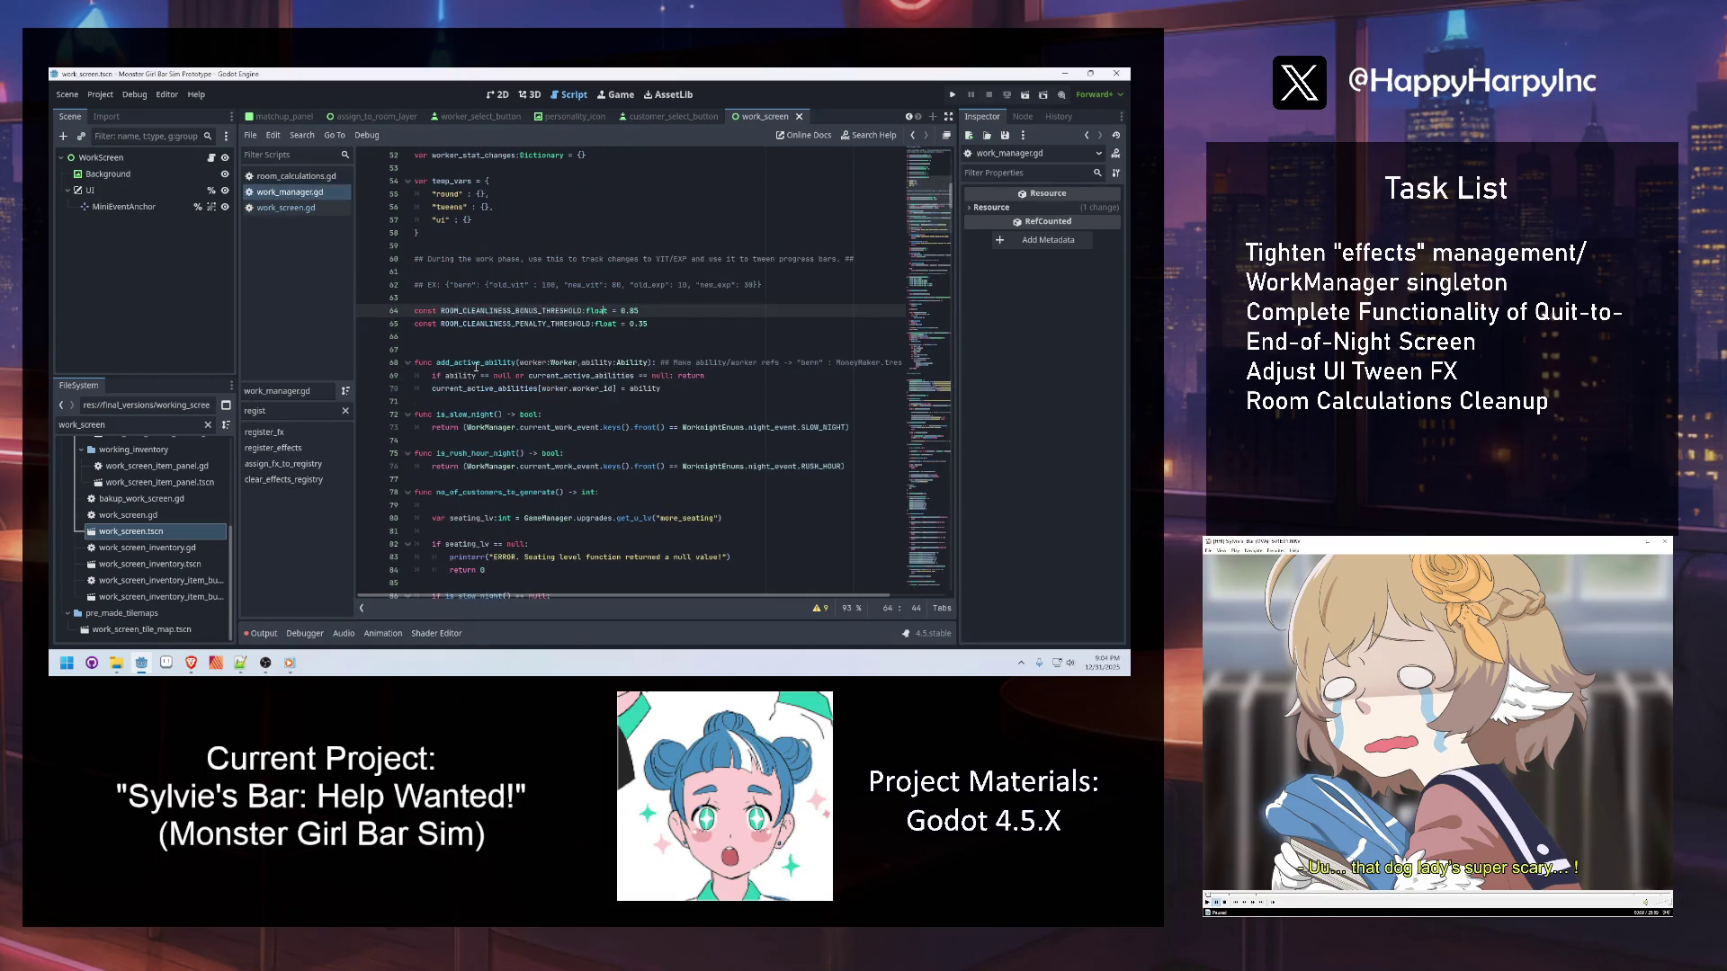
{"action": "mouse_move", "coordinate": [711, 596]}
{"action": "left_mouse_down"}
{"action": "mouse_move", "coordinate": [787, 599]}
{"action": "mouse_move", "coordinate": [600, 596]}
{"action": "left_mouse_up"}
{"action": "left_click", "coordinate": [567, 387]}
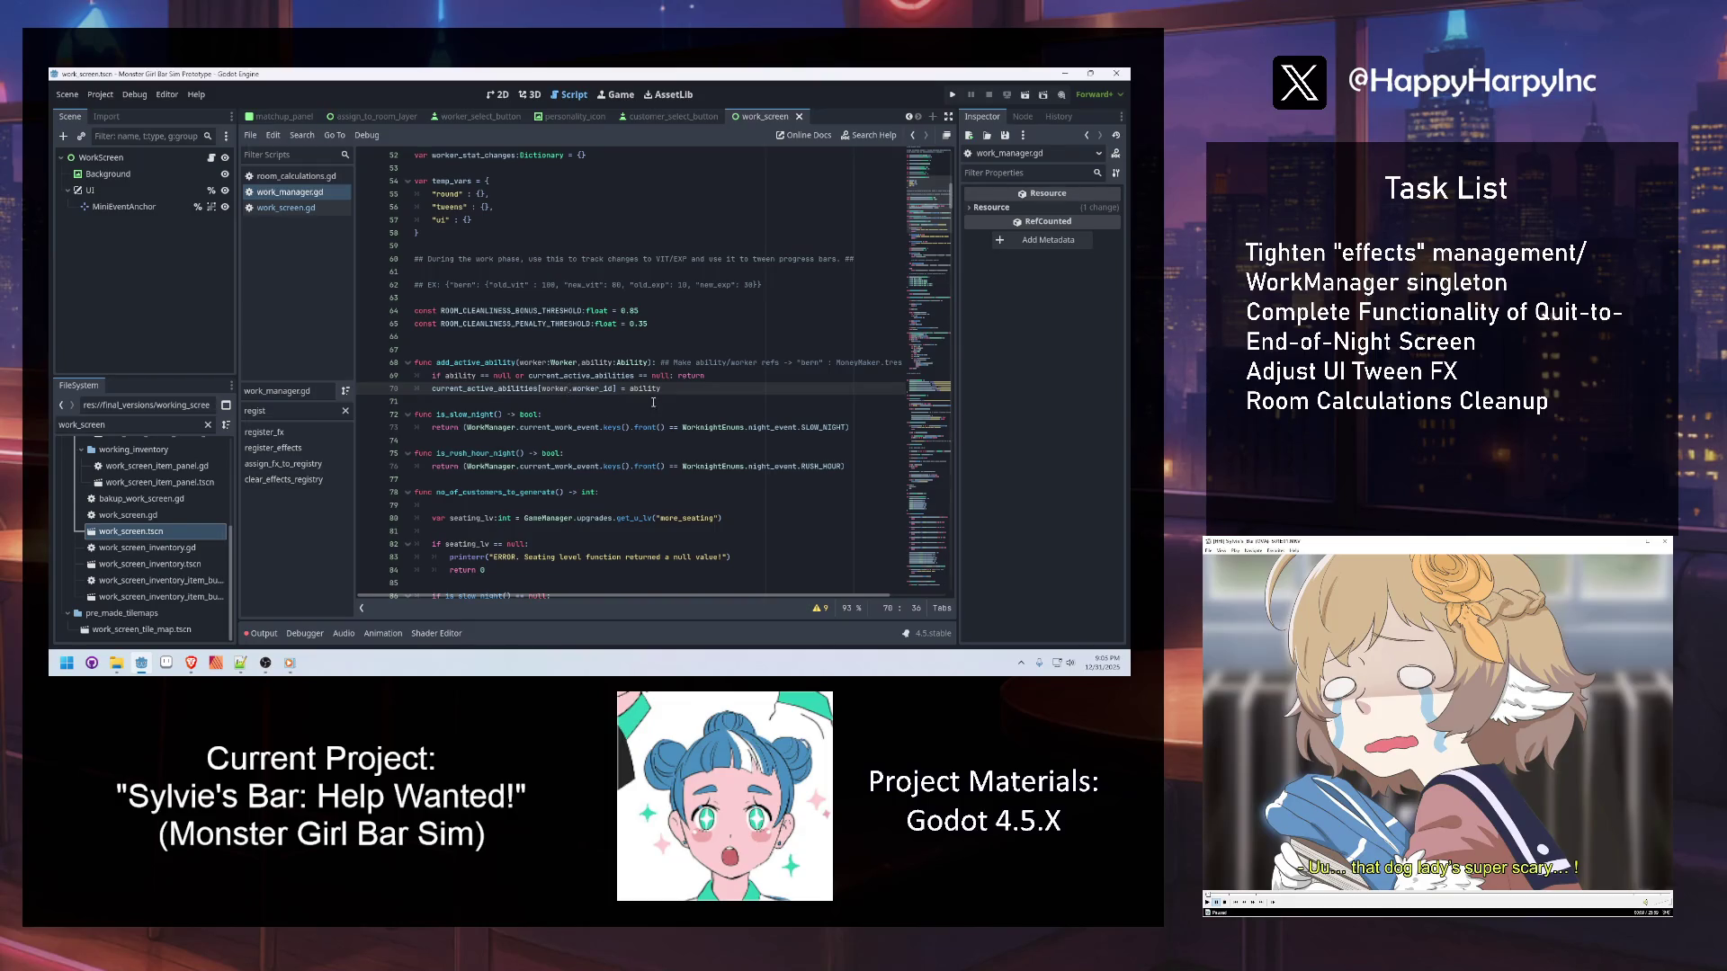
Comment the add_active_ability and add_ability_fx calls with ## notes on what each adds, and save
{"action": "left_click", "coordinate": [481, 336]}
{"action": "left_click", "coordinate": [286, 207]}
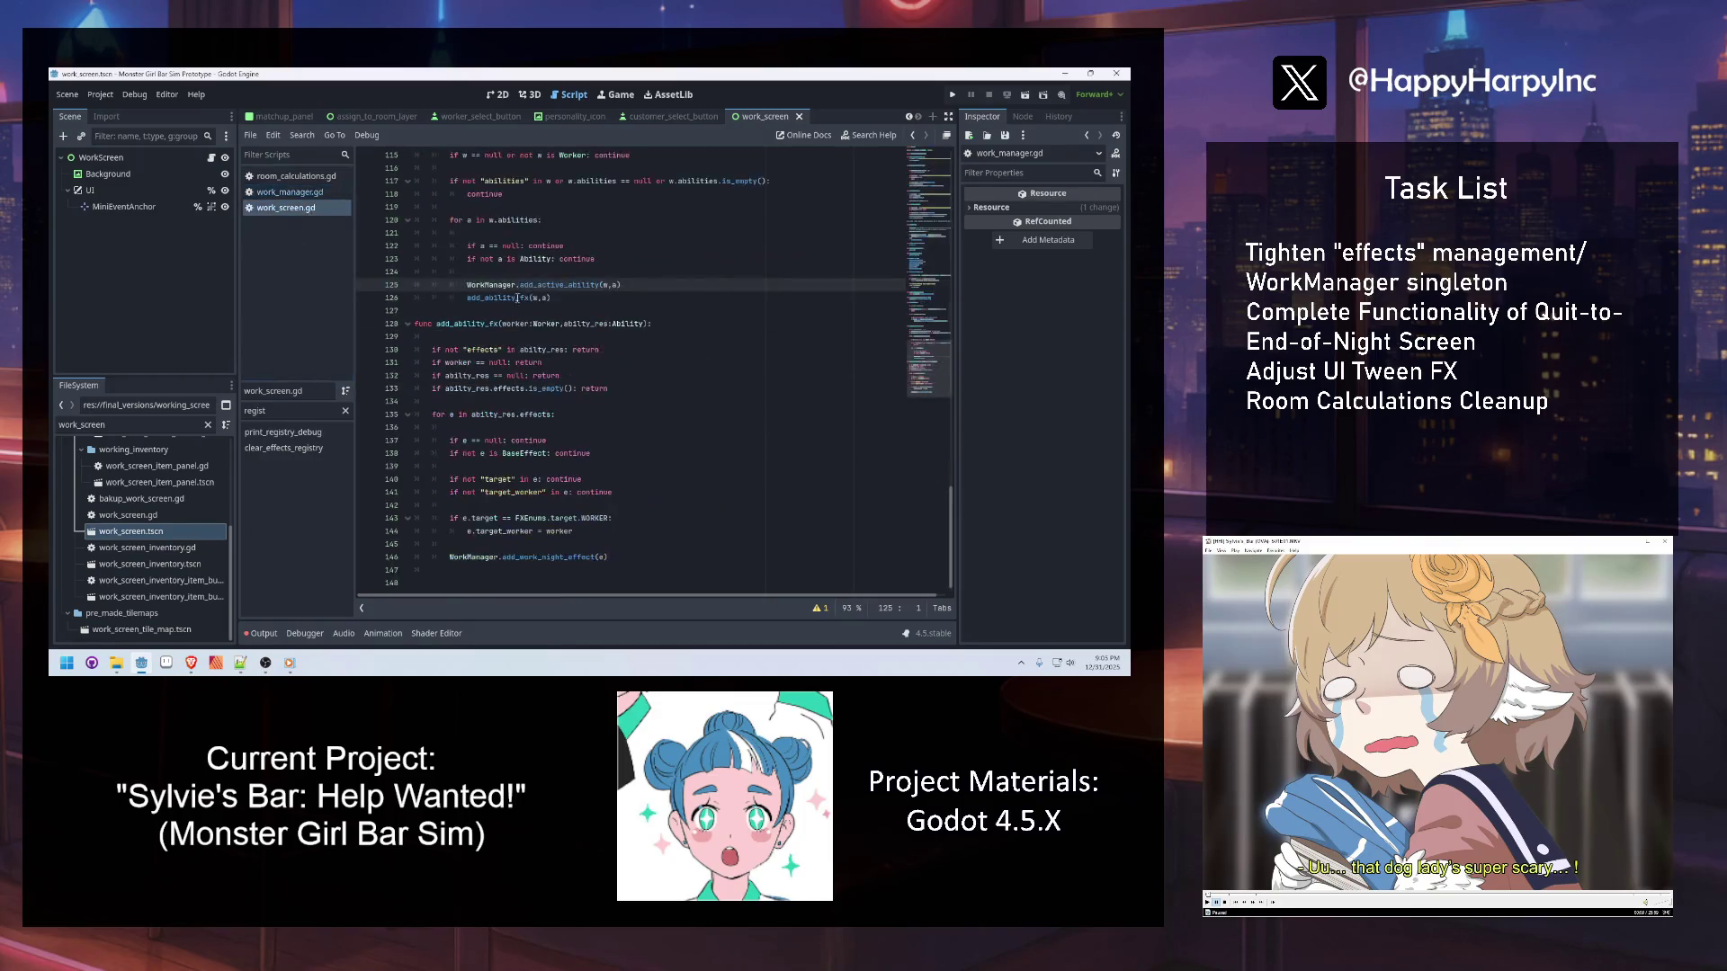
{"action": "left_click", "coordinate": [639, 286]}
{"action": "type", "text": "## /"}
{"action": "type", "text": "rray that m"}
{"action": "type", "text": "aintains workers' "}
{"action": "type", "text": "active "}
{"action": "type", "text": "abilities"}
{"action": "key", "text": "Down"}
{"action": "type", "text": "## "}
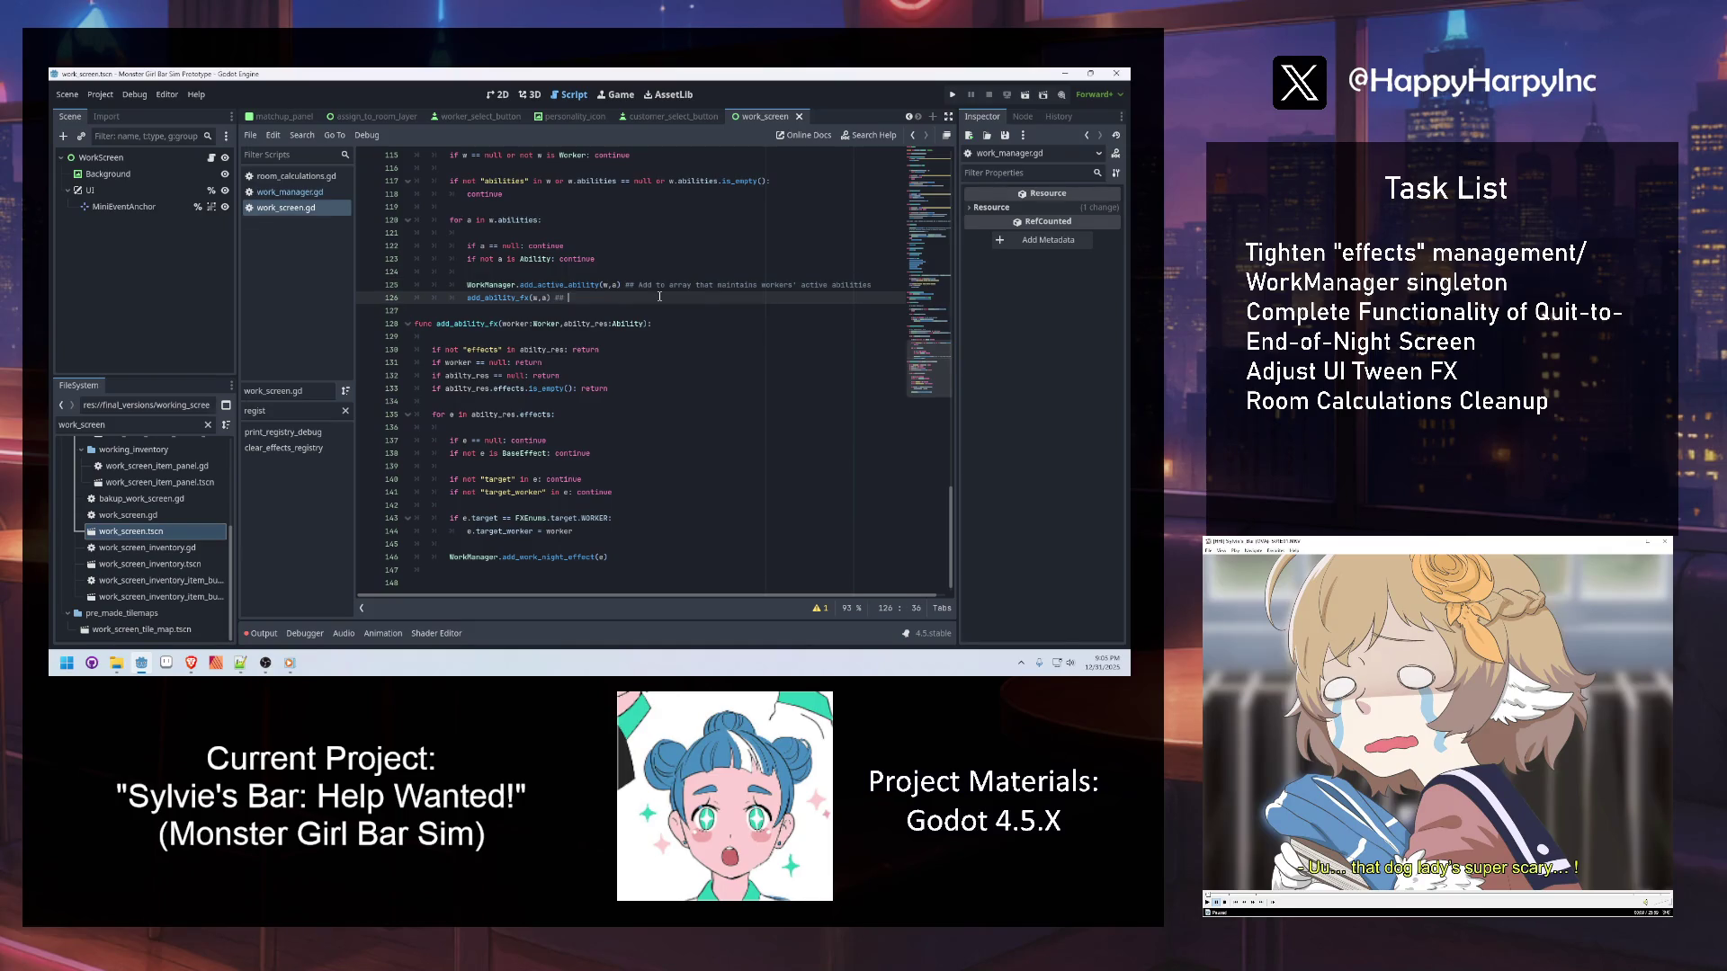
{"action": "type", "text": "Add the abilitie's 'E"}
{"action": "type", "text": "ffect' resources, if a"}
{"action": "type", "text": "pplicable"}
{"action": "left_click", "coordinate": [681, 296]}
{"action": "key", "text": "ctrl+s"}
Review lines 125–131 of the new comments, checking the browser before returning to the code
{"action": "left_click", "coordinate": [556, 285]}
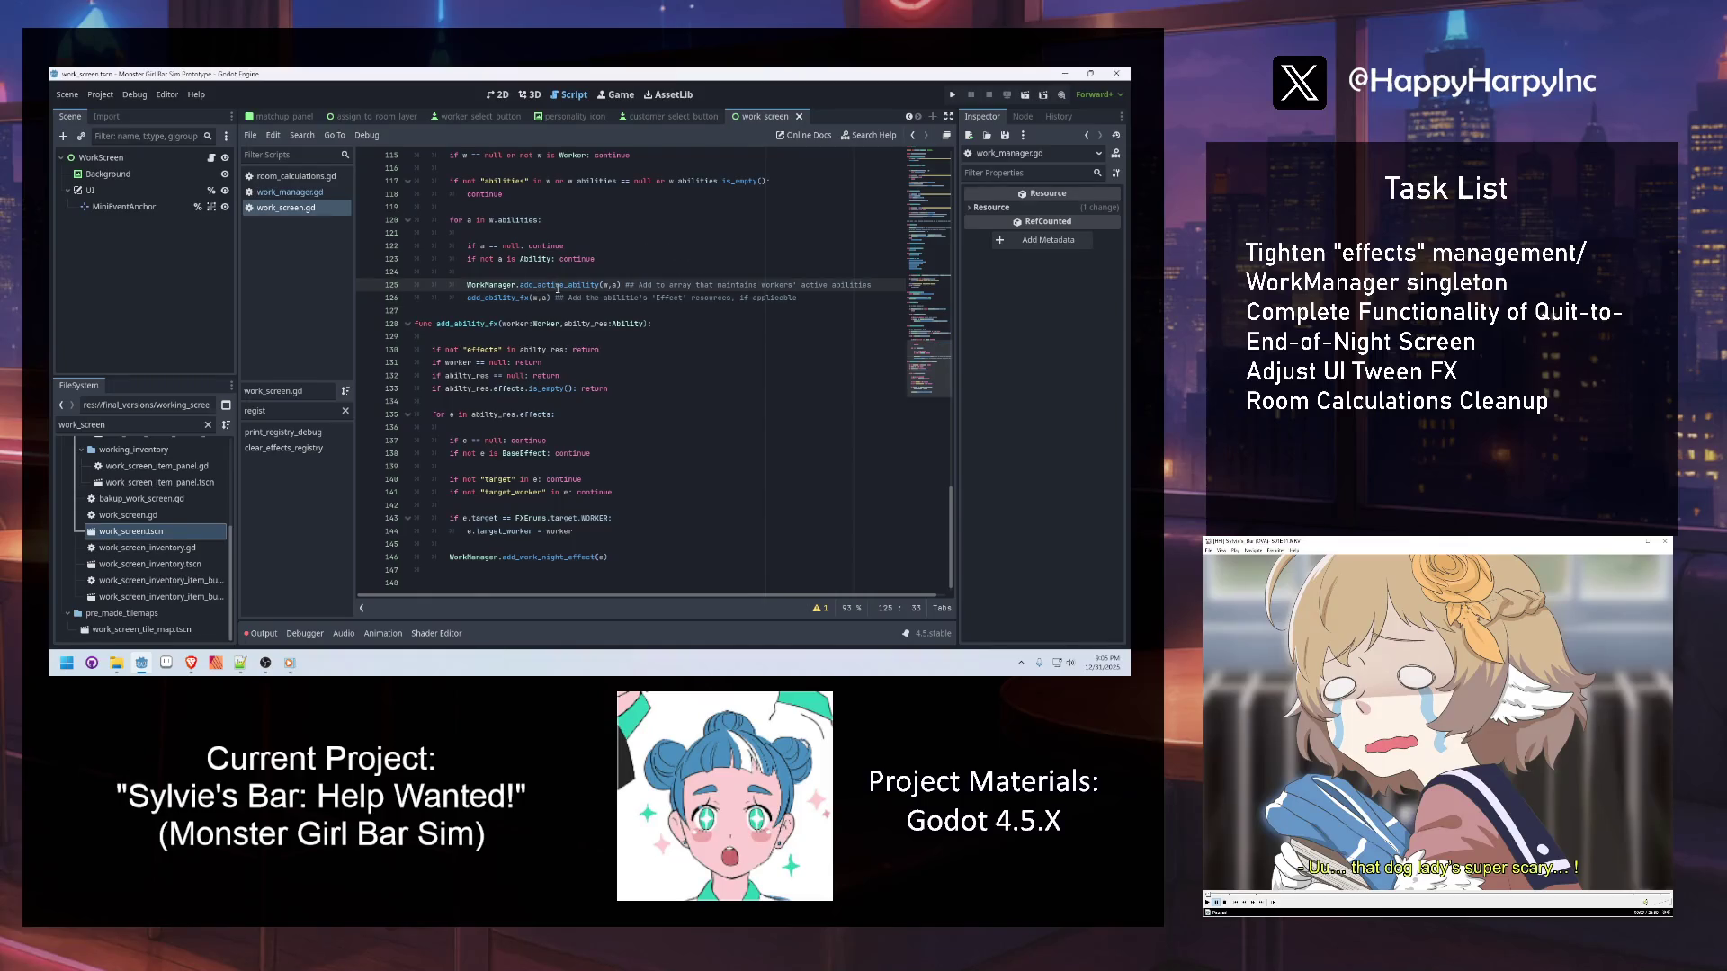
{"action": "left_click", "coordinate": [893, 284]}
{"action": "left_click", "coordinate": [834, 298]}
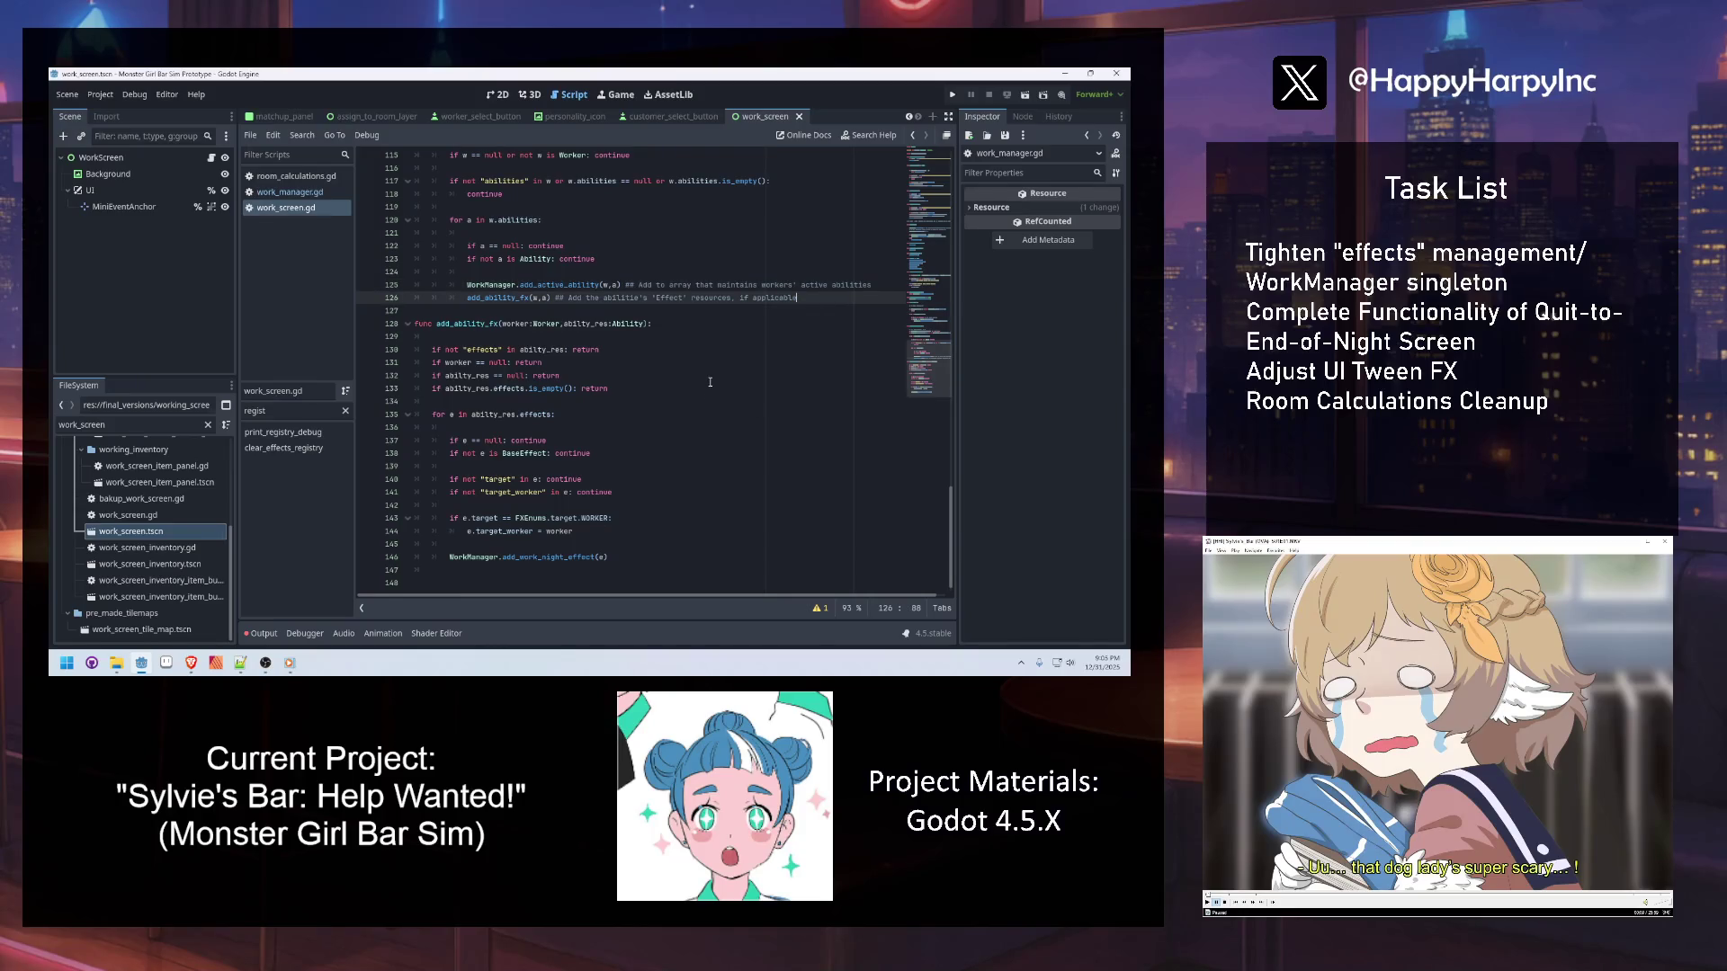
{"action": "left_click", "coordinate": [638, 367]}
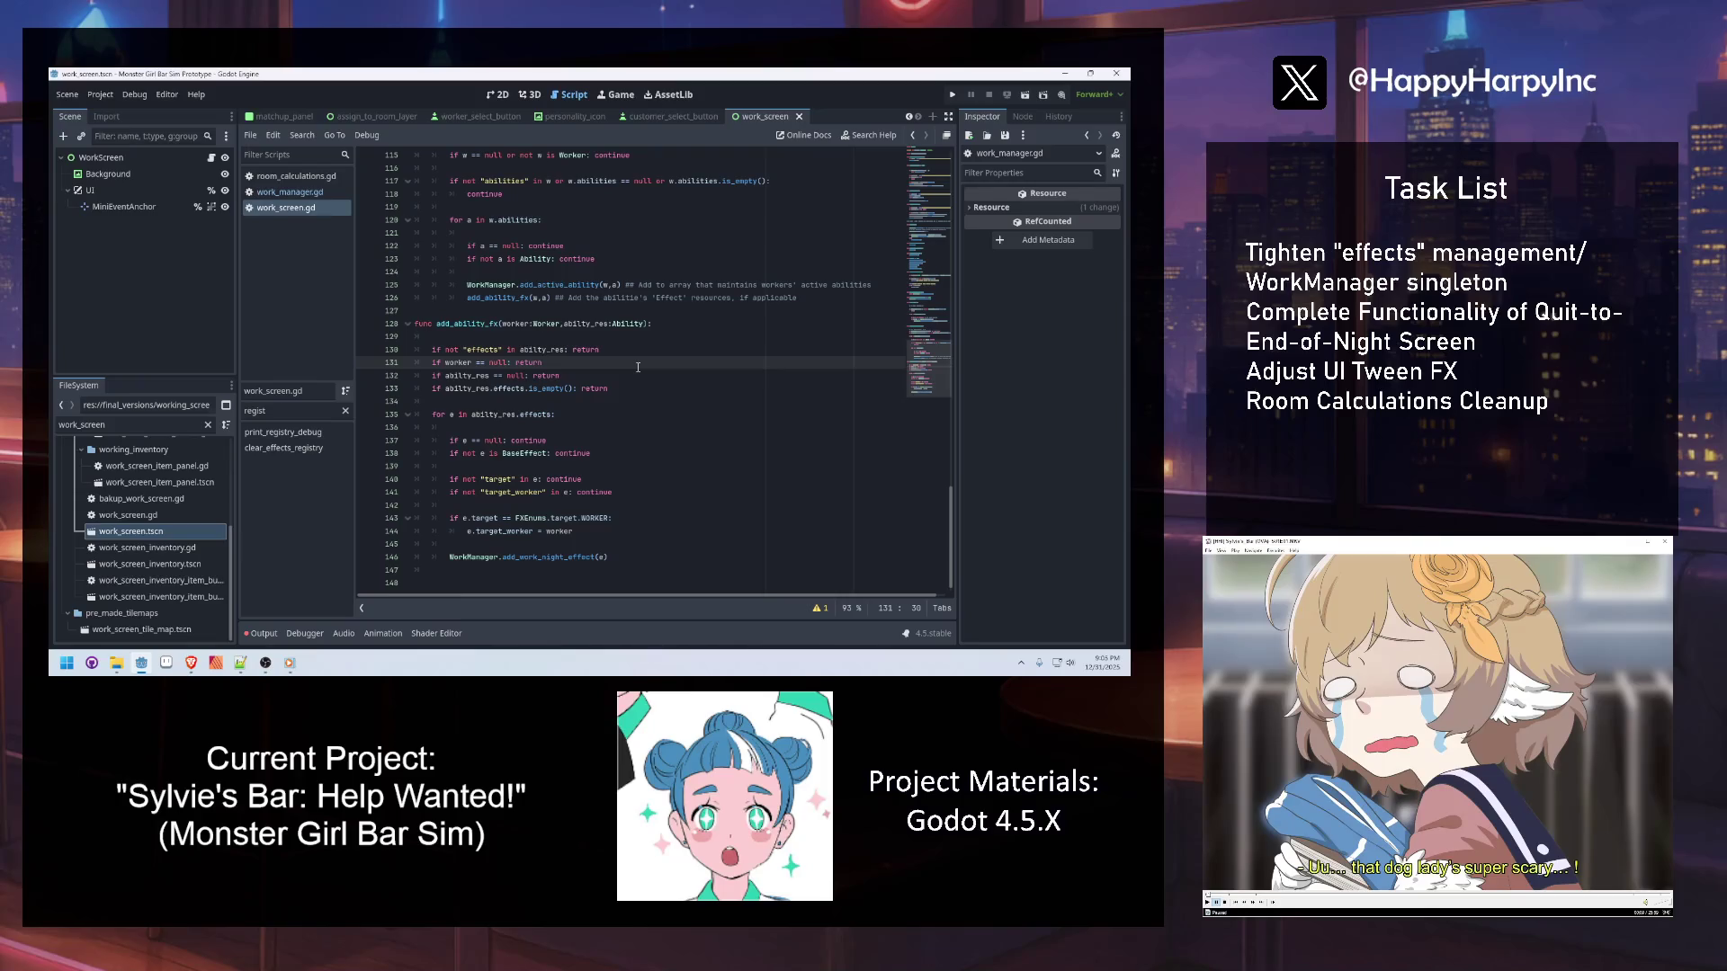
{"action": "key", "text": "alt+Tab"}
{"action": "left_click", "coordinate": [764, 400]}
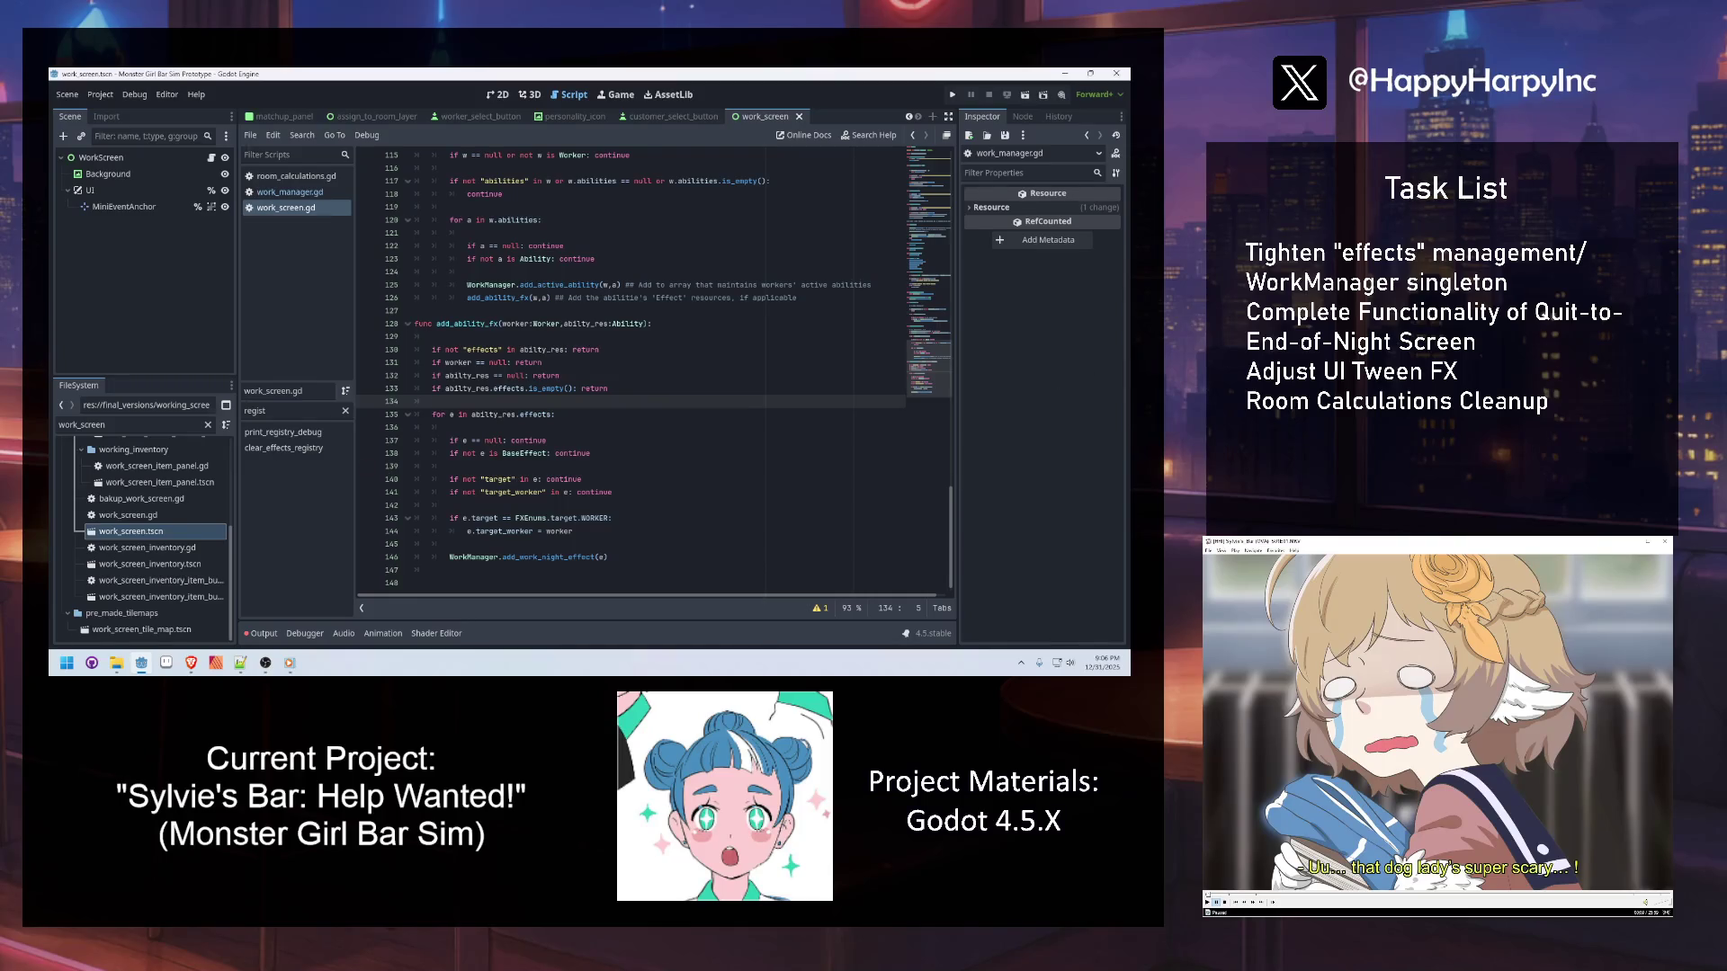
{"action": "left_click", "coordinate": [190, 663]}
{"action": "left_click", "coordinate": [537, 336]}
Reword the comments to "Add Ability to array…" and "…'Effect' resources to the Effect registry", then save
{"action": "left_click", "coordinate": [644, 285]}
{"action": "left_click", "coordinate": [655, 285]}
{"action": "type", "text": "Ability"}
{"action": "left_click", "coordinate": [641, 298]}
{"action": "key", "text": "BackSpace"}
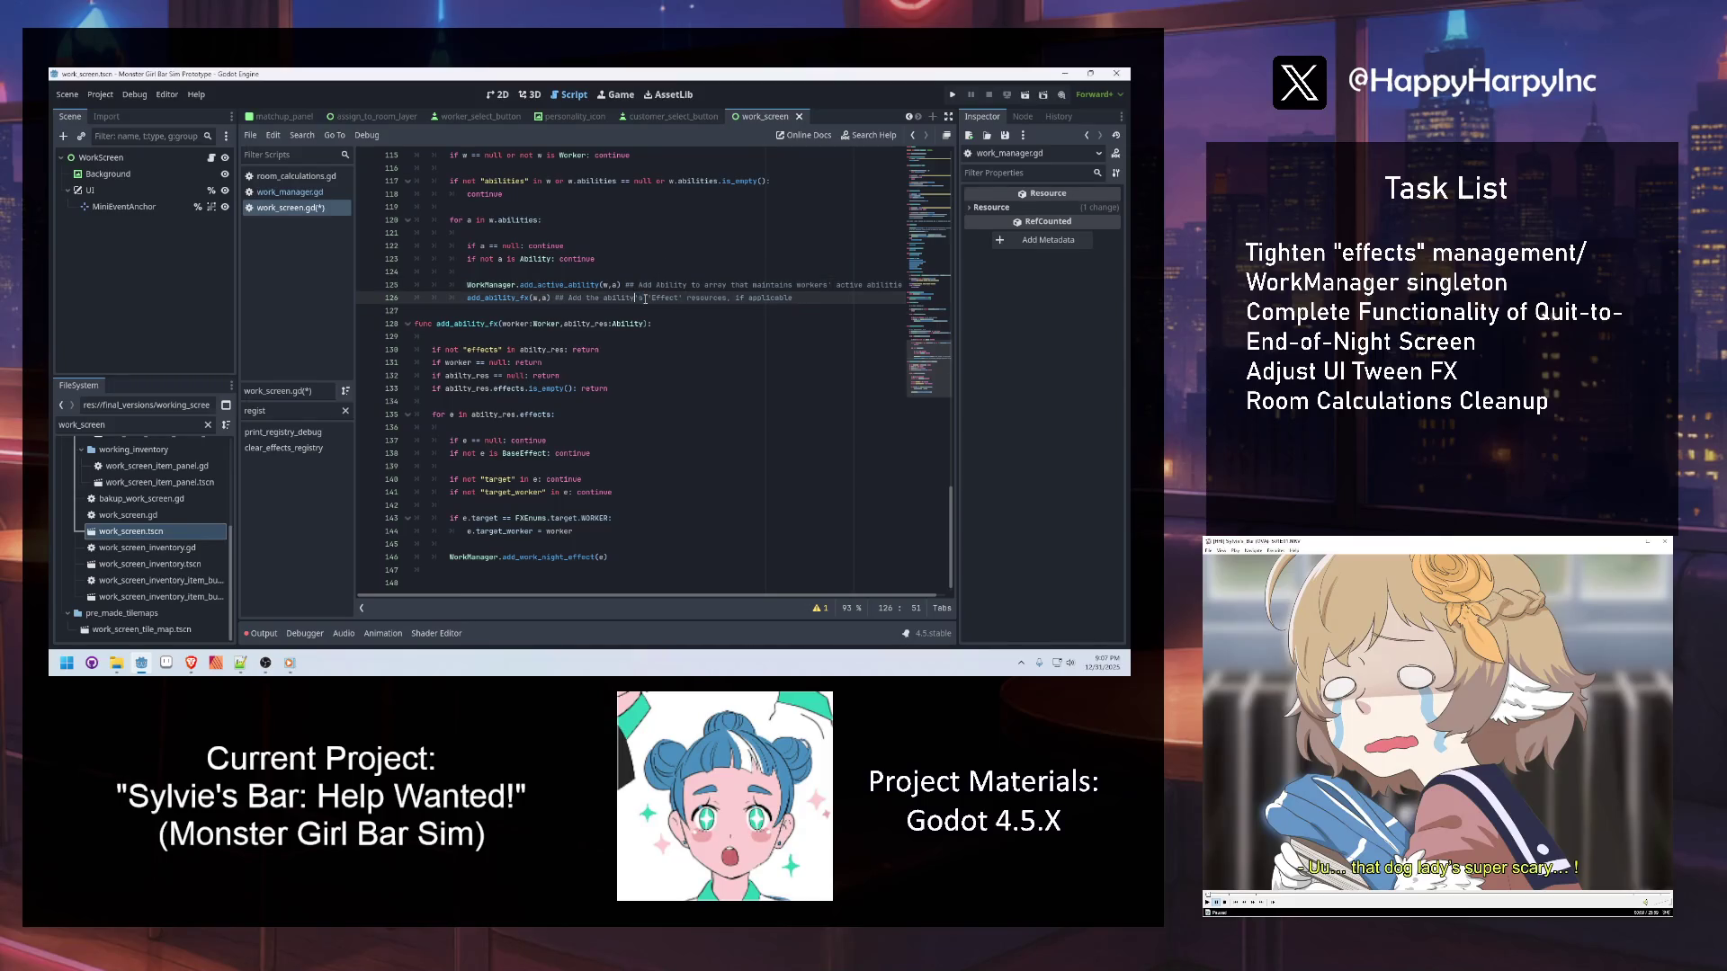
{"action": "left_click", "coordinate": [726, 298]}
{"action": "type", "text": "to it"}
{"action": "type", "text": "e "}
{"action": "type", "text": "Effect res"}
{"action": "type", "text": "iste"}
{"action": "type", "text": "y"}
{"action": "key", "text": "ctrl+s"}
Revisit the add_ability_fx and add_active_ability calls to check the updated comments
{"action": "left_click", "coordinate": [476, 298]}
{"action": "left_click", "coordinate": [559, 286]}
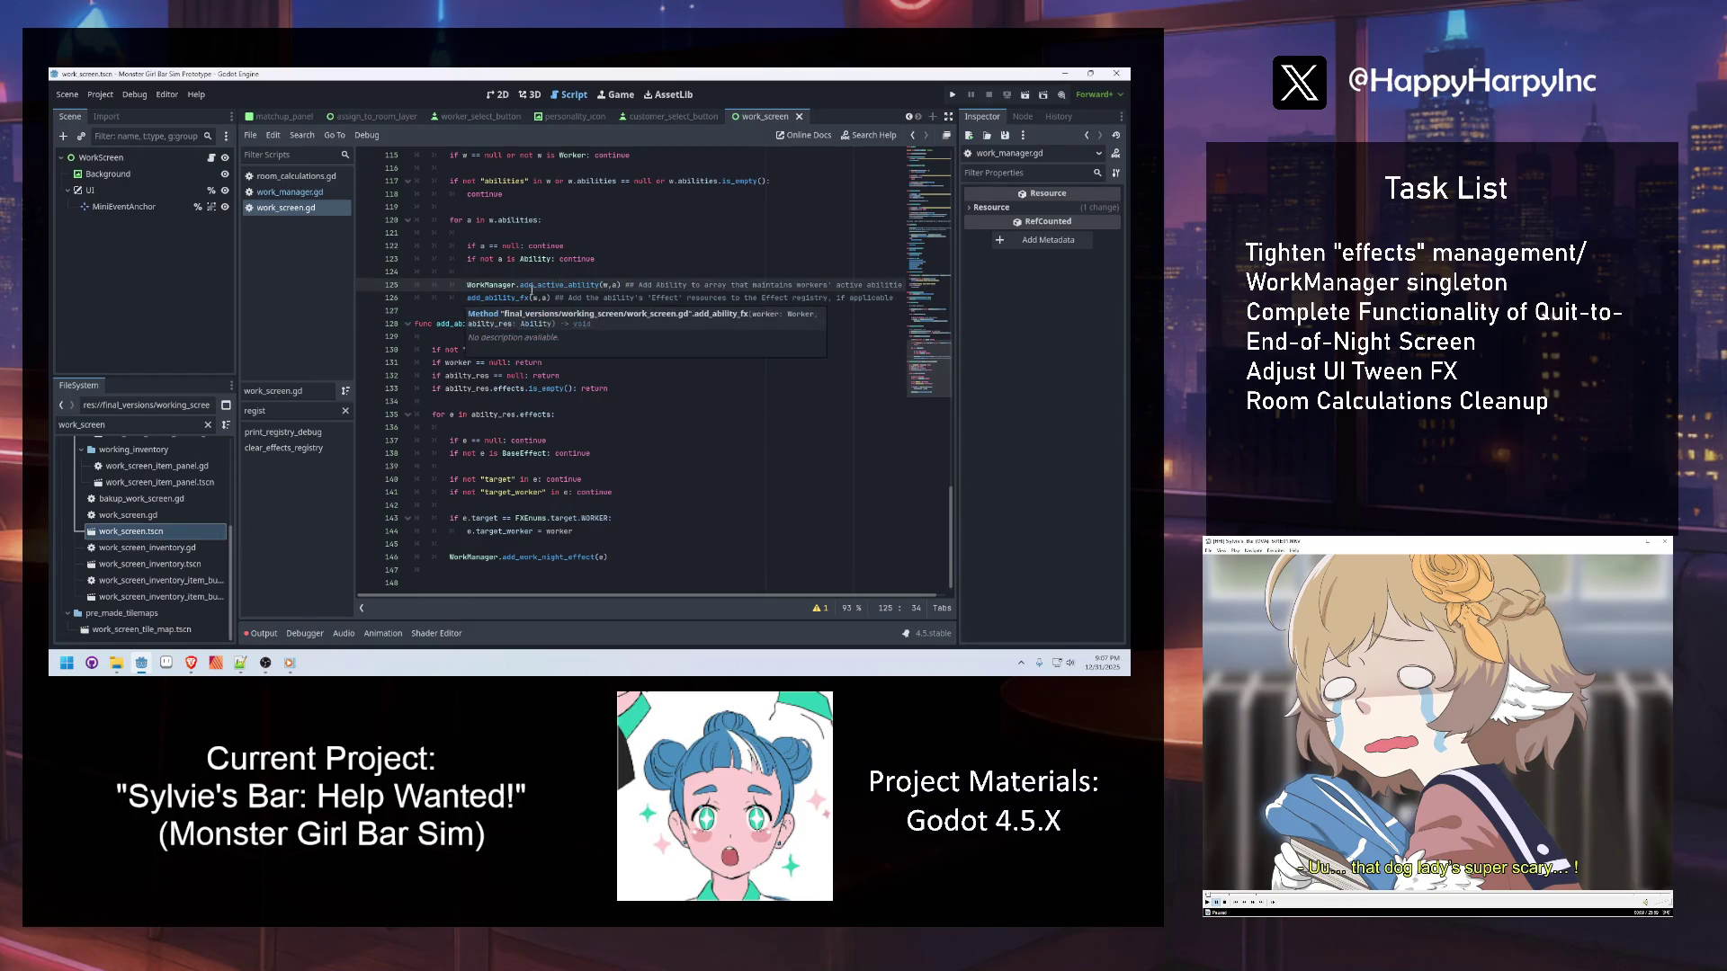
{"action": "mouse_move", "coordinate": [574, 283]}
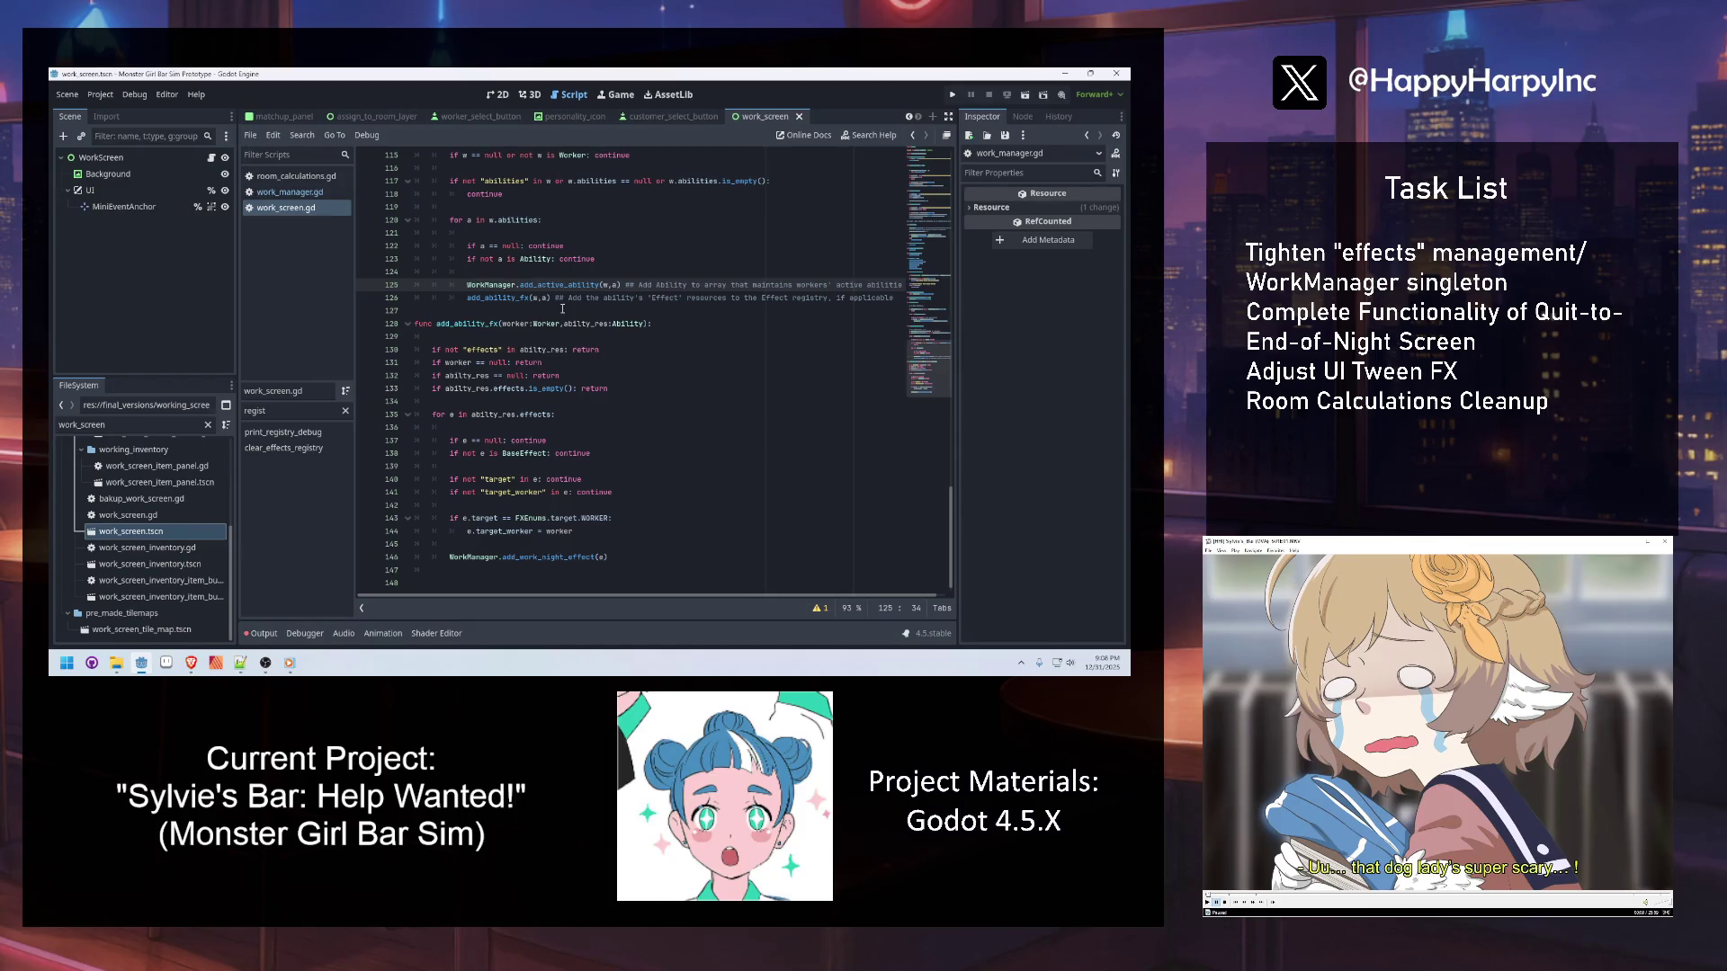
Insert '## Note: Rename add_active_ability later for clarification??? ##' above the ability calls, removing the extra blank line
{"action": "left_click", "coordinate": [562, 275]}
{"action": "key", "text": "Return"}
{"action": "key", "text": "Return"}
{"action": "key", "text": "Return"}
{"action": "key", "text": "Up"}
{"action": "type", "text": "Note: Rename "}
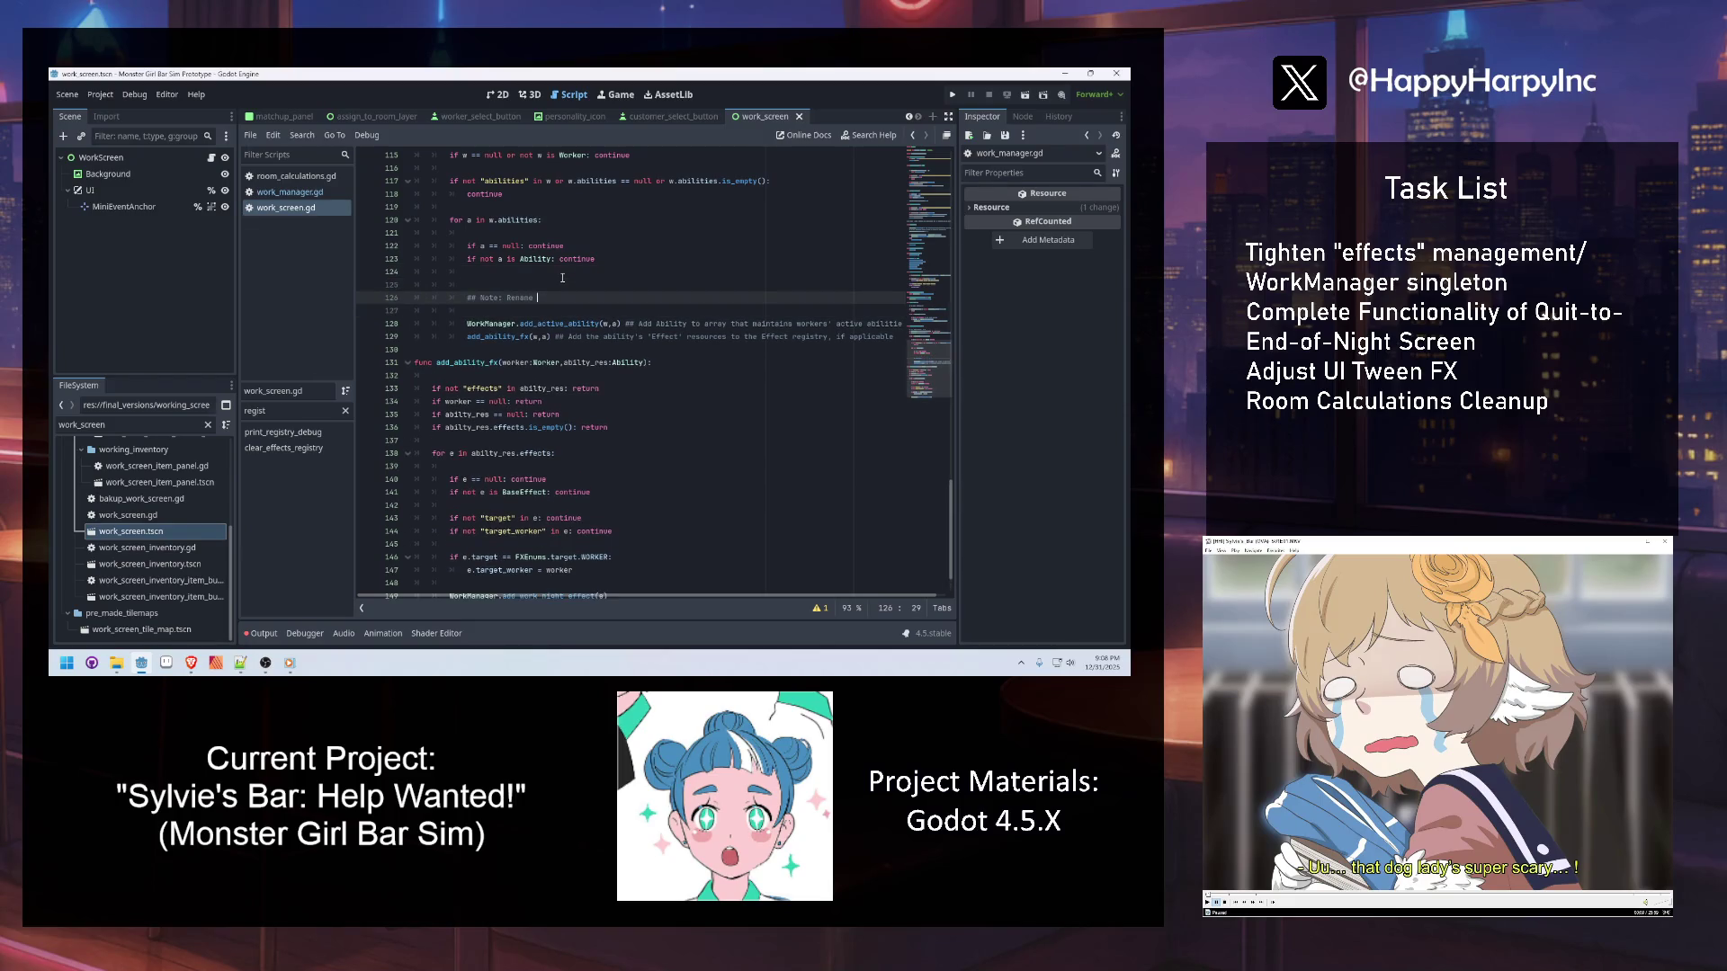
{"action": "type", "text": "add"}
{"action": "type", "text": "_active_abuluit"}
{"action": "key", "text": "BackSpace"}
{"action": "key", "text": "BackSpace"}
{"action": "key", "text": "BackSpace"}
{"action": "type", "text": "ity later for clarificatio"}
{"action": "type", "text": "n??"}
{"action": "left_click", "coordinate": [551, 310]}
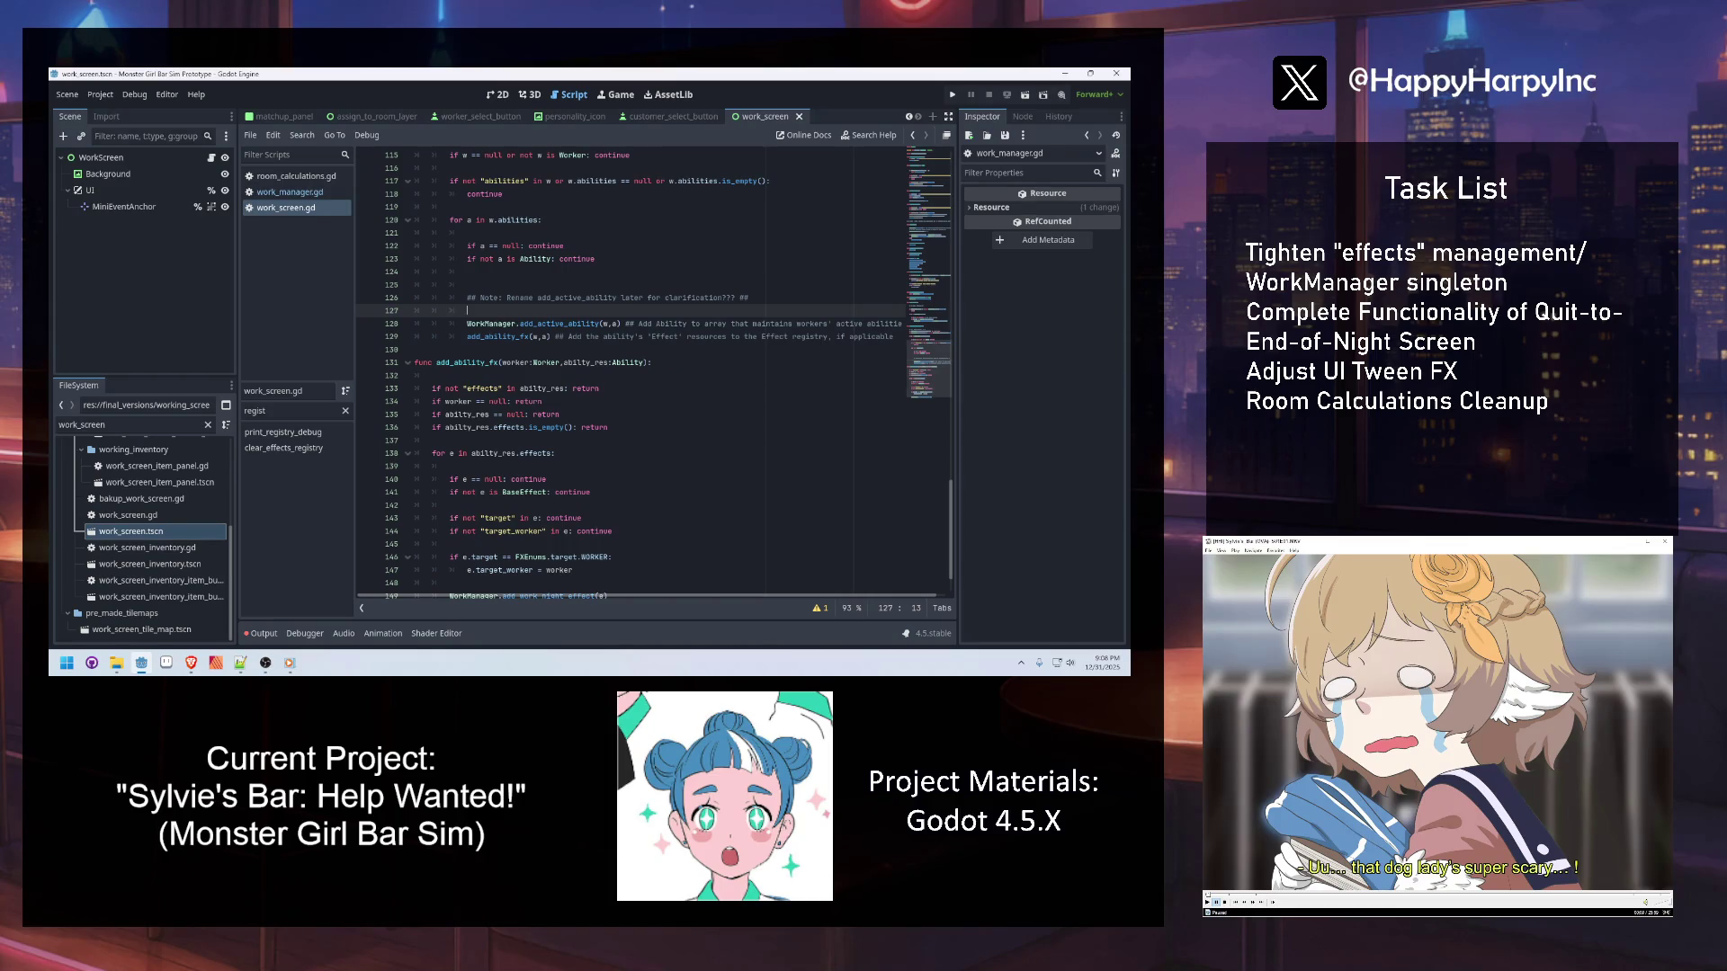
{"action": "key", "text": "alt+Tab"}
{"action": "left_click", "coordinate": [491, 269]}
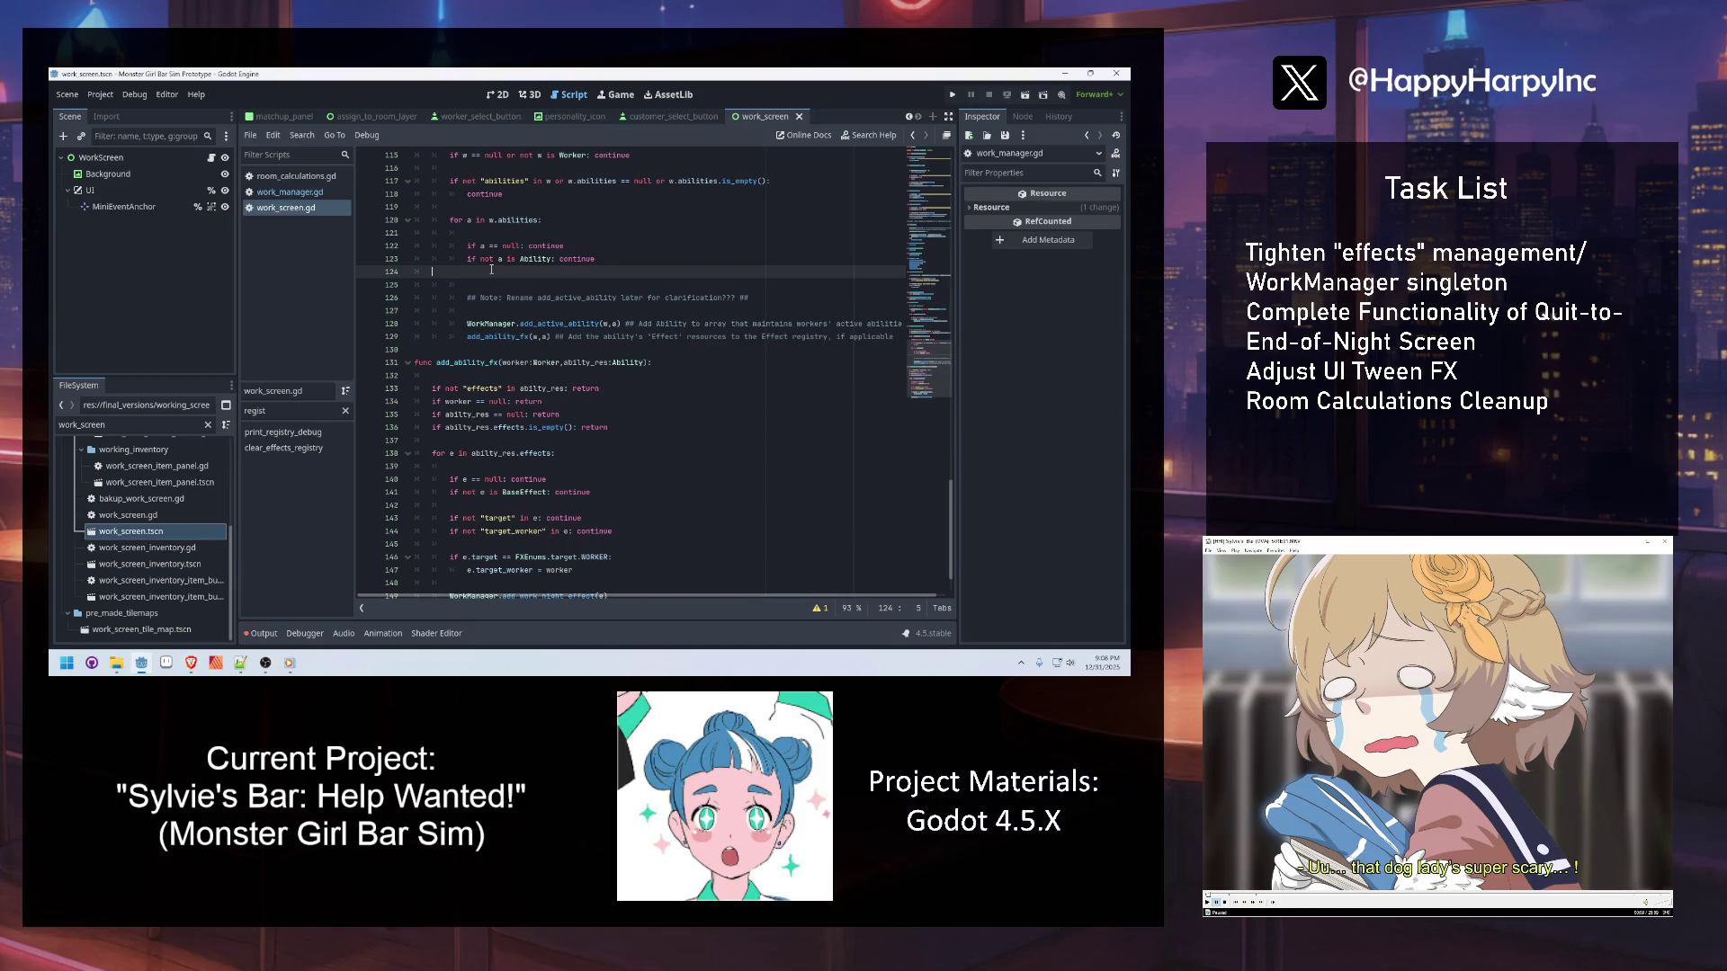
{"action": "key", "text": "BackSpace"}
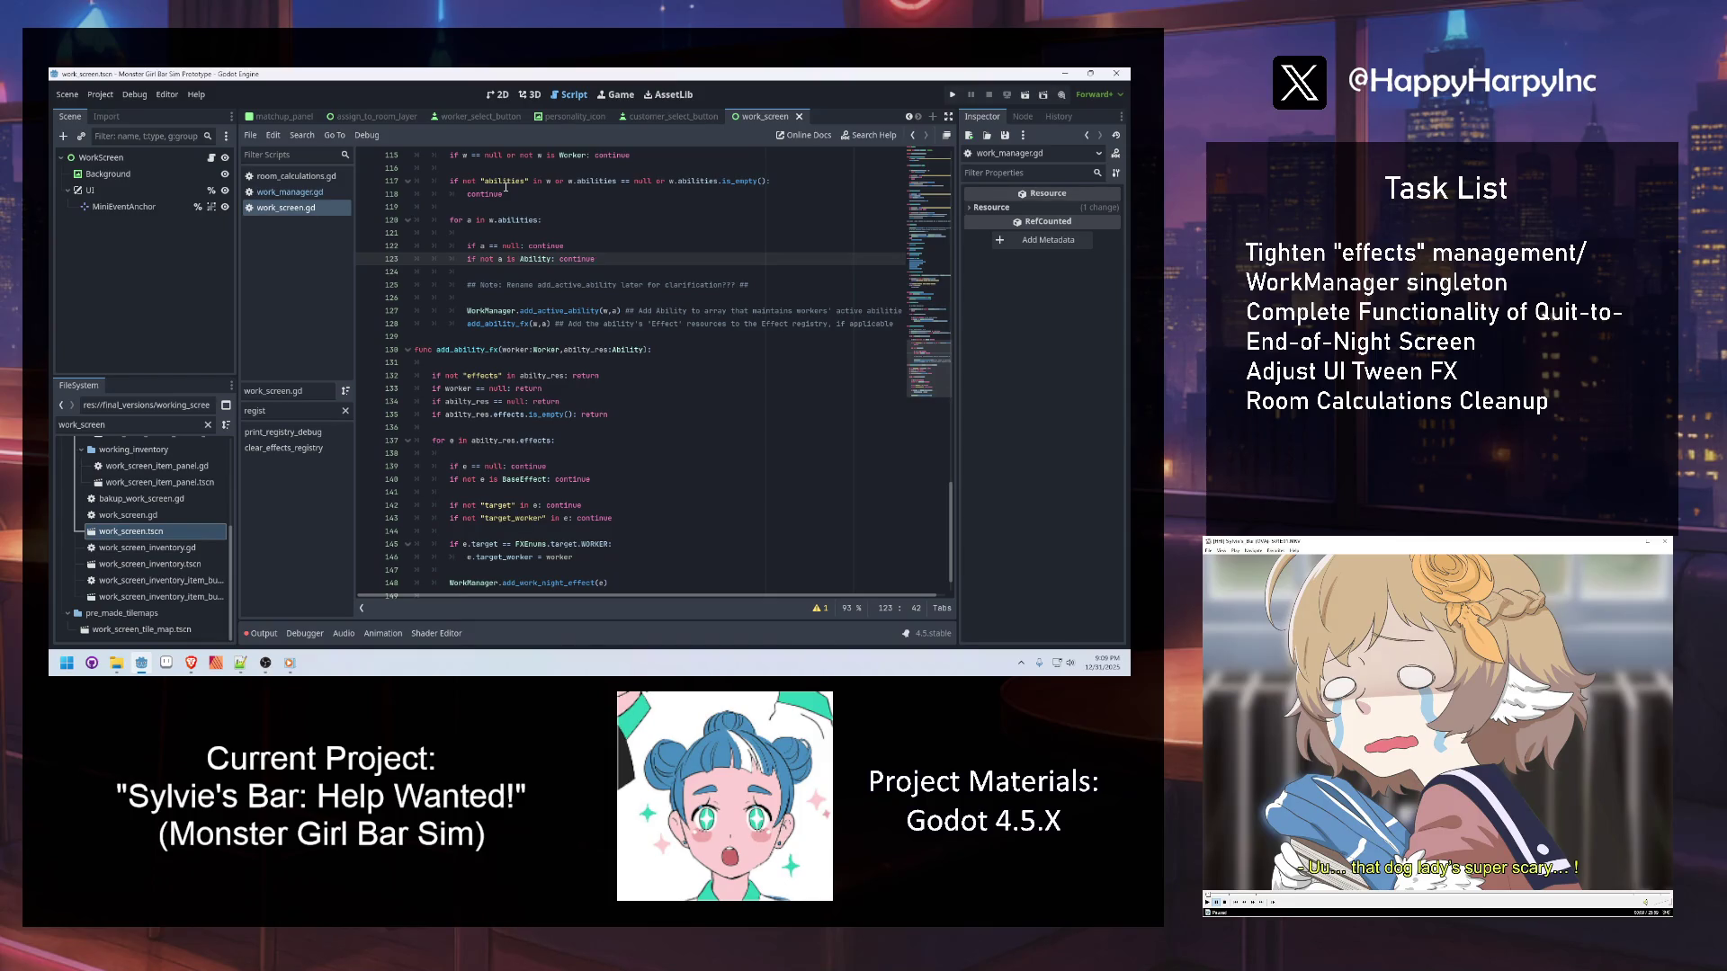
Look over the add_active_ability function in work_manager.gd
{"action": "left_click", "coordinate": [290, 191]}
{"action": "left_click", "coordinate": [587, 376]}
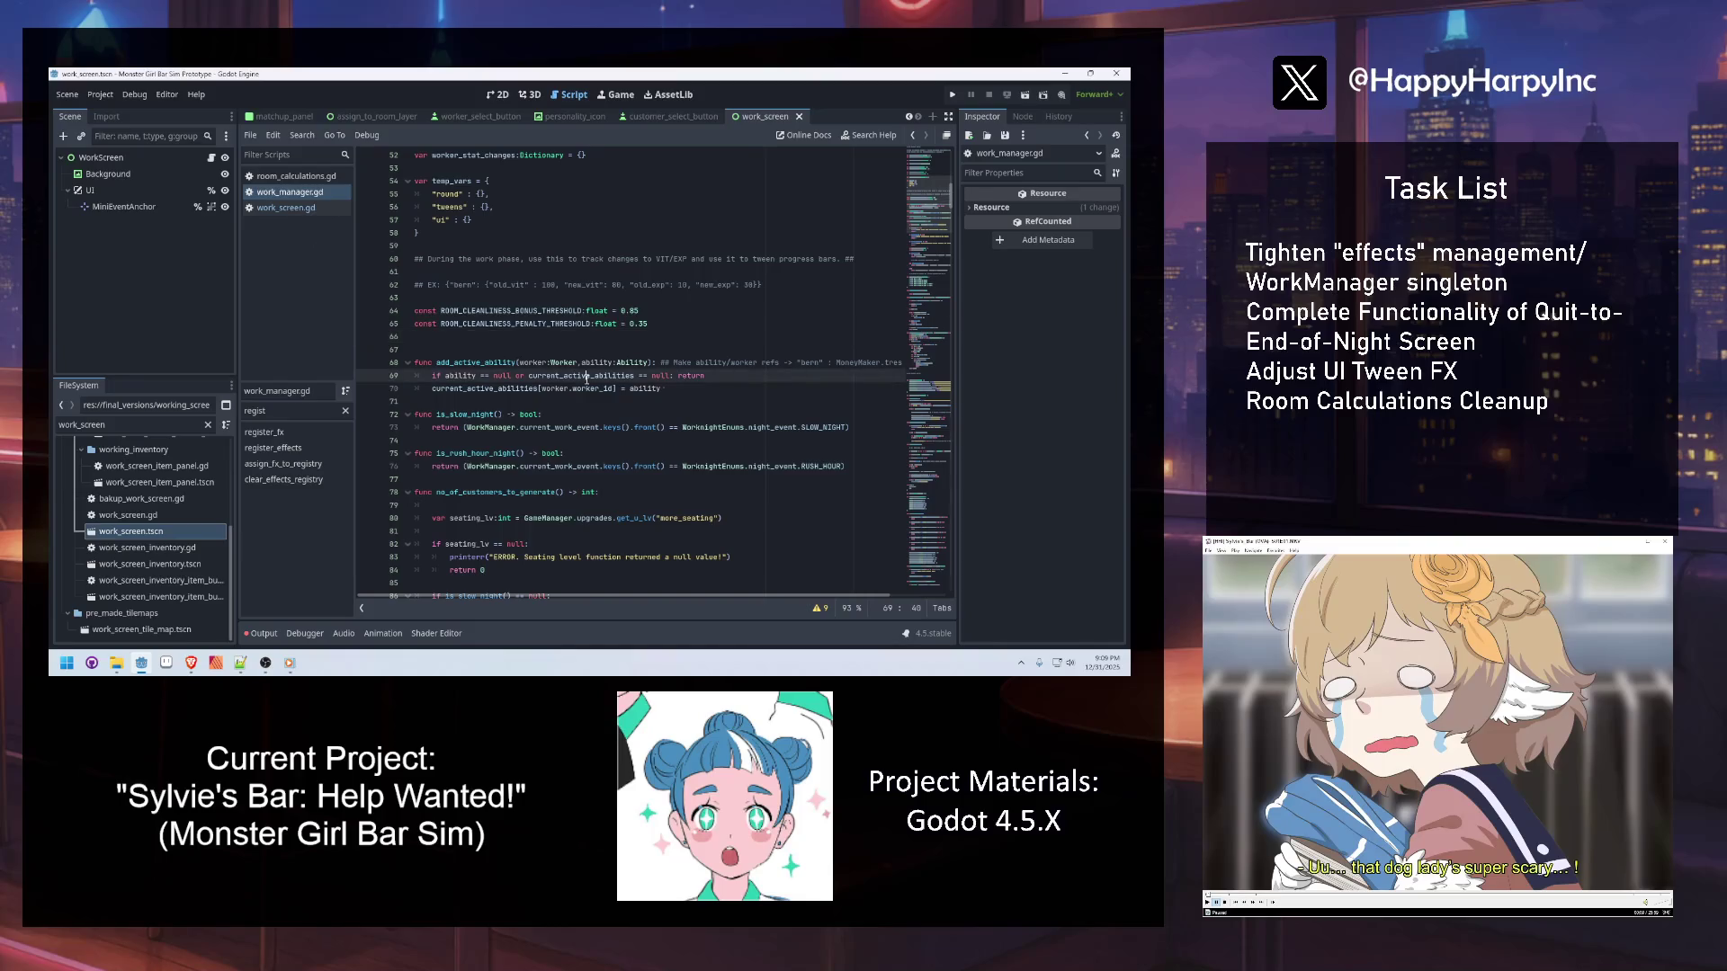
{"action": "scroll", "coordinate": [576, 374], "scroll_direction": "down", "scroll_amount": 2}
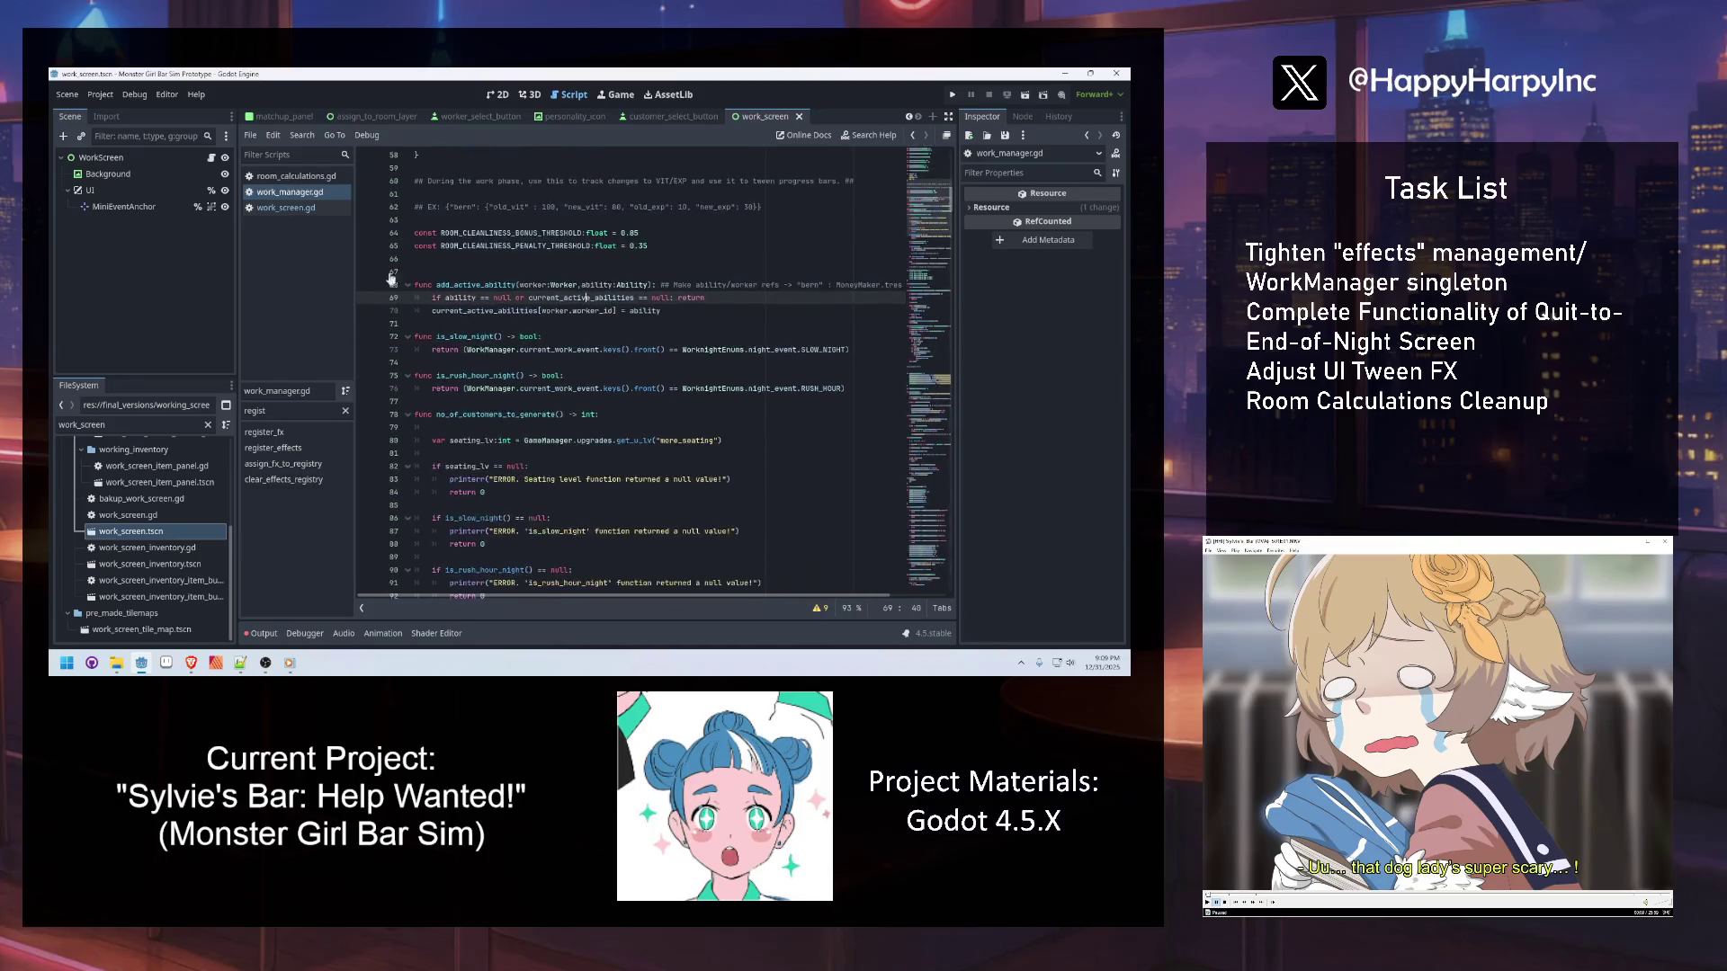
Trace clear_effects_registry from work_screen.gd's _ready into WorkManager, then view room_calculations.gd
{"action": "left_click", "coordinate": [283, 207]}
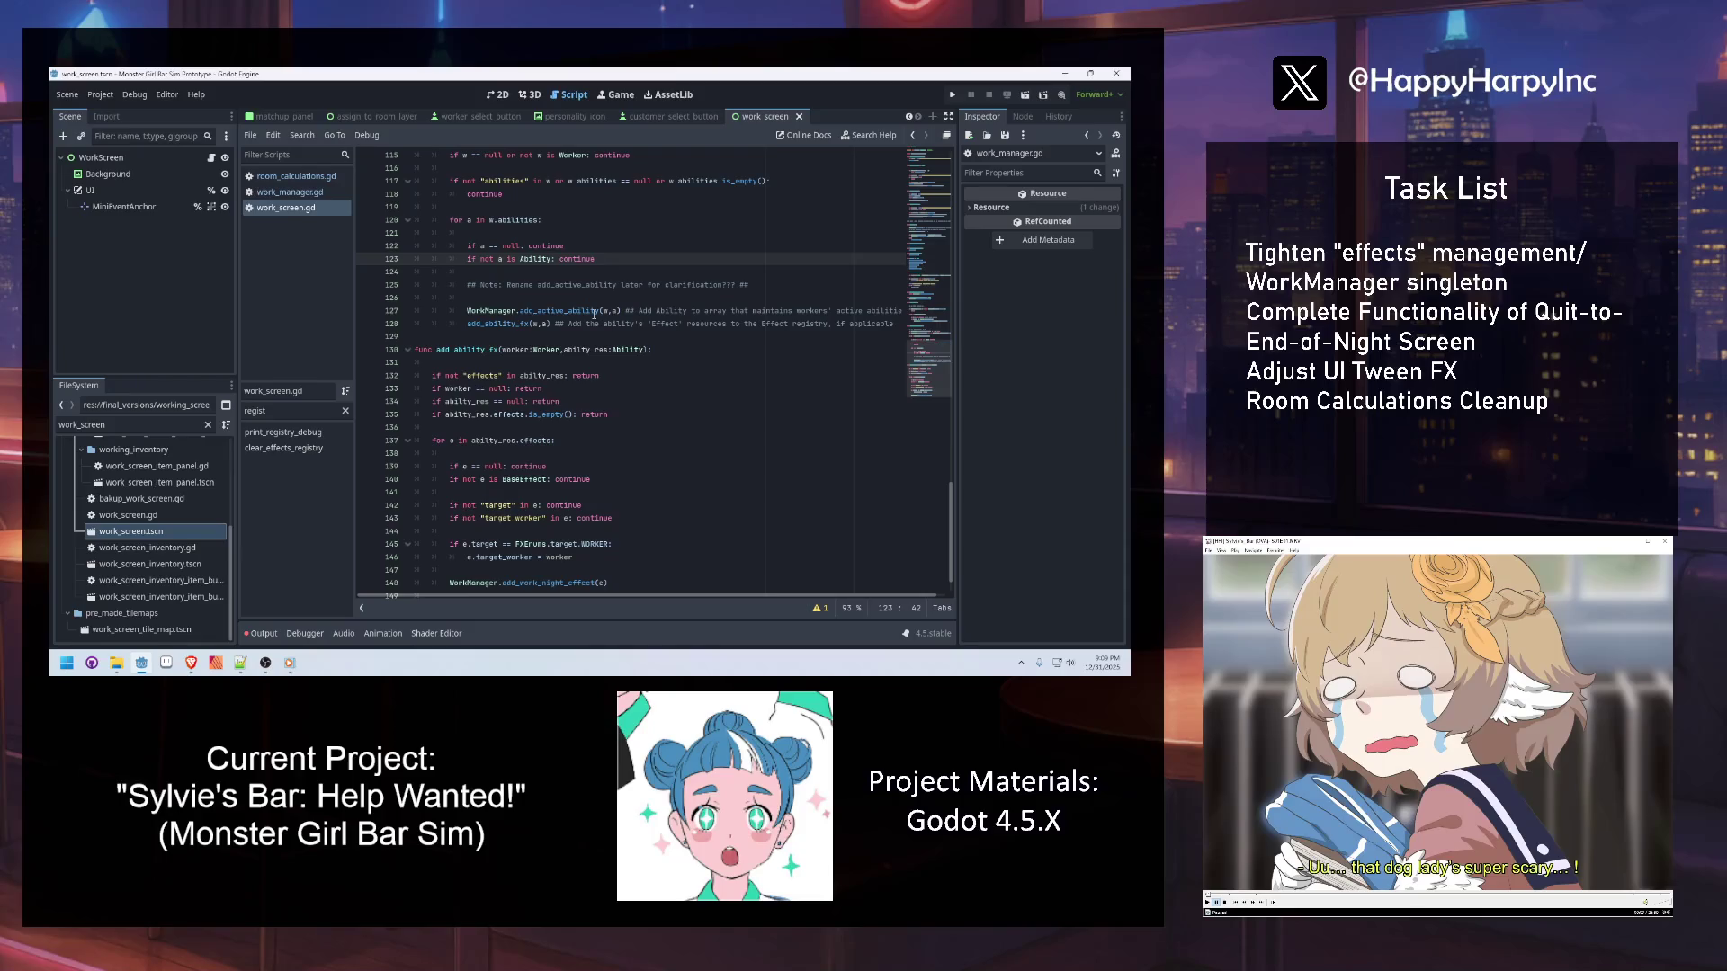
{"action": "key", "text": "ctrl+f"}
{"action": "type", "text": "_ready"}
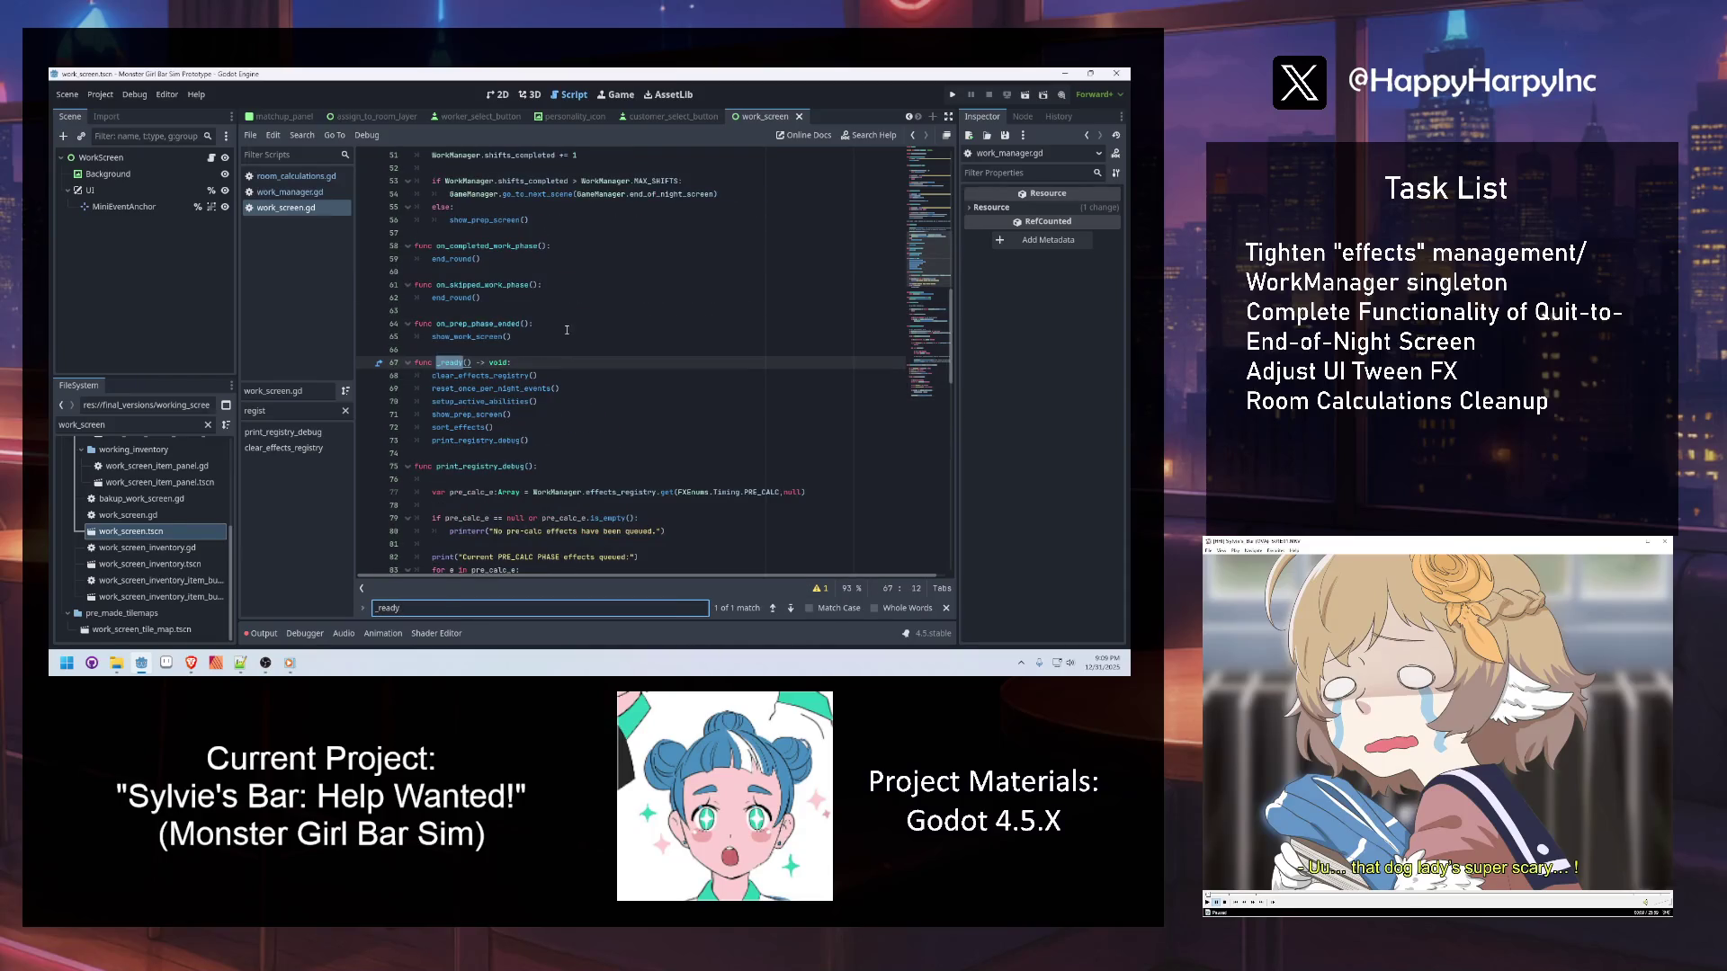
{"action": "key", "text": "Escape"}
{"action": "left_click", "coordinate": [485, 377], "text": "ctrl"}
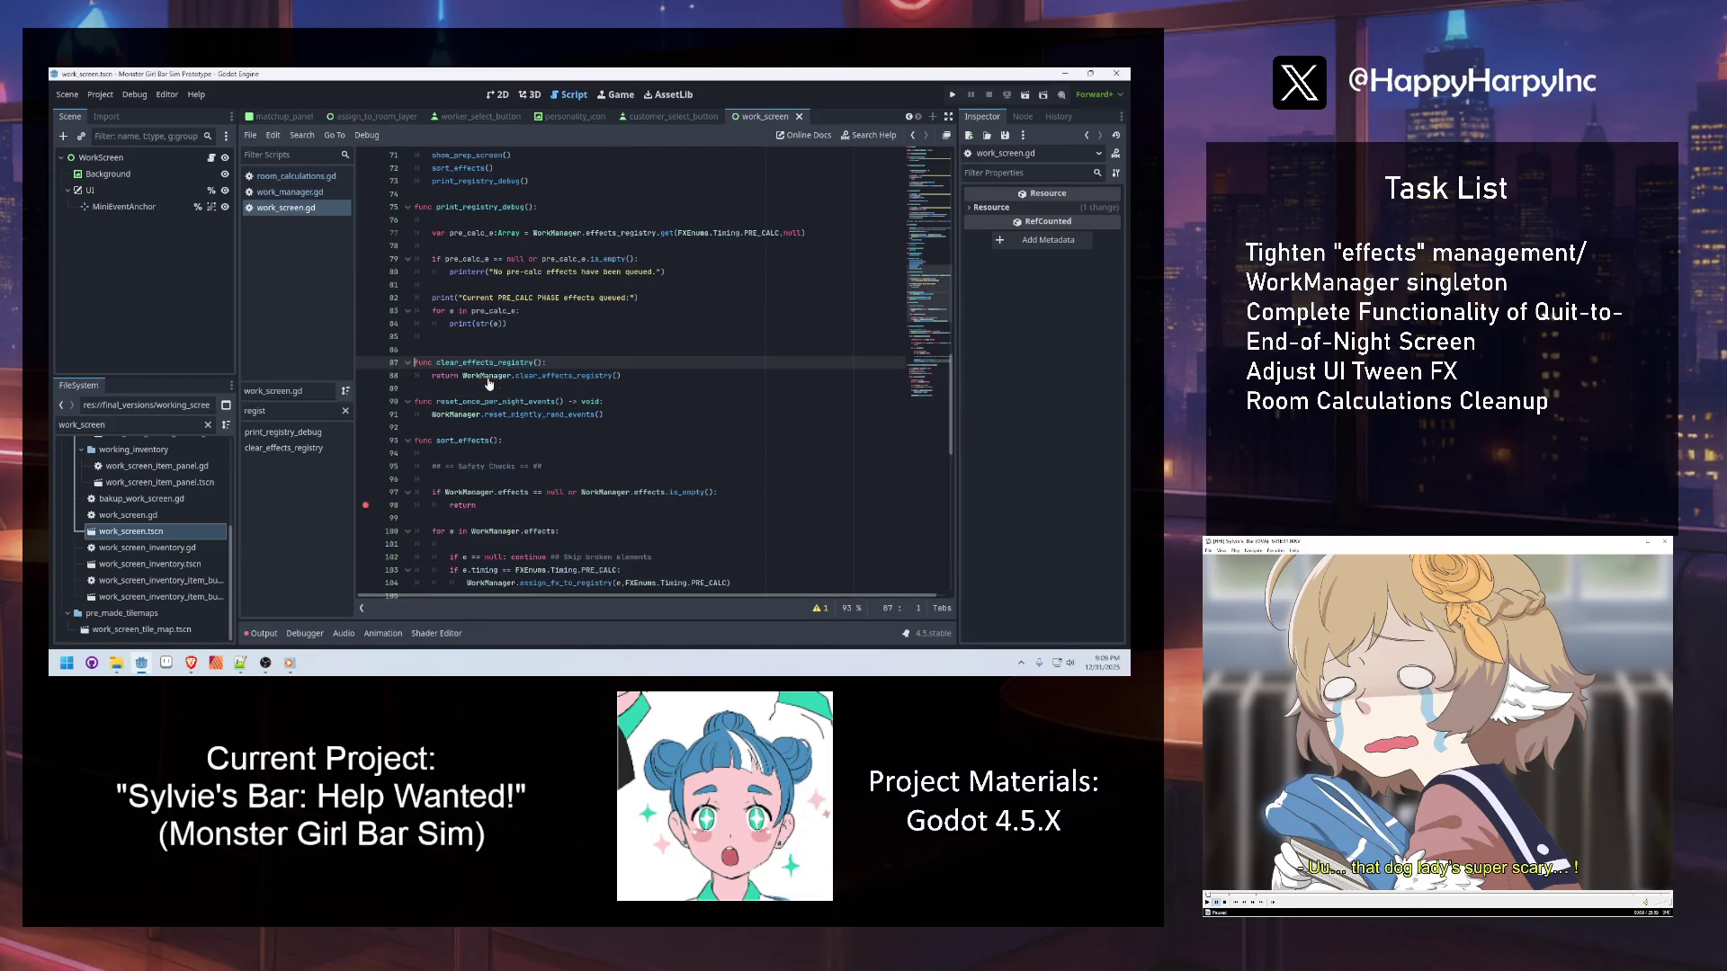
{"action": "left_click", "coordinate": [564, 377], "text": "ctrl"}
{"action": "scroll", "coordinate": [500, 289], "scroll_direction": "down", "scroll_amount": 5}
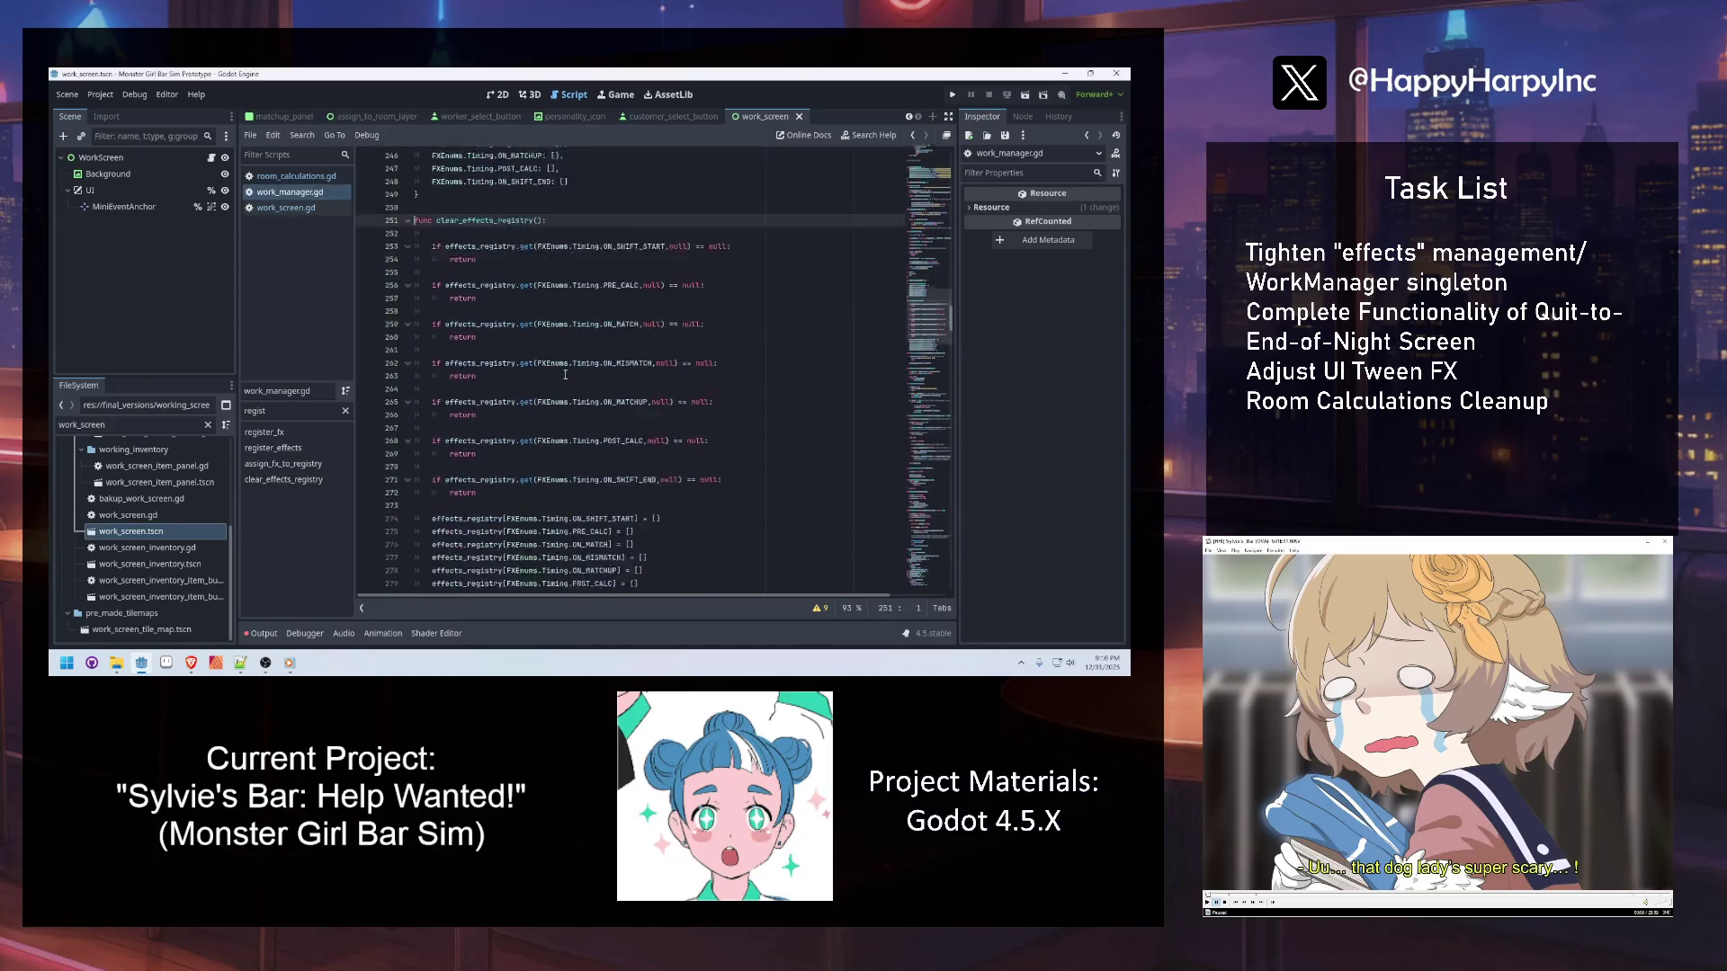
{"action": "left_click", "coordinate": [617, 519]}
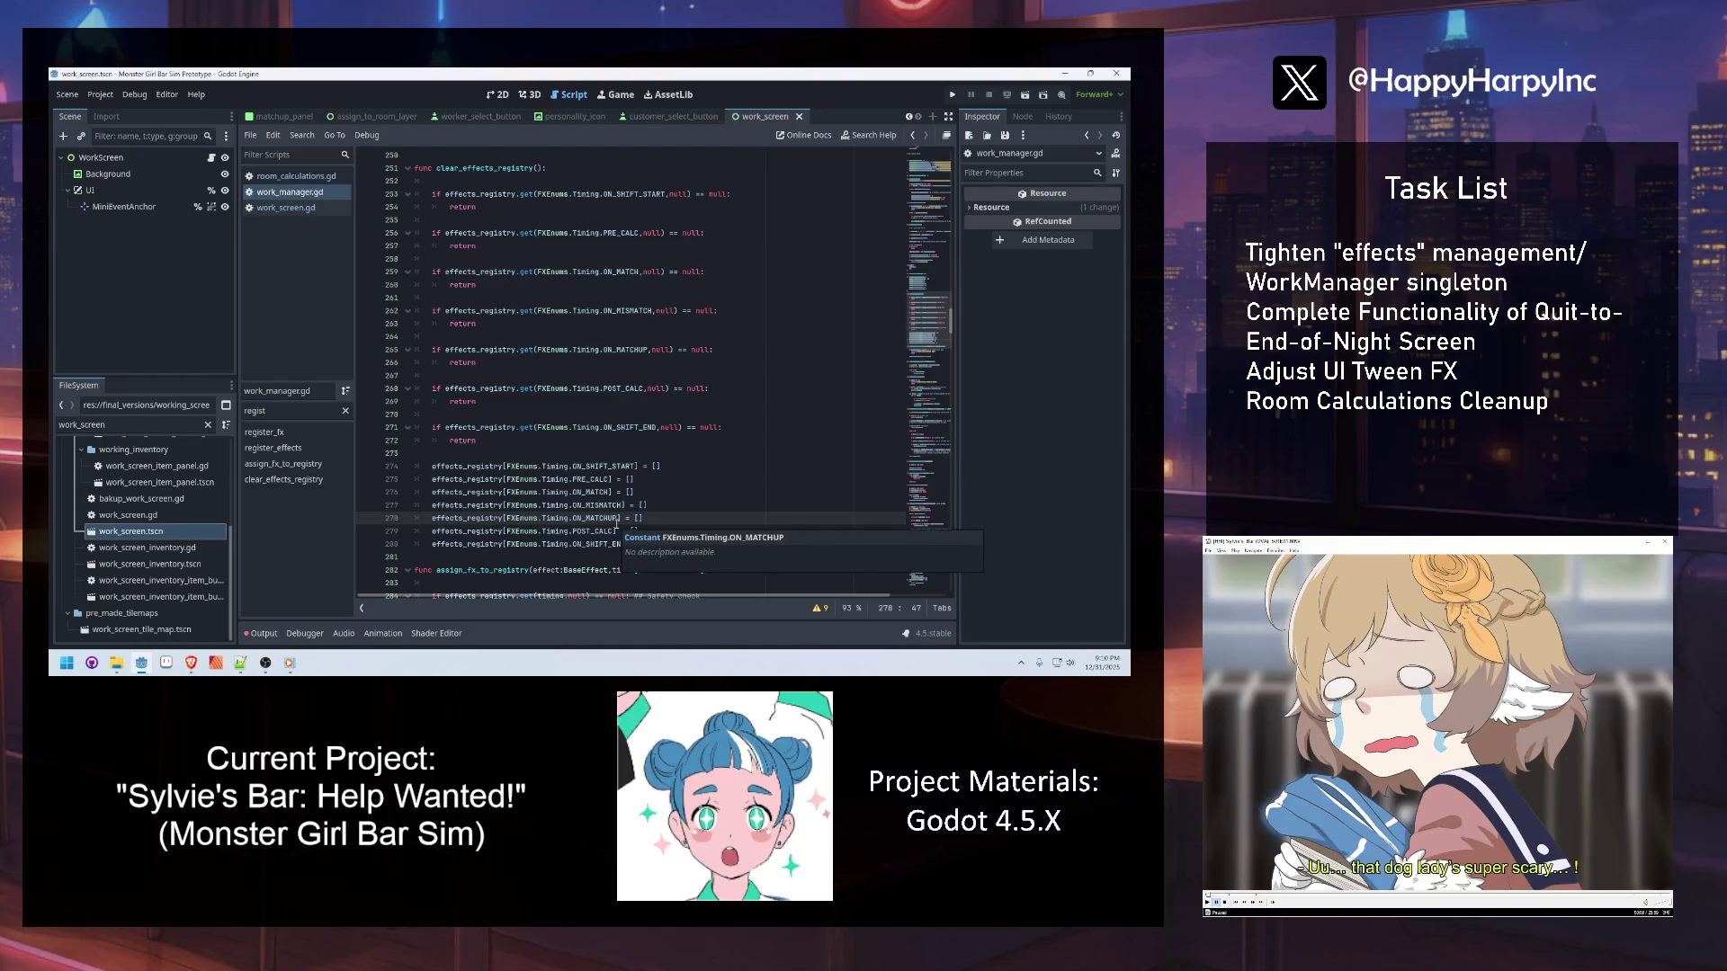
{"action": "left_click", "coordinate": [300, 177]}
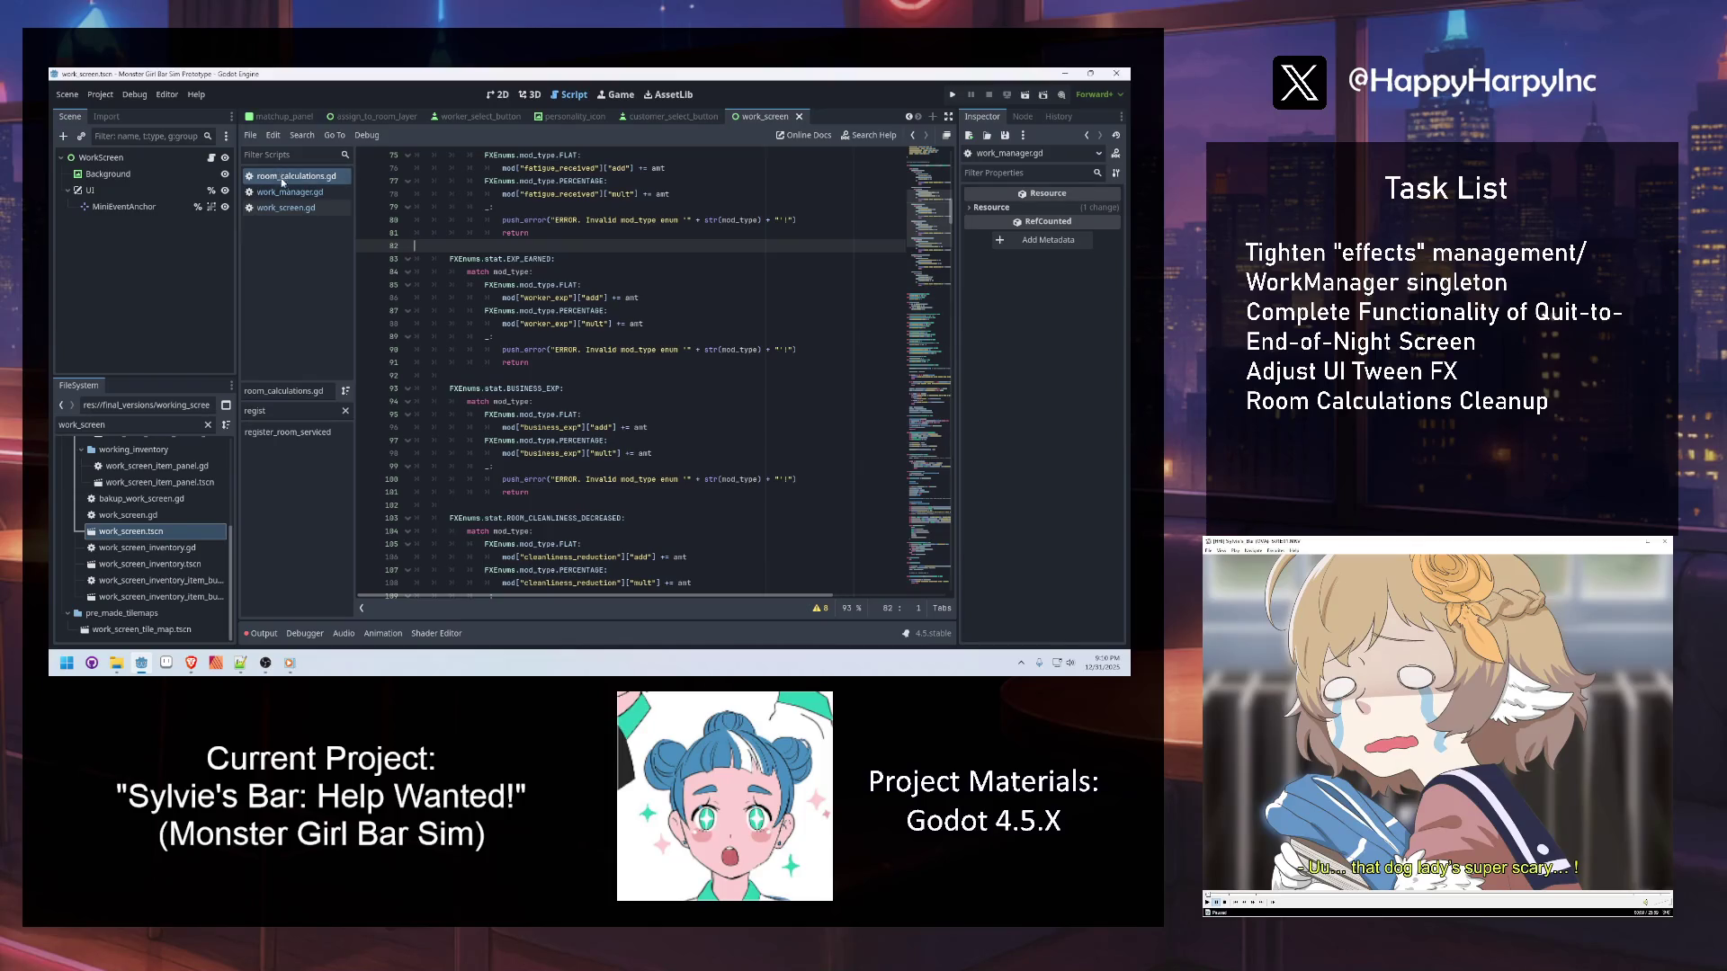
Review the mod-type handling in room_calculations.gd and save the script
{"action": "left_click", "coordinate": [464, 377]}
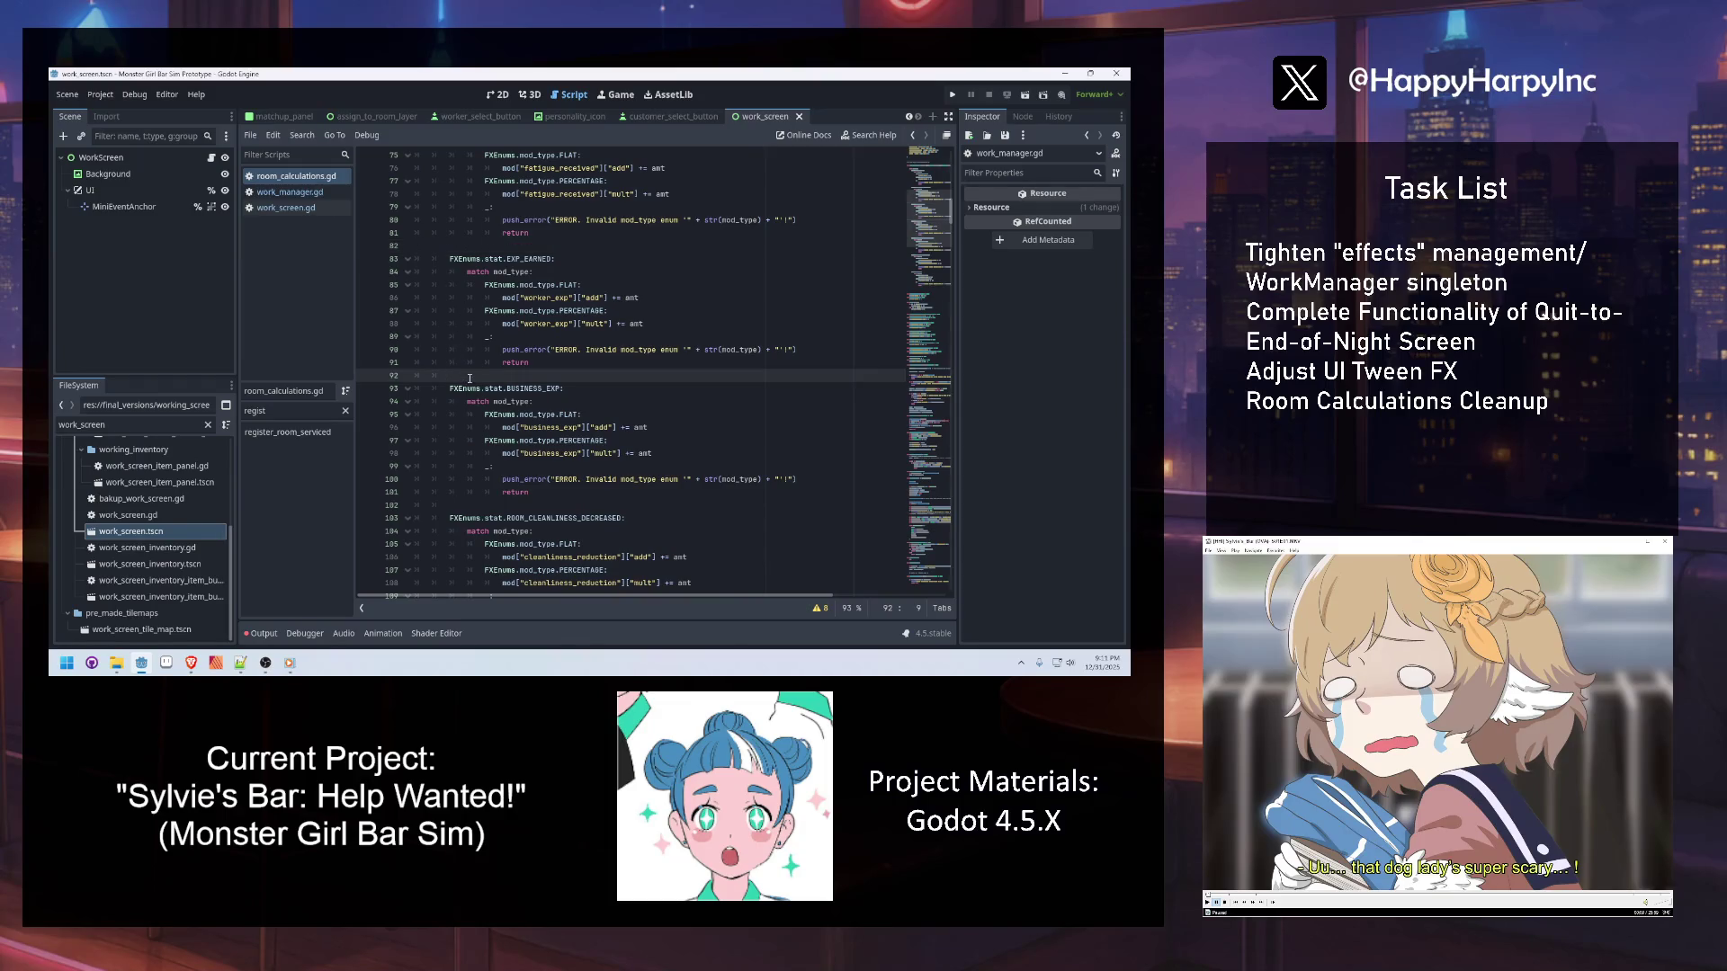
{"action": "left_click", "coordinate": [466, 502]}
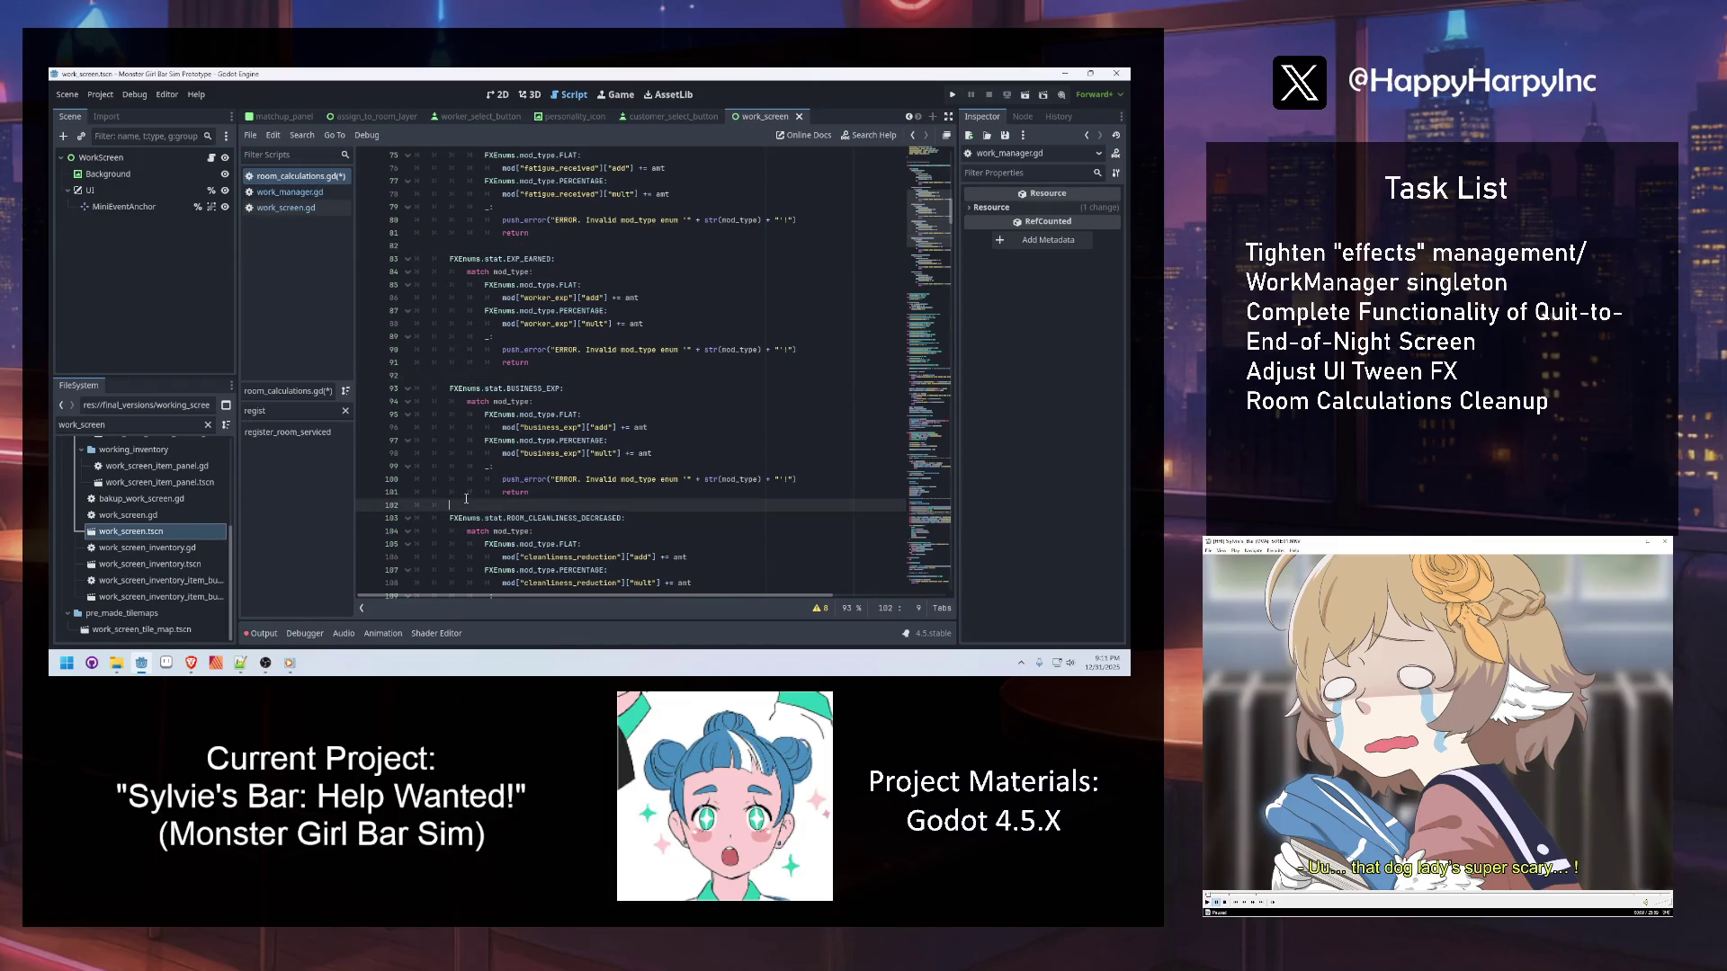
{"action": "left_click", "coordinate": [465, 440]}
{"action": "scroll", "coordinate": [464, 440], "scroll_direction": "up", "scroll_amount": 6}
{"action": "left_click", "coordinate": [466, 337]}
{"action": "key", "text": "ctrl+s"}
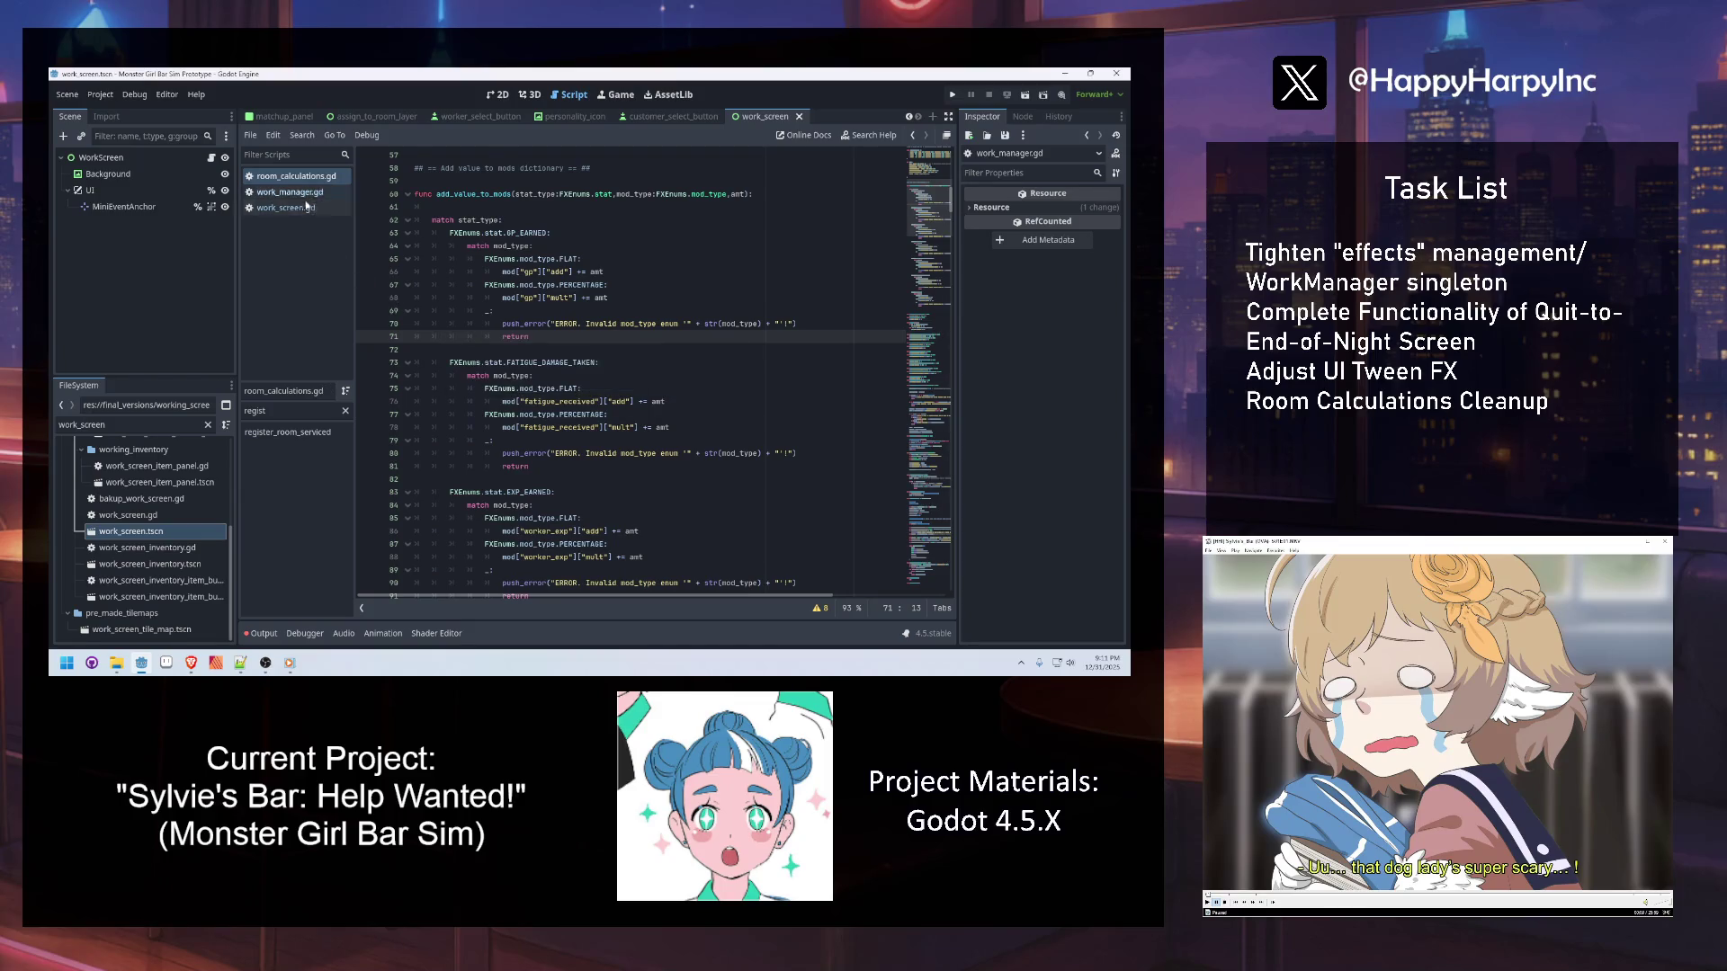
Find the clear_effects_registry and reset_once_per_night_events calls in work_screen.gd's _ready
{"action": "left_click", "coordinate": [300, 208]}
{"action": "double_click", "coordinate": [490, 361]}
{"action": "key", "text": "ctrl+f"}
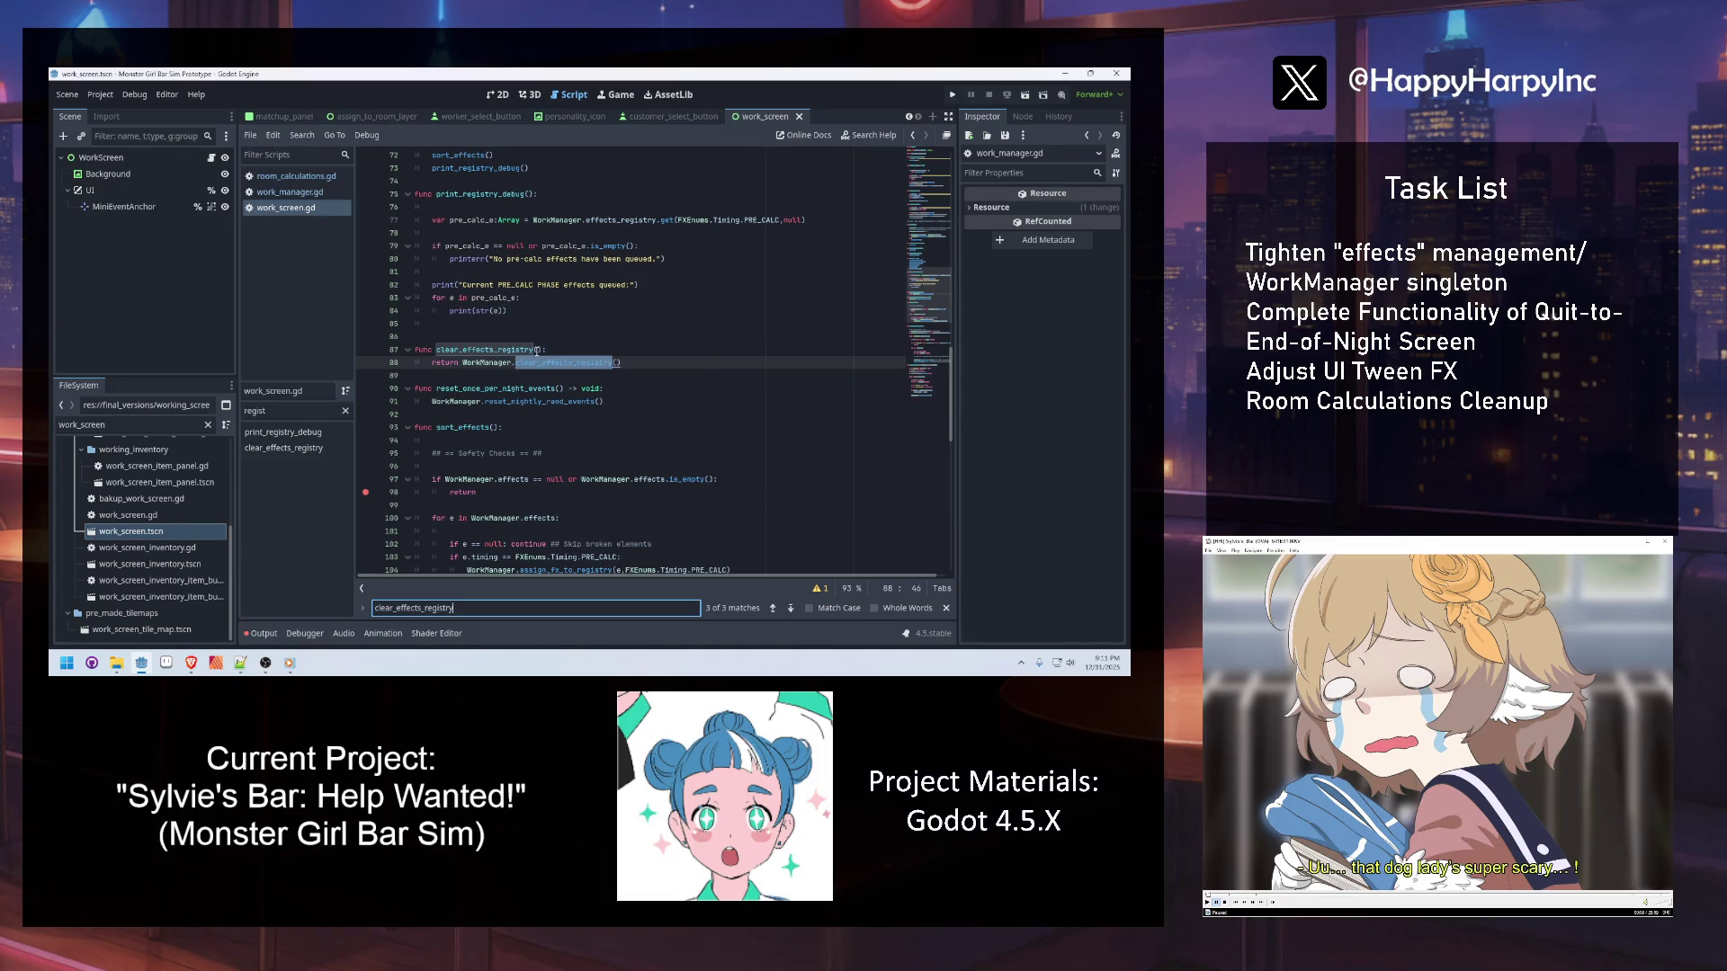
{"action": "key", "text": "Return"}
{"action": "left_click", "coordinate": [481, 377]}
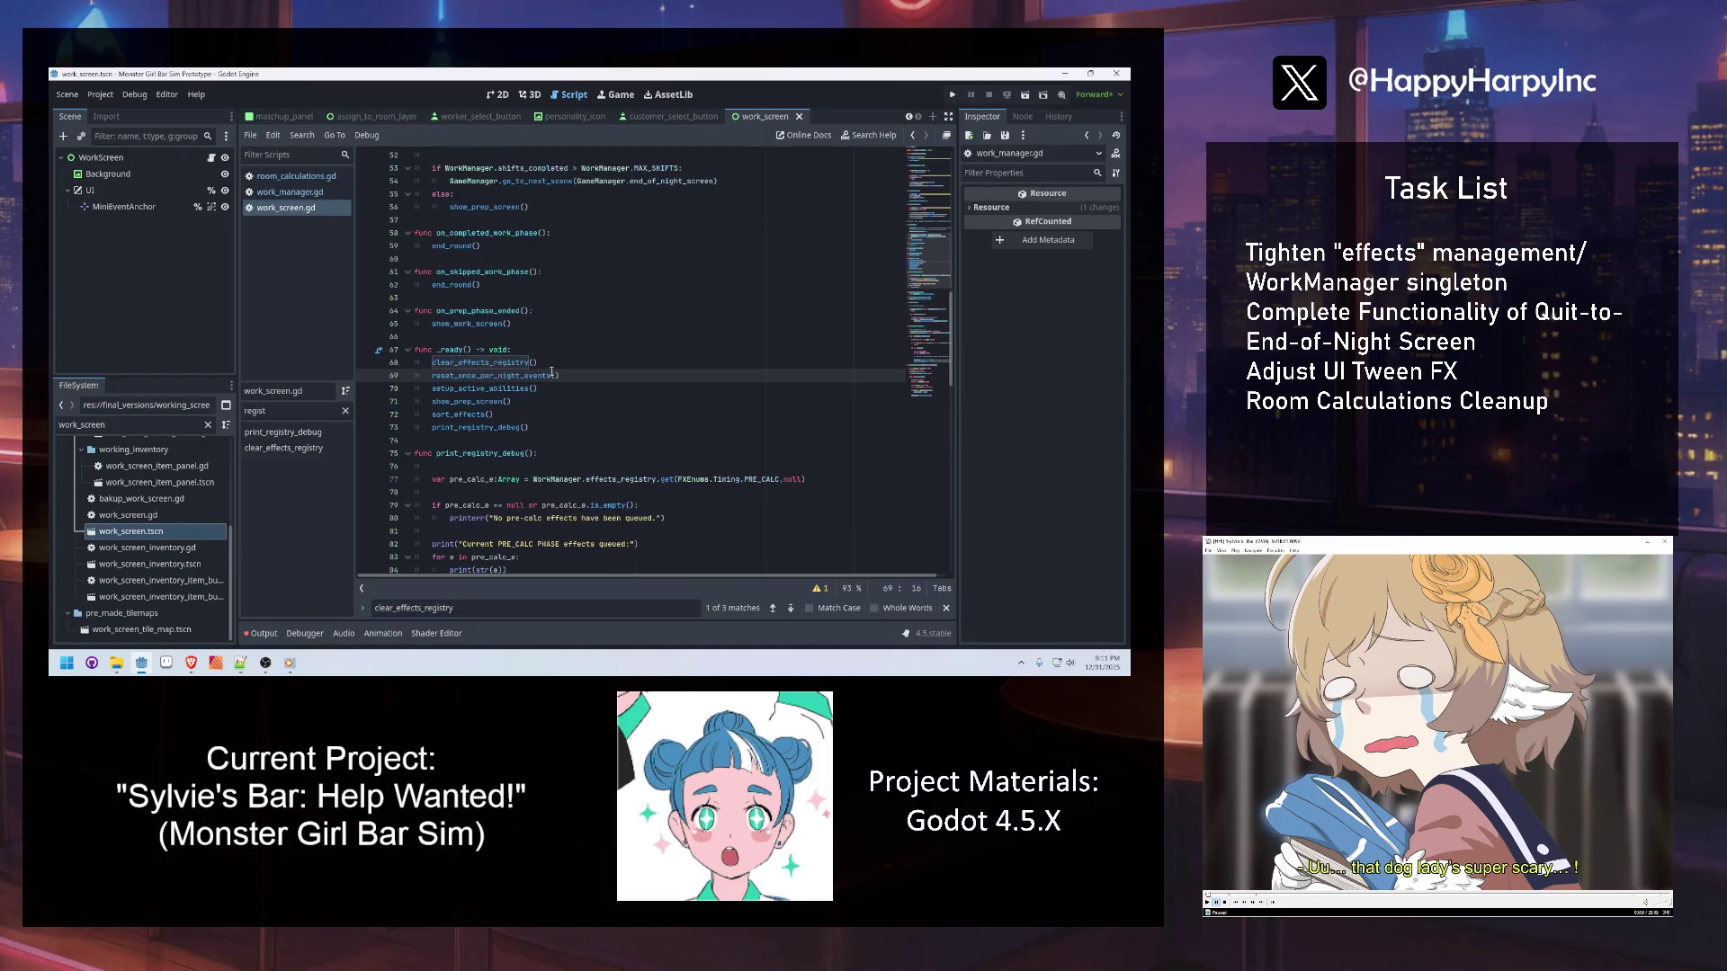
{"action": "left_click", "coordinate": [494, 375]}
{"action": "mouse_move", "coordinate": [431, 390]}
{"action": "left_click", "coordinate": [587, 340]}
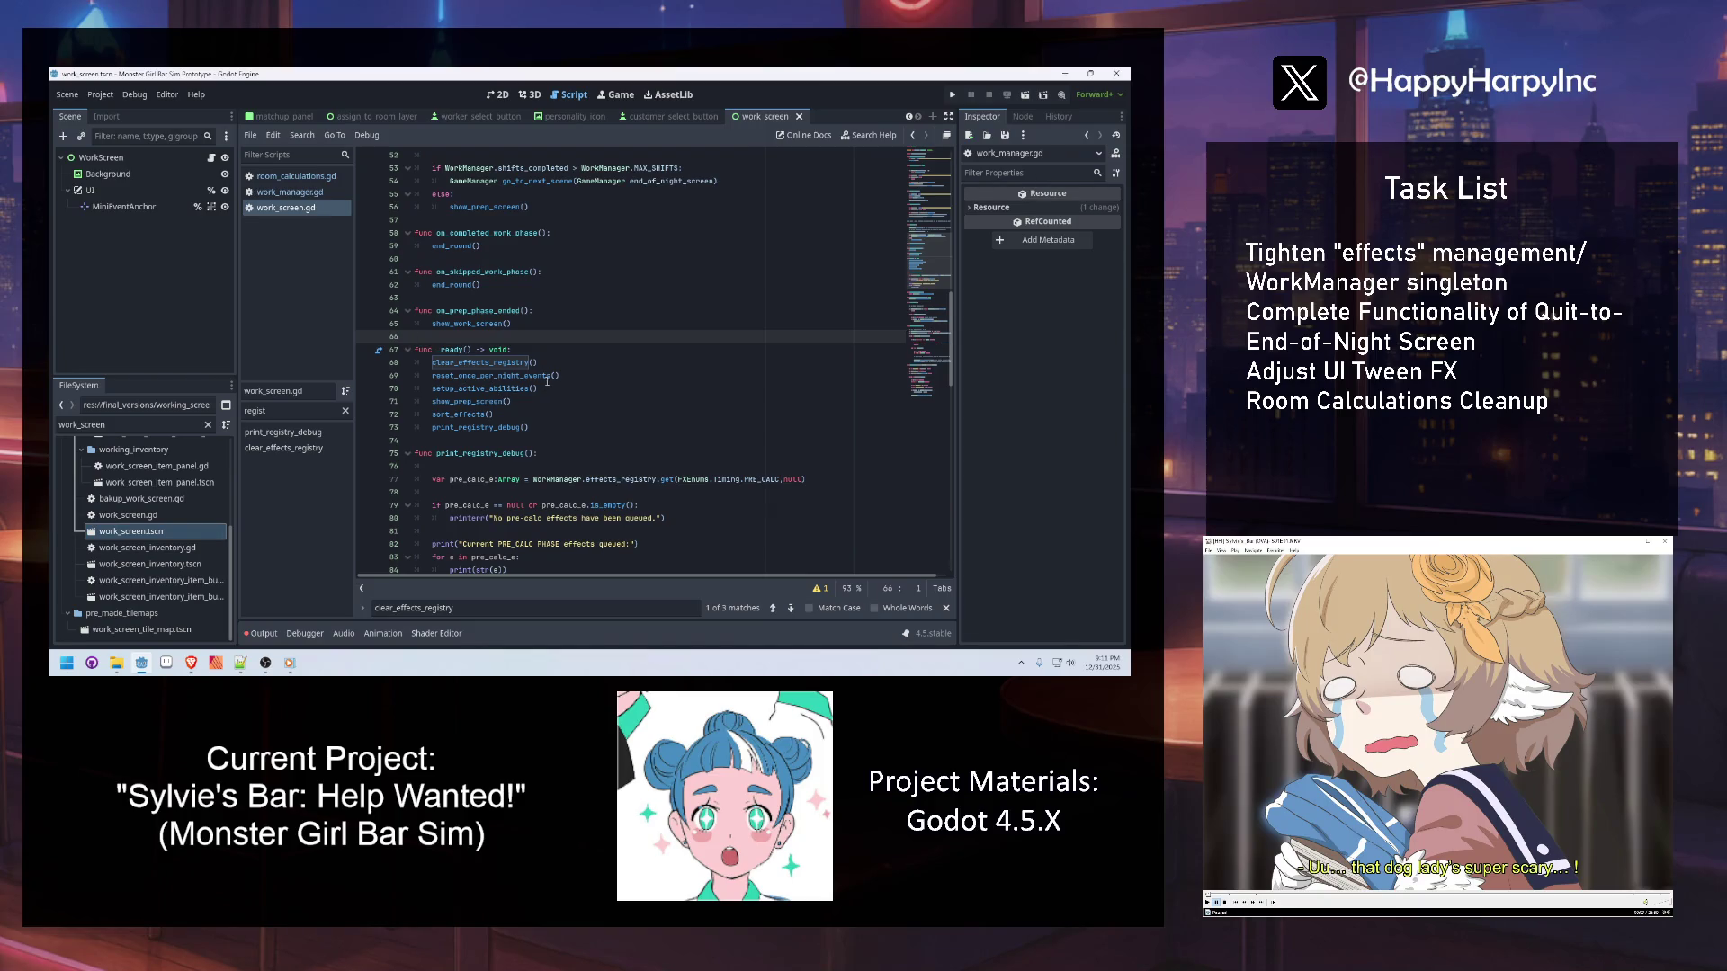
{"action": "left_click", "coordinate": [548, 379]}
{"action": "mouse_move", "coordinate": [548, 381]}
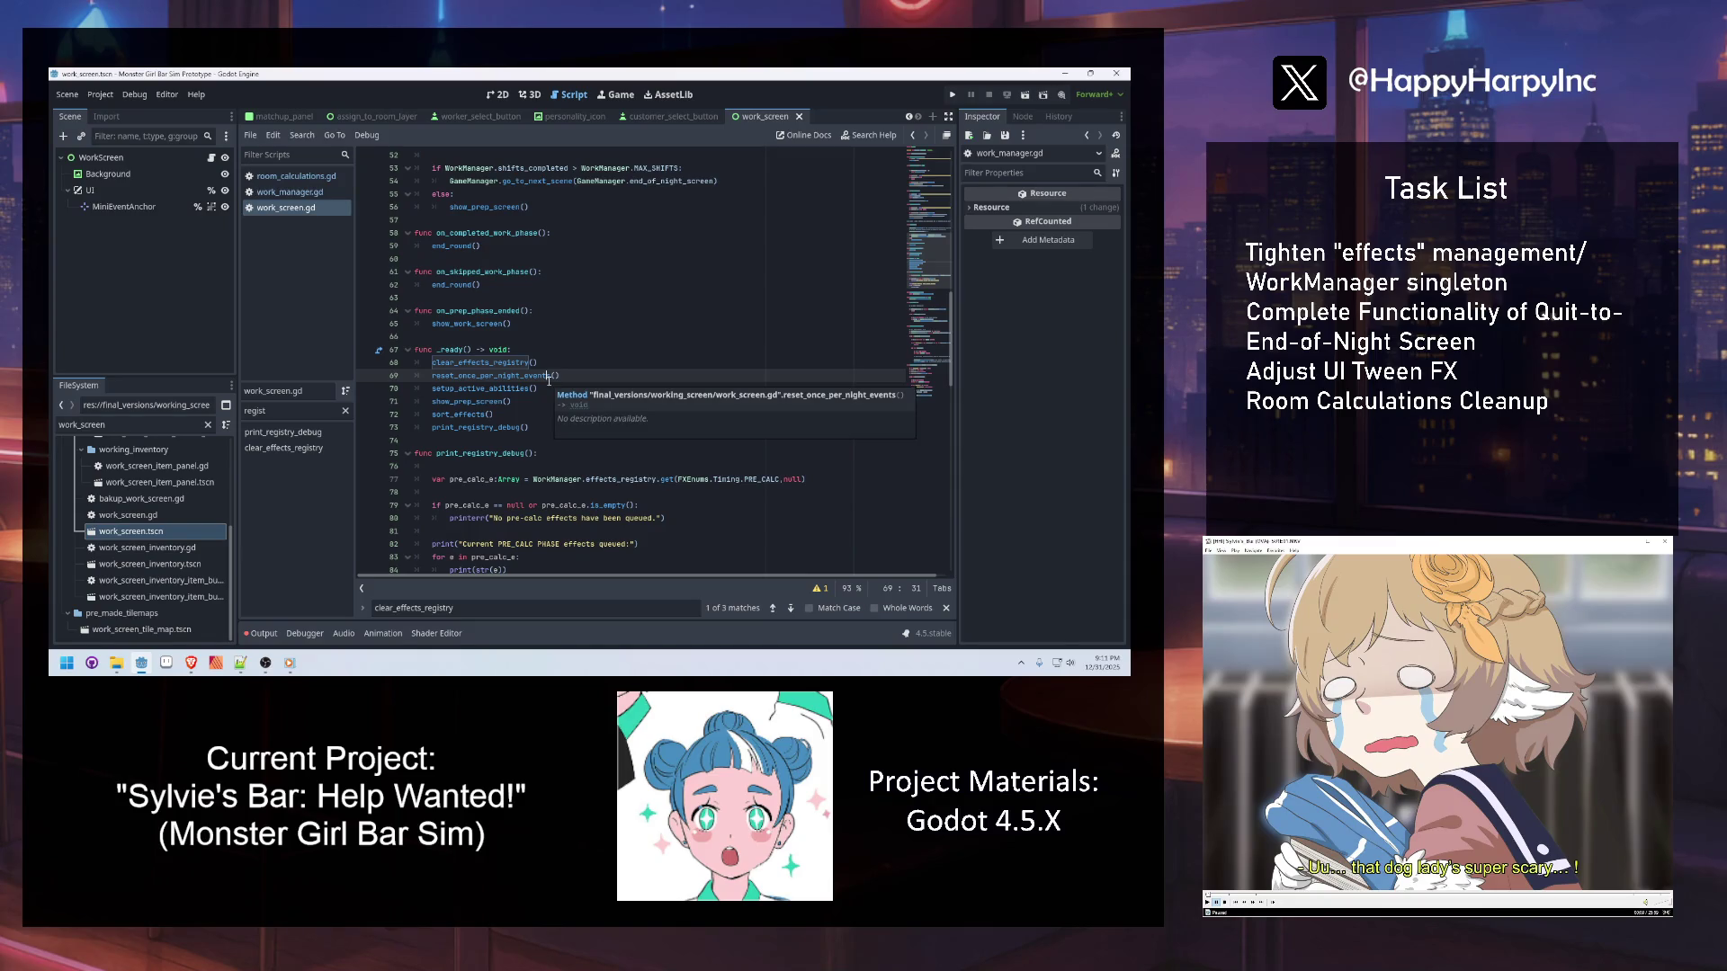
{"action": "left_click", "coordinate": [487, 377], "text": "ctrl"}
{"action": "left_click", "coordinate": [550, 389]}
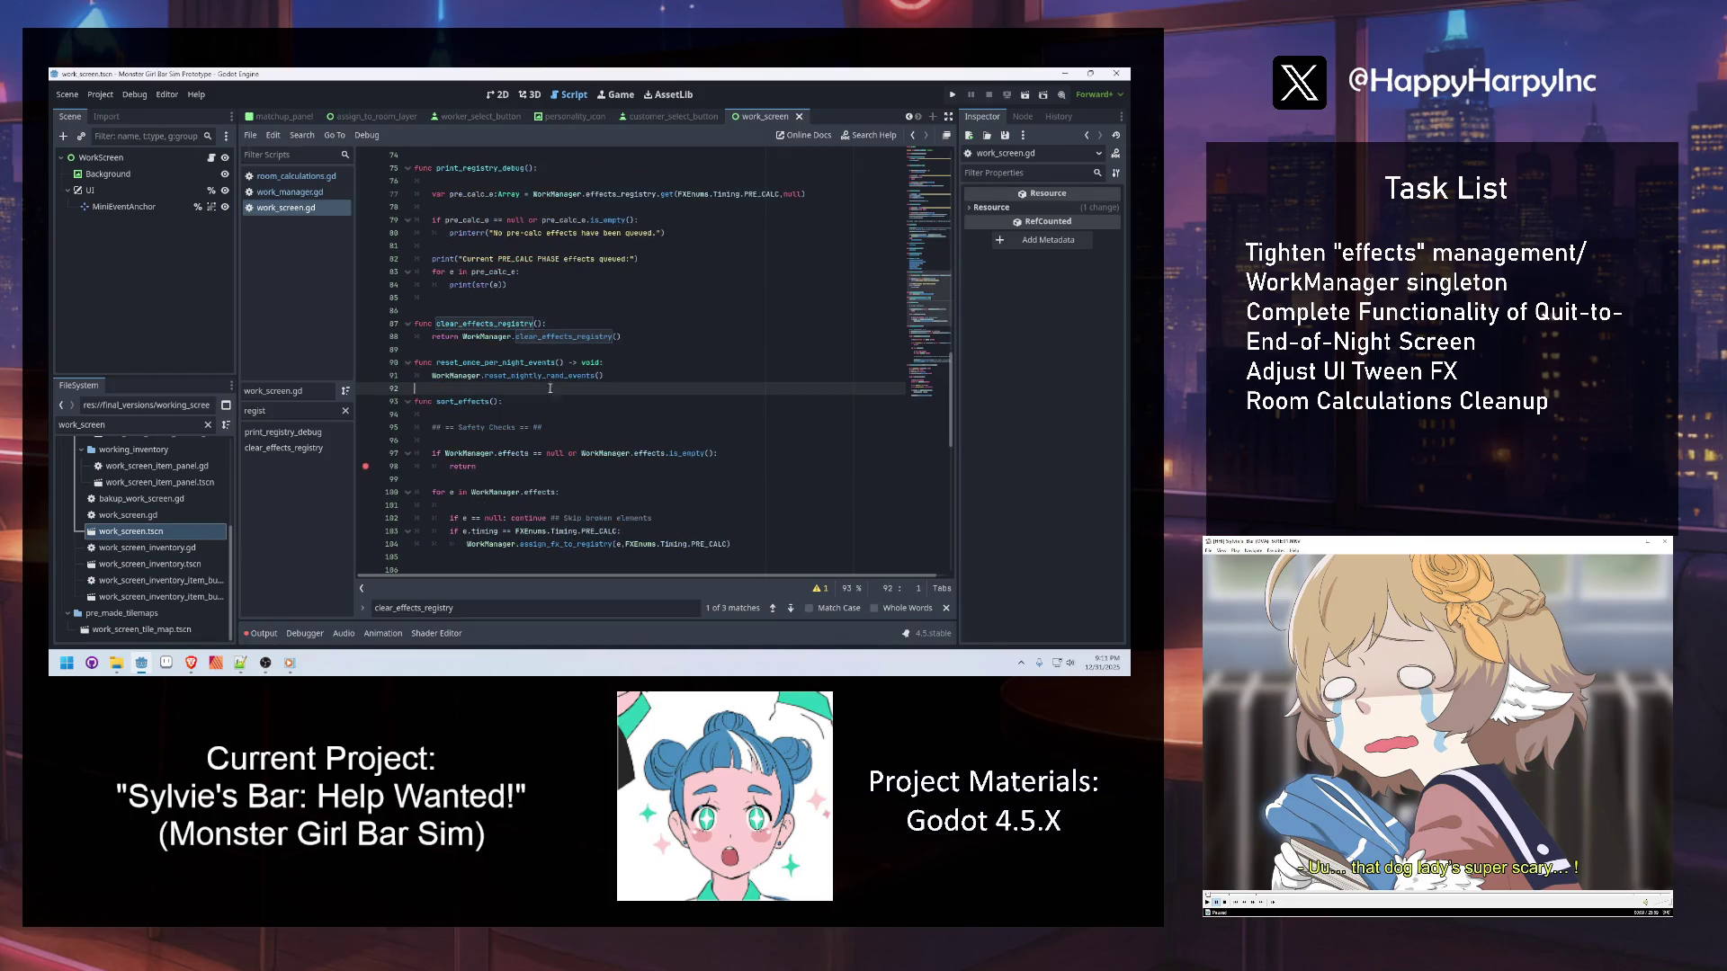
{"action": "left_click", "coordinate": [526, 377]}
{"action": "left_click", "coordinate": [526, 378], "text": "ctrl"}
{"action": "left_click", "coordinate": [517, 429]}
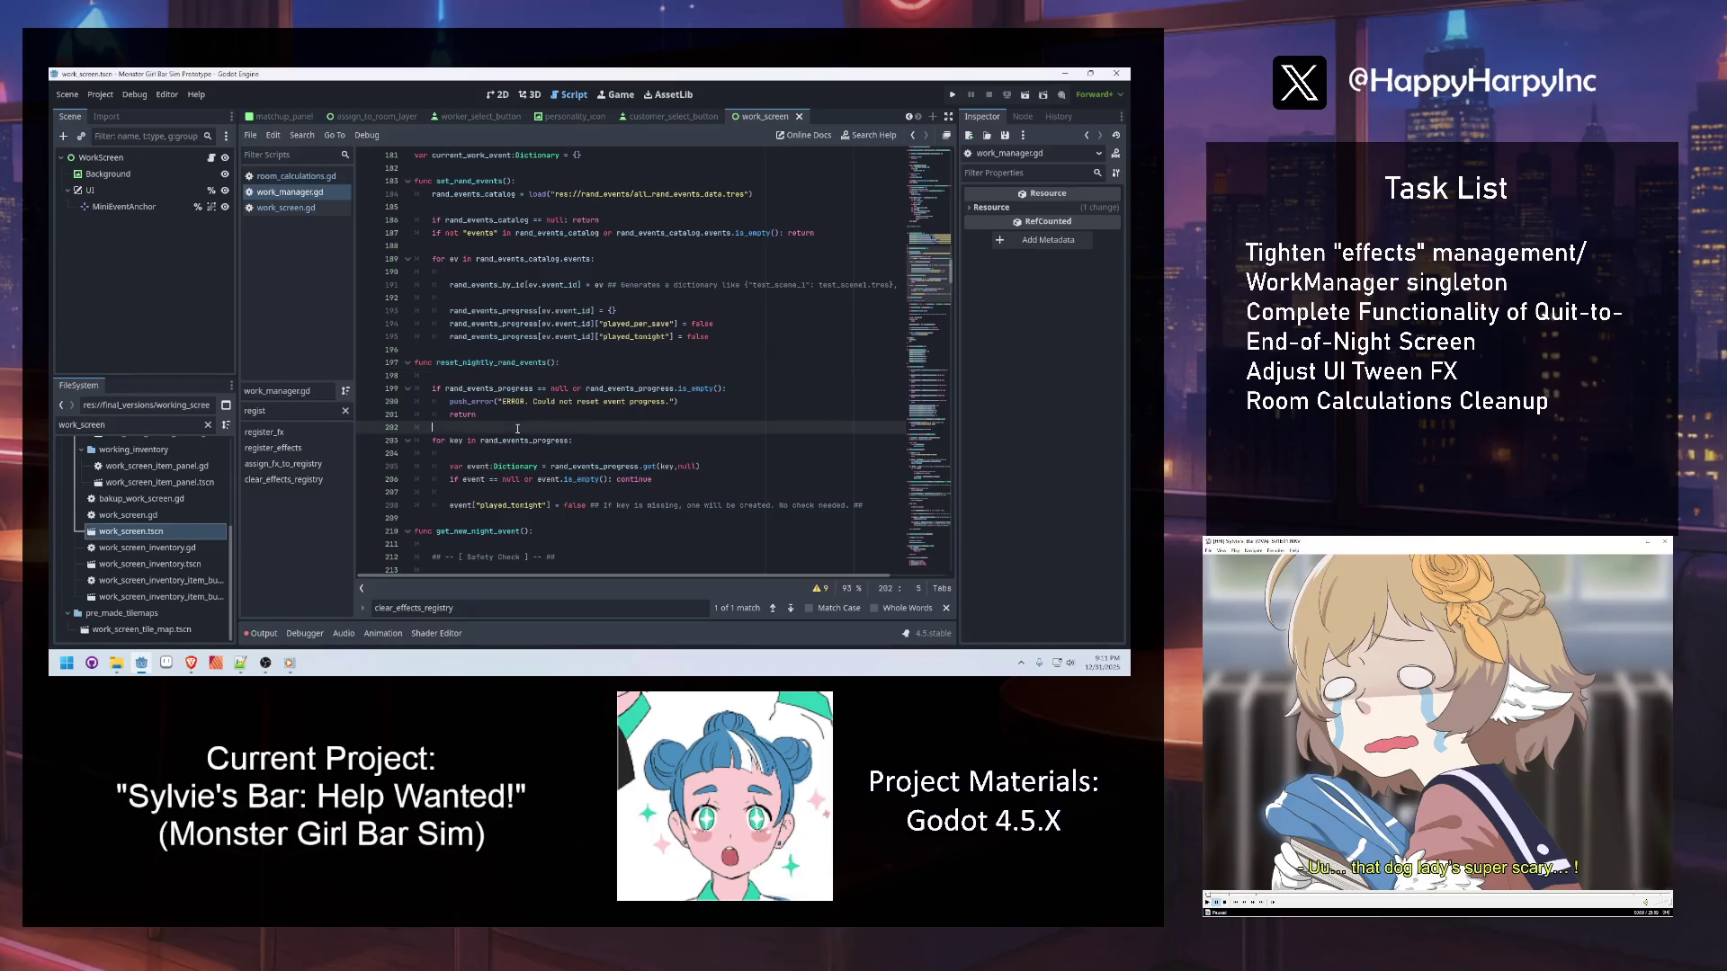
{"action": "scroll", "coordinate": [537, 496], "scroll_direction": "down", "scroll_amount": 2}
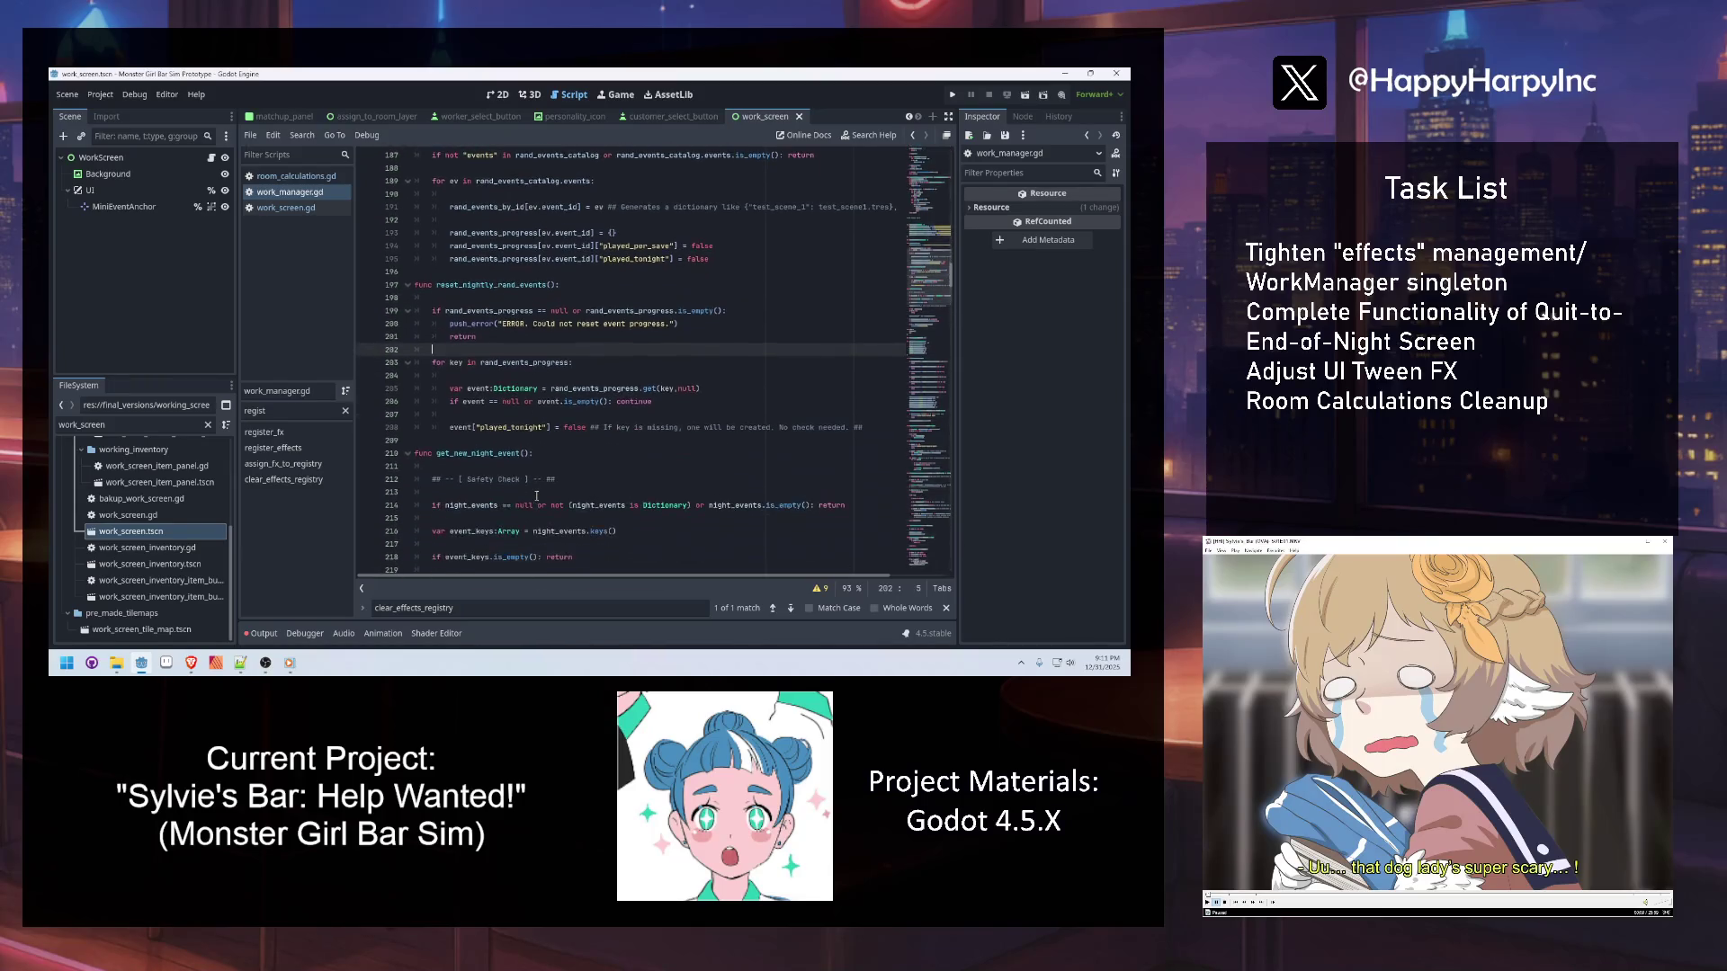
{"action": "left_click", "coordinate": [289, 208]}
{"action": "left_click", "coordinate": [478, 336]}
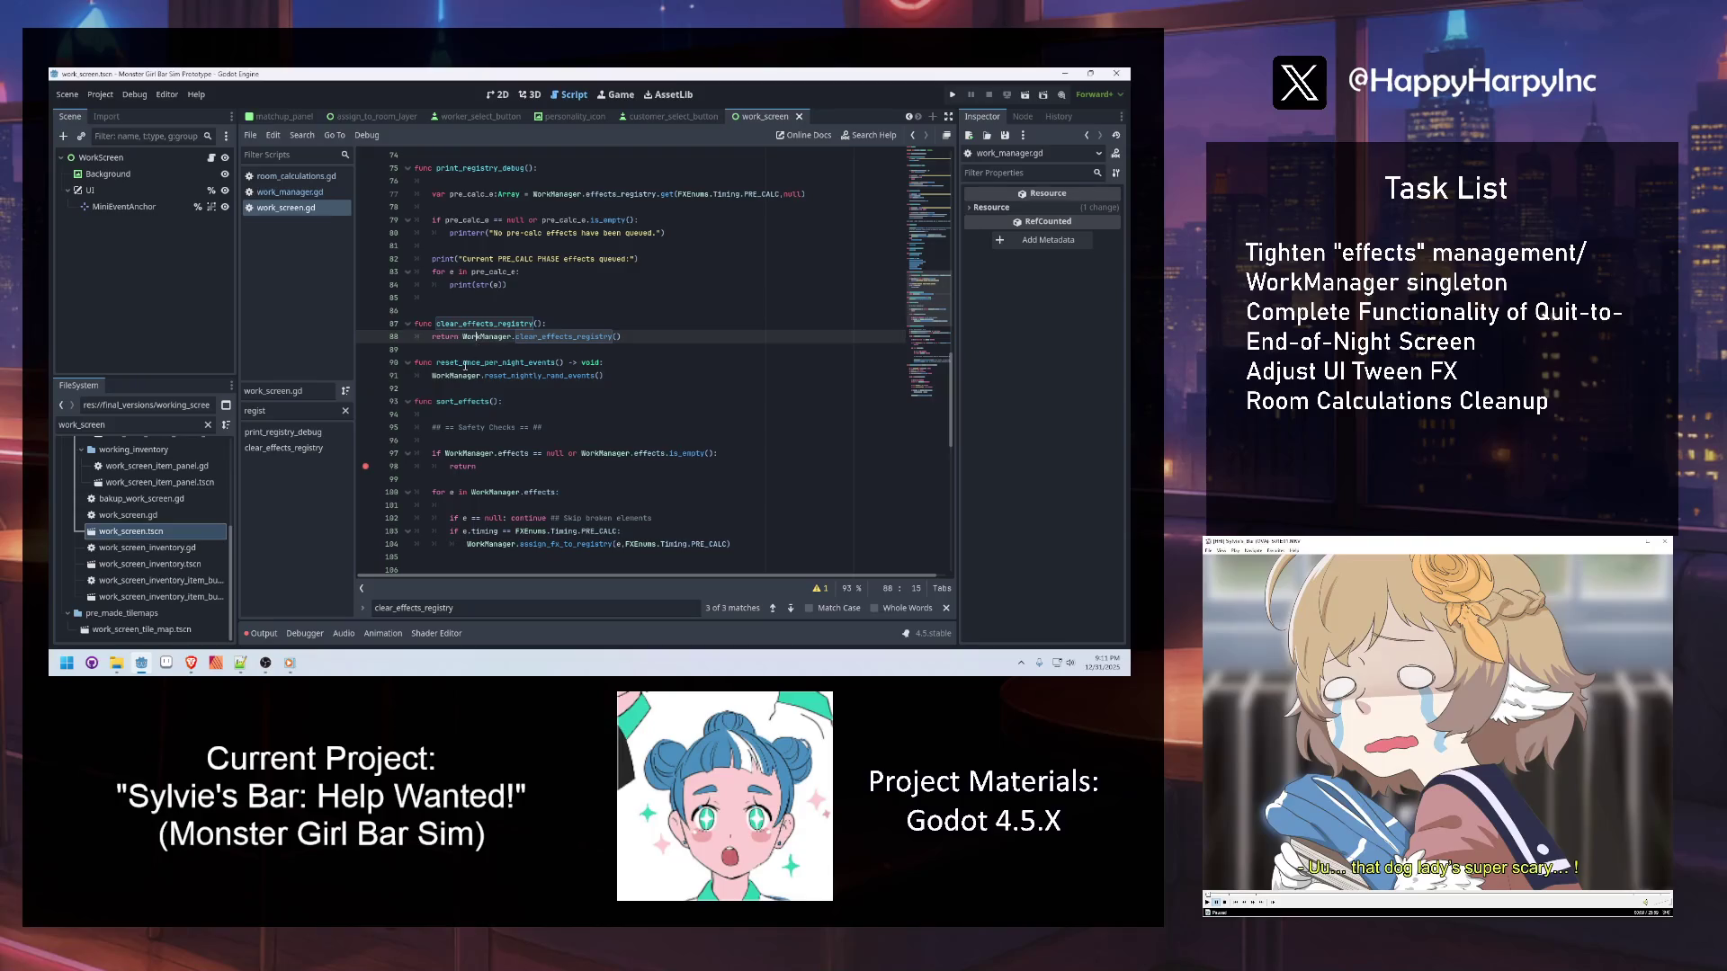
{"action": "left_click", "coordinate": [289, 192]}
{"action": "left_click", "coordinate": [540, 271]}
{"action": "left_click", "coordinate": [279, 208]}
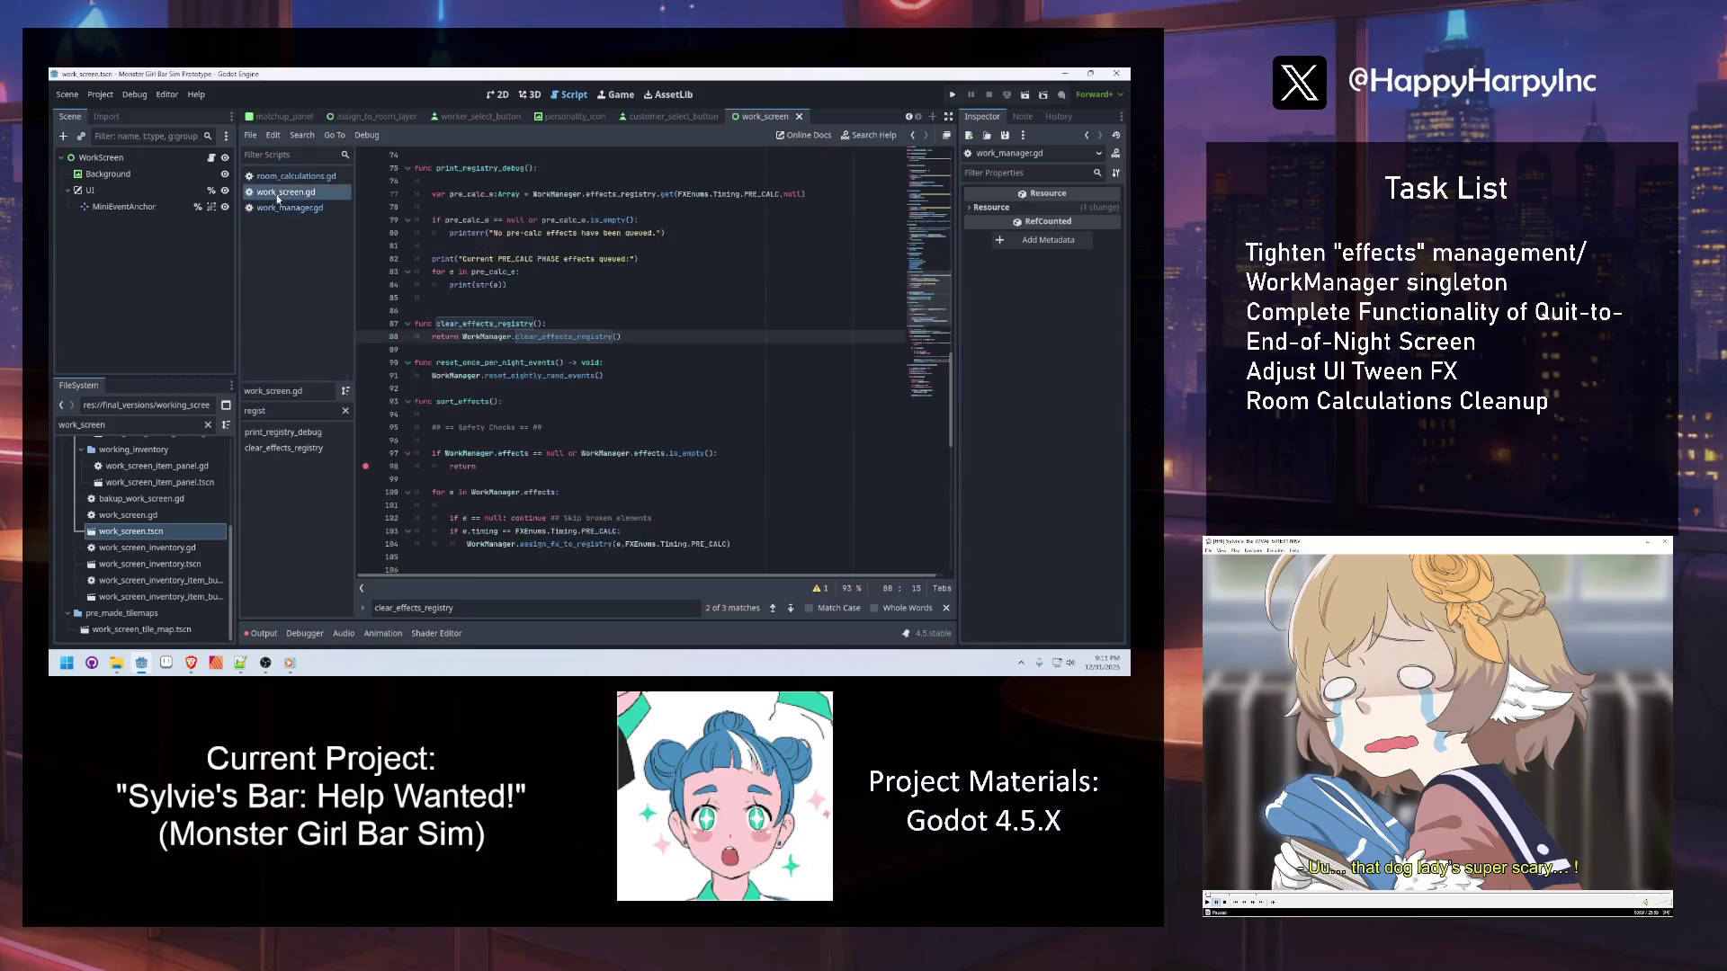
{"action": "left_click", "coordinate": [507, 320]}
{"action": "key", "text": "ctrl+f"}
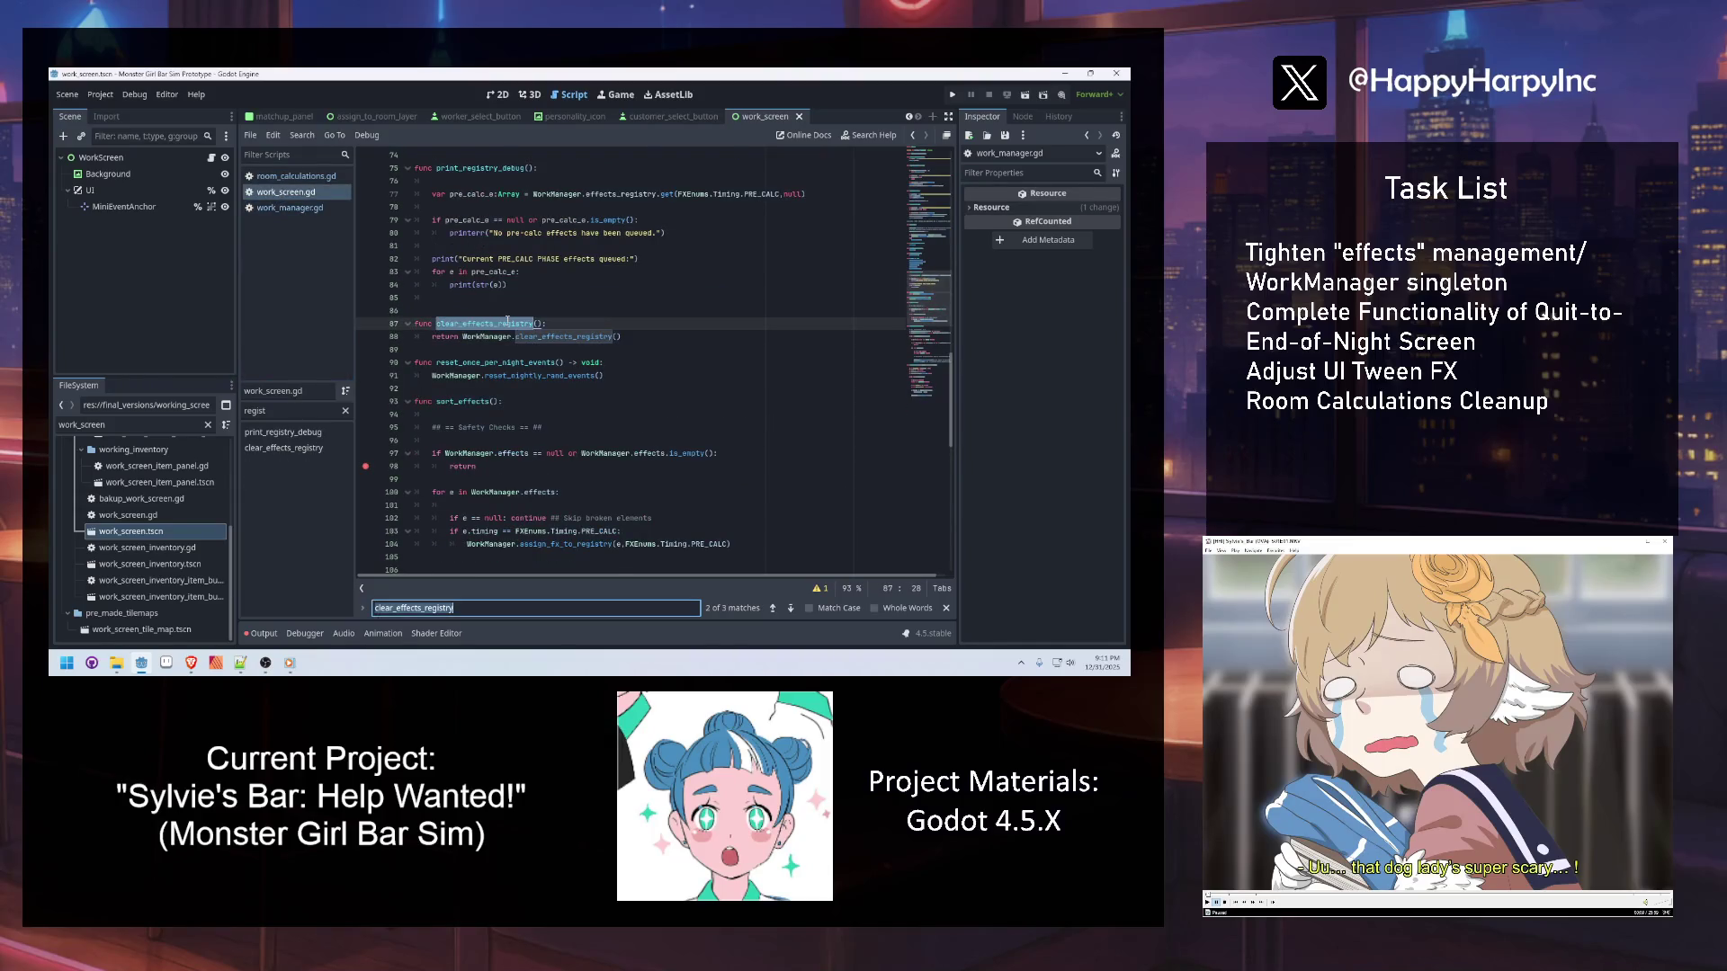
{"action": "key", "text": "Return"}
{"action": "key", "text": "Return"}
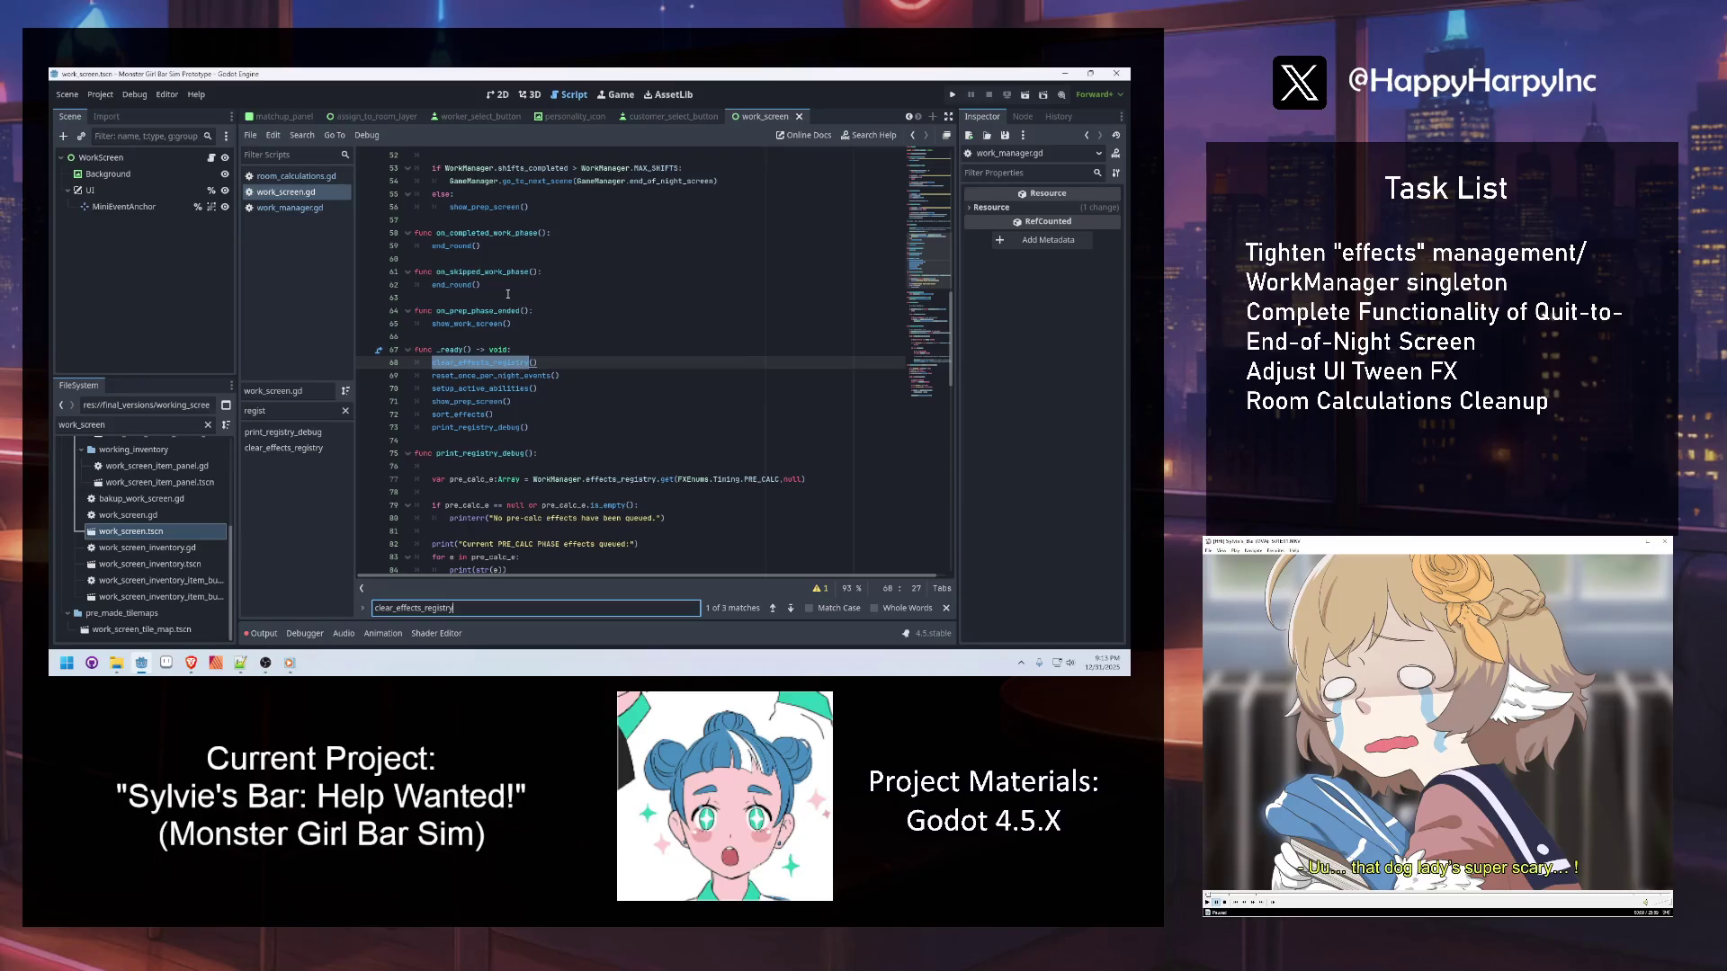
{"action": "left_click", "coordinate": [491, 336]}
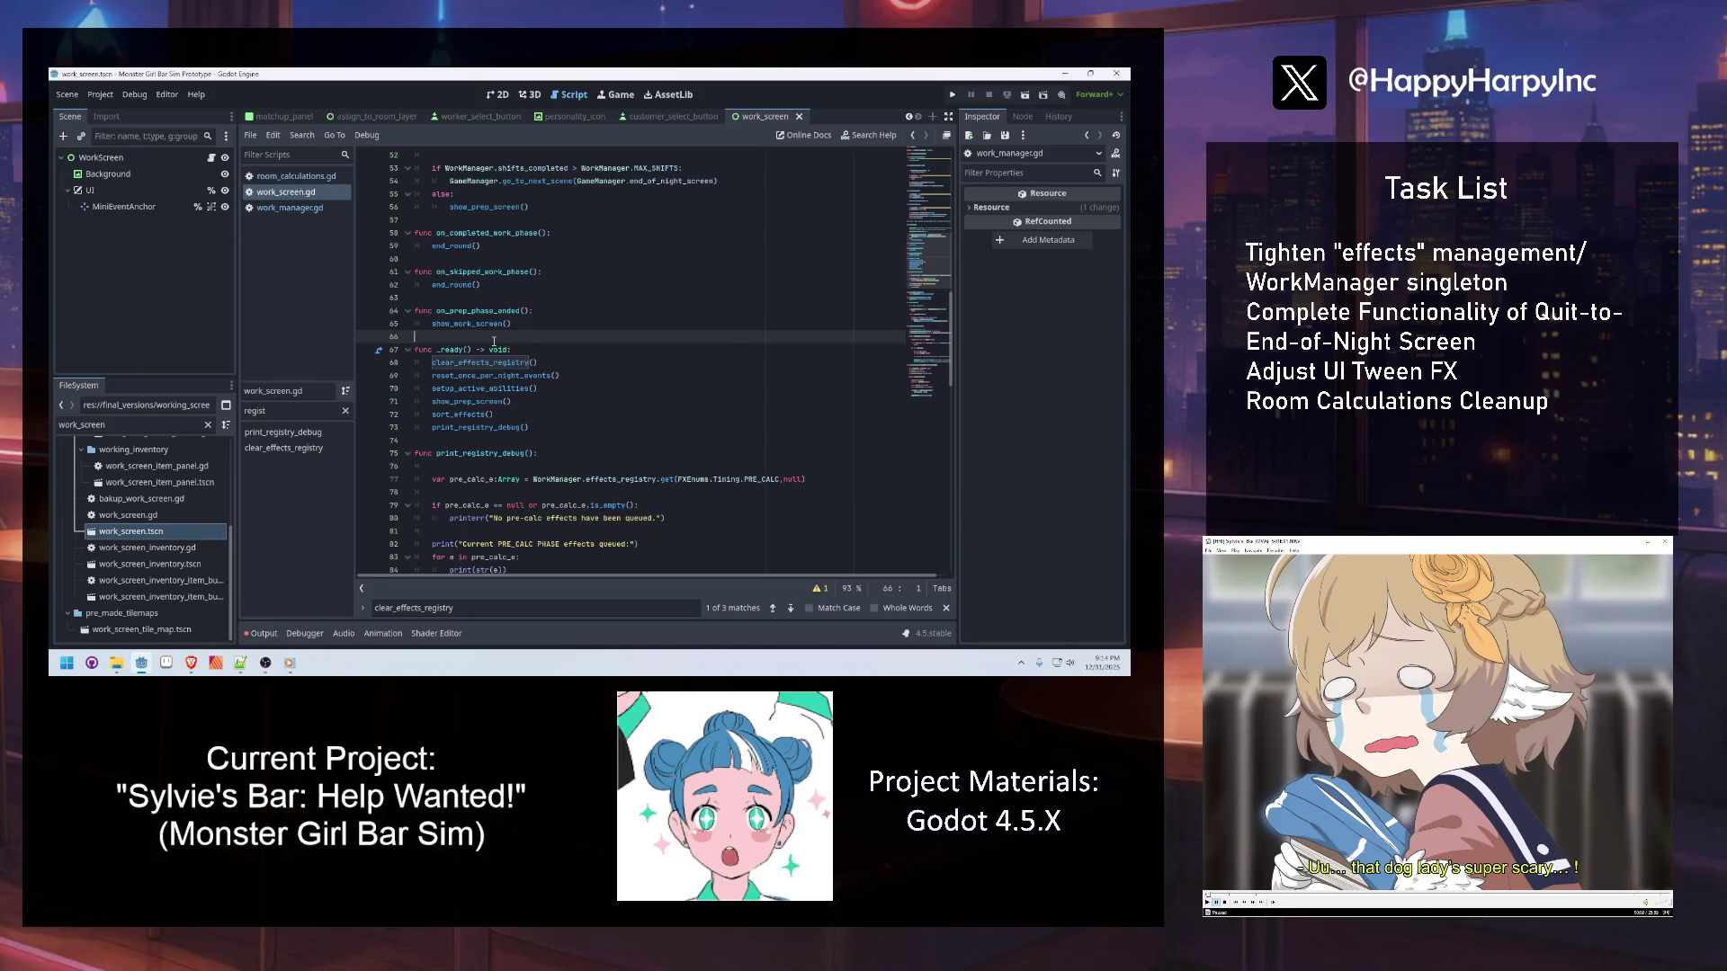
{"action": "left_click", "coordinate": [310, 209]}
Search work_manager.gd for 'signal' and open a blank line 22 after not_hovered_item
{"action": "left_click", "coordinate": [599, 284]}
{"action": "key", "text": "ctrl+f"}
{"action": "type", "text": "signal"}
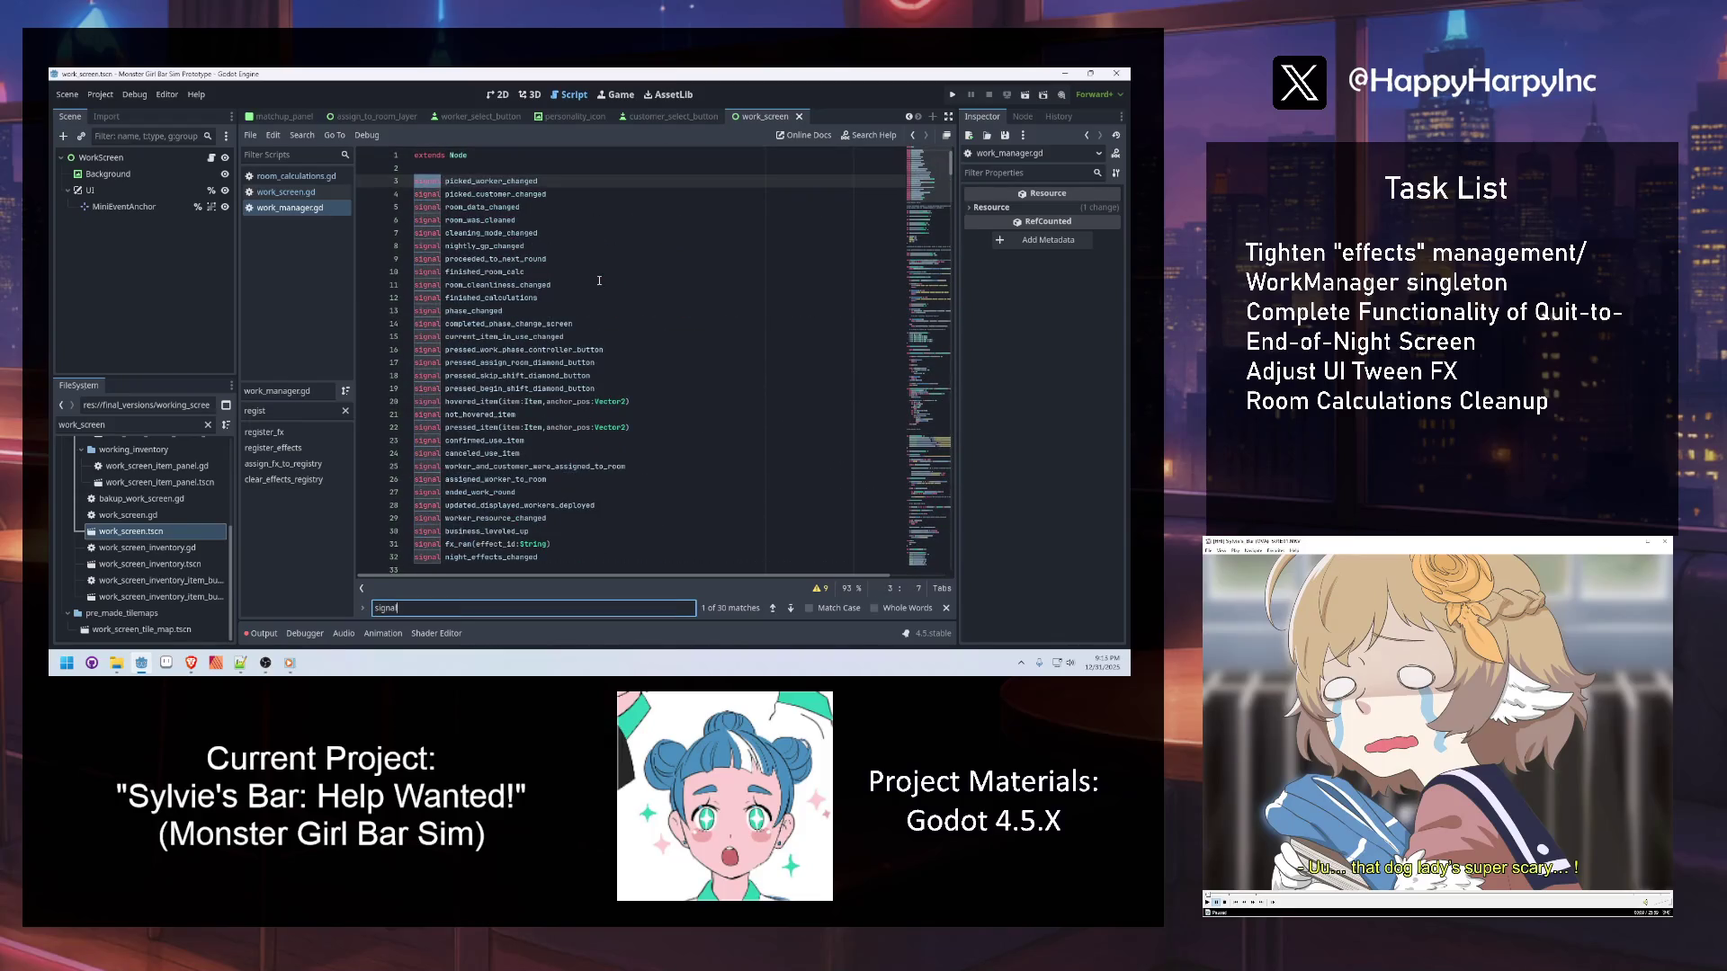
{"action": "scroll", "coordinate": [539, 315], "scroll_direction": "down", "scroll_amount": 5}
{"action": "left_click", "coordinate": [496, 353]}
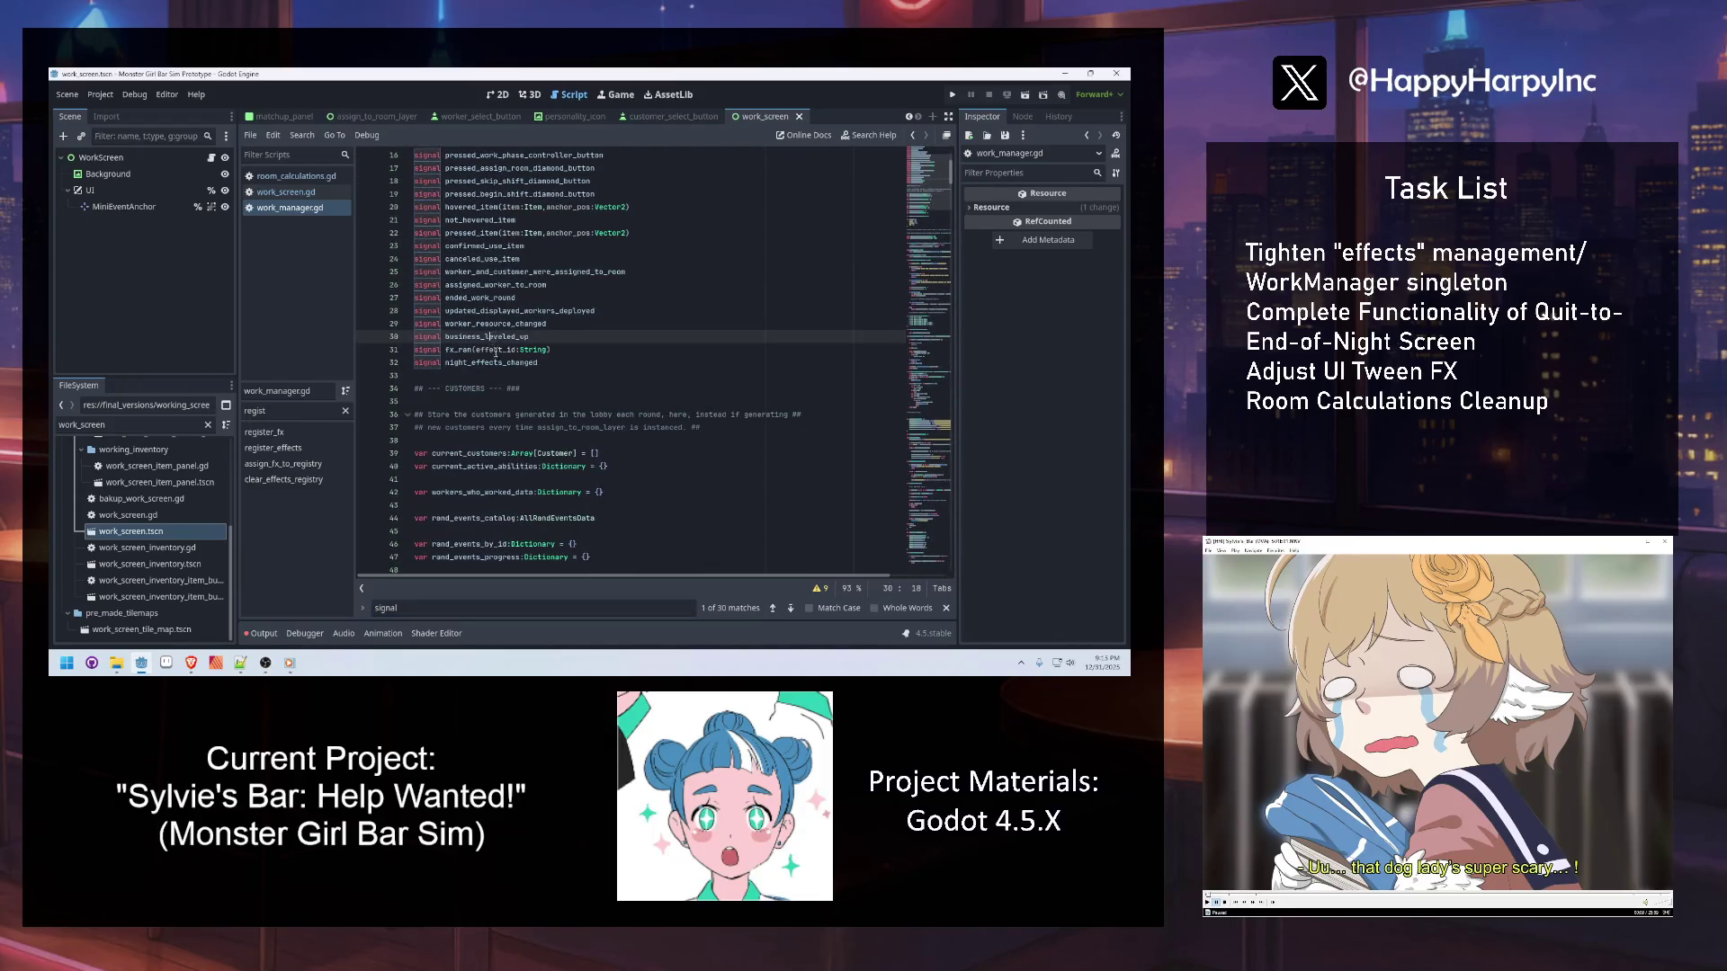
{"action": "scroll", "coordinate": [495, 353], "scroll_direction": "up", "scroll_amount": 5}
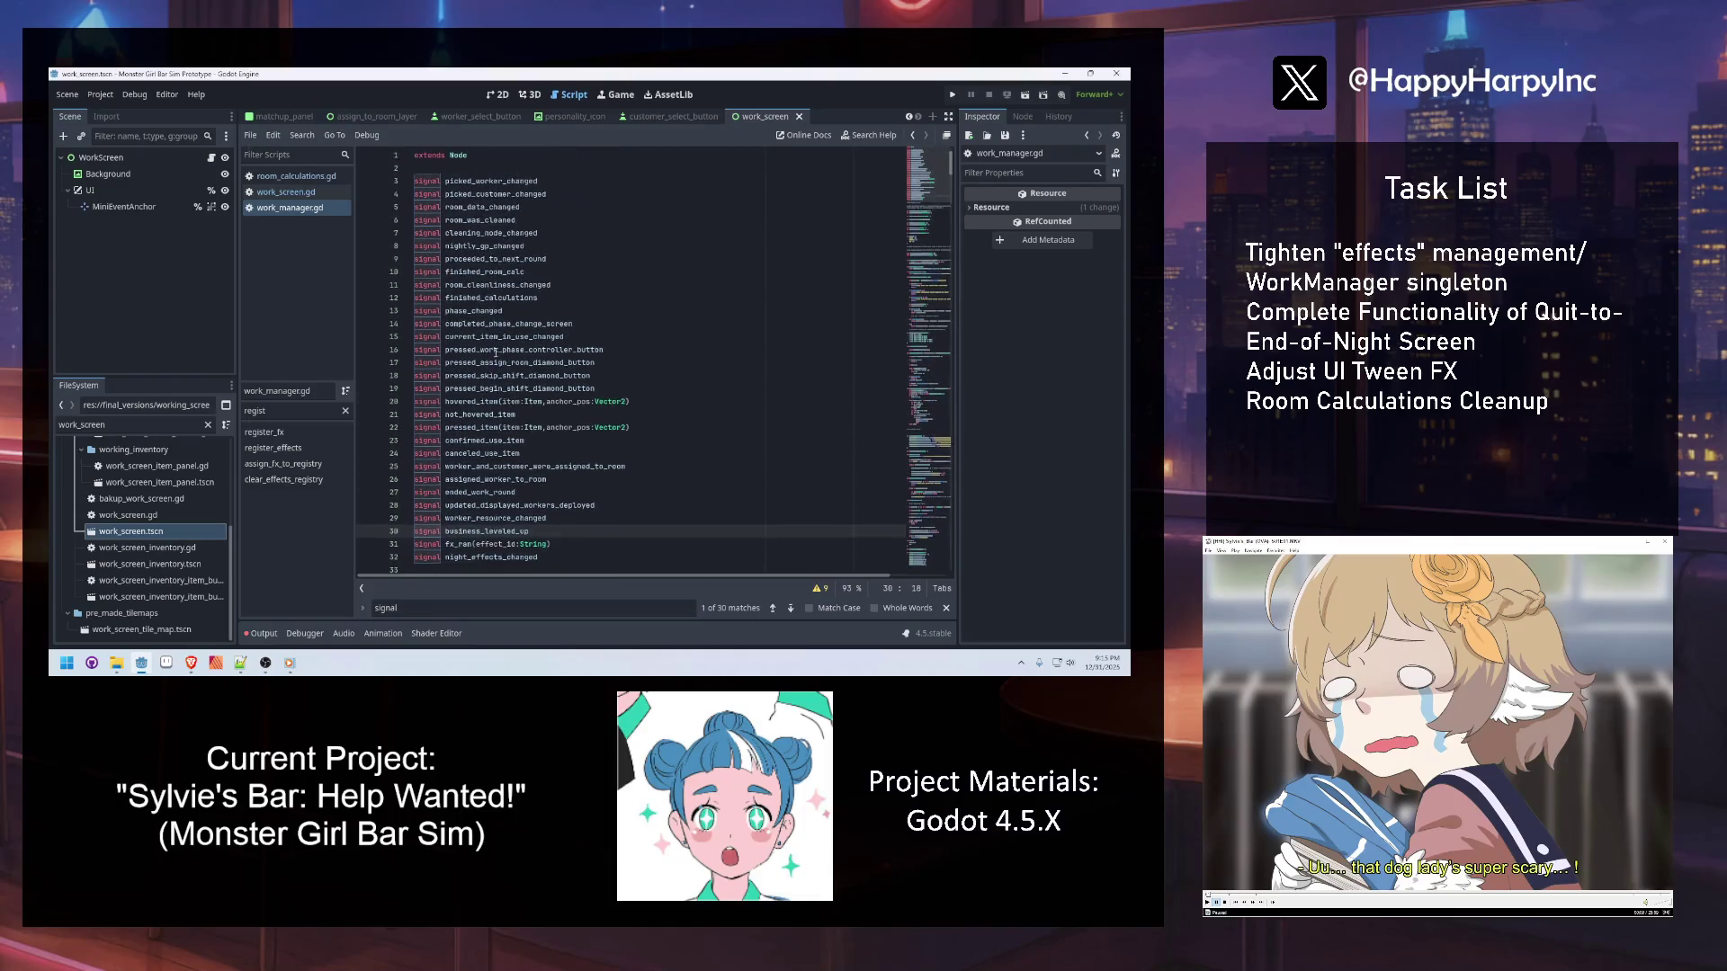
{"action": "left_click", "coordinate": [546, 416]}
{"action": "key", "text": "Return"}
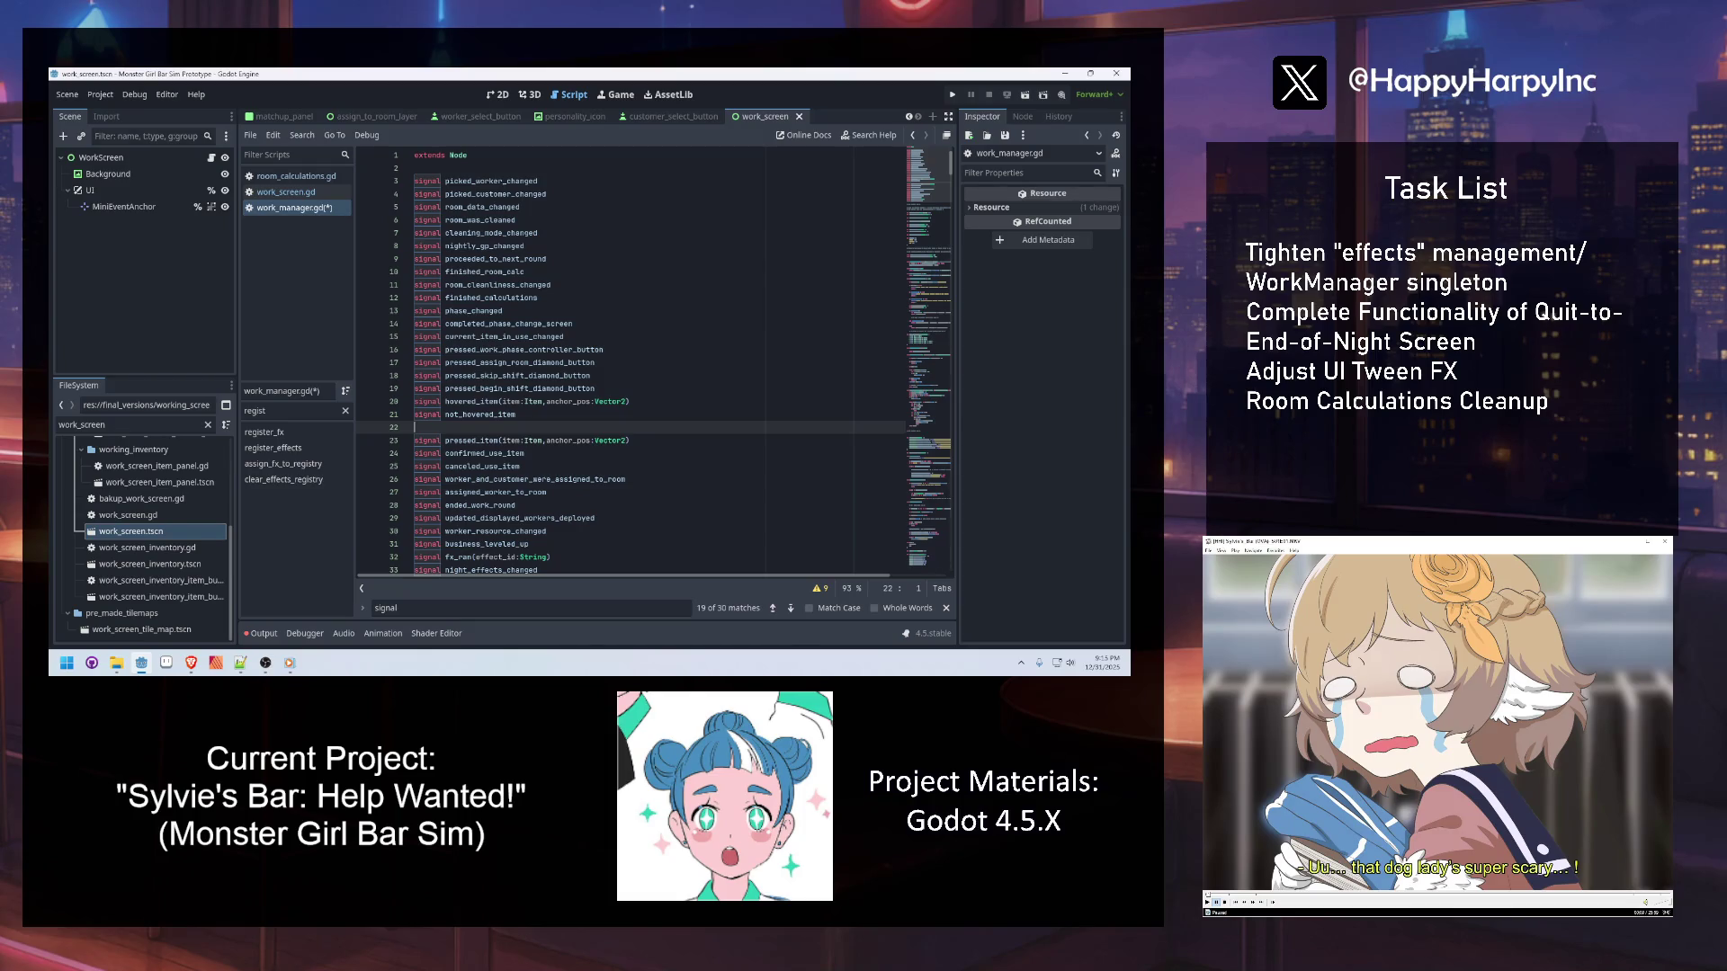
Declare 'signal effect_registry_changed' on line 22 and save work_manager.gd
{"action": "type", "text": "signal effect"}
{"action": "type", "text": "_registry"}
{"action": "type", "text": "chan"}
{"action": "key", "text": "BackSpace"}
{"action": "key", "text": "BackSpace"}
{"action": "type", "text": "_changed"}
{"action": "key", "text": "ctrl+s"}
Search work_manager.gd for 'register' to find the register_fx call
{"action": "double_click", "coordinate": [514, 427]}
{"action": "key", "text": "ctrl+f"}
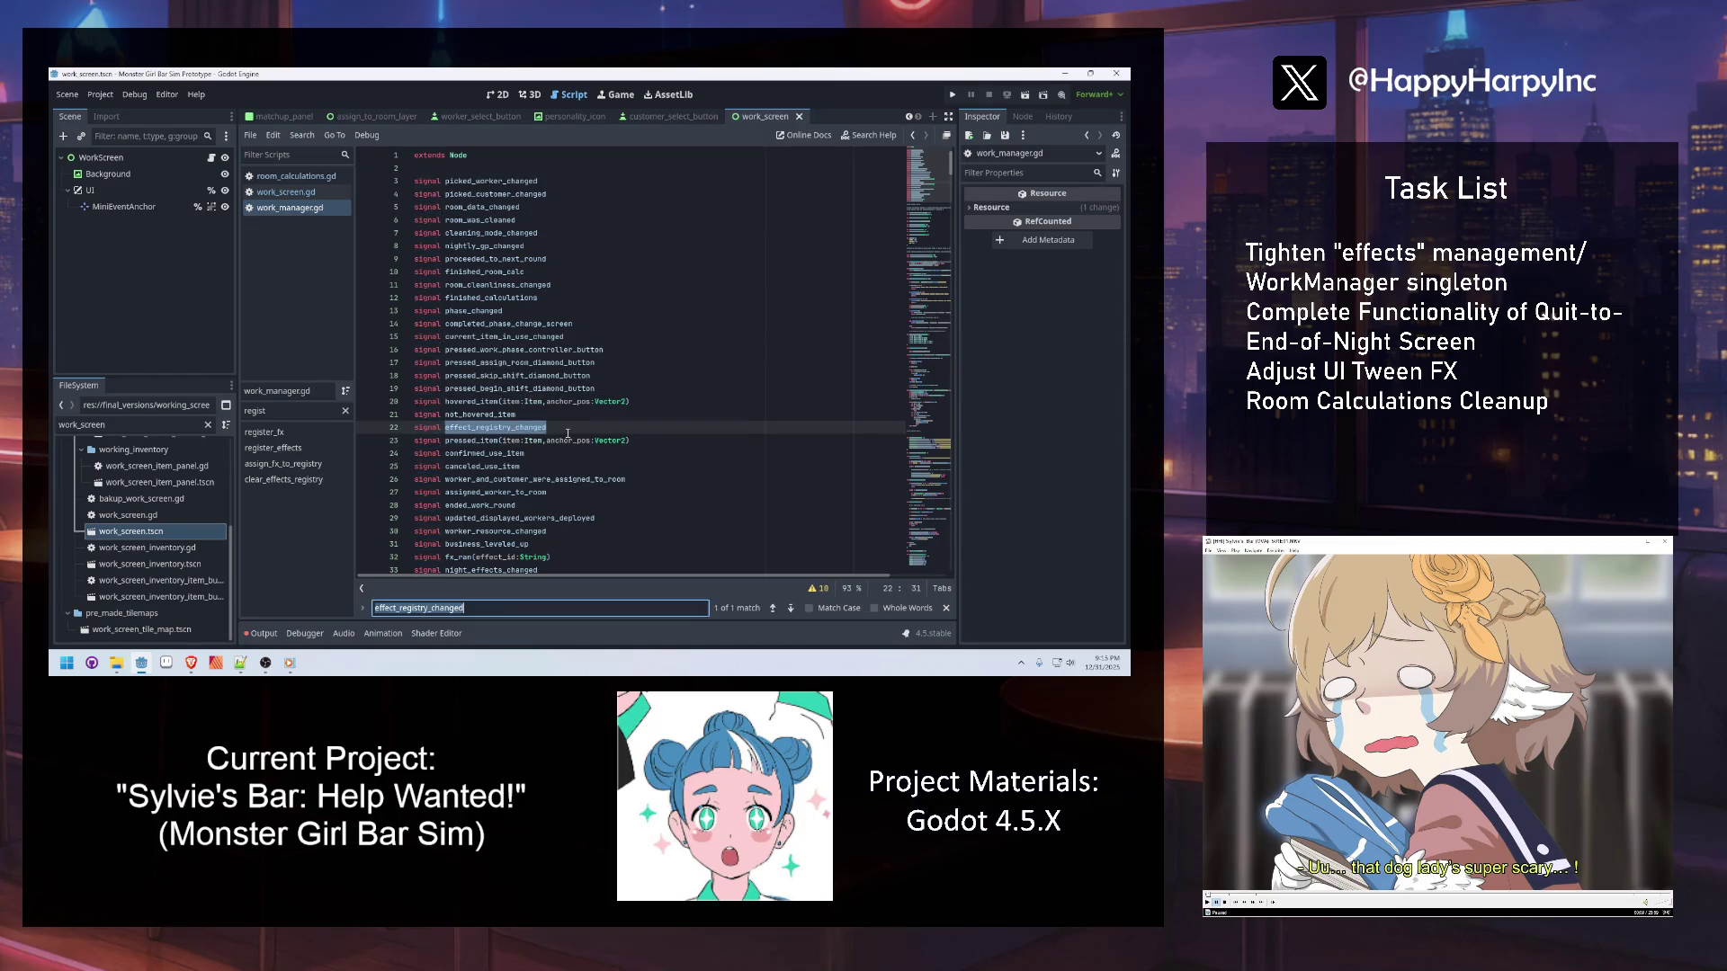
{"action": "type", "text": "register"}
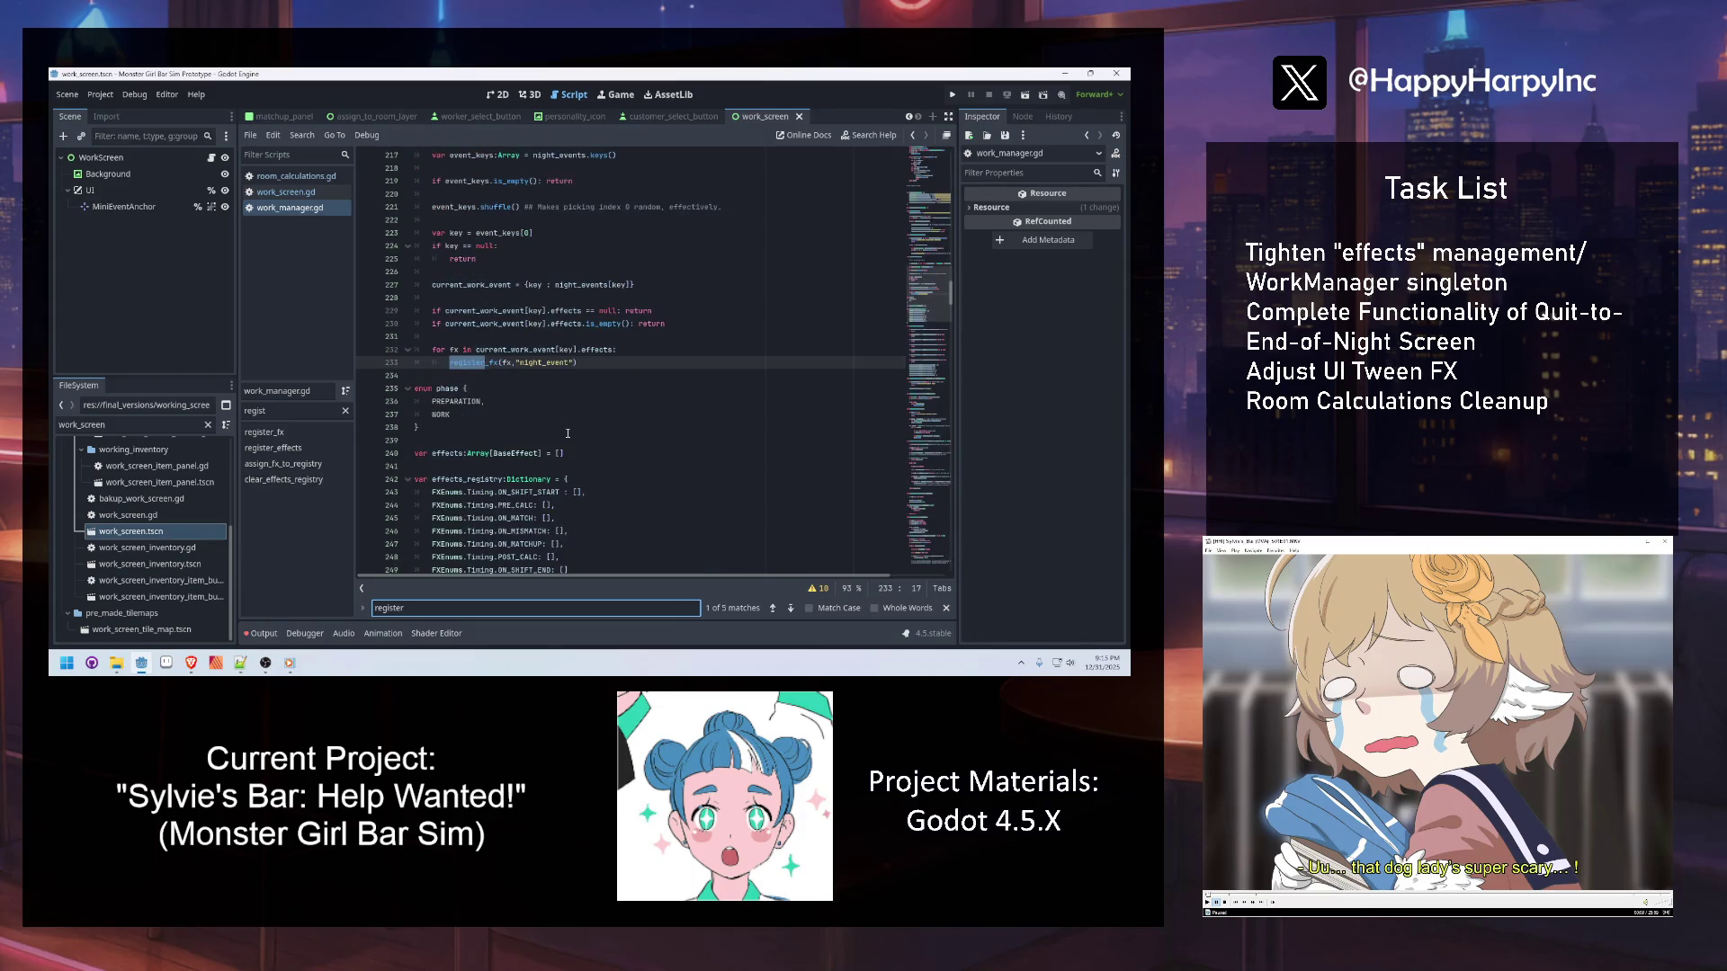
Follow sort_effects in work_screen.gd to the assign_fx_to_registry definition in work_manager.gd
{"action": "scroll", "coordinate": [539, 415], "scroll_direction": "up", "scroll_amount": 7}
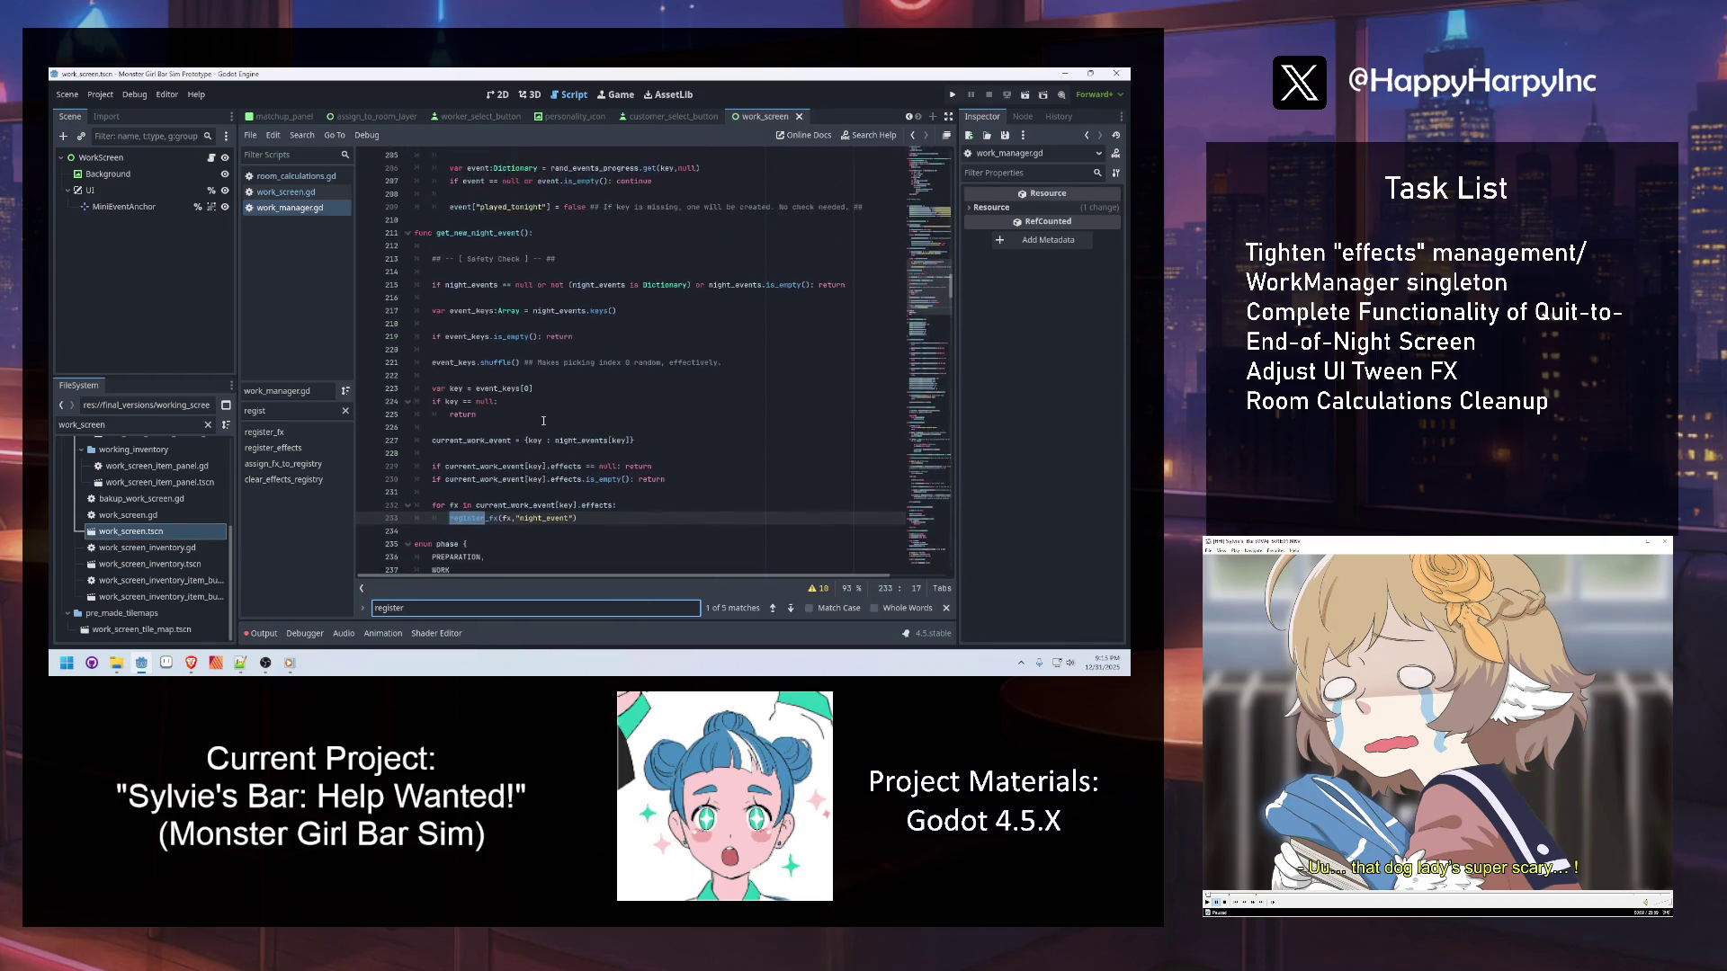
{"action": "scroll", "coordinate": [546, 420], "scroll_direction": "down", "scroll_amount": 4}
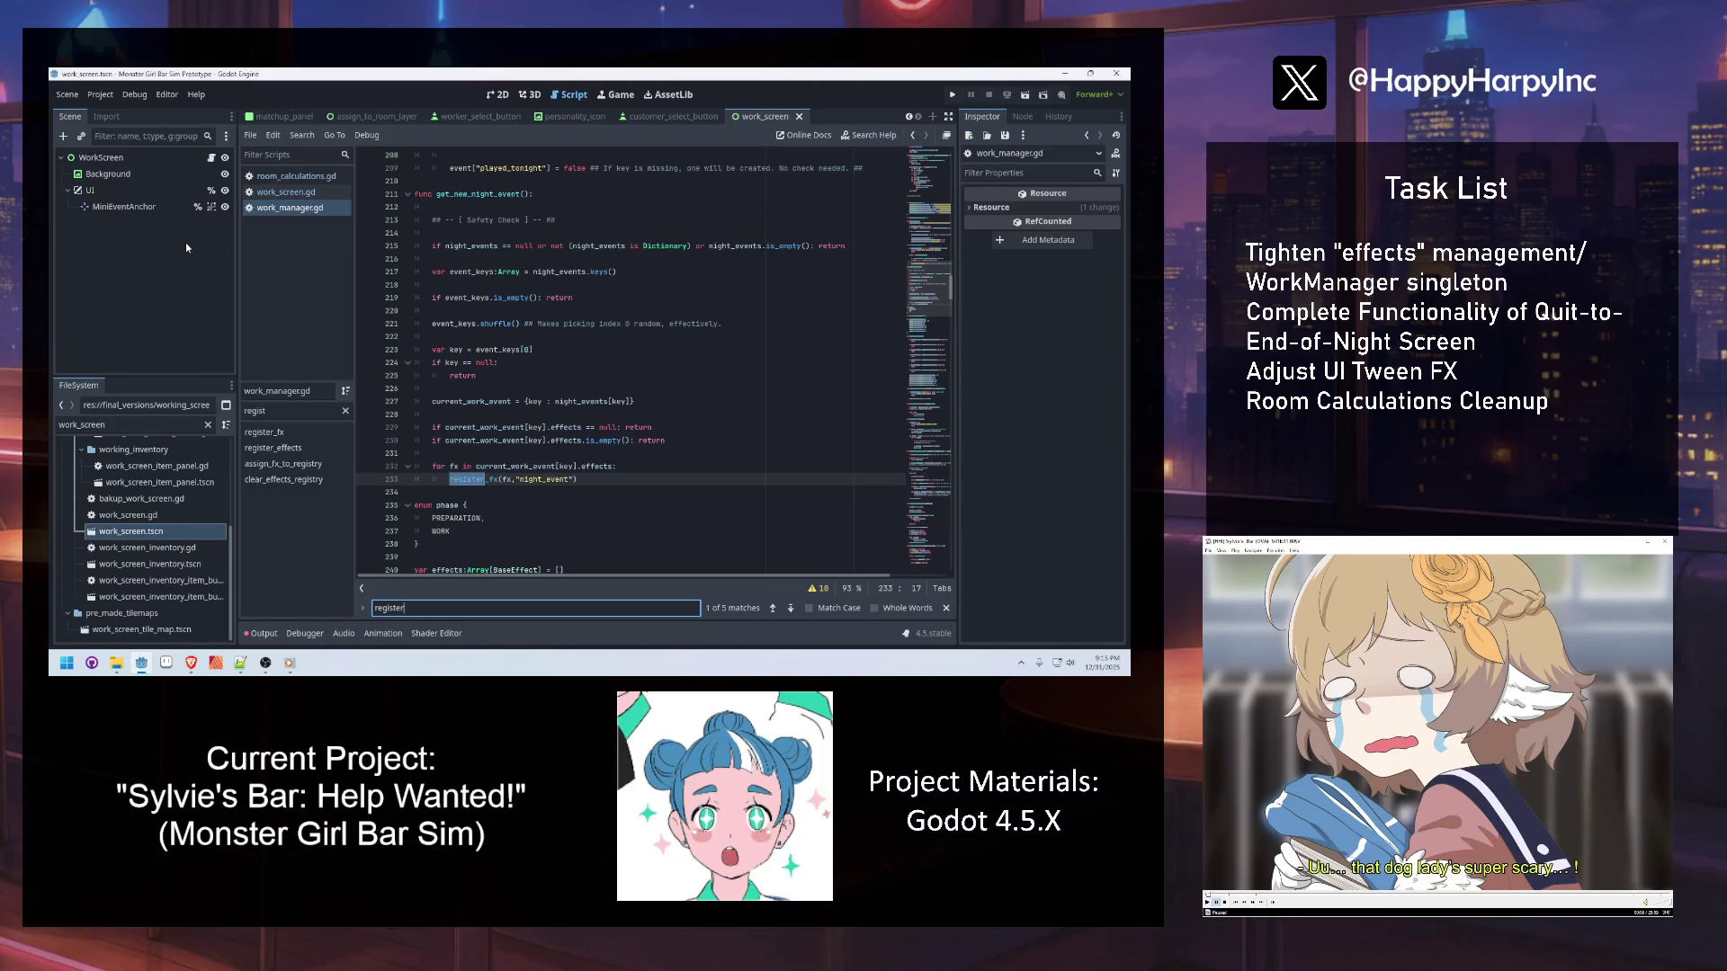
{"action": "left_click", "coordinate": [512, 298]}
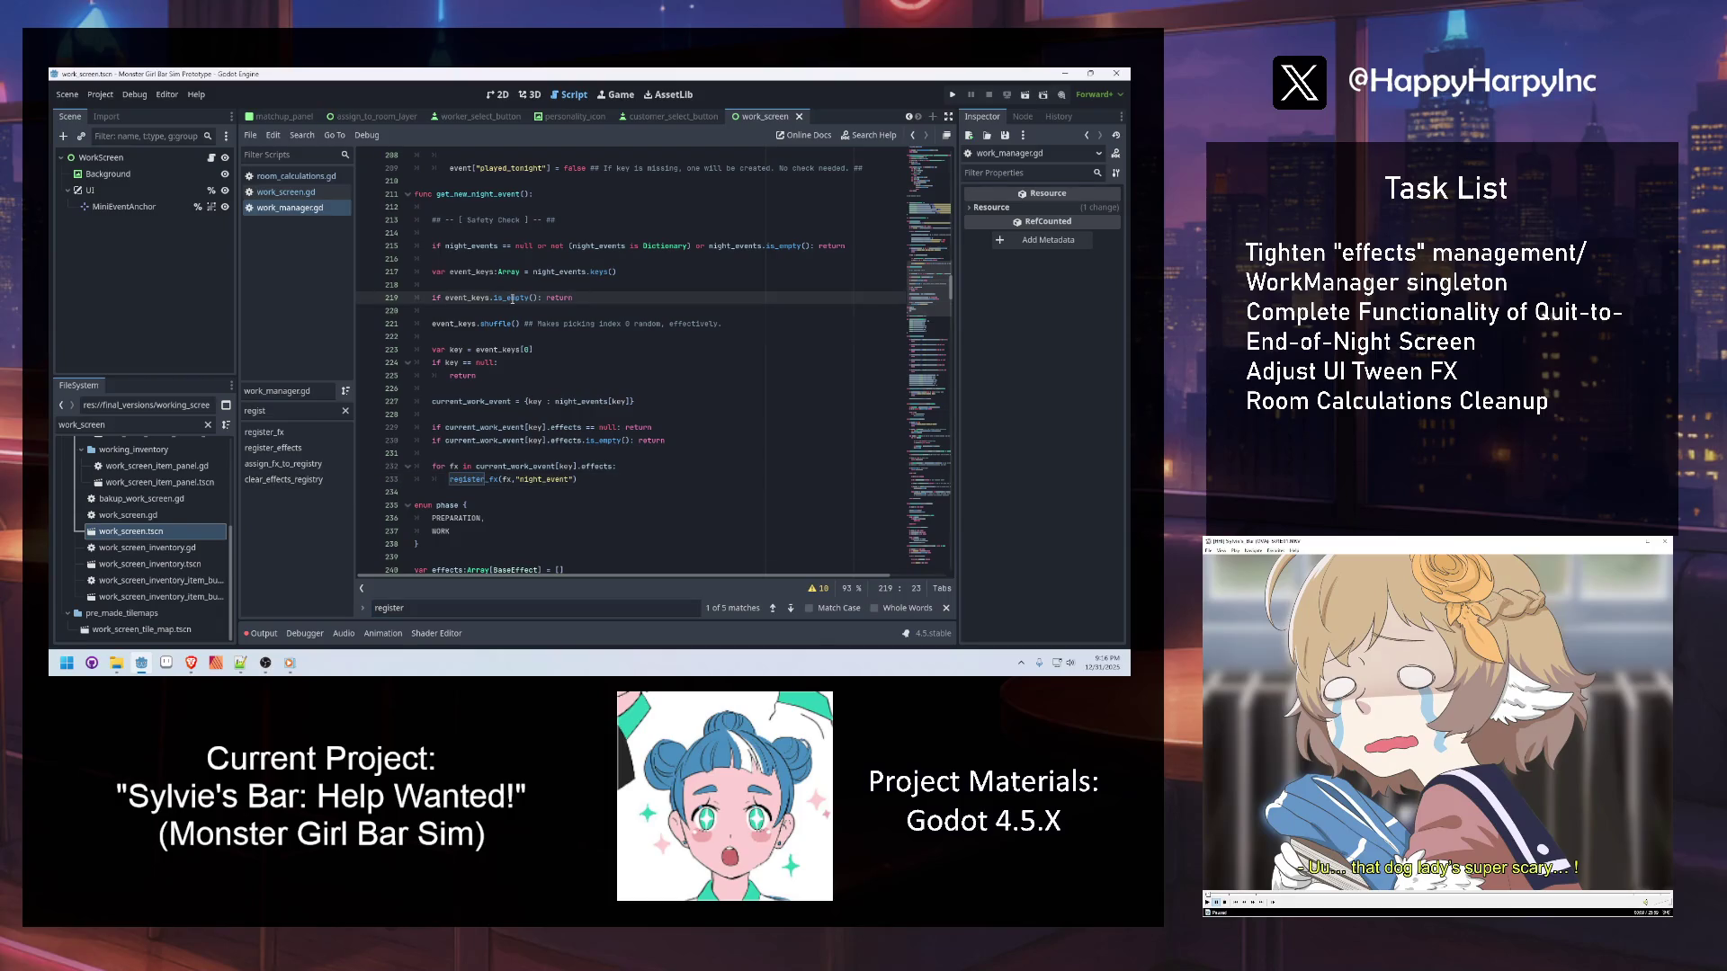
{"action": "left_click", "coordinate": [286, 191]}
{"action": "left_click", "coordinate": [531, 315]}
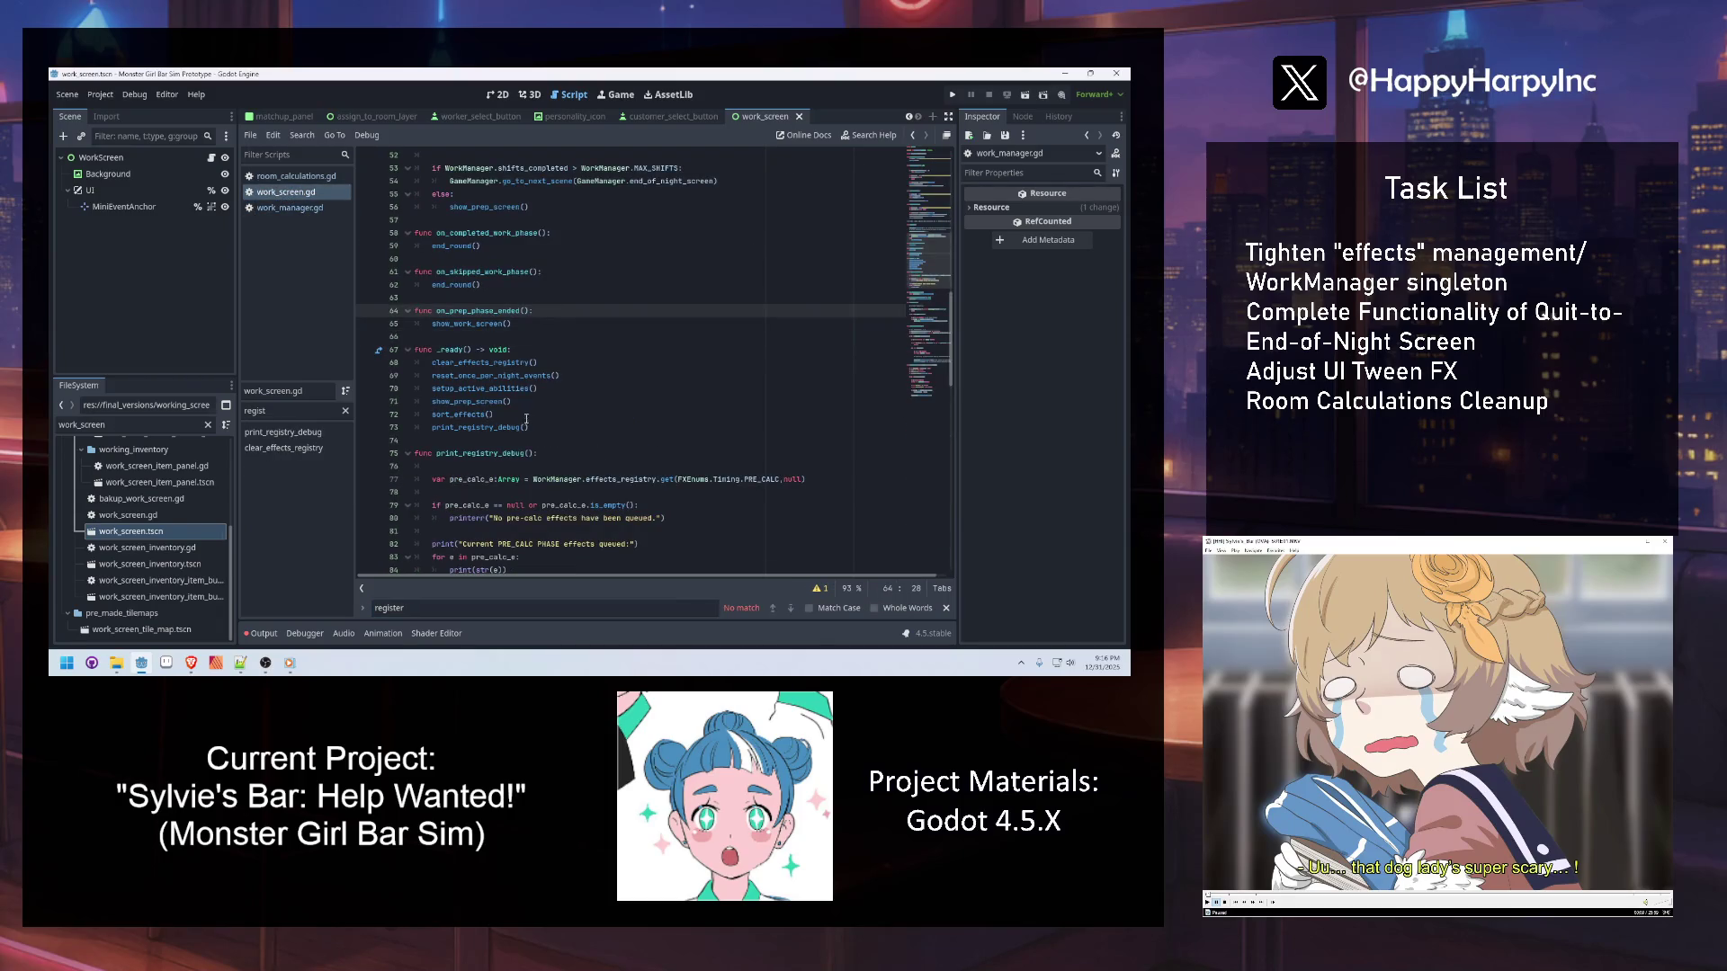
{"action": "left_click", "coordinate": [460, 415], "text": "ctrl"}
{"action": "left_click", "coordinate": [607, 505], "text": "ctrl"}
{"action": "left_click", "coordinate": [508, 402]}
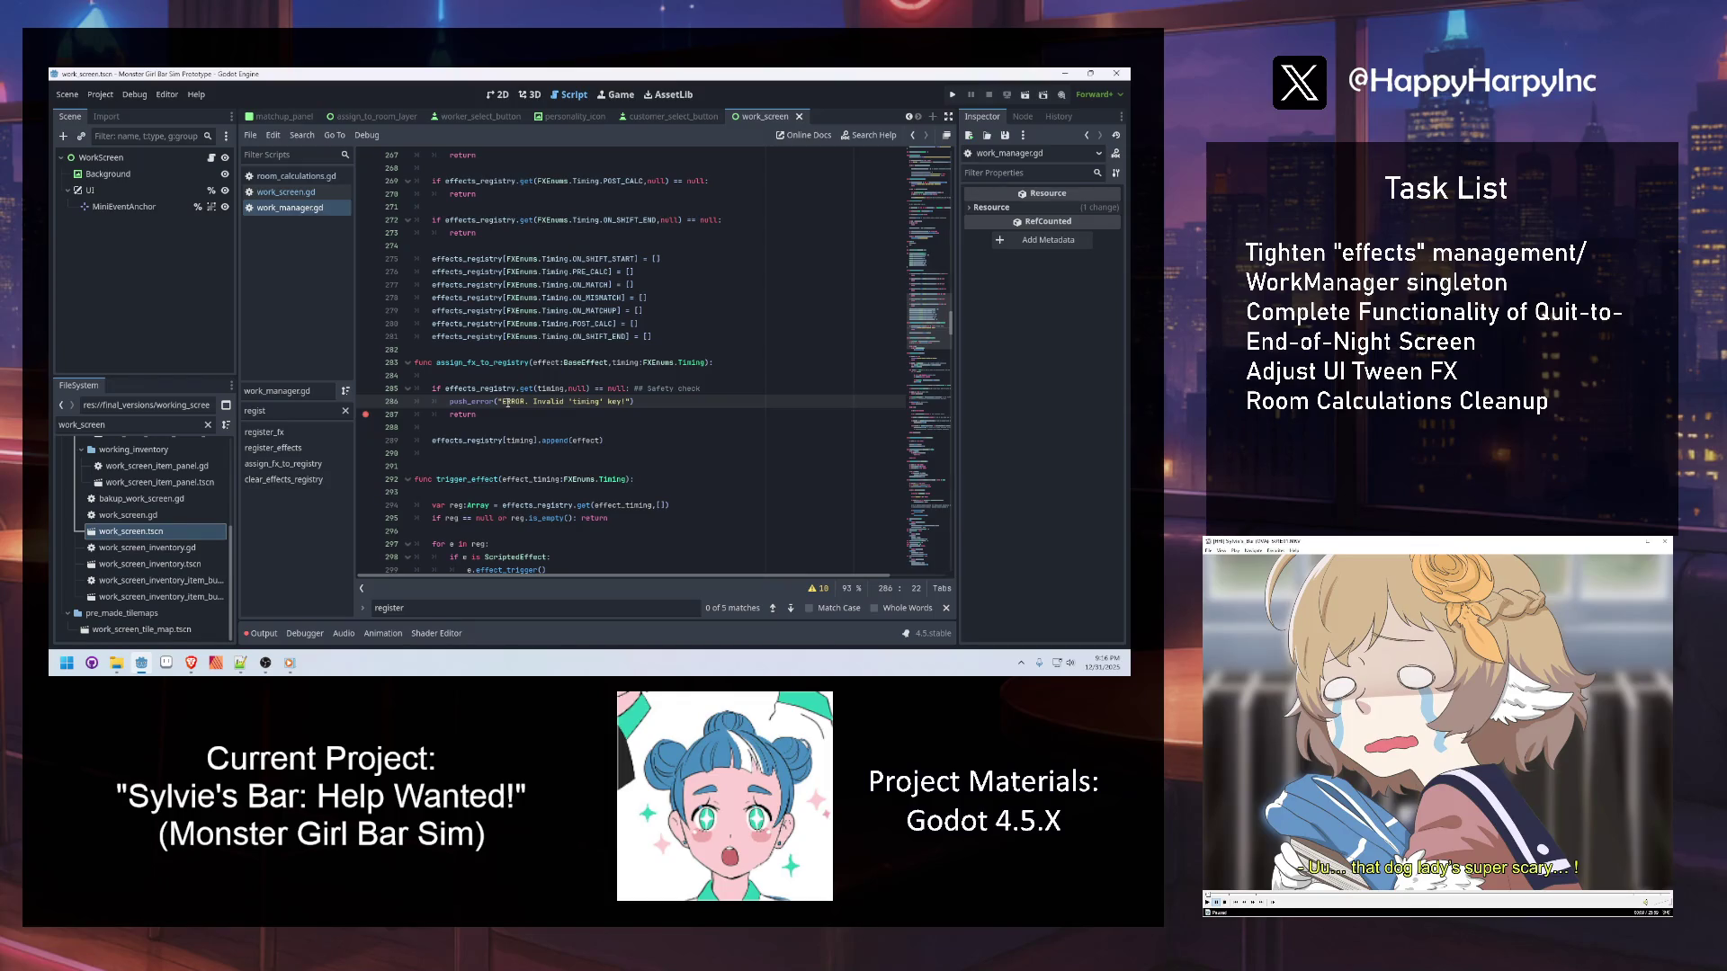
{"action": "left_click", "coordinate": [623, 442]}
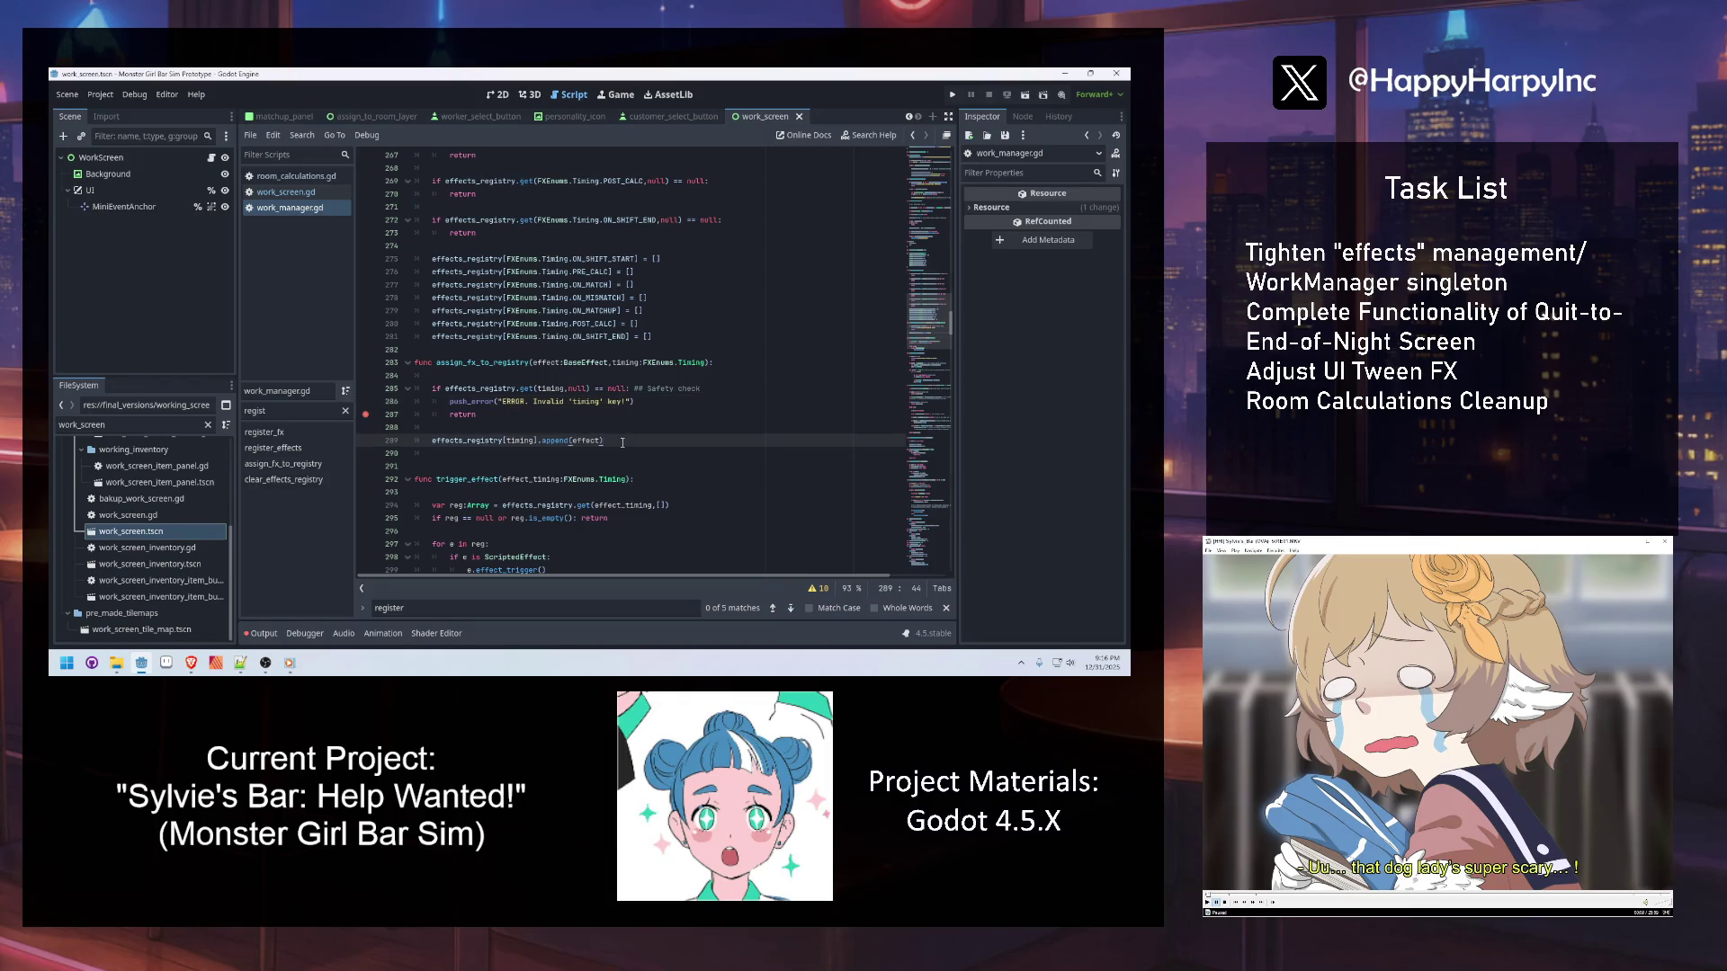
{"action": "key", "text": "Return"}
{"action": "type", "text": "effect_registry_changed"}
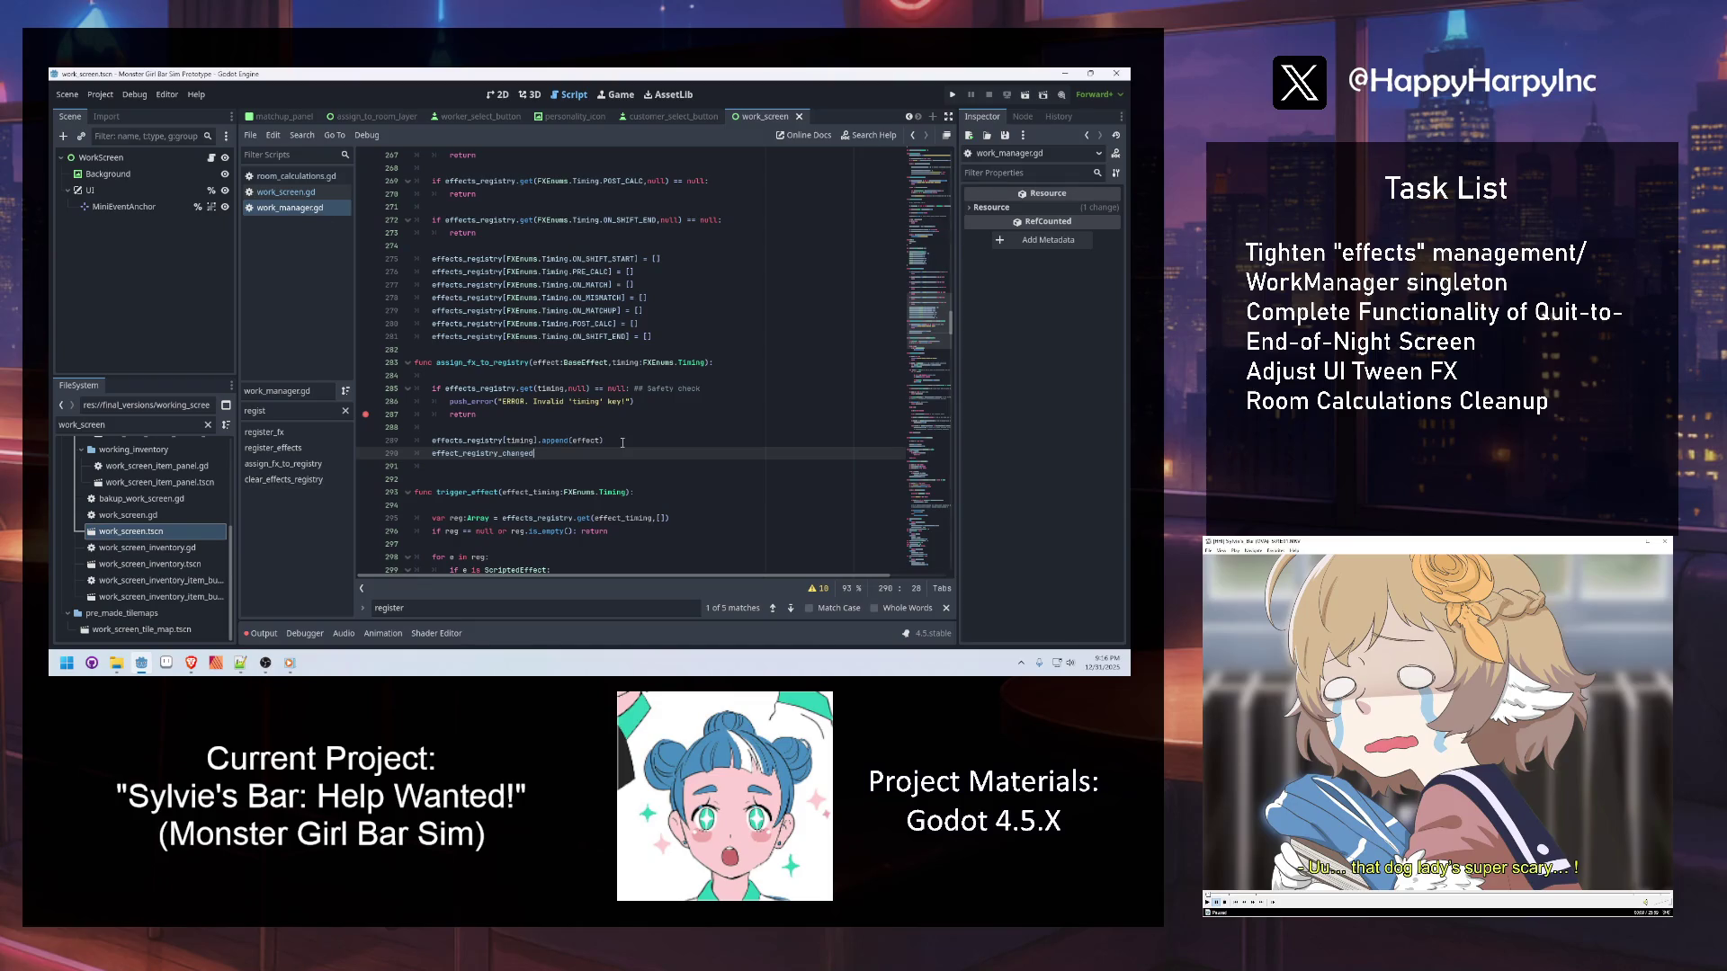
{"action": "type", "text": ".emit()"}
{"action": "key", "text": "ctrl+s"}
{"action": "left_click", "coordinate": [474, 363]}
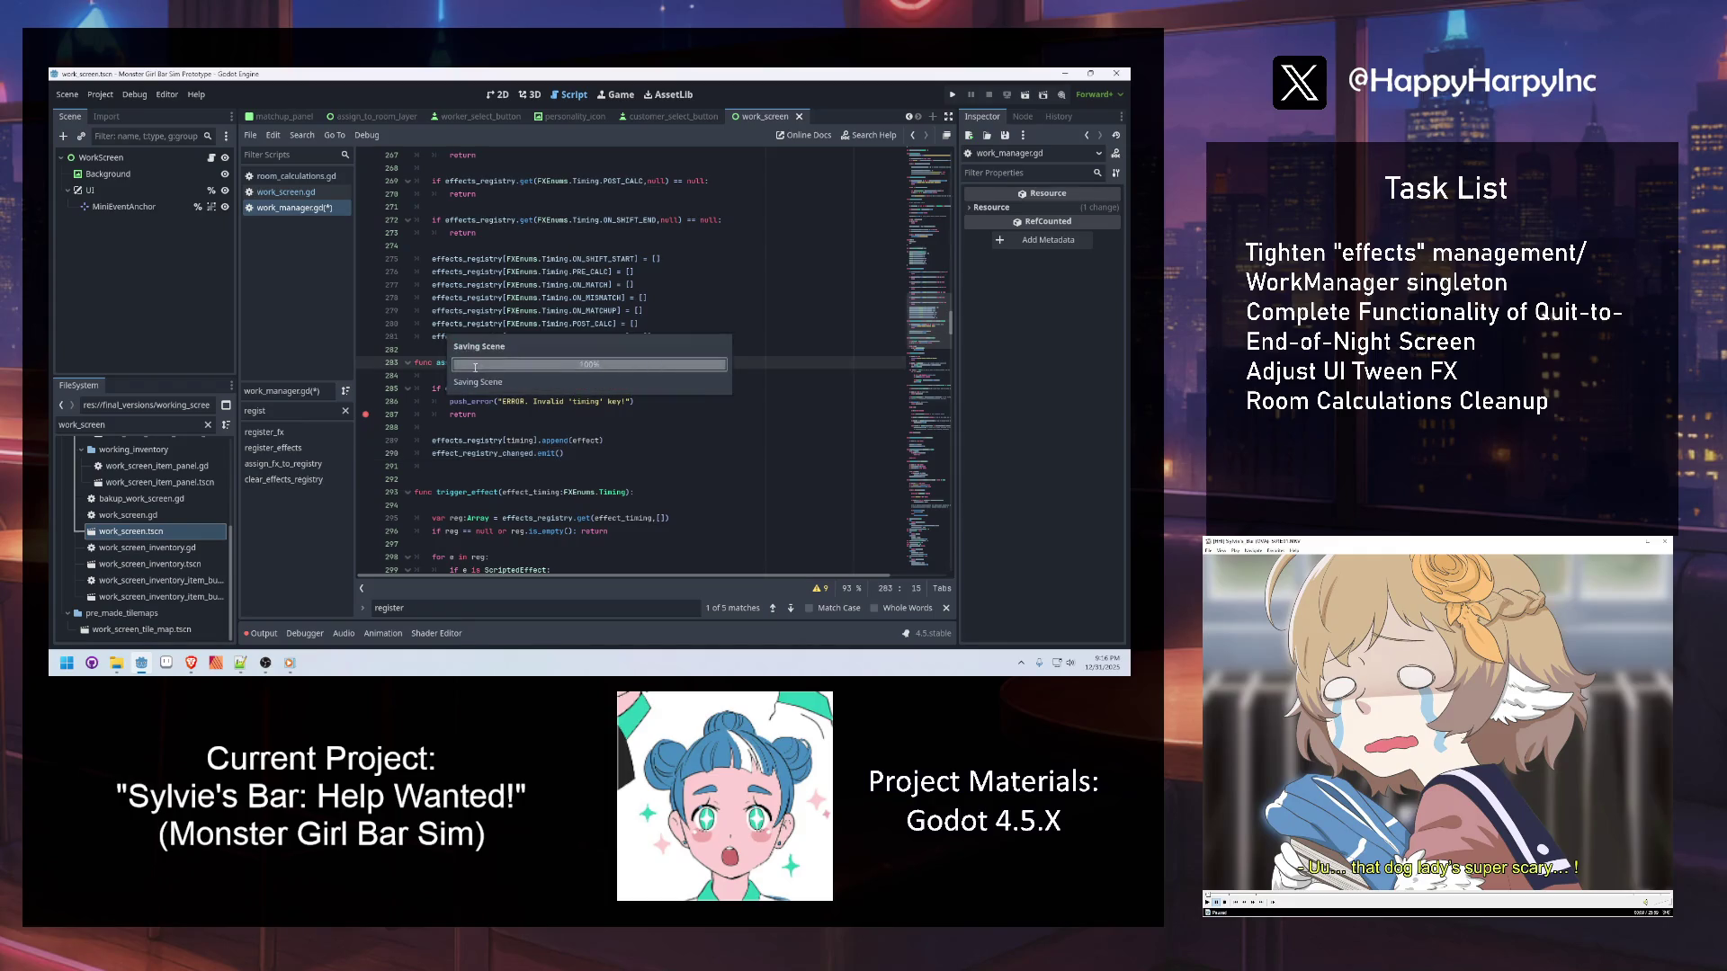
{"action": "left_click", "coordinate": [536, 387]}
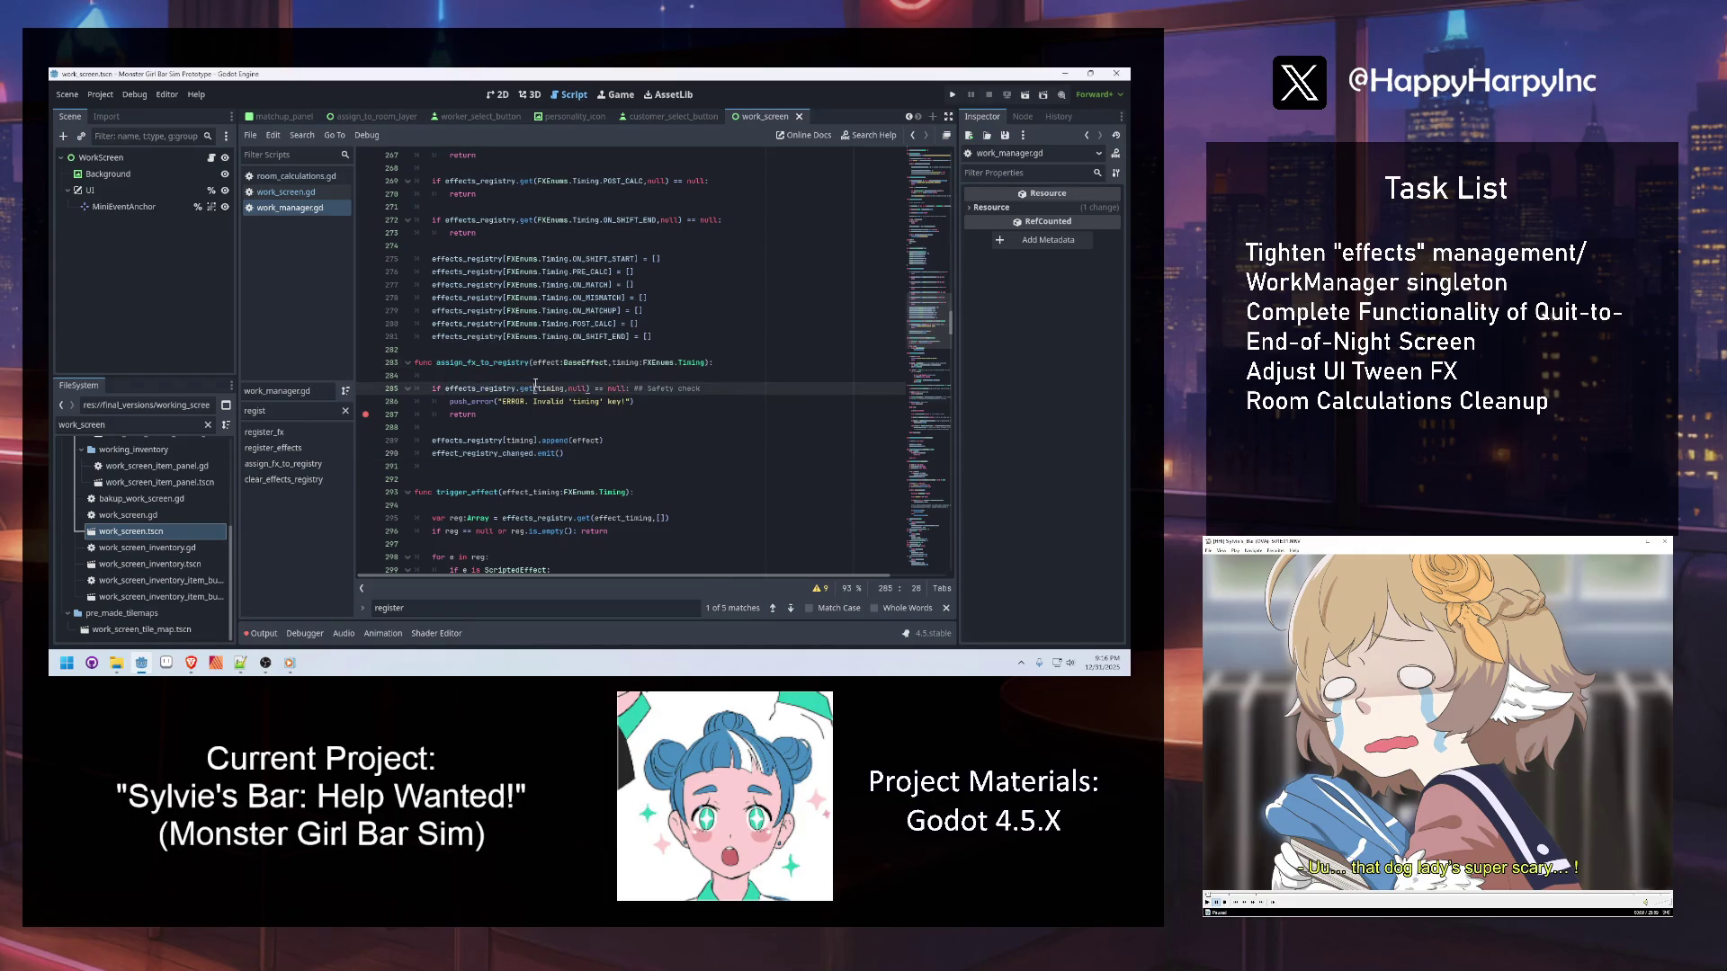
{"action": "mouse_move", "coordinate": [520, 389]}
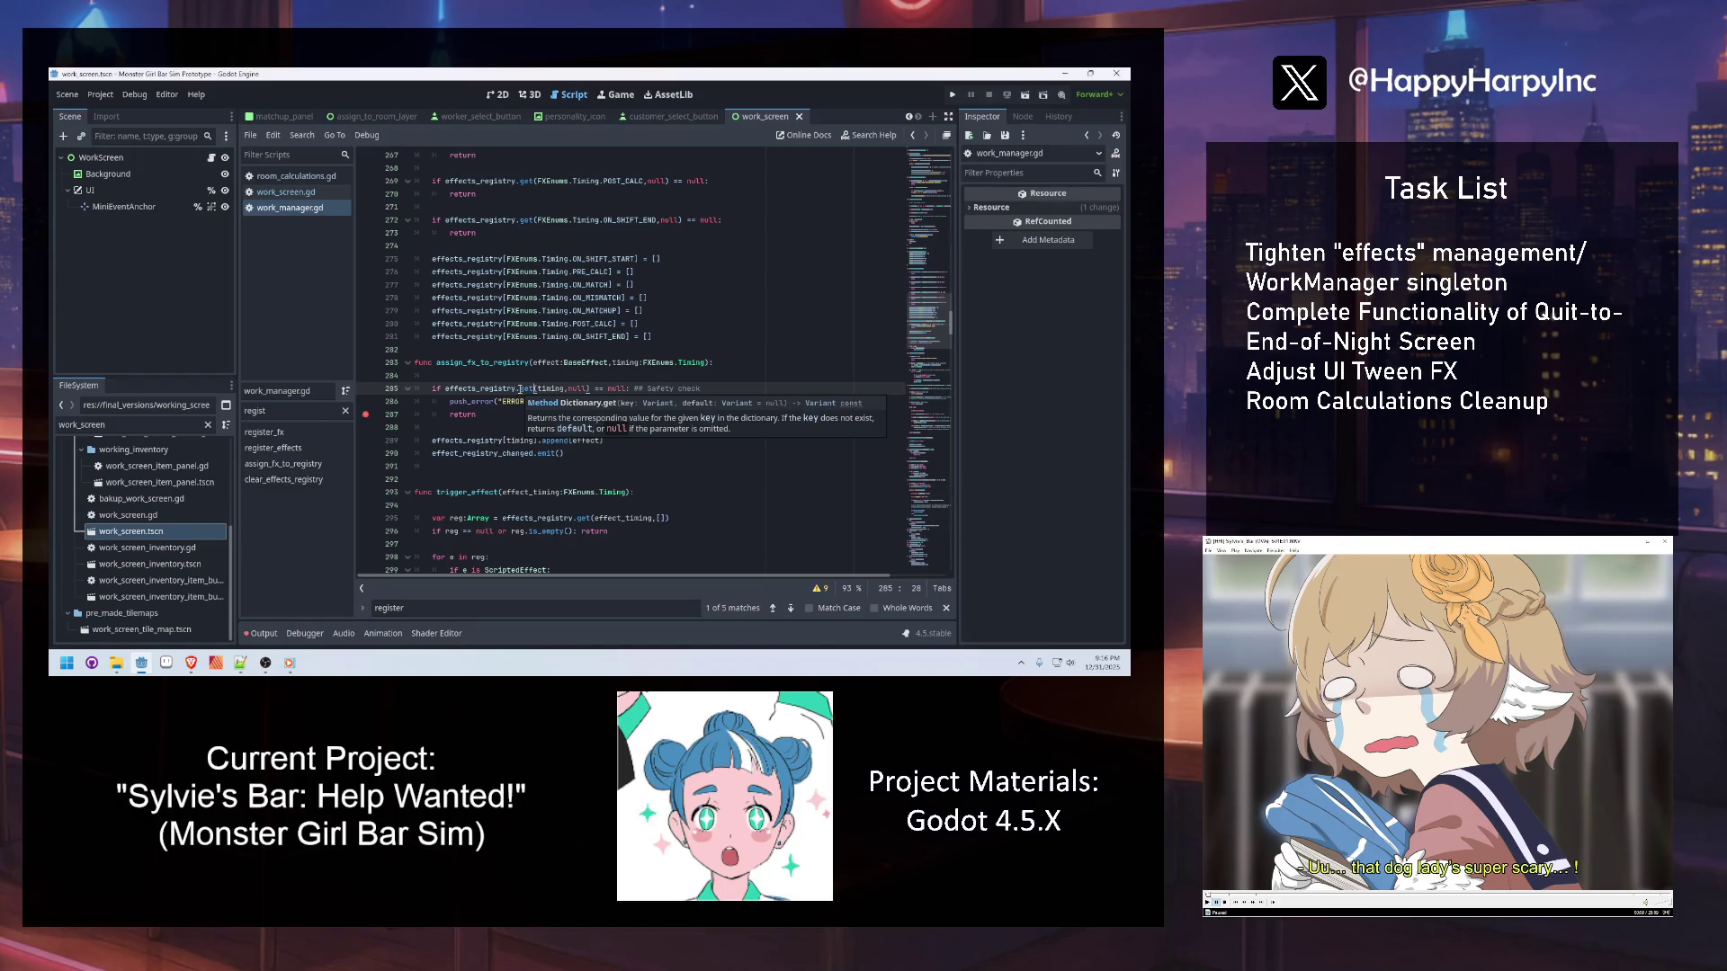
Add '## NOTE: Add to clearing function, later? Redundant? ##' below the effect_registry_changed.emit() line
{"action": "key", "text": "alt+Tab"}
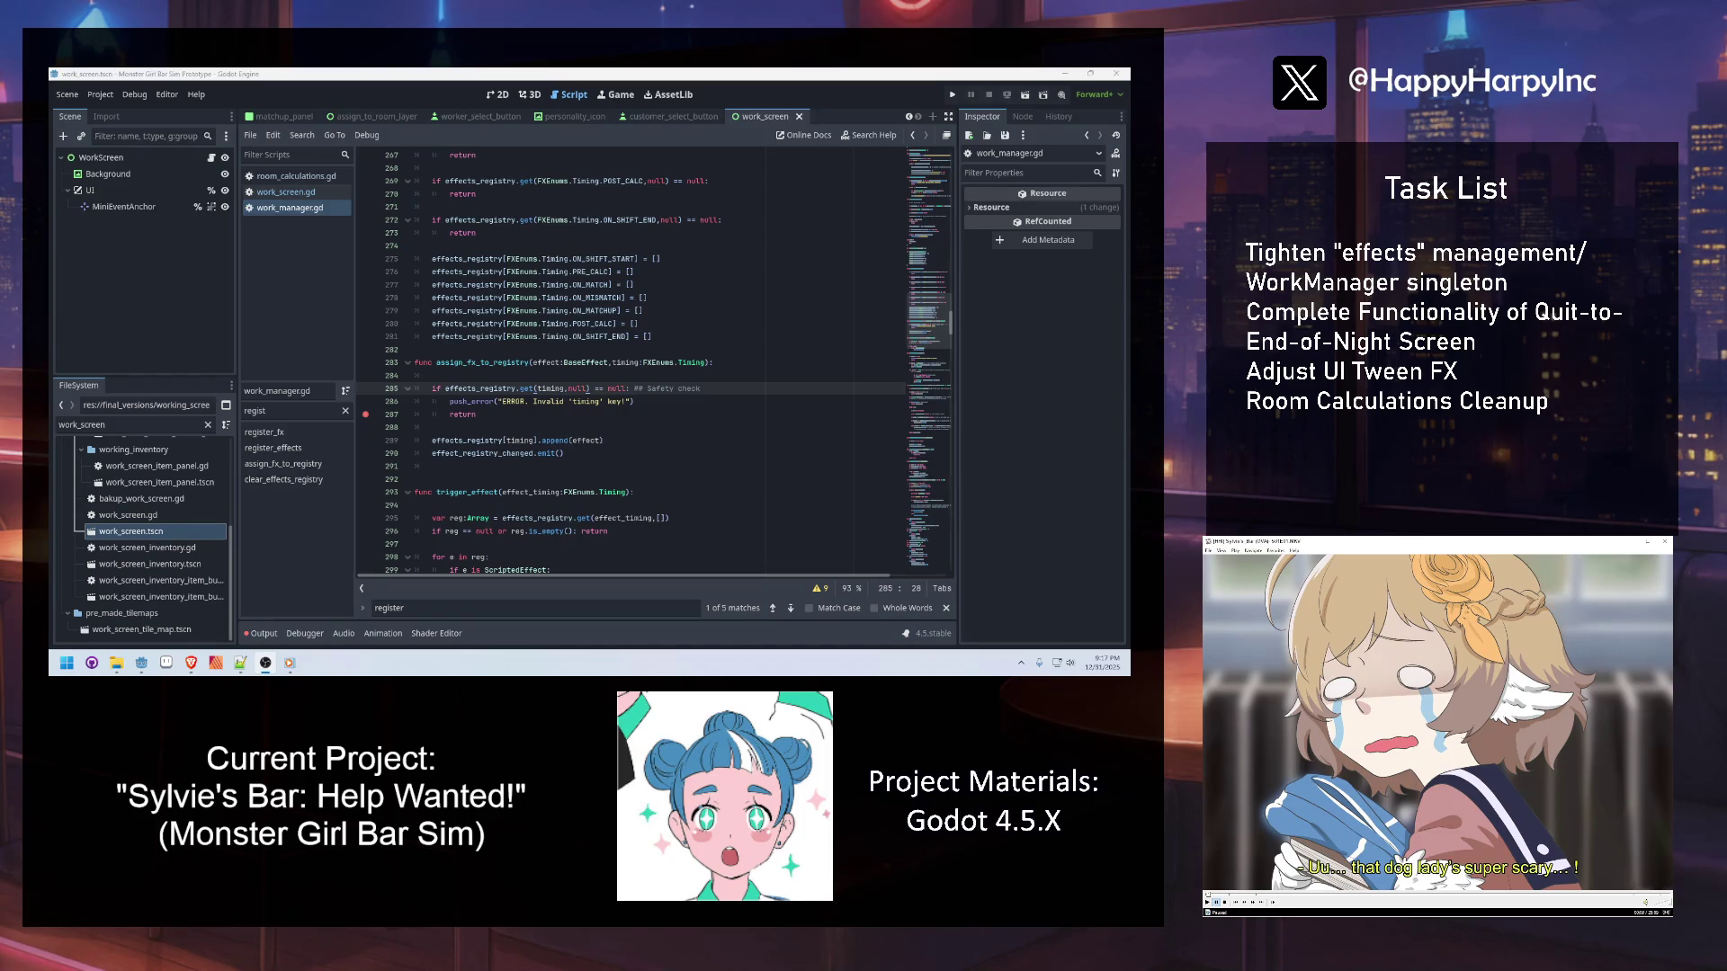
{"action": "key", "text": "alt+Tab"}
{"action": "double_click", "coordinate": [519, 452]}
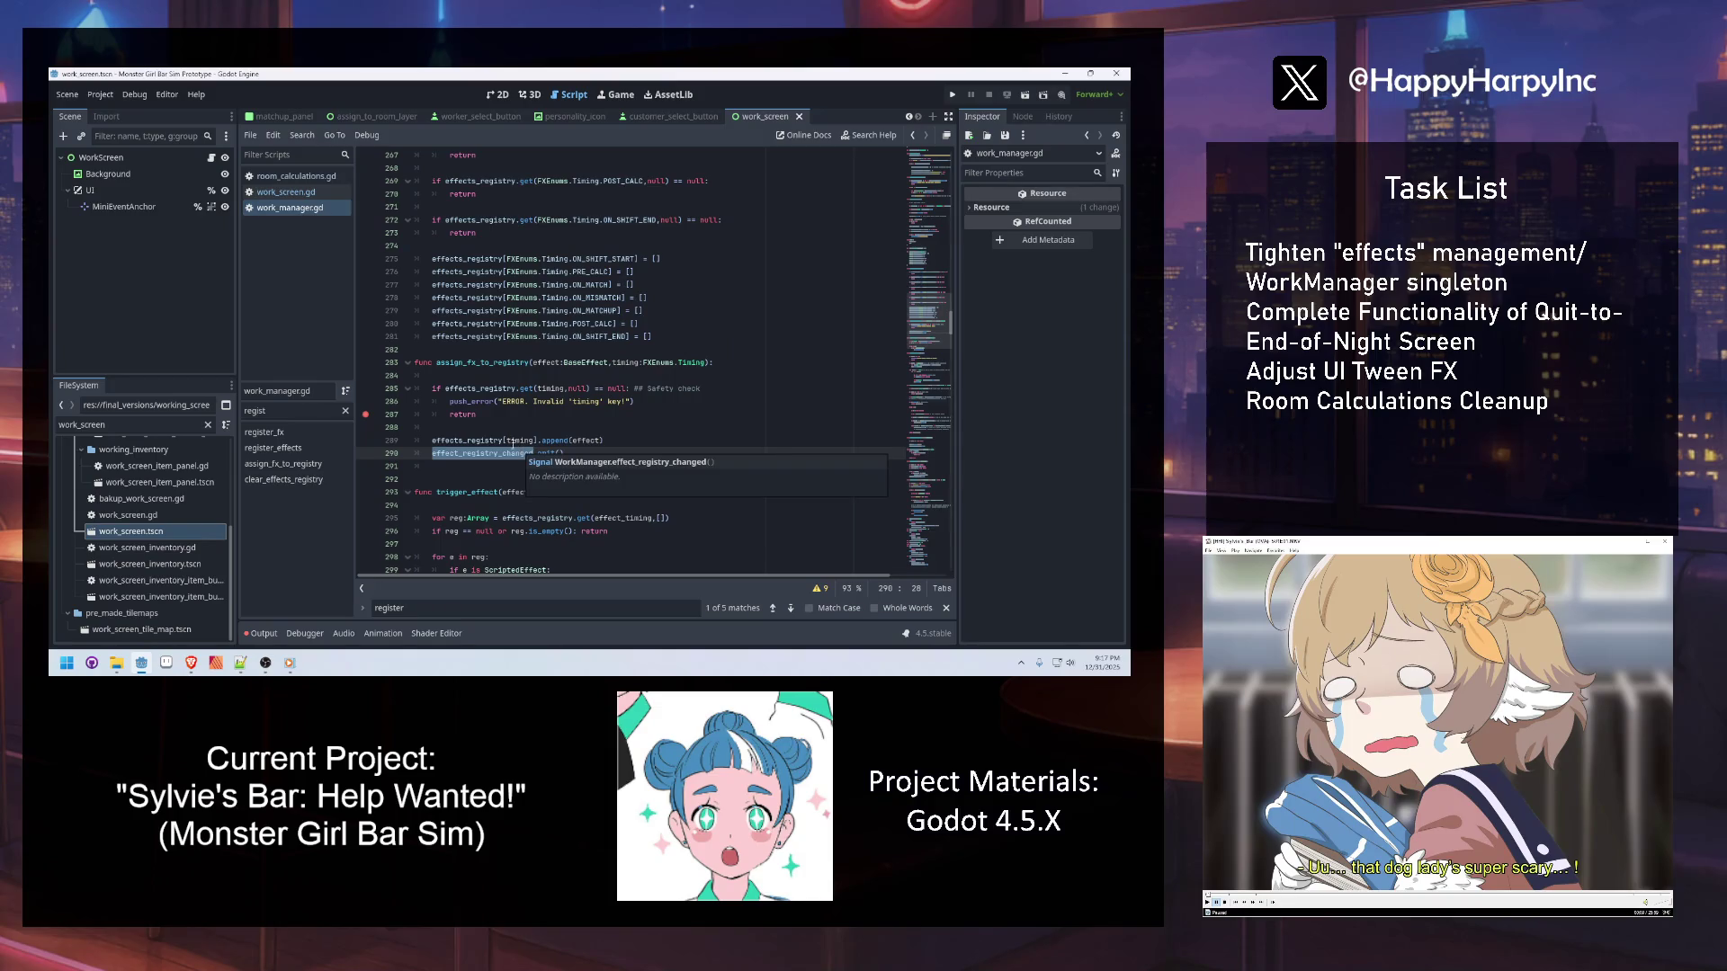
{"action": "left_click", "coordinate": [657, 453]}
{"action": "key", "text": "Return"}
{"action": "key", "text": "Return"}
{"action": "type", "text": "##"}
{"action": "type", "text": "OTE"}
{"action": "type", "text": "dd t"}
{"action": "type", "text": "ring function."}
{"action": "type", "text": "er? REd"}
{"action": "key", "text": "BackSpace"}
{"action": "type", "text": "edu"}
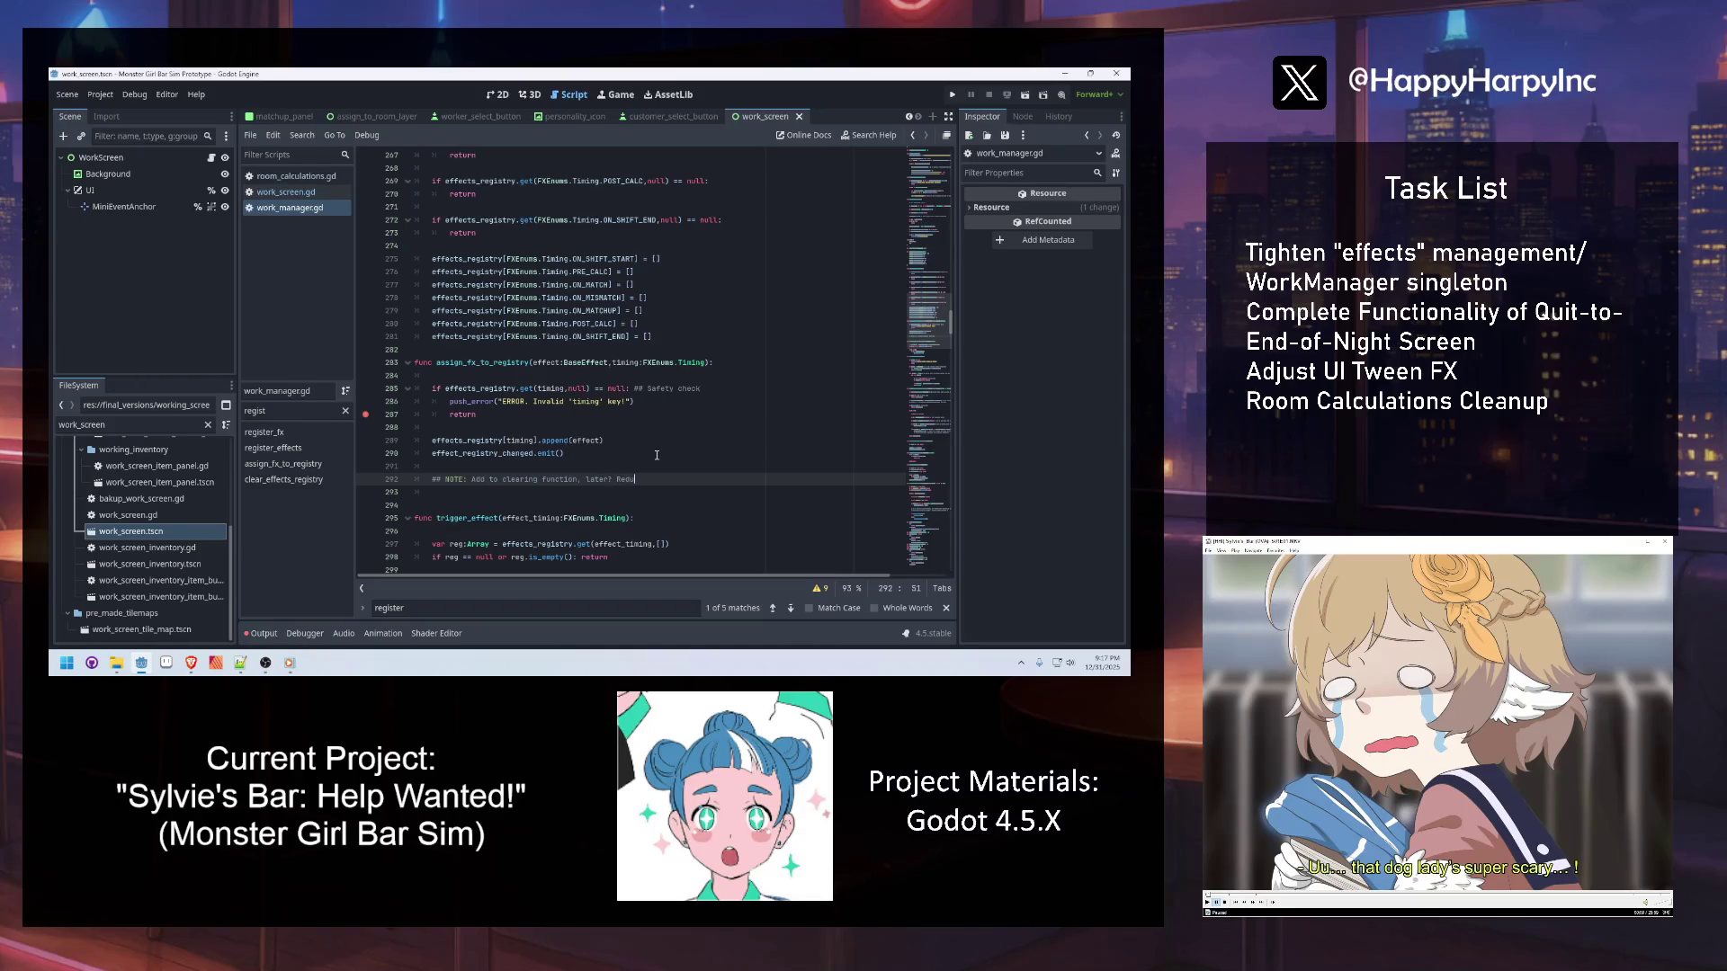
{"action": "type", "text": "ndant? ##"}
{"action": "left_click", "coordinate": [531, 454]}
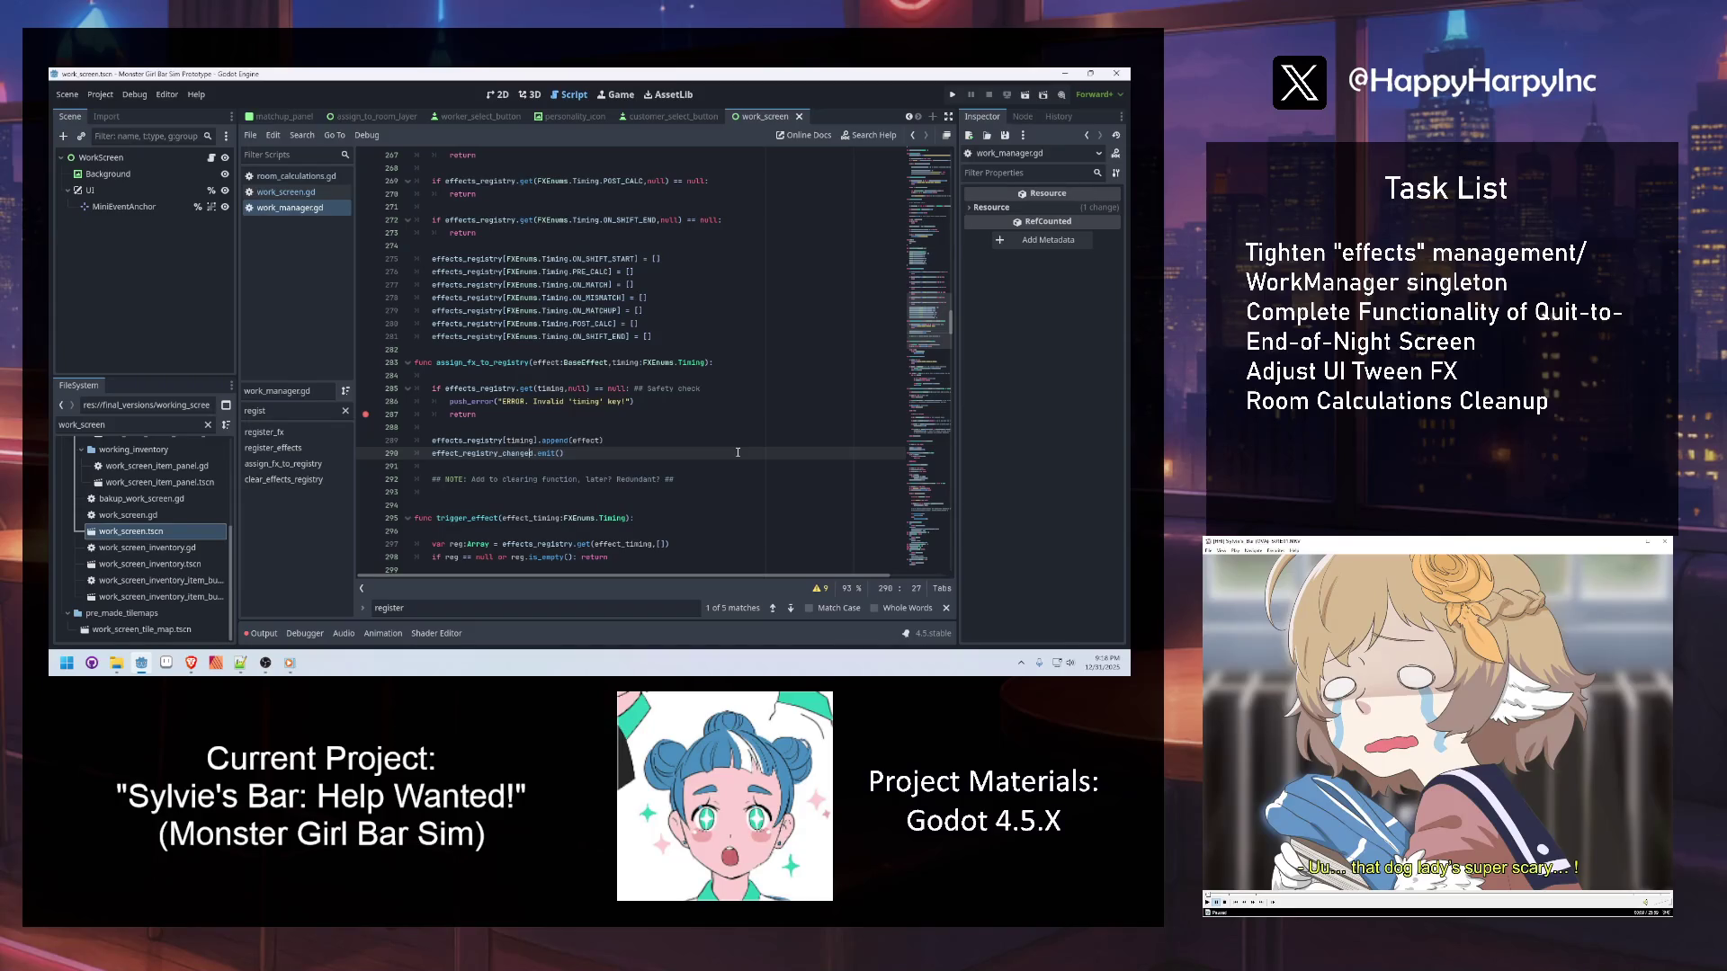
{"action": "left_click", "coordinate": [712, 332]}
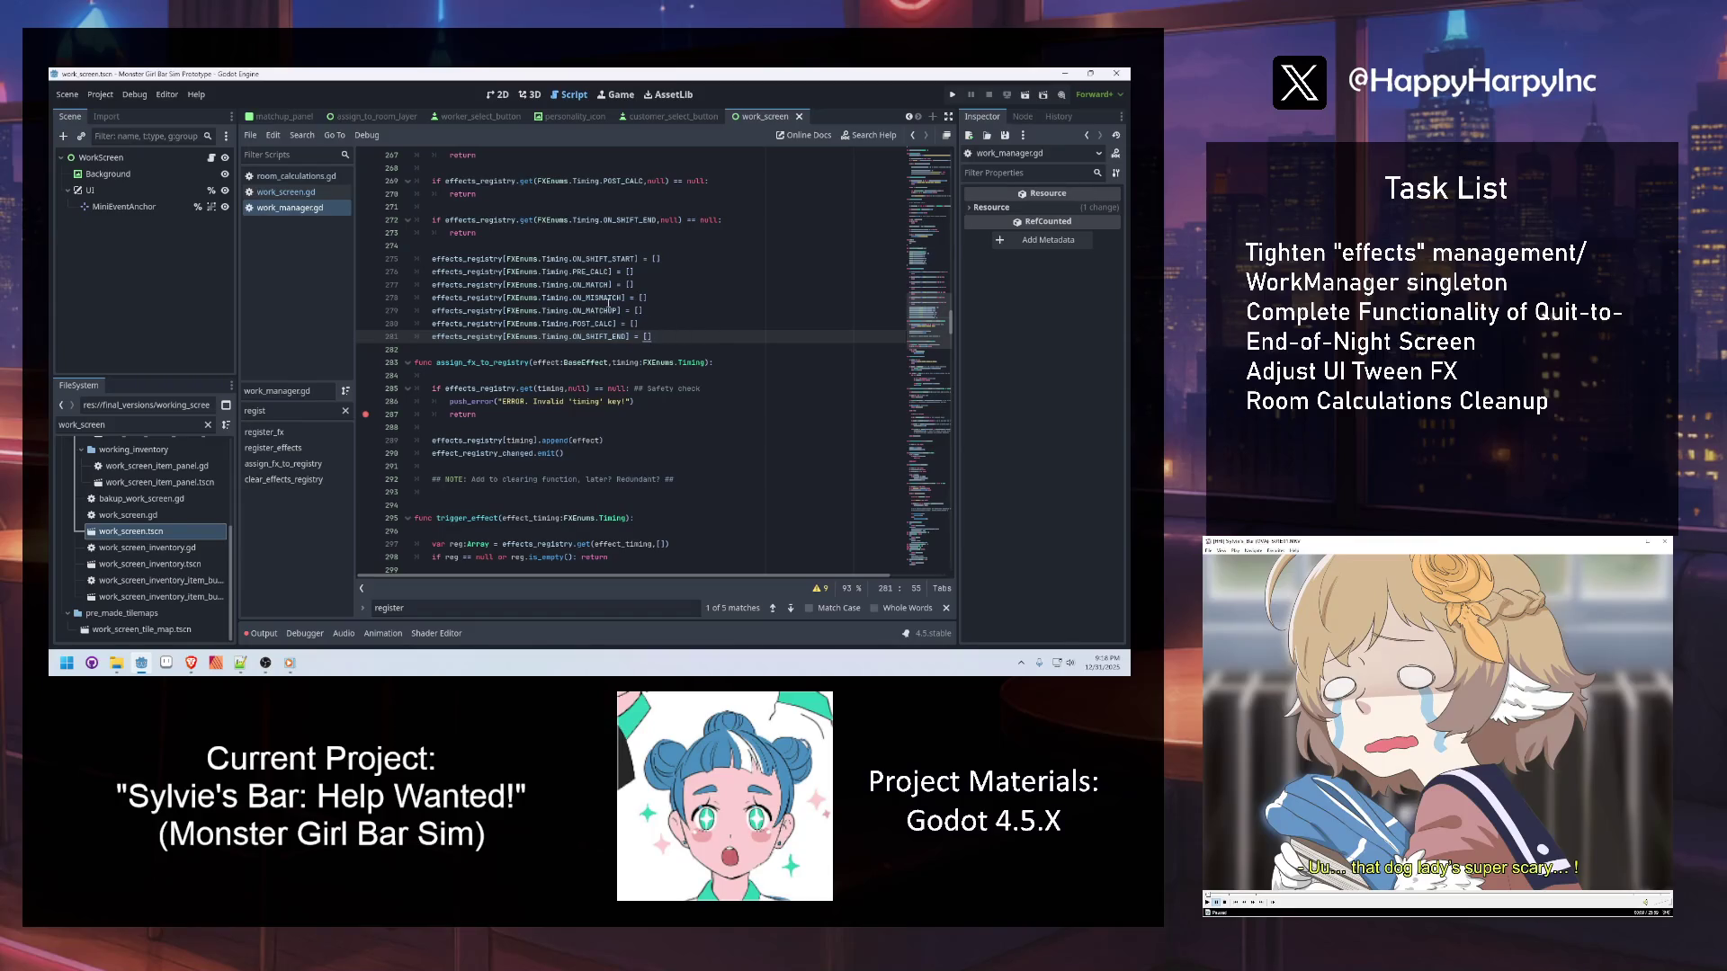
{"action": "mouse_move", "coordinate": [553, 285]}
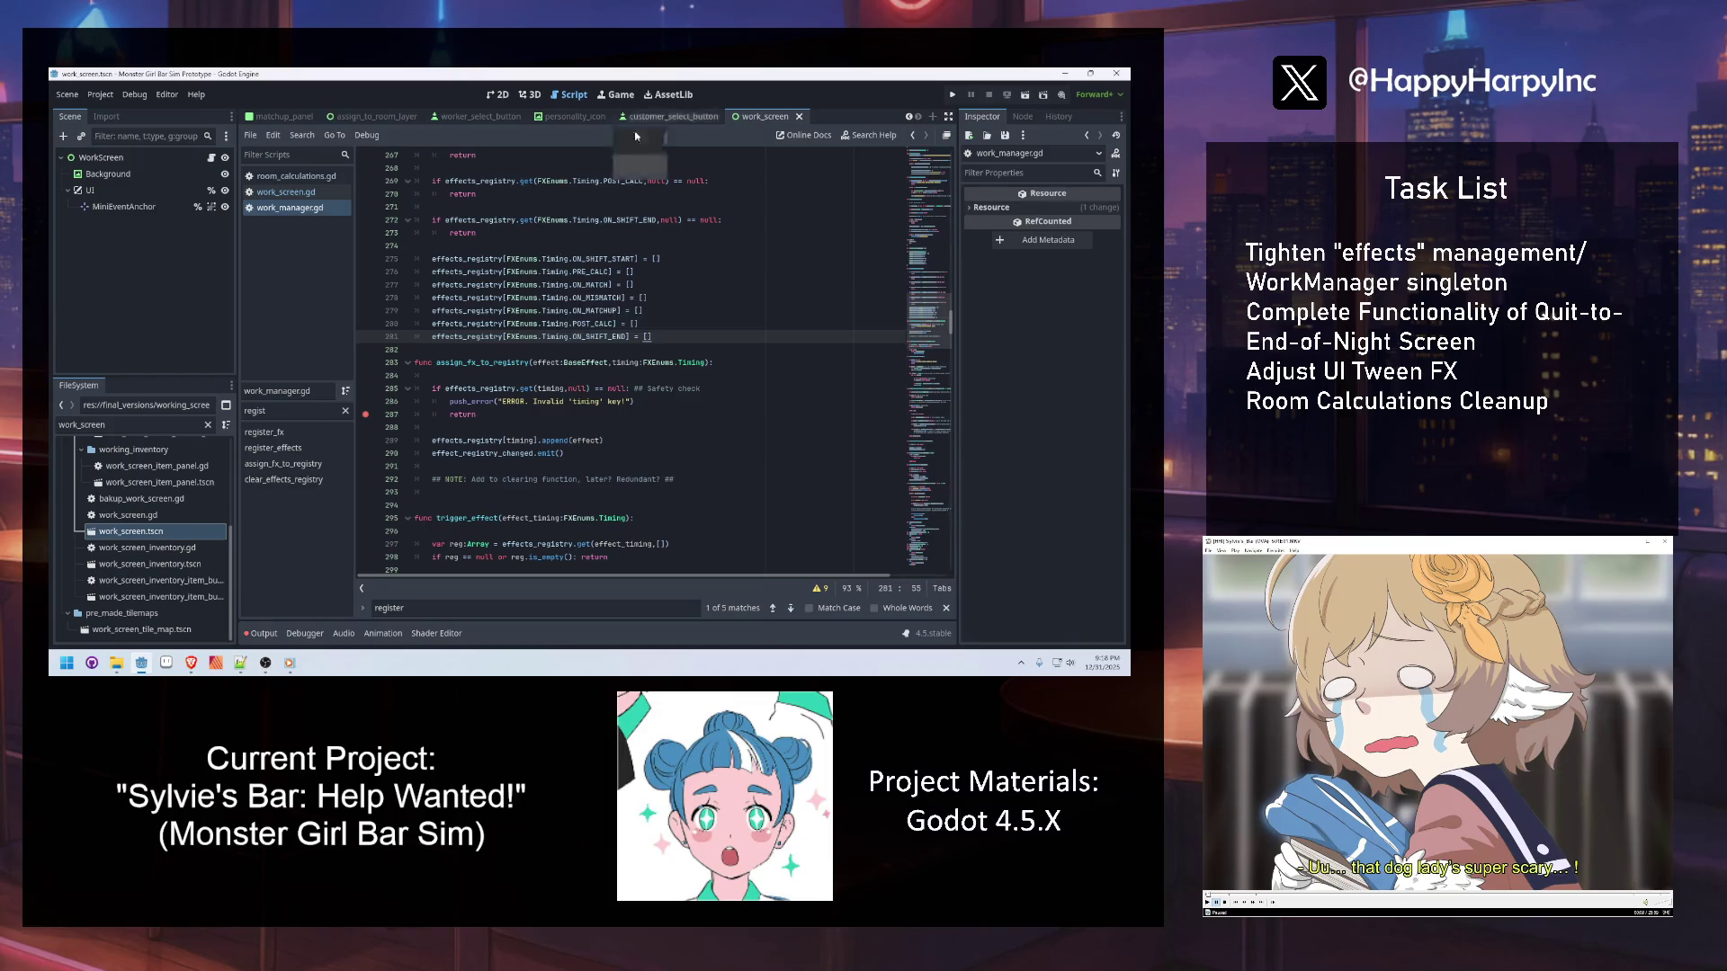
{"action": "left_click", "coordinate": [556, 453]}
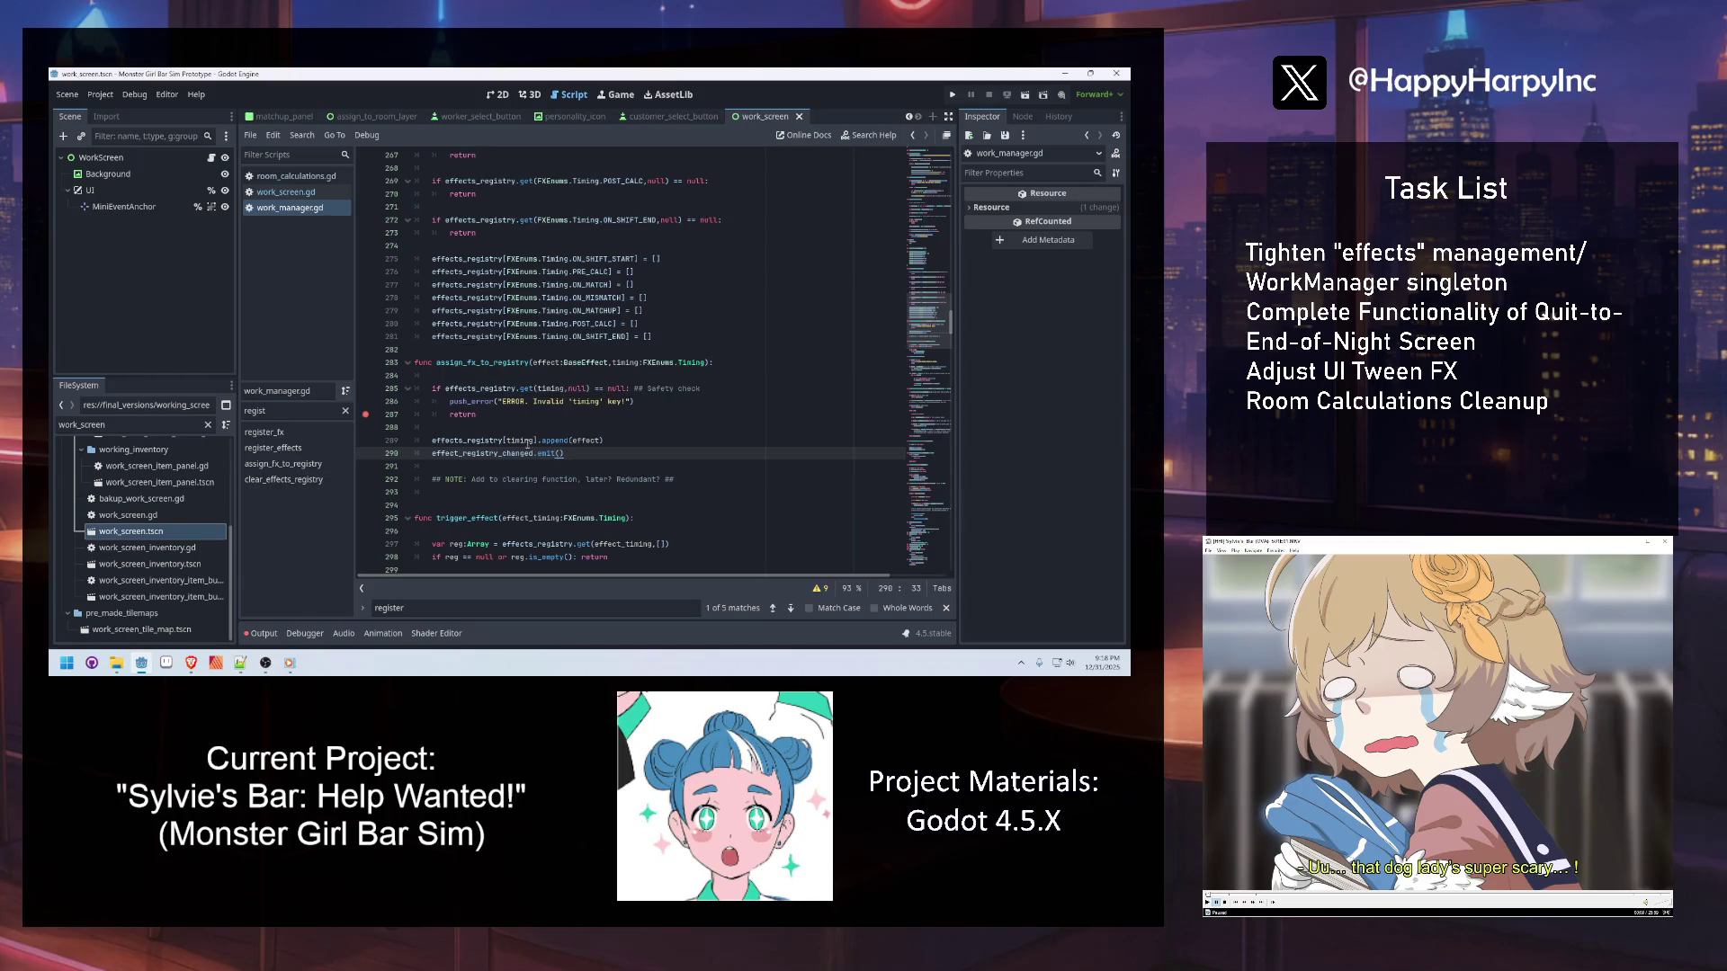
{"action": "double_click", "coordinate": [513, 453]}
{"action": "key", "text": "Up"}
{"action": "key", "text": "Up"}
{"action": "key", "text": "Up"}
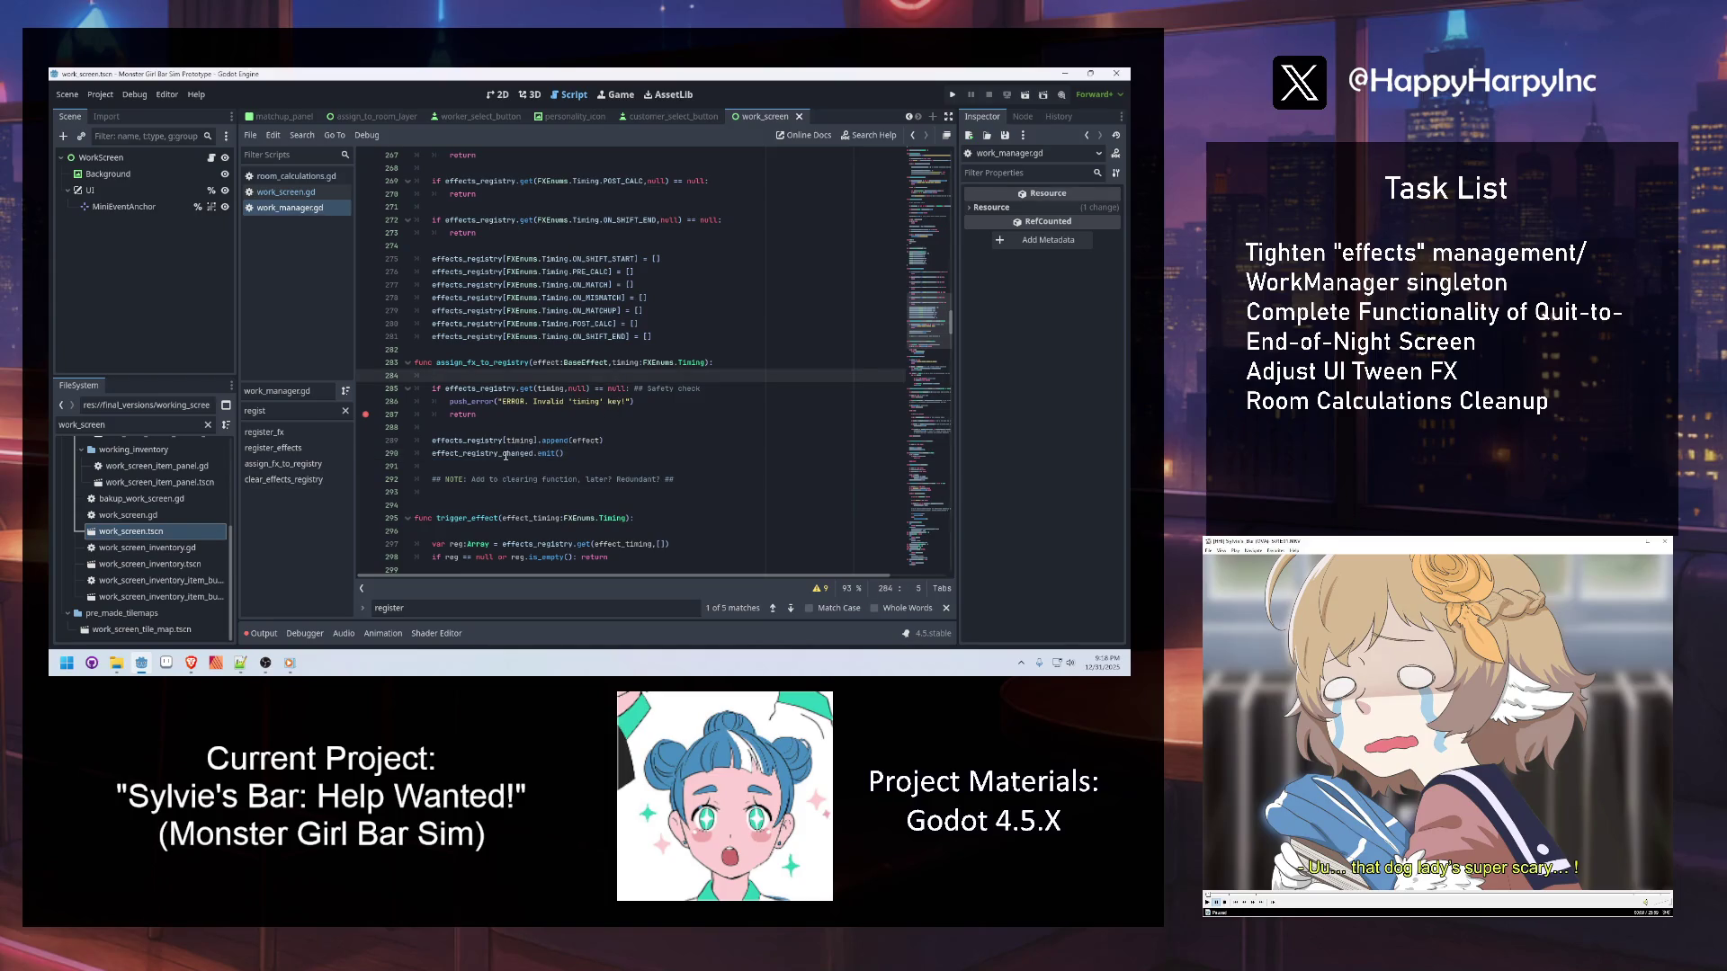
{"action": "double_click", "coordinate": [505, 455]}
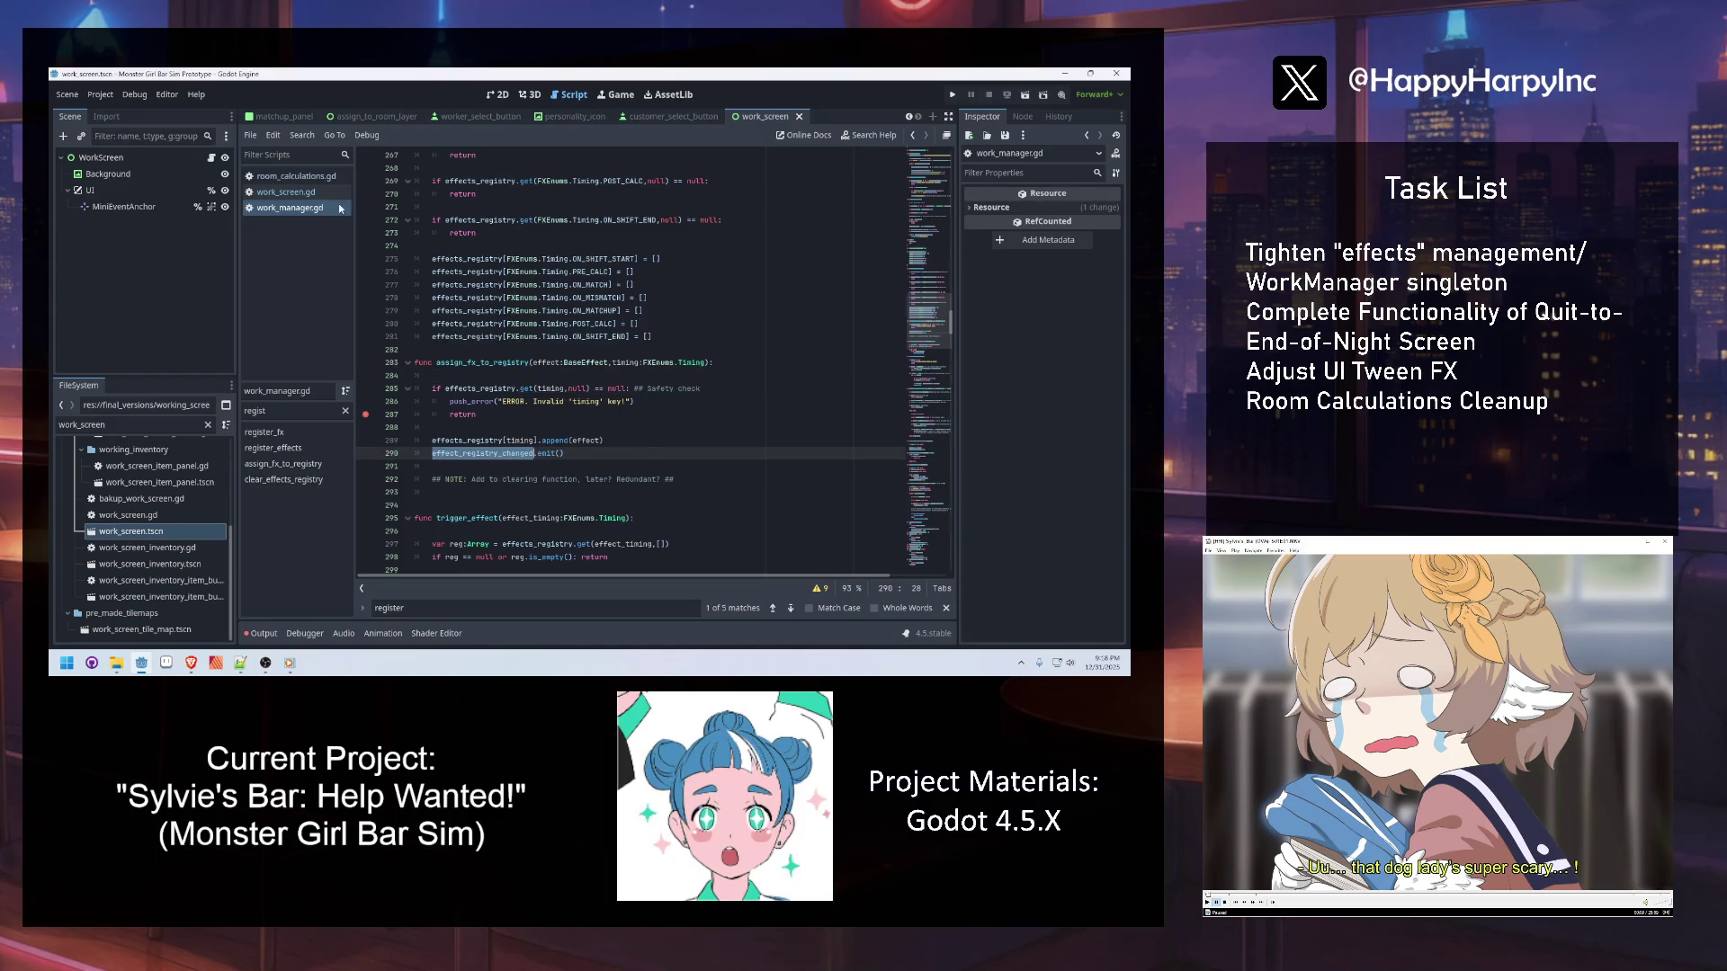
{"action": "left_click", "coordinate": [524, 320]}
{"action": "left_click", "coordinate": [483, 500]}
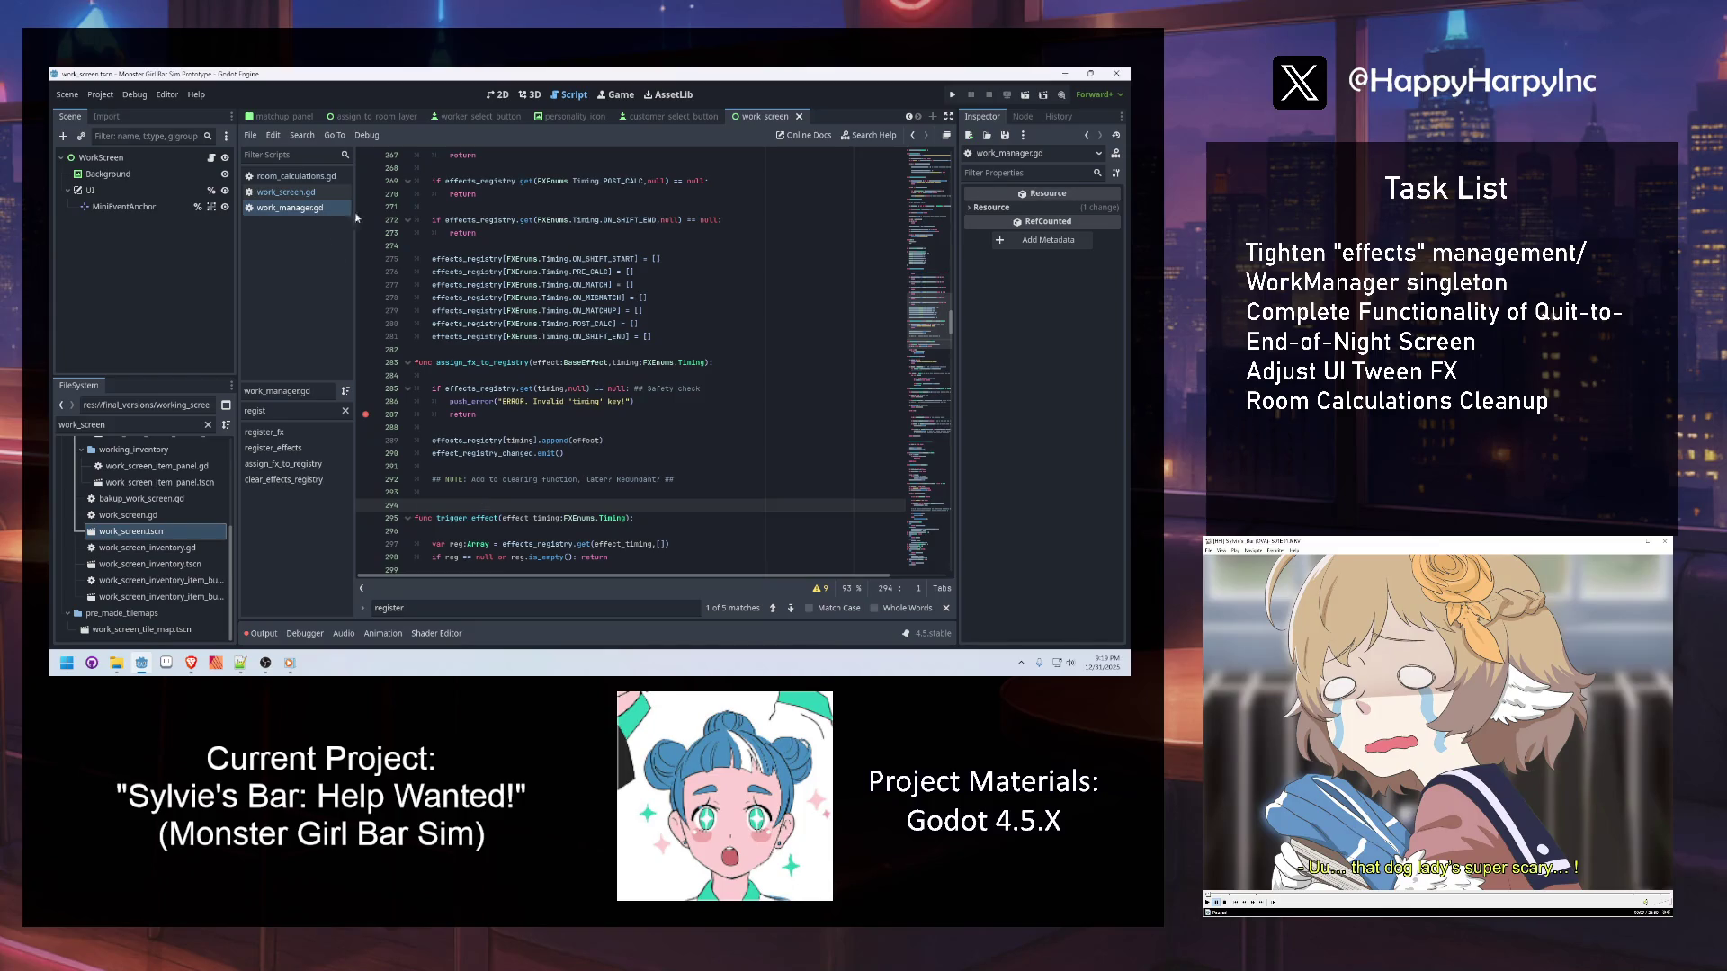
Switch back to work_screen.gd from the script list
{"action": "left_click", "coordinate": [284, 192]}
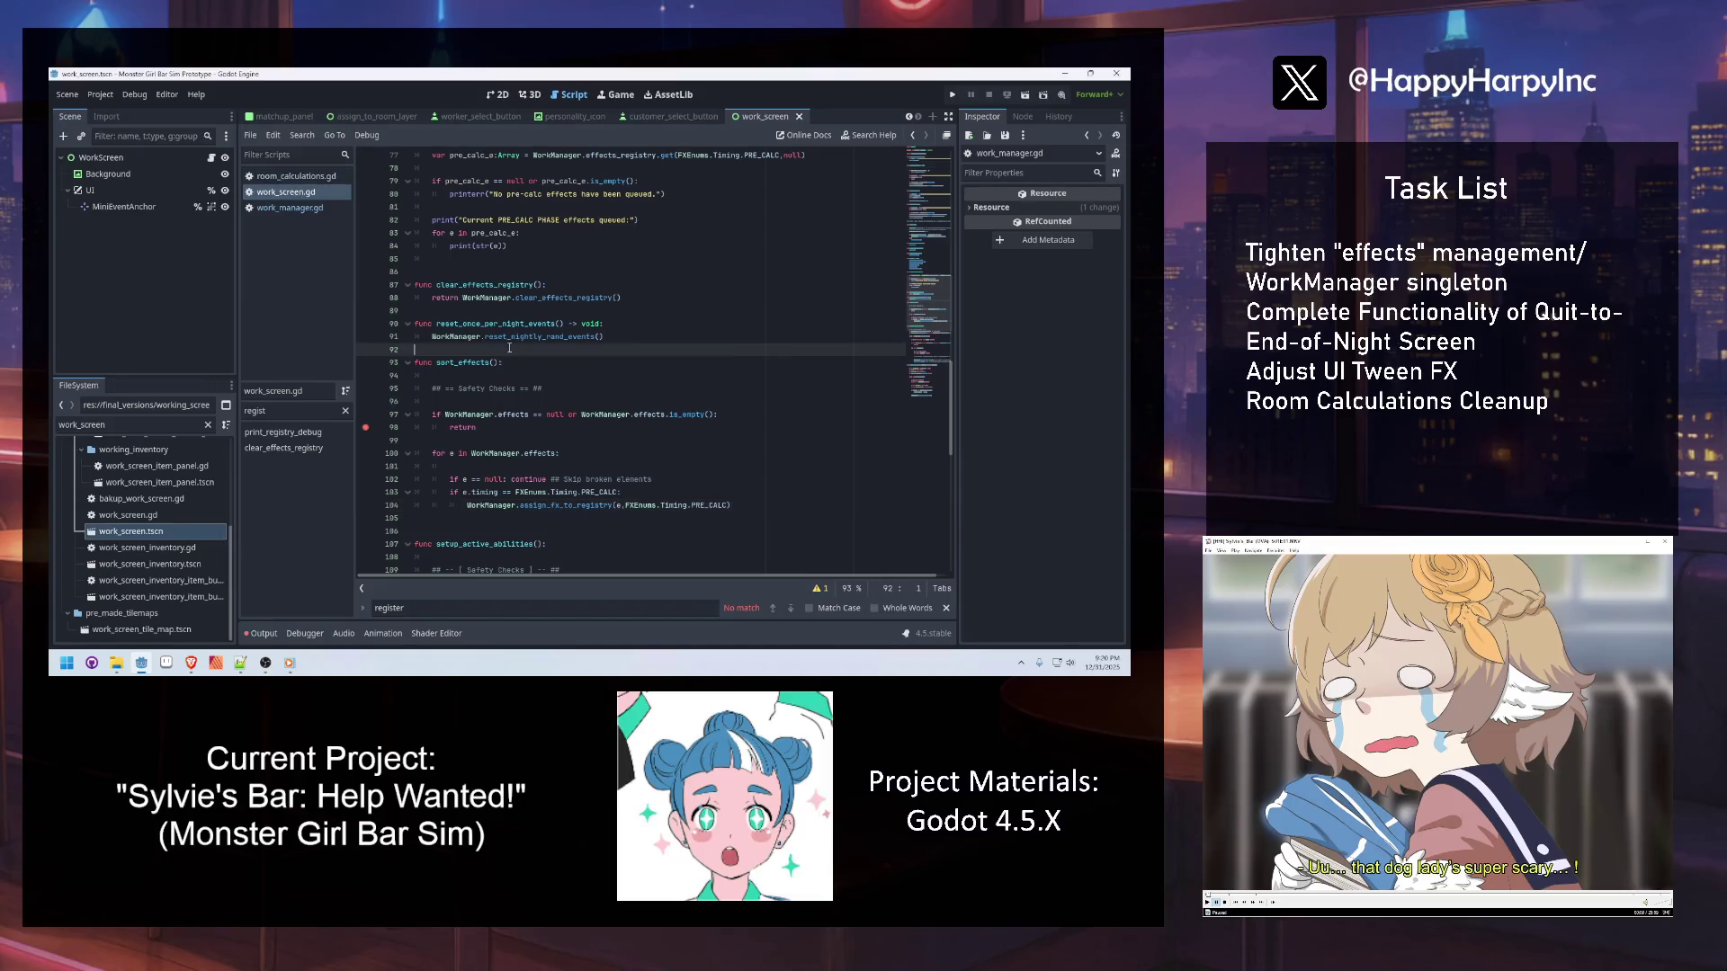
Review the sort function's checks and make room below it for a new function
{"action": "left_click", "coordinate": [528, 389]}
{"action": "left_click", "coordinate": [531, 454]}
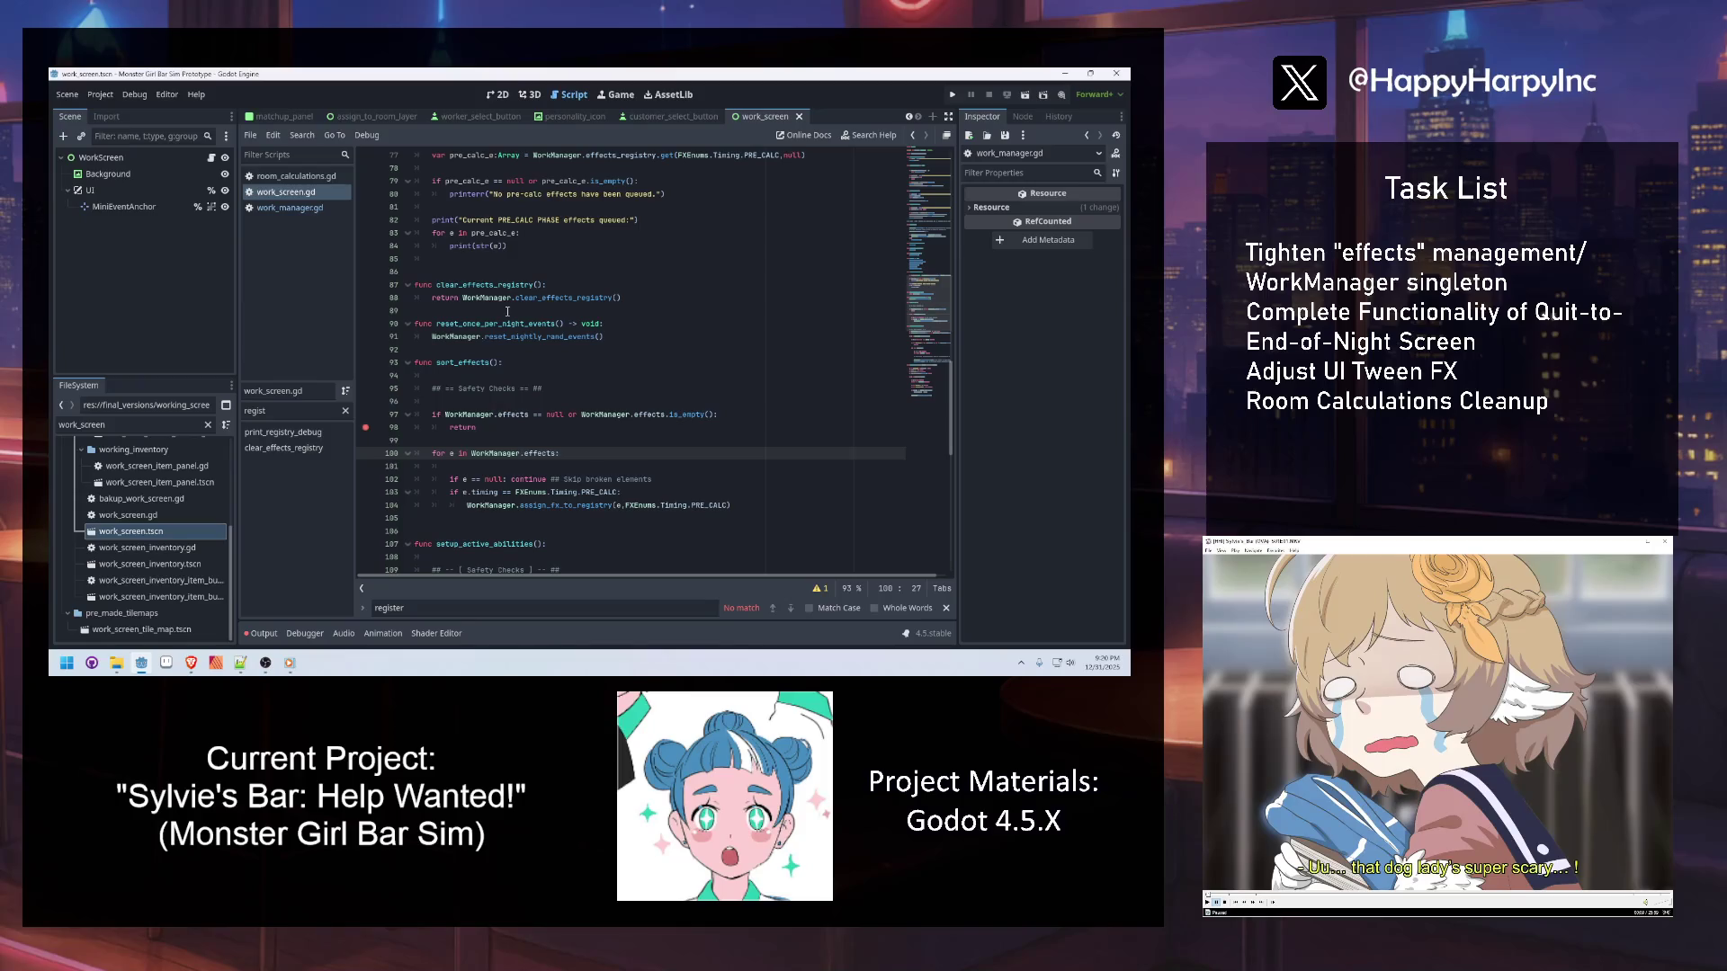
{"action": "left_click", "coordinate": [528, 480]}
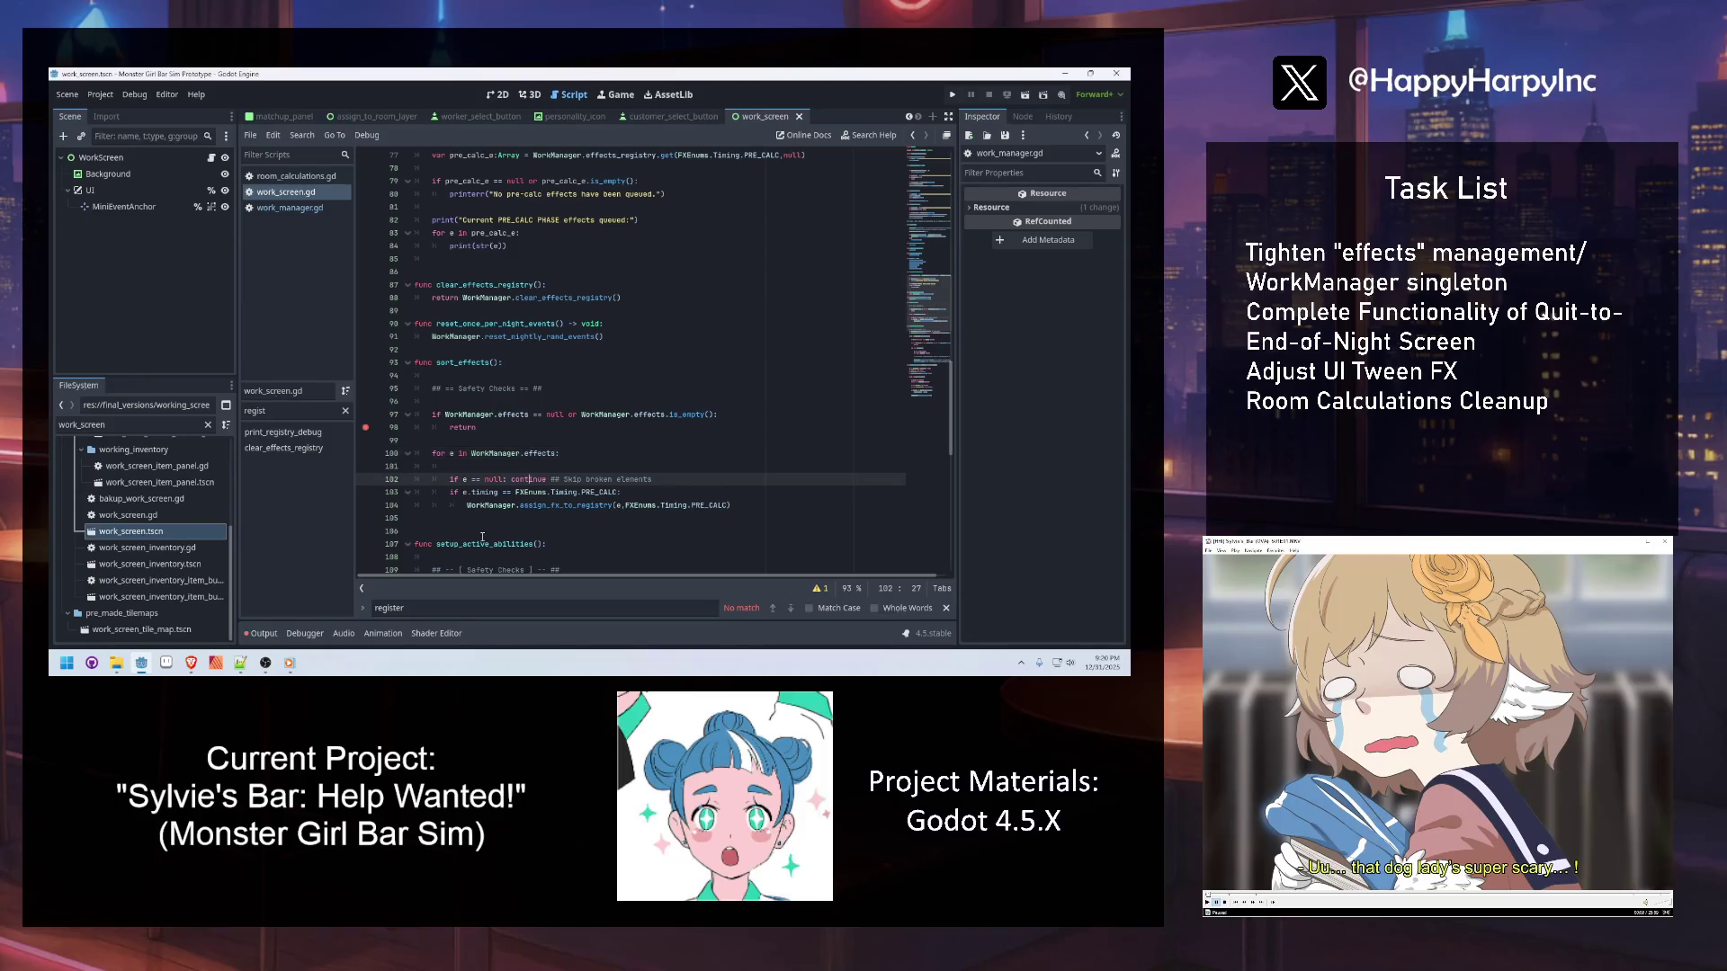
{"action": "left_click", "coordinate": [468, 531]}
{"action": "key", "text": "Return"}
{"action": "key", "text": "Return"}
{"action": "key", "text": "Up"}
{"action": "type", "text": "func "}
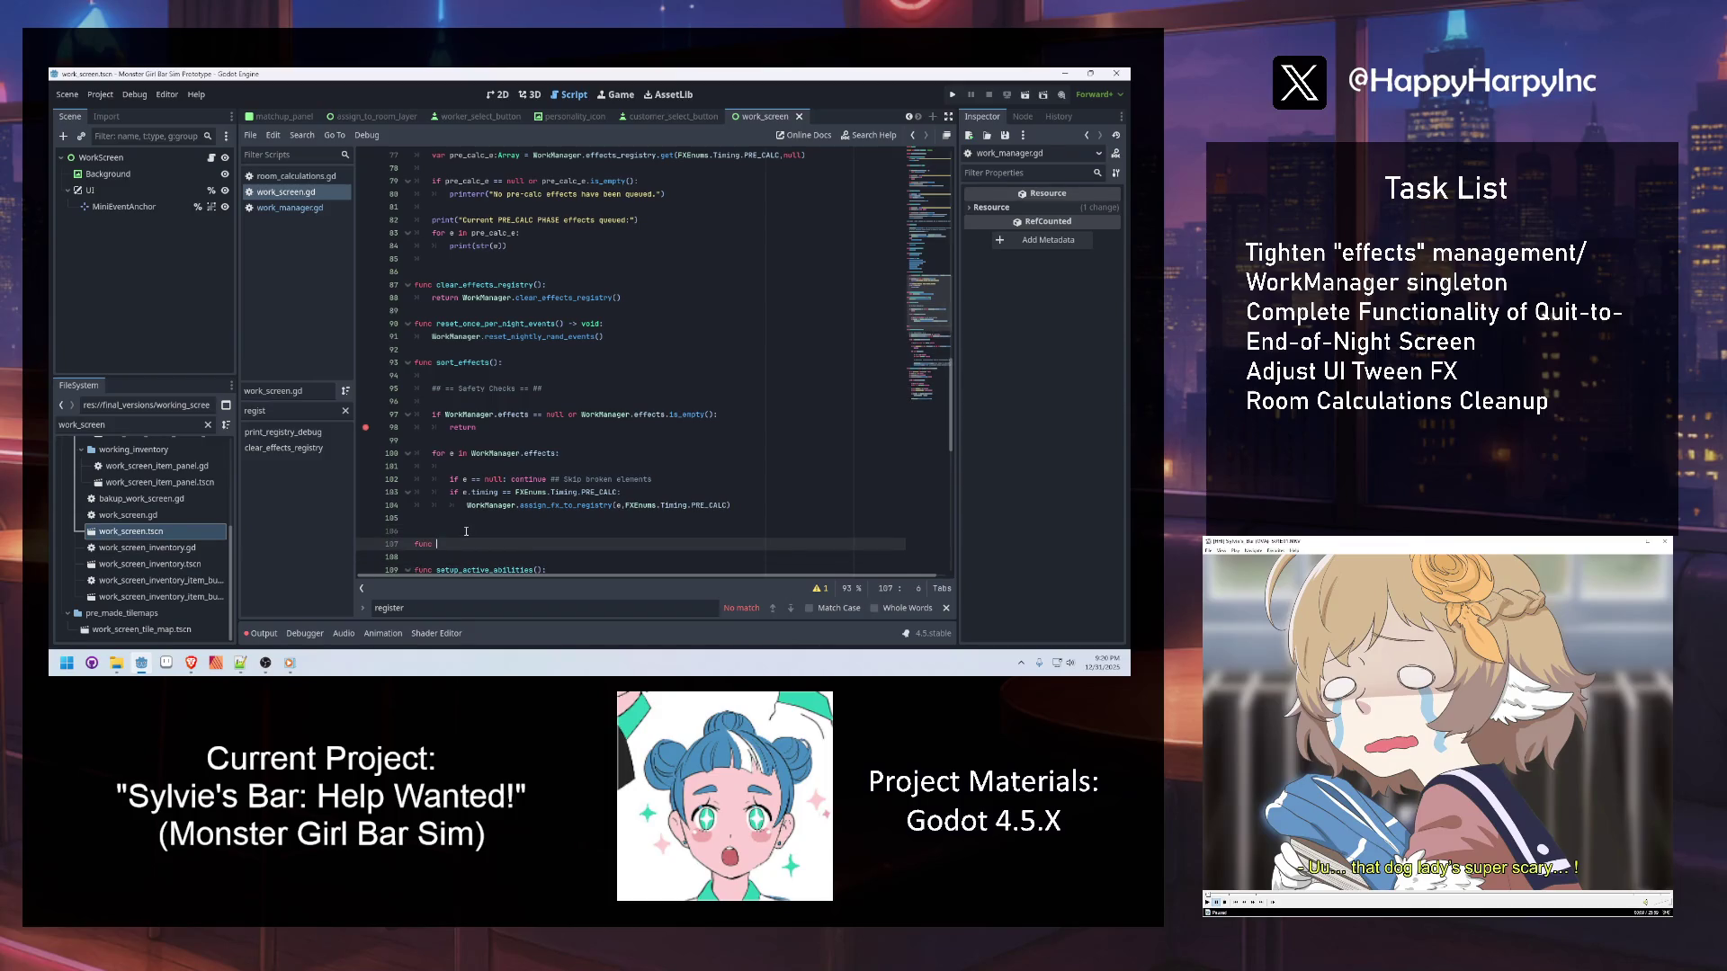
{"action": "type", "text": "refr"}
{"action": "key", "text": "ctrl+BackSpace"}
{"action": "key", "text": "ctrl+BackSpace"}
Rename sort_effects to sort_effects_registry, update its call on line 72, and begin a func below
{"action": "double_click", "coordinate": [475, 362]}
{"action": "type", "text": "sort_e"}
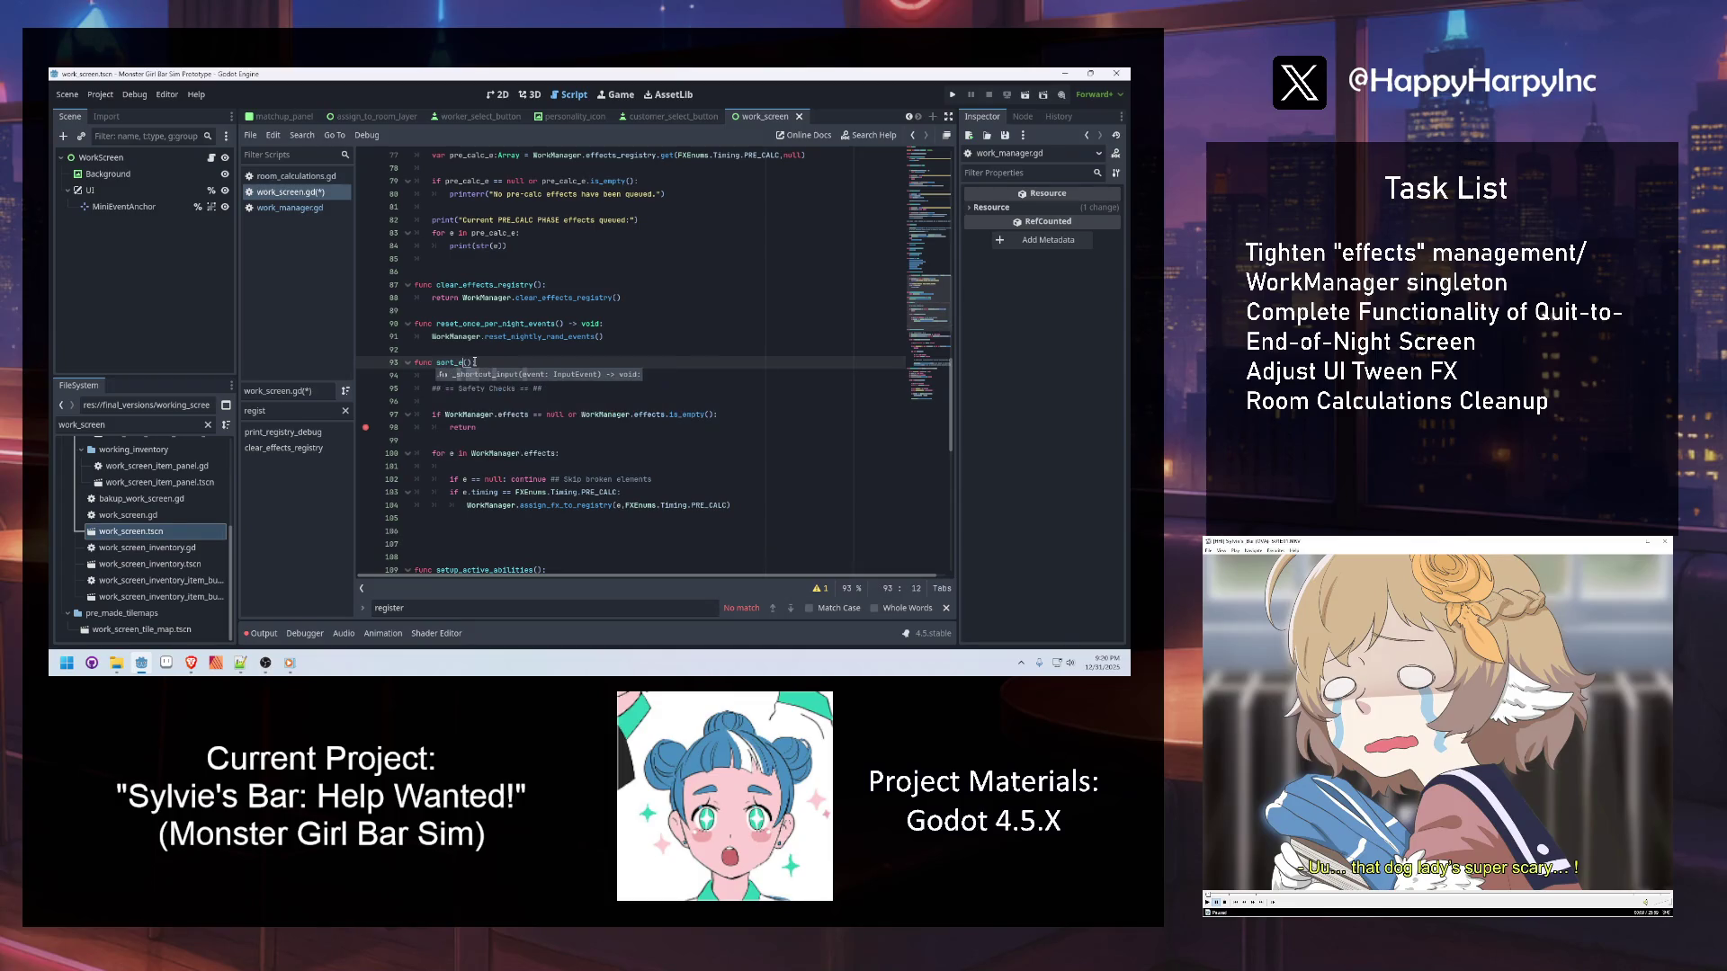
{"action": "type", "text": "ffects_registry"}
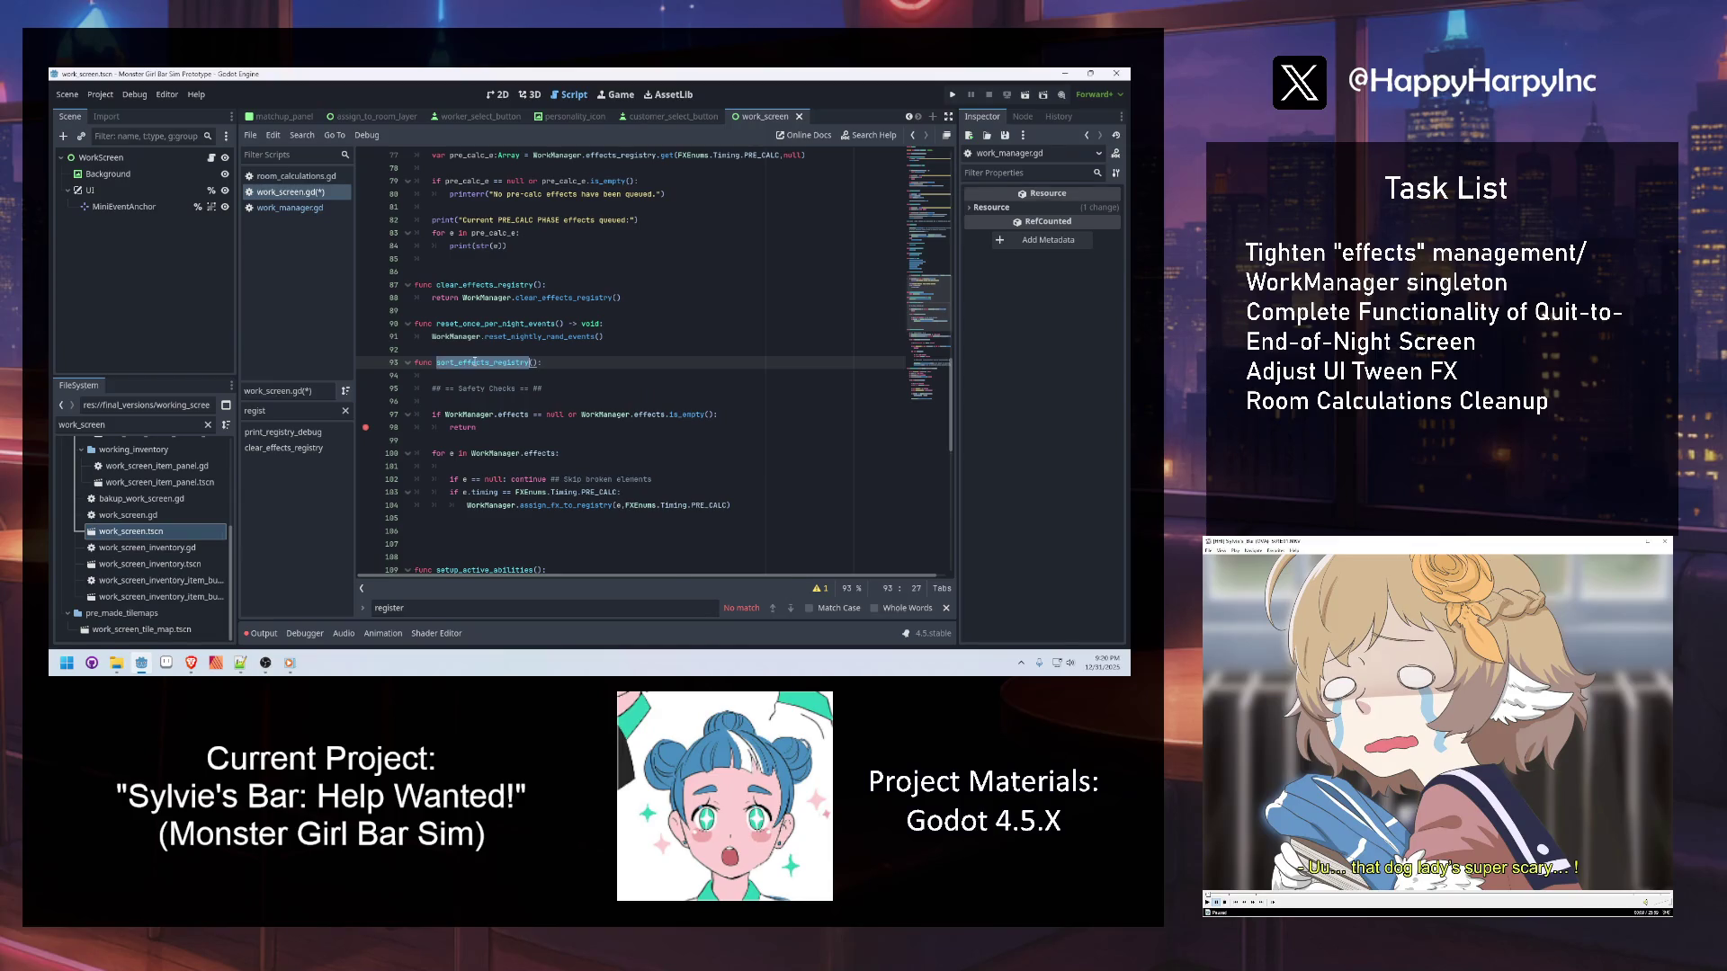
{"action": "left_click", "coordinate": [529, 592]}
{"action": "type", "text": "_registry("}
{"action": "left_click", "coordinate": [472, 362], "text": "ctrl"}
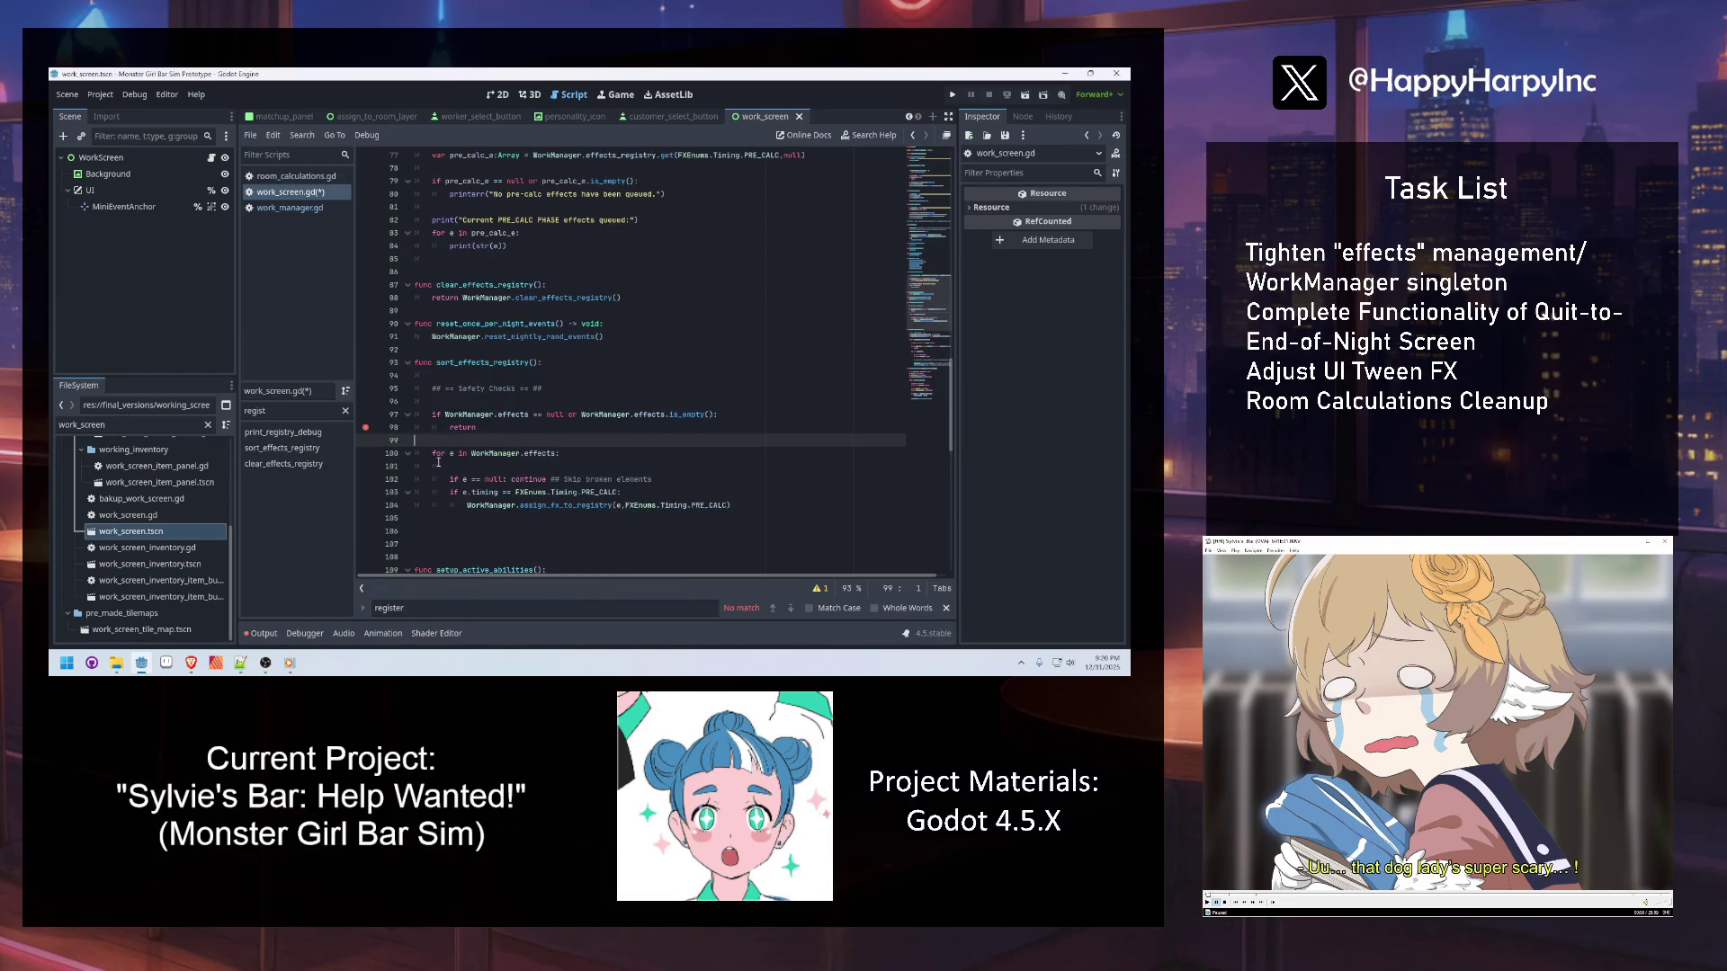
{"action": "left_click", "coordinate": [457, 530]}
{"action": "type", "text": "func update_Ef"}
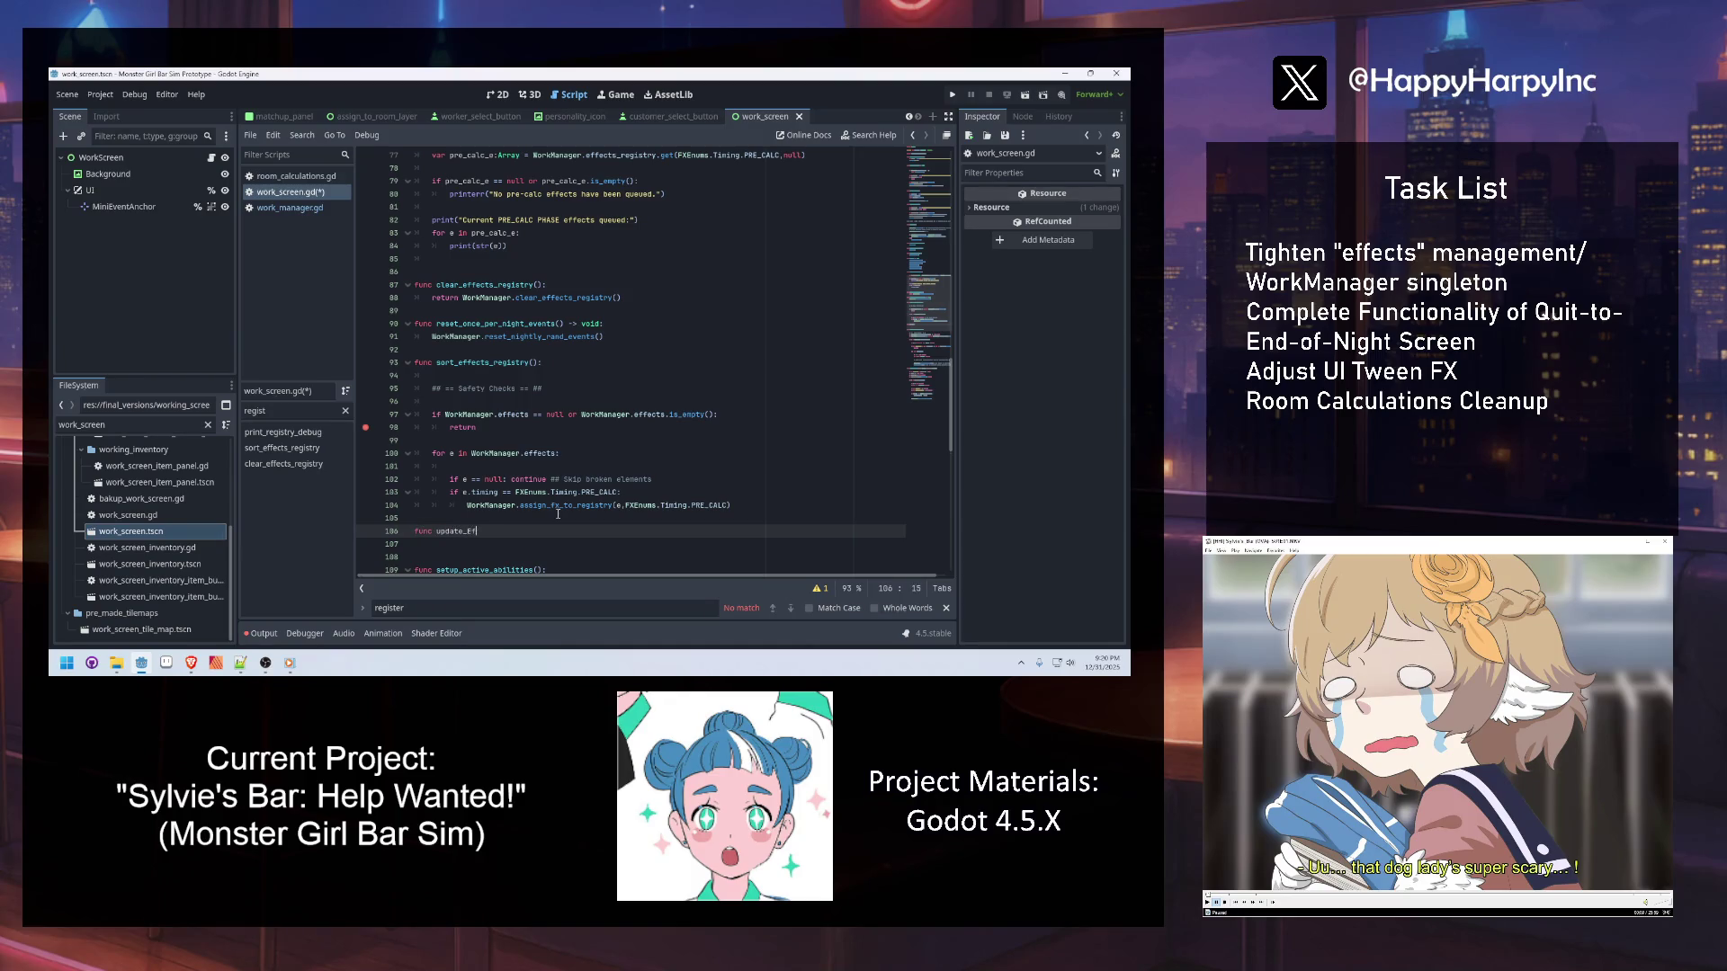
Write 'func update_effects_registry():' below sort_effects_registry and clear its pass placeholder
{"action": "key", "text": "BackSpace"}
{"action": "key", "text": "BackSpace"}
{"action": "type", "text": "effects"}
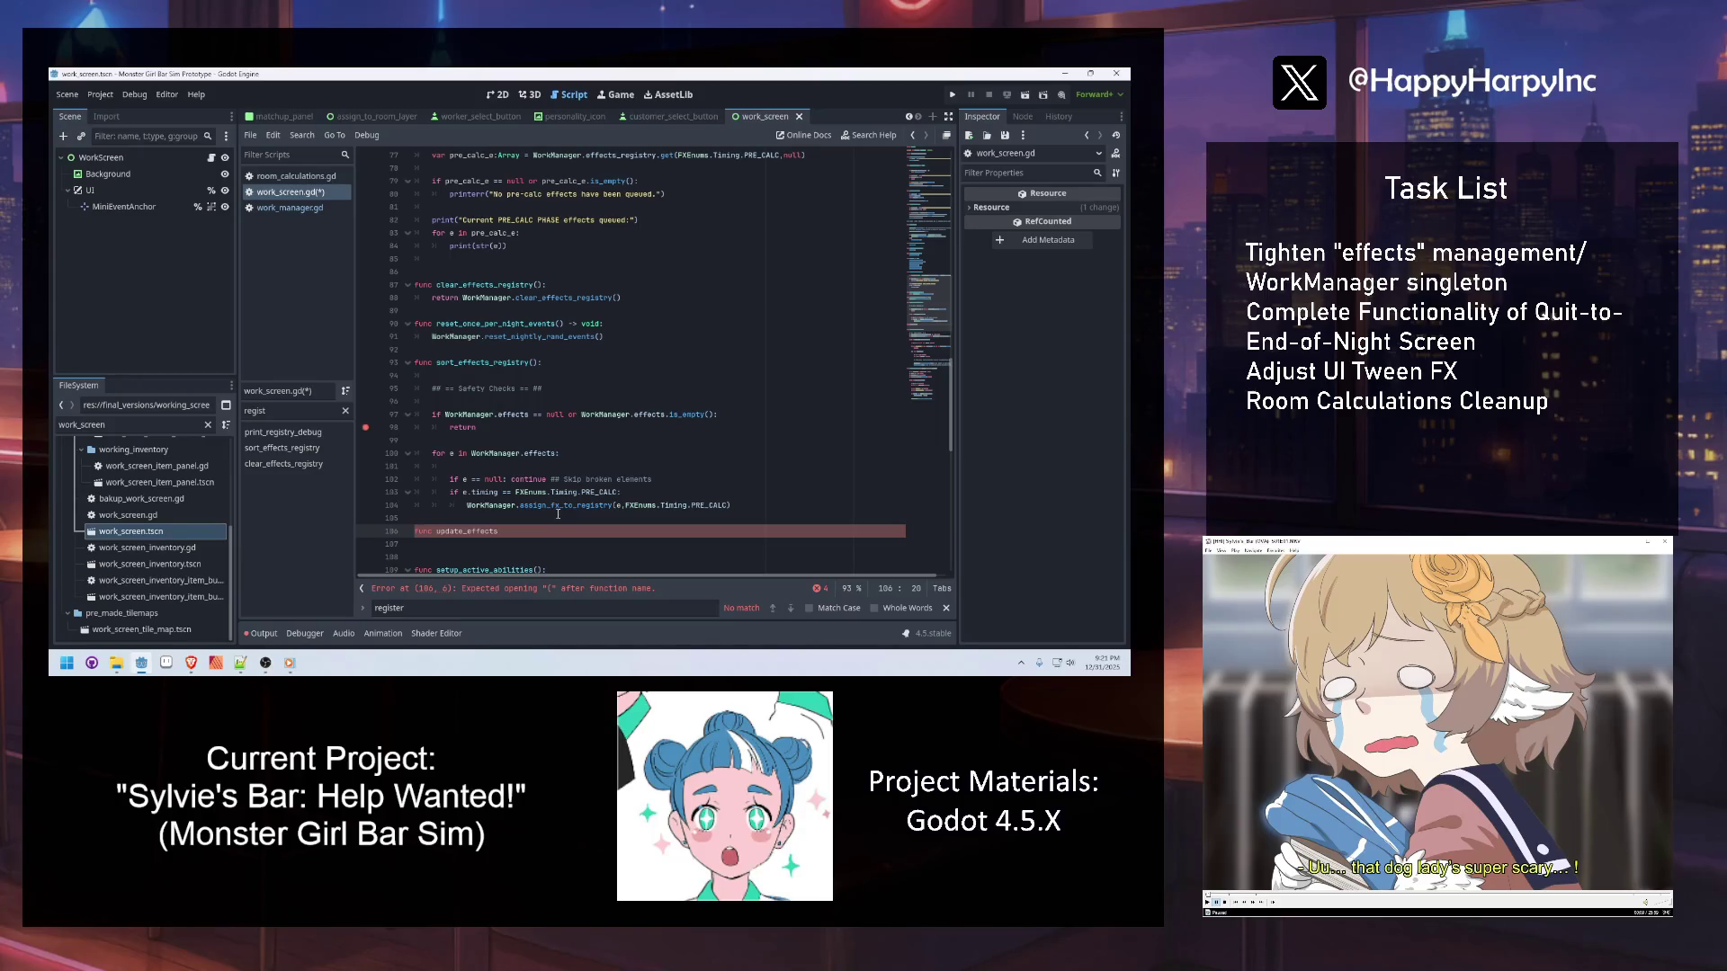
{"action": "type", "text": "gistry():"}
{"action": "key", "text": "Return"}
{"action": "type", "text": "pass"}
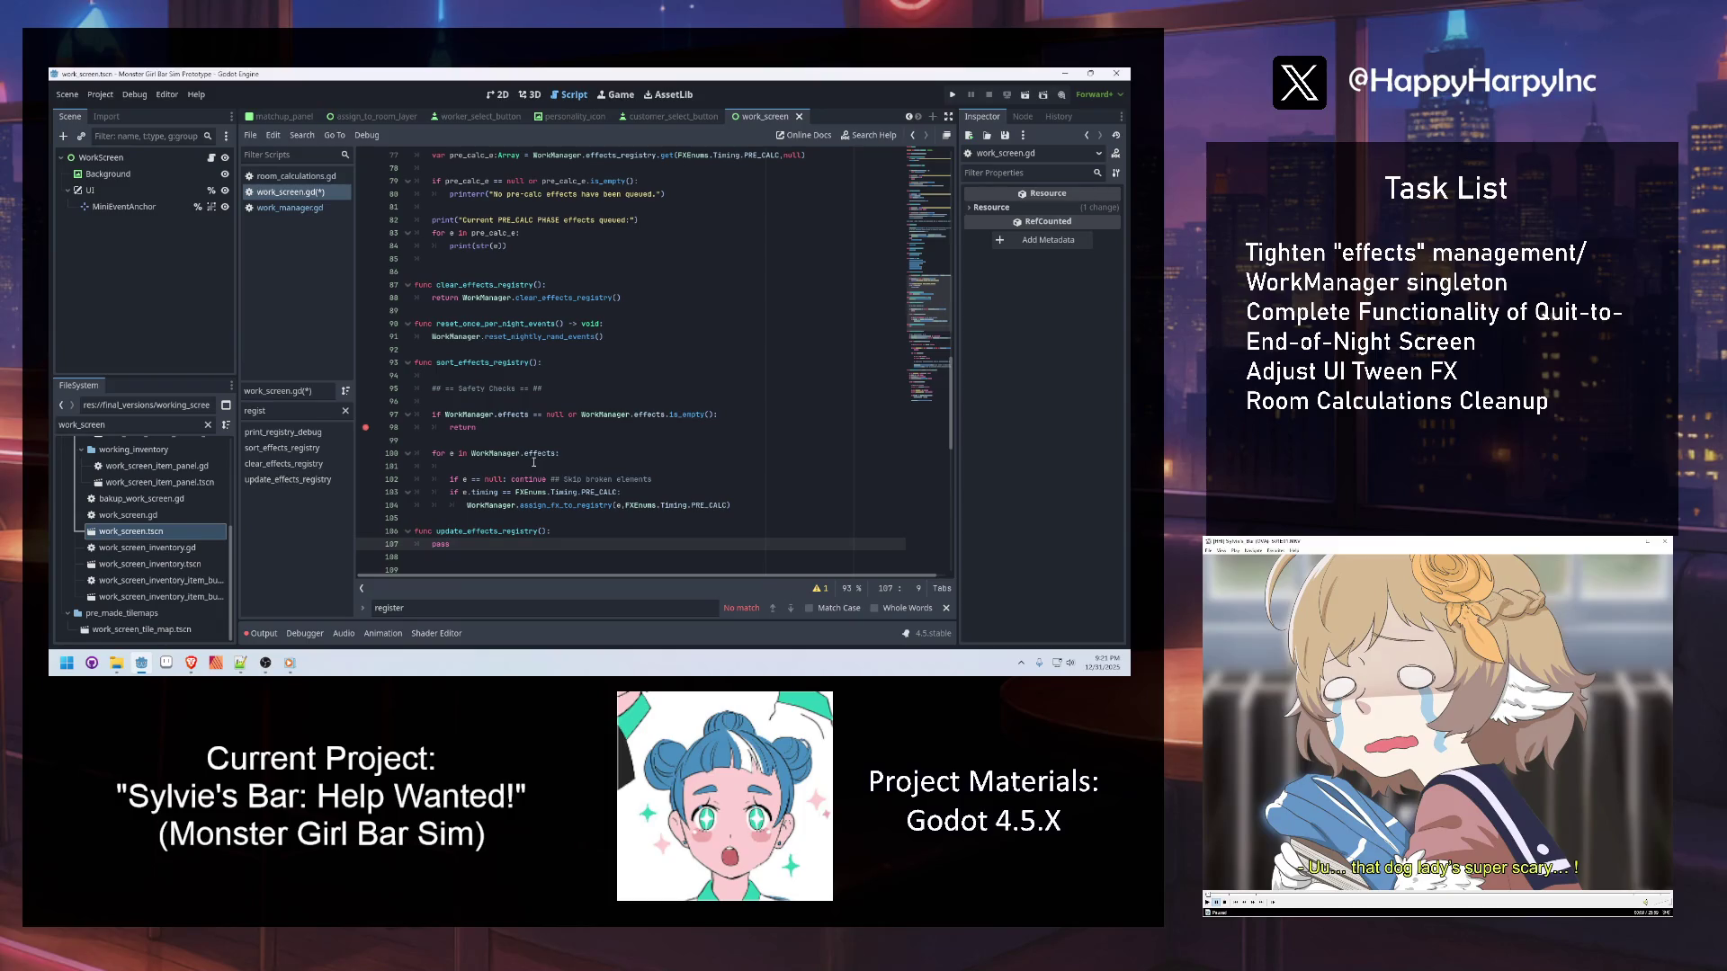
{"action": "left_click_drag", "start_coordinate": [730, 505], "coordinate": [428, 416]}
{"action": "left_click", "coordinate": [544, 505]}
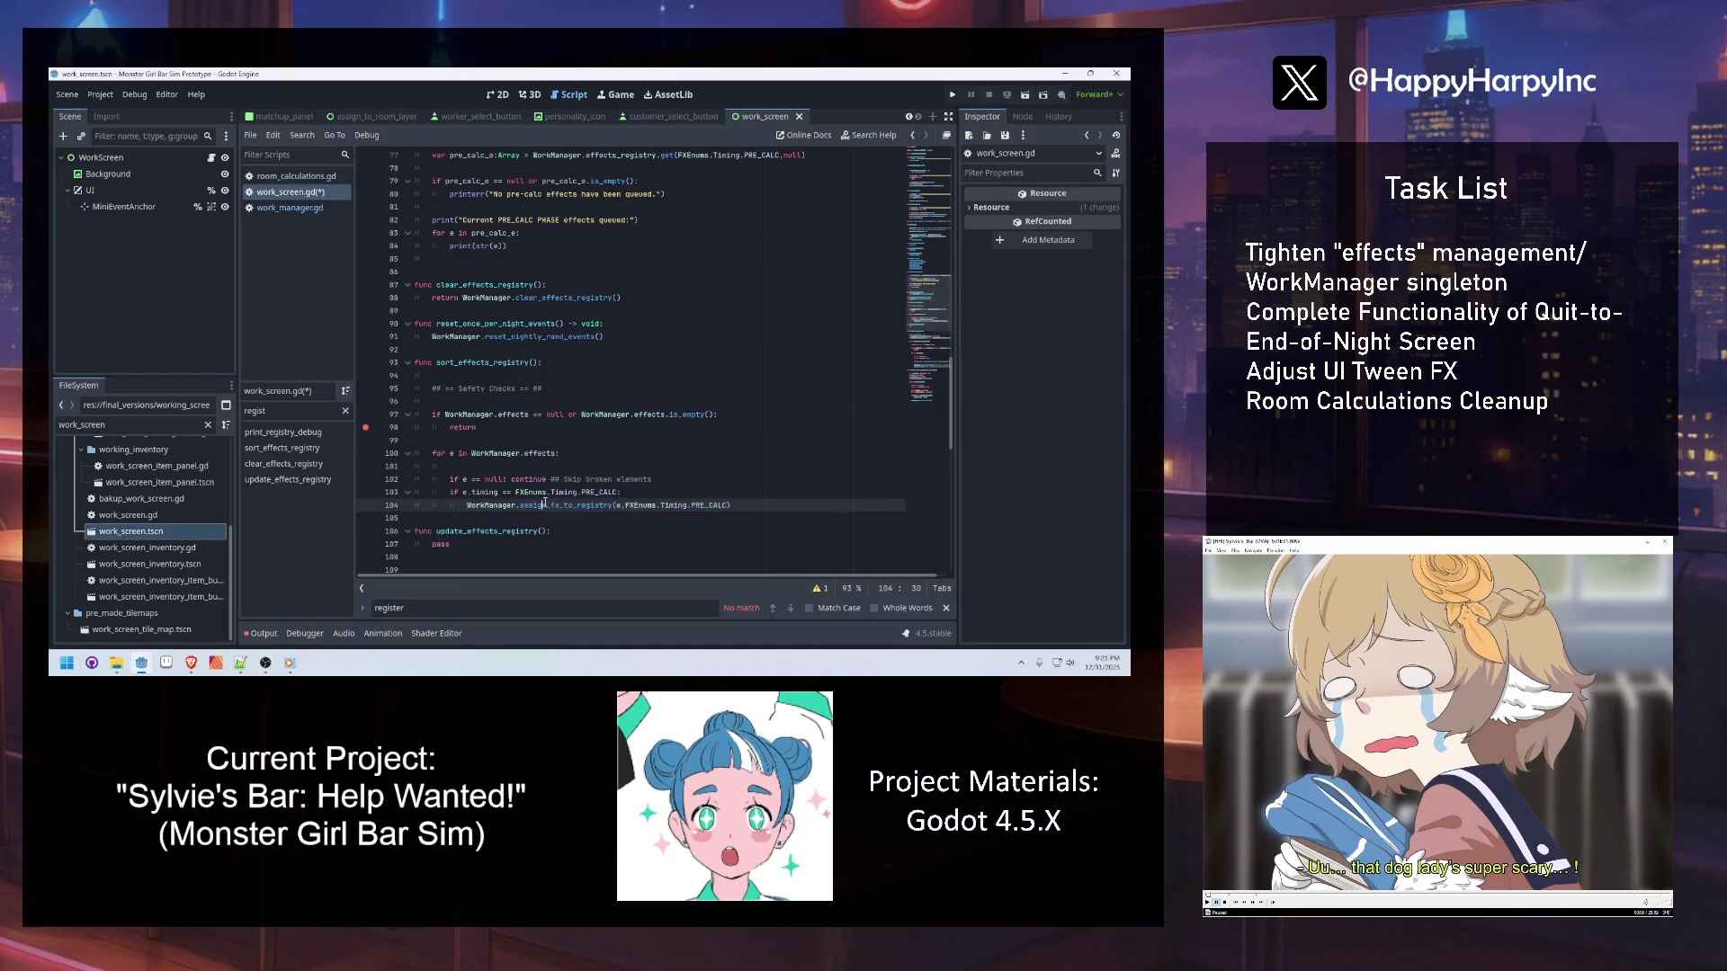
{"action": "double_click", "coordinate": [473, 543]}
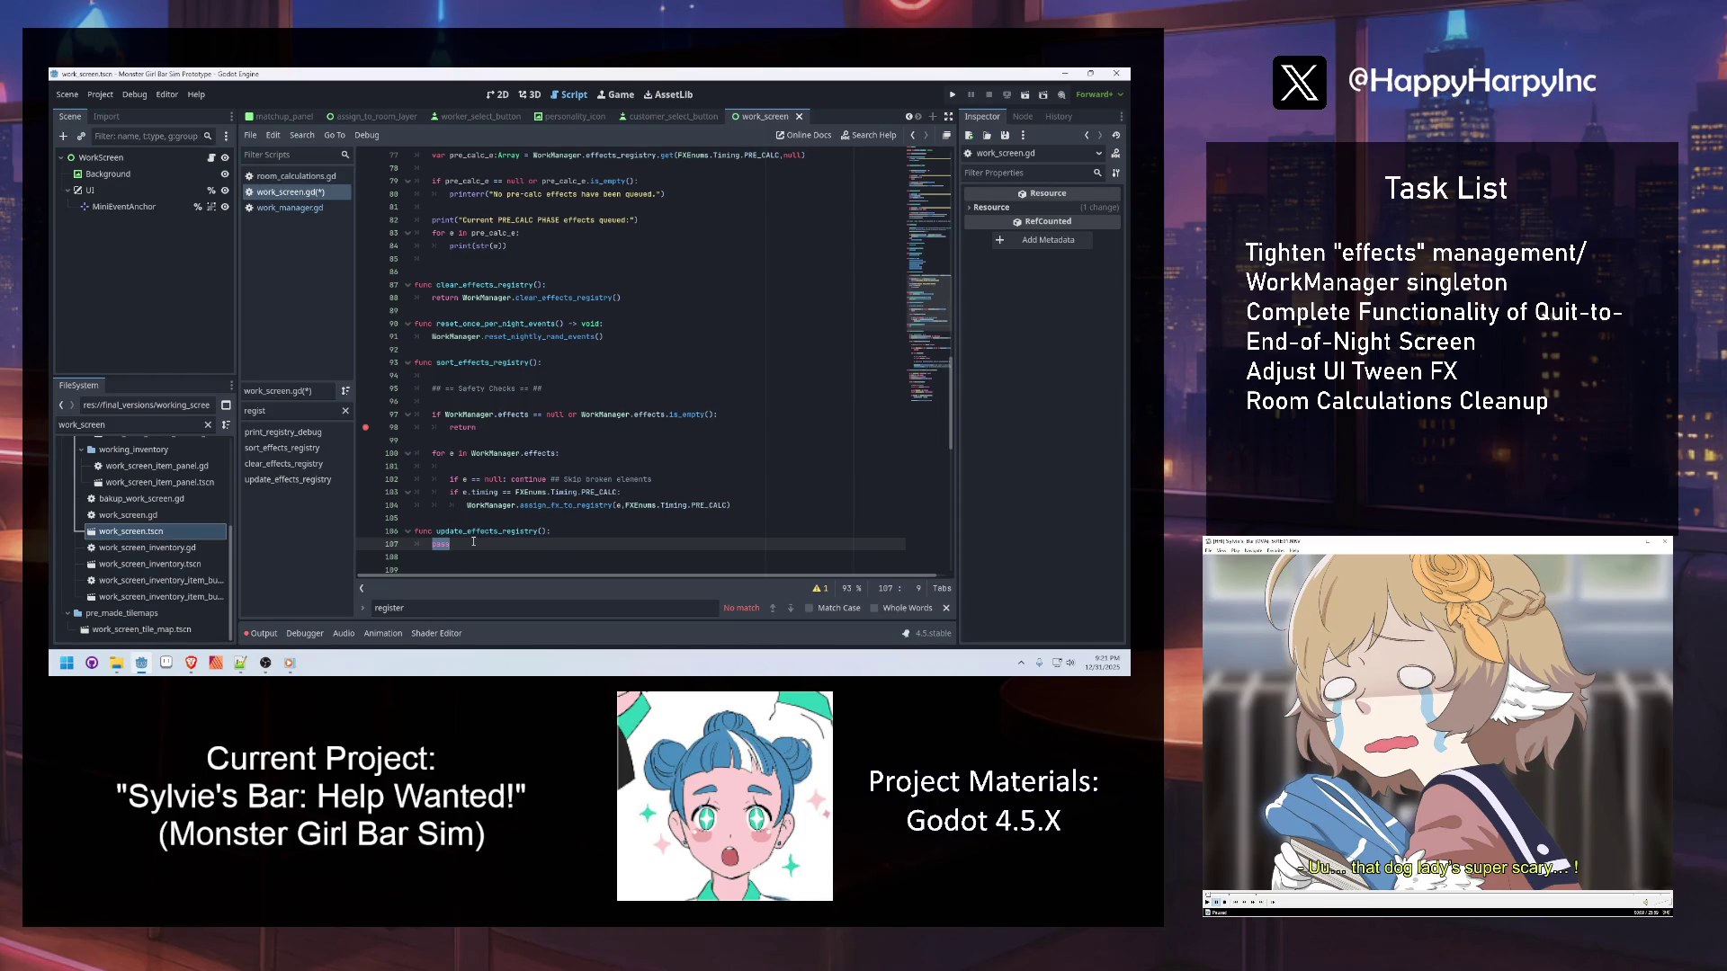
{"action": "key", "text": "Return"}
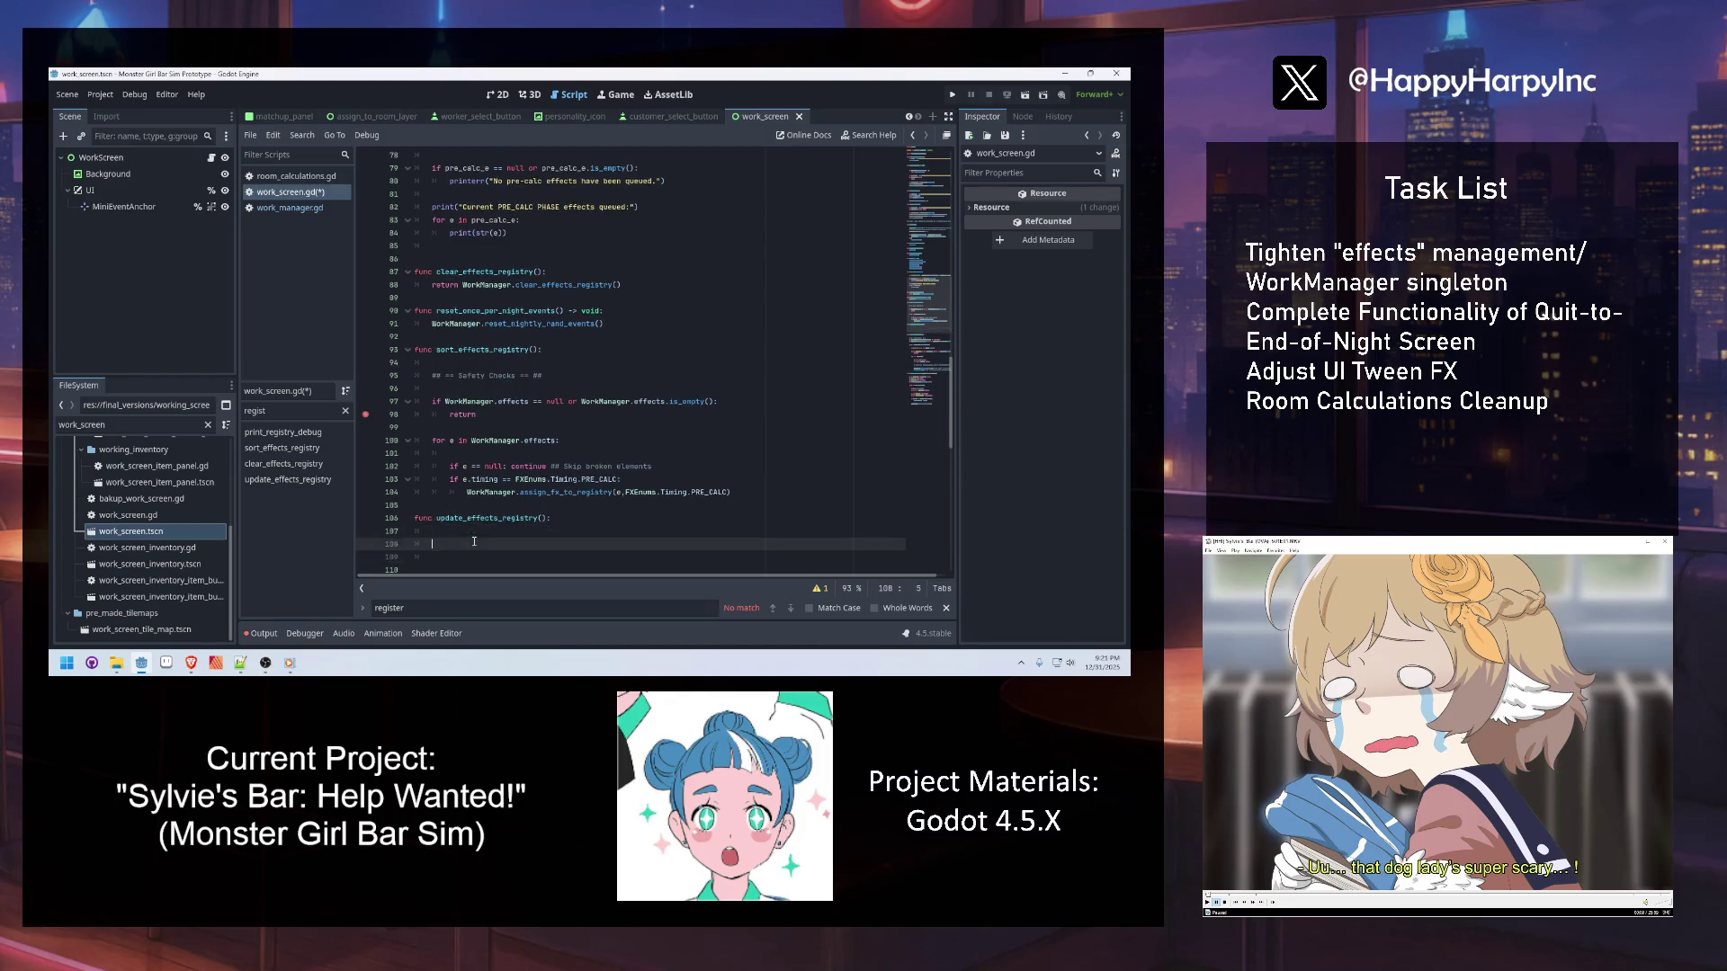
Add the clear_effects_registry call and the empty-effects guard to update_effects_registry
{"action": "type", "text": "clear"}
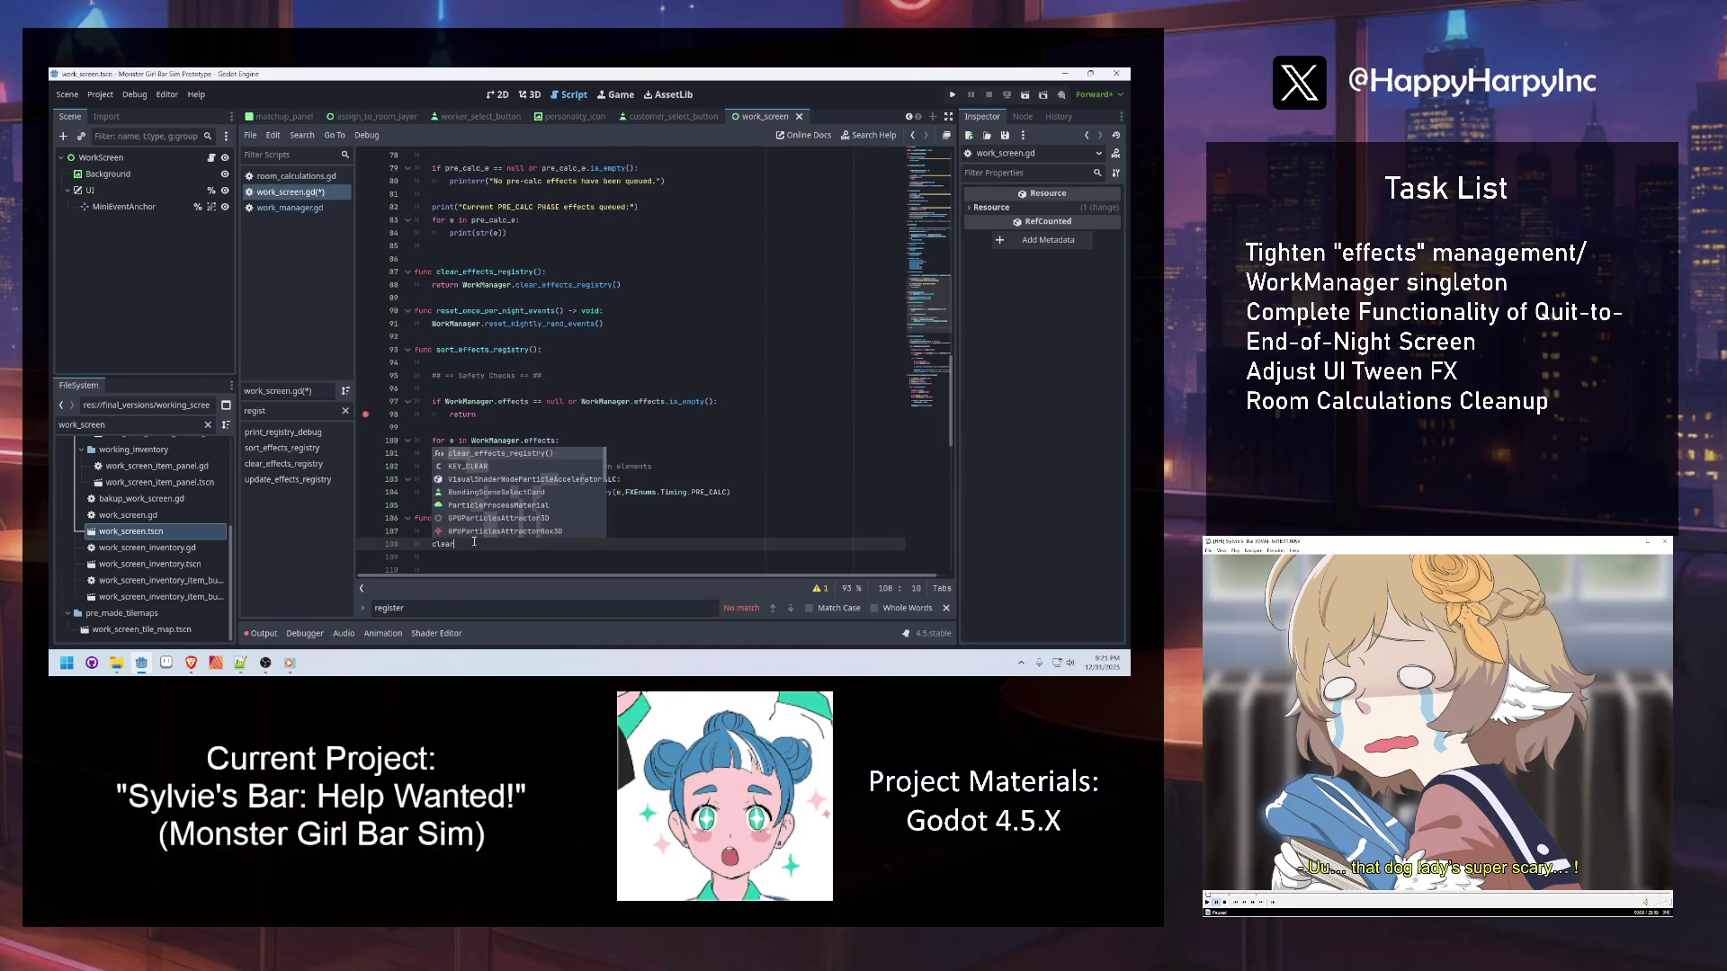
{"action": "key", "text": "Return"}
{"action": "key", "text": "Return"}
{"action": "key", "text": "Return"}
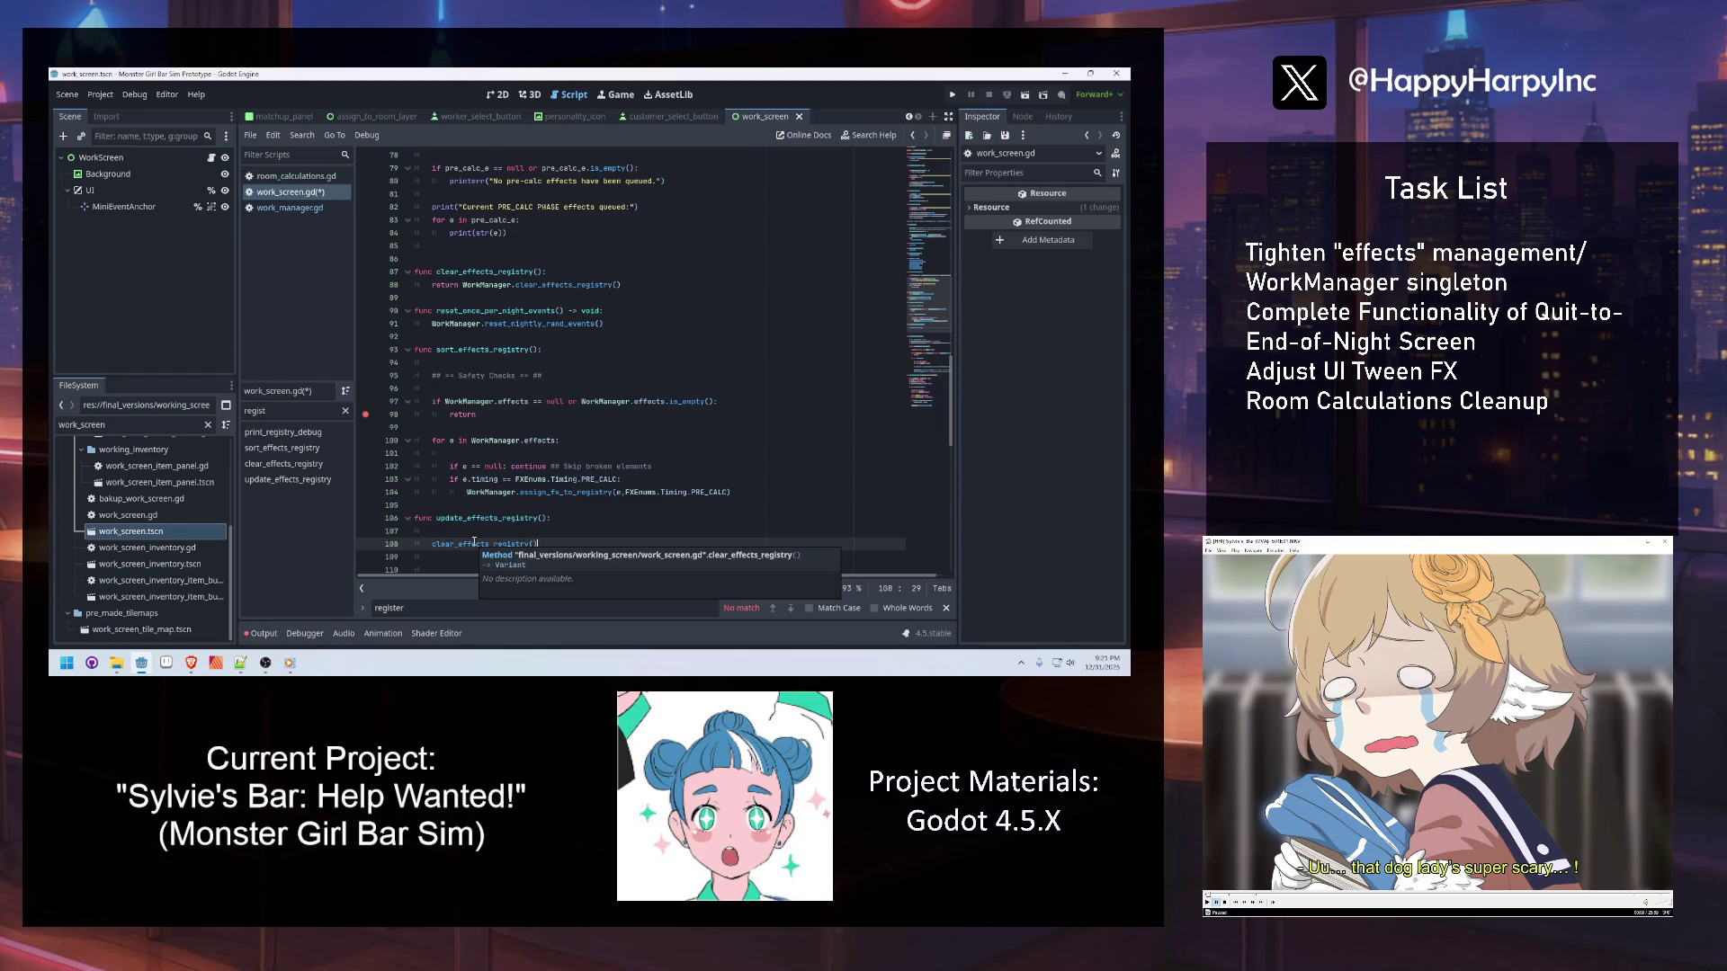
{"action": "mouse_move", "coordinate": [733, 479]}
{"action": "left_mouse_down"}
{"action": "mouse_move", "coordinate": [432, 441]}
{"action": "mouse_move", "coordinate": [426, 390]}
{"action": "left_mouse_up"}
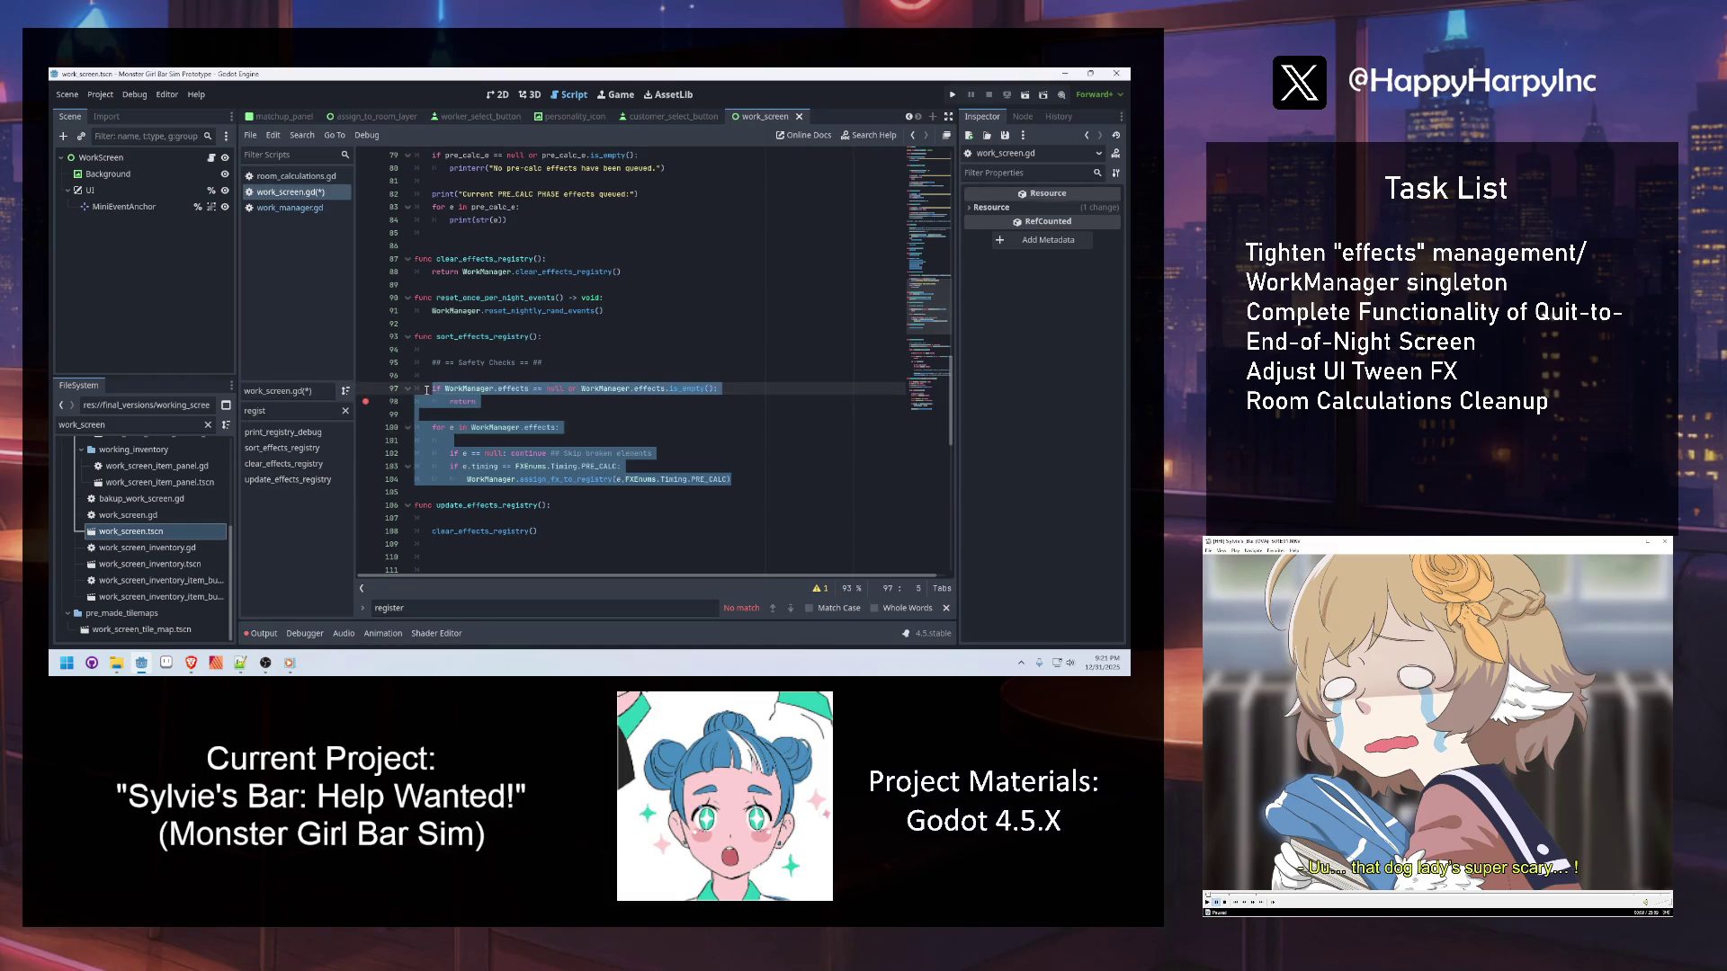
{"action": "left_click_drag", "start_coordinate": [476, 402], "coordinate": [432, 389]}
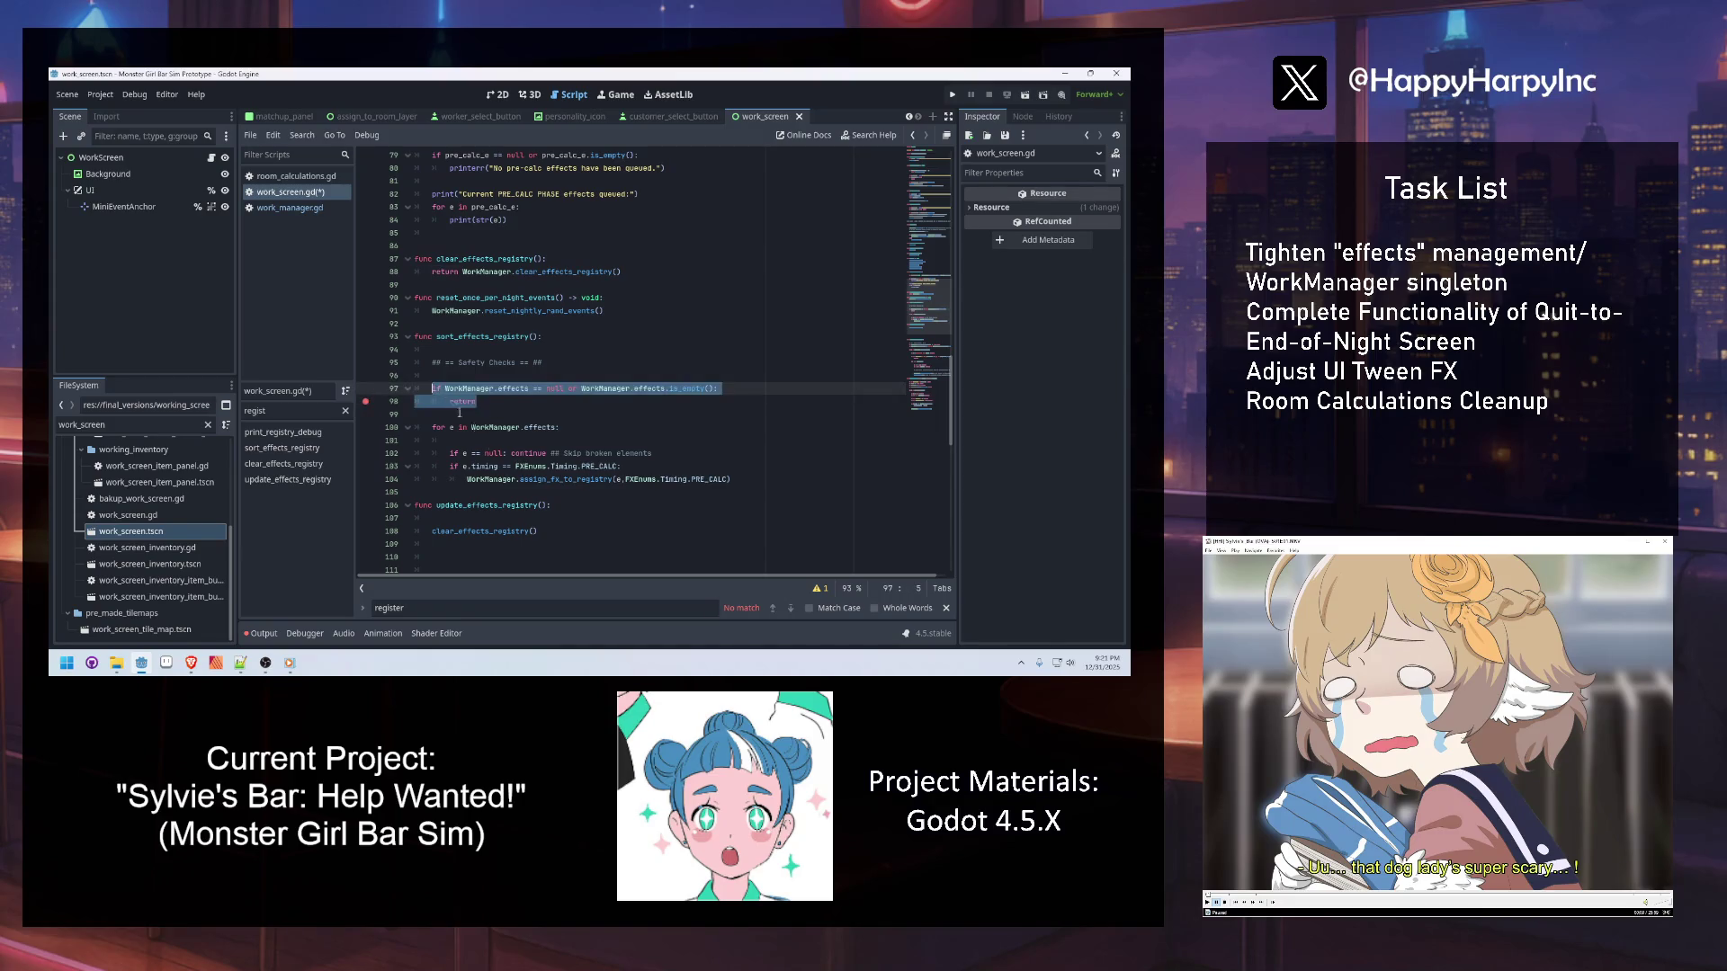
{"action": "key", "text": "ctrl+c"}
{"action": "left_click", "coordinate": [581, 530]}
{"action": "key", "text": "Return"}
{"action": "key", "text": "Return"}
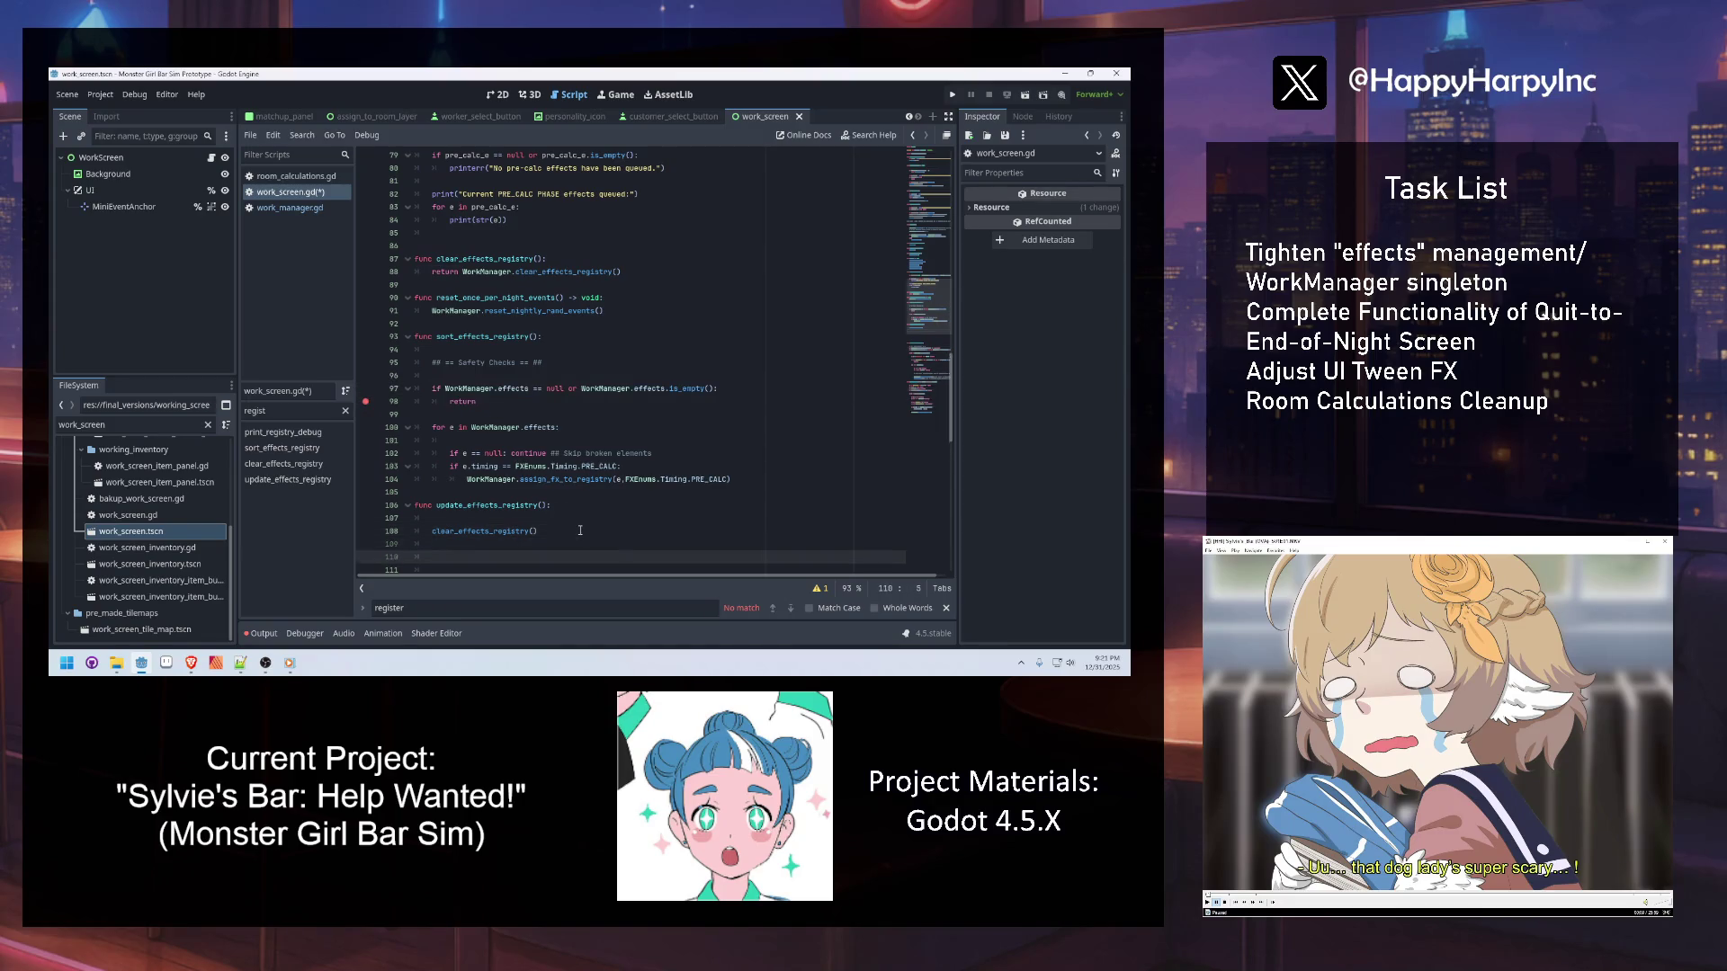
{"action": "key", "text": "ctrl+v"}
Paste the for e in WorkManager.effects loop after the guard and save work_screen.gd
{"action": "left_click_drag", "start_coordinate": [753, 466], "coordinate": [424, 415]}
{"action": "scroll", "coordinate": [522, 504], "scroll_direction": "down", "scroll_amount": 2}
{"action": "left_click", "coordinate": [585, 494]}
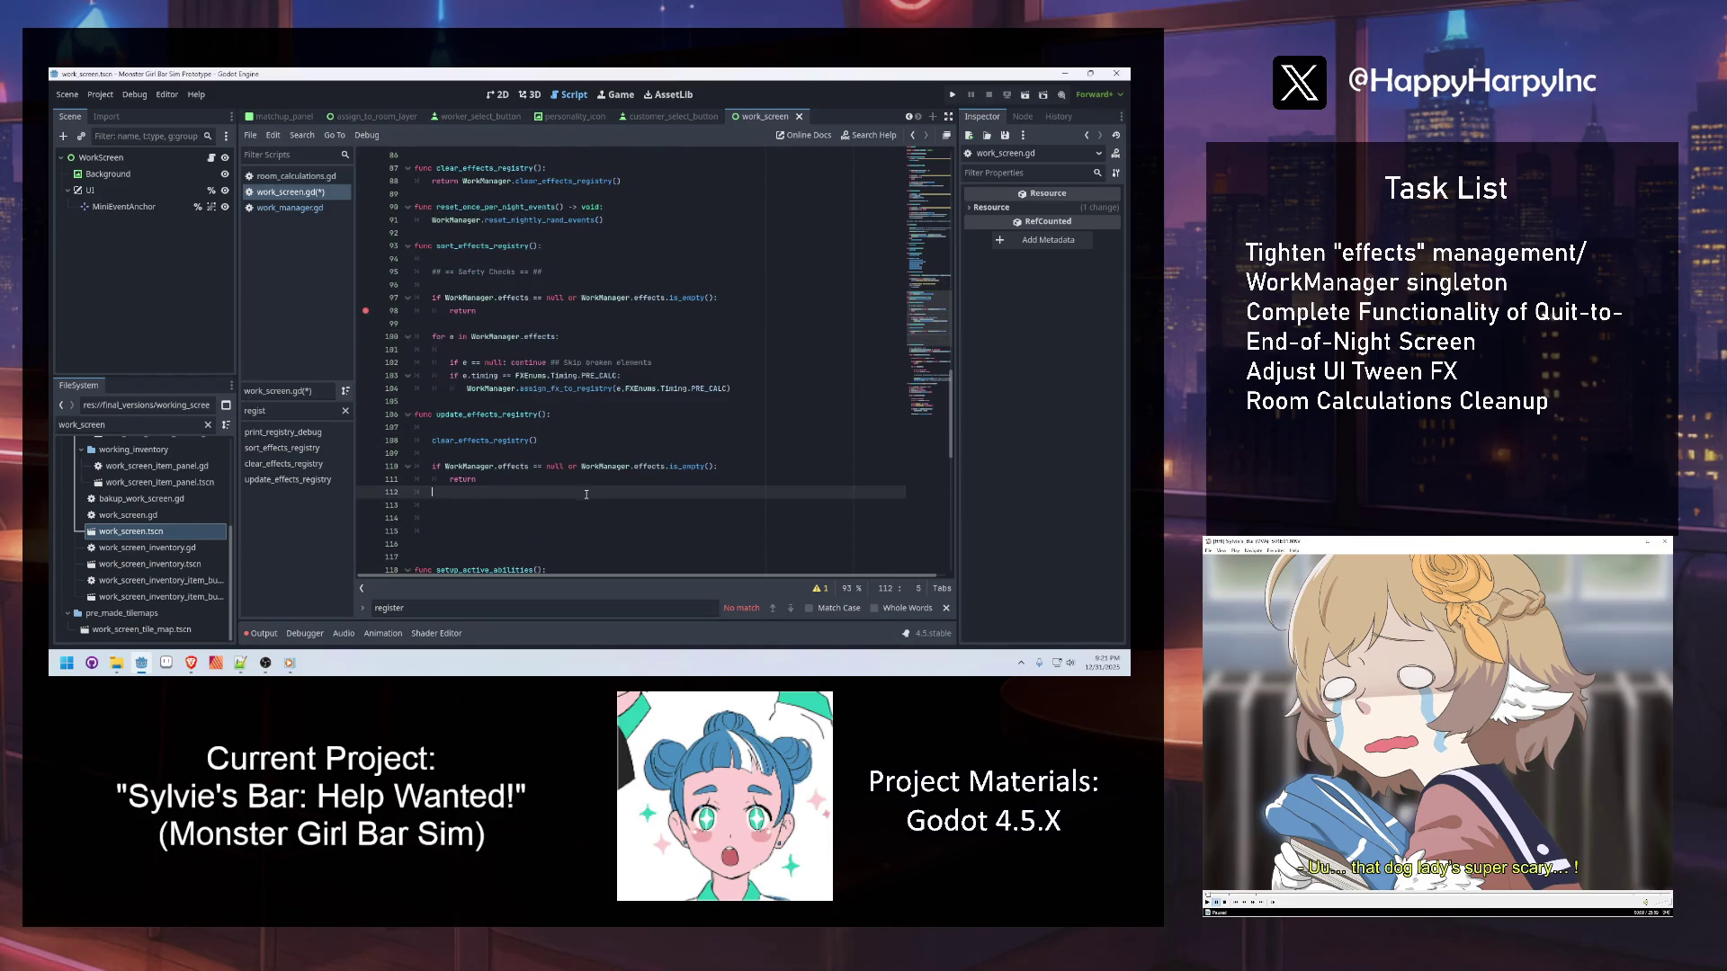
{"action": "key", "text": "ctrl+v"}
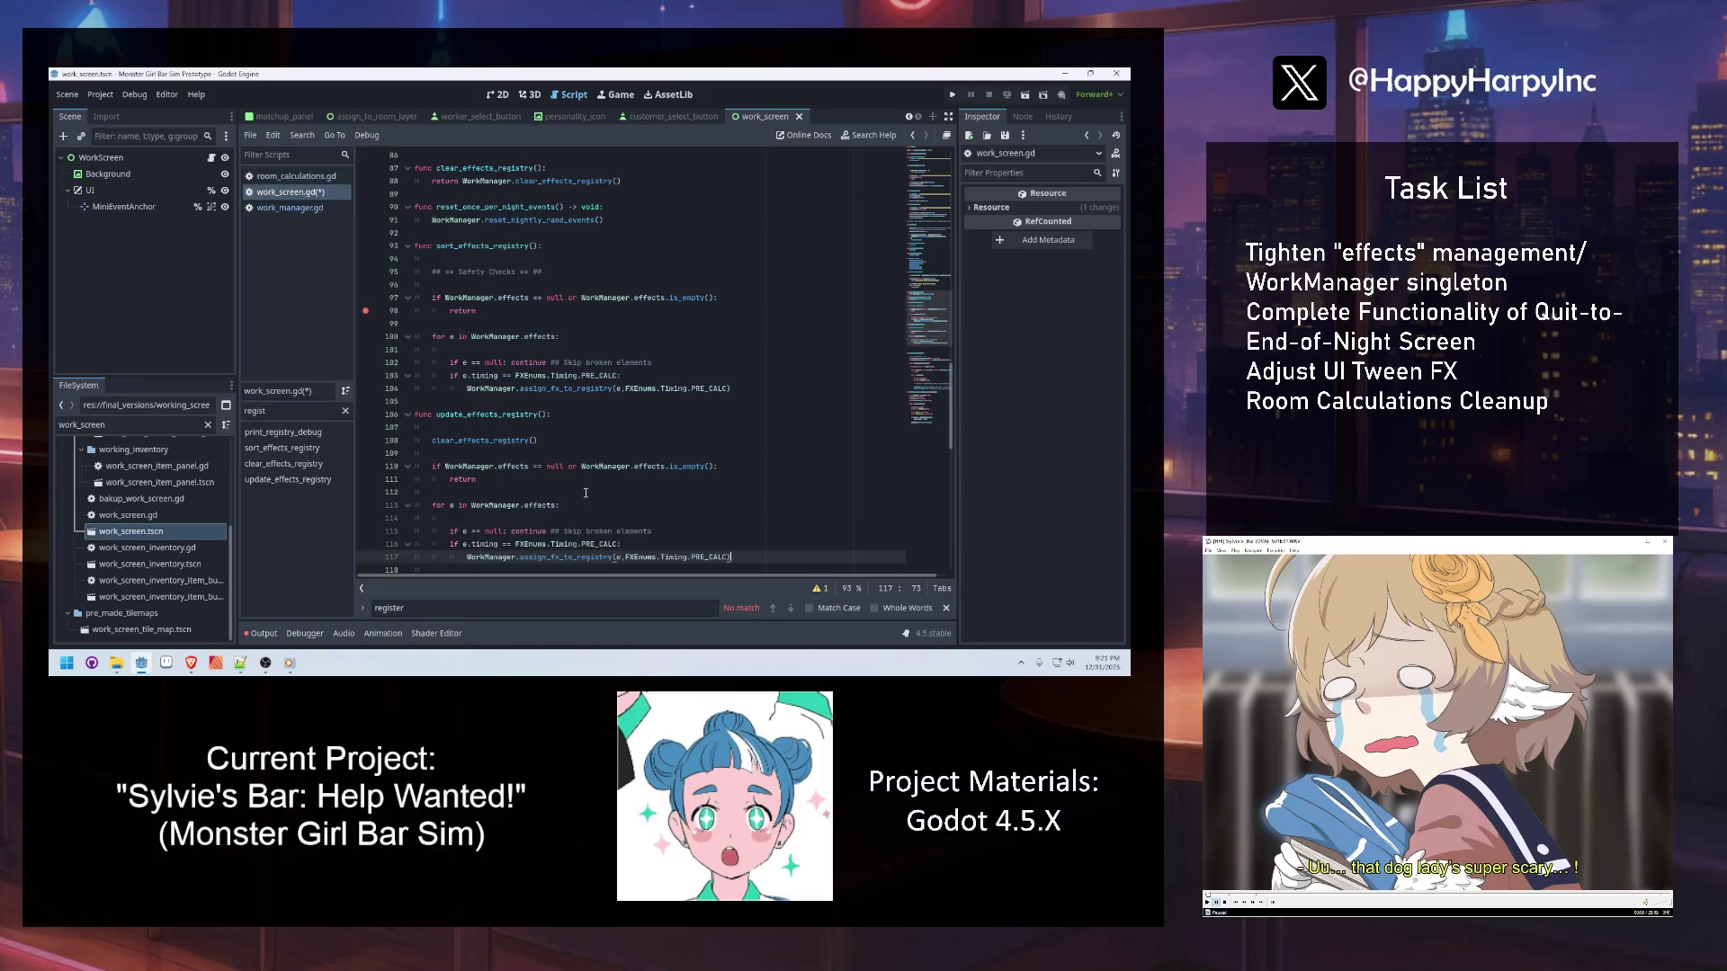
{"action": "left_click", "coordinate": [517, 489]}
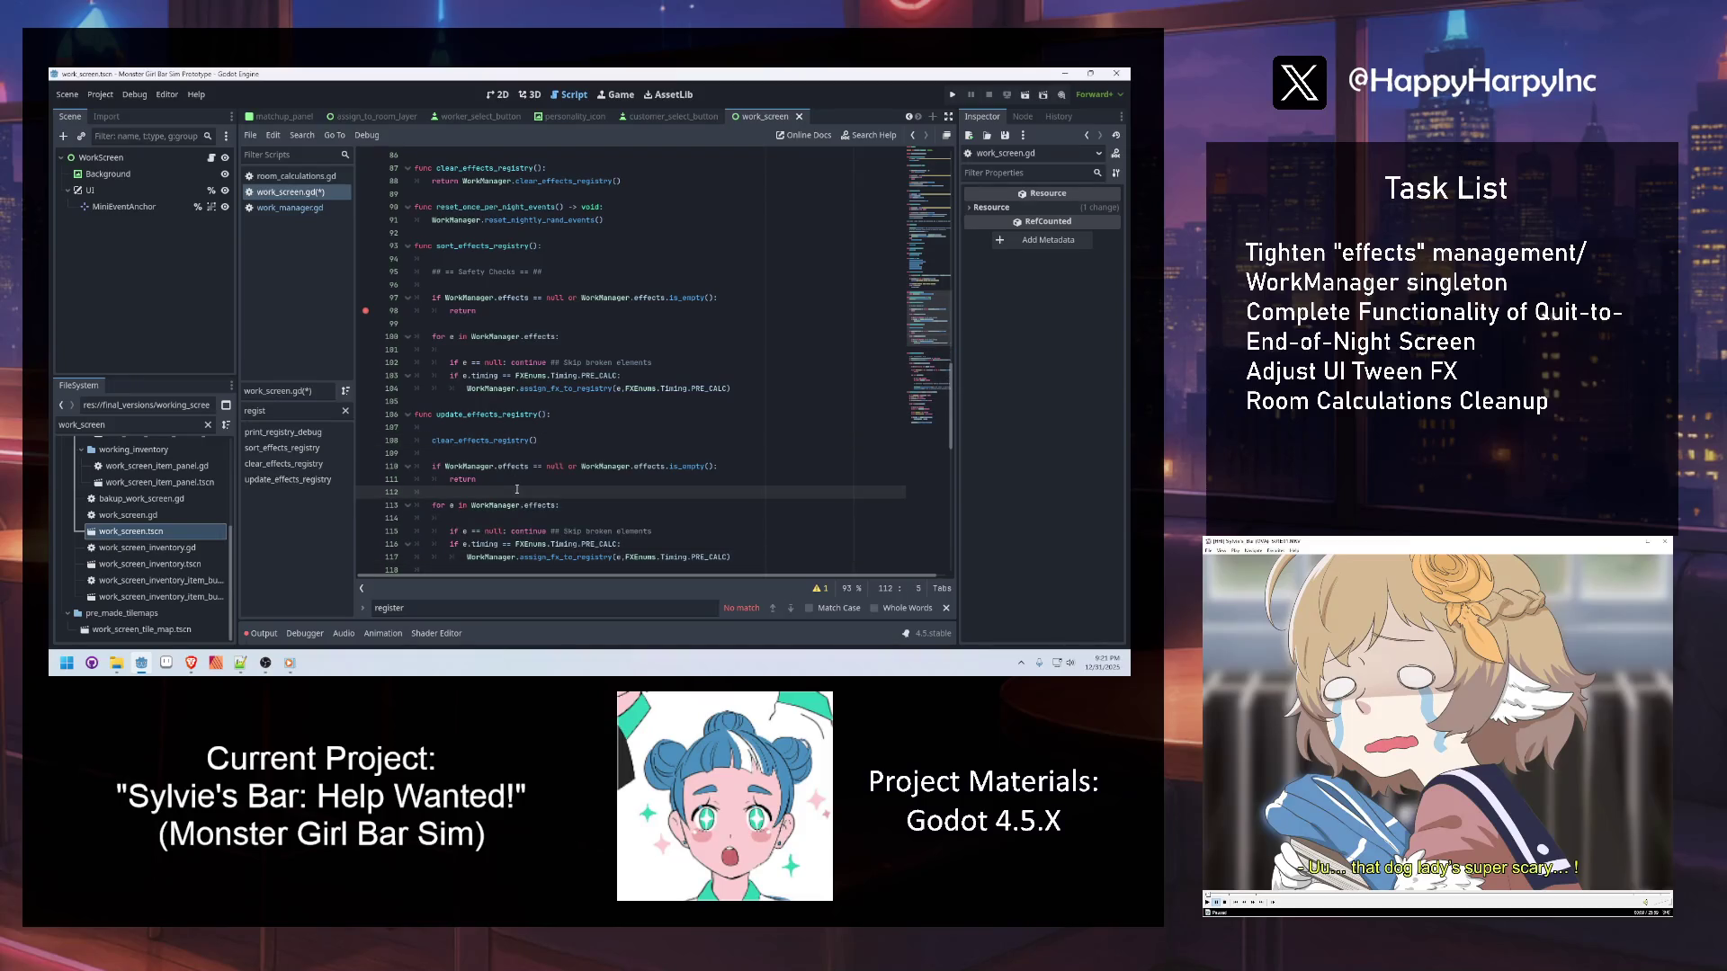
{"action": "left_click", "coordinate": [517, 479]}
{"action": "key", "text": "ctrl+s"}
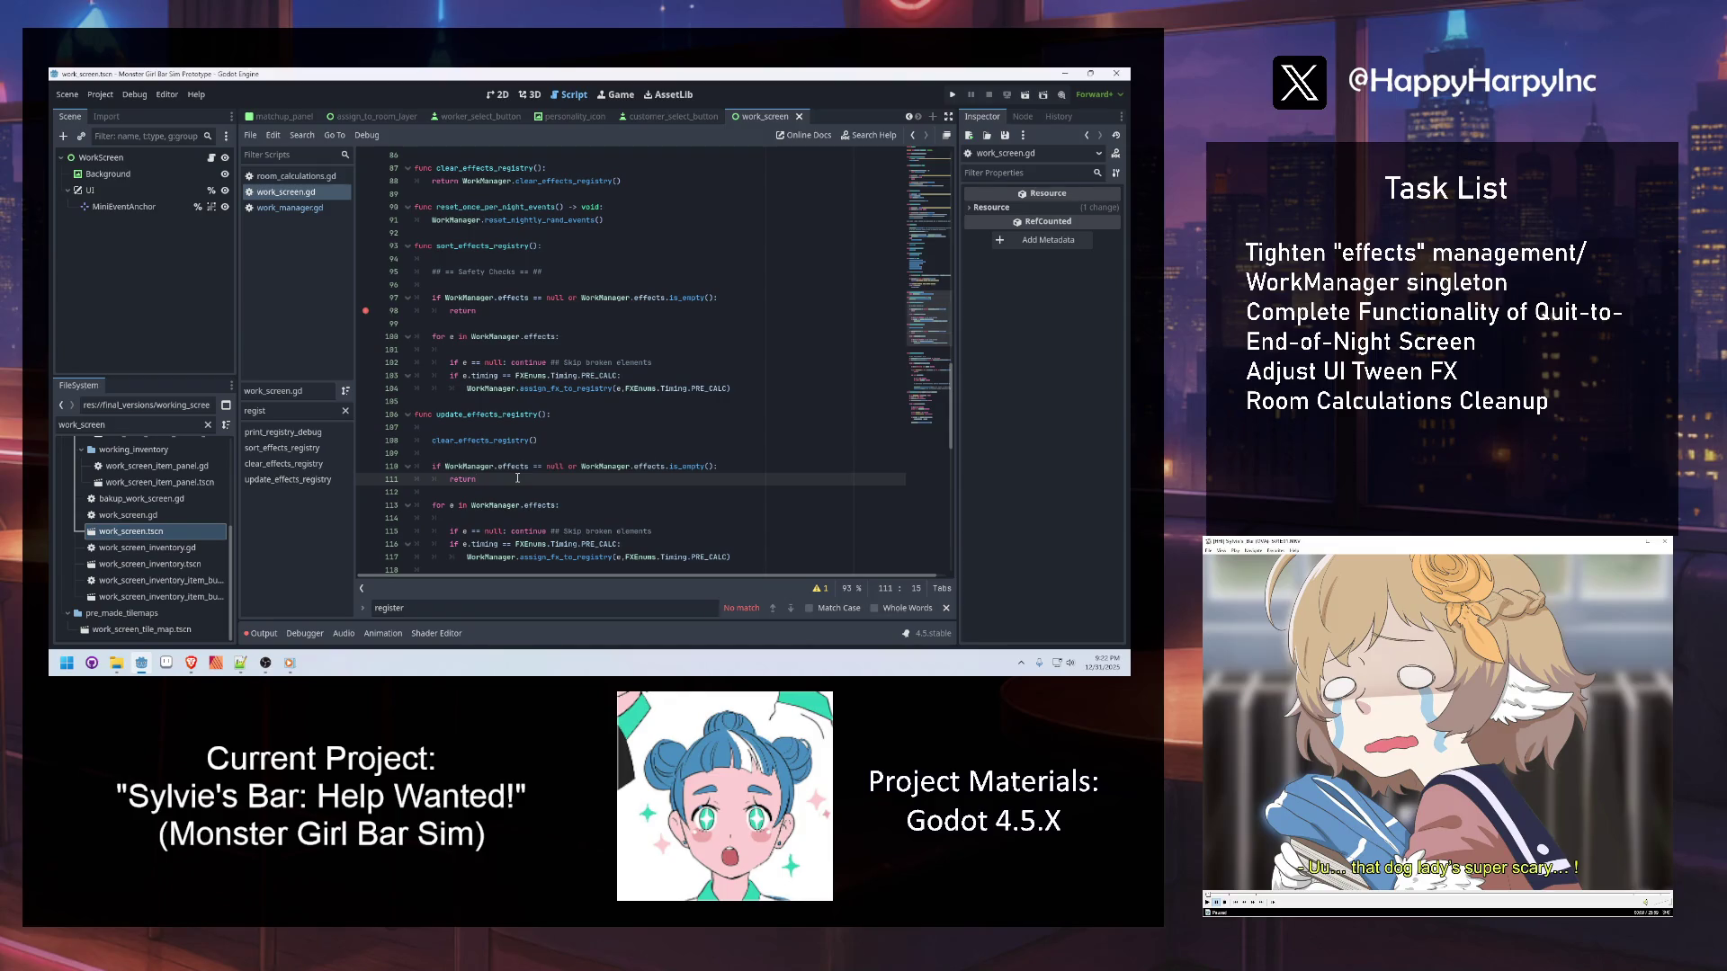
{"action": "left_click", "coordinate": [289, 208]}
Search work_manager.gd for 'effects', then 'var effects', and highlight the effects_registry declaration
{"action": "left_click", "coordinate": [567, 273]}
{"action": "key", "text": "ctrl+f"}
{"action": "type", "text": "effects"}
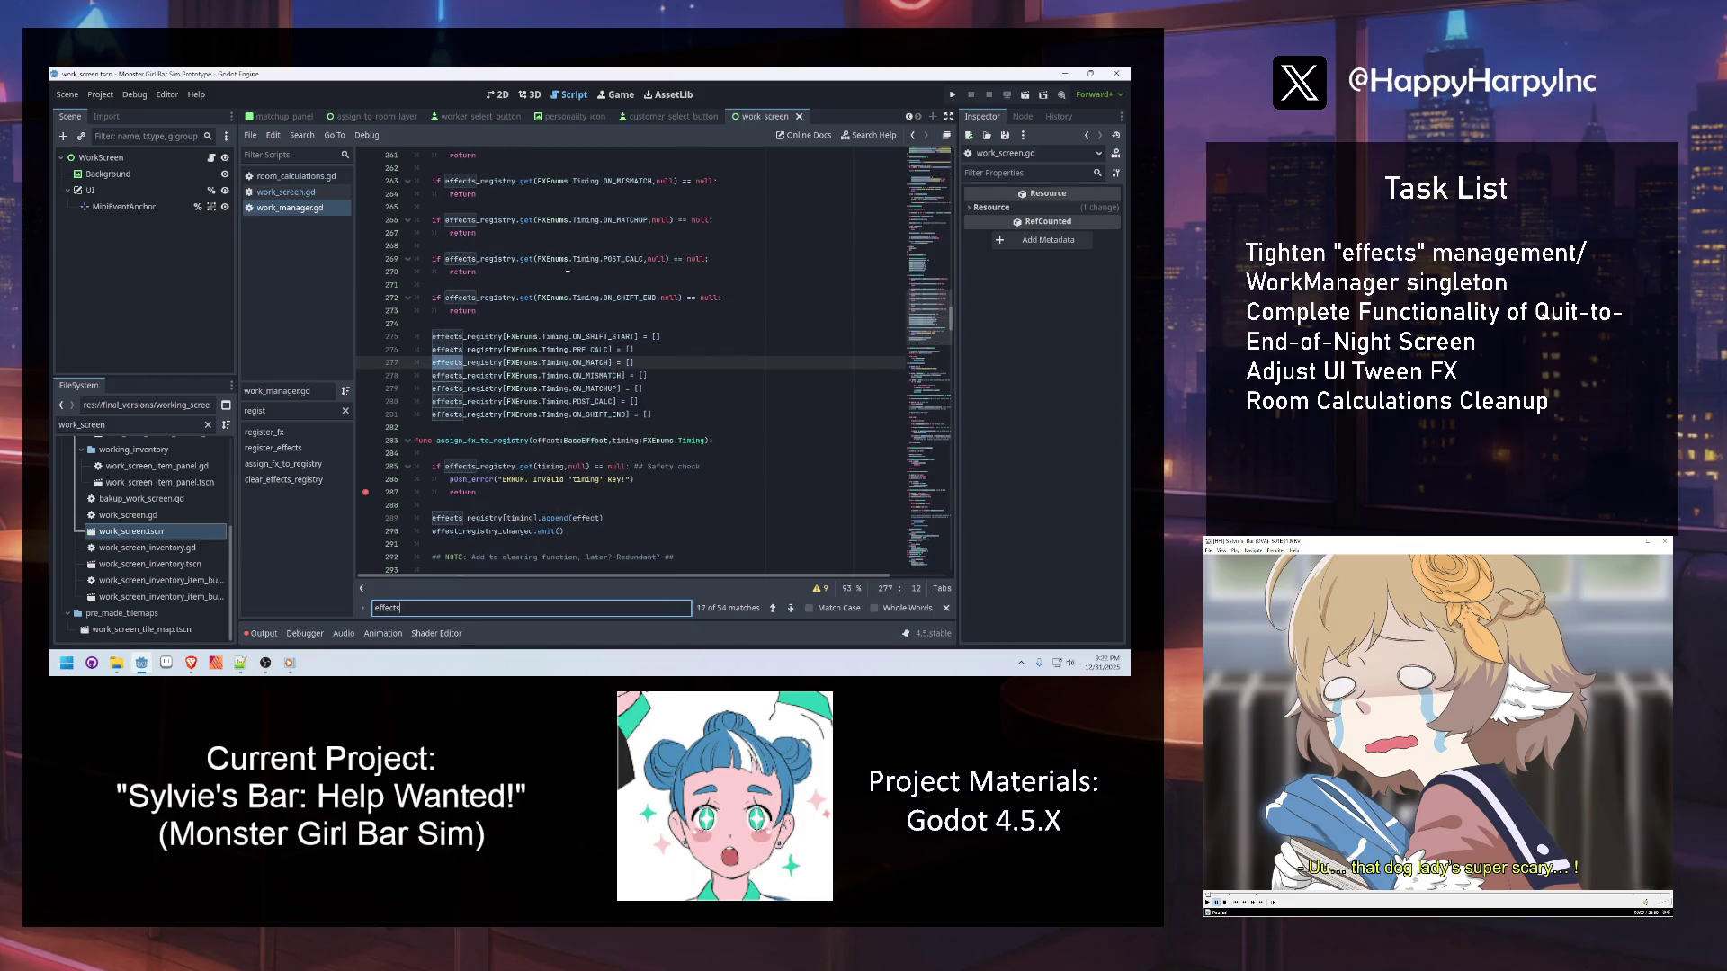
{"action": "key", "text": "Return"}
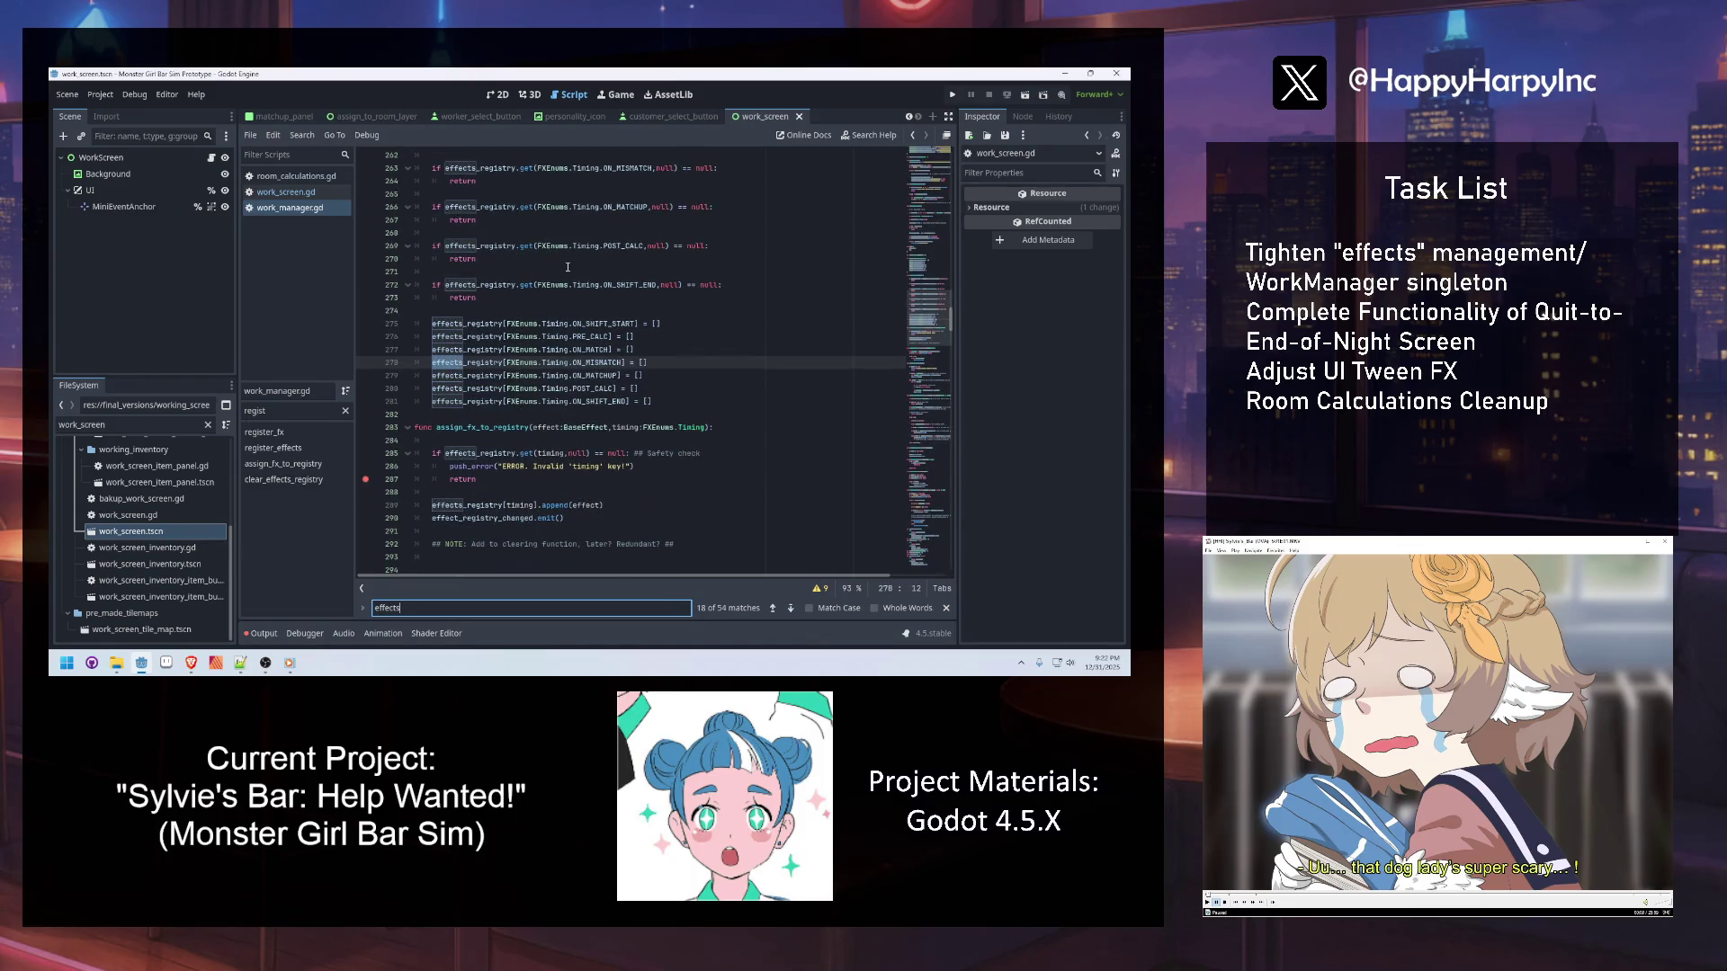
{"action": "key", "text": "ctrl+a"}
{"action": "type", "text": "var e"}
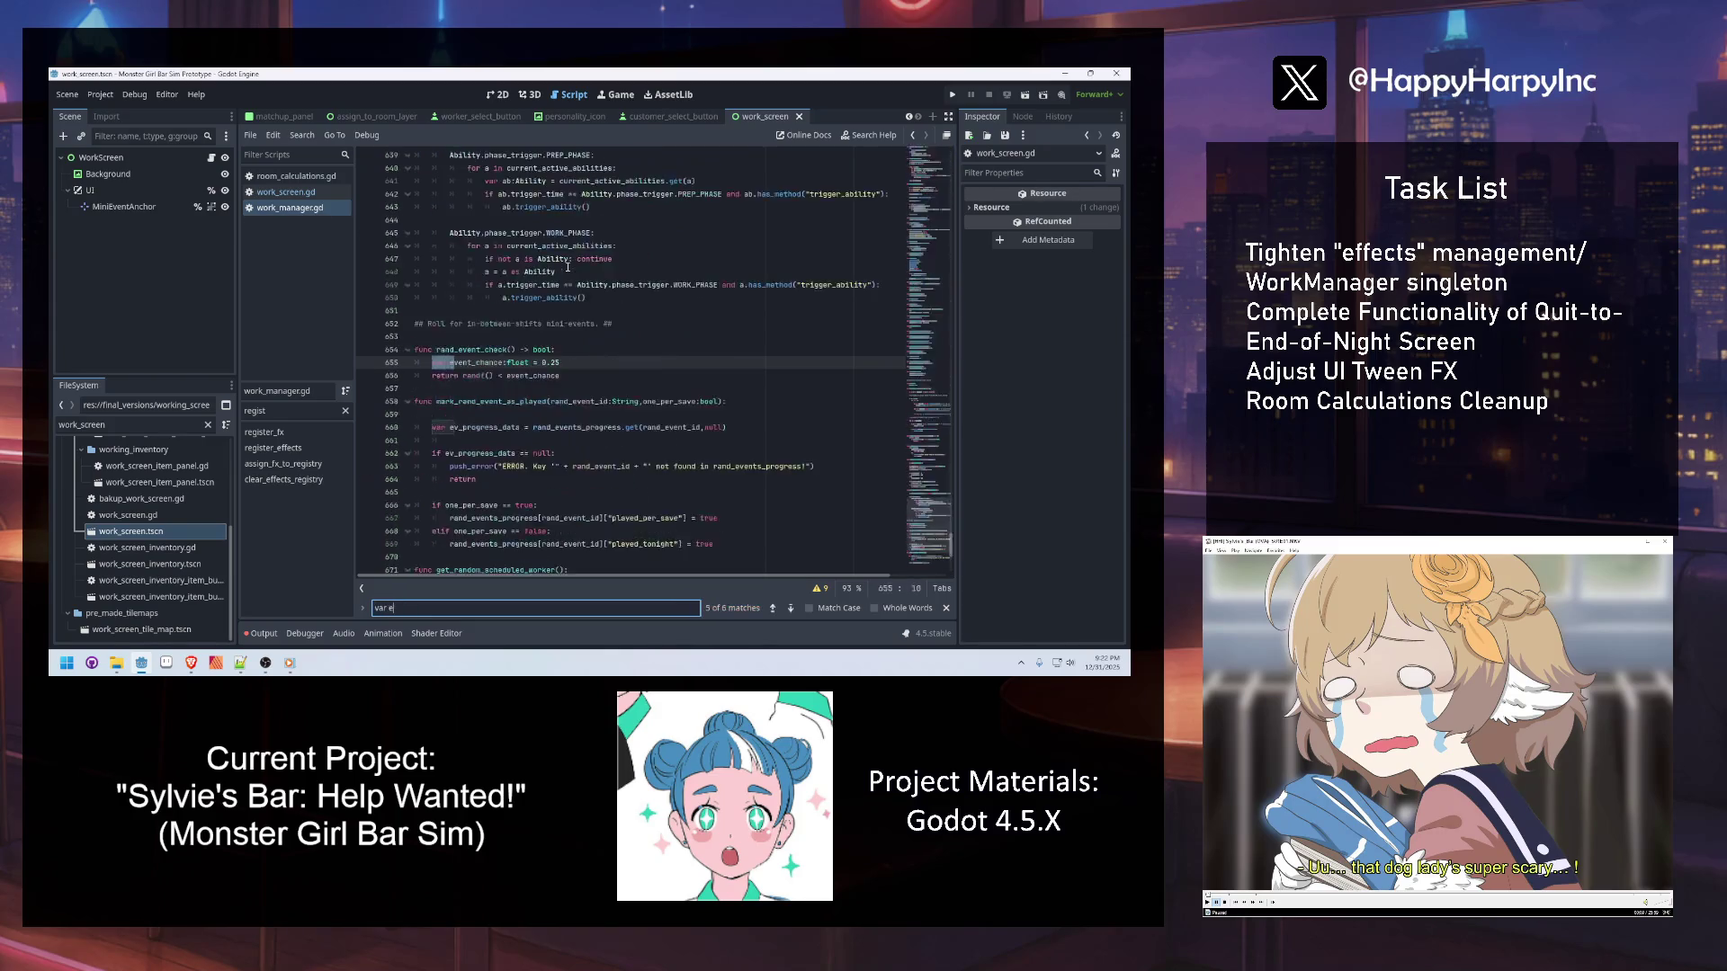
{"action": "type", "text": "ffects"}
{"action": "left_click", "coordinate": [556, 387]}
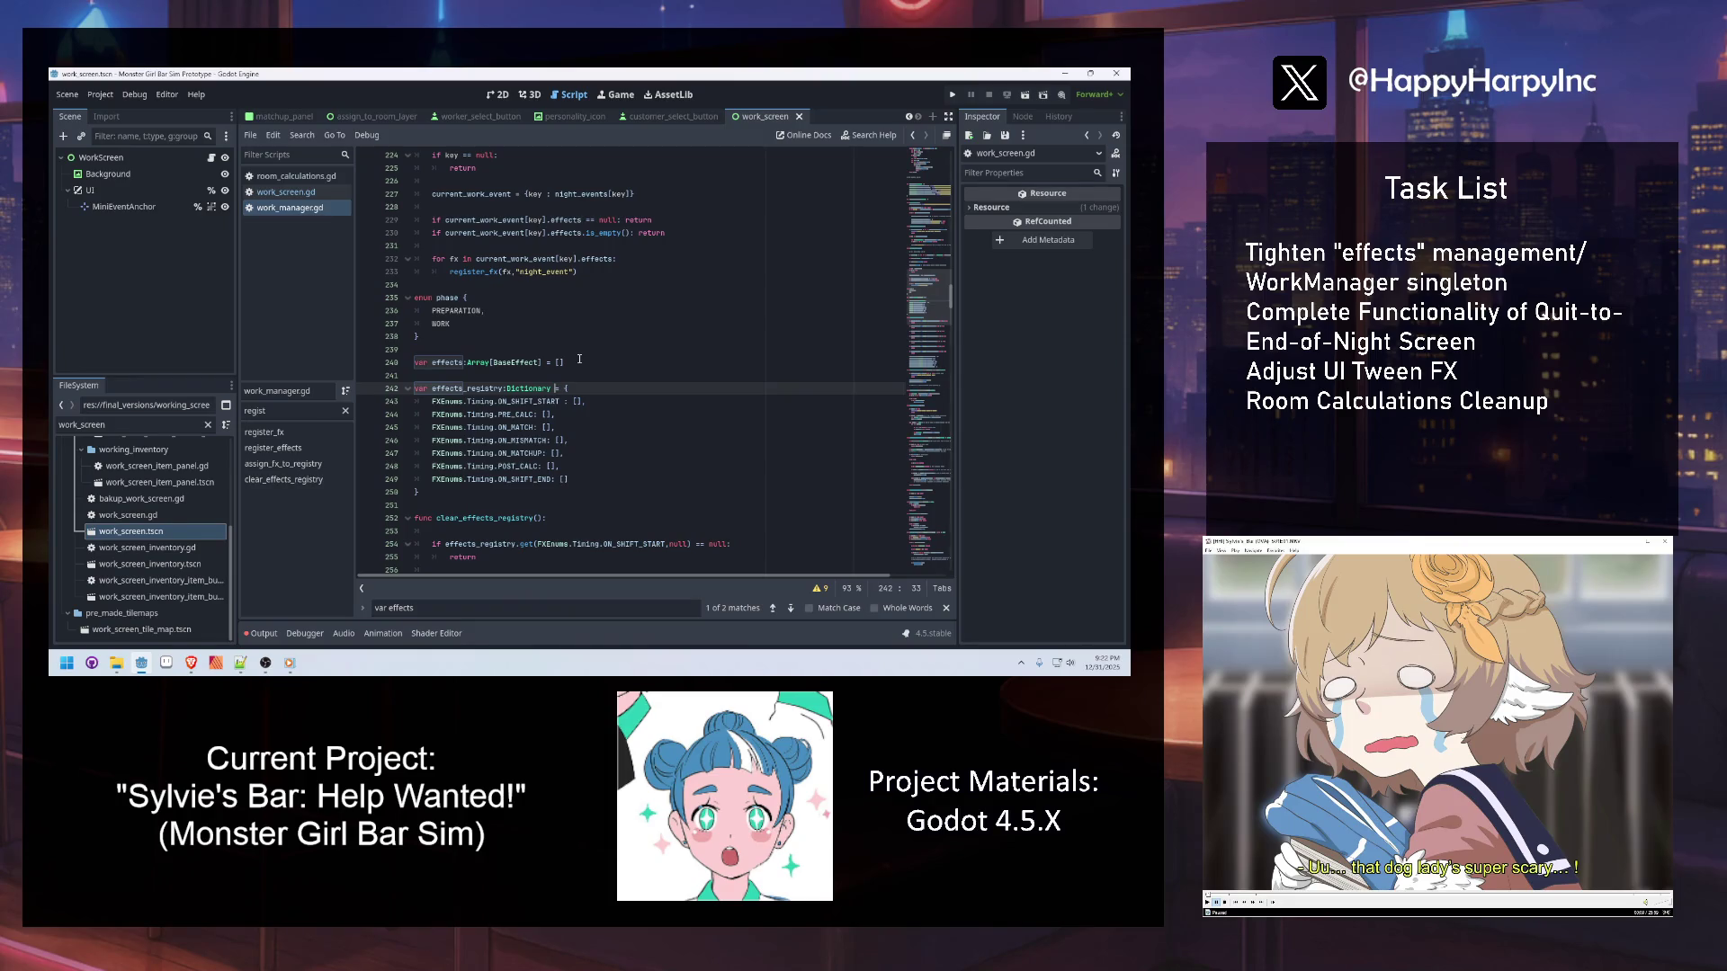
{"action": "double_click", "coordinate": [458, 388]}
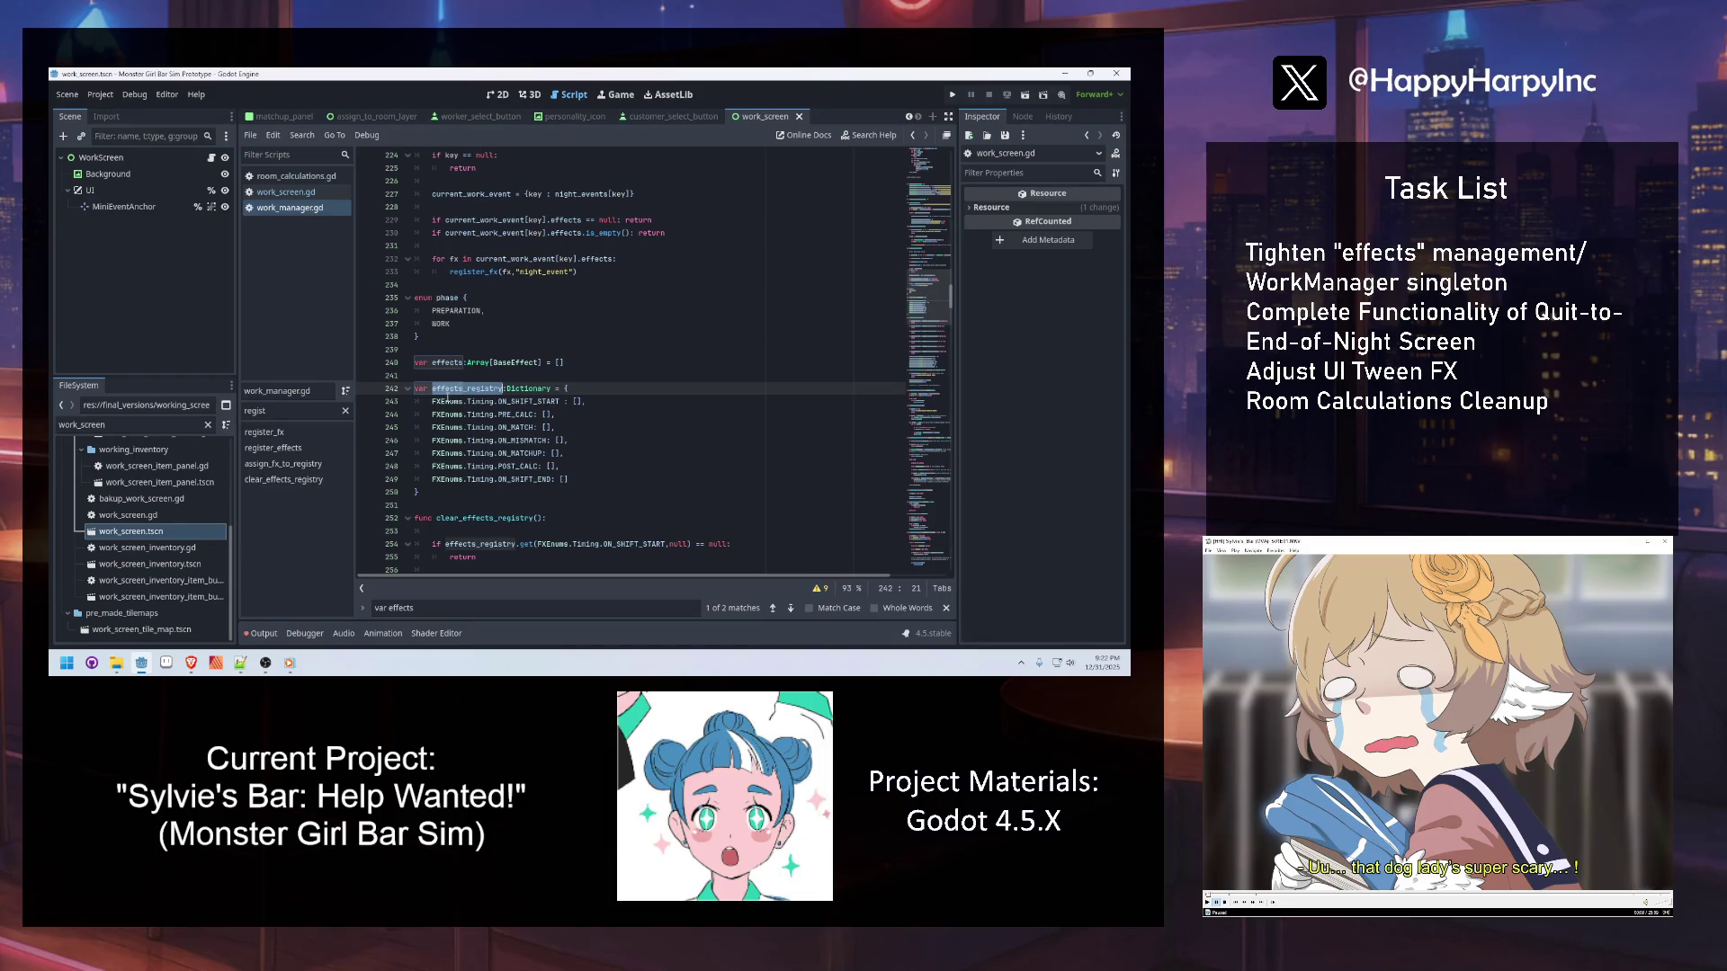
{"action": "mouse_move", "coordinate": [448, 398]}
Filter the method list for 'buff_item' and jump to the use_buff_item function
{"action": "double_click", "coordinate": [270, 410]}
{"action": "type", "text": "buff_item"}
{"action": "left_click", "coordinate": [270, 432]}
{"action": "left_click", "coordinate": [612, 415]}
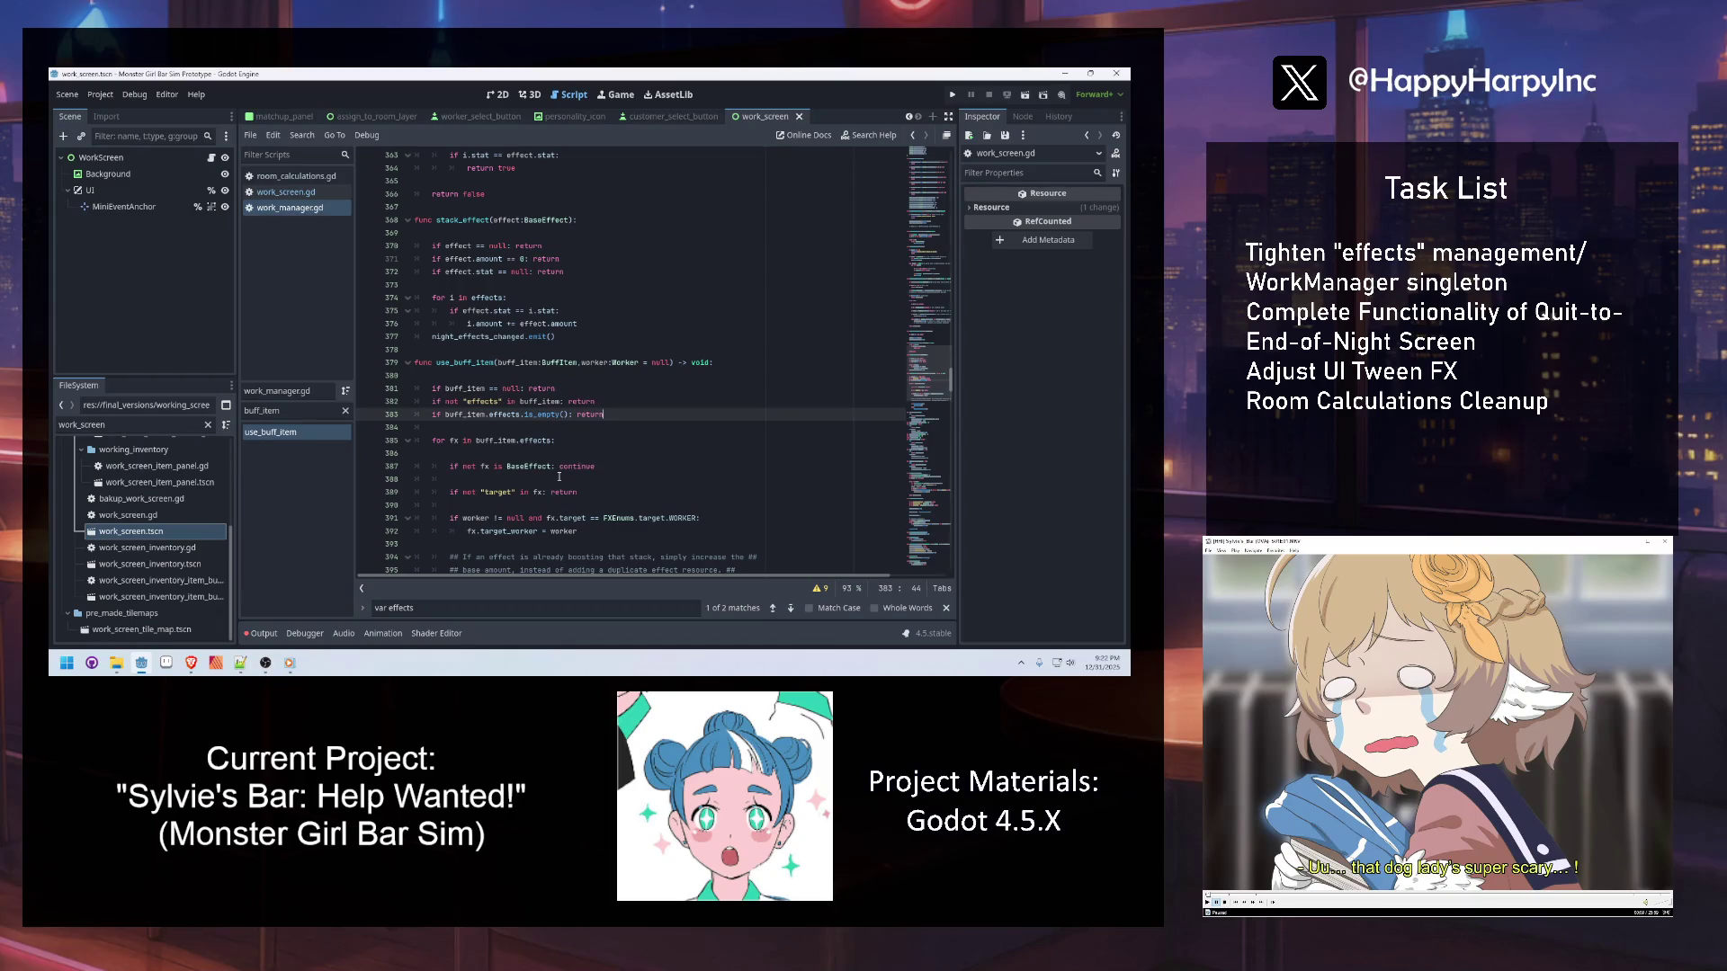
{"action": "scroll", "coordinate": [589, 507], "scroll_direction": "down", "scroll_amount": 2}
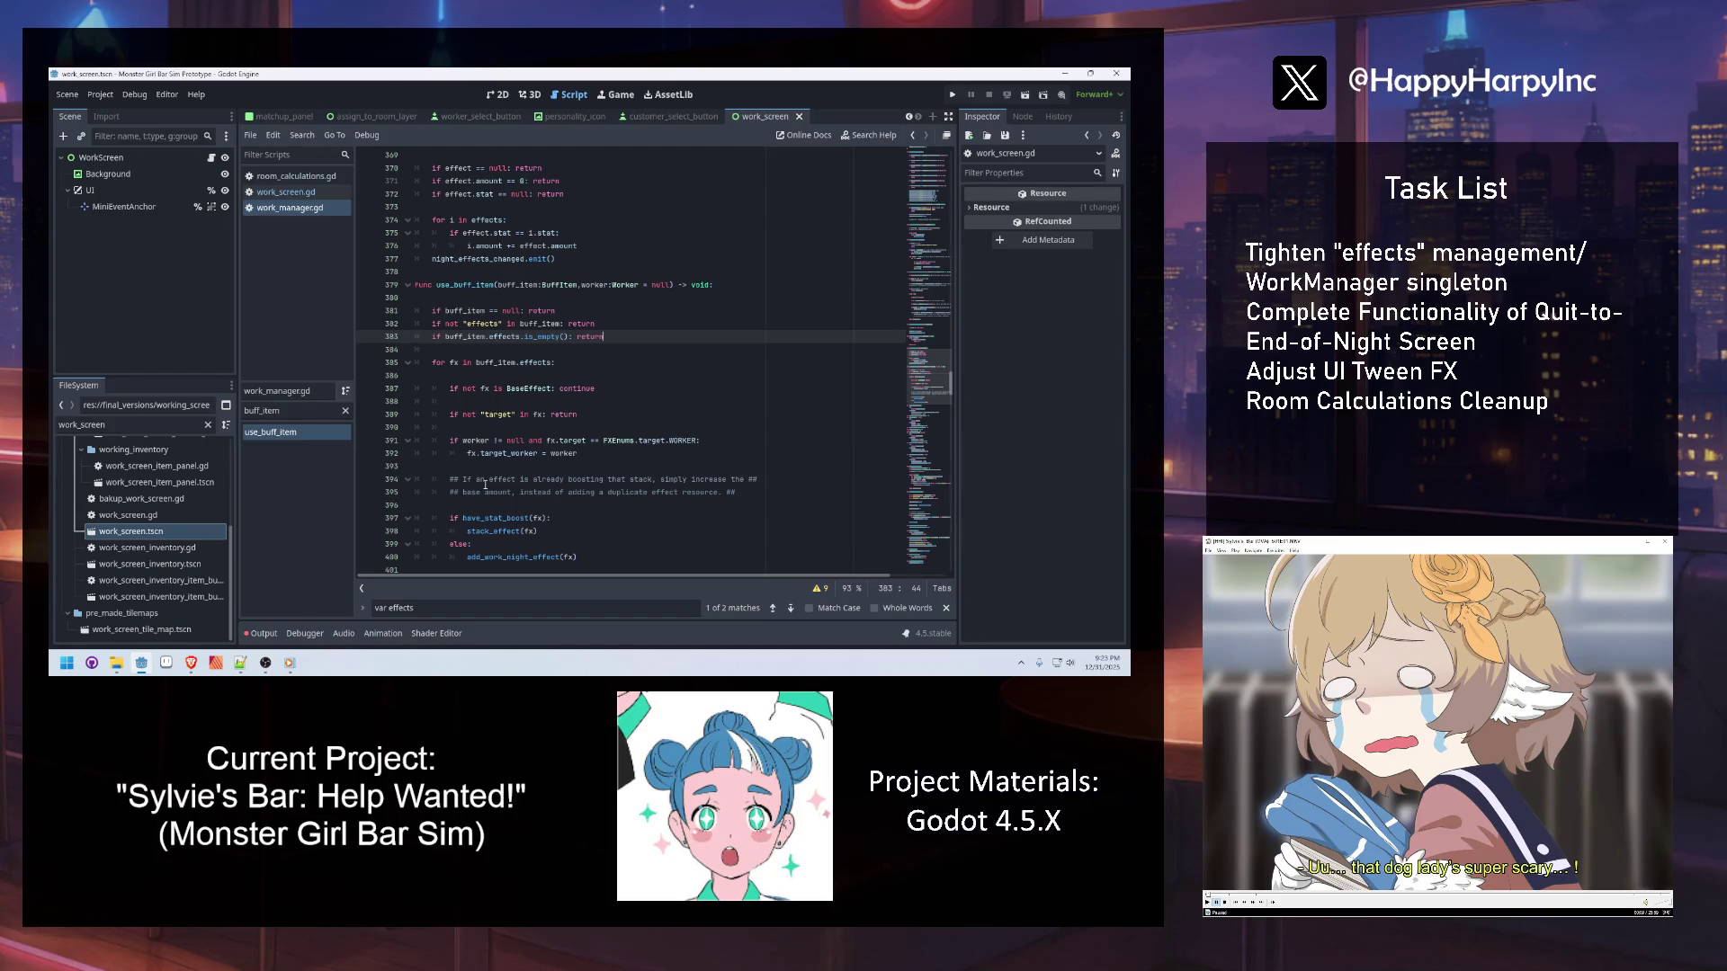
Filter the FileSystem panel for 'base' to find fx/base_effect.gd
{"action": "double_click", "coordinate": [121, 425]}
{"action": "type", "text": "vba"}
{"action": "key", "text": "BackSpace"}
{"action": "key", "text": "BackSpace"}
{"action": "key", "text": "BackSpace"}
{"action": "type", "text": "base"}
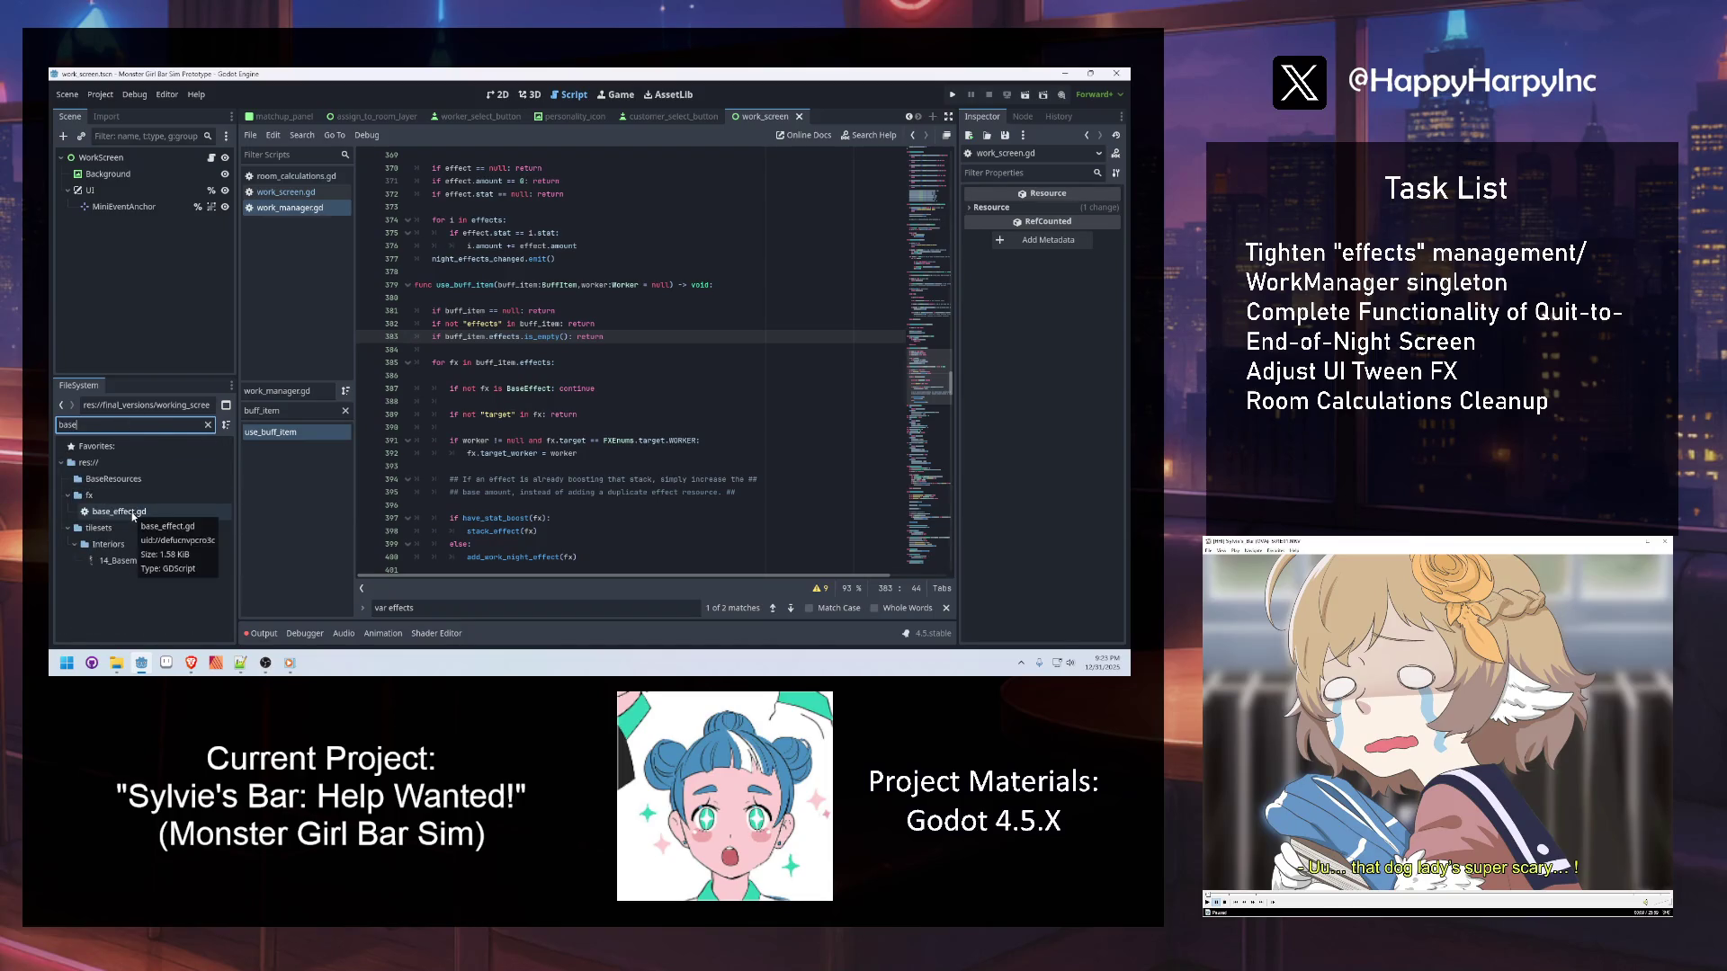
Filter files for 'effect' and inspect simple_effect.tres, keeping its Timing as On Shift Start
{"action": "key", "text": "BackSpace"}
{"action": "key", "text": "BackSpace"}
{"action": "key", "text": "BackSpace"}
{"action": "type", "text": "effect"}
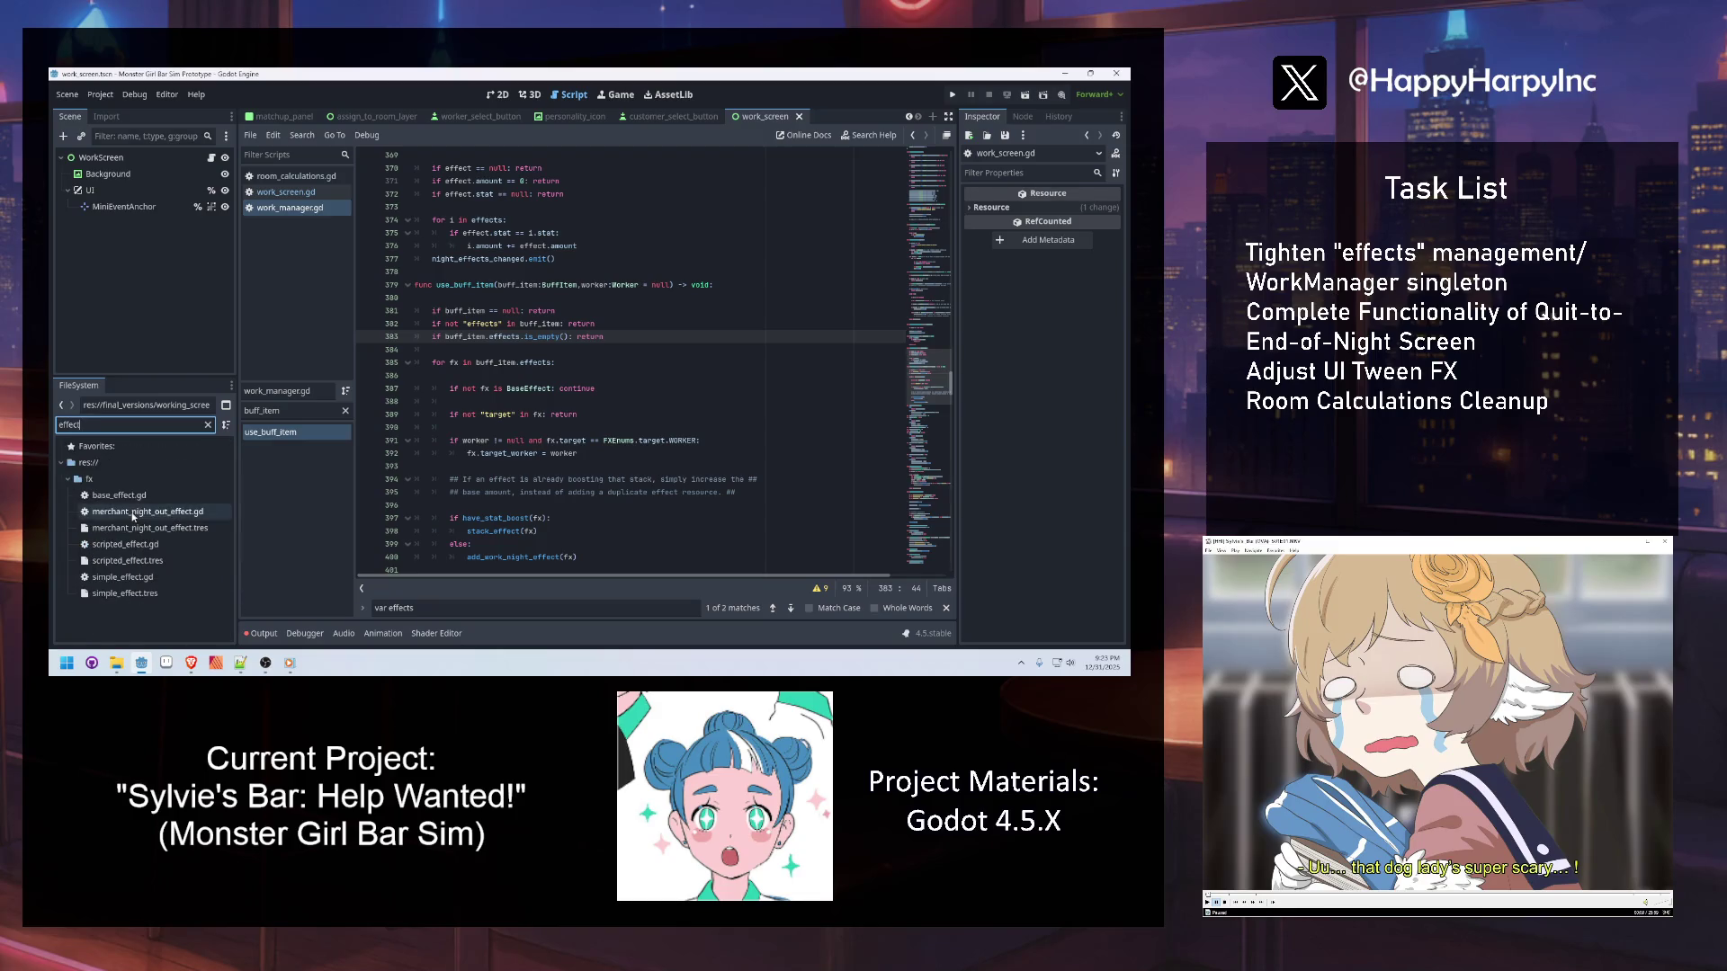
{"action": "left_click", "coordinate": [121, 593]}
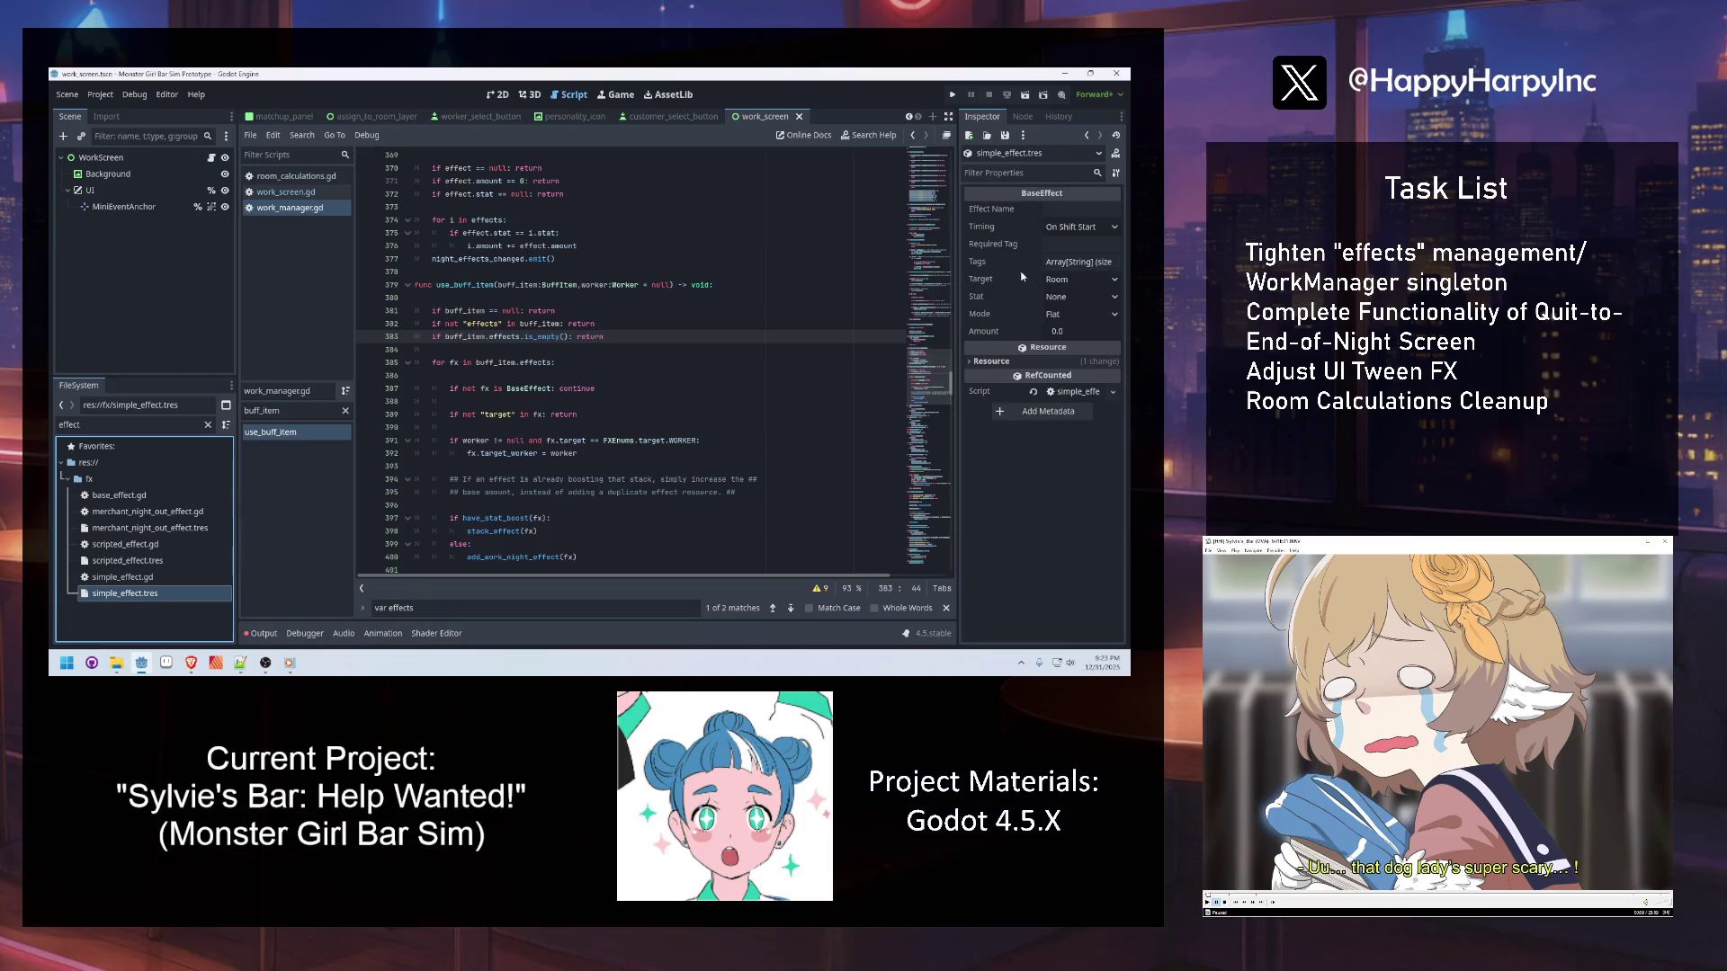
{"action": "left_click", "coordinate": [1056, 230]}
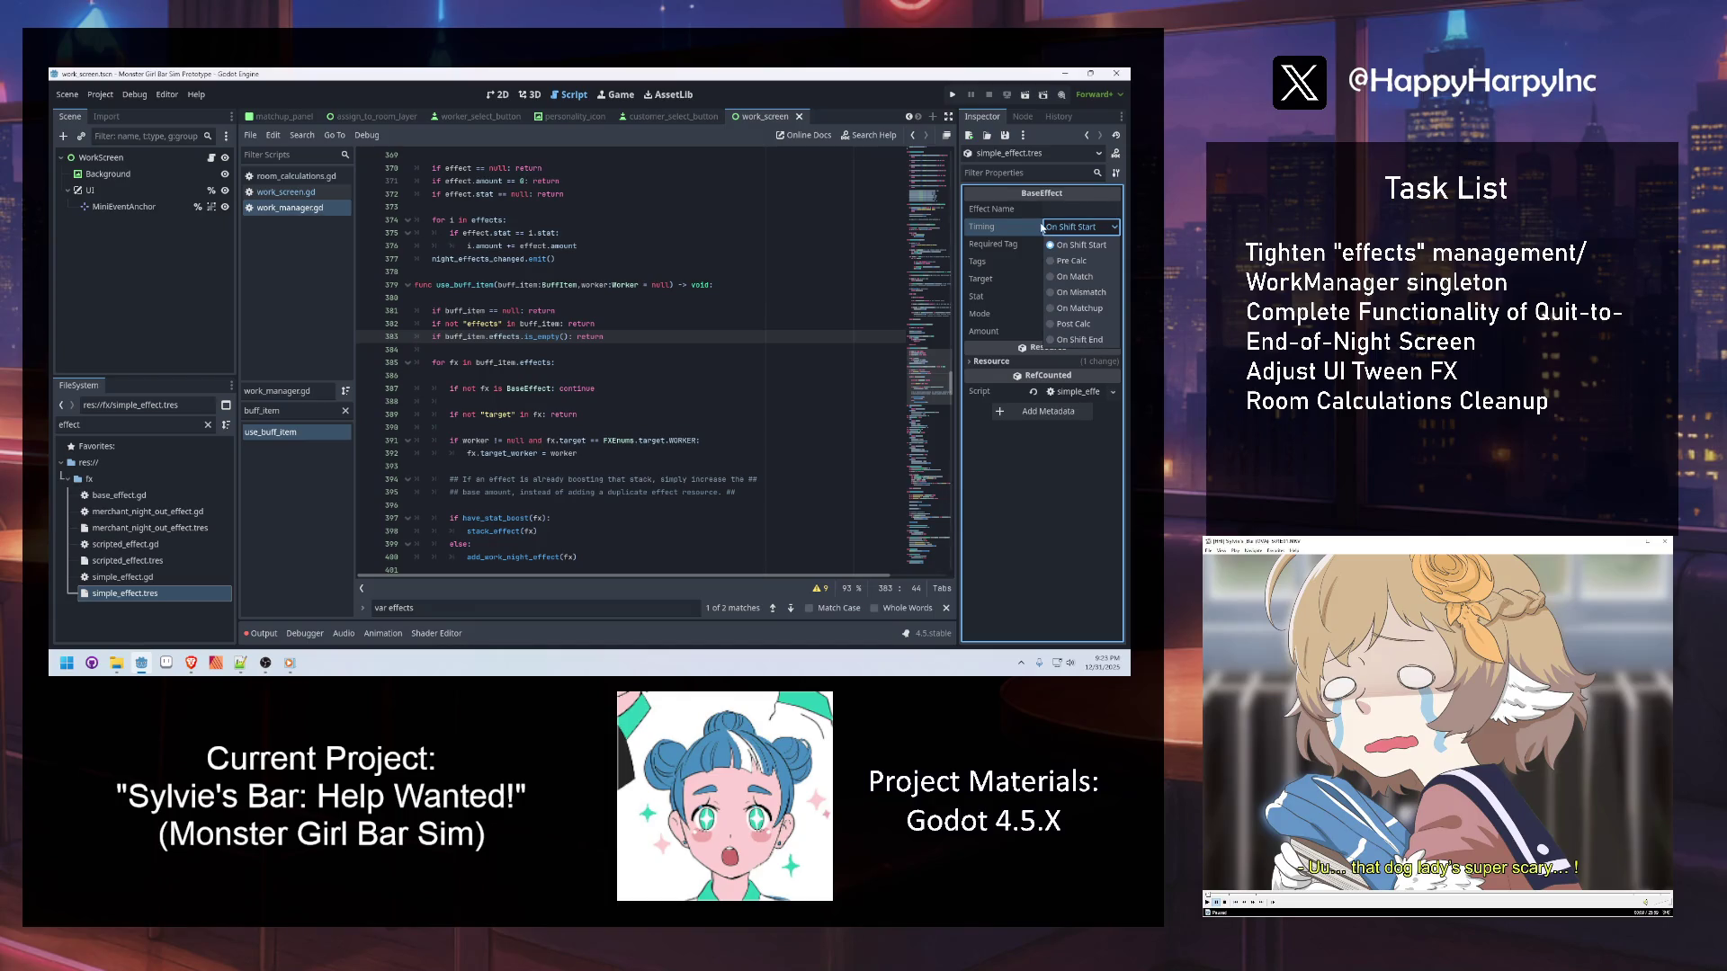
{"action": "left_click", "coordinate": [1049, 455]}
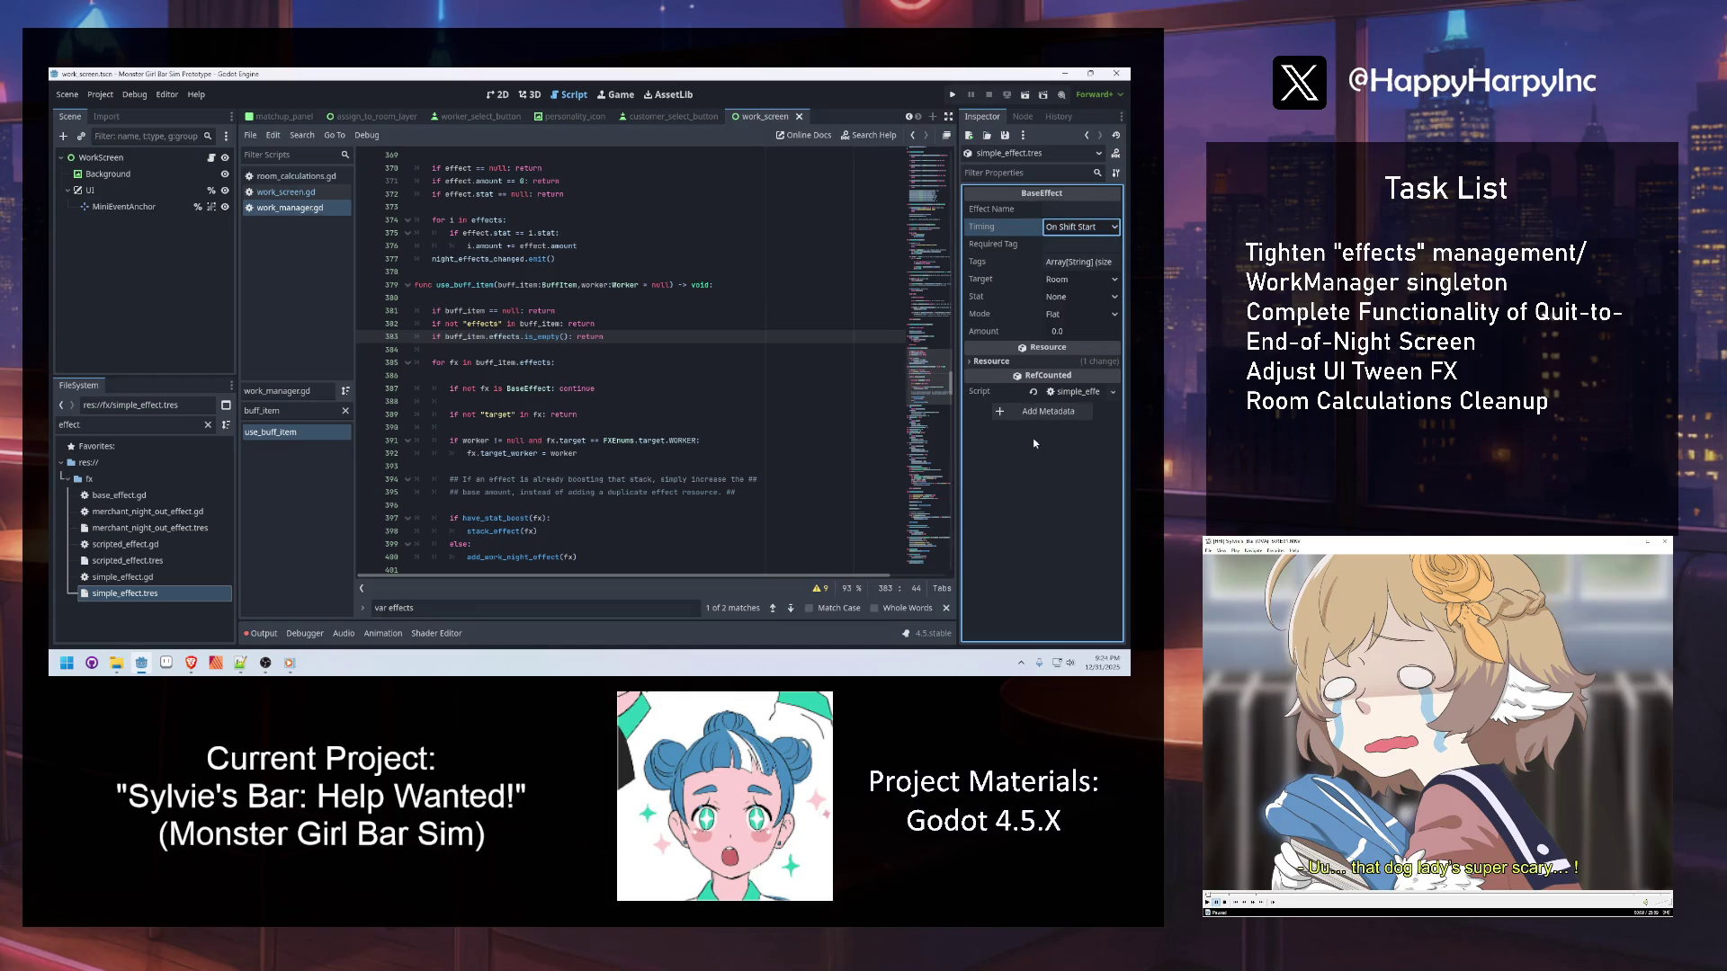
{"action": "left_click", "coordinate": [600, 312]}
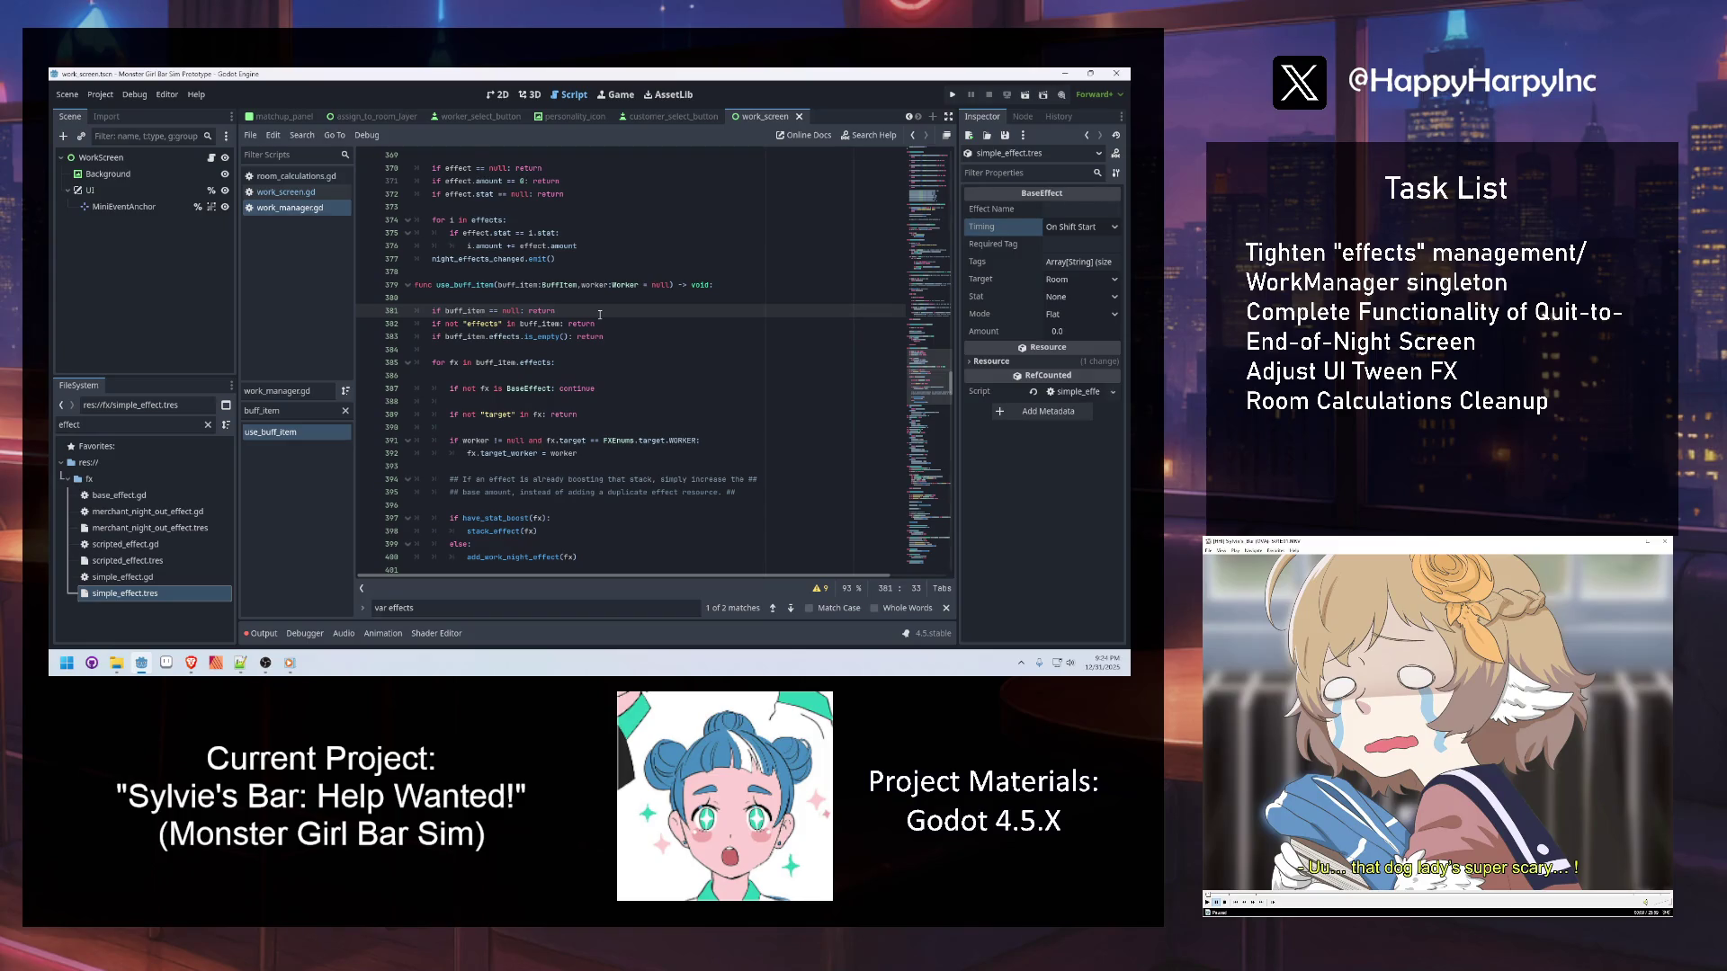
Find use_buff_item, jump to add_work_night_effect's definition, then search for its call
{"action": "key", "text": "ctrl+f"}
{"action": "type", "text": "use_buff_item"}
{"action": "scroll", "coordinate": [629, 297], "scroll_direction": "down", "scroll_amount": 3}
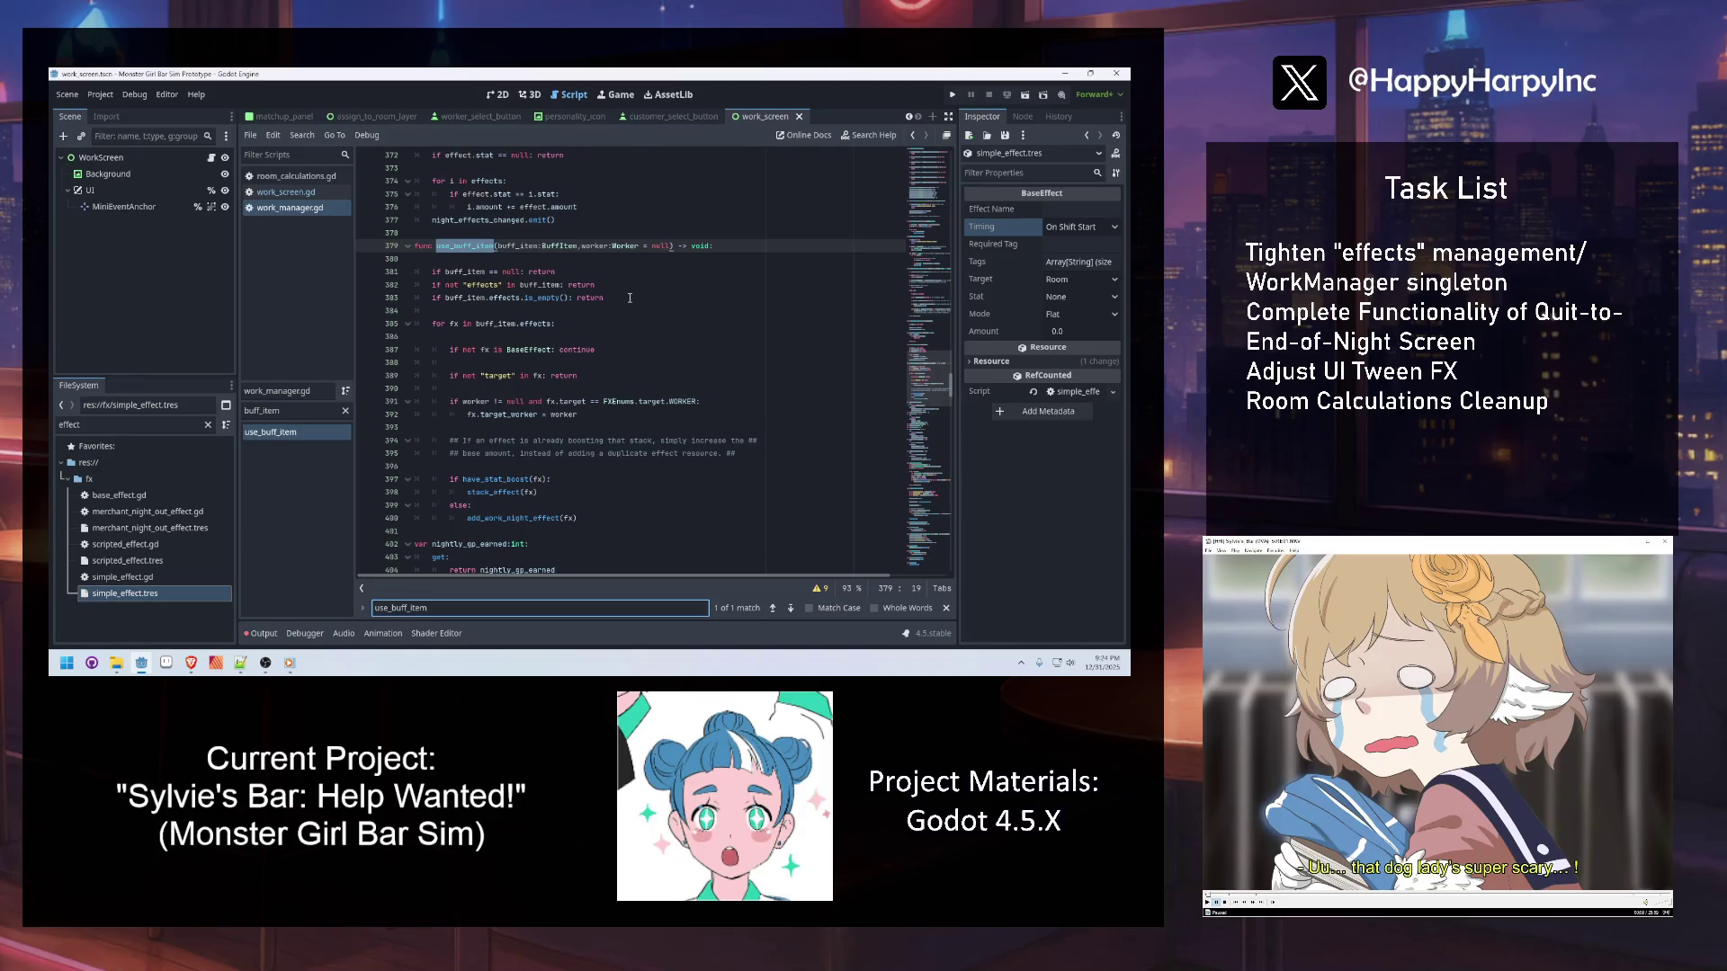
{"action": "left_click", "coordinate": [517, 519], "text": "ctrl"}
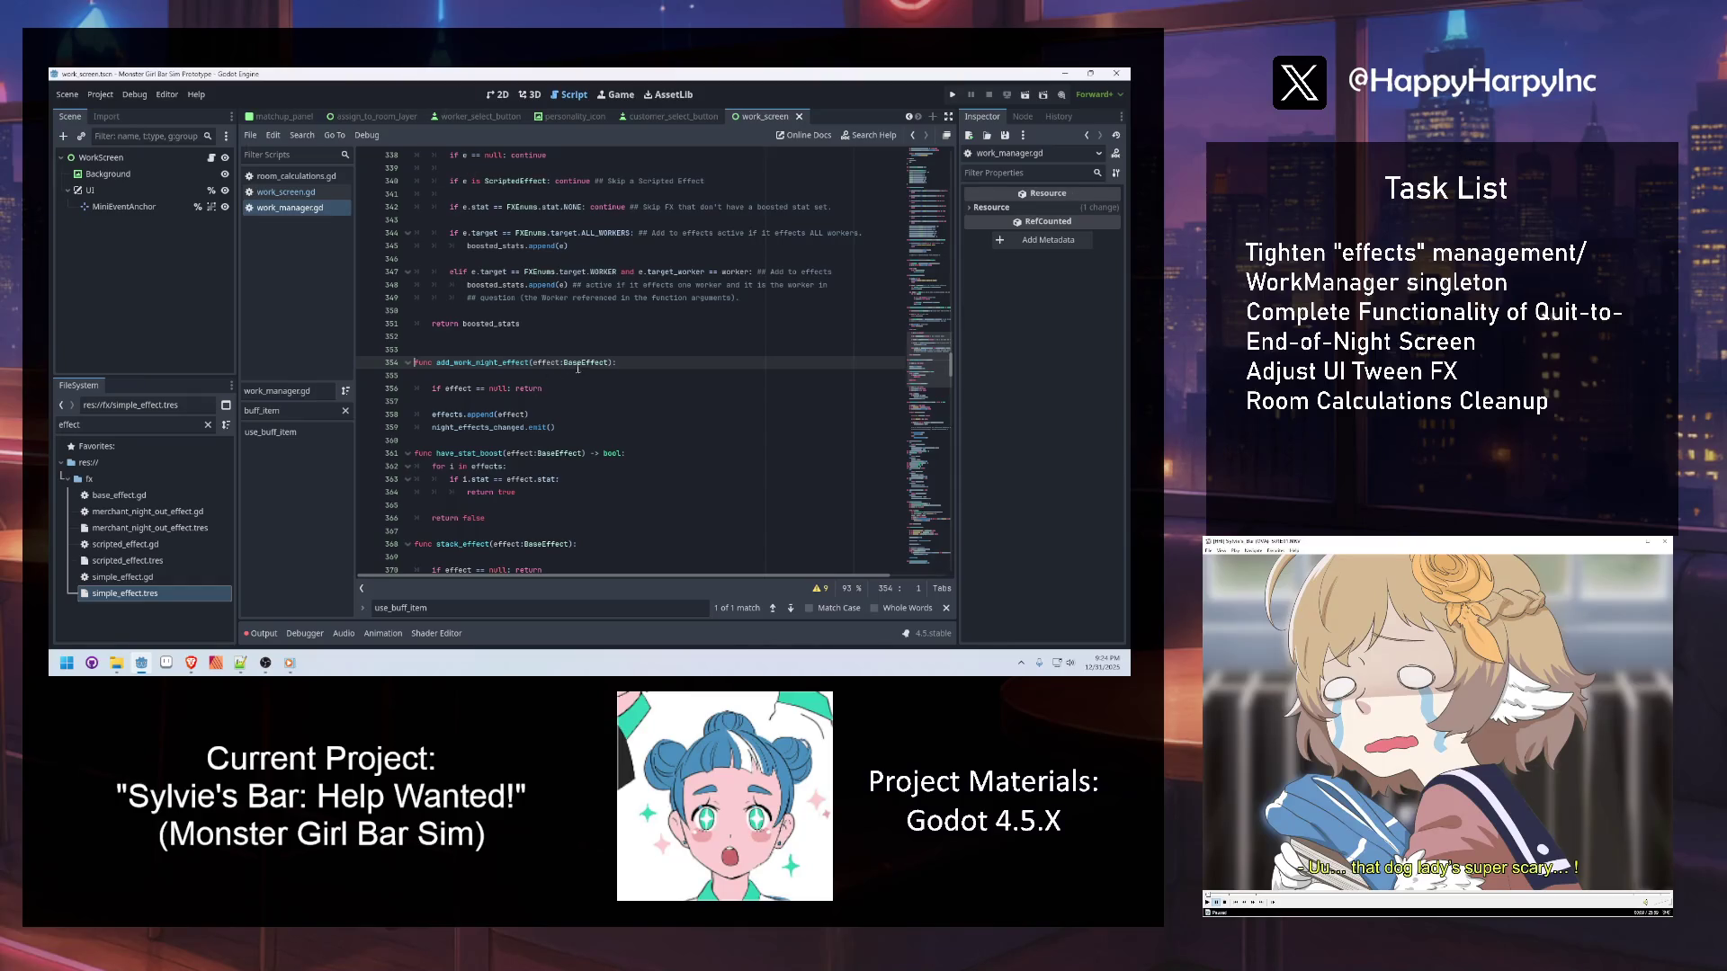
{"action": "double_click", "coordinate": [480, 361]}
{"action": "key", "text": "ctrl+f"}
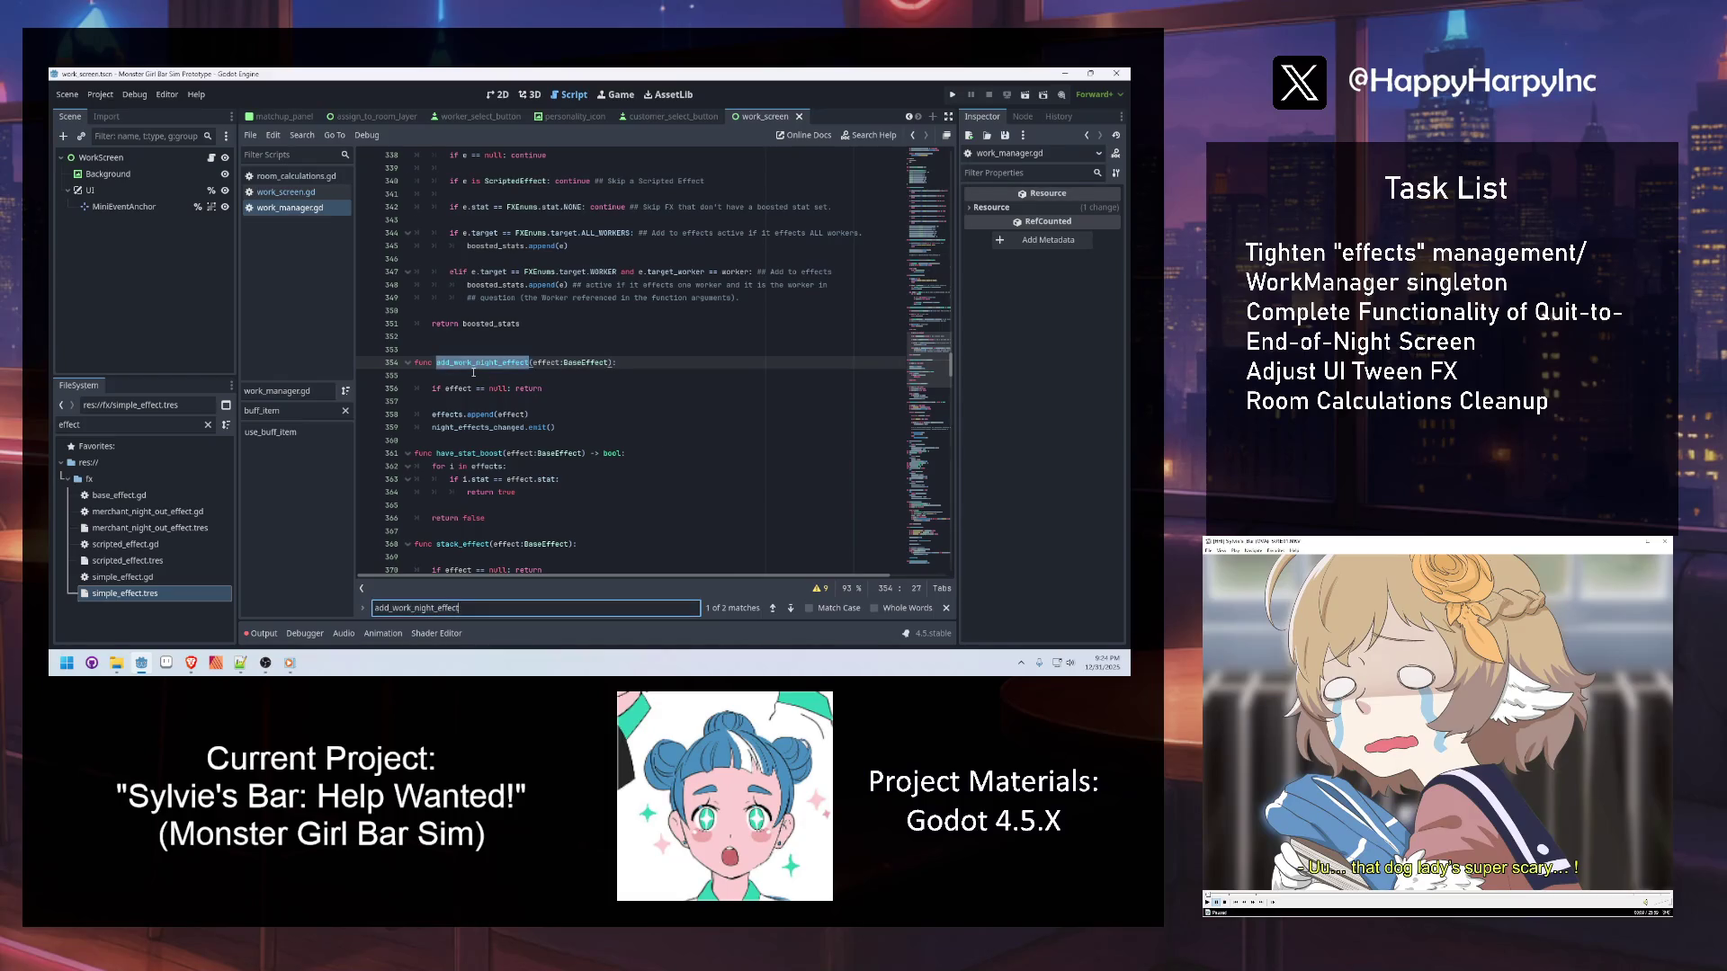
{"action": "key", "text": "Return"}
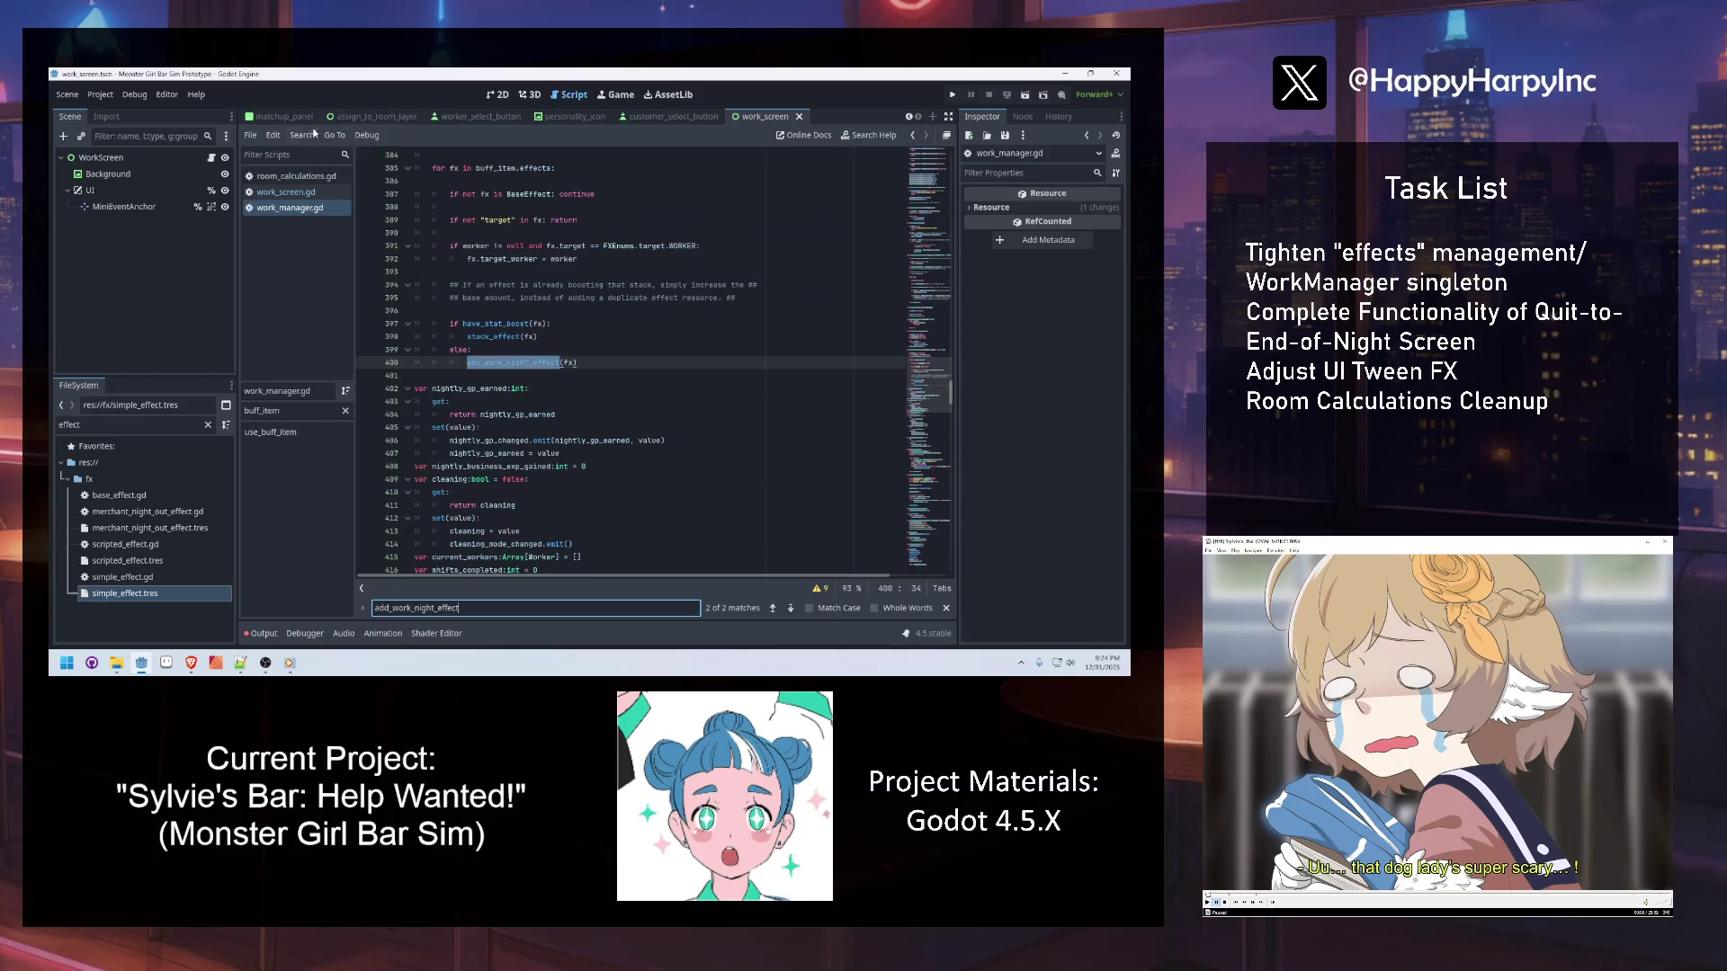
{"action": "left_click", "coordinate": [302, 135]}
Run a project-wide Find in Files search for 'effects.append'
{"action": "left_click", "coordinate": [347, 225]}
{"action": "type", "text": "var"}
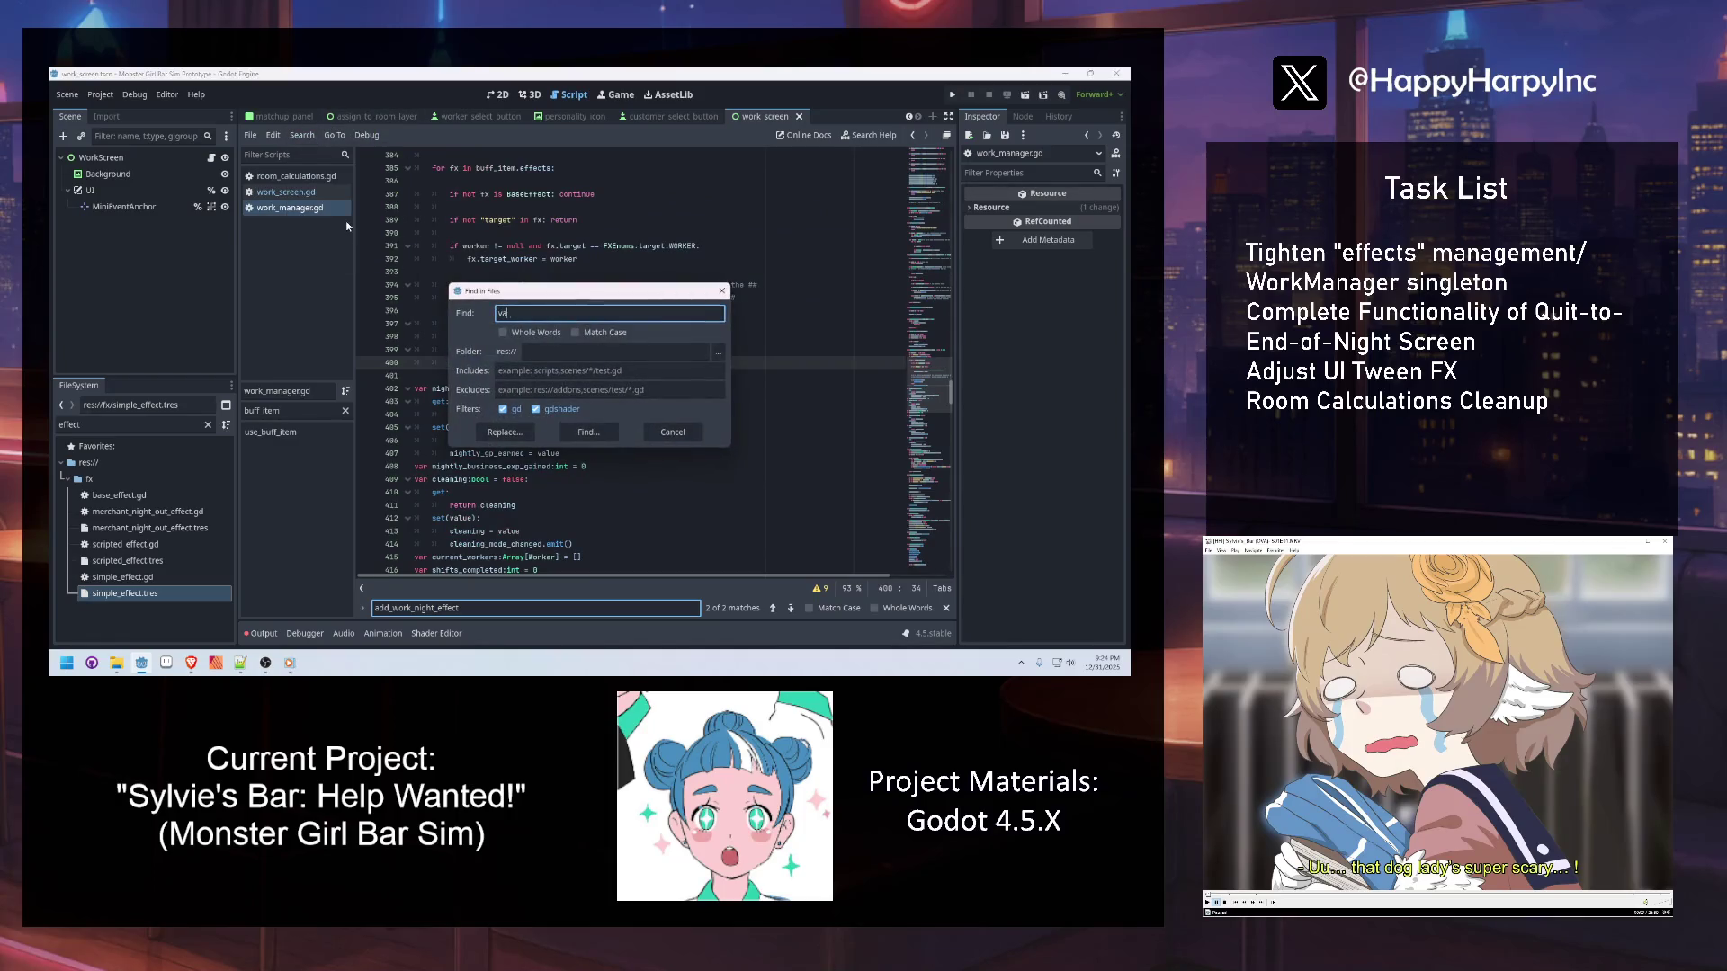
{"action": "key", "text": "ctrl+a"}
{"action": "type", "text": "Work"}
{"action": "key", "text": "ctrl+a"}
{"action": "type", "text": "e"}
{"action": "type", "text": "ffects.appe"}
{"action": "type", "text": "nd"}
{"action": "key", "text": "Return"}
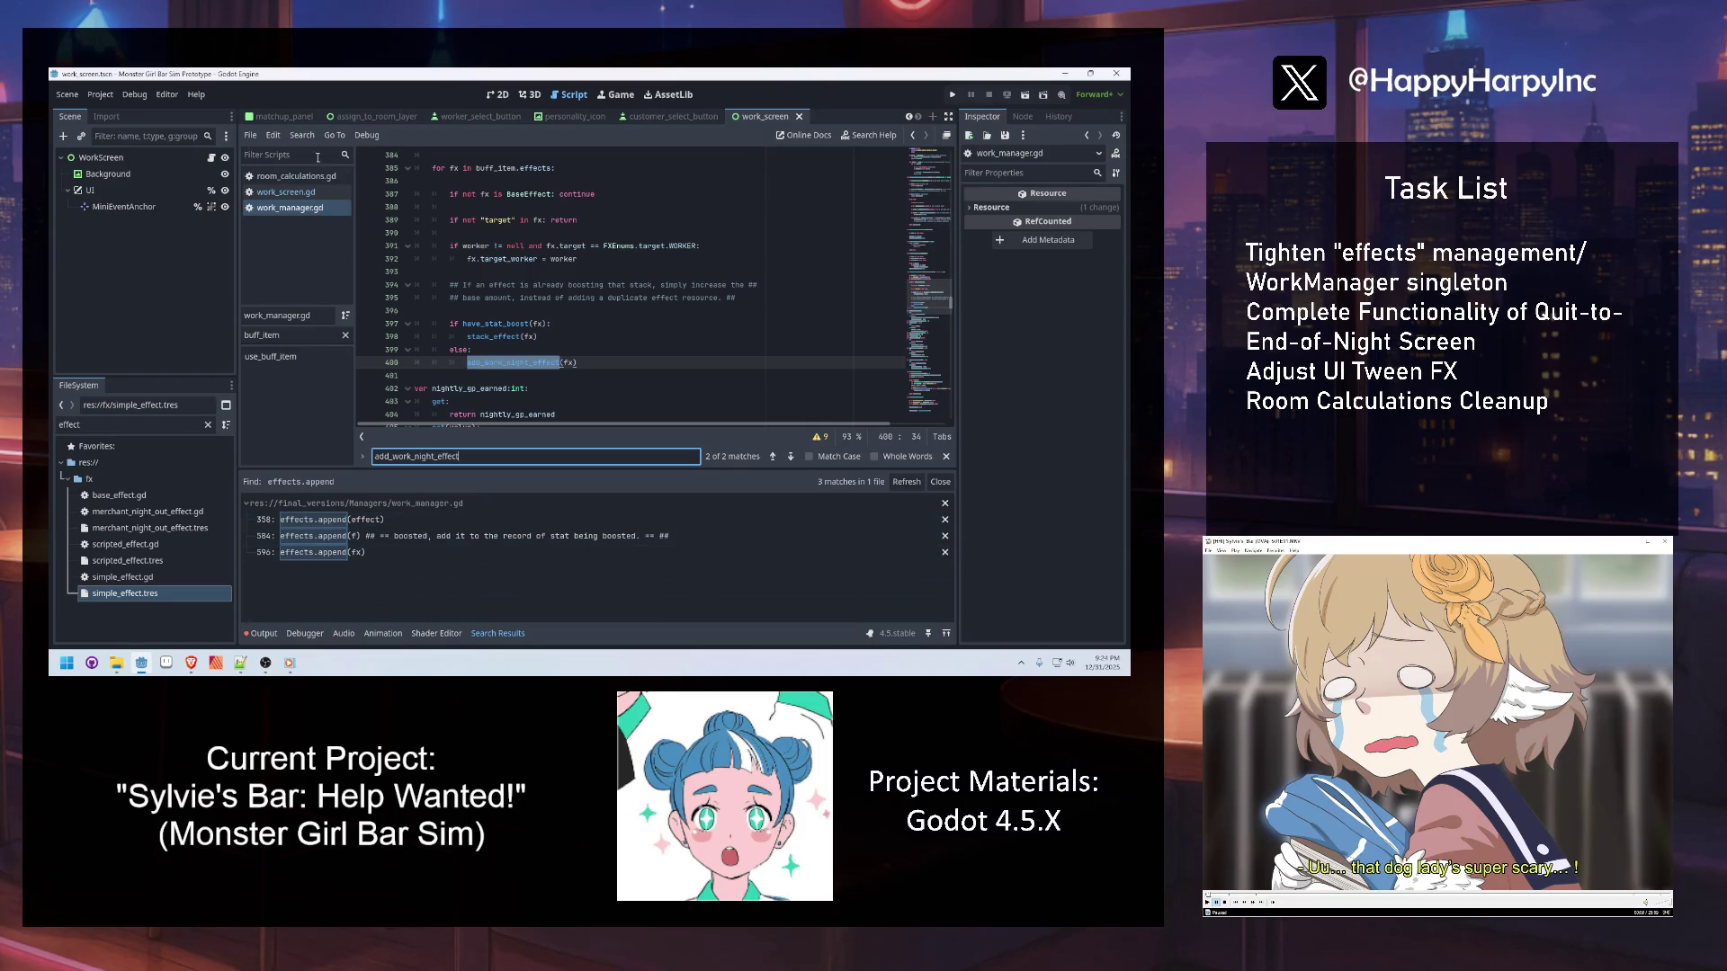
Run a project-wide Find in Files search for 'WorkManager.effects'
{"action": "left_click", "coordinate": [302, 135]}
{"action": "left_click", "coordinate": [324, 224]}
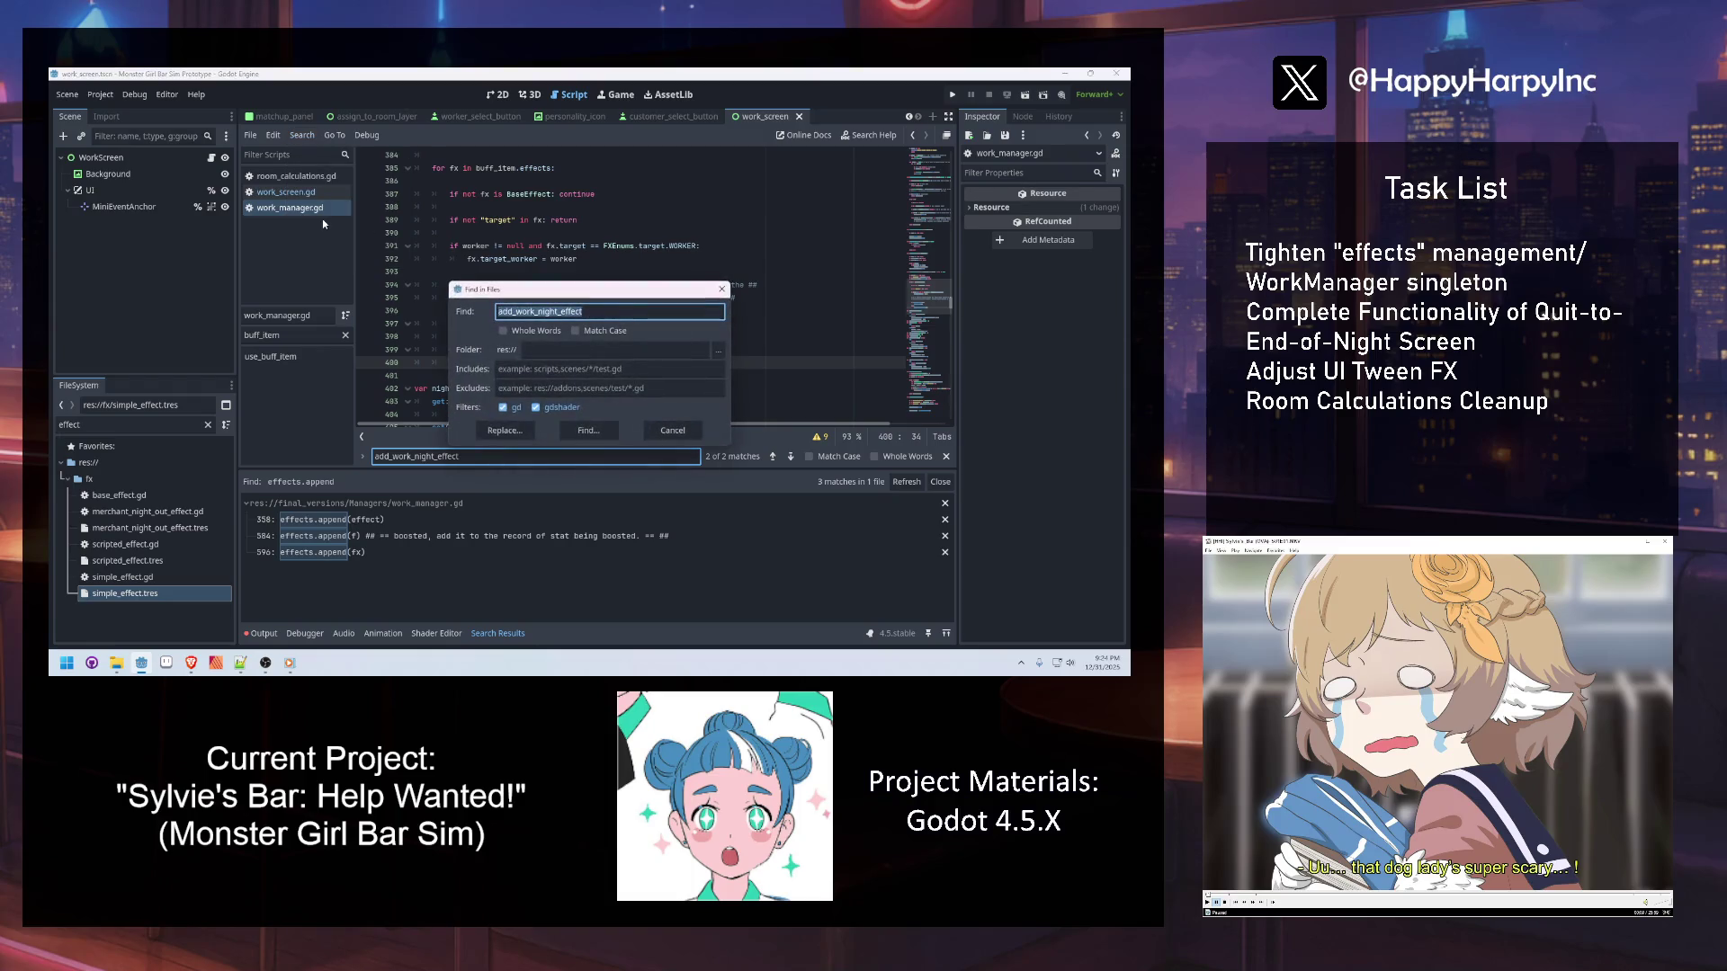
{"action": "type", "text": "Workmanag"}
{"action": "key", "text": "ctrl+a"}
{"action": "type", "text": "Workmanager"}
{"action": "key", "text": "BackSpace"}
{"action": "key", "text": "BackSpace"}
{"action": "key", "text": "BackSpace"}
{"action": "type", "text": "Manager.effects"}
{"action": "key", "text": "Return"}
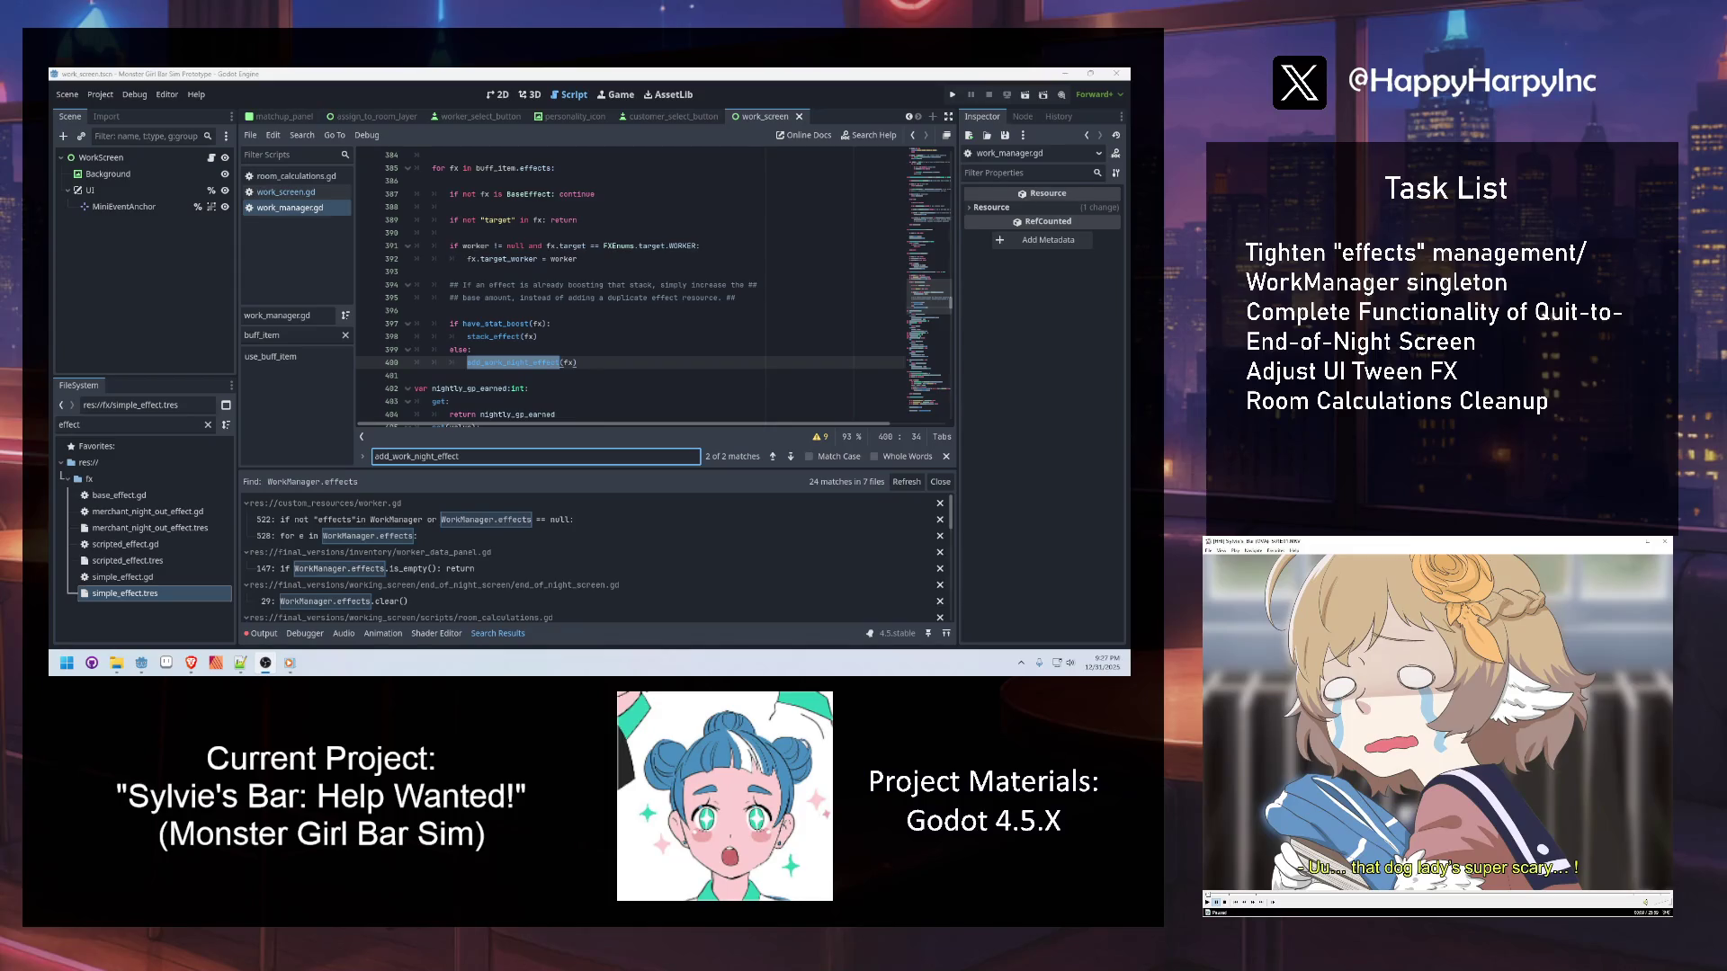
Collapse the bakup_work_screen.gd and backup_r_c.gd match groups in the WorkManager.effects results
{"action": "left_click", "coordinate": [650, 299]}
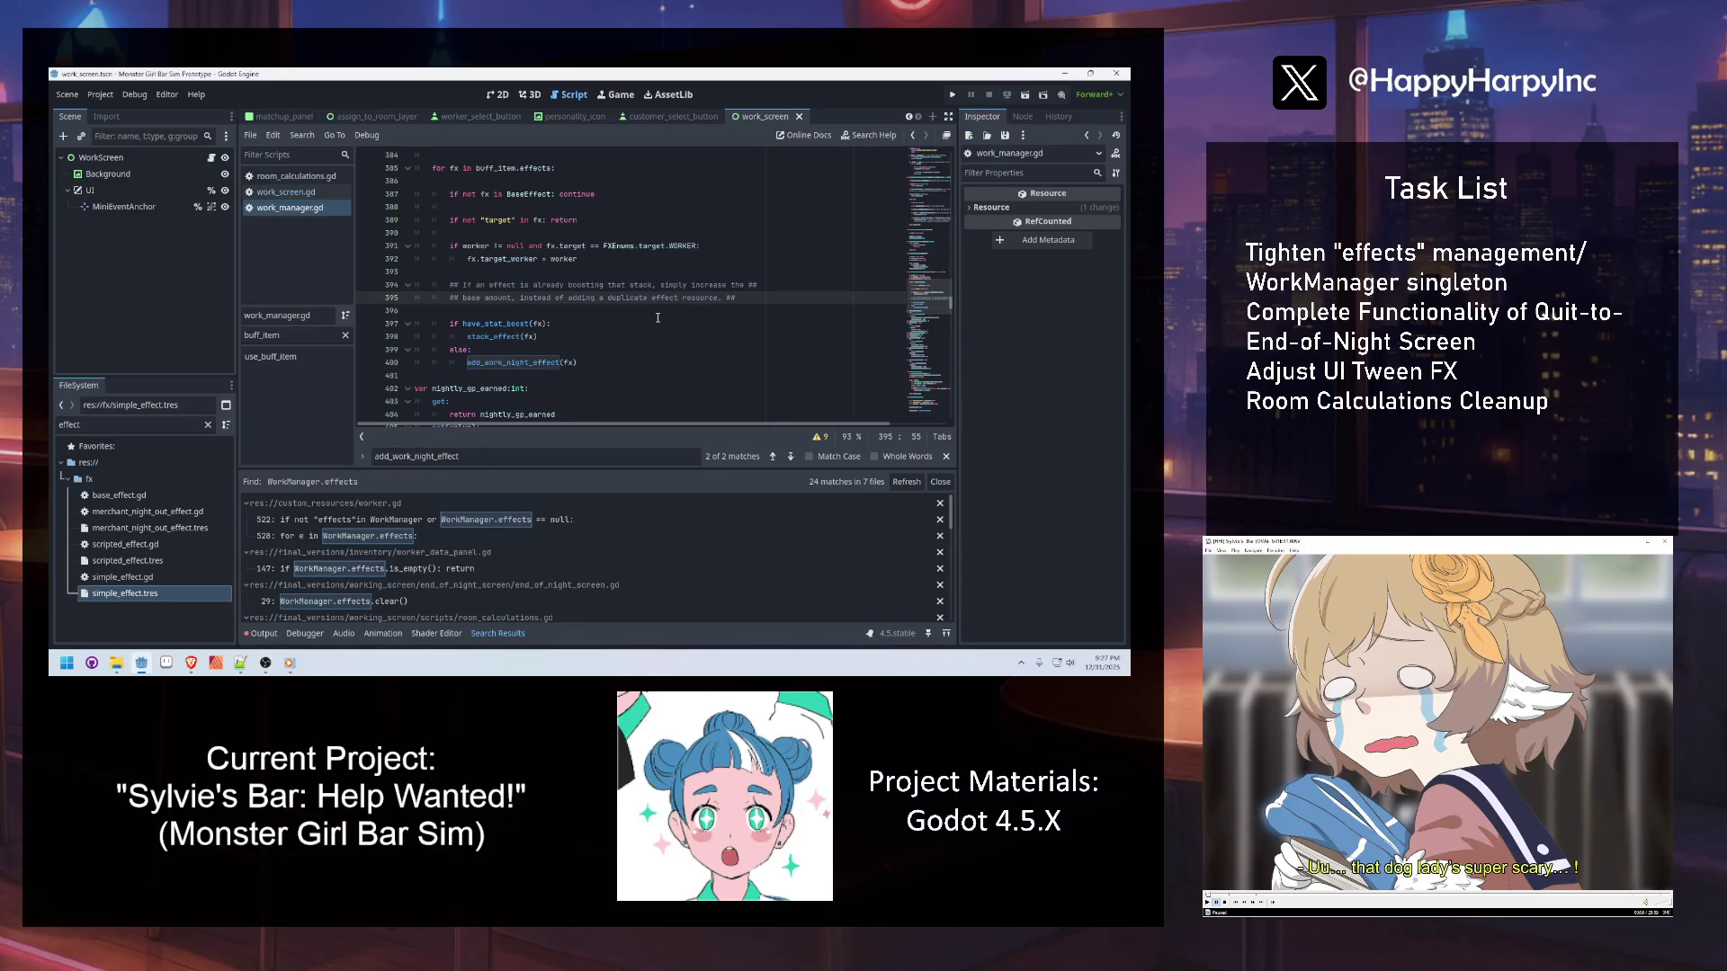
{"action": "scroll", "coordinate": [450, 576], "scroll_direction": "down", "scroll_amount": 5}
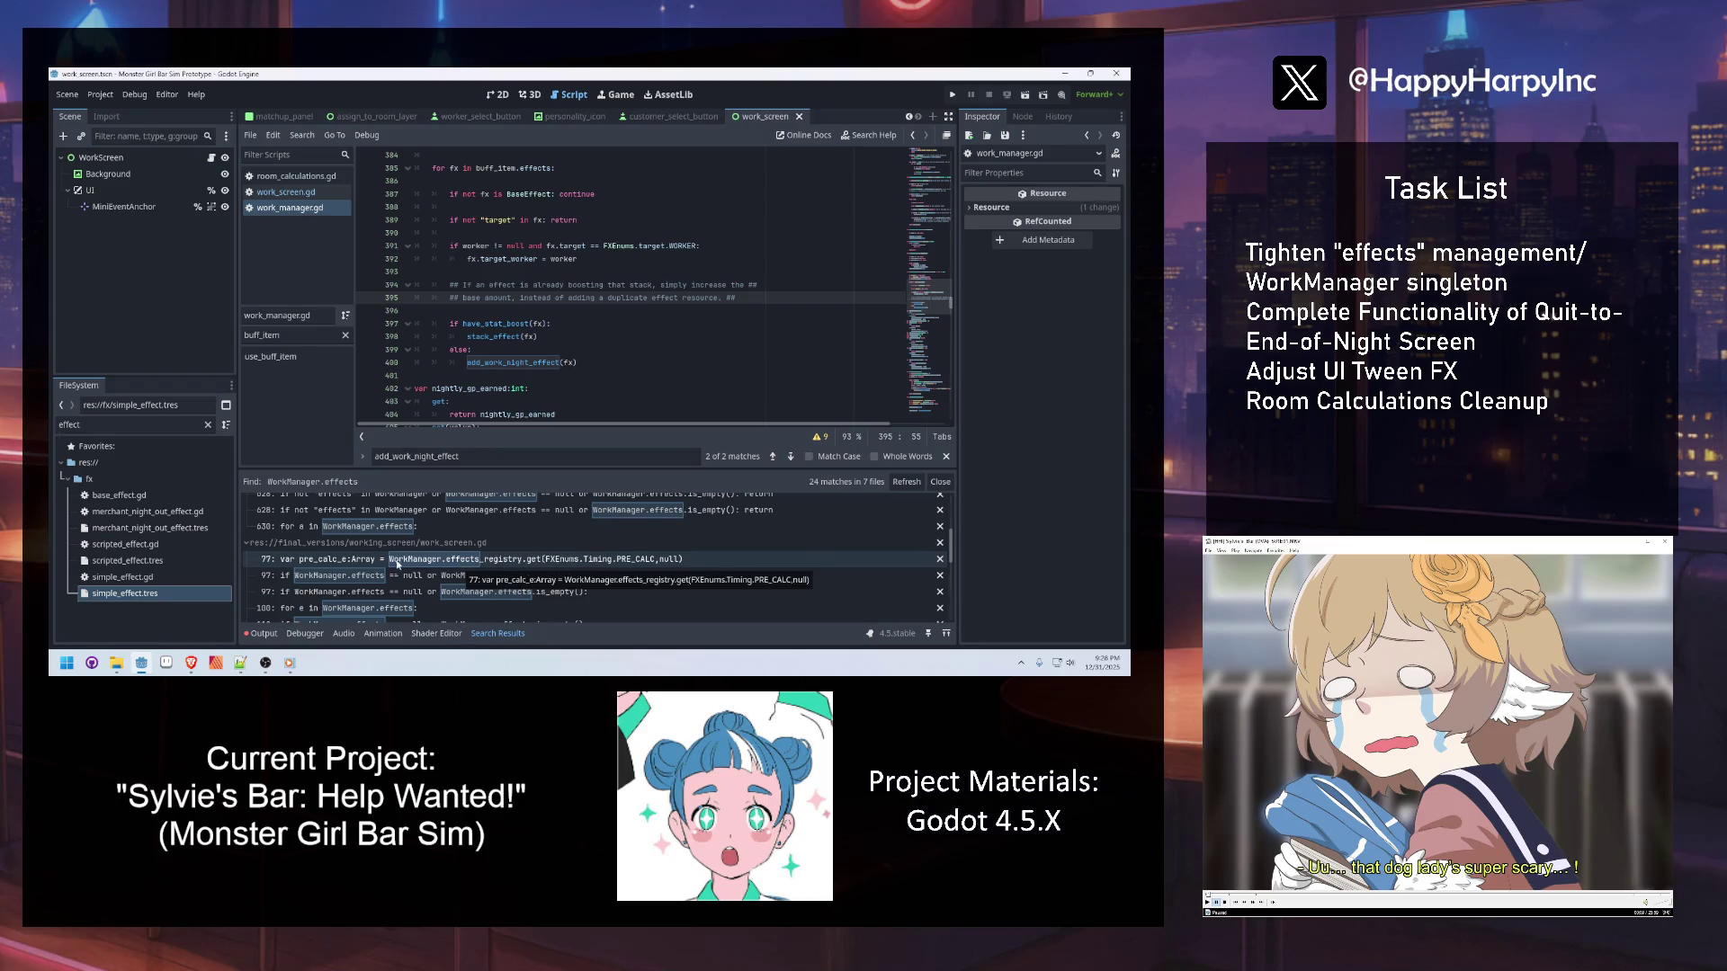
{"action": "scroll", "coordinate": [397, 558], "scroll_direction": "down", "scroll_amount": 2}
{"action": "scroll", "coordinate": [489, 575], "scroll_direction": "down", "scroll_amount": 2}
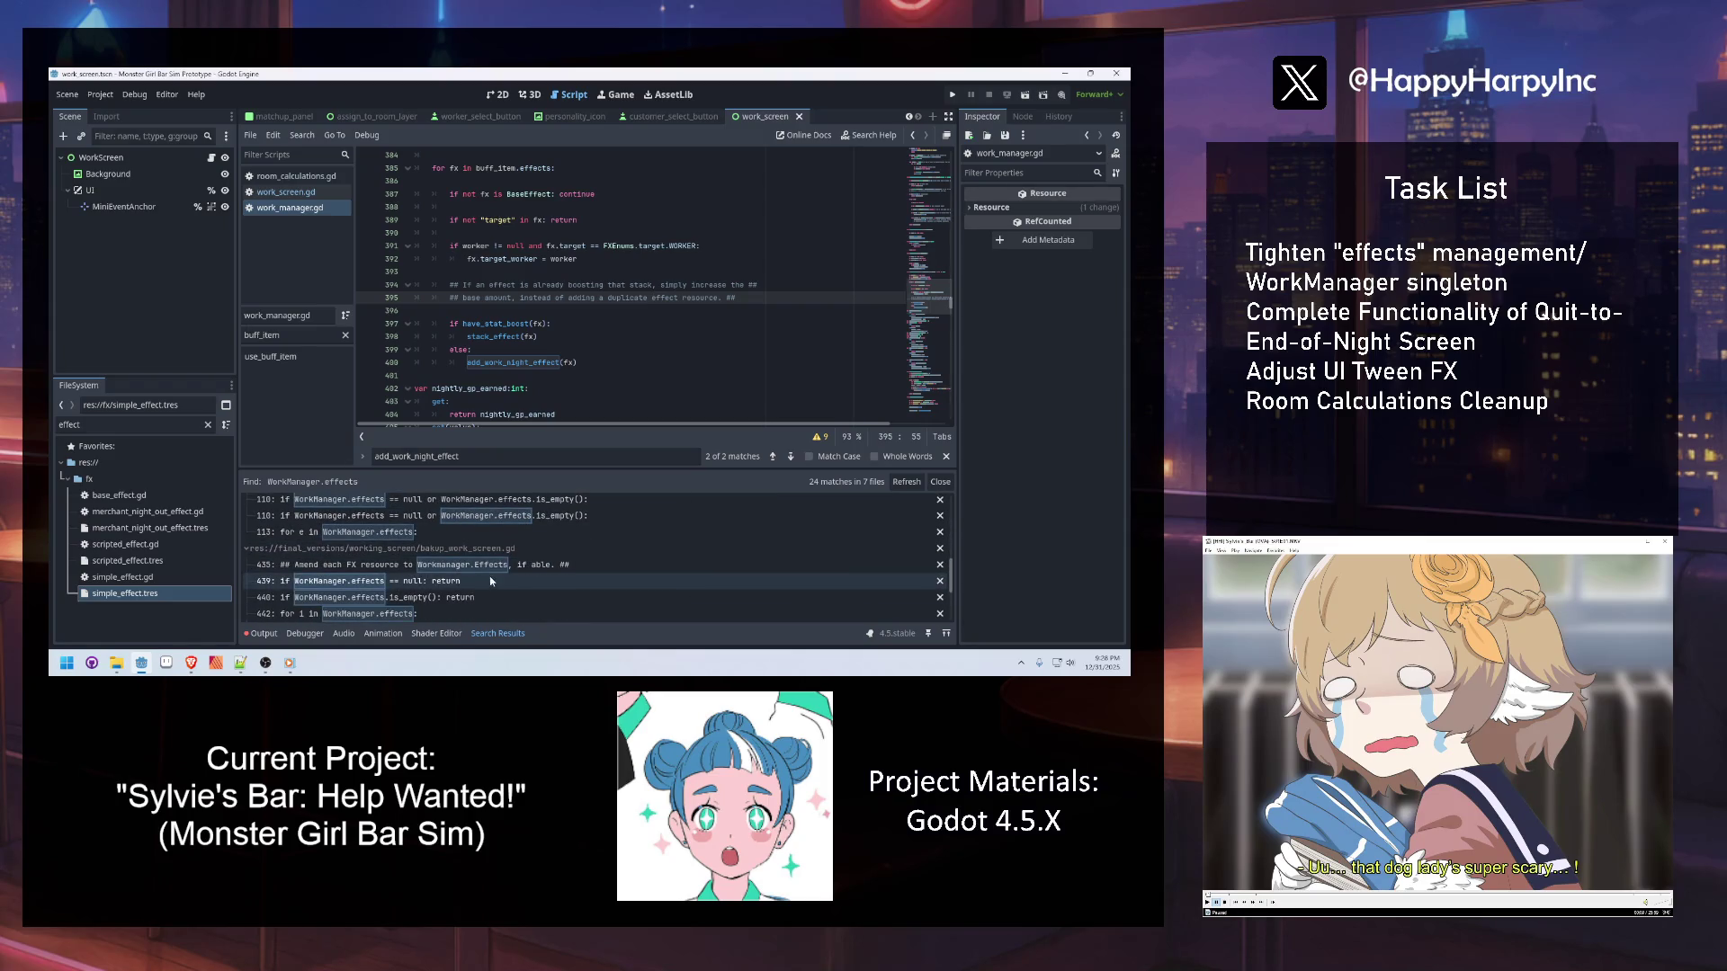
{"action": "left_click", "coordinate": [432, 548]}
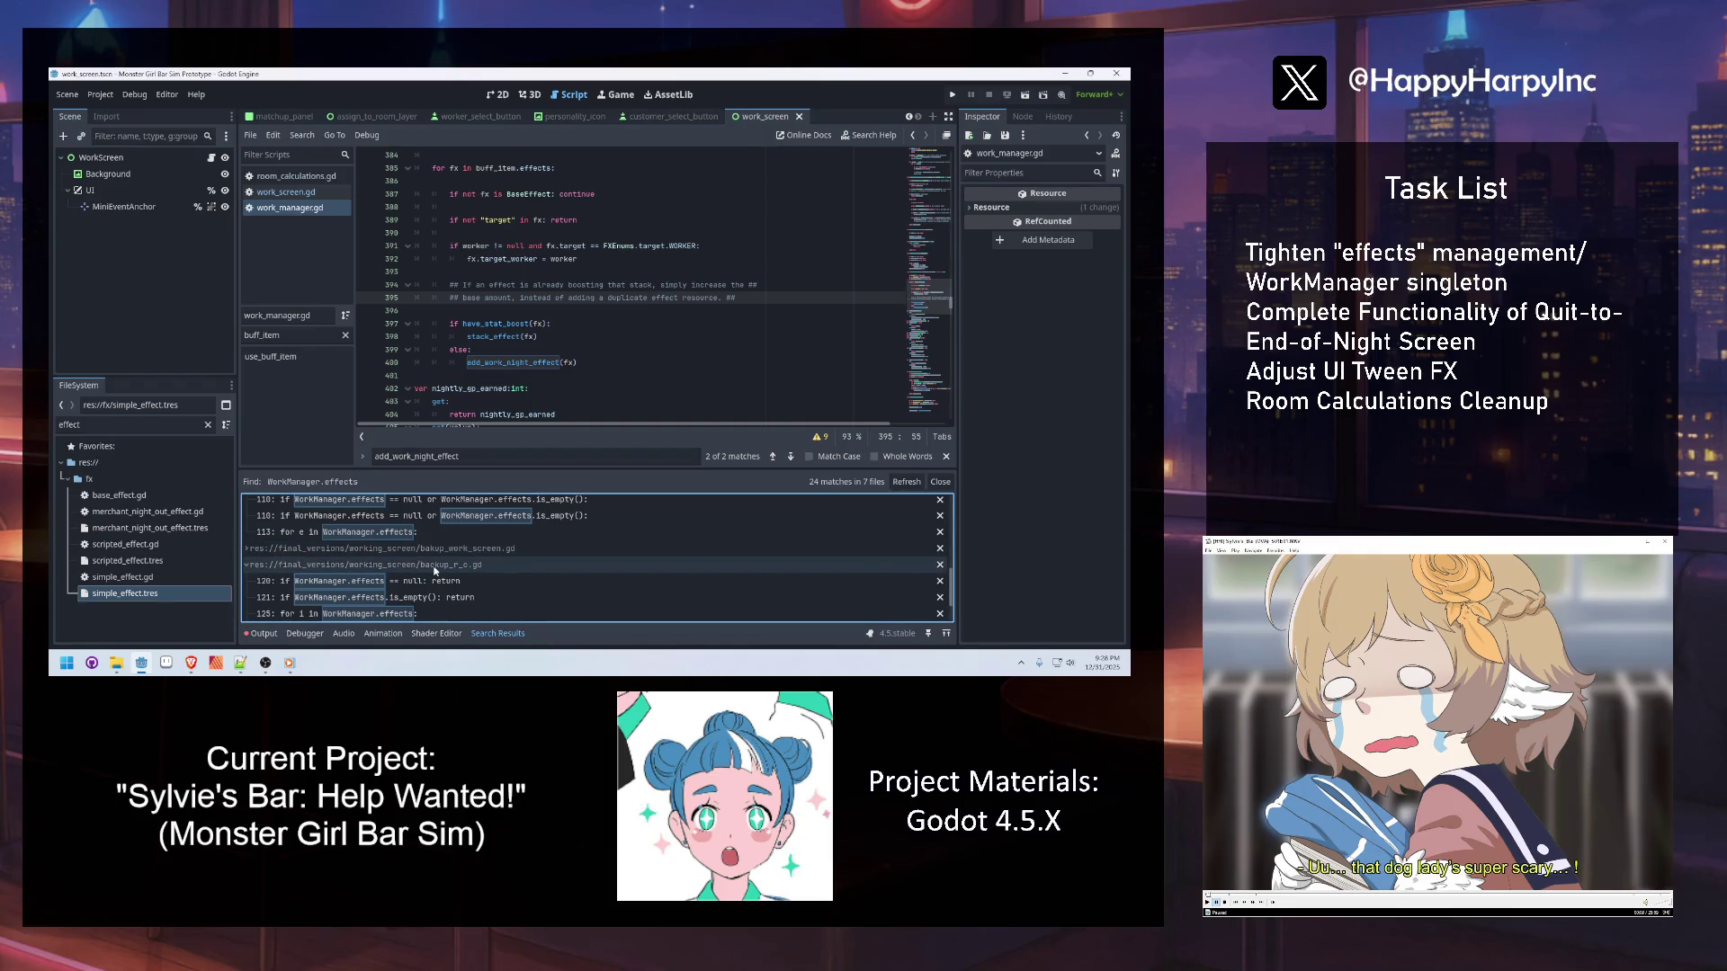
{"action": "left_click", "coordinate": [246, 563]}
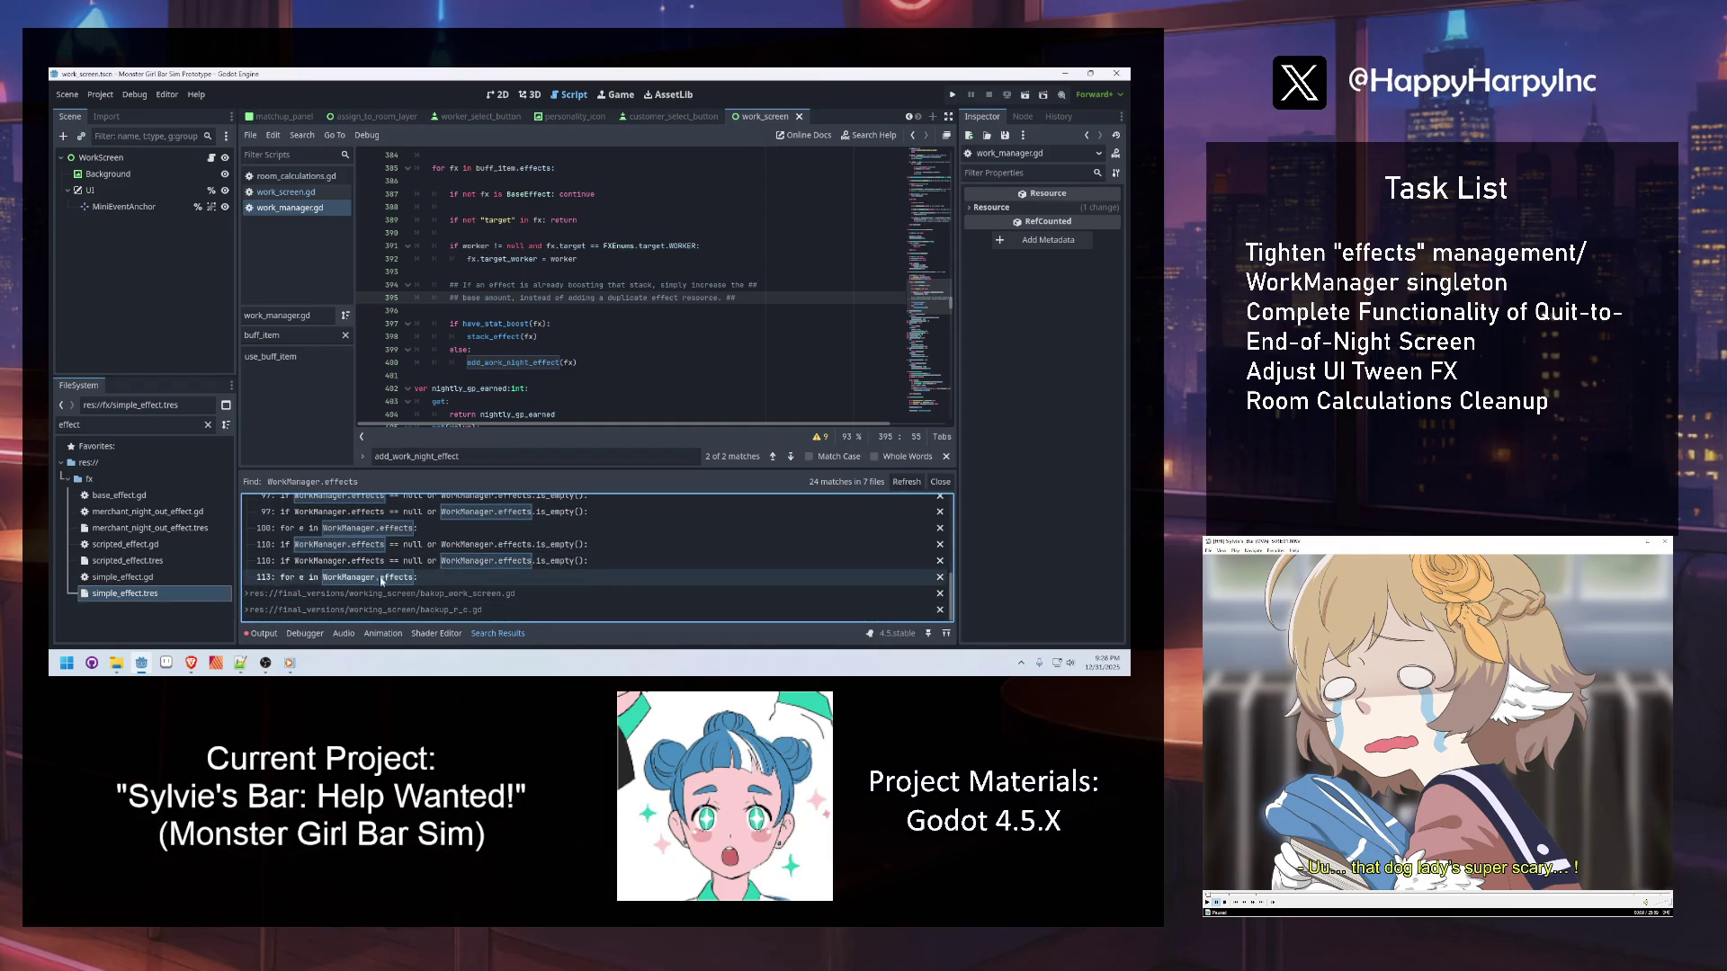
{"action": "scroll", "coordinate": [311, 586], "scroll_direction": "down", "scroll_amount": 2}
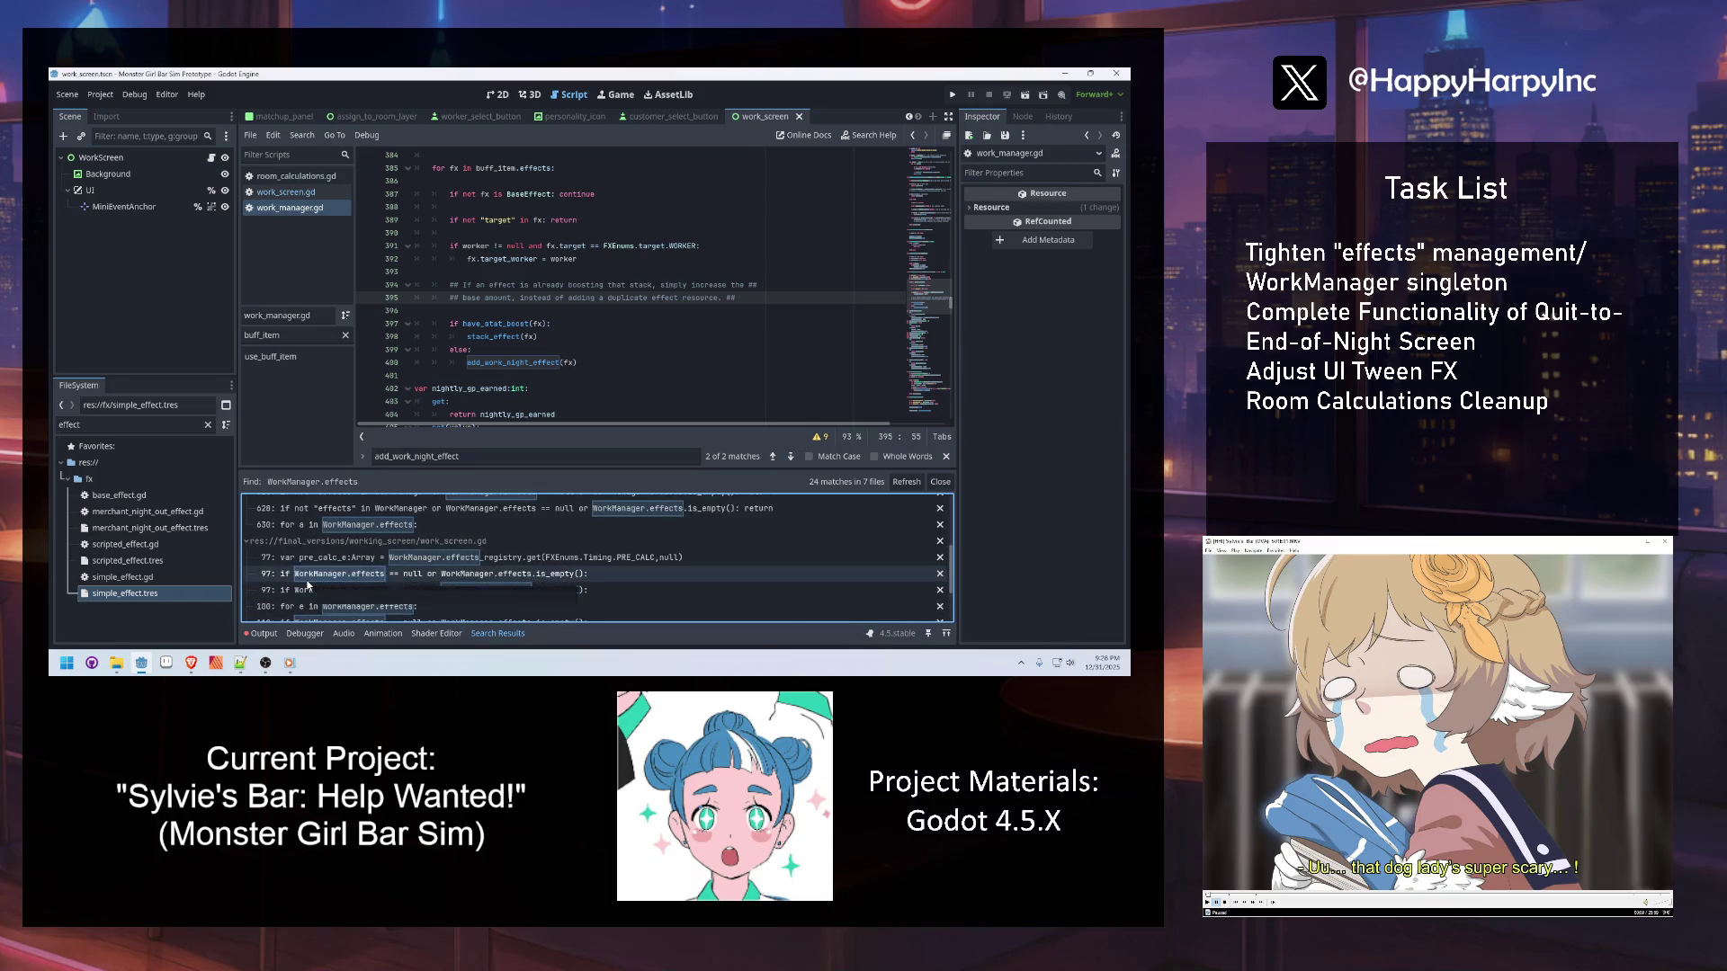
{"action": "scroll", "coordinate": [308, 585], "scroll_direction": "up", "scroll_amount": 2}
{"action": "scroll", "coordinate": [446, 564], "scroll_direction": "up", "scroll_amount": 3}
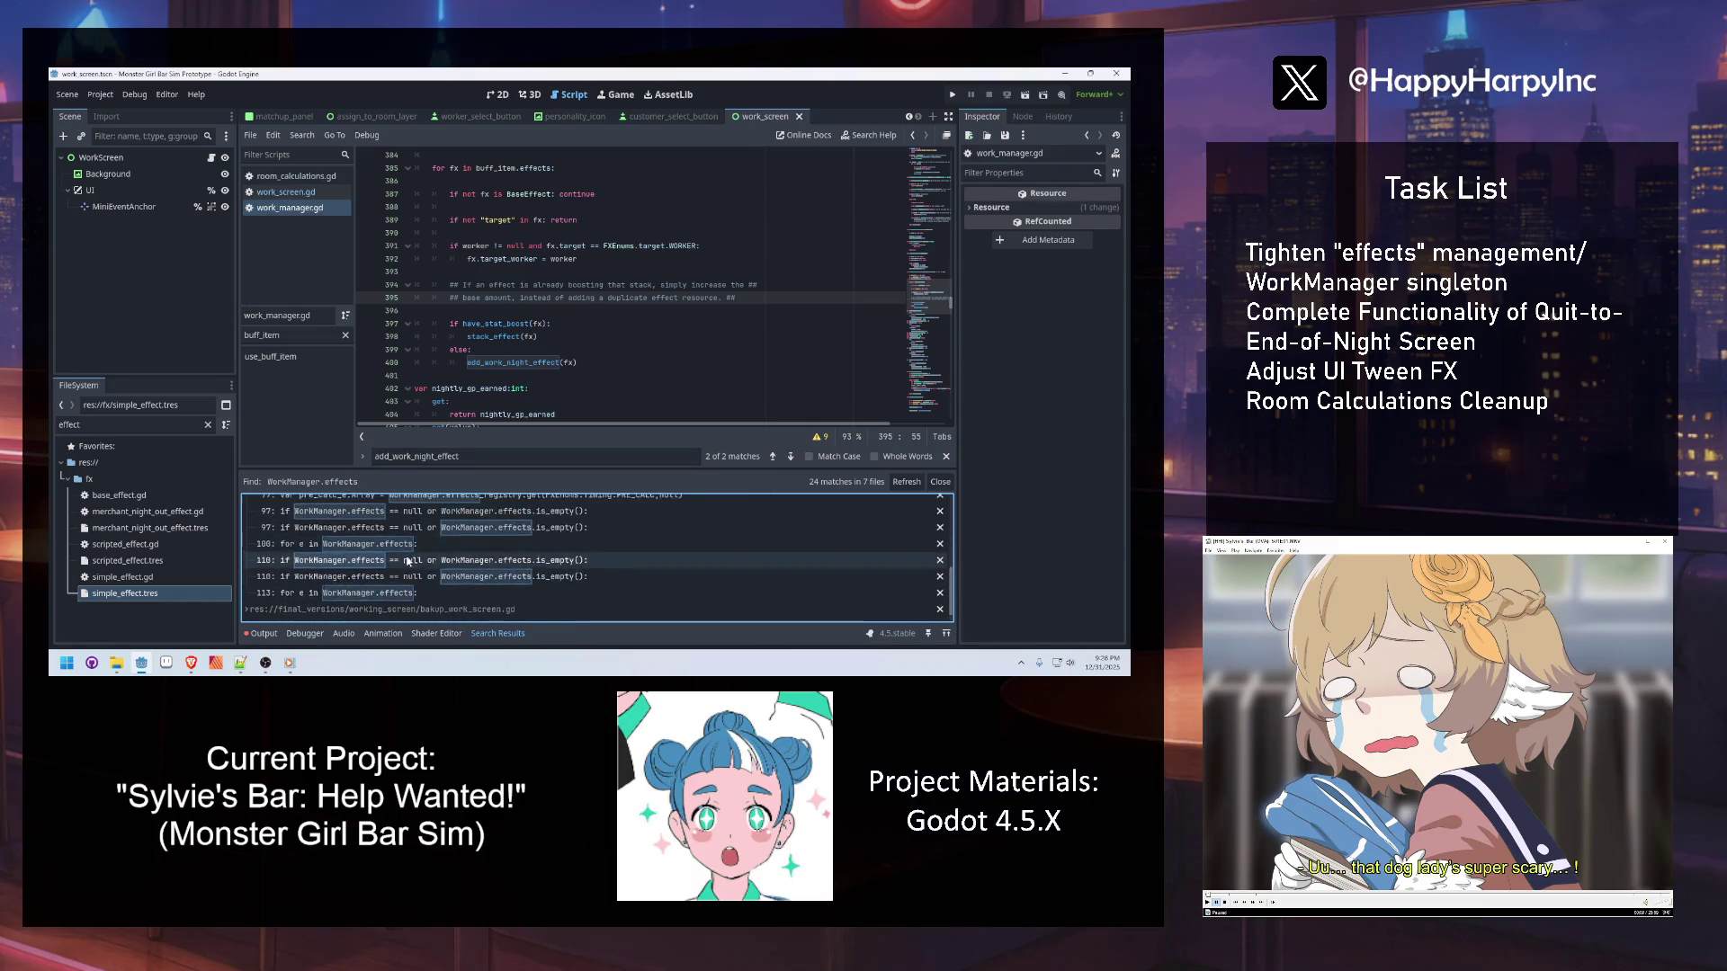
{"action": "scroll", "coordinate": [405, 561], "scroll_direction": "up", "scroll_amount": 5}
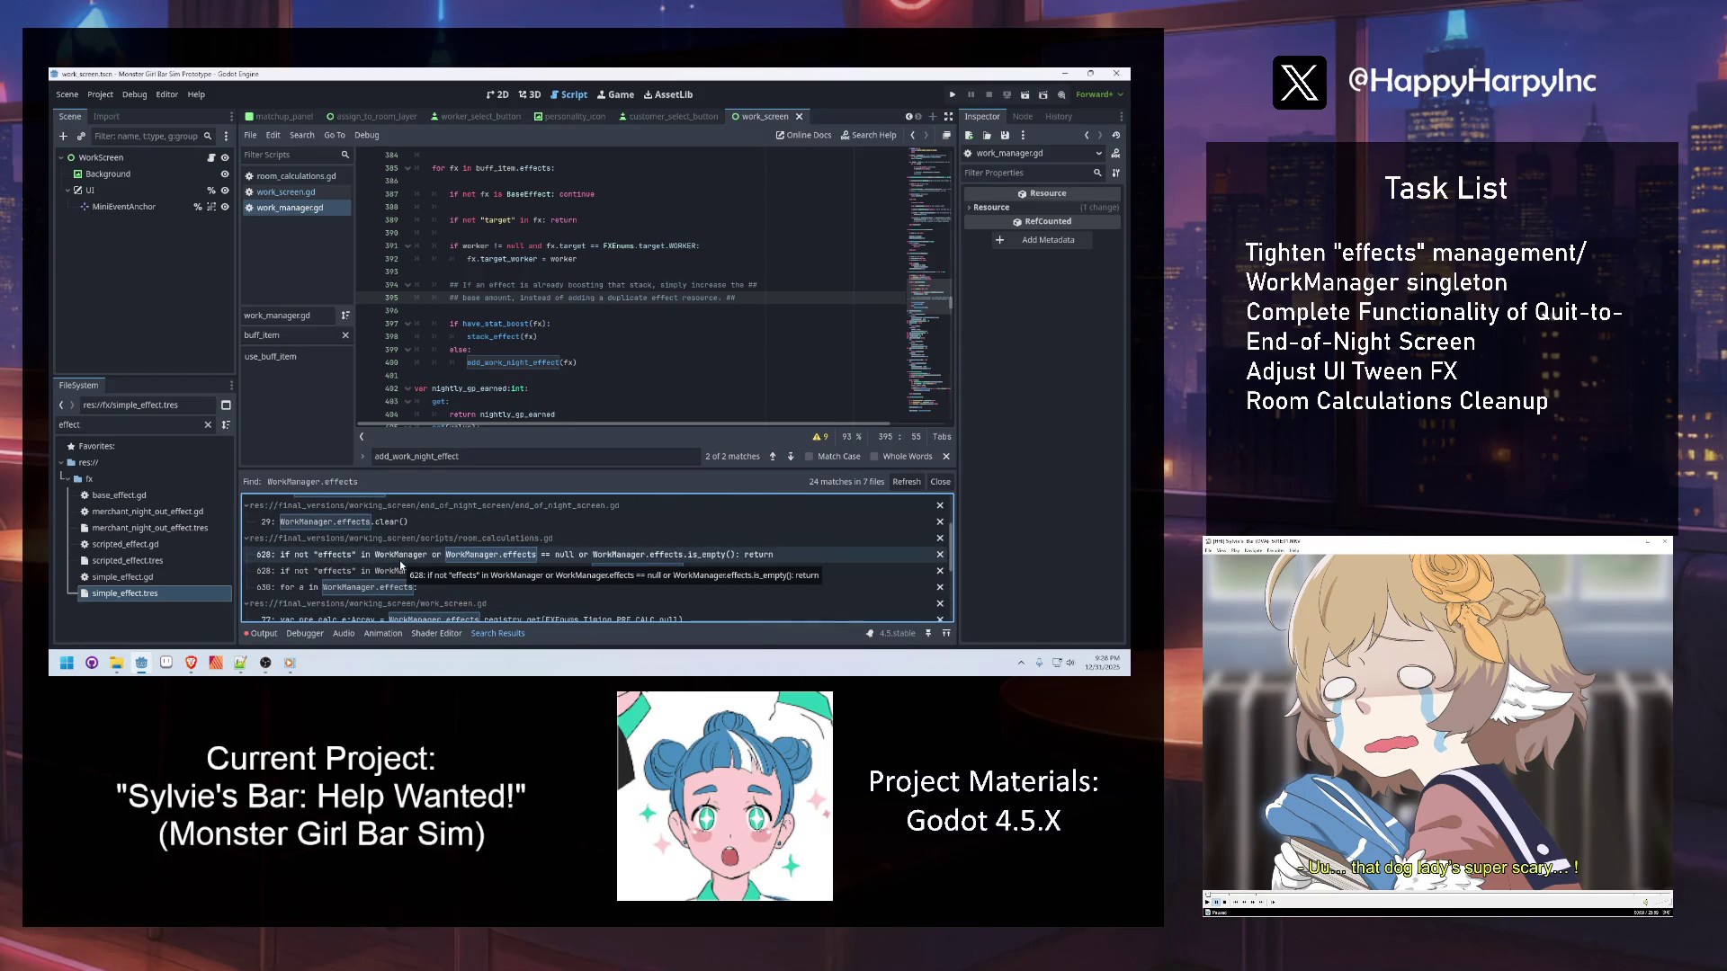
{"action": "scroll", "coordinate": [400, 560], "scroll_direction": "up", "scroll_amount": 3}
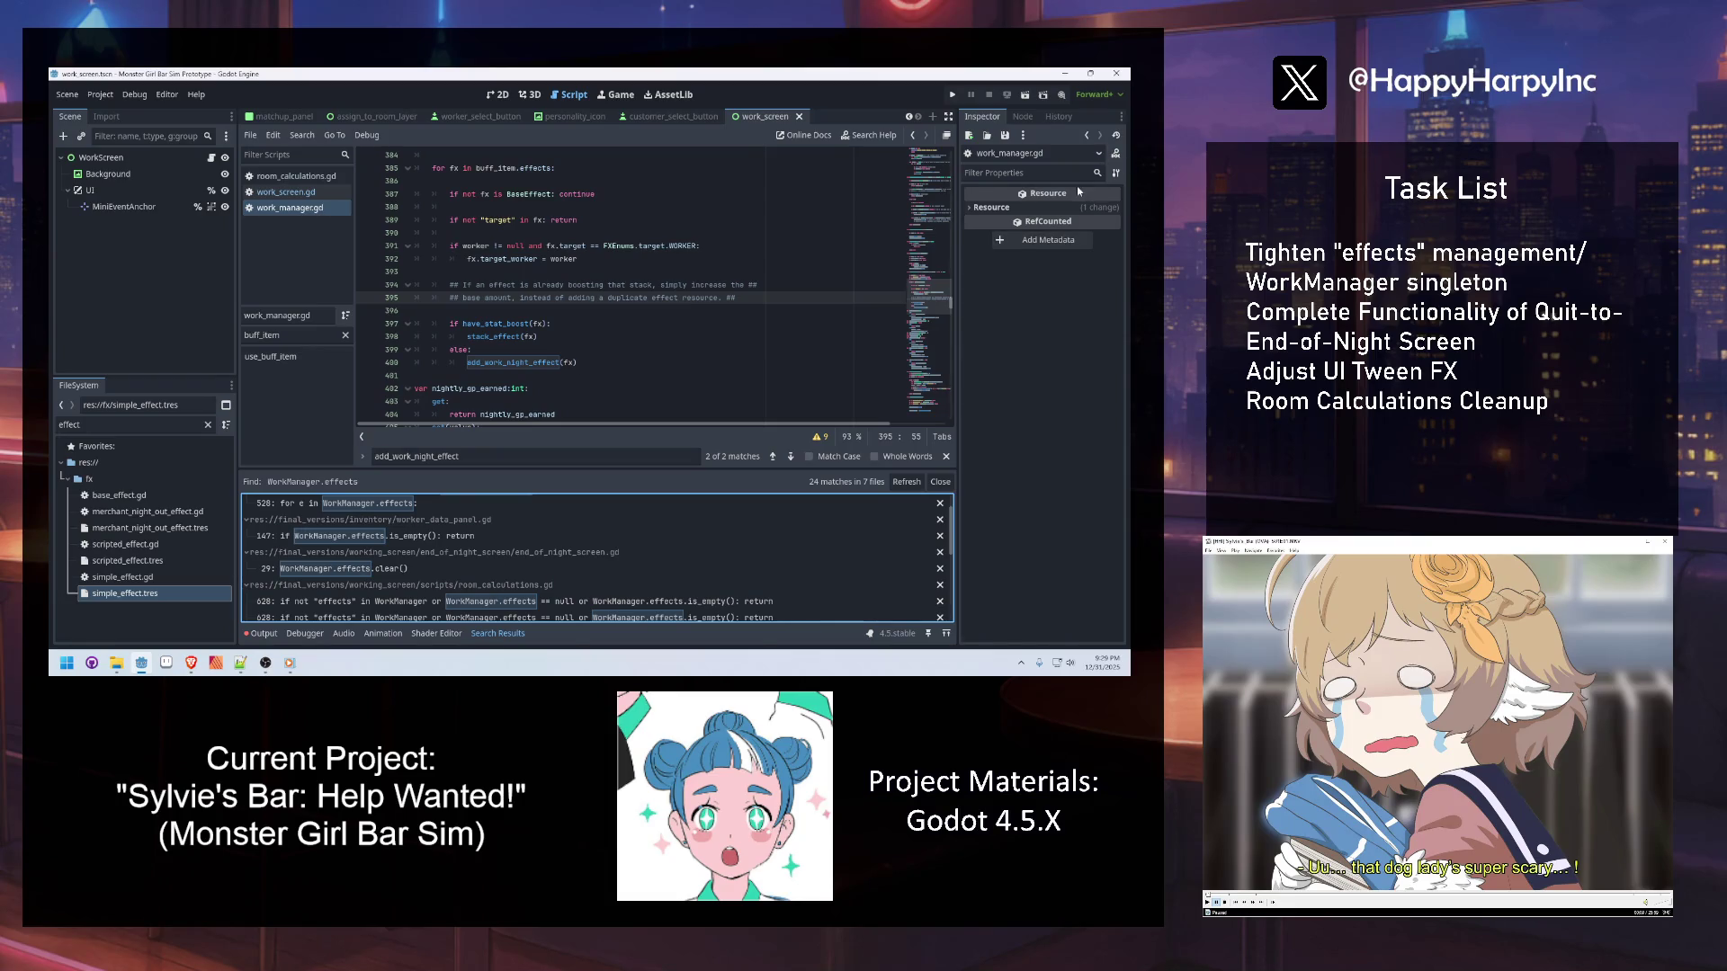
Adjust the blank lines between lines 386 and 401 after the buff-item effects loop
{"action": "left_click", "coordinate": [667, 221]}
{"action": "left_click", "coordinate": [474, 181]}
{"action": "key", "text": "Down"}
{"action": "key", "text": "Down"}
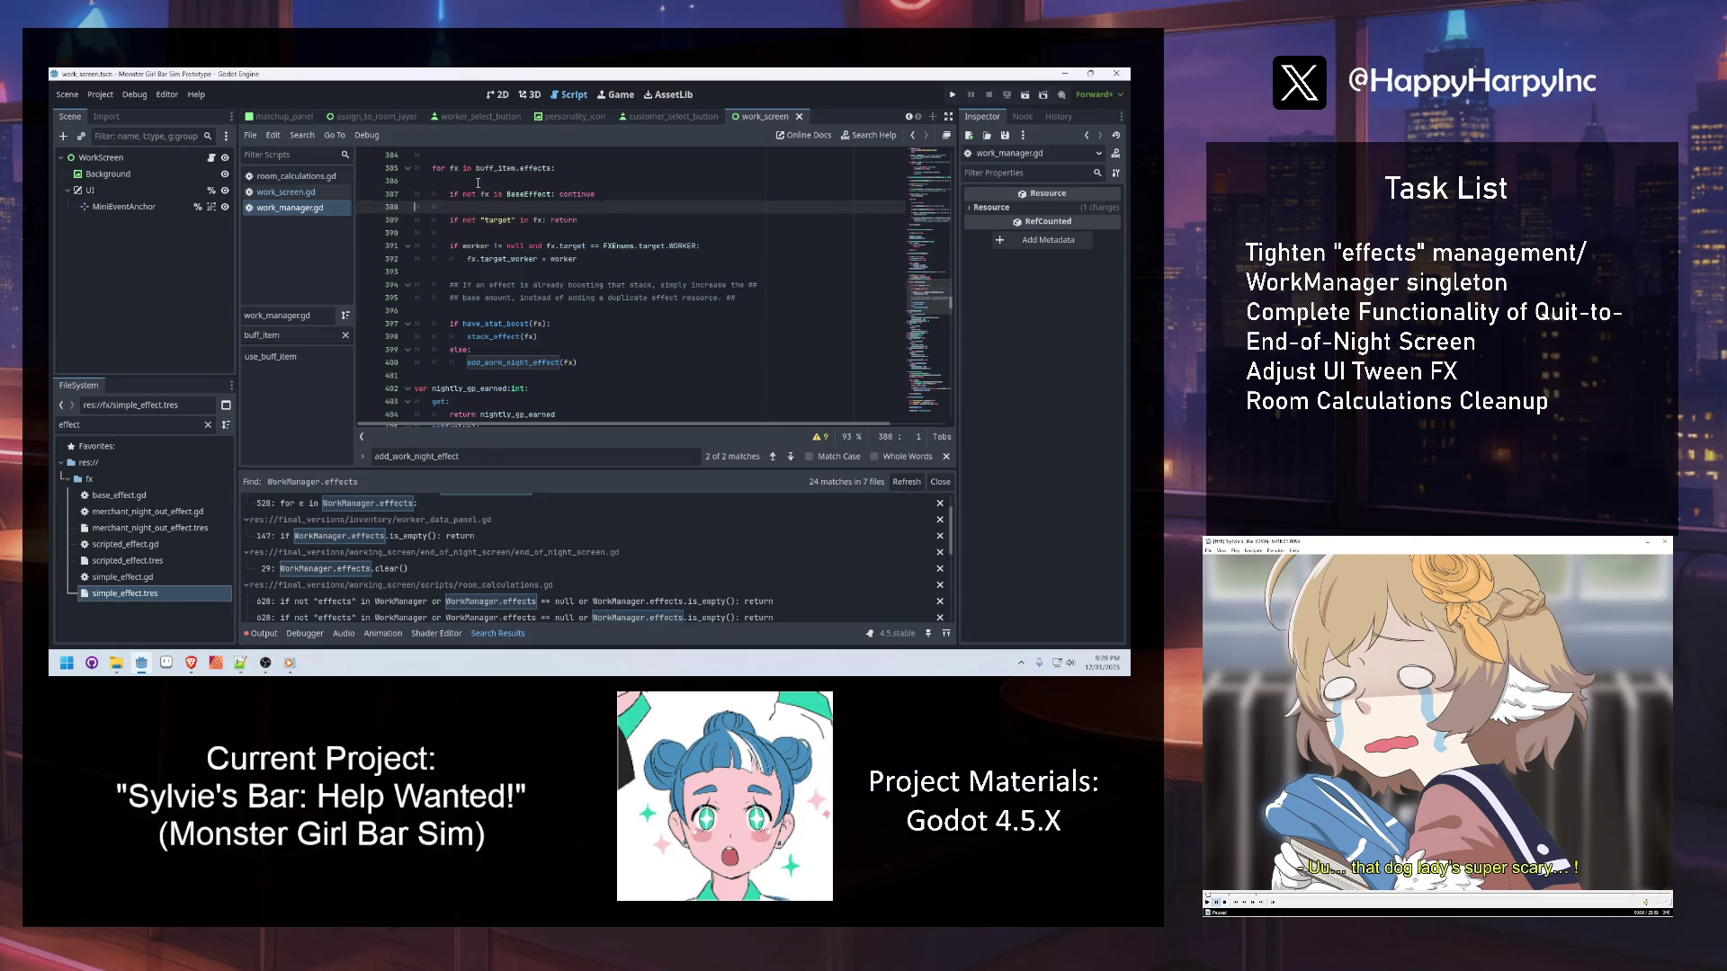
{"action": "key", "text": "Down"}
{"action": "key", "text": "Down"}
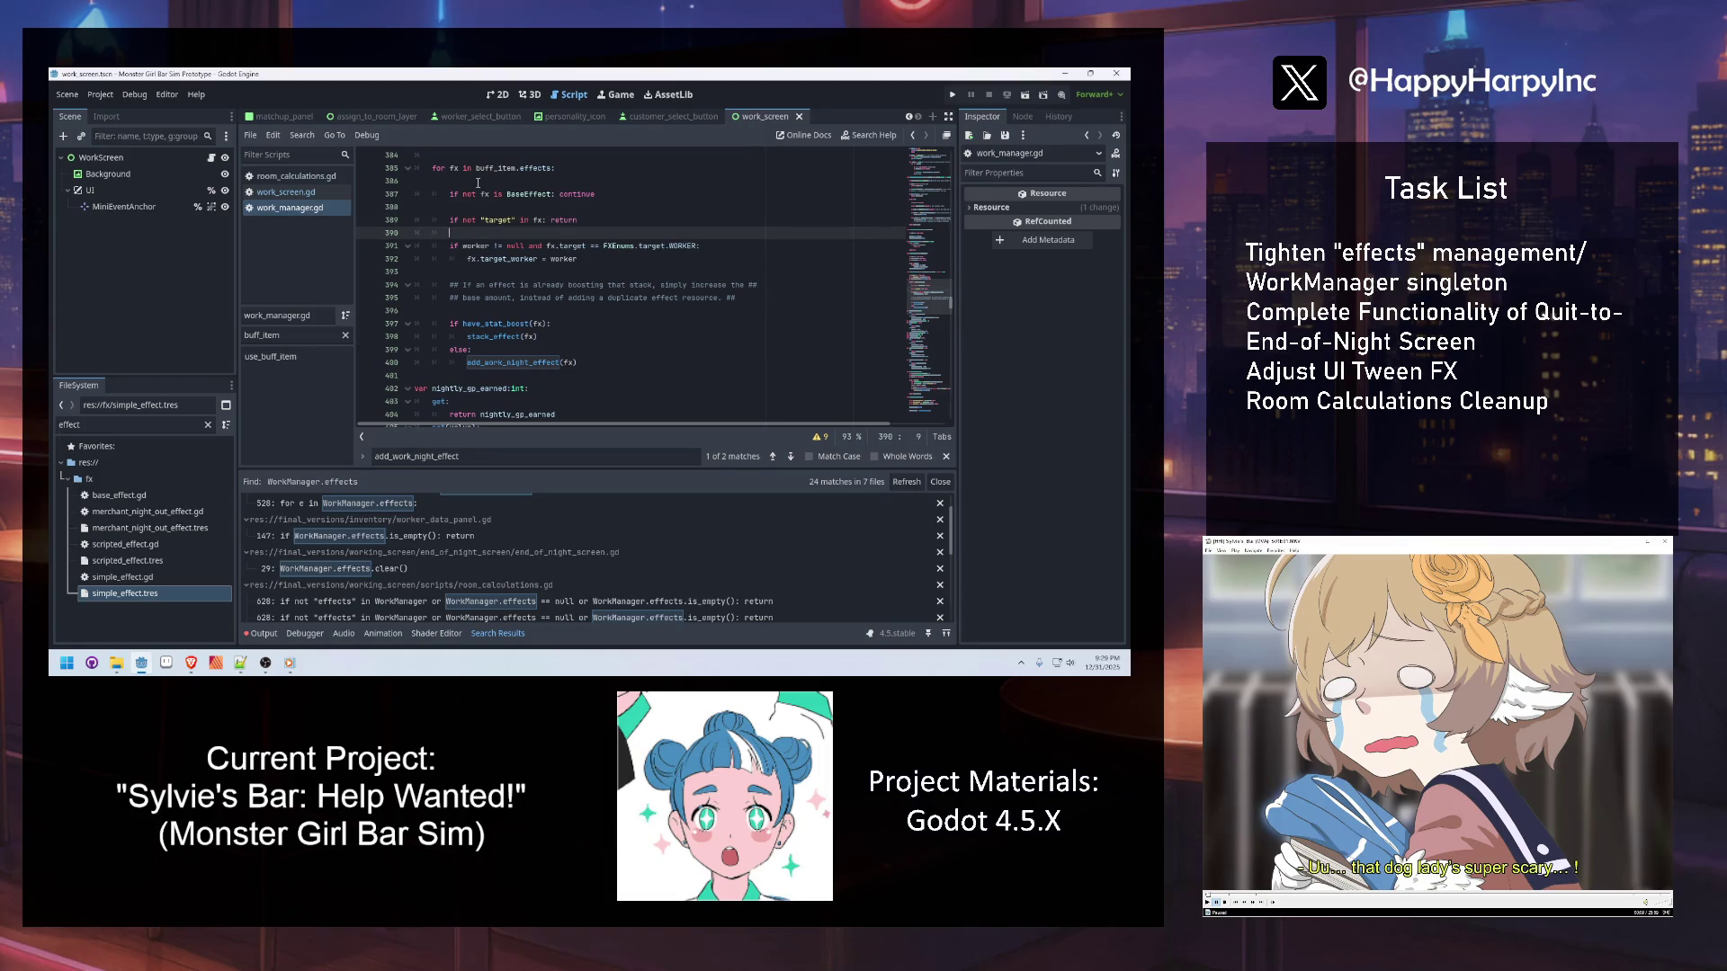
{"action": "left_click", "coordinate": [444, 311]}
{"action": "left_click", "coordinate": [453, 375]}
Save work_manager.gd and open the room_calculations.gd match on line 628
{"action": "scroll", "coordinate": [523, 386], "scroll_direction": "down", "scroll_amount": 4}
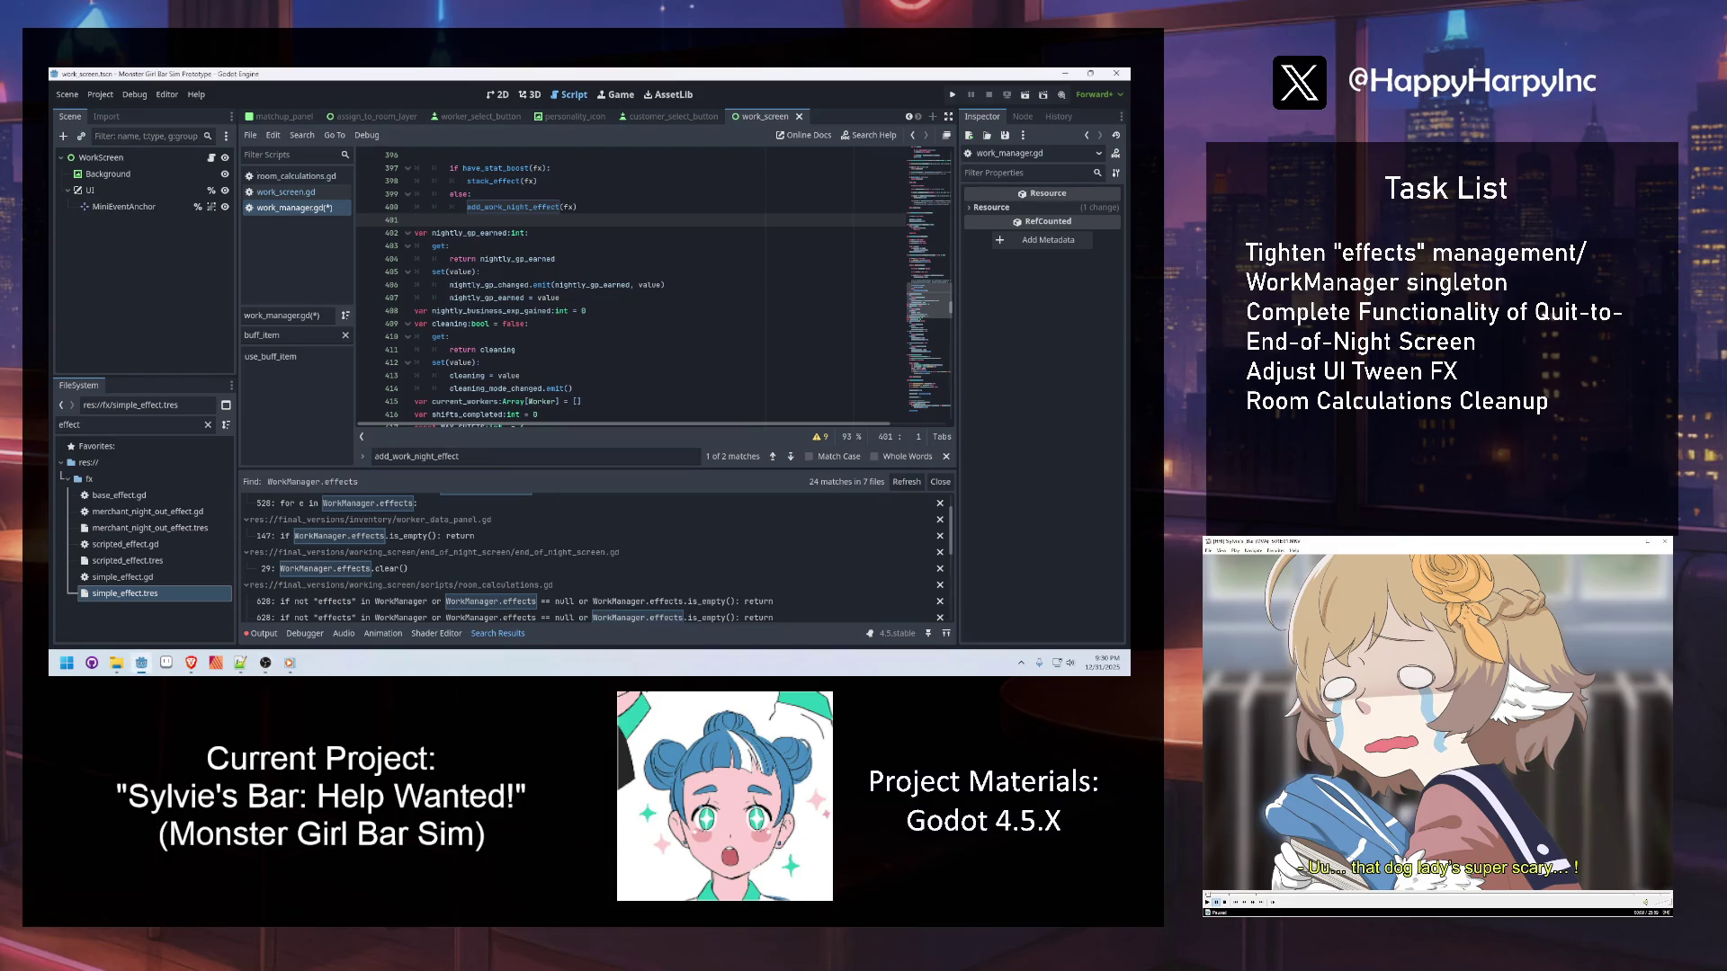
{"action": "left_click", "coordinate": [543, 248]}
{"action": "key", "text": "ctrl+s"}
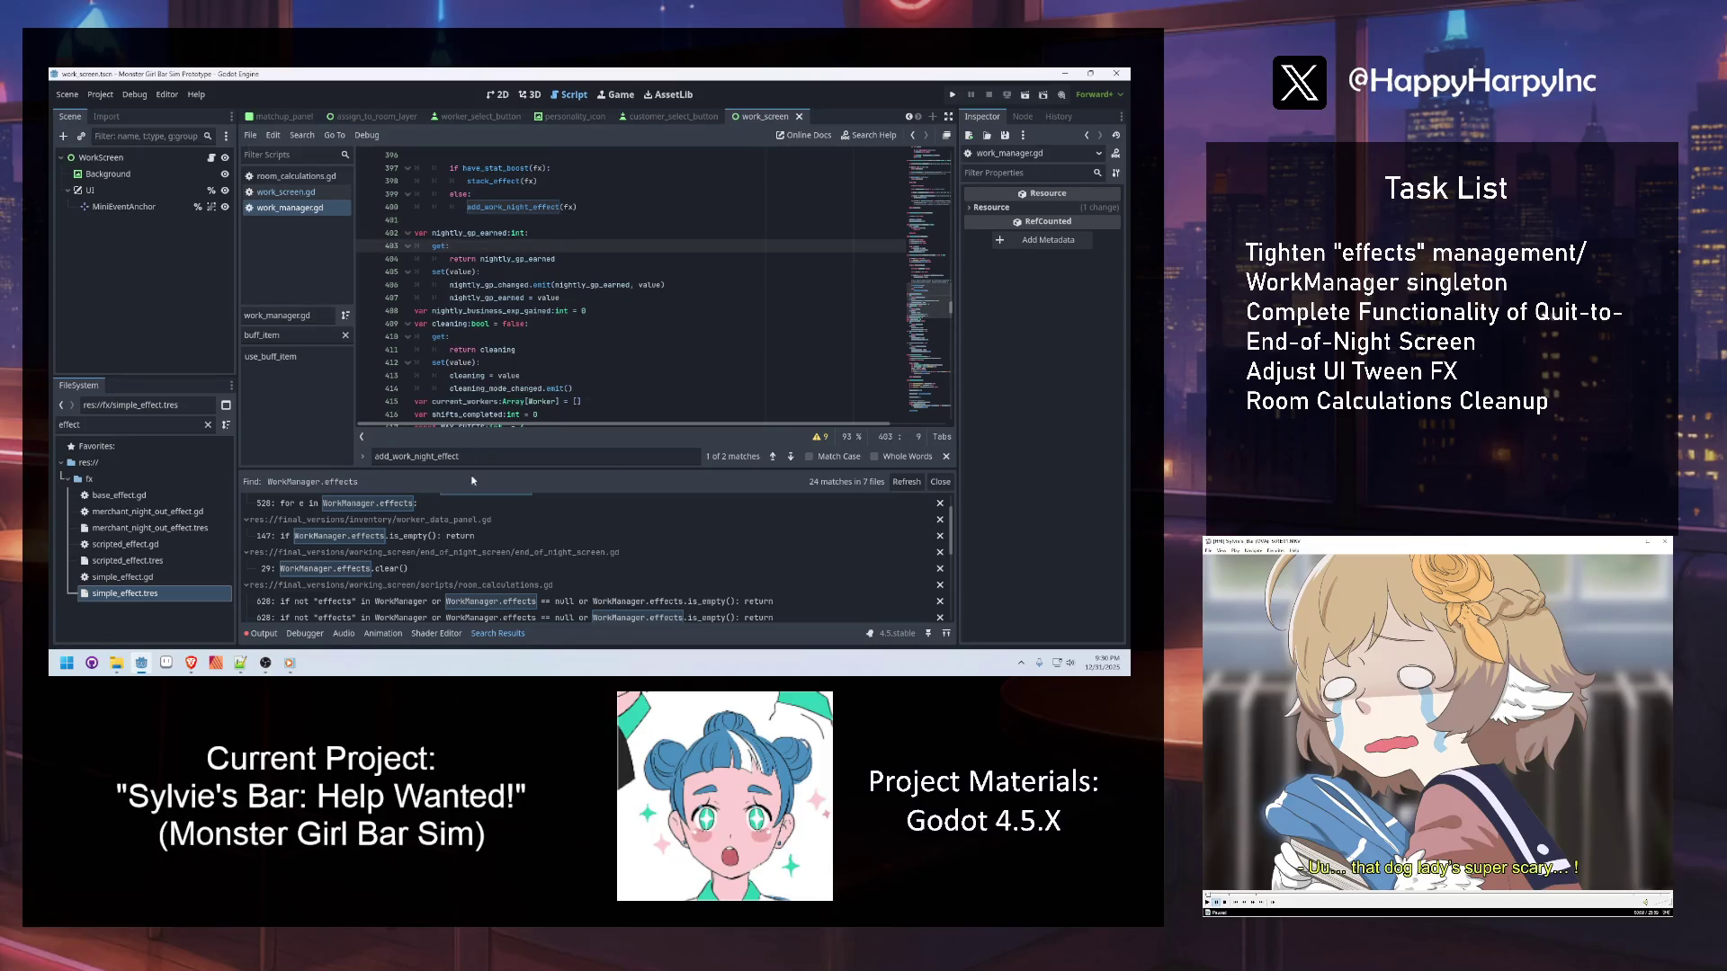
{"action": "scroll", "coordinate": [494, 556], "scroll_direction": "down", "scroll_amount": 1}
{"action": "left_click", "coordinate": [378, 572]}
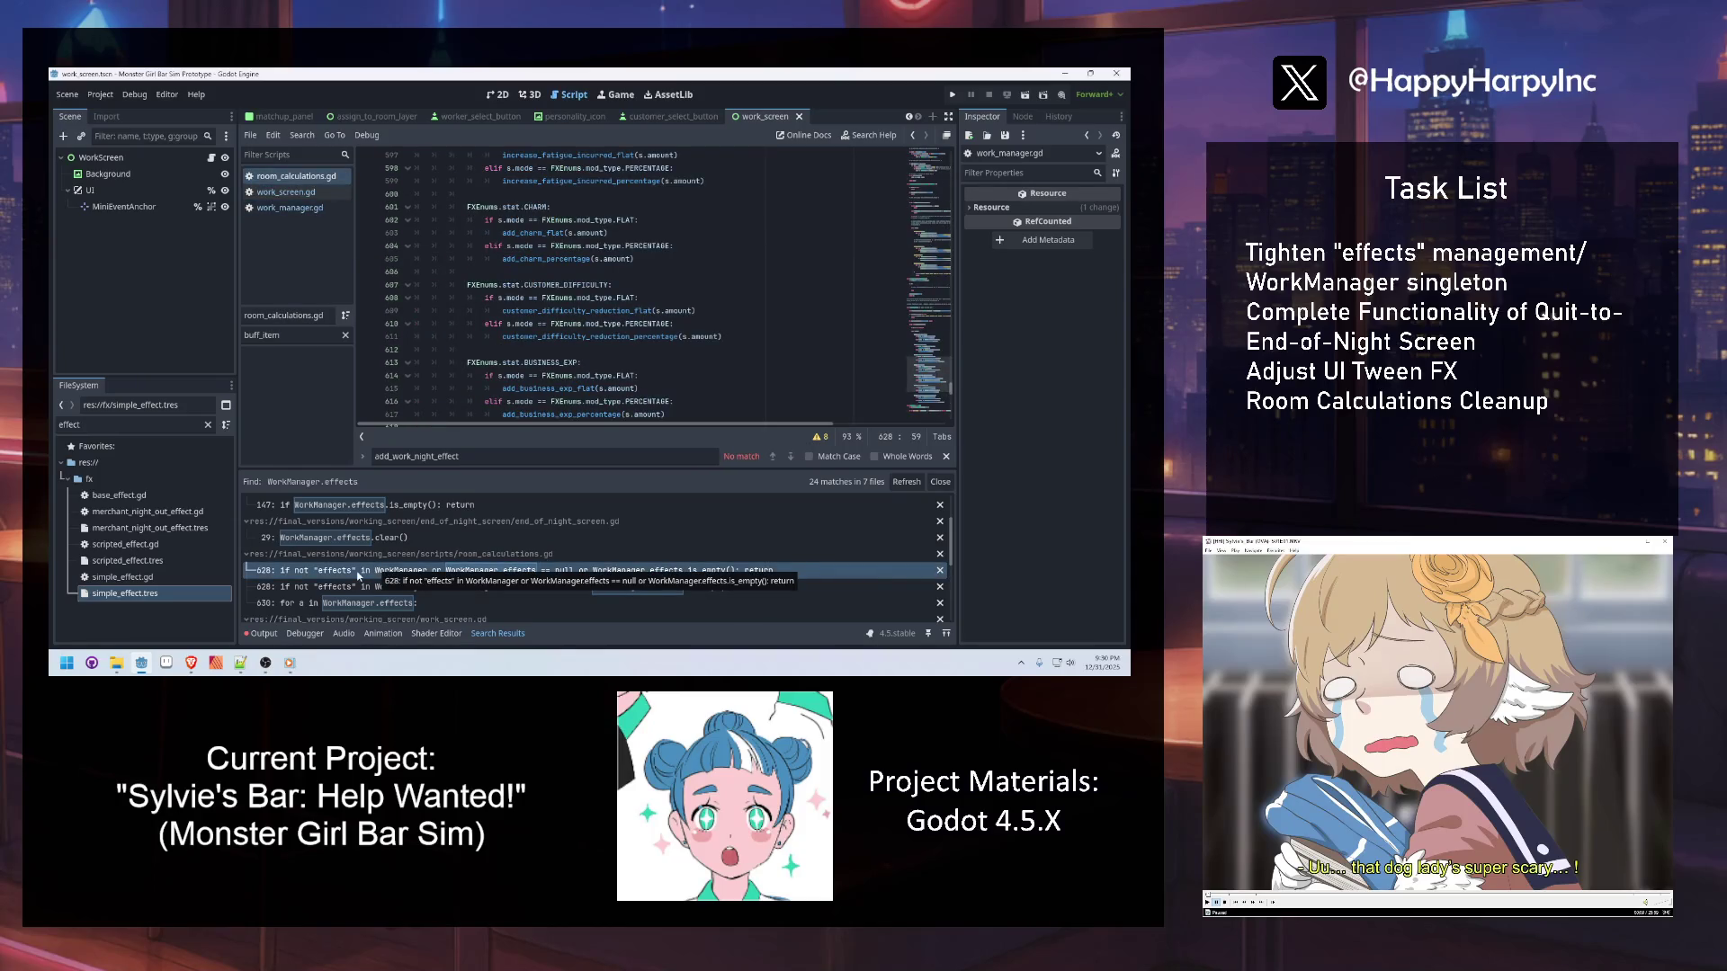
Check the second line 628 match, then open worker.gd at the line 522 WorkManager.effects check
{"action": "left_click", "coordinate": [369, 589]}
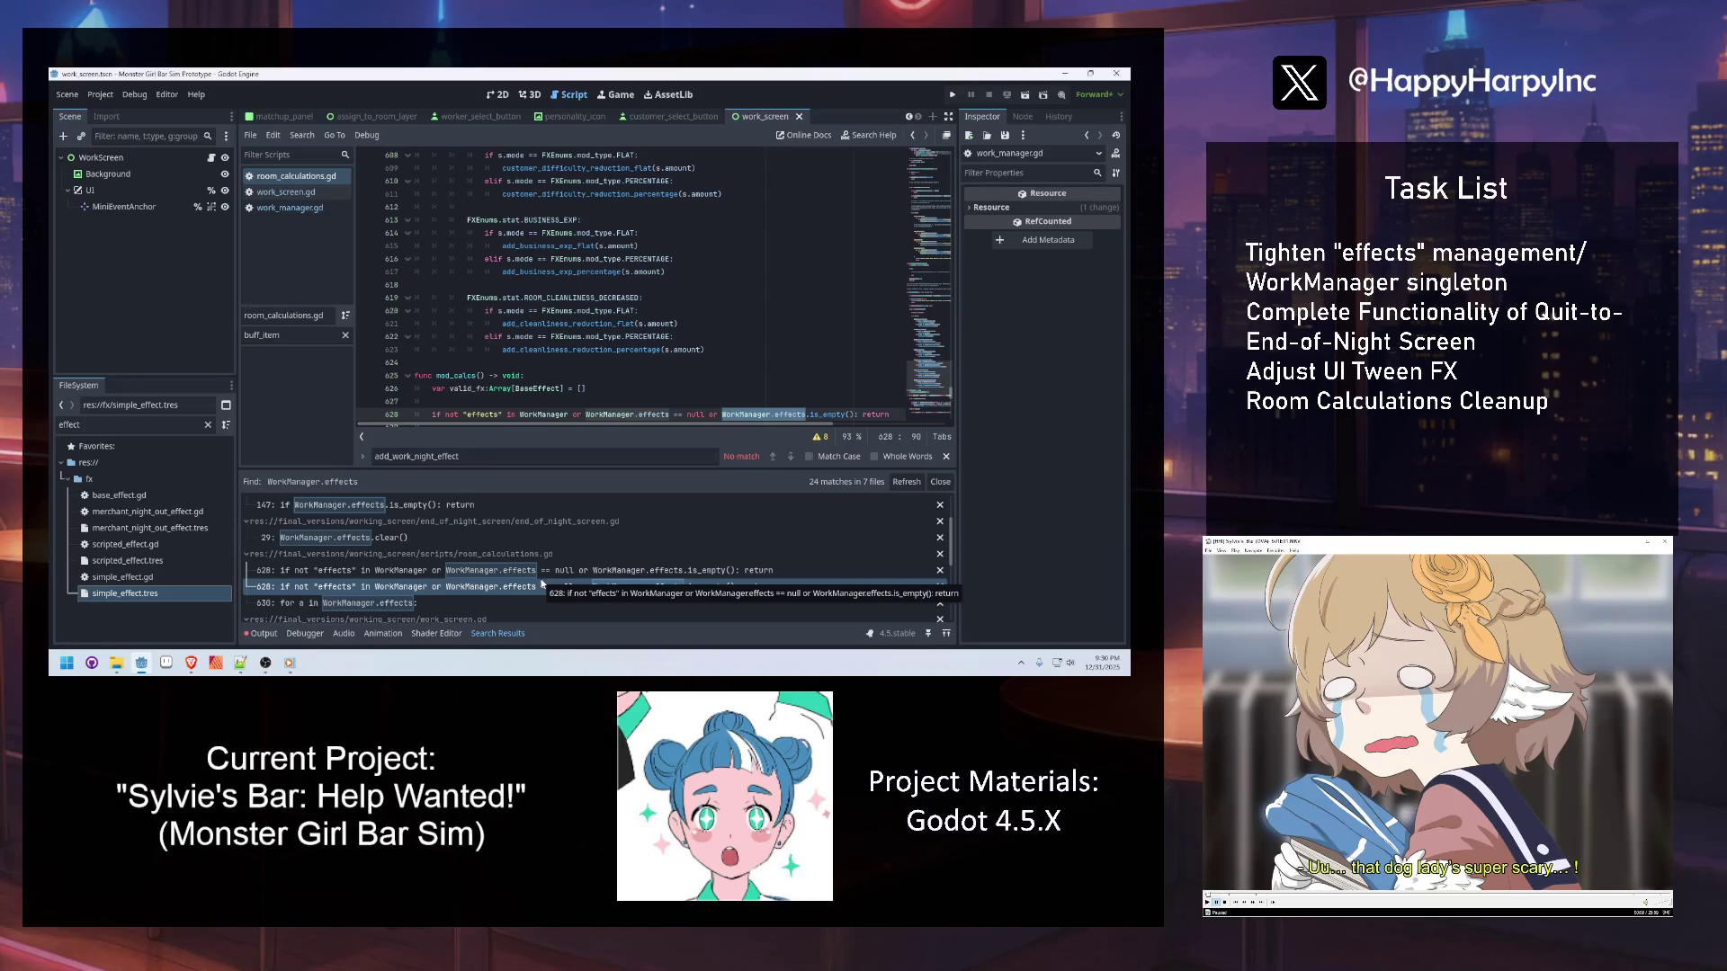
{"action": "scroll", "coordinate": [462, 540], "scroll_direction": "up", "scroll_amount": 2}
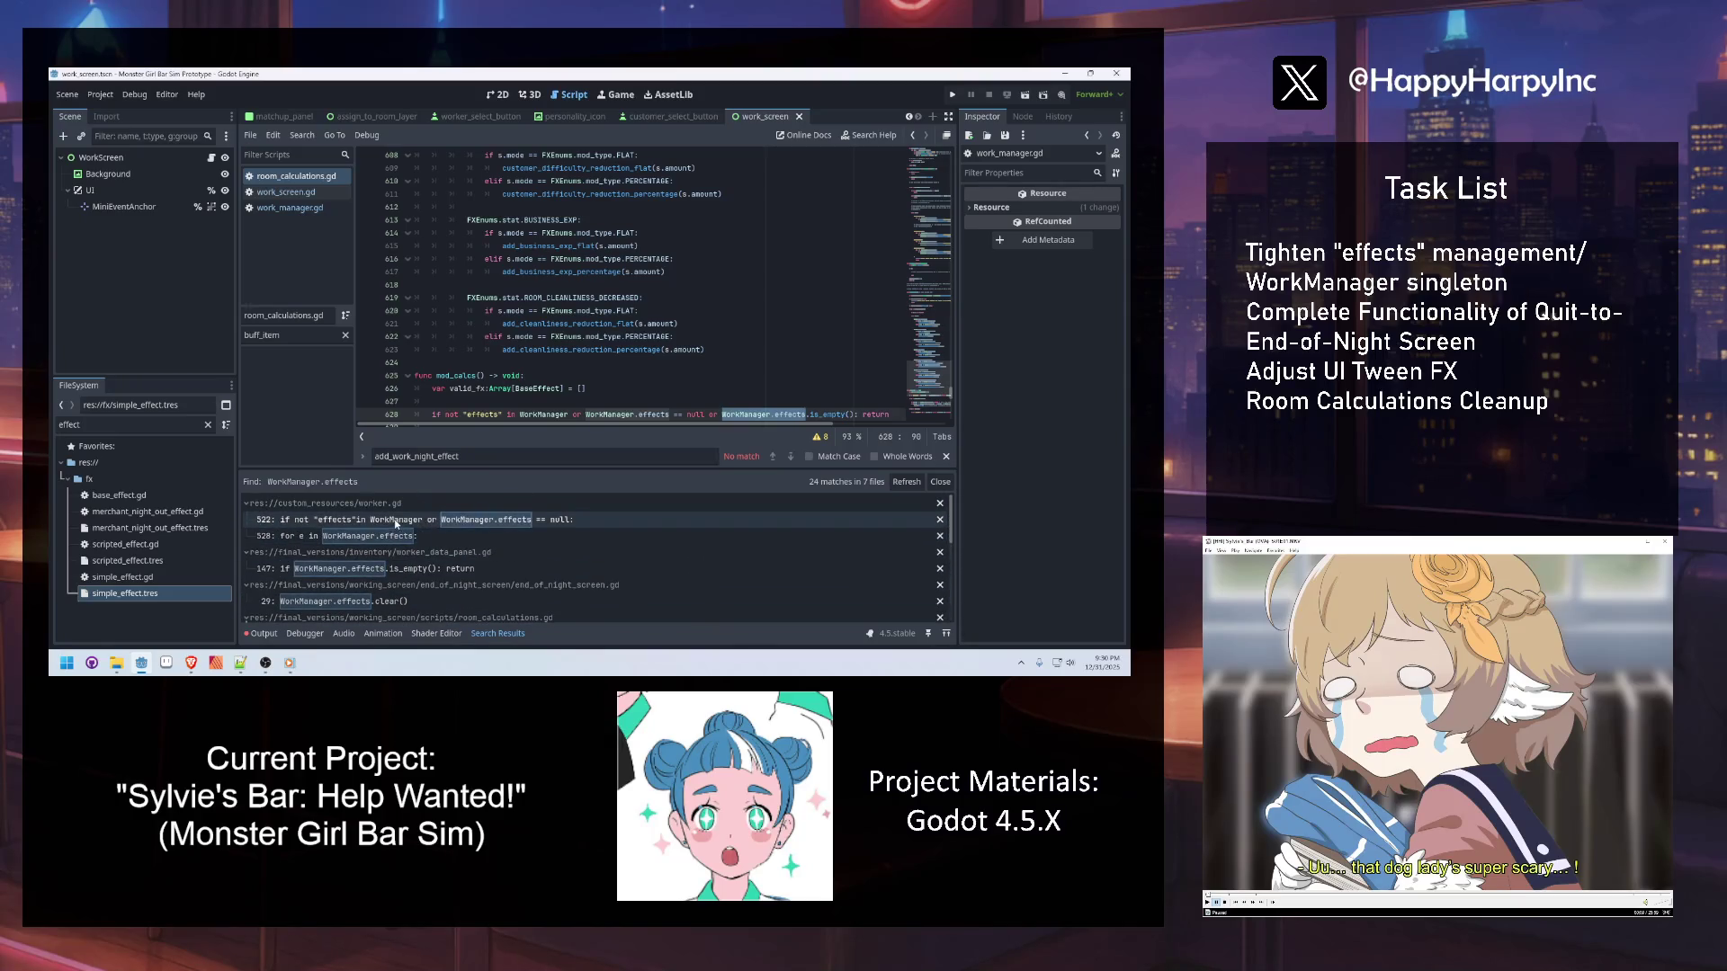
{"action": "left_click", "coordinate": [461, 520]}
{"action": "scroll", "coordinate": [543, 290], "scroll_direction": "up", "scroll_amount": 5}
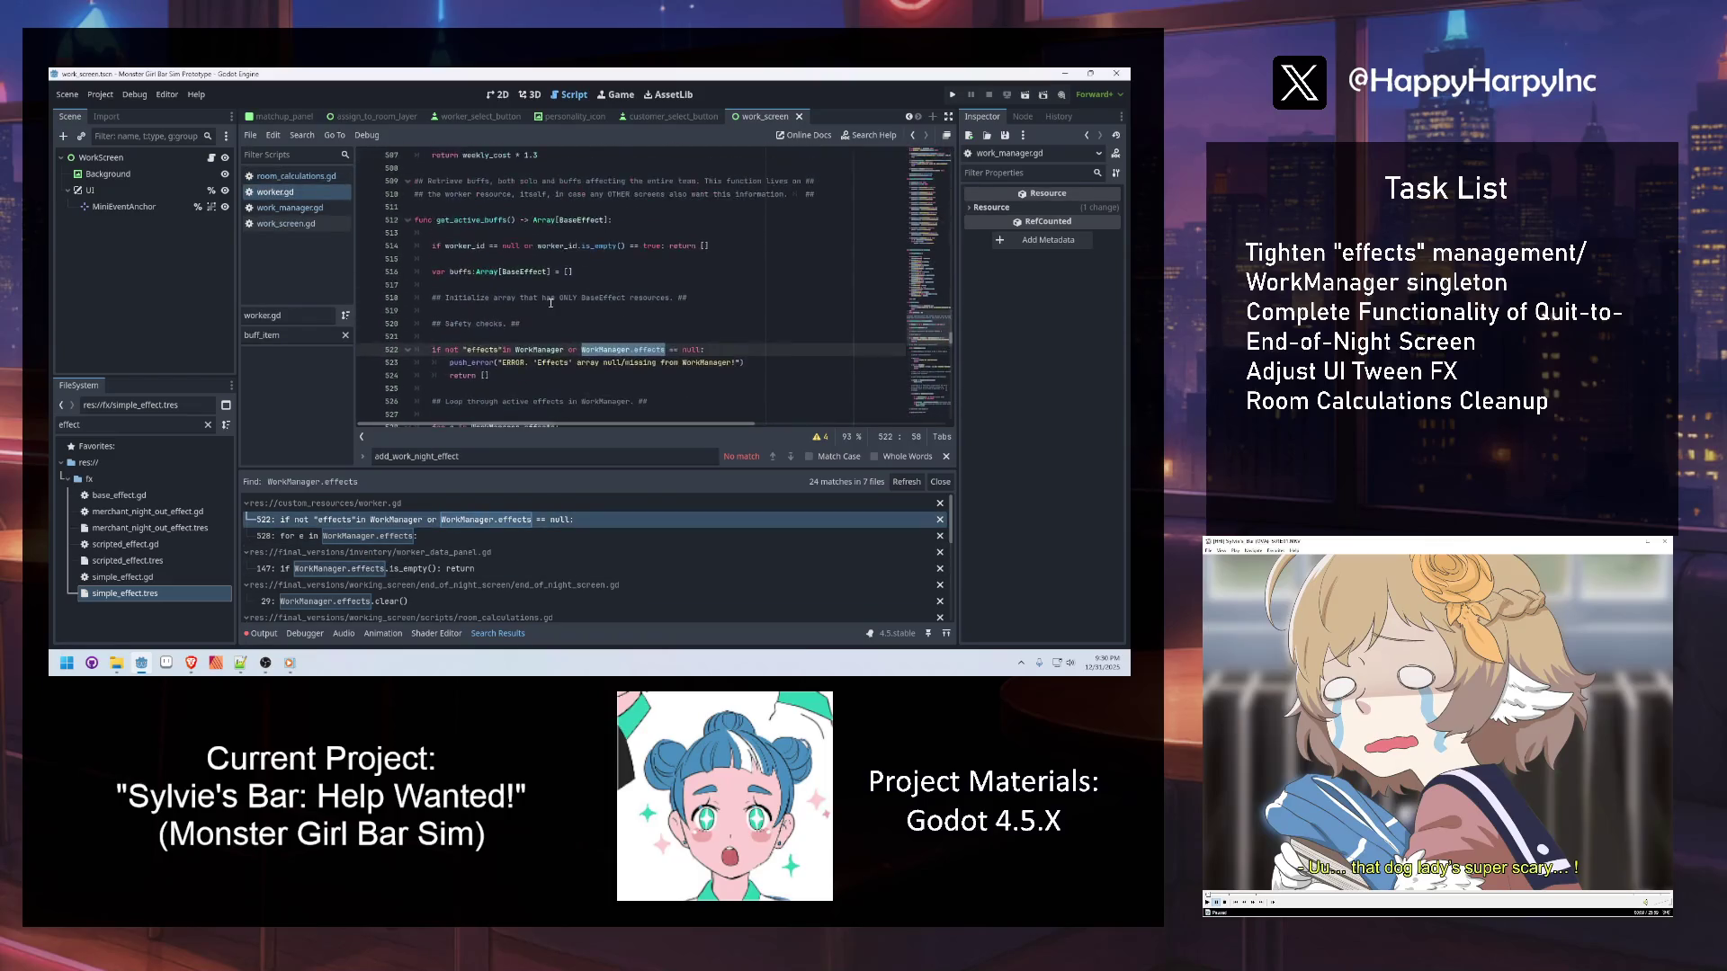
{"action": "left_click", "coordinate": [473, 342]}
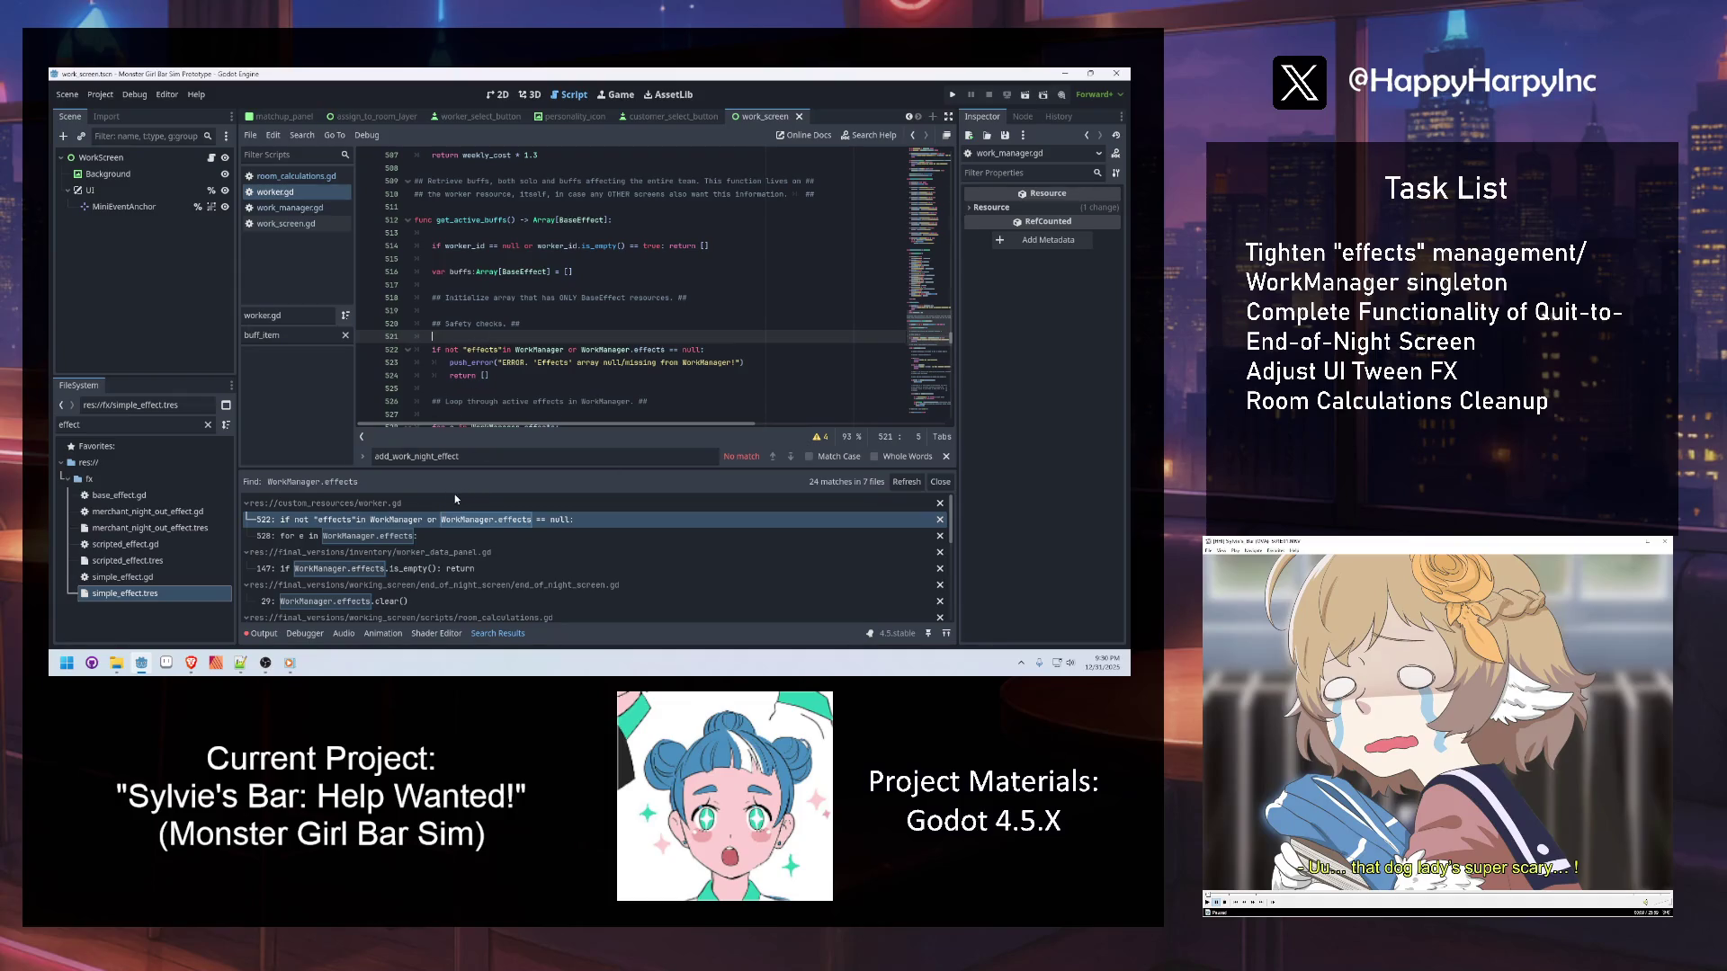
{"action": "left_click", "coordinate": [191, 663]}
Edit line 533 in worker.gd's effects loop and save the script
{"action": "key", "text": "Down"}
{"action": "scroll", "coordinate": [798, 357], "scroll_direction": "down", "scroll_amount": 4}
{"action": "key", "text": "Down"}
{"action": "key", "text": "Down"}
{"action": "key", "text": "Down"}
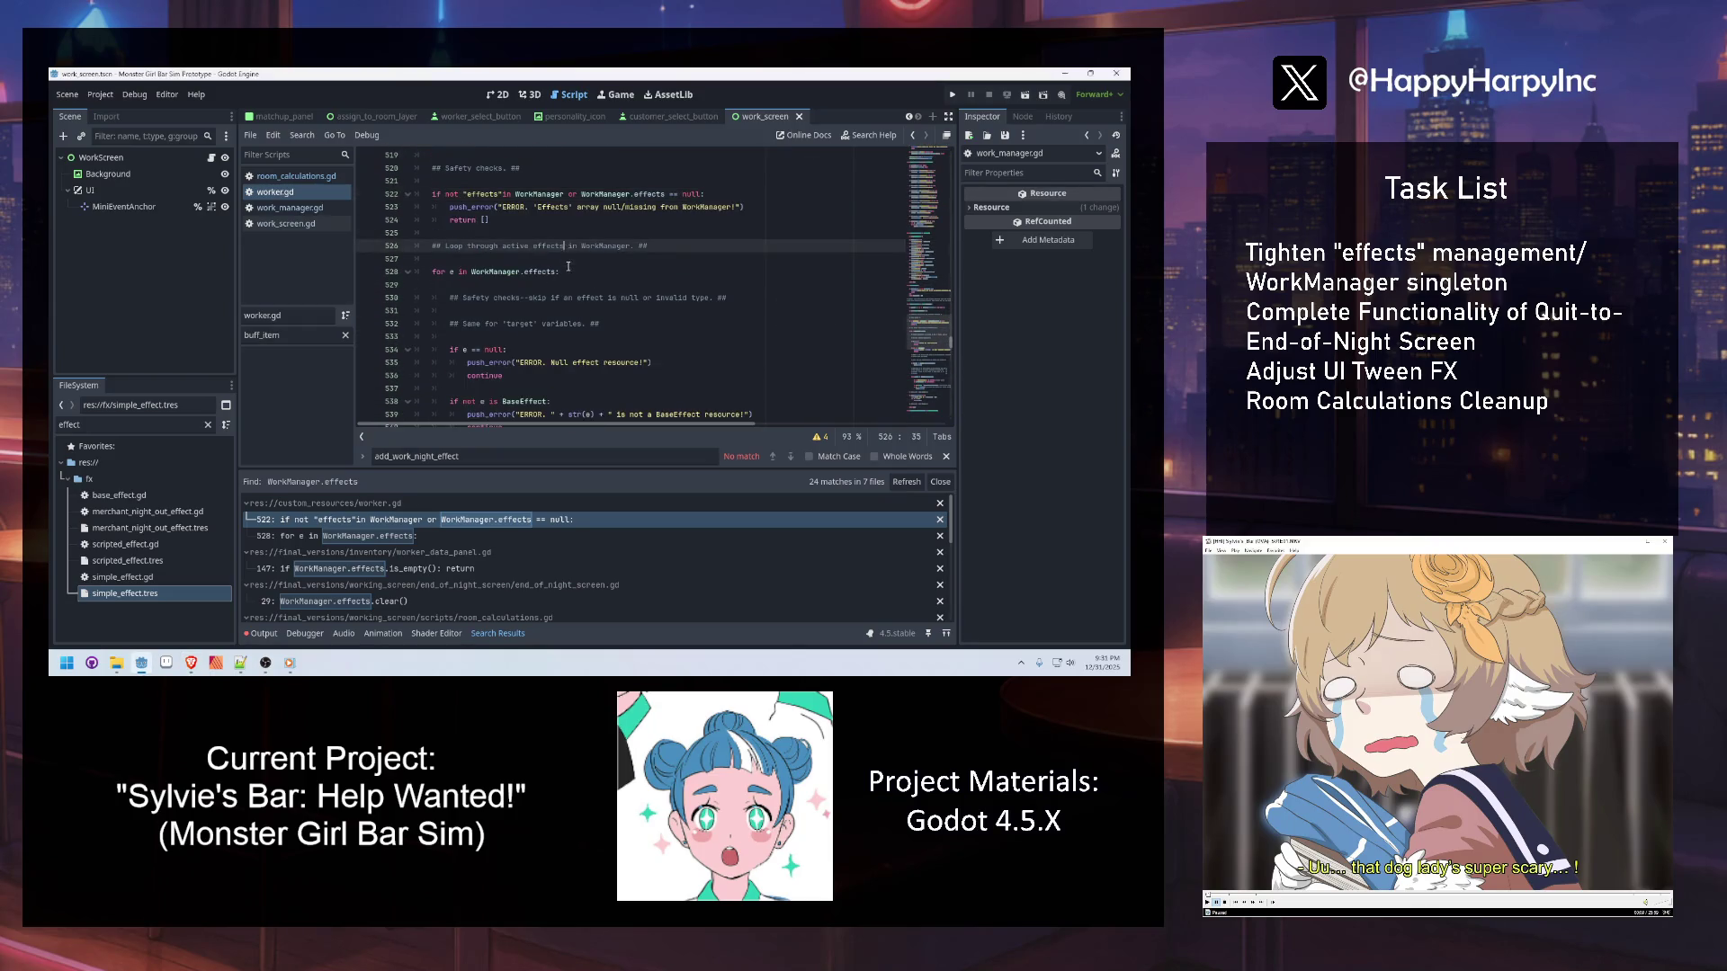
{"action": "left_click", "coordinate": [478, 336]}
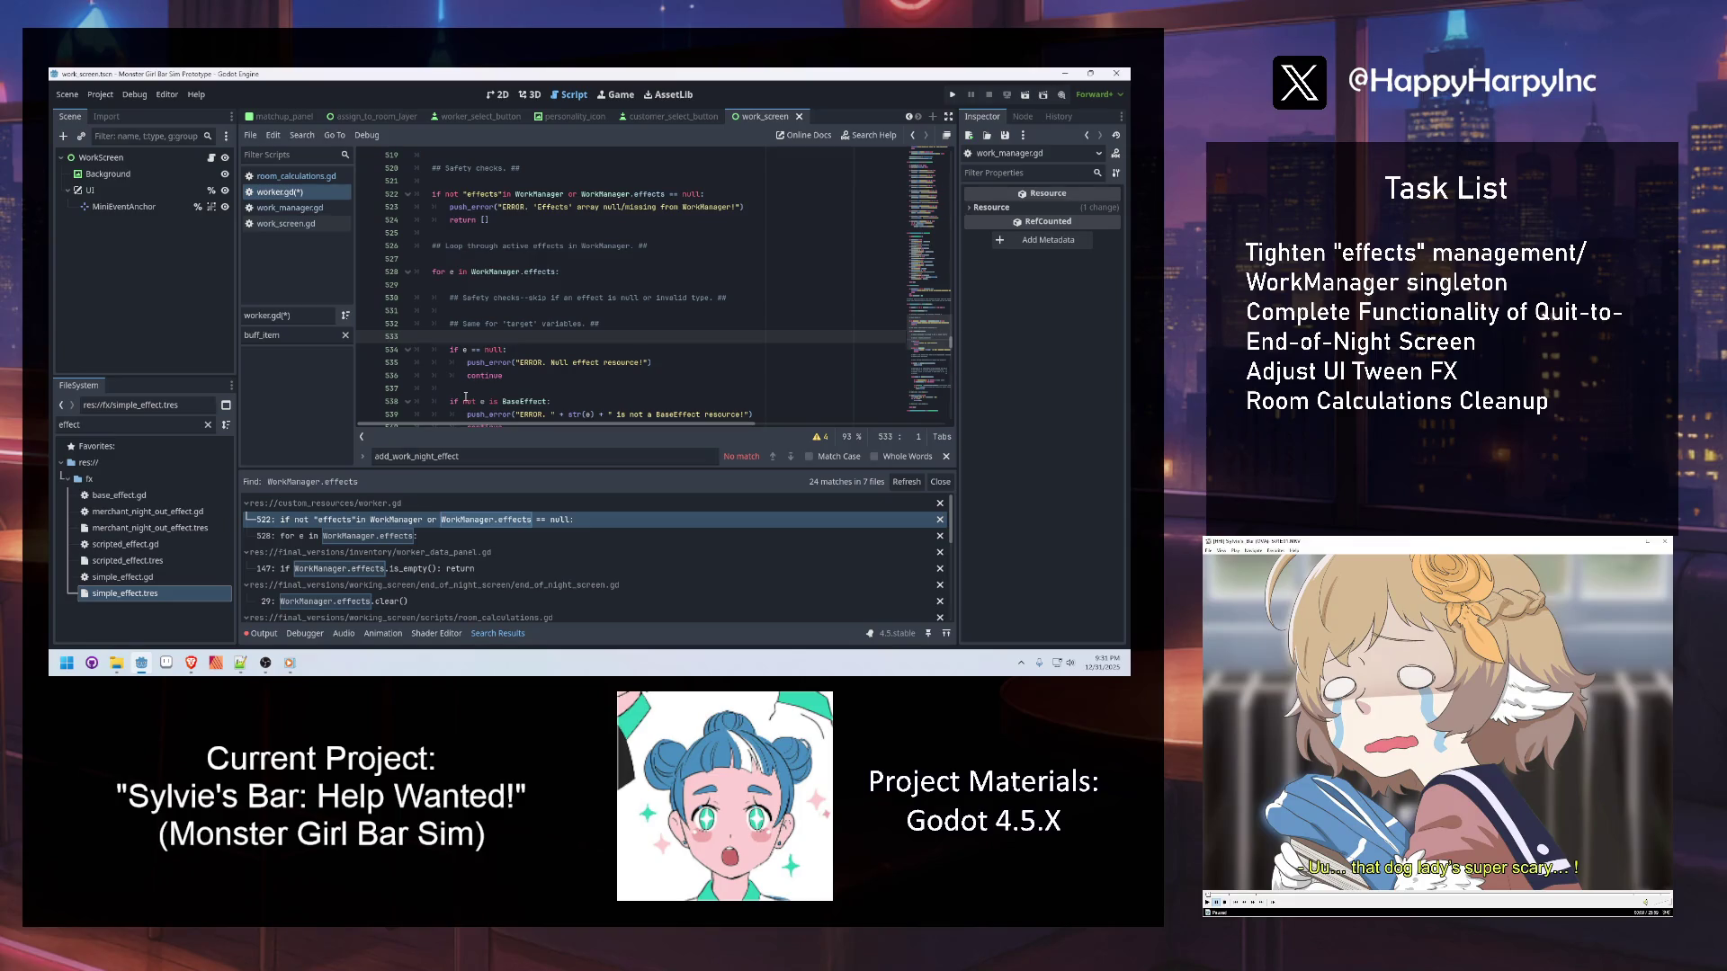
{"action": "key", "text": "ctrl+s"}
Review lines 525–528 of the get_active_buffs safety checks
{"action": "left_click", "coordinate": [503, 256]}
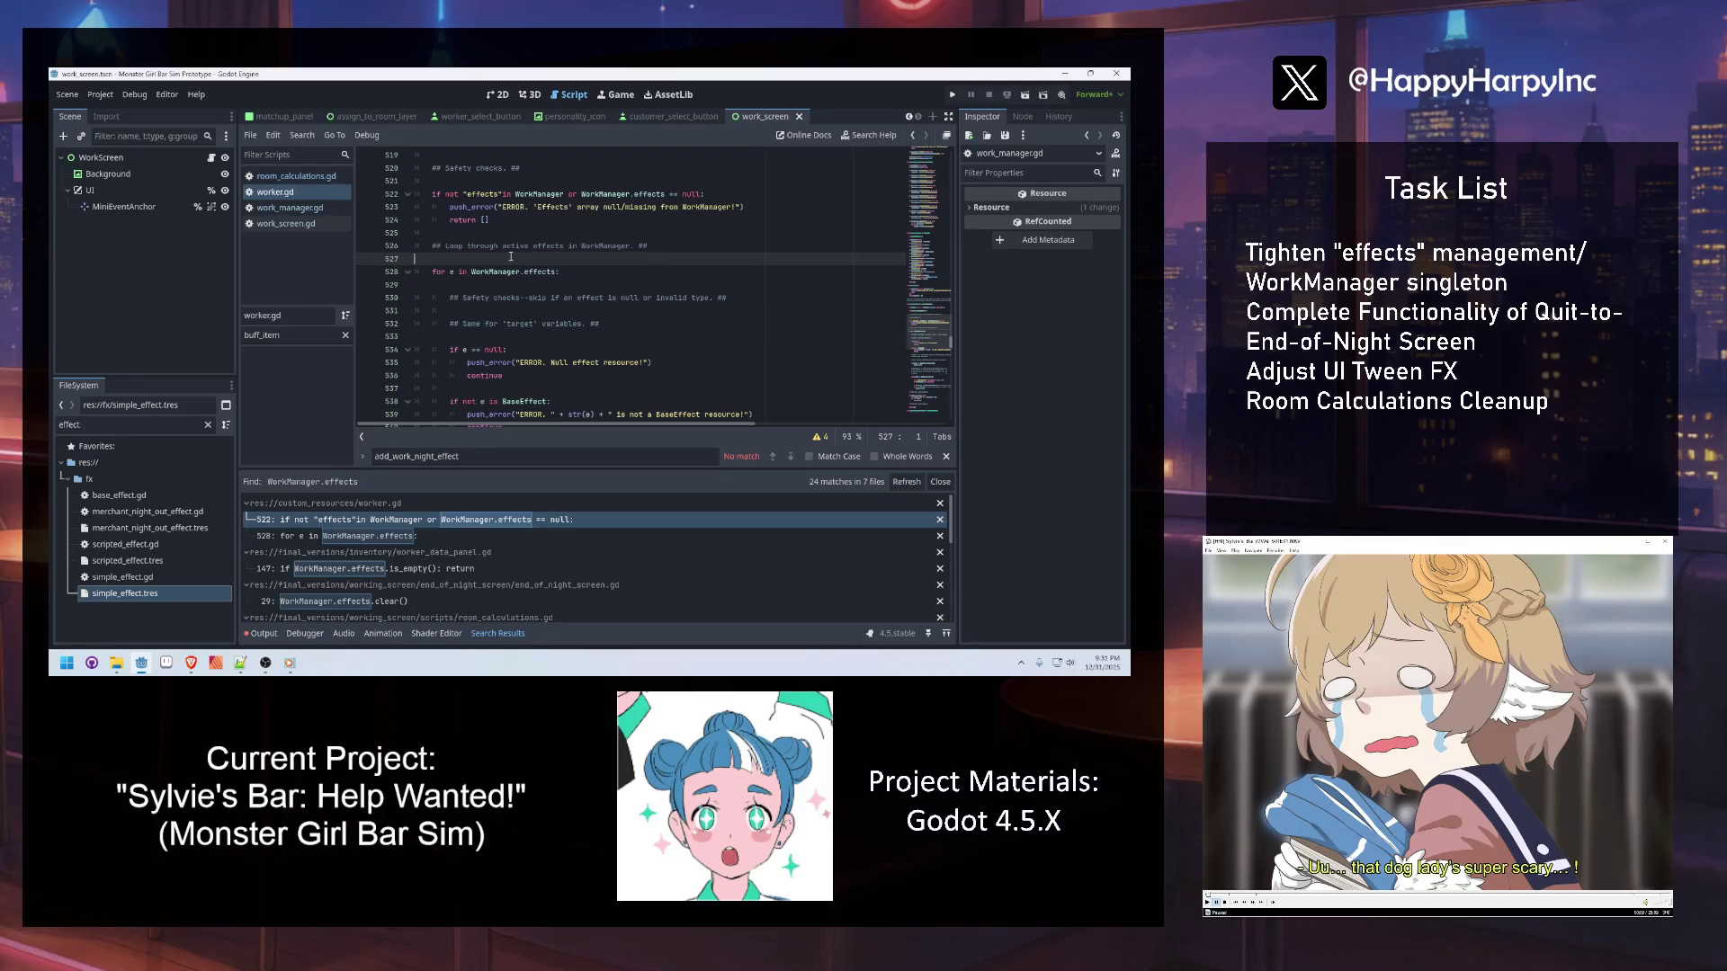
{"action": "left_click", "coordinate": [477, 234]}
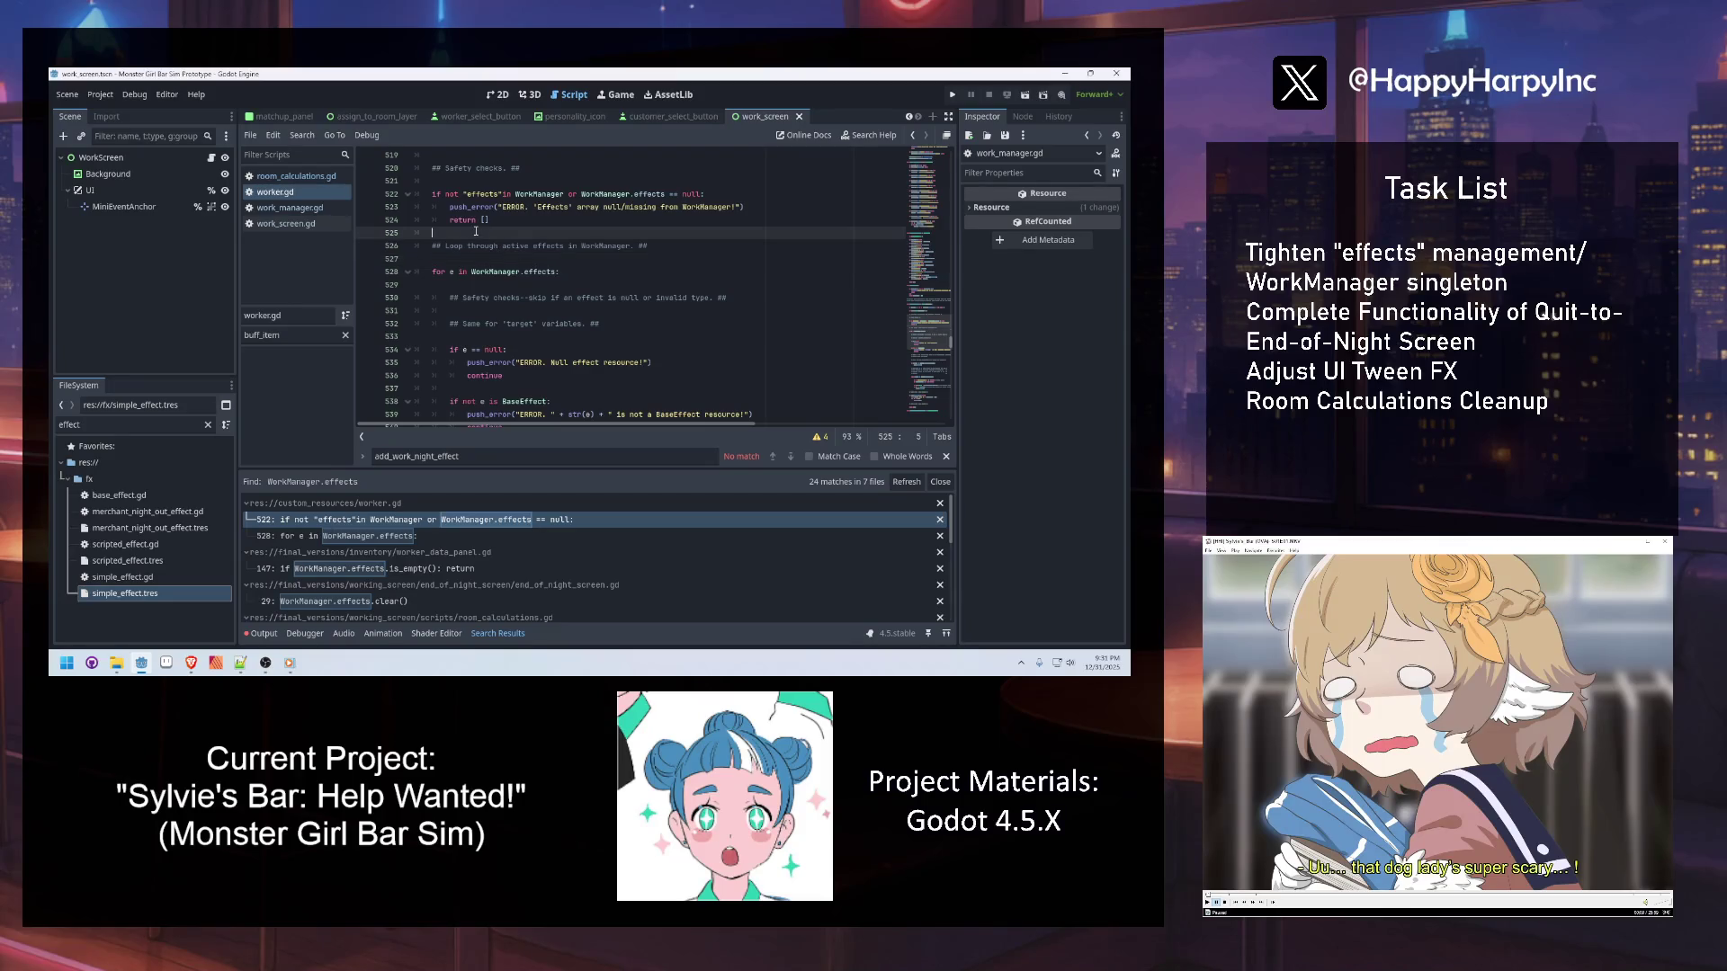
{"action": "left_click", "coordinate": [532, 259]}
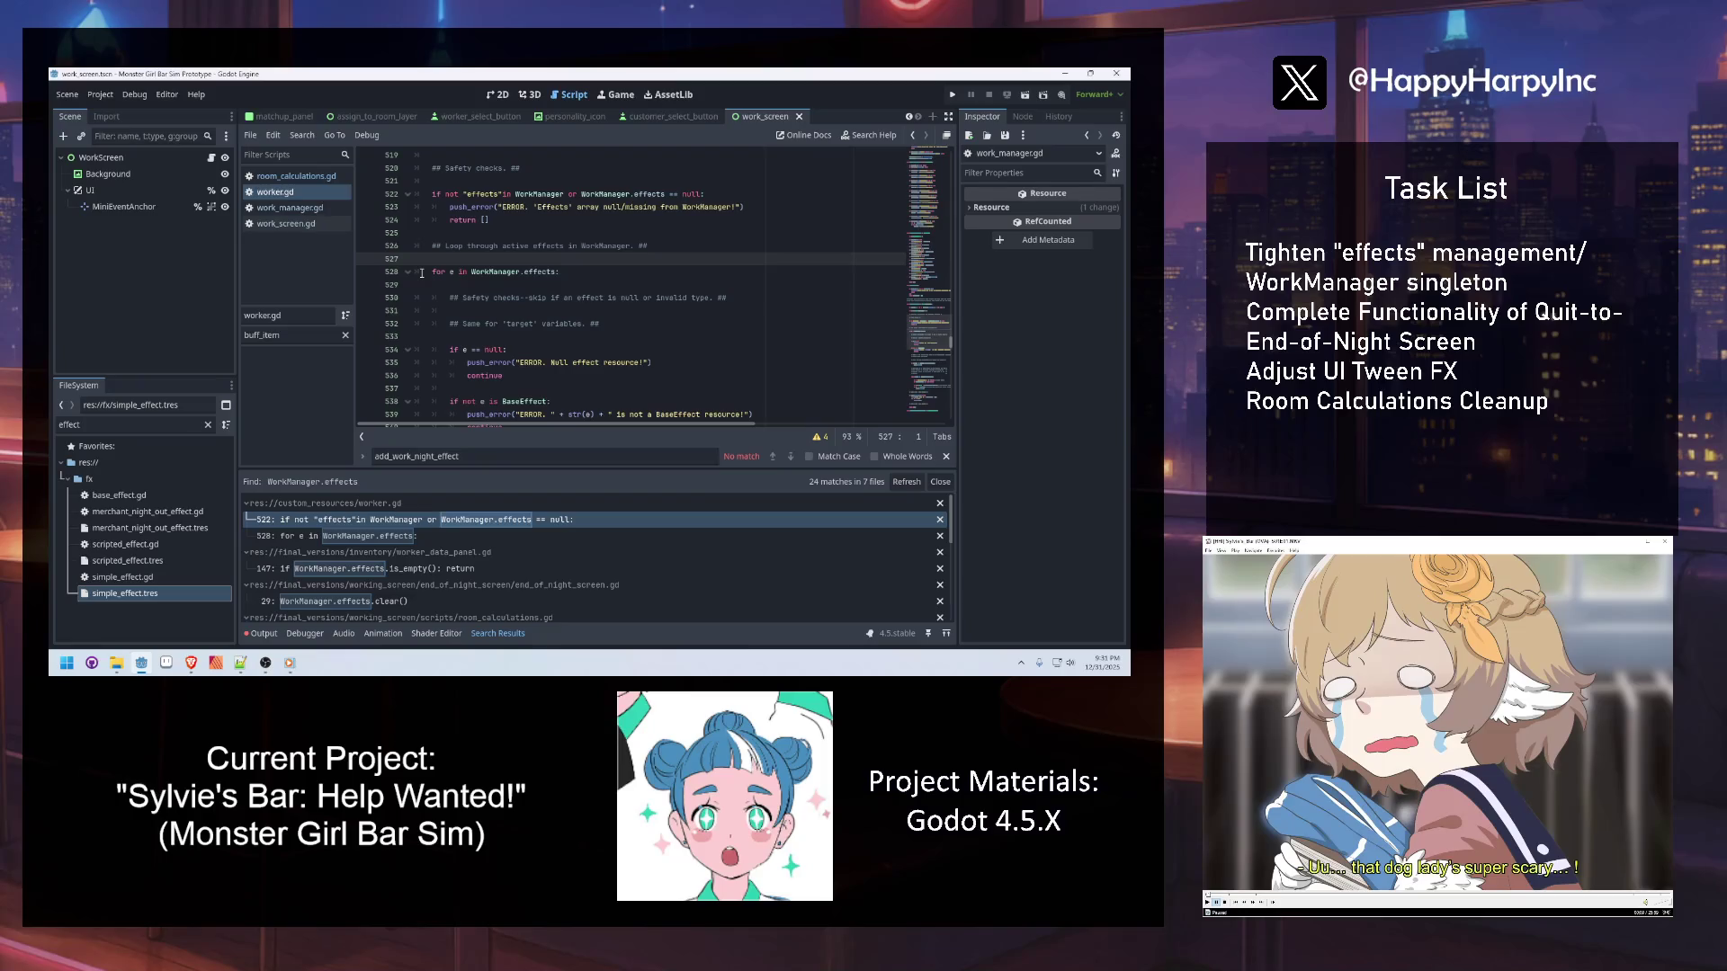
{"action": "left_click", "coordinate": [421, 272]}
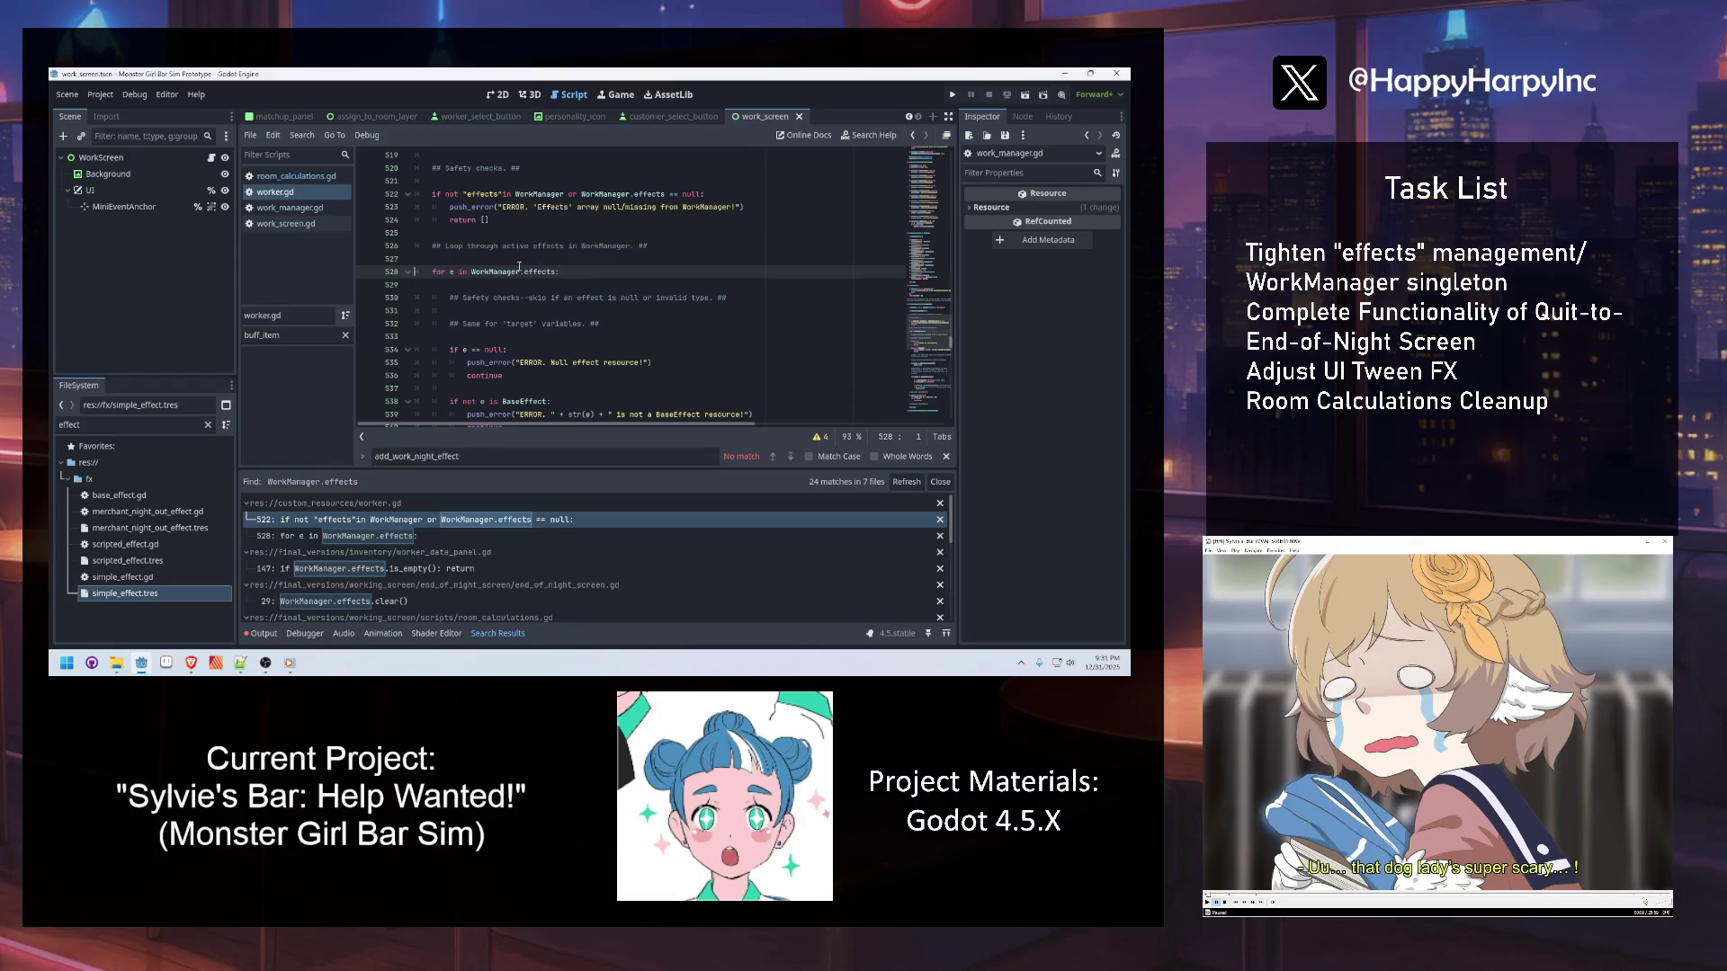
{"action": "mouse_move", "coordinate": [493, 271]}
{"action": "left_click", "coordinate": [542, 248]}
{"action": "scroll", "coordinate": [536, 259], "scroll_direction": "up", "scroll_amount": 3}
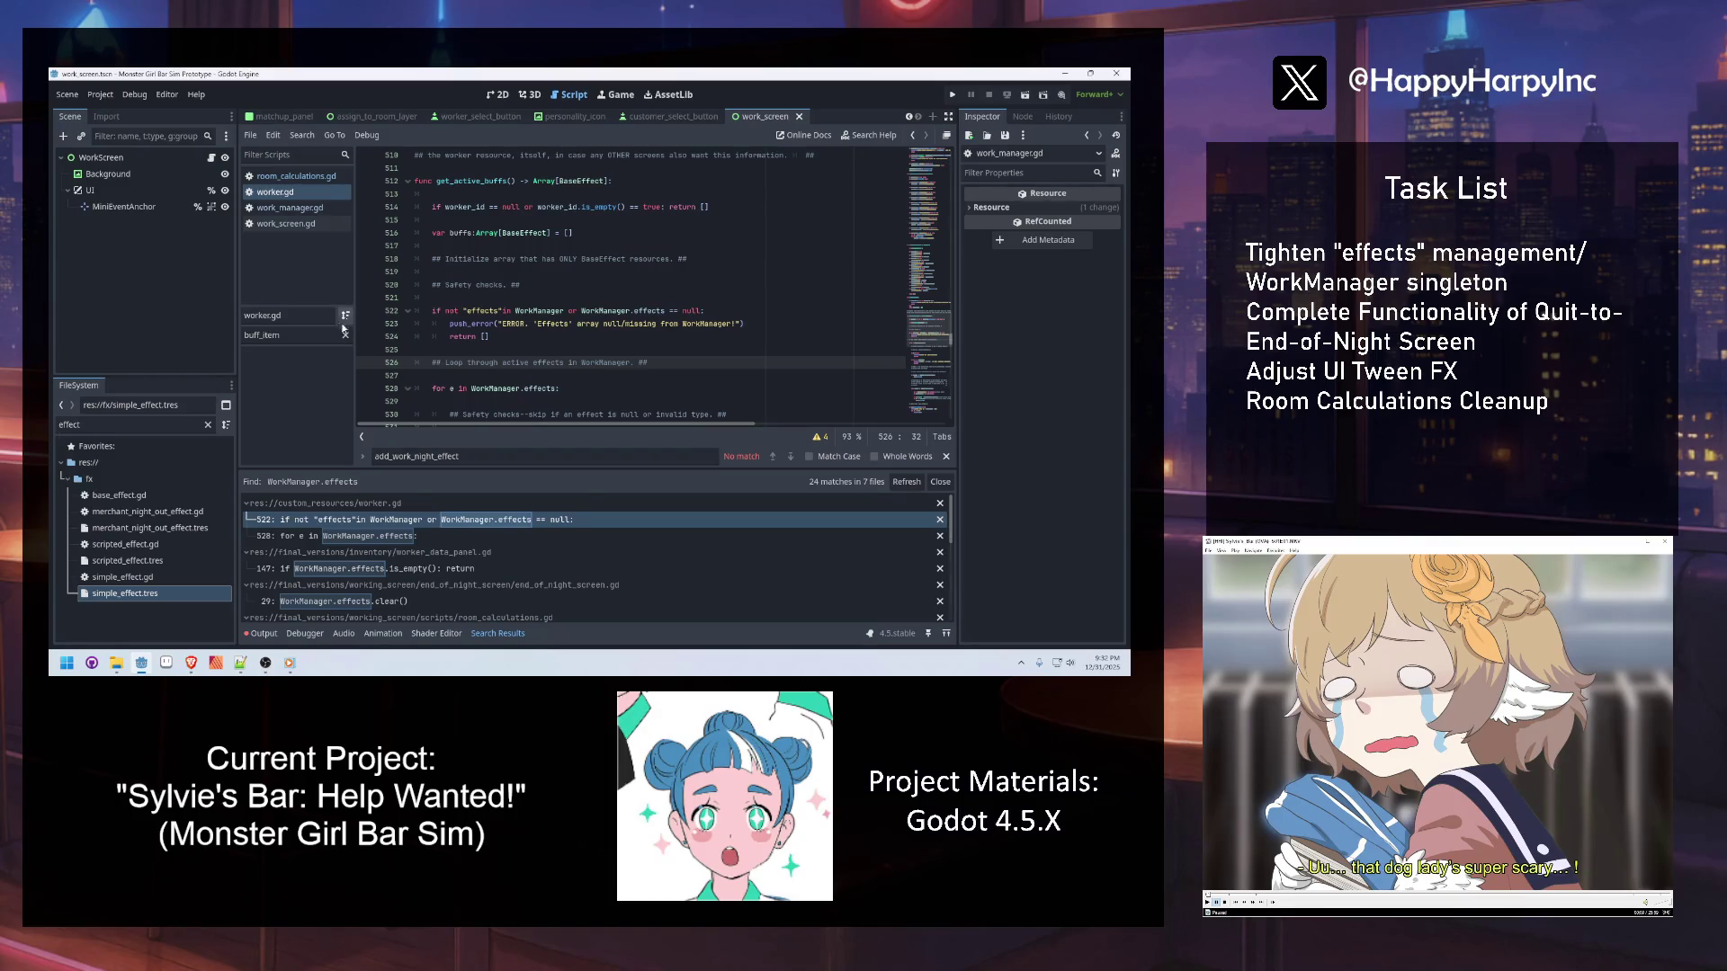
{"action": "left_click", "coordinate": [498, 299]}
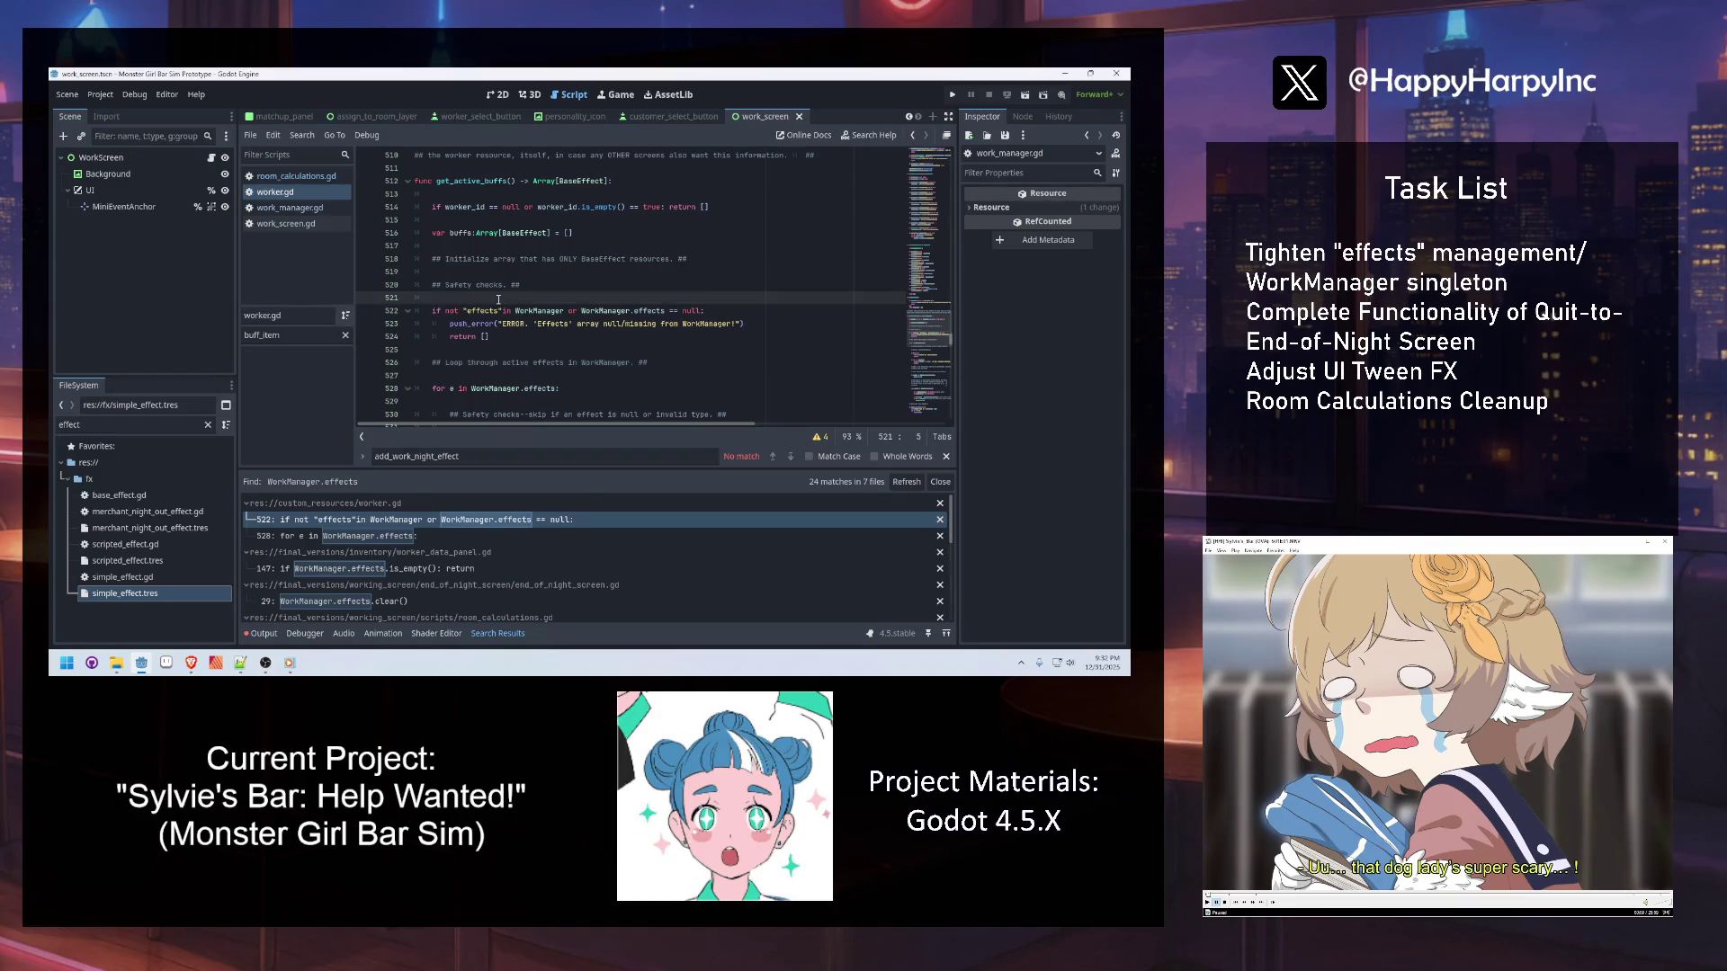
{"action": "left_click", "coordinate": [435, 349]}
{"action": "scroll", "coordinate": [514, 342], "scroll_direction": "down", "scroll_amount": 3}
{"action": "left_click", "coordinate": [509, 308]}
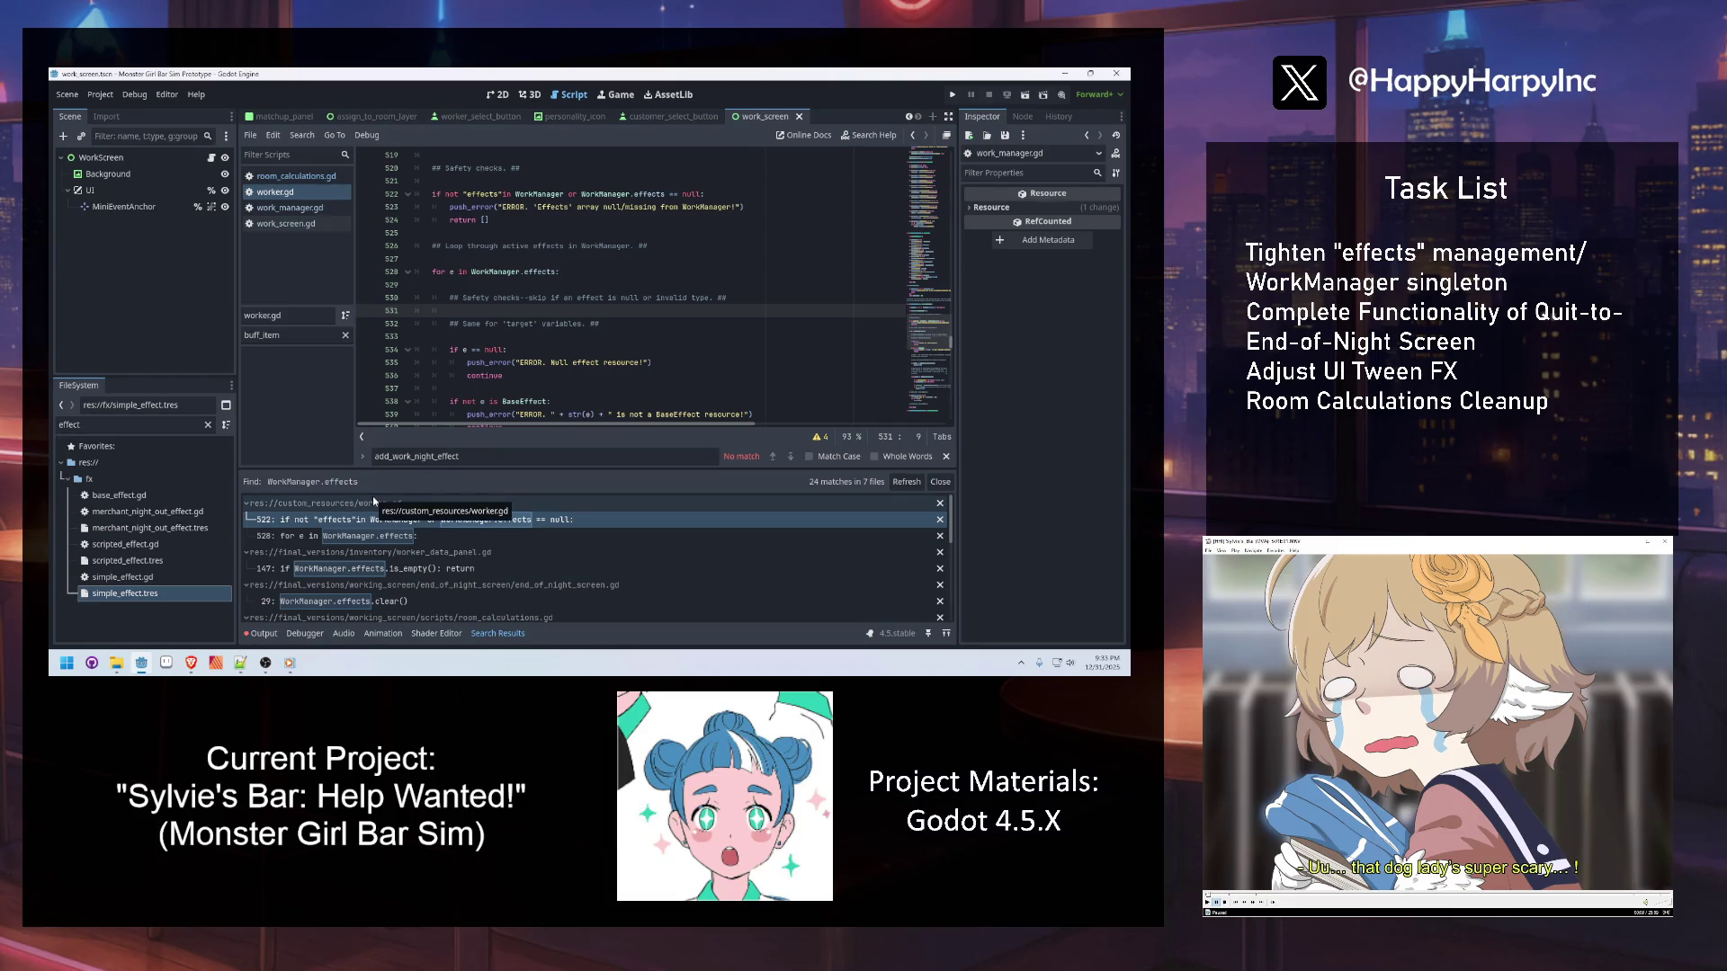
{"action": "left_click", "coordinate": [518, 299]}
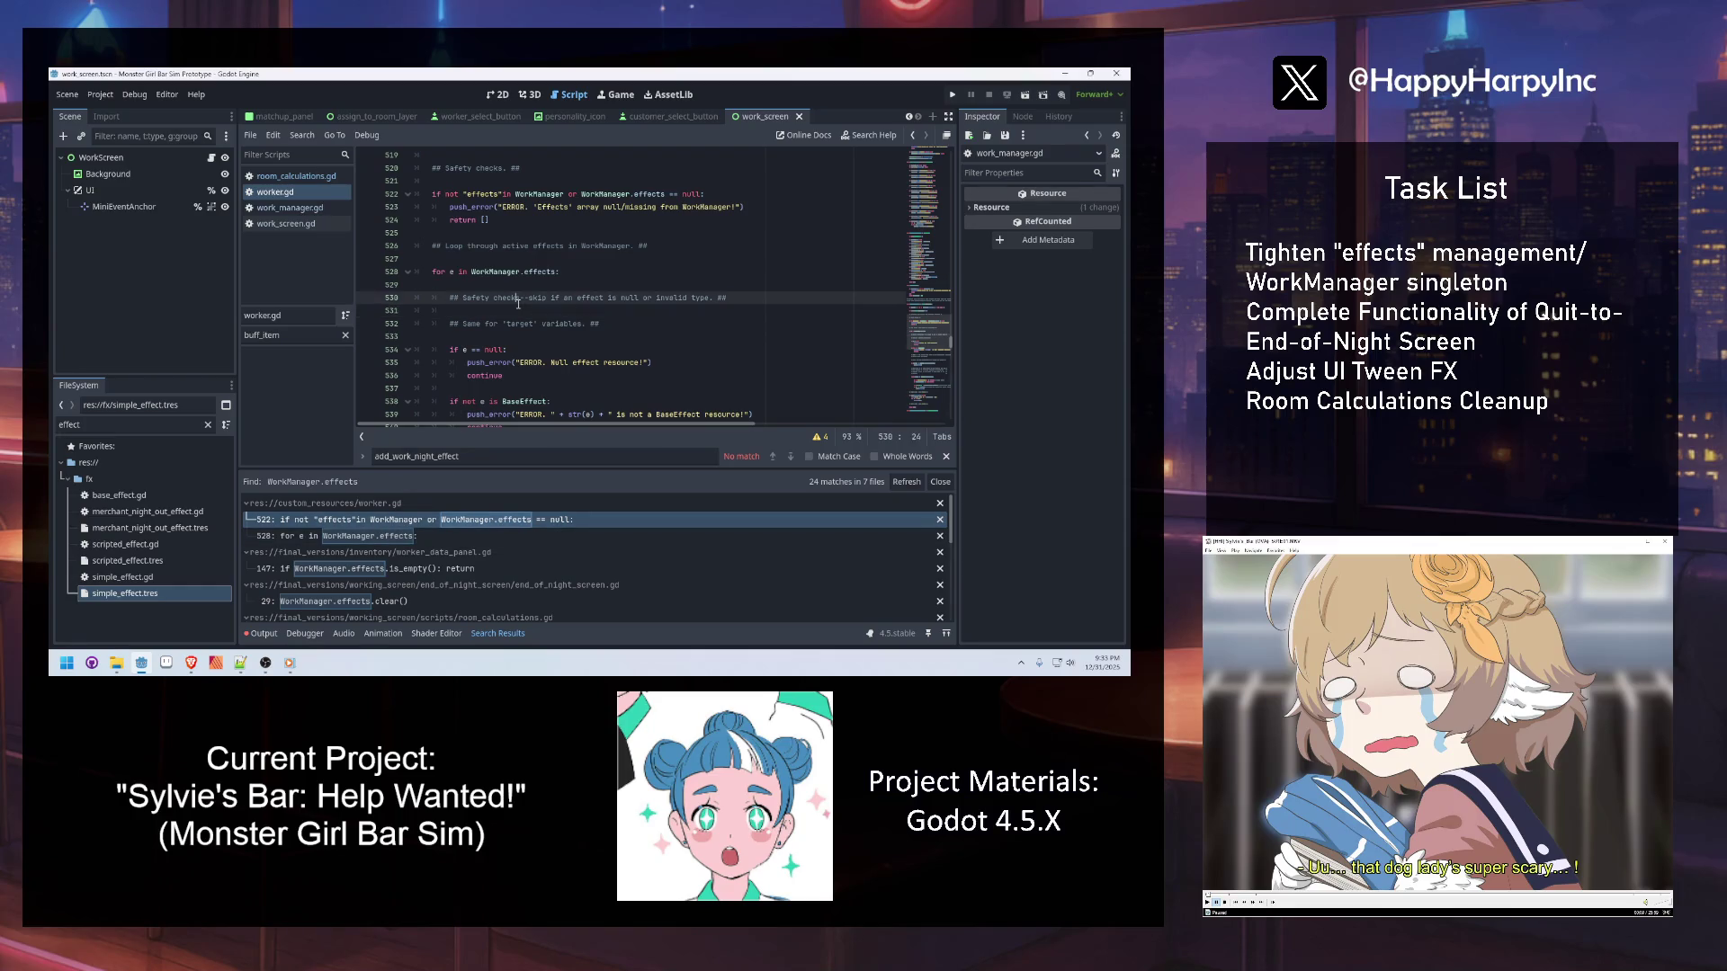
{"action": "left_click", "coordinate": [613, 362]}
{"action": "left_click", "coordinate": [562, 325]}
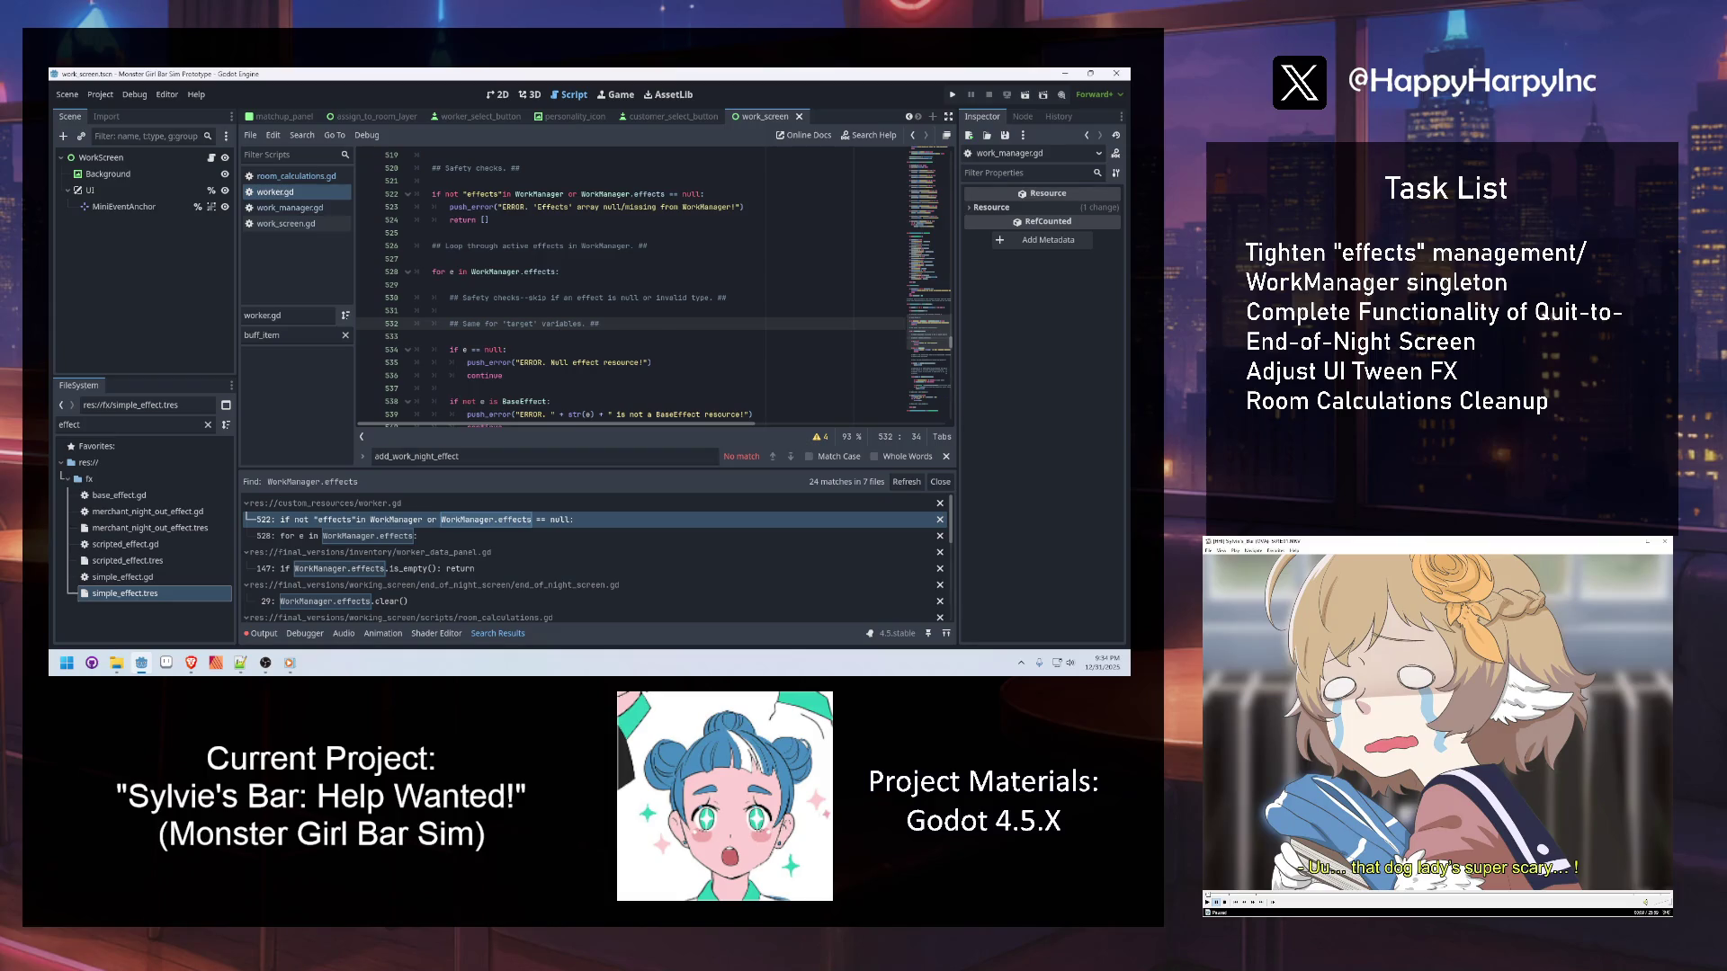
{"action": "left_click", "coordinate": [191, 663]}
Review worker.gd's effects safety checks on lines 519–537 and save the script
{"action": "left_click", "coordinate": [542, 388]}
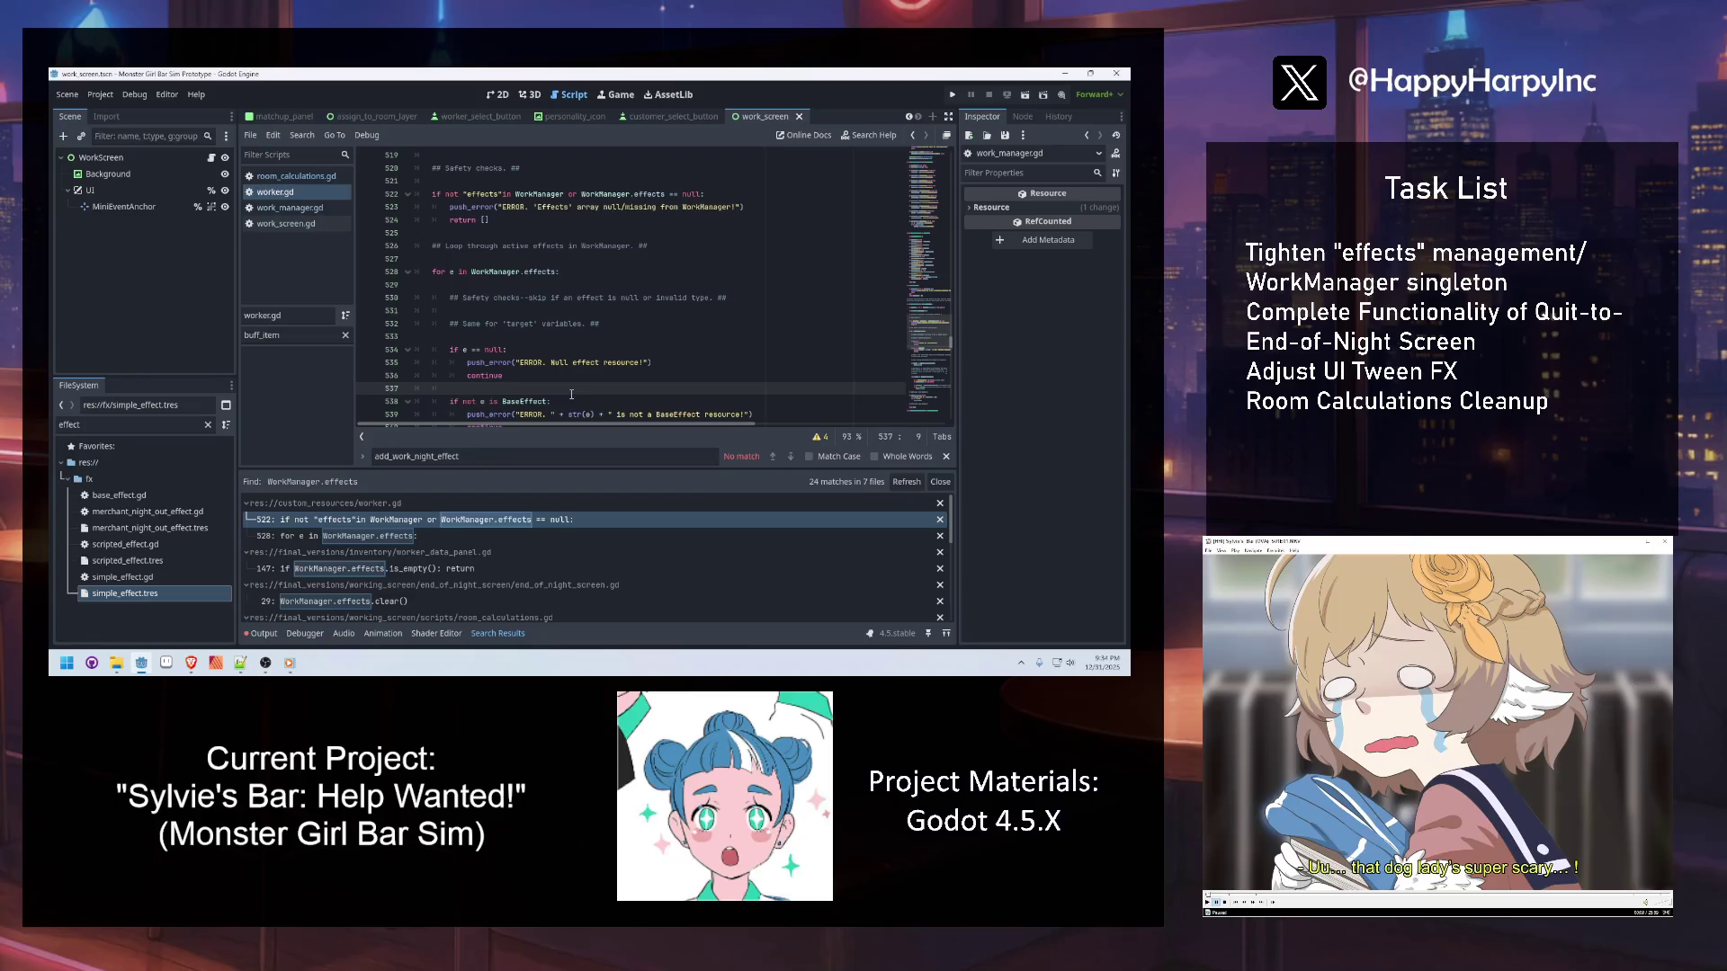
{"action": "left_click", "coordinate": [486, 316]}
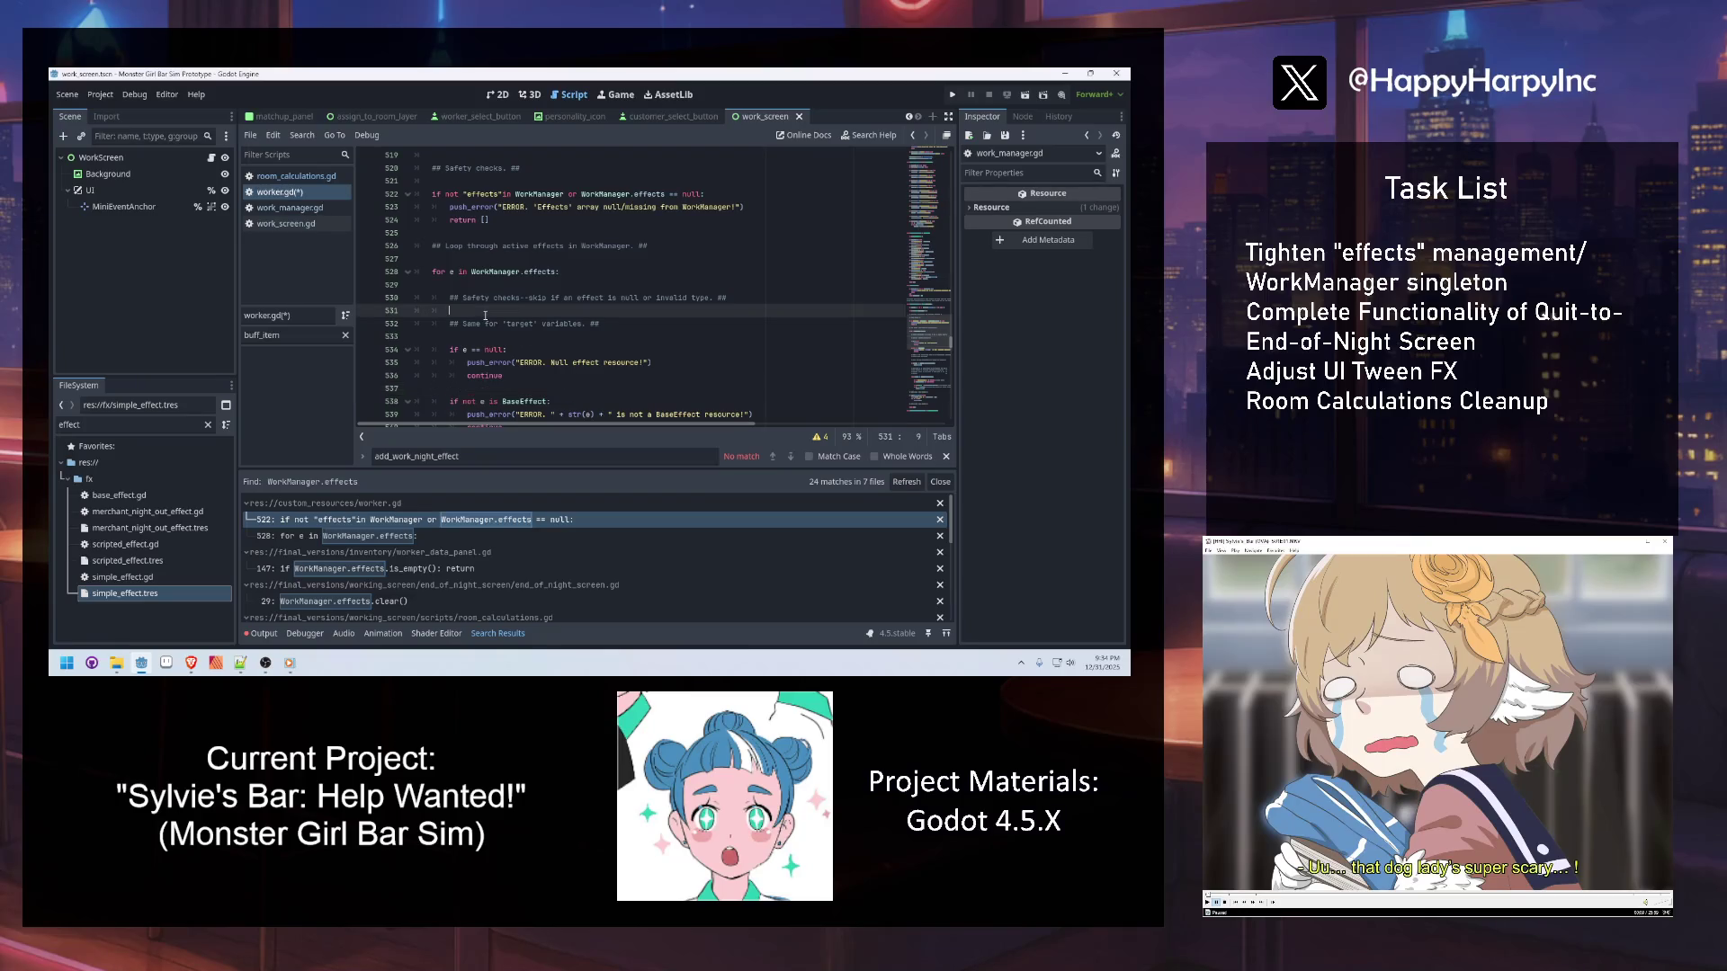
{"action": "left_click", "coordinate": [467, 260]}
{"action": "left_click", "coordinate": [446, 233]}
{"action": "left_click", "coordinate": [452, 184]}
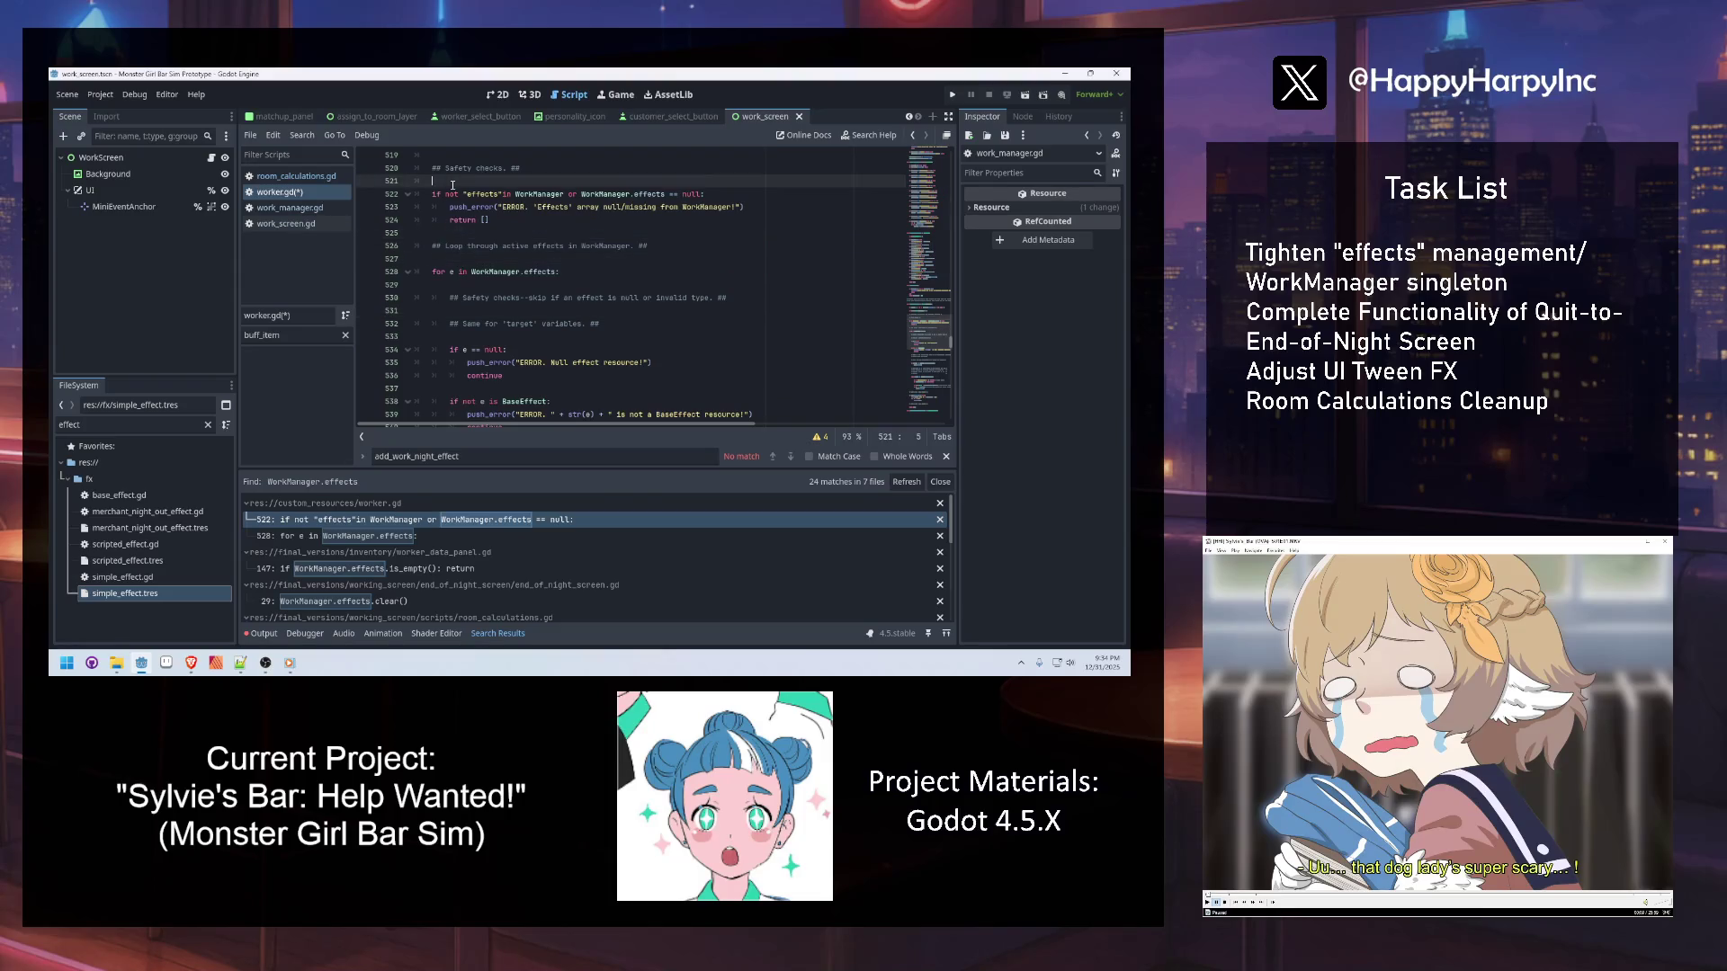
{"action": "key", "text": "Up"}
{"action": "key", "text": "Up"}
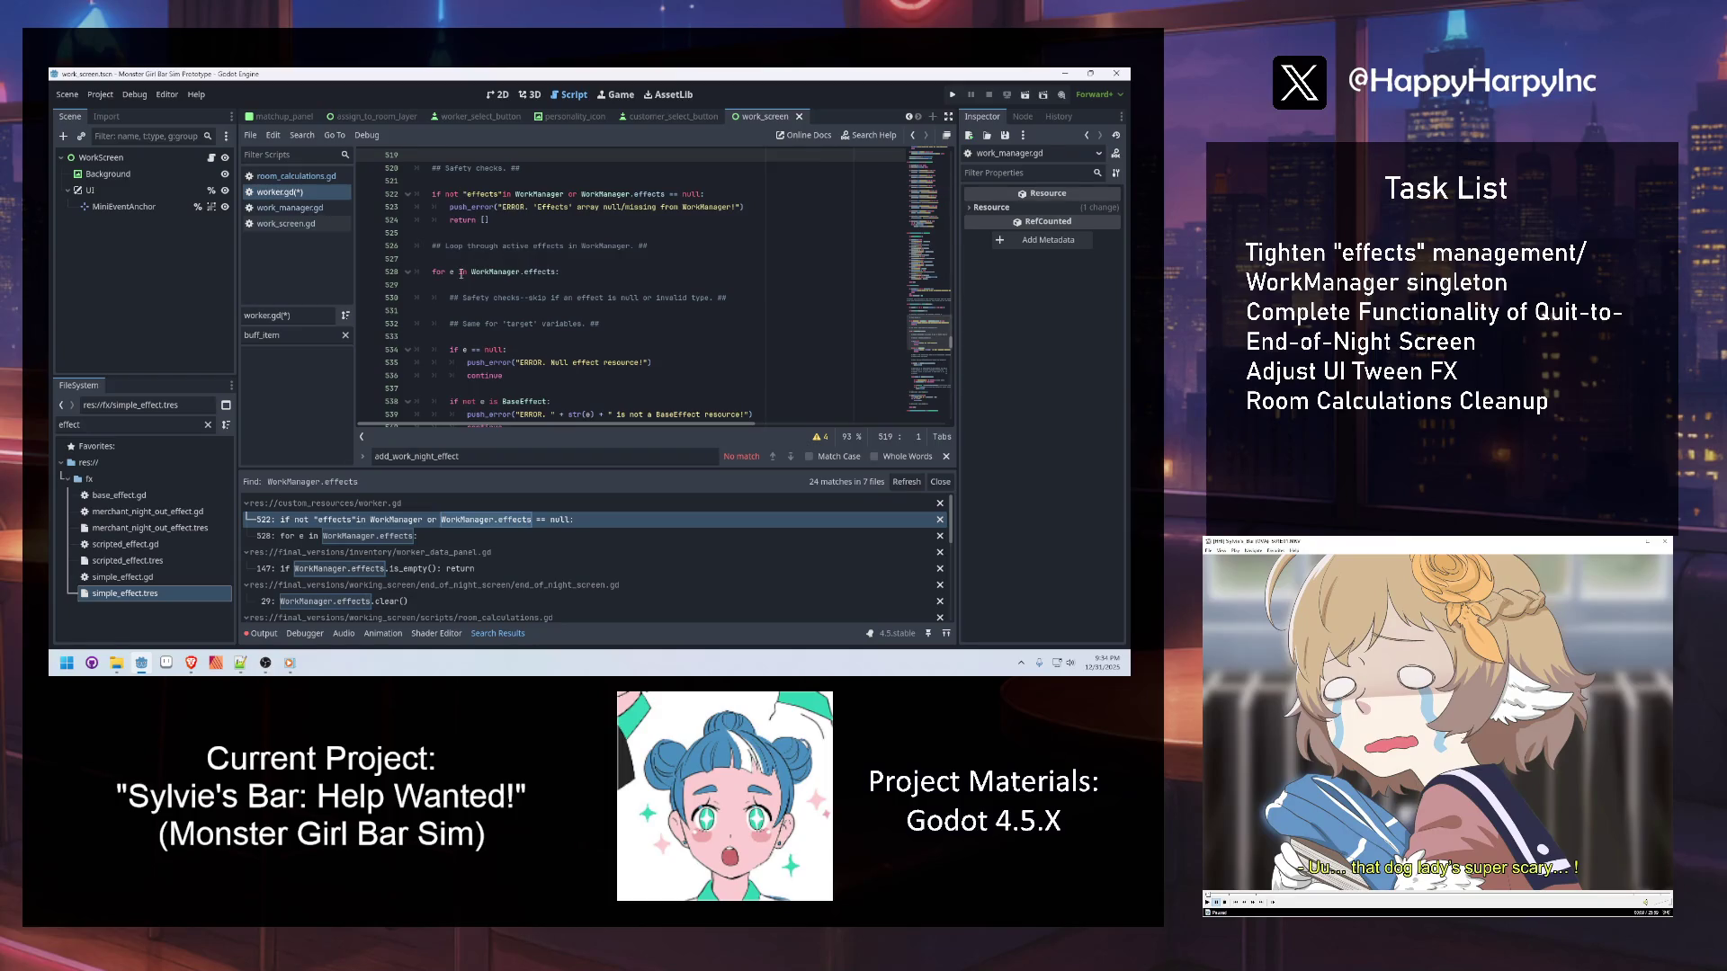
{"action": "left_click", "coordinate": [554, 317]}
{"action": "key", "text": "ctrl+s"}
Check the NOTE comment on line 543, then switch to work_manager.gd
{"action": "left_click", "coordinate": [528, 348]}
{"action": "scroll", "coordinate": [540, 349], "scroll_direction": "down", "scroll_amount": 4}
{"action": "left_click", "coordinate": [545, 311]}
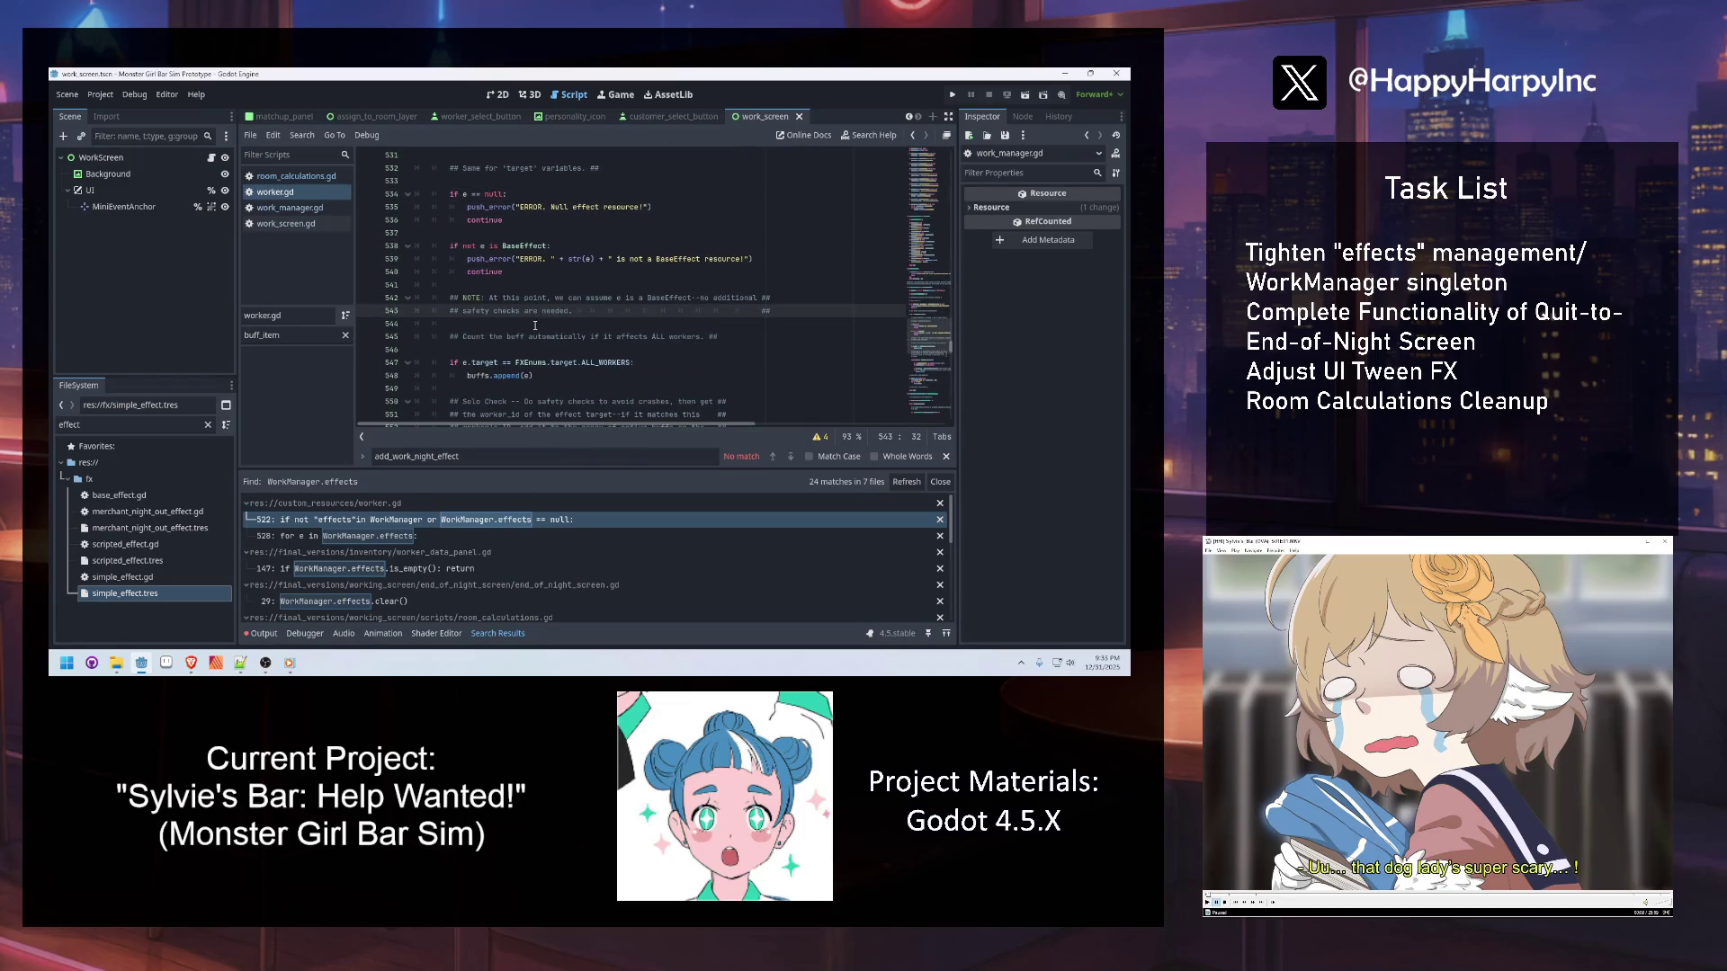
{"action": "left_click", "coordinate": [319, 206]}
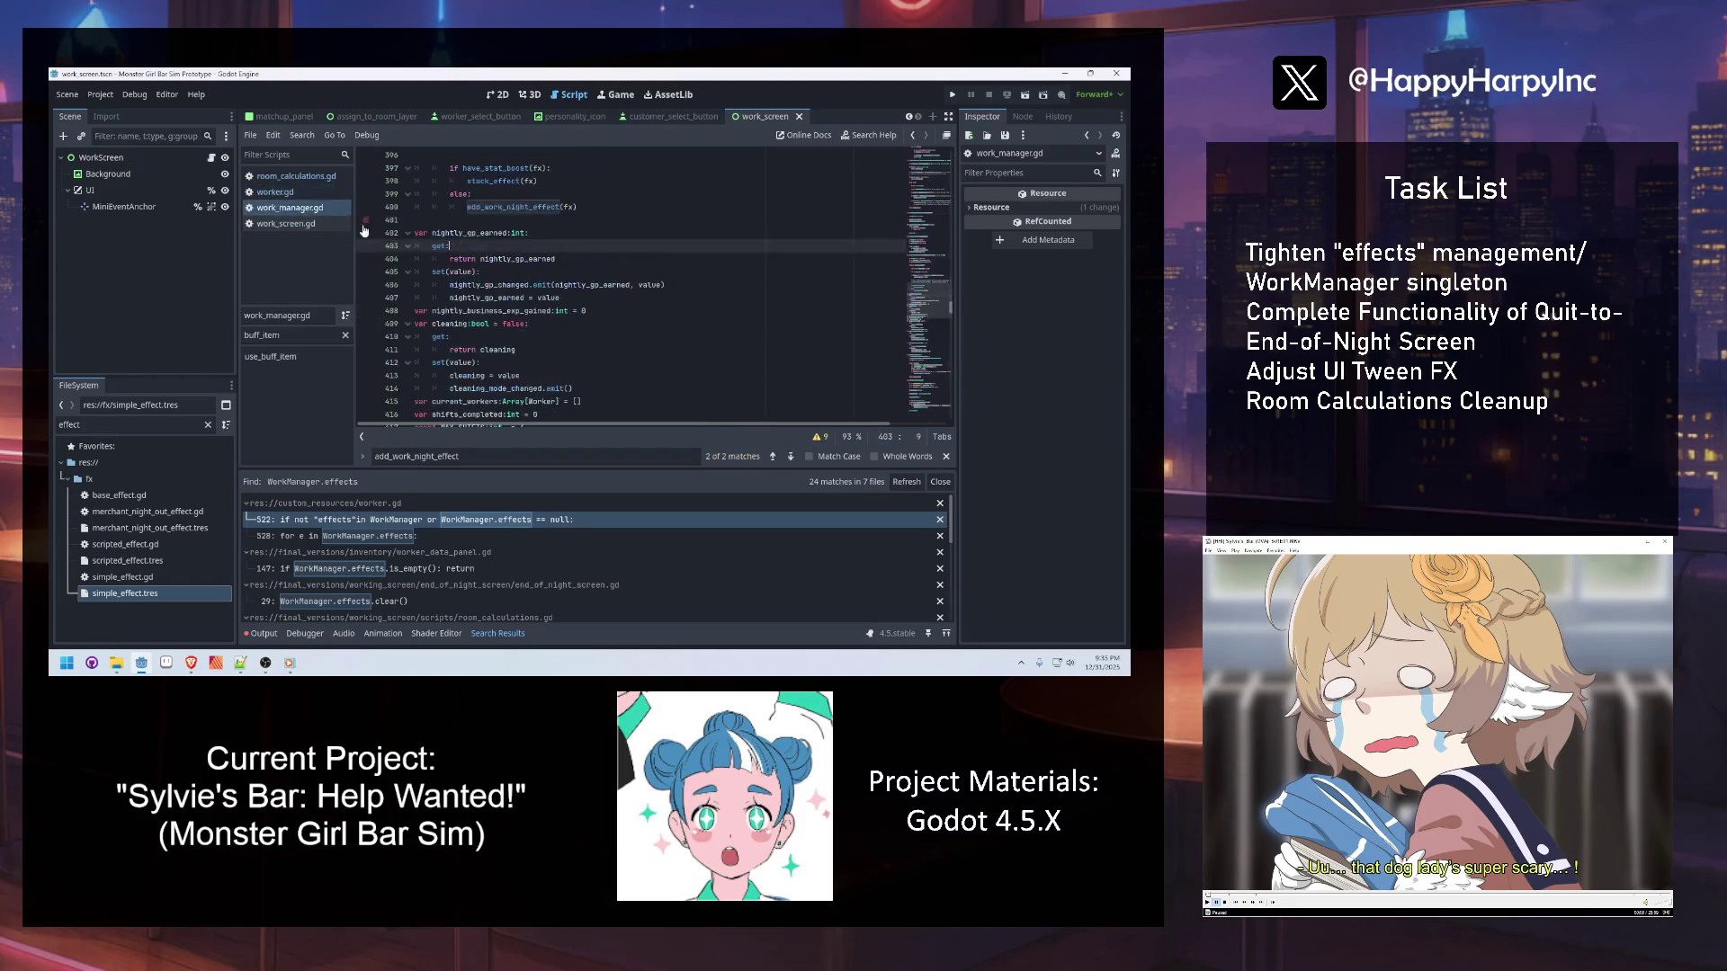
Search work_manager.gd for 'regist' through clear_effects_registry, then select the assign_fx_to_registry name
{"action": "key", "text": "ctrl+f"}
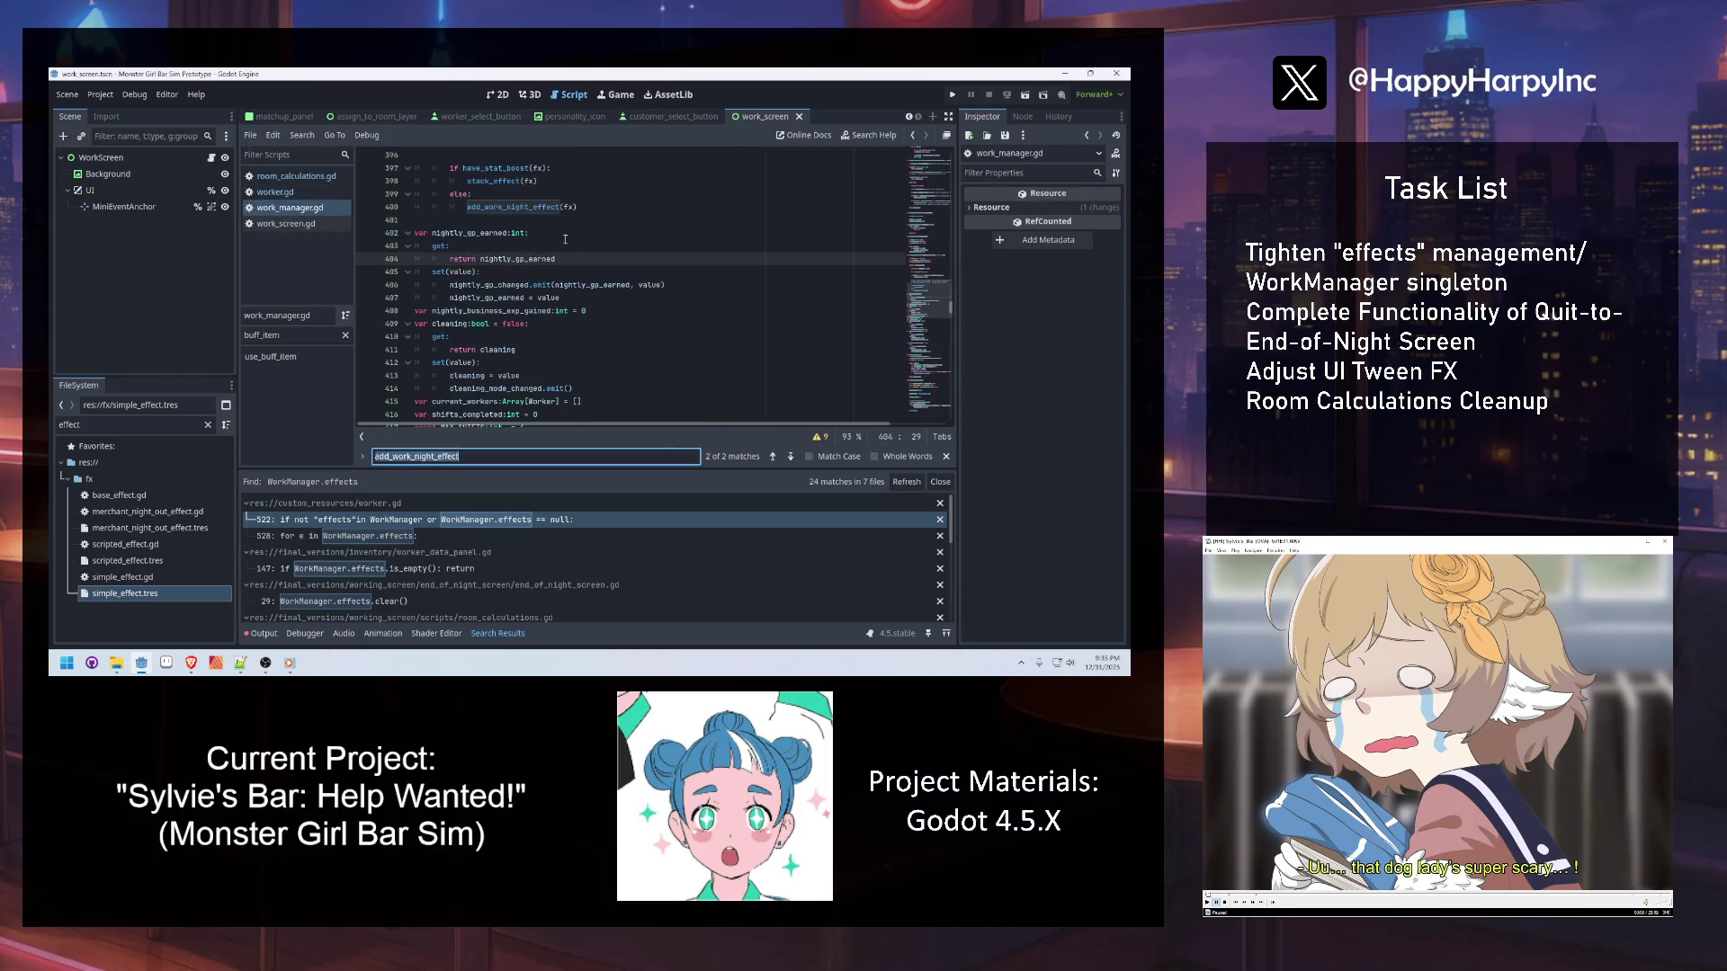
{"action": "type", "text": "regist"}
{"action": "key", "text": "Return"}
{"action": "key", "text": "Return"}
{"action": "key", "text": "Return"}
{"action": "key", "text": "Return"}
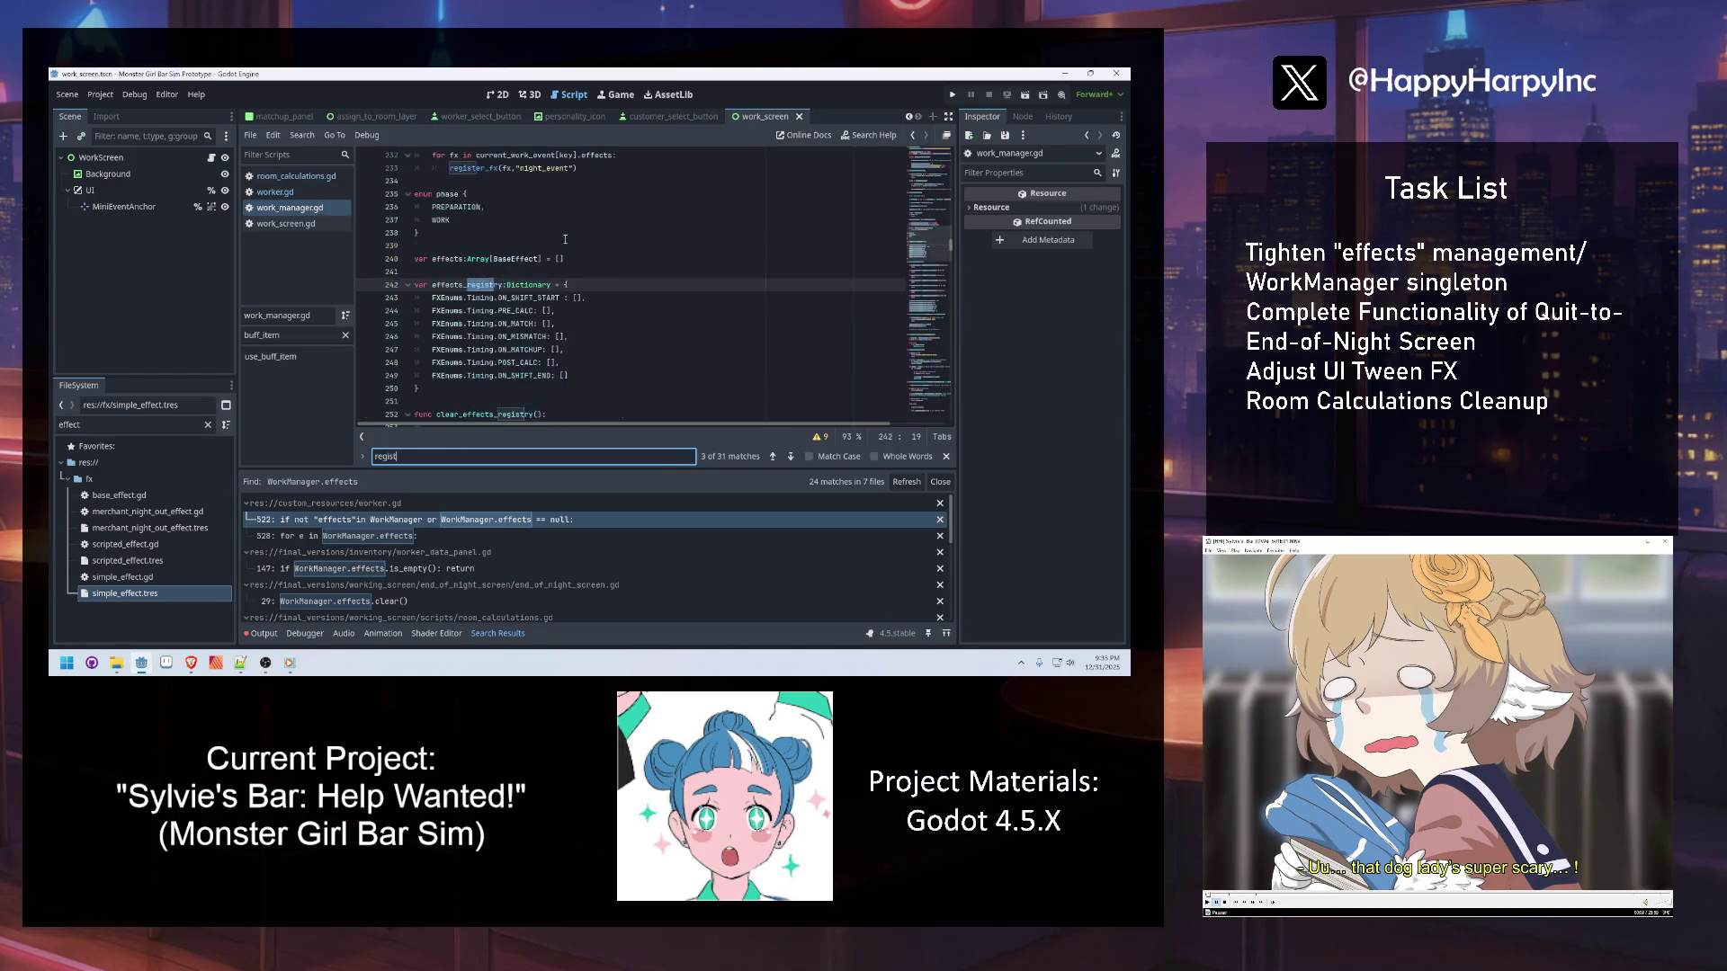
{"action": "key", "text": "Return"}
{"action": "key", "text": "Return"}
{"action": "key", "text": "Return"}
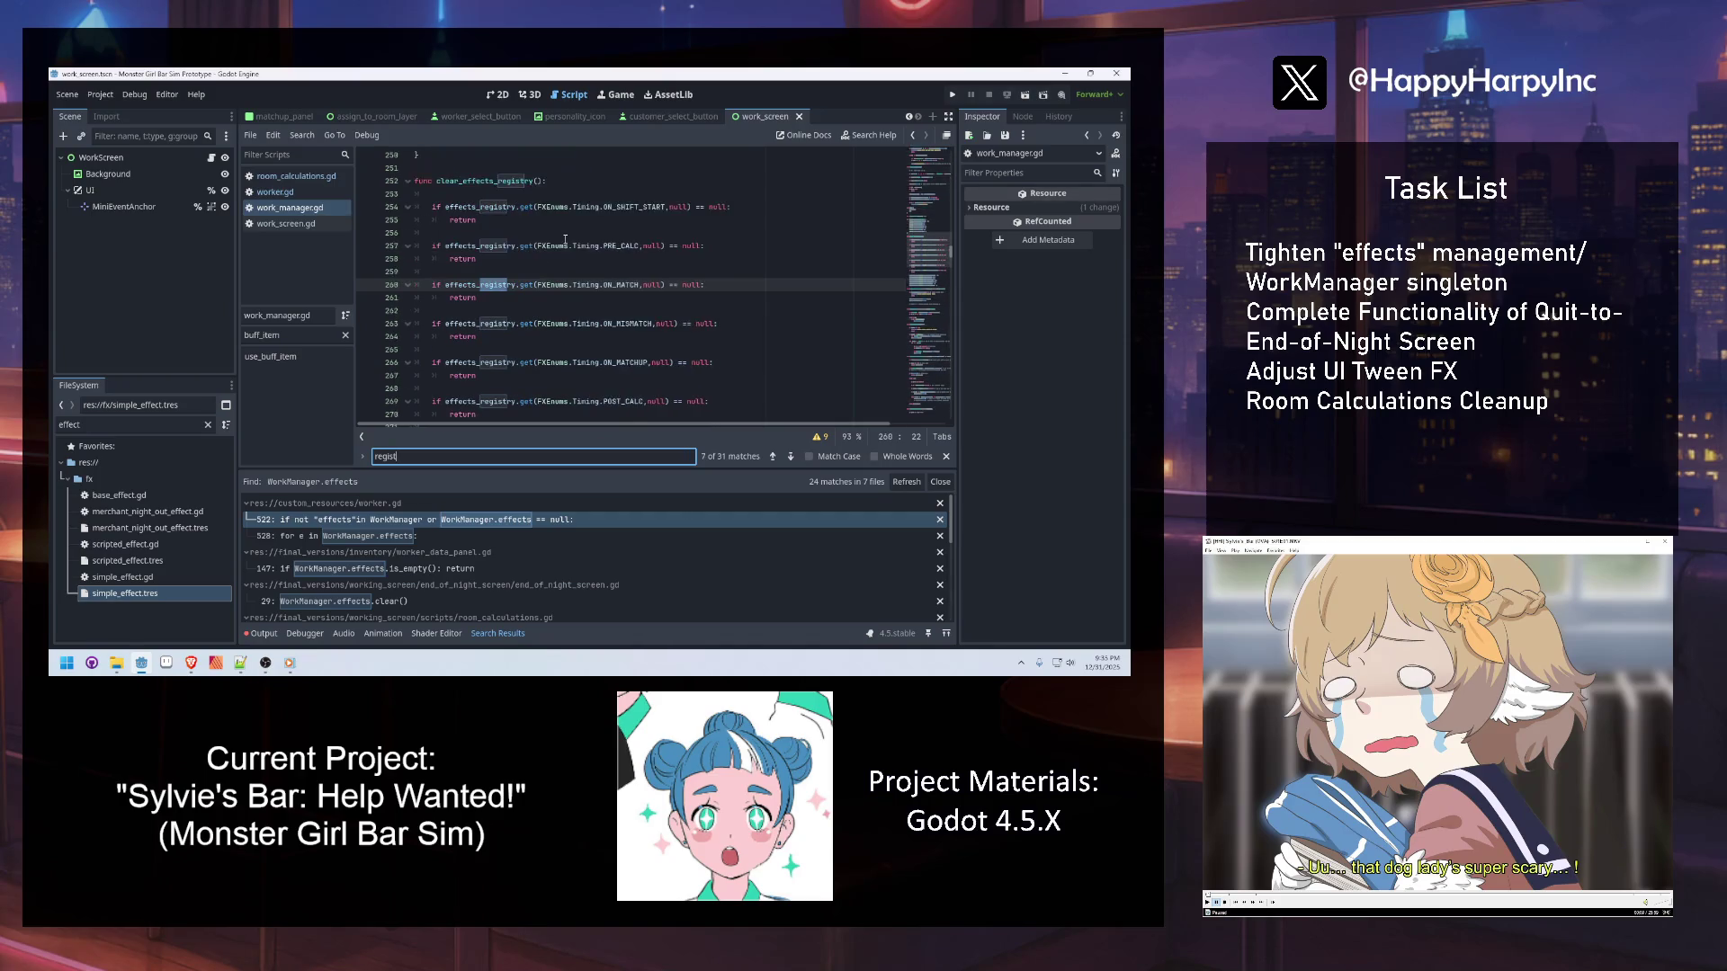
{"action": "key", "text": "Return"}
{"action": "key", "text": "Return"}
{"action": "key", "text": "Return"}
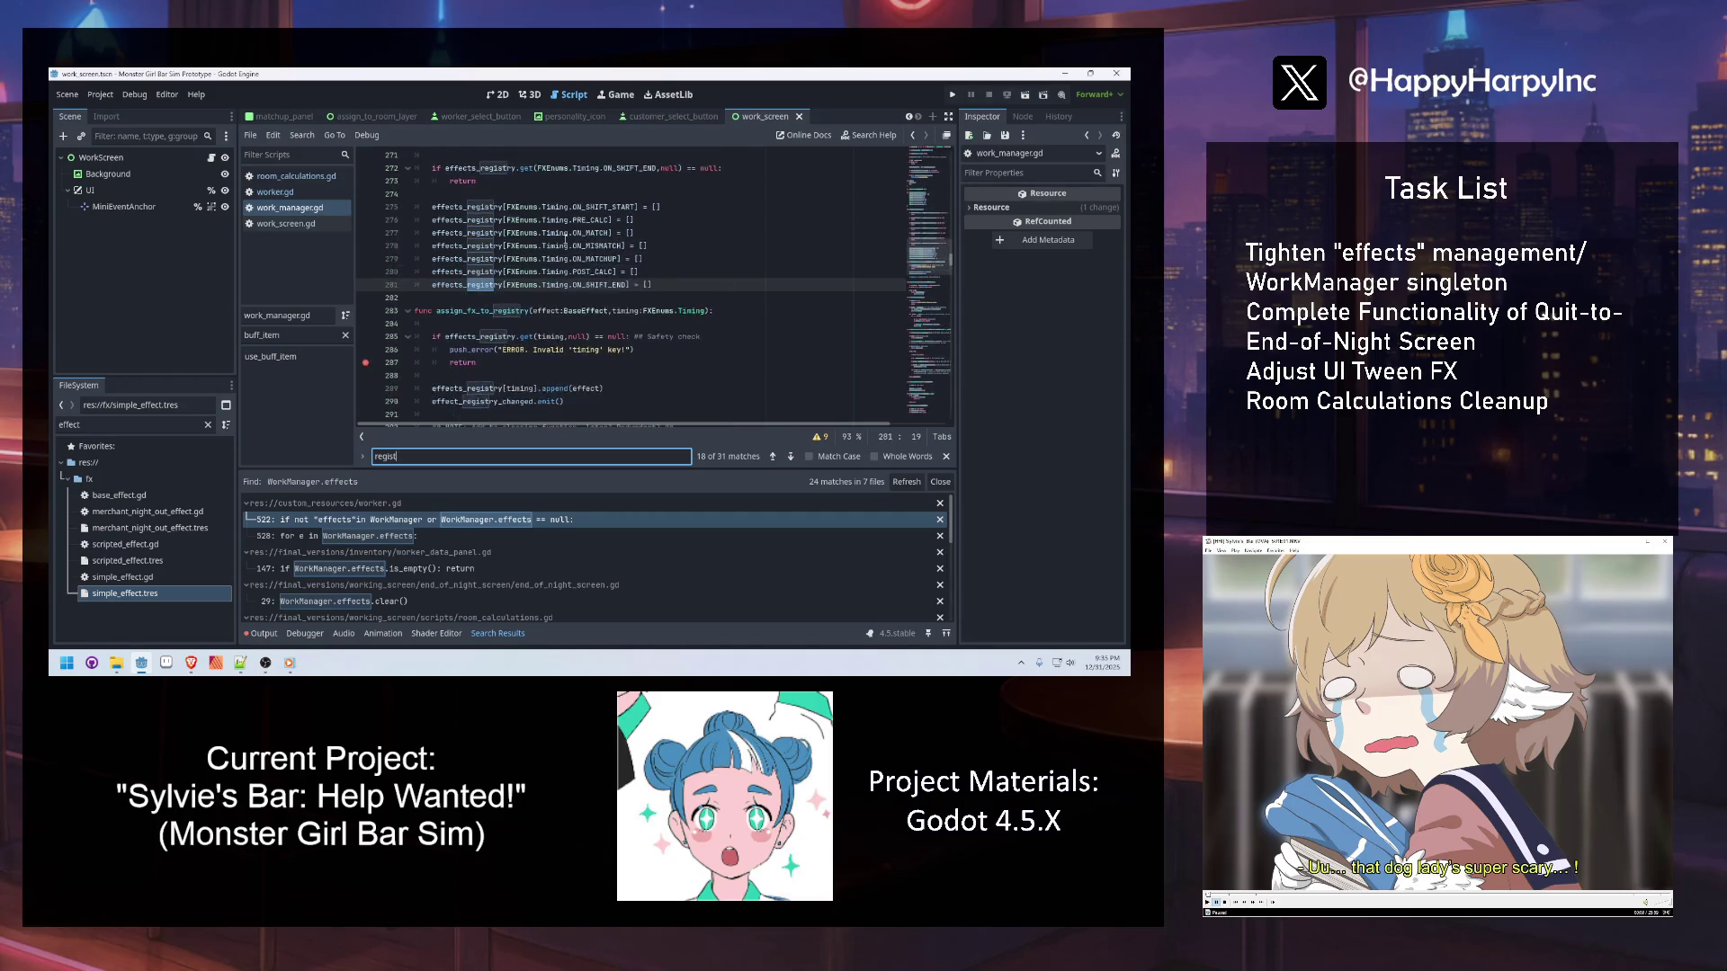
{"action": "key", "text": "Escape"}
{"action": "left_click", "coordinate": [589, 375]}
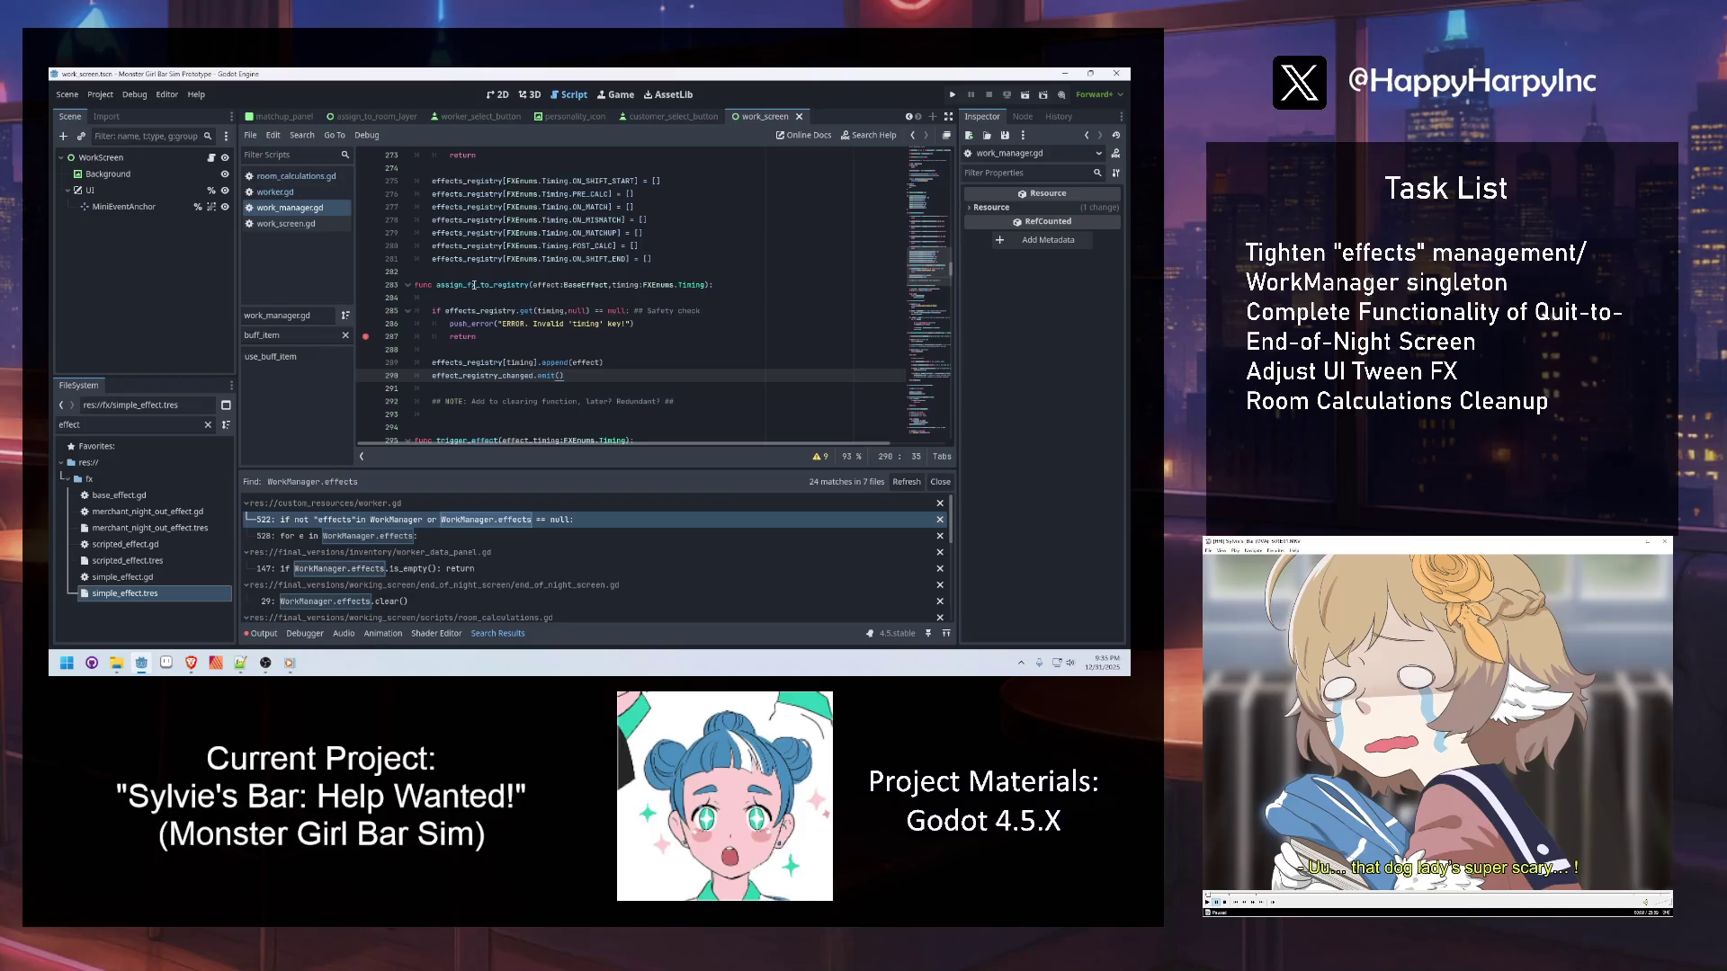
{"action": "double_click", "coordinate": [474, 285]}
Search the whole project for assign_fx_to_registry and open the line 104 call in work_screen.gd
{"action": "key", "text": "ctrl+f"}
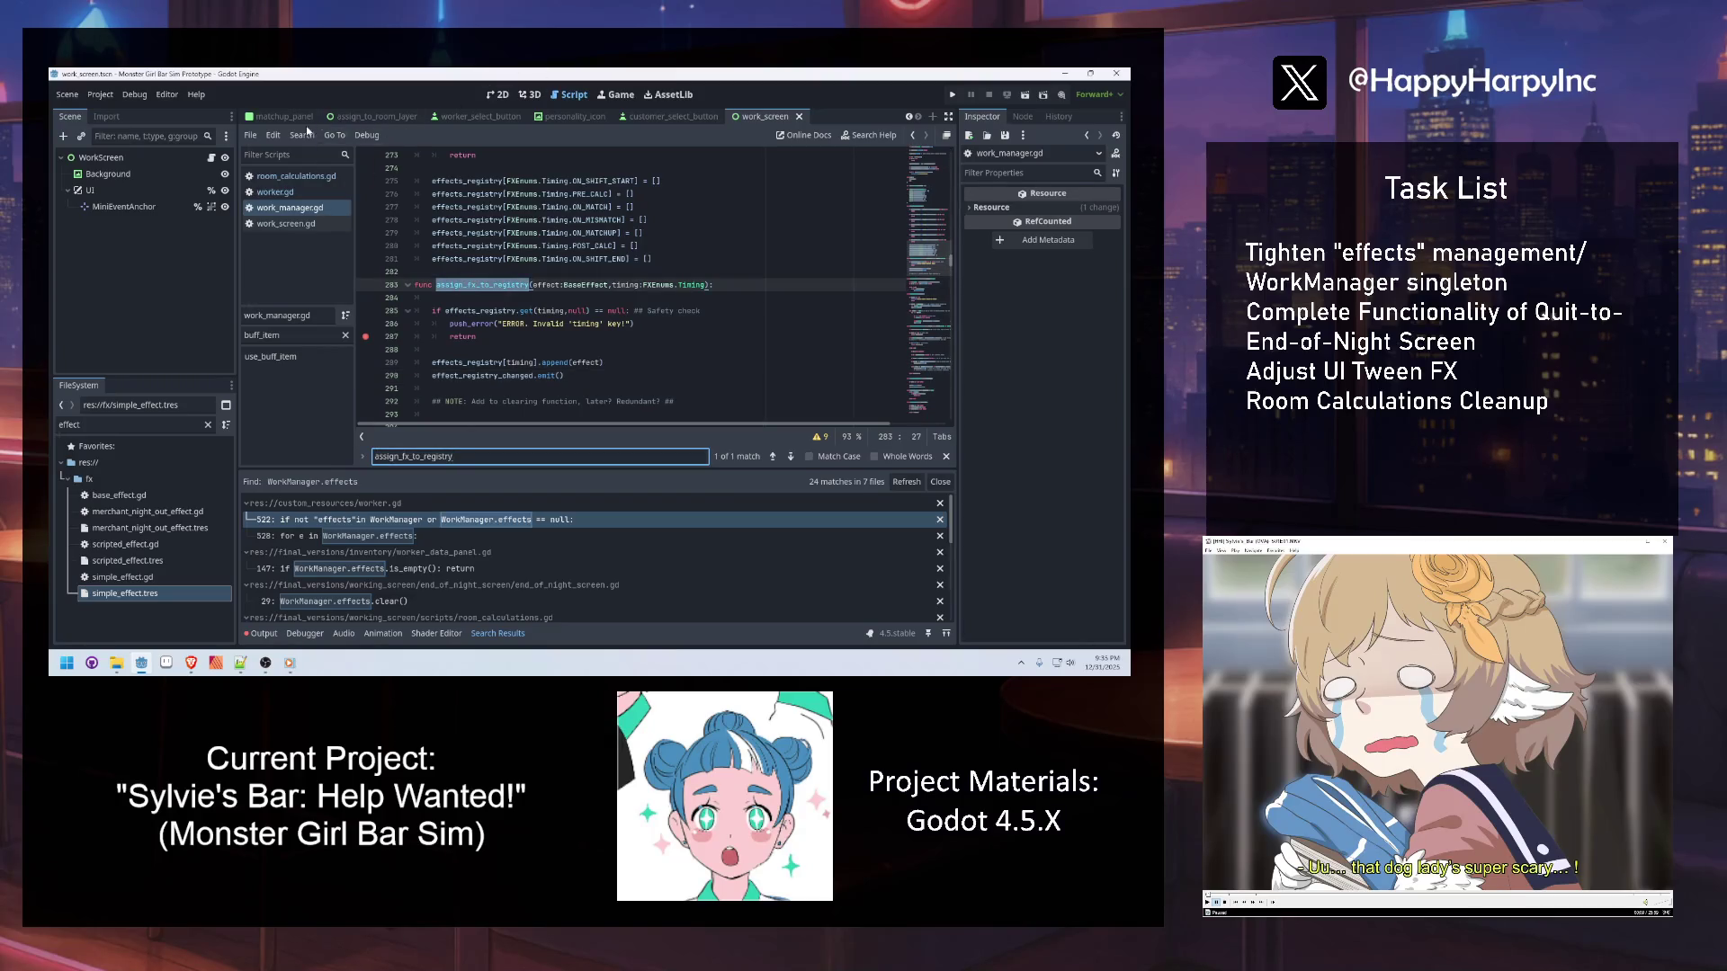
{"action": "key", "text": "ctrl+shift+f"}
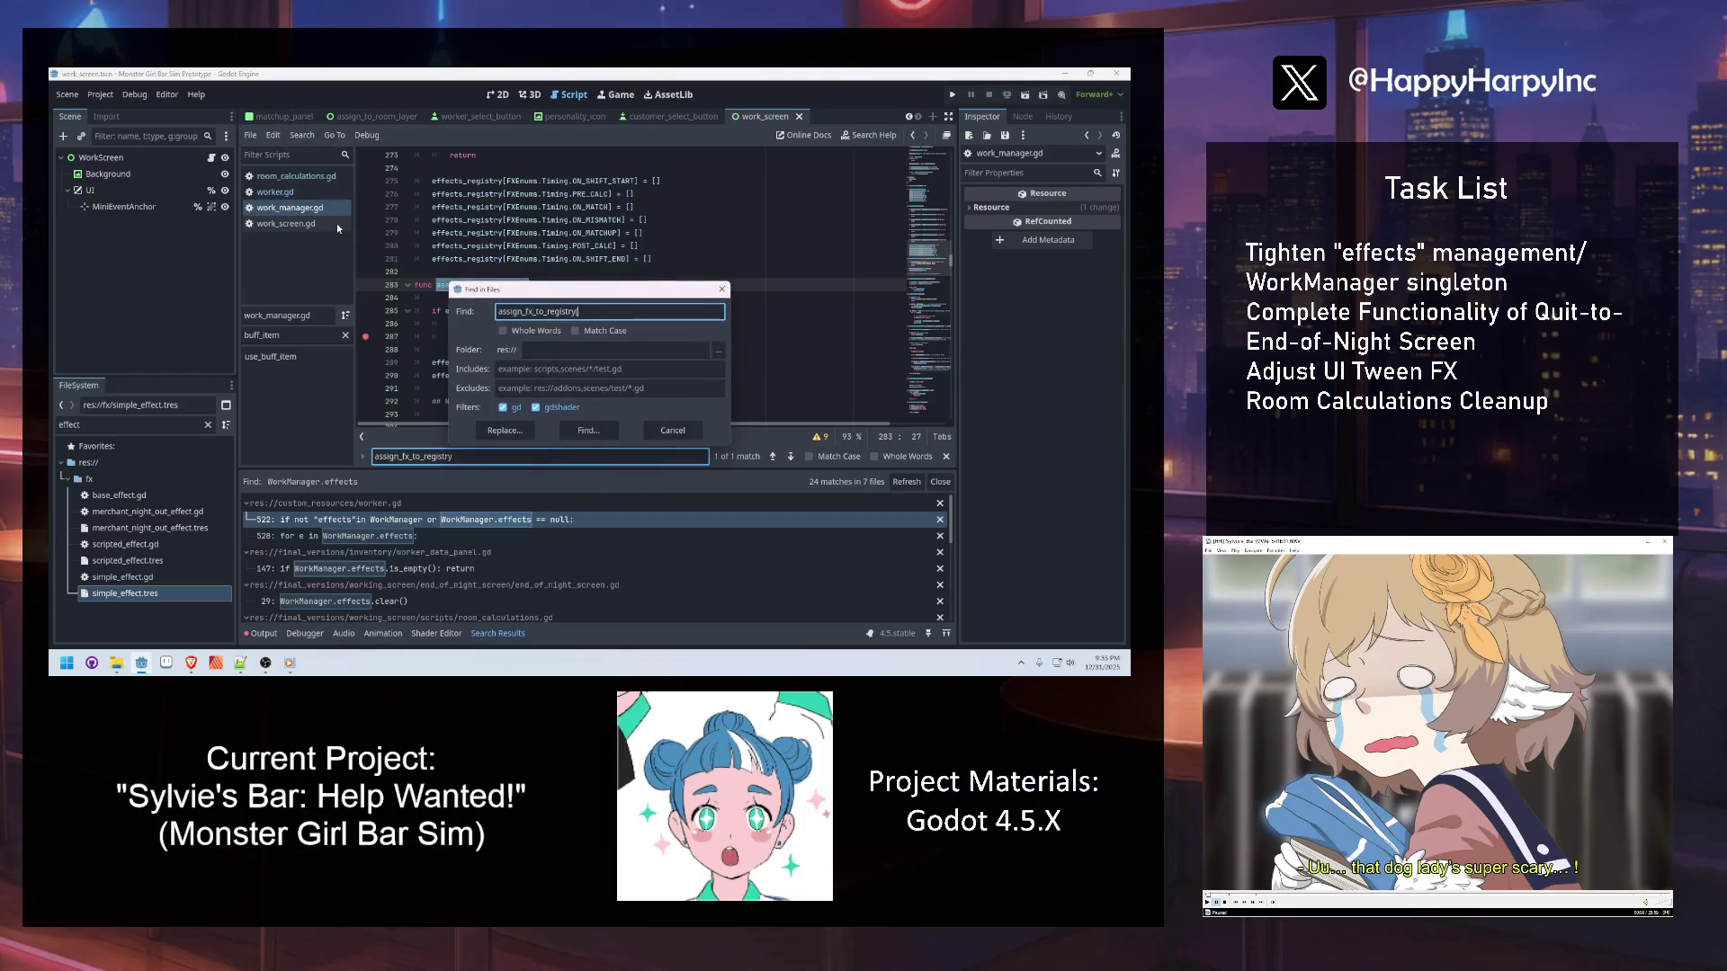
{"action": "key", "text": "Return"}
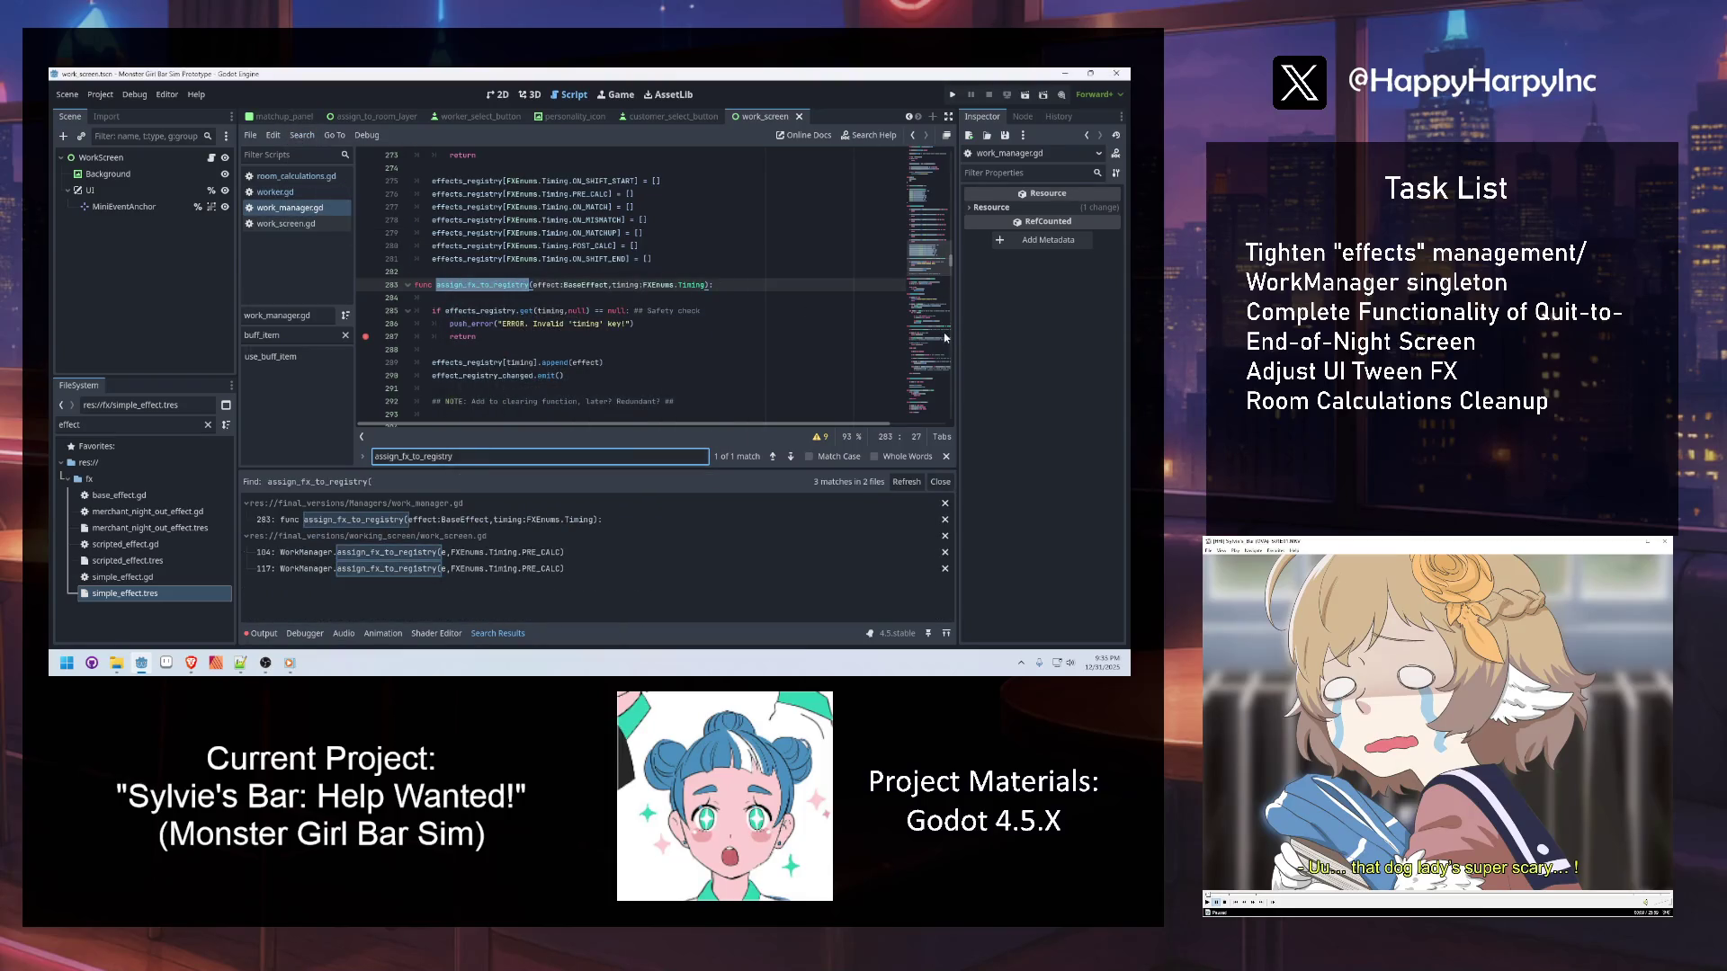
{"action": "left_click", "coordinate": [548, 310]}
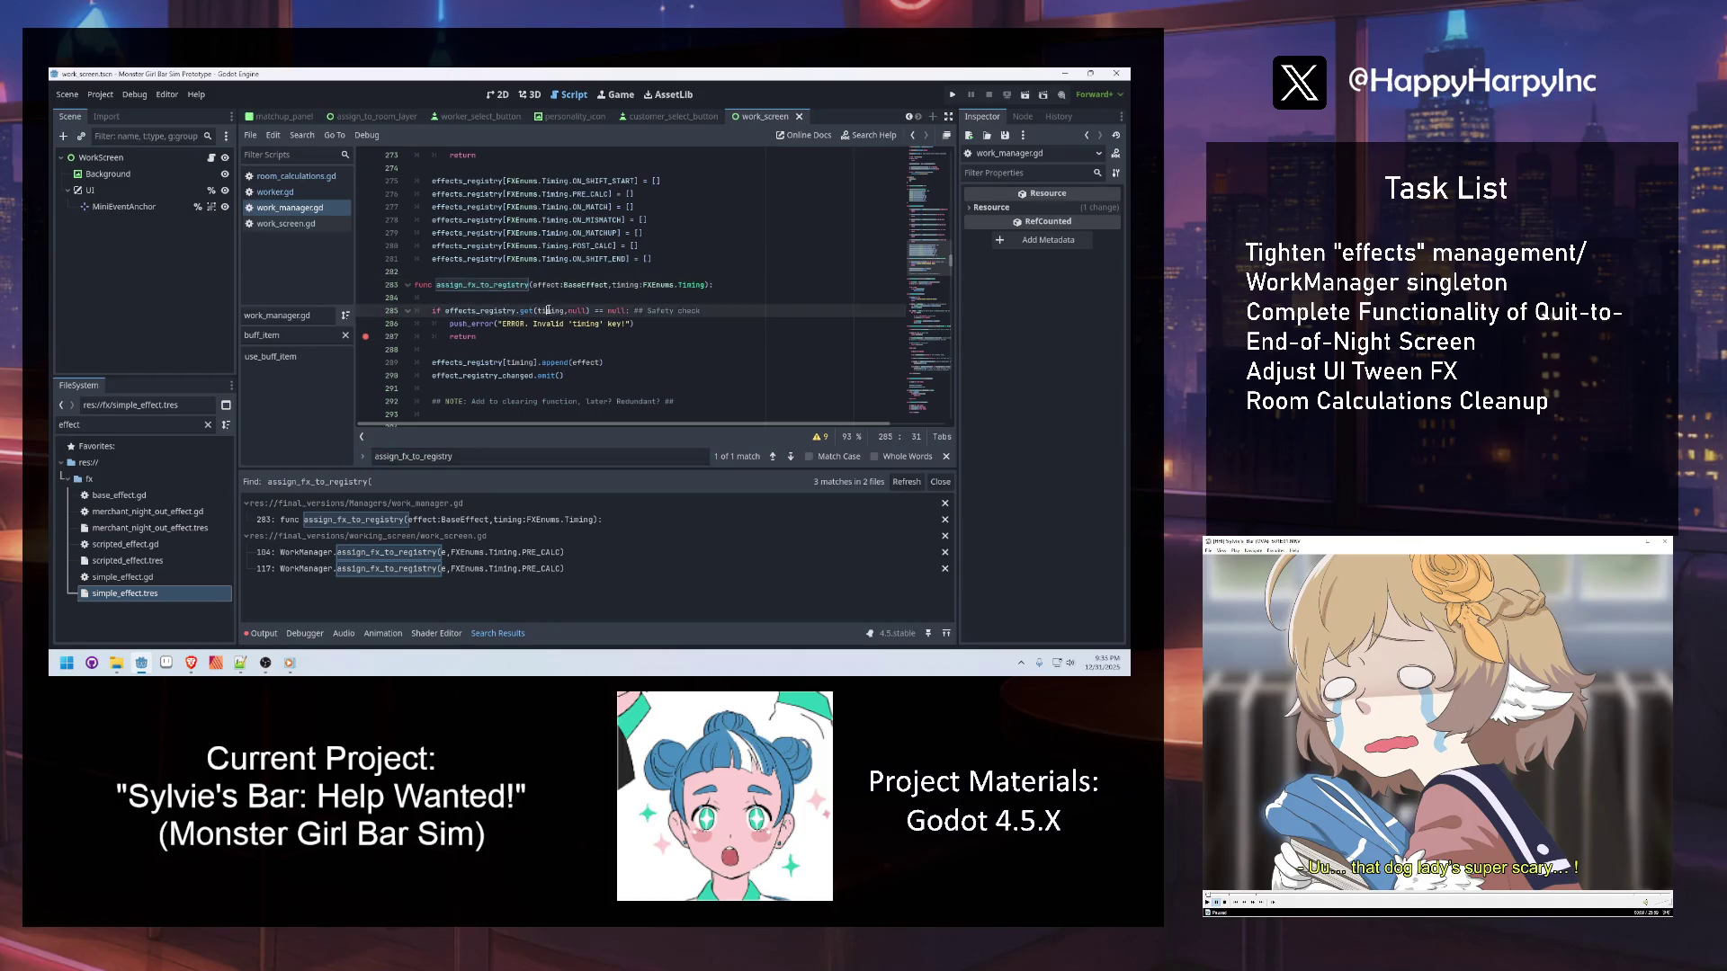
{"action": "key", "text": "Down"}
{"action": "key", "text": "Down"}
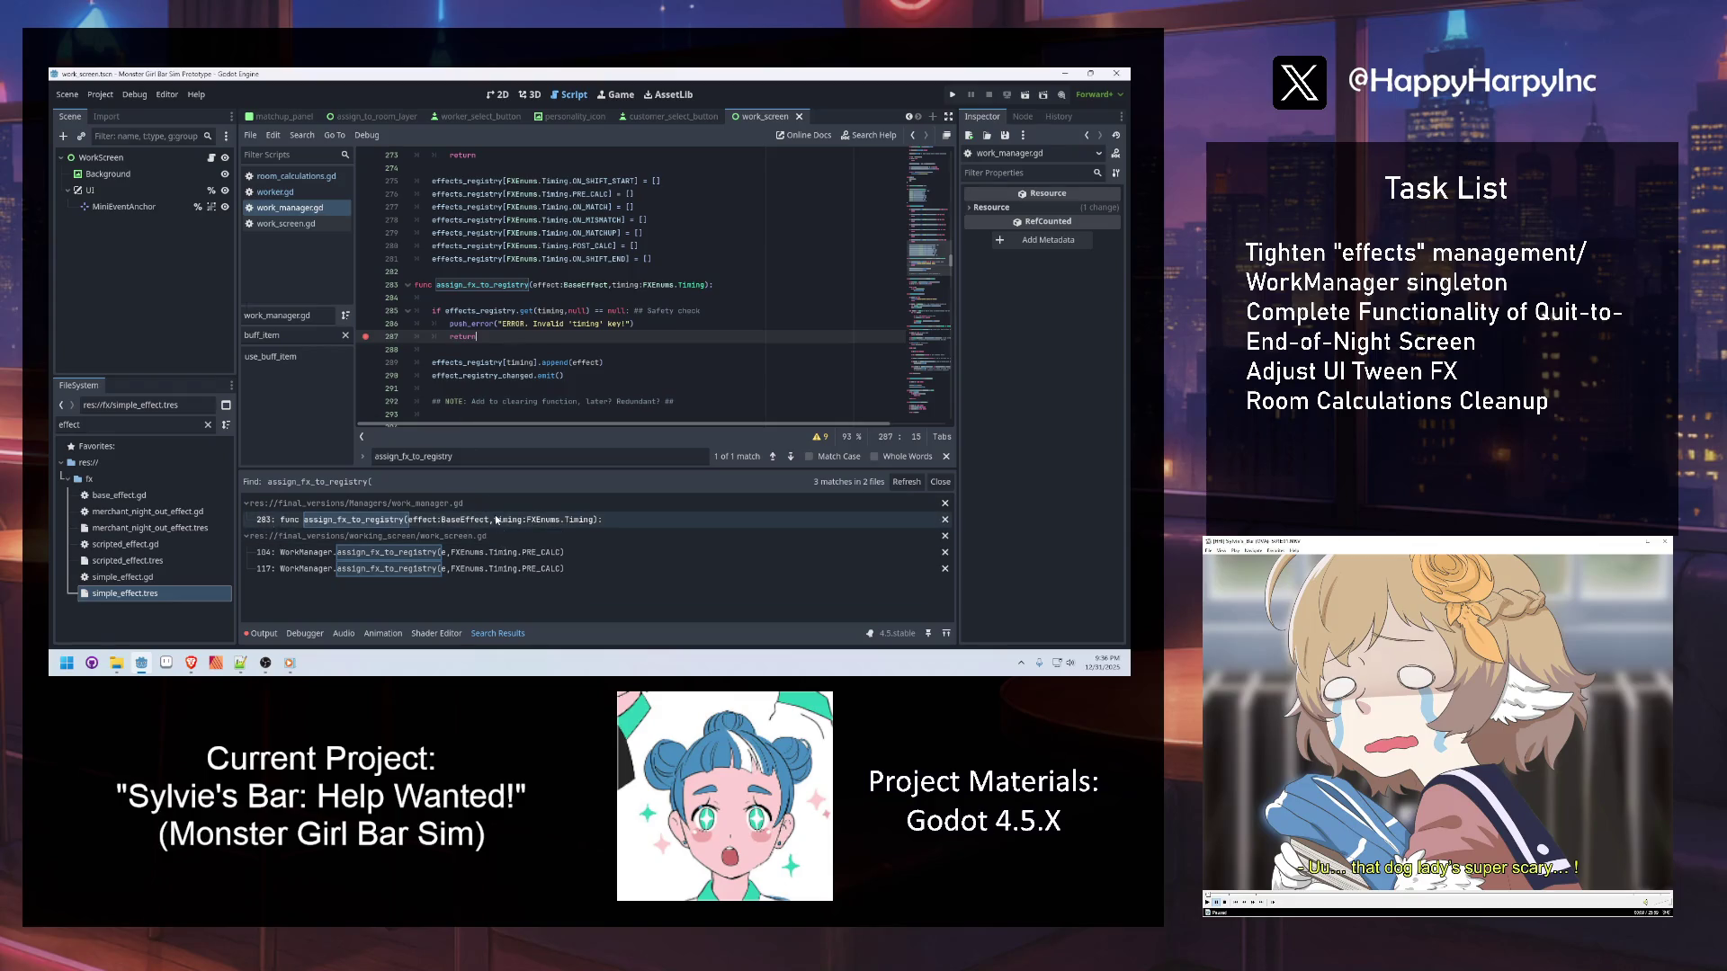
{"action": "left_click", "coordinate": [463, 554]}
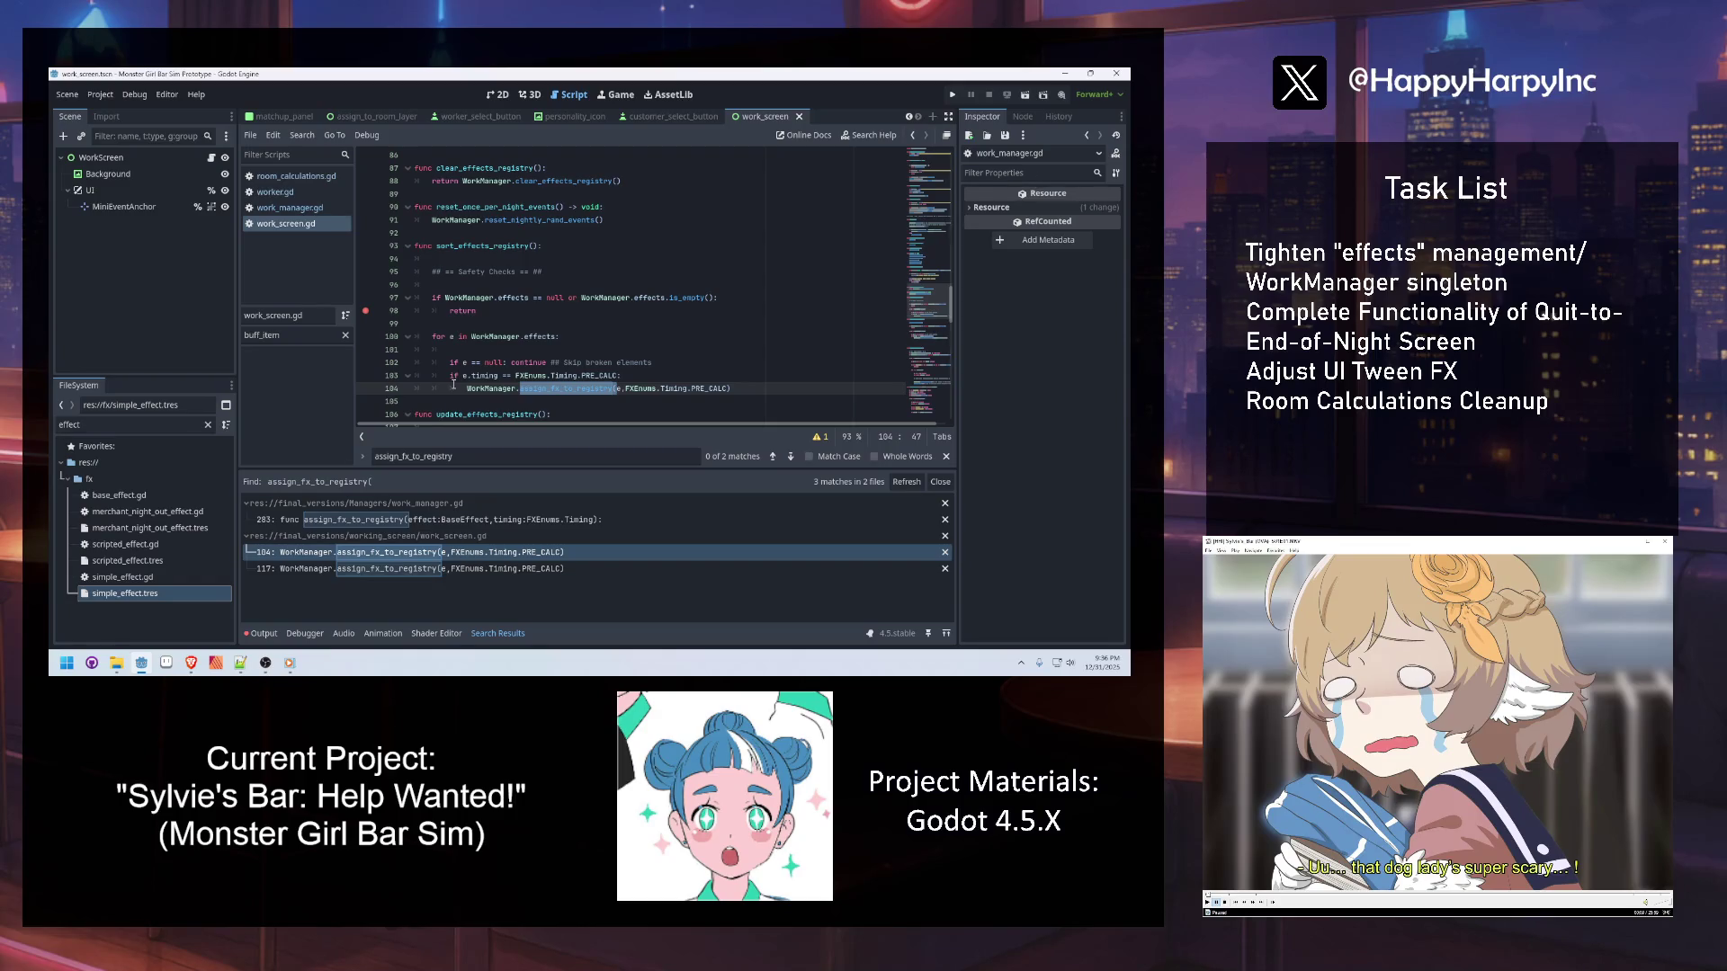
{"action": "left_click", "coordinate": [632, 375]}
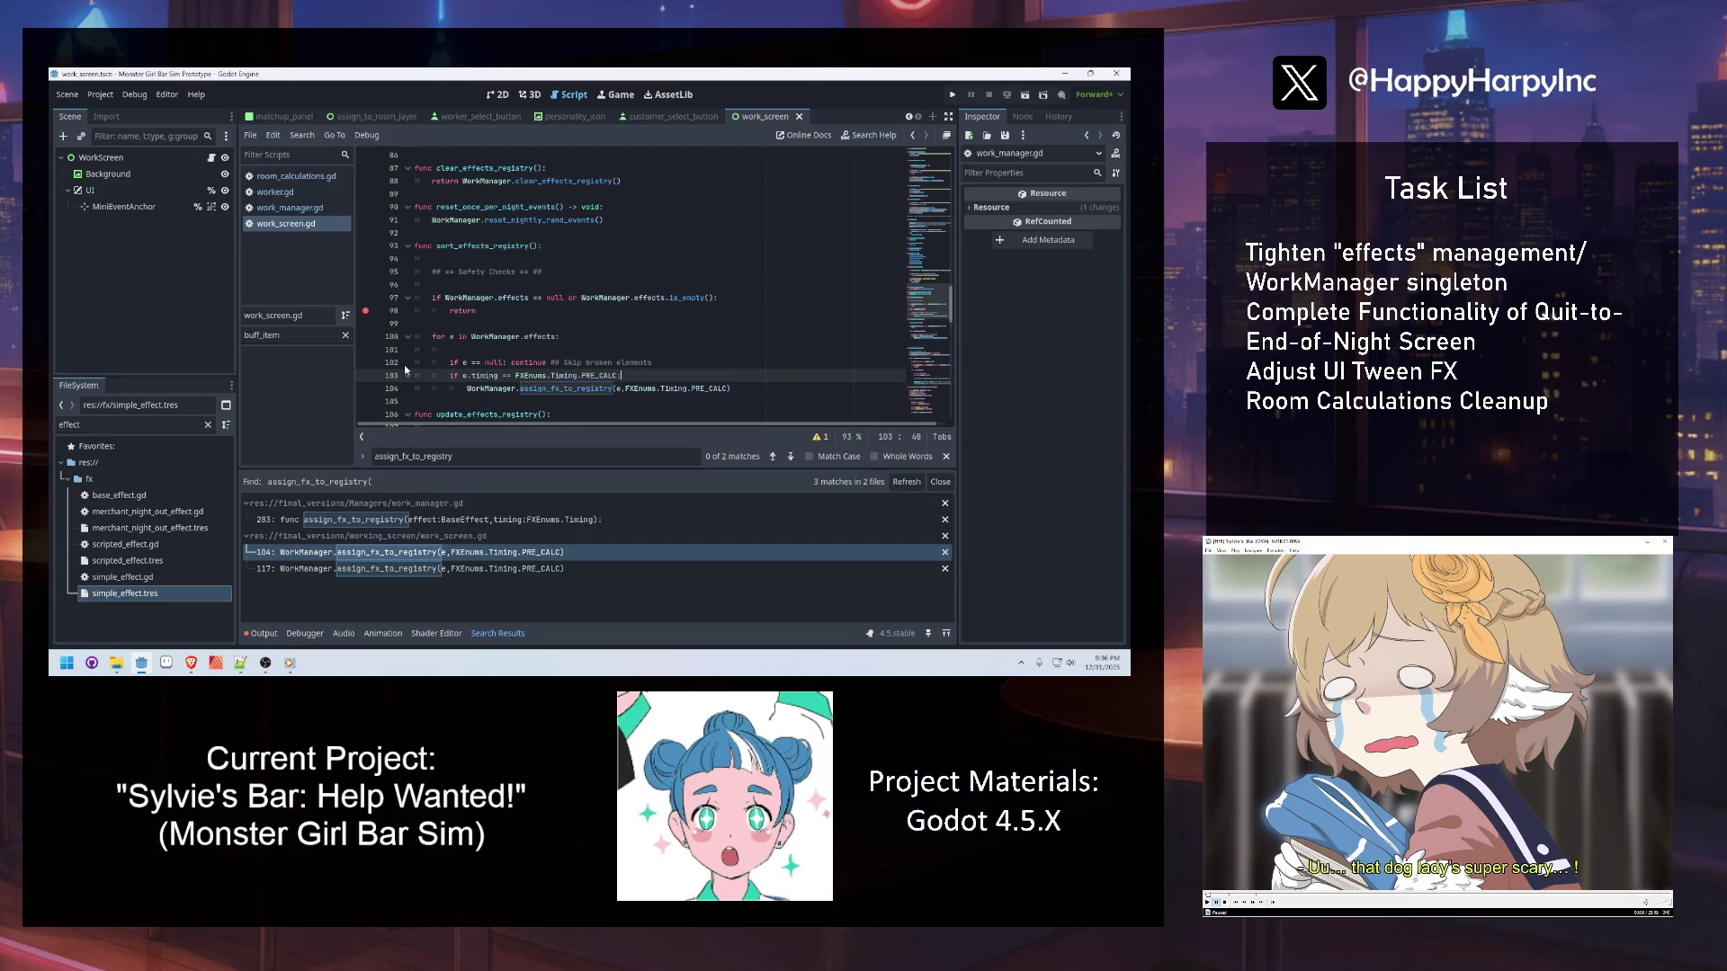
Draft a new_sort_effects_registry() function with a pass placeholder after the loop
{"action": "key", "text": "Down"}
{"action": "key", "text": "Down"}
{"action": "key", "text": "Return"}
{"action": "key", "text": "Return"}
{"action": "key", "text": "Up"}
{"action": "type", "text": "f"}
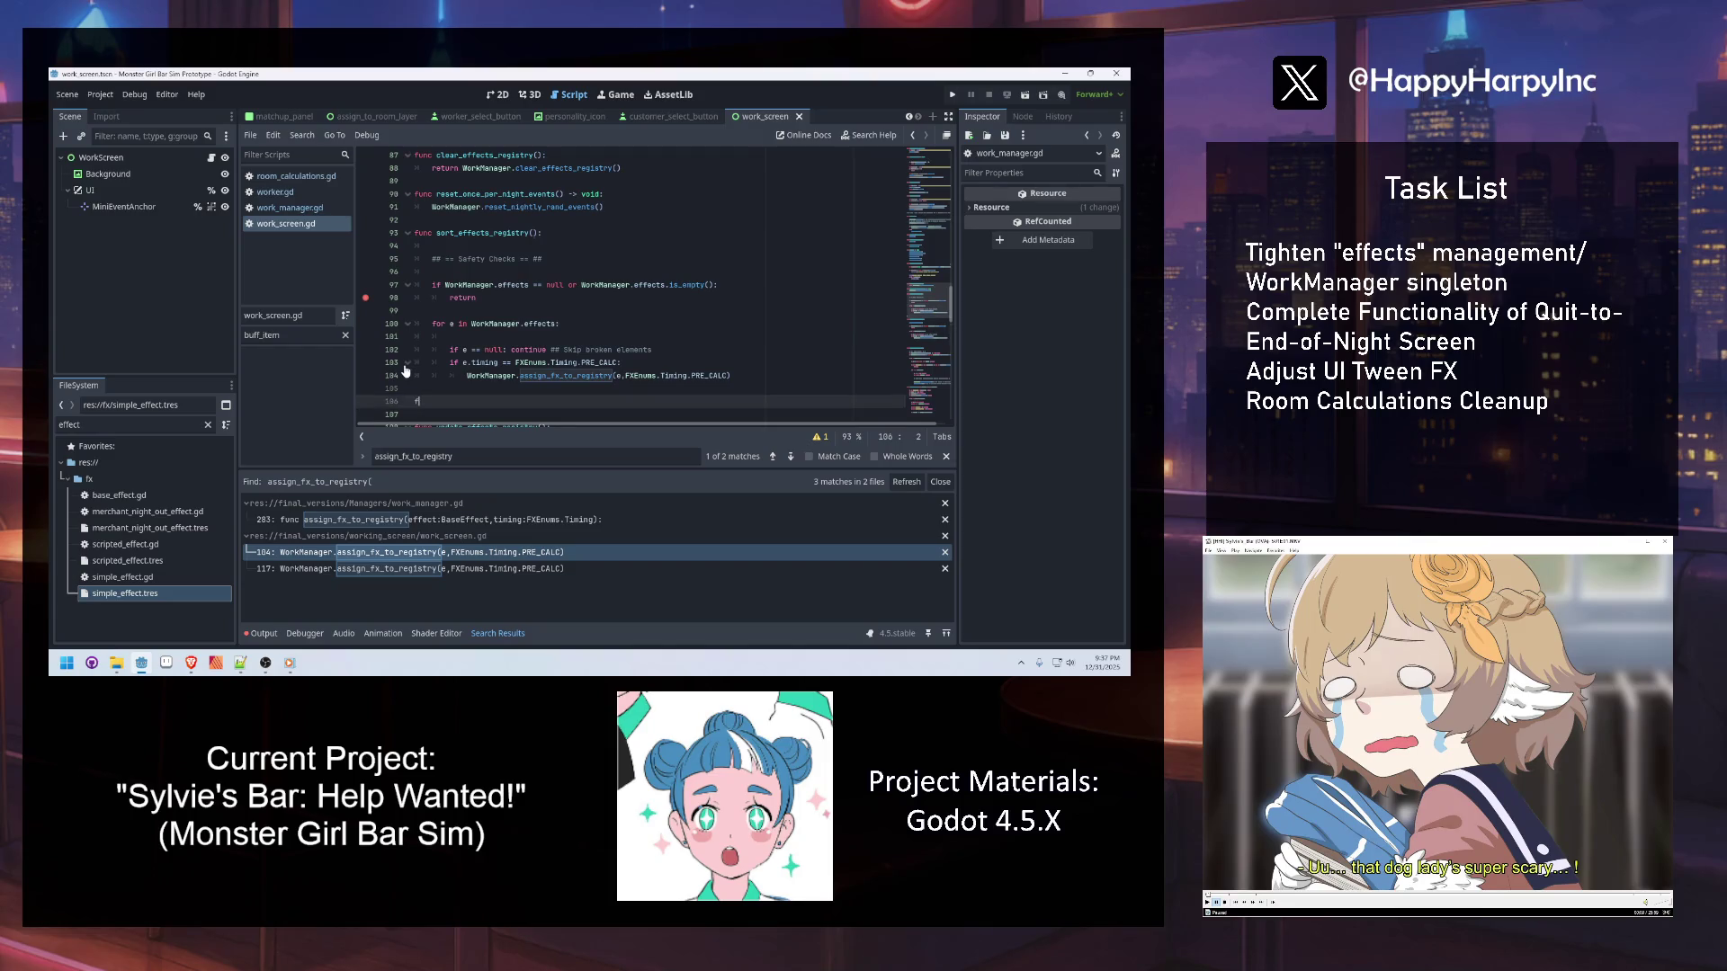
{"action": "type", "text": "unc new-sort_e"}
{"action": "key", "text": "BackSpace"}
{"action": "key", "text": "BackSpace"}
{"action": "key", "text": "BackSpace"}
{"action": "type", "text": "ort_effects-re"}
{"action": "key", "text": "BackSpace"}
{"action": "key", "text": "BackSpace"}
{"action": "key", "text": "BackSpace"}
{"action": "type", "text": "registry():"}
{"action": "key", "text": "Return"}
{"action": "type", "text": "pass"}
{"action": "key", "text": "Return"}
Copy the safety-check block from lines 95–104 and paste it in place of pass
{"action": "left_click", "coordinate": [732, 362]}
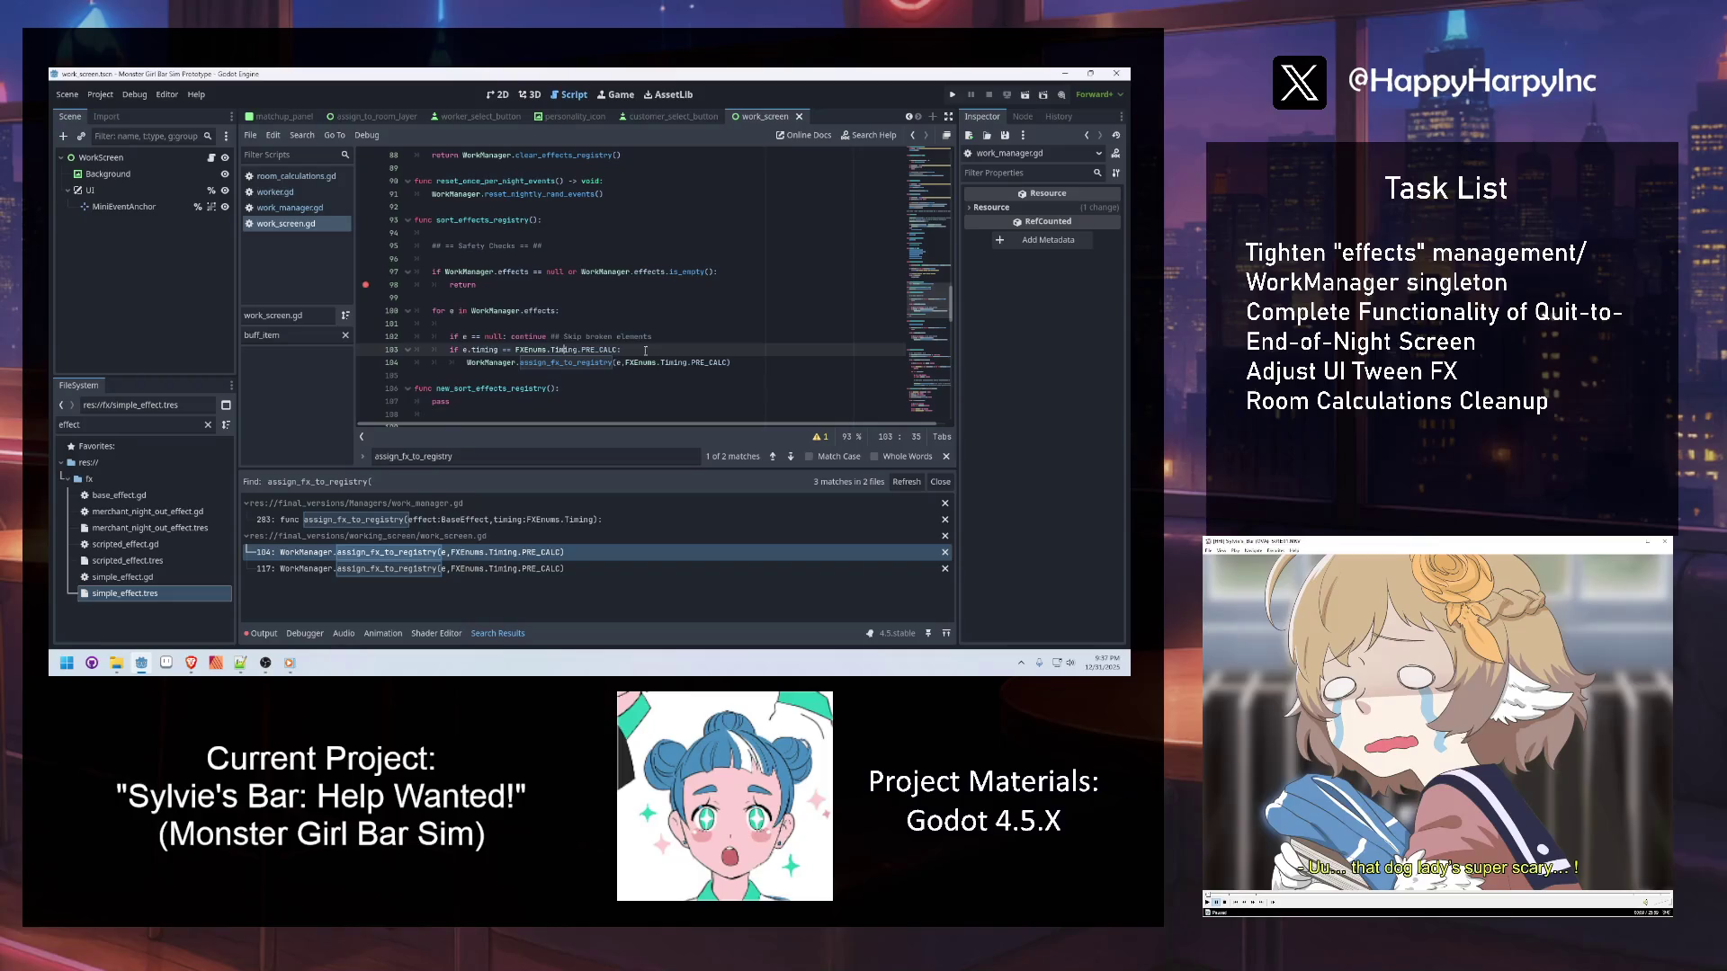
{"action": "left_click_drag", "start_coordinate": [732, 363], "coordinate": [430, 248]}
{"action": "scroll", "coordinate": [453, 371], "scroll_direction": "down", "scroll_amount": 2}
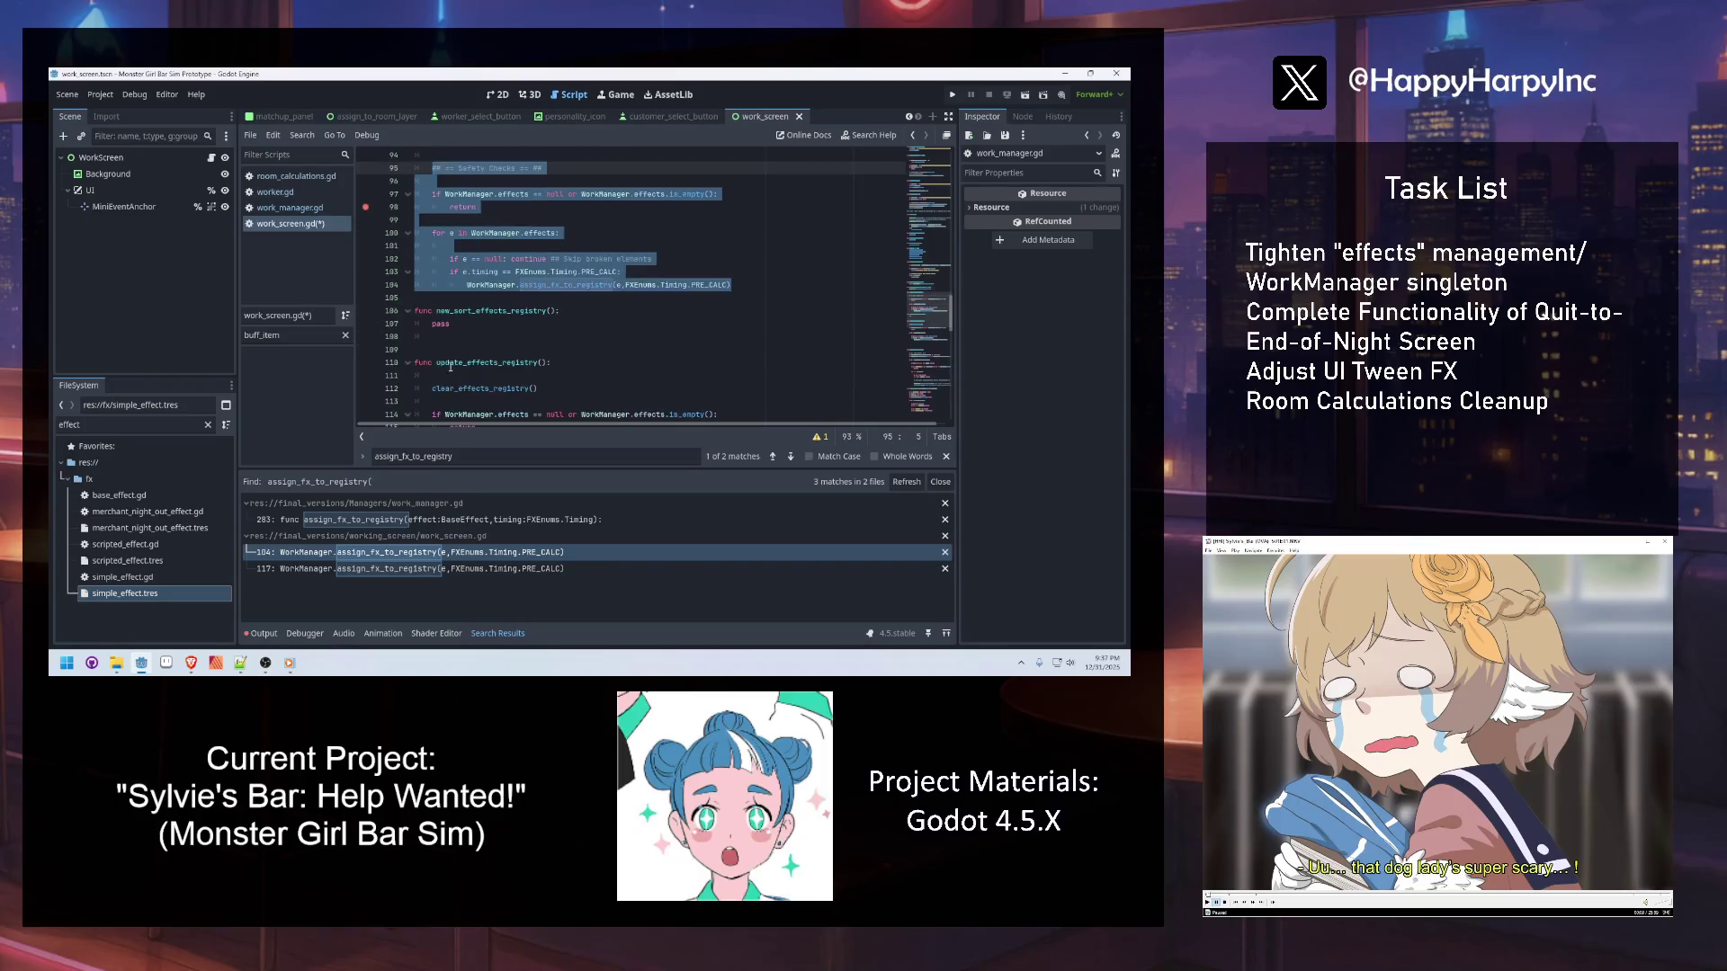
{"action": "key", "text": "ctrl+c"}
{"action": "double_click", "coordinate": [440, 325]}
{"action": "key", "text": "ctrl+v"}
{"action": "left_click", "coordinate": [575, 332]}
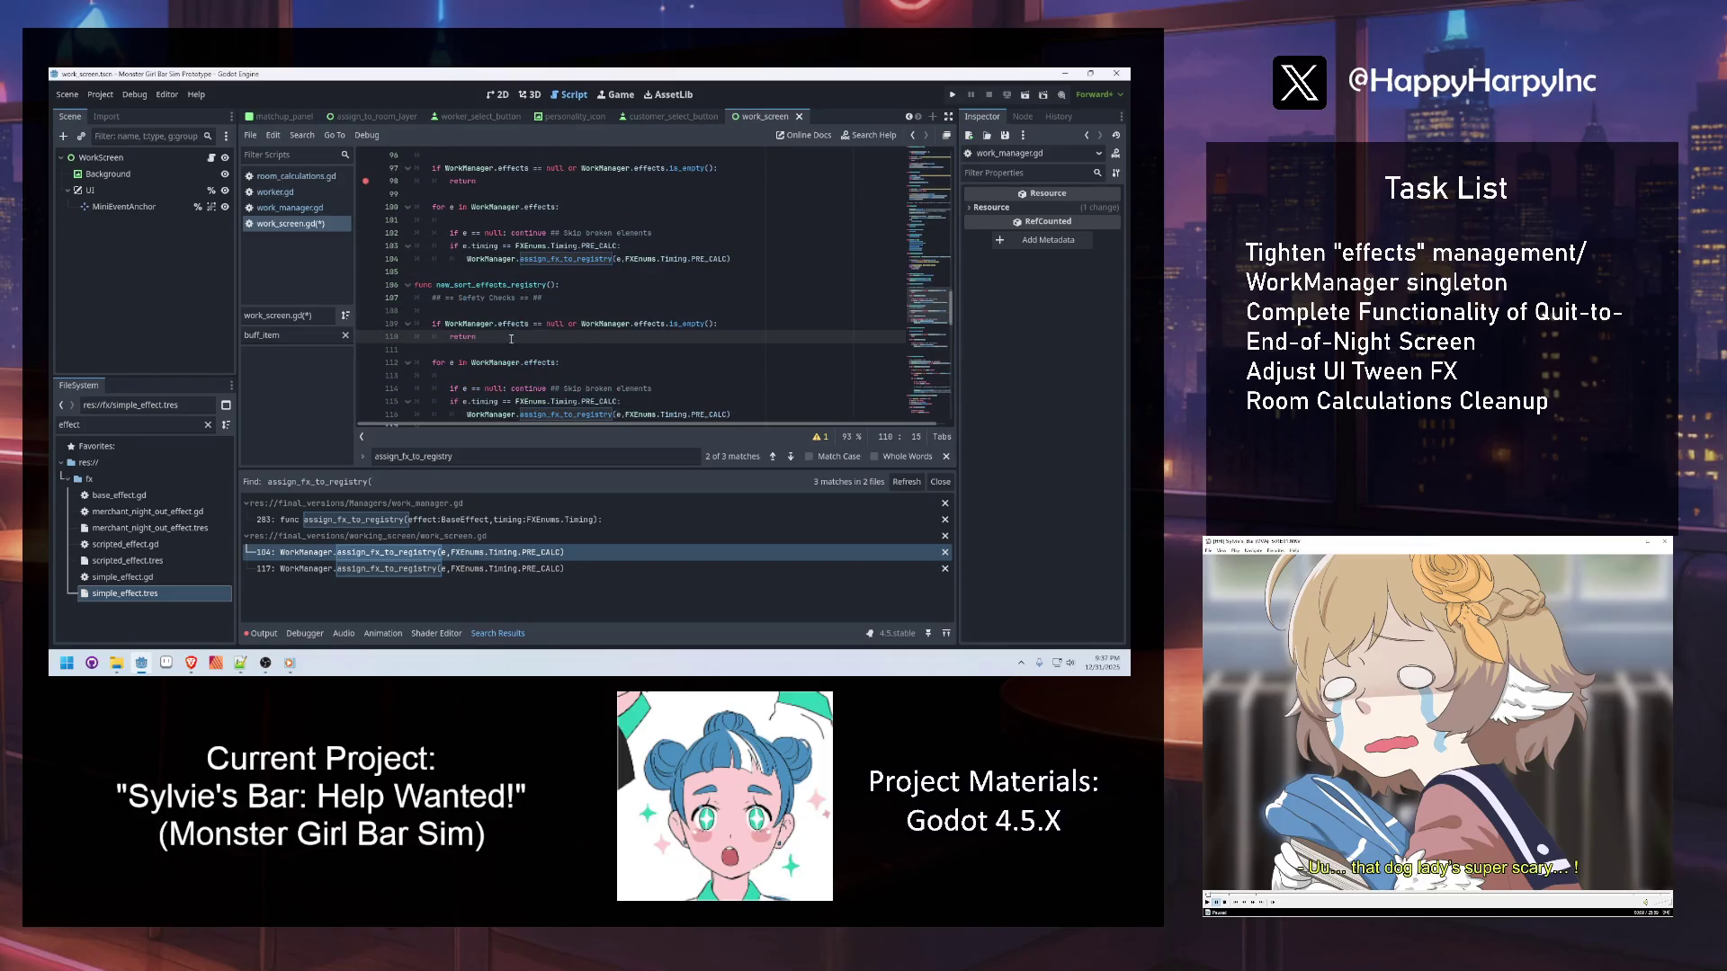
{"action": "scroll", "coordinate": [555, 353], "scroll_direction": "down", "scroll_amount": 1}
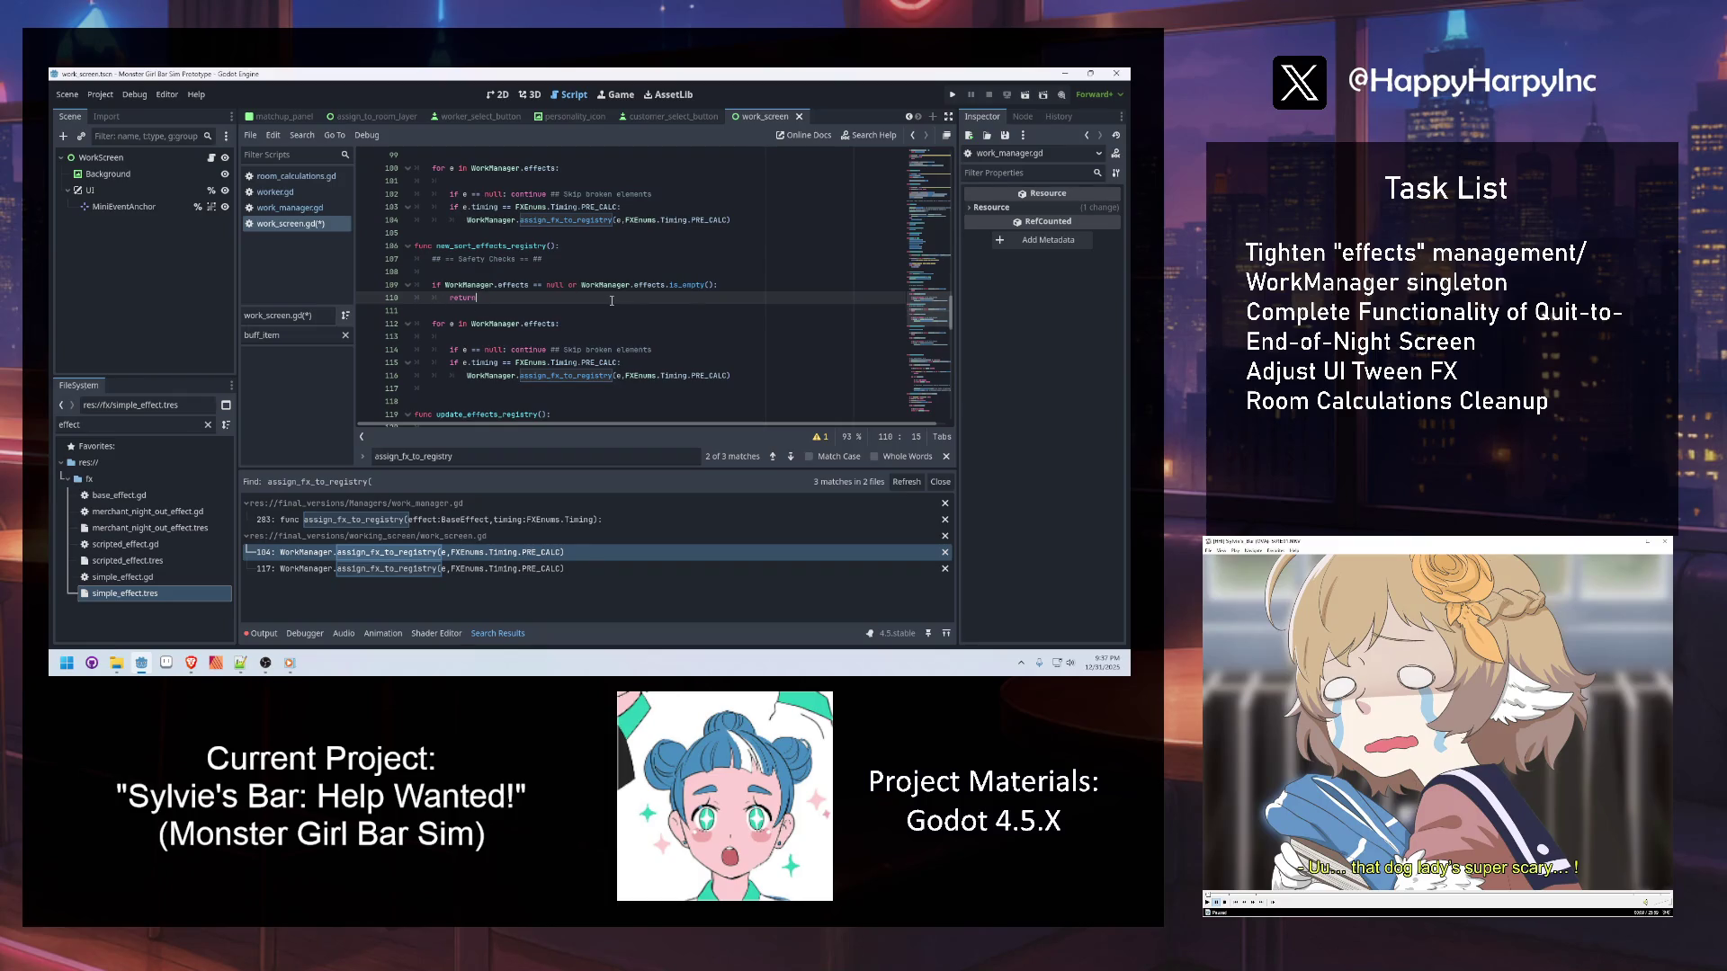
Delete the new_sort_effects_registry function and its leftover blank line, then save work_screen.gd
{"action": "mouse_move", "coordinate": [756, 383]}
{"action": "left_mouse_down"}
{"action": "mouse_move", "coordinate": [584, 349]}
{"action": "mouse_move", "coordinate": [386, 232]}
{"action": "left_mouse_up"}
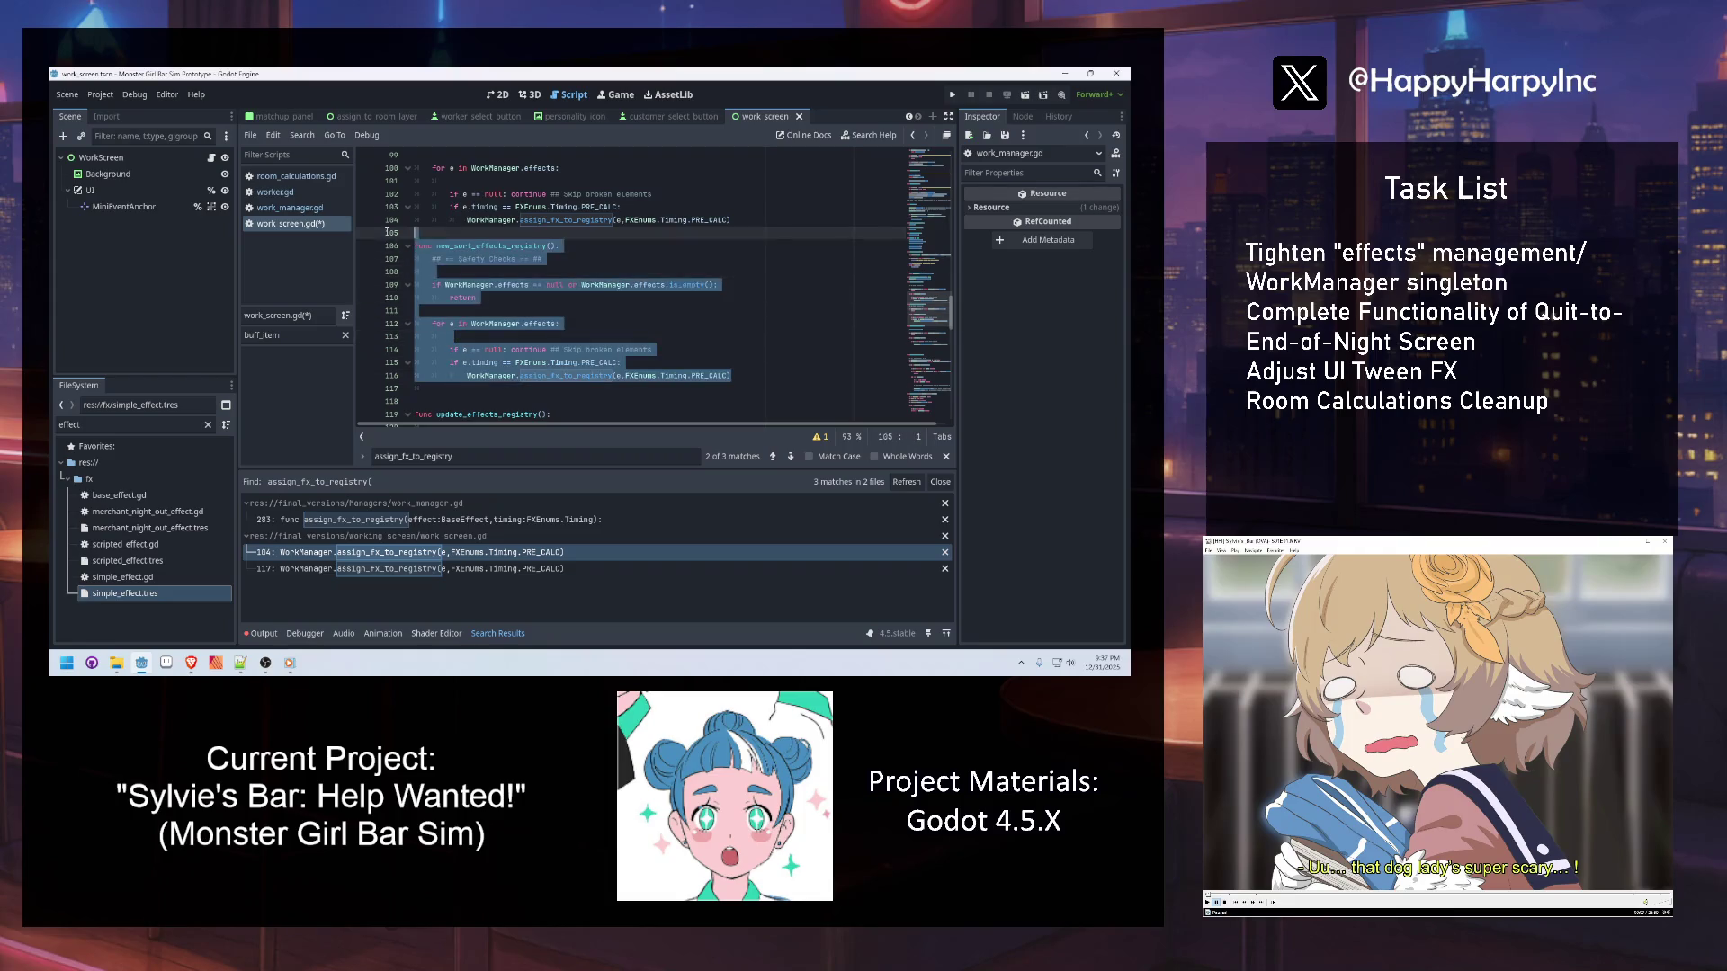
{"action": "key", "text": "BackSpace"}
{"action": "left_click", "coordinate": [463, 250]}
{"action": "key", "text": "BackSpace"}
{"action": "key", "text": "ctrl+s"}
Go back to the assign_fx_to_registry definition in work_manager.gd
{"action": "left_click", "coordinate": [549, 208]}
{"action": "left_click", "coordinate": [522, 219], "text": "ctrl"}
{"action": "left_click", "coordinate": [545, 234]}
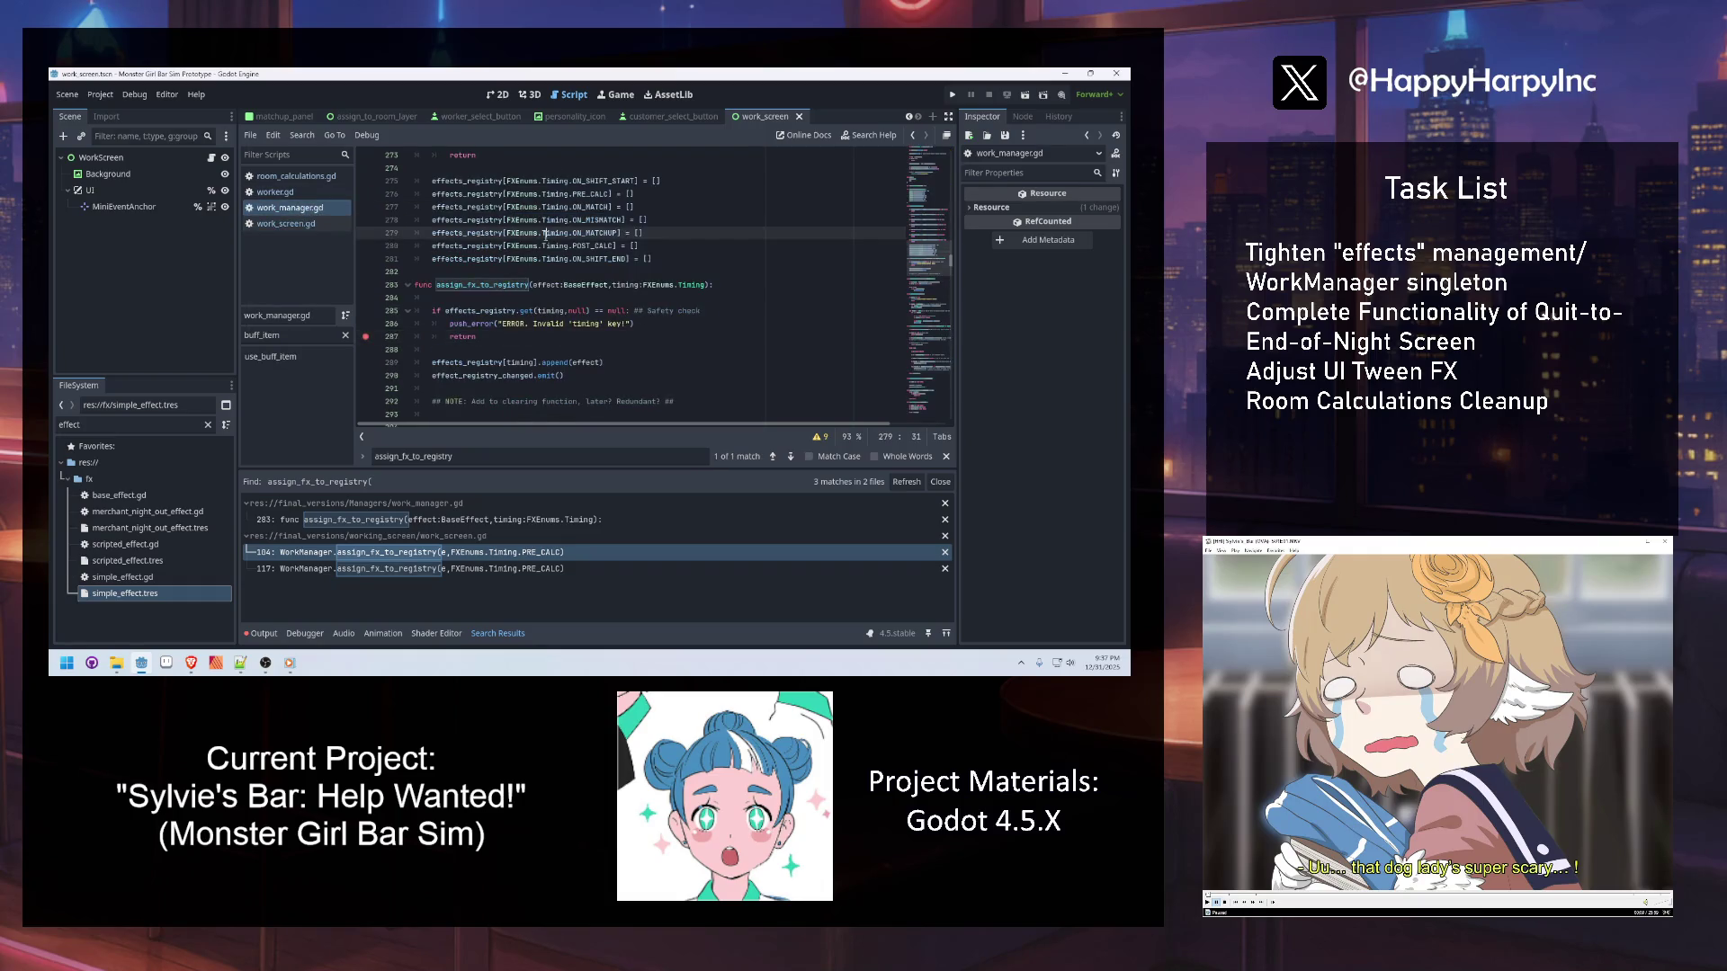
Search work_manager.gd for buff_item to reach use_buff_item
{"action": "left_click", "coordinate": [540, 337]}
{"action": "key", "text": "ctrl+f"}
{"action": "type", "text": "buff_item"}
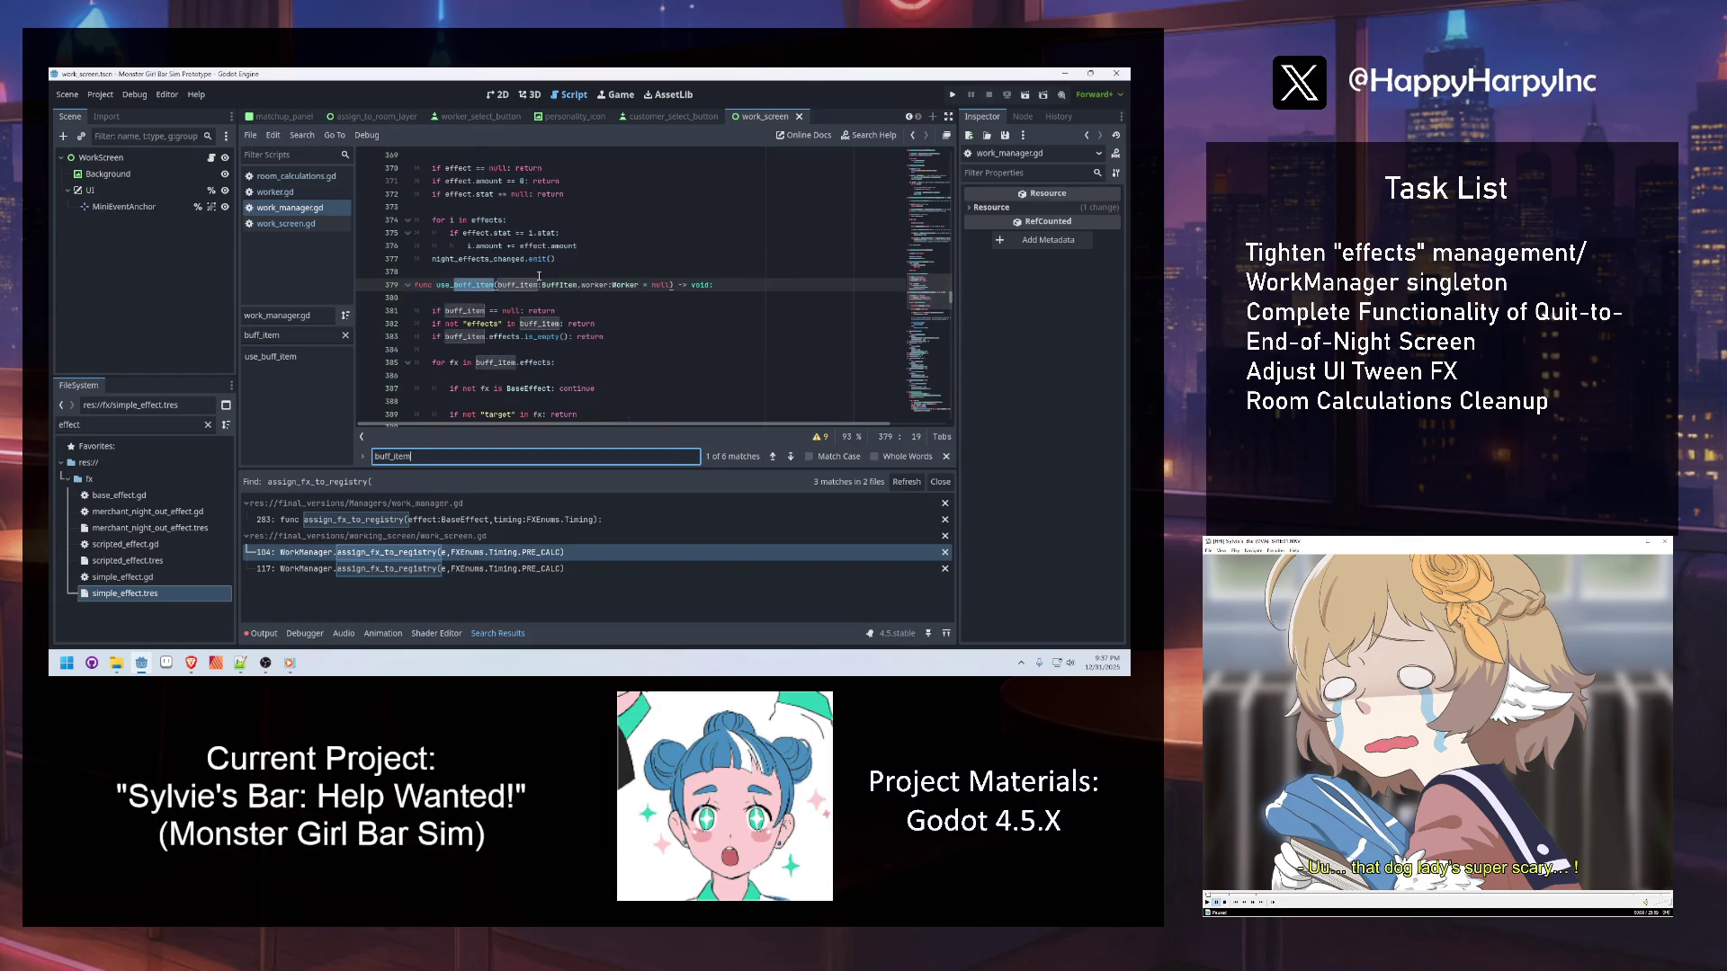
{"action": "key", "text": "Escape"}
Follow use_buff_item's call through to the add_work_night_effect definition
{"action": "scroll", "coordinate": [557, 288], "scroll_direction": "down", "scroll_amount": 2}
{"action": "left_click", "coordinate": [549, 349]}
{"action": "scroll", "coordinate": [547, 353], "scroll_direction": "down", "scroll_amount": 3}
{"action": "left_click", "coordinate": [540, 309]}
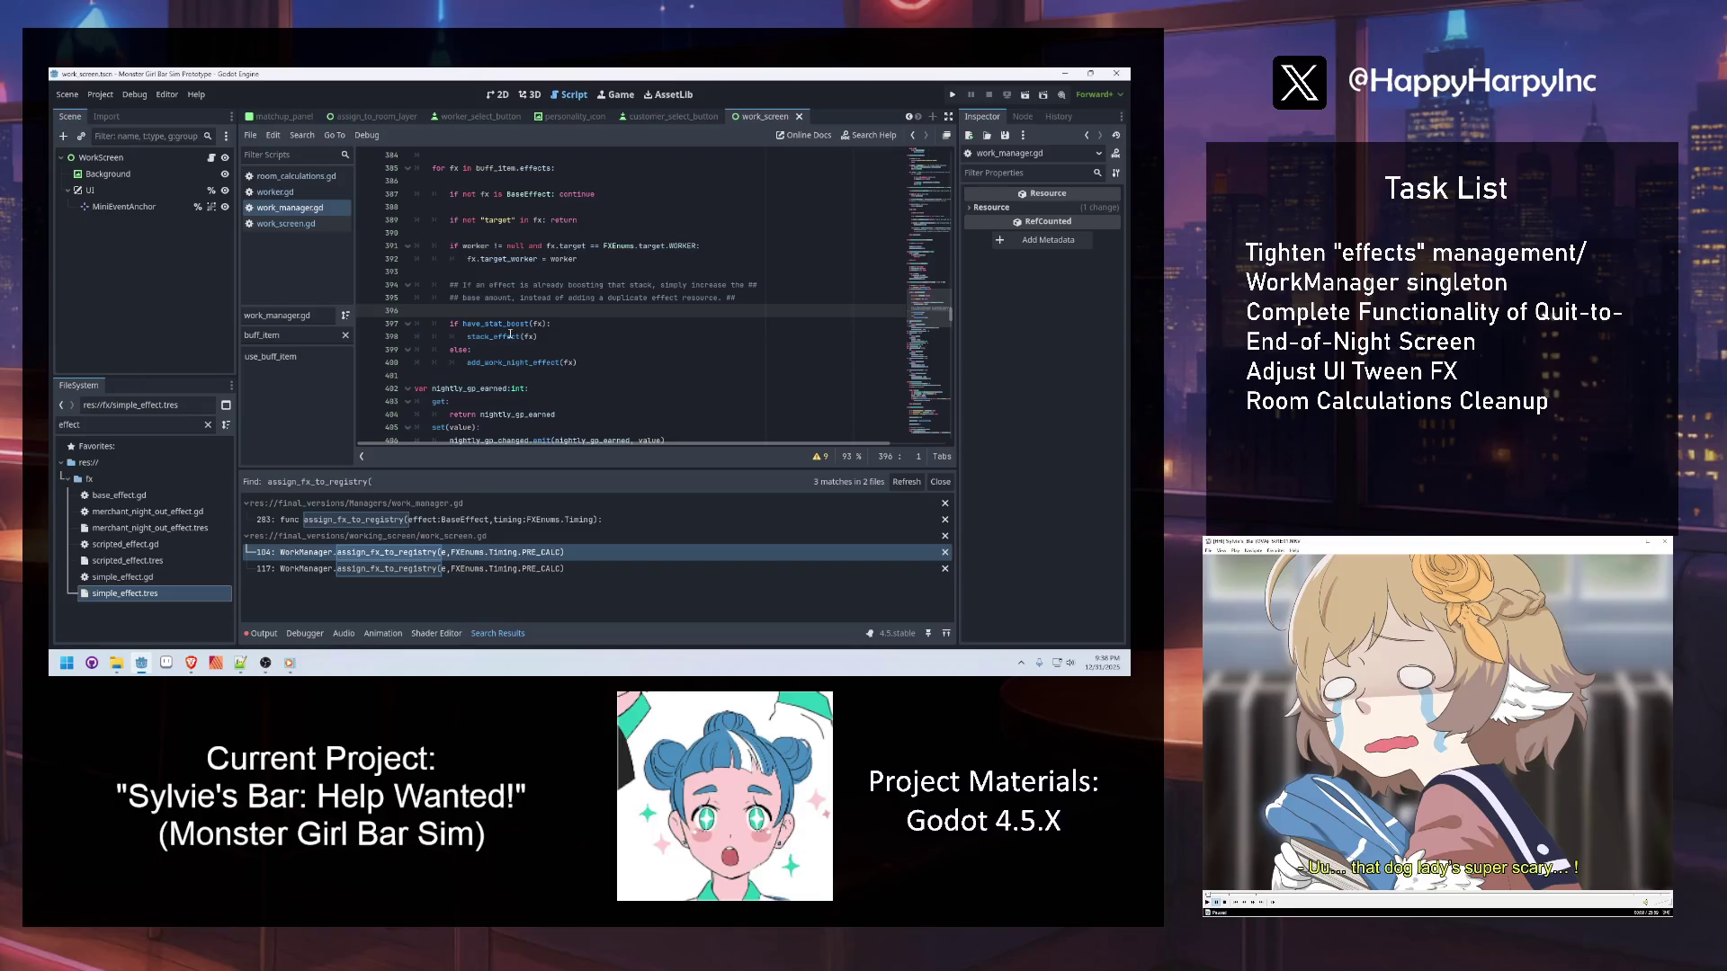
{"action": "mouse_move", "coordinate": [509, 334]}
{"action": "left_click", "coordinate": [505, 367], "text": "ctrl"}
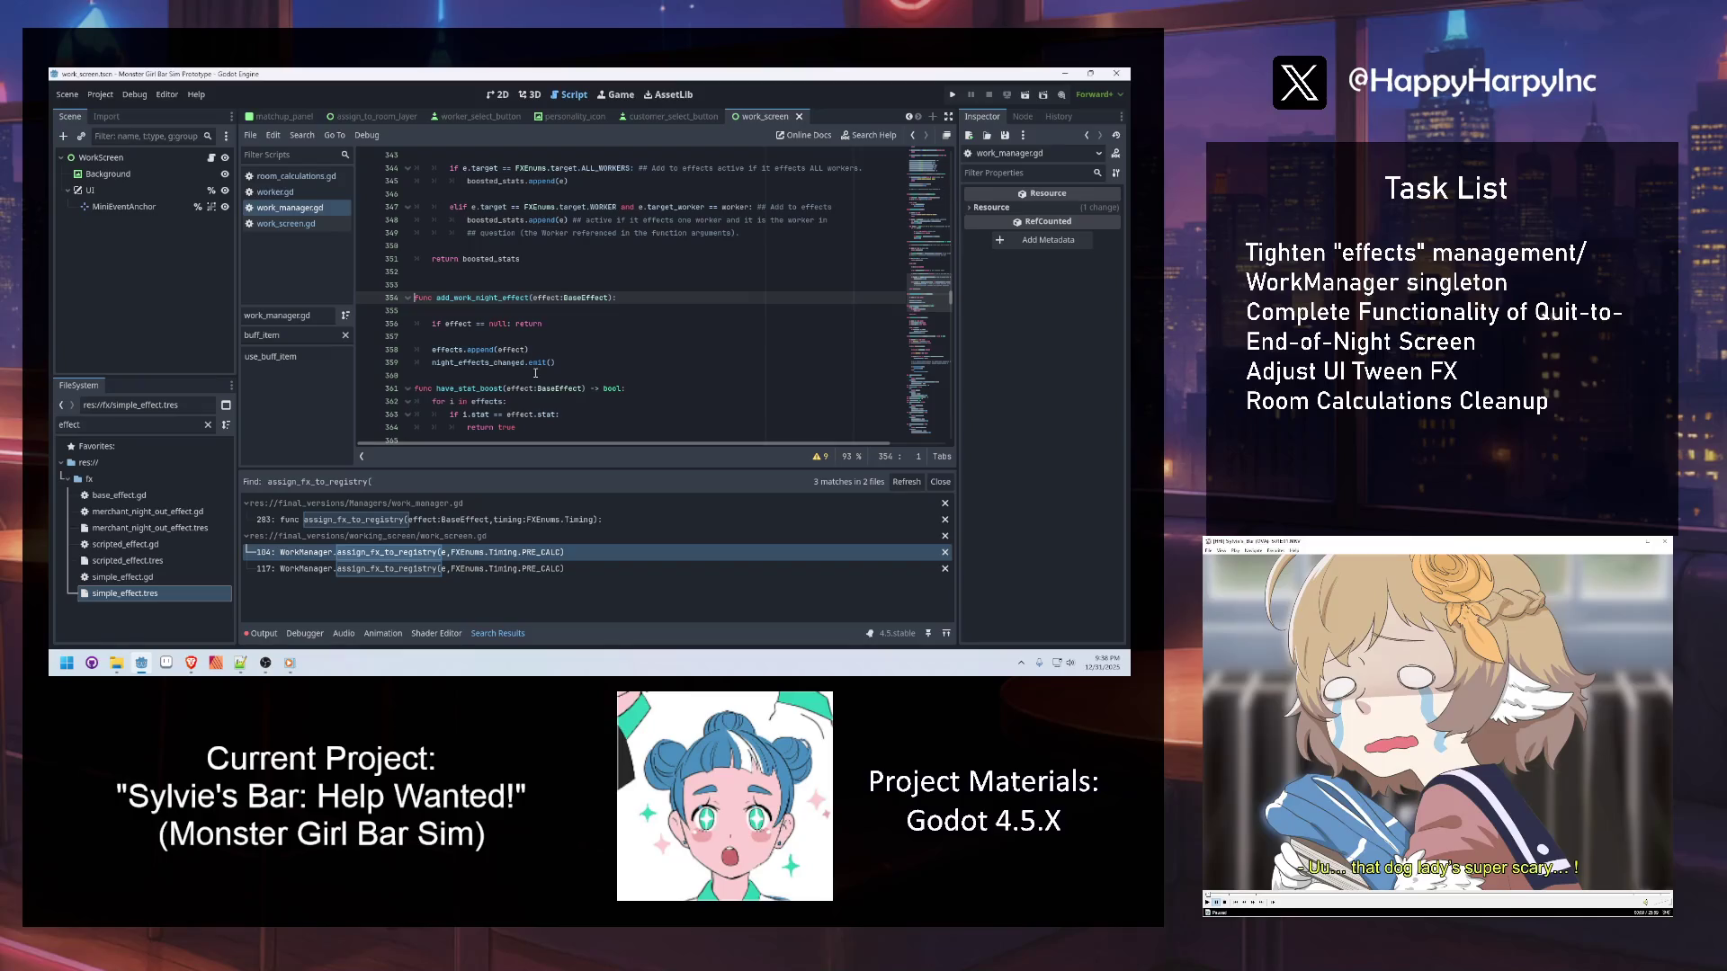
{"action": "left_click", "coordinate": [536, 374]}
Add the signature func new_add_work_night_effect(effect:BaseEffect): with a pass placeholder
{"action": "key", "text": "Return"}
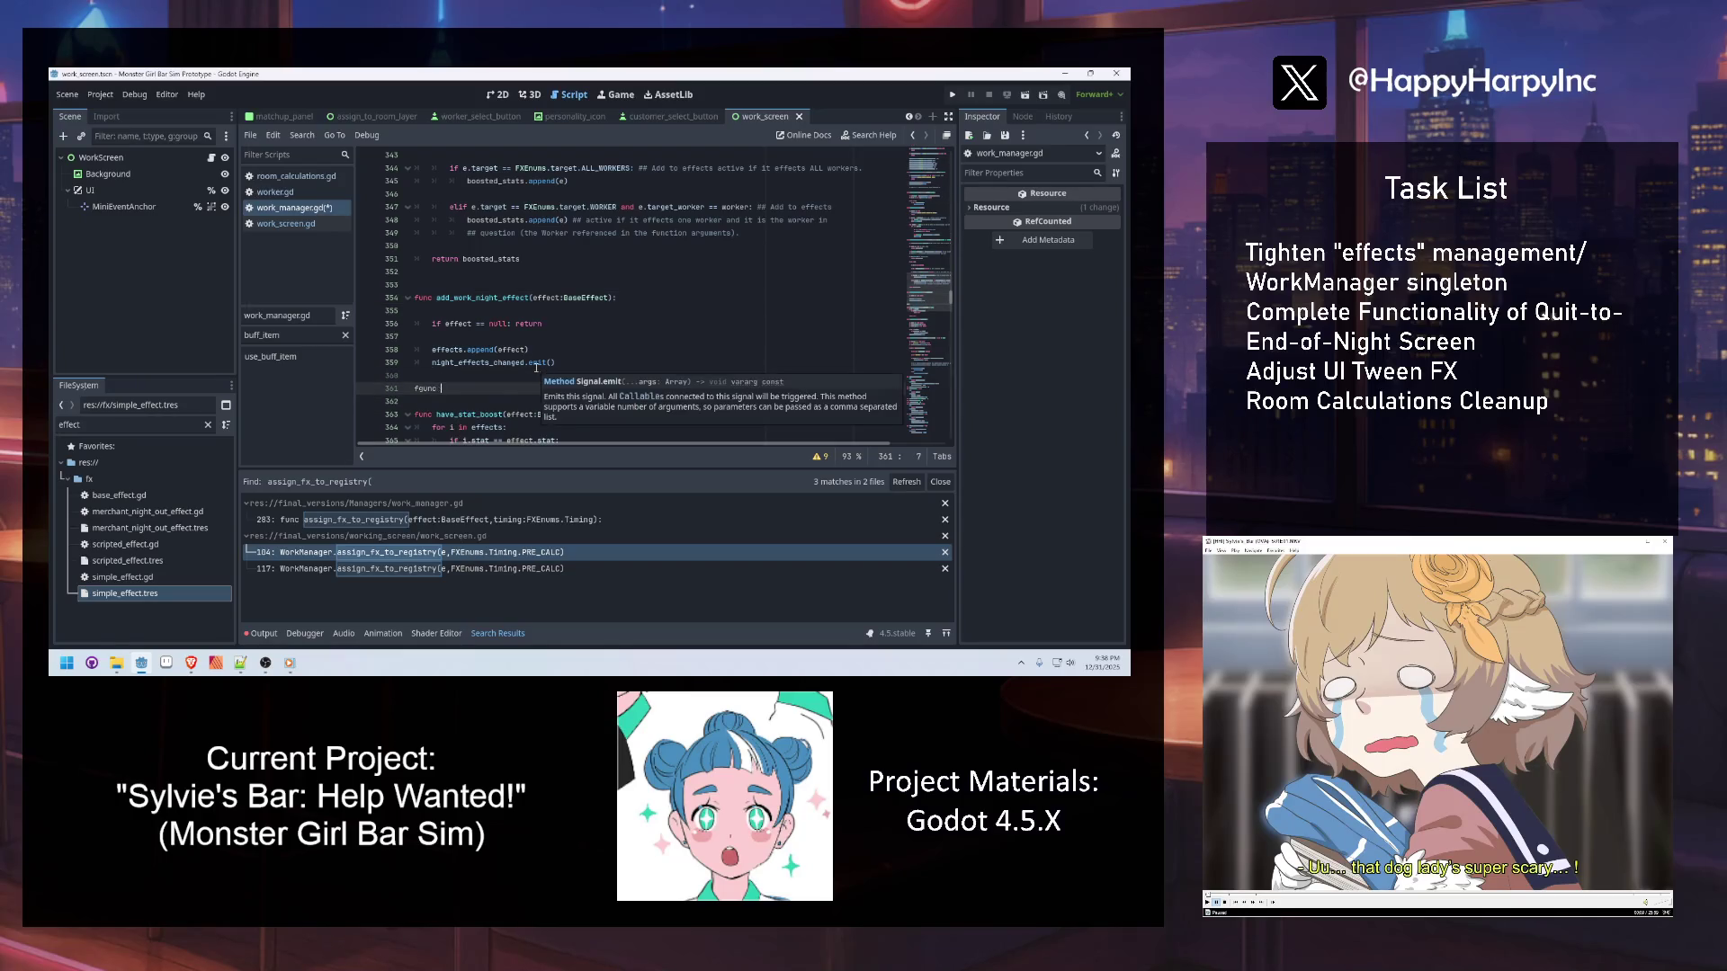
{"action": "type", "text": "func new"}
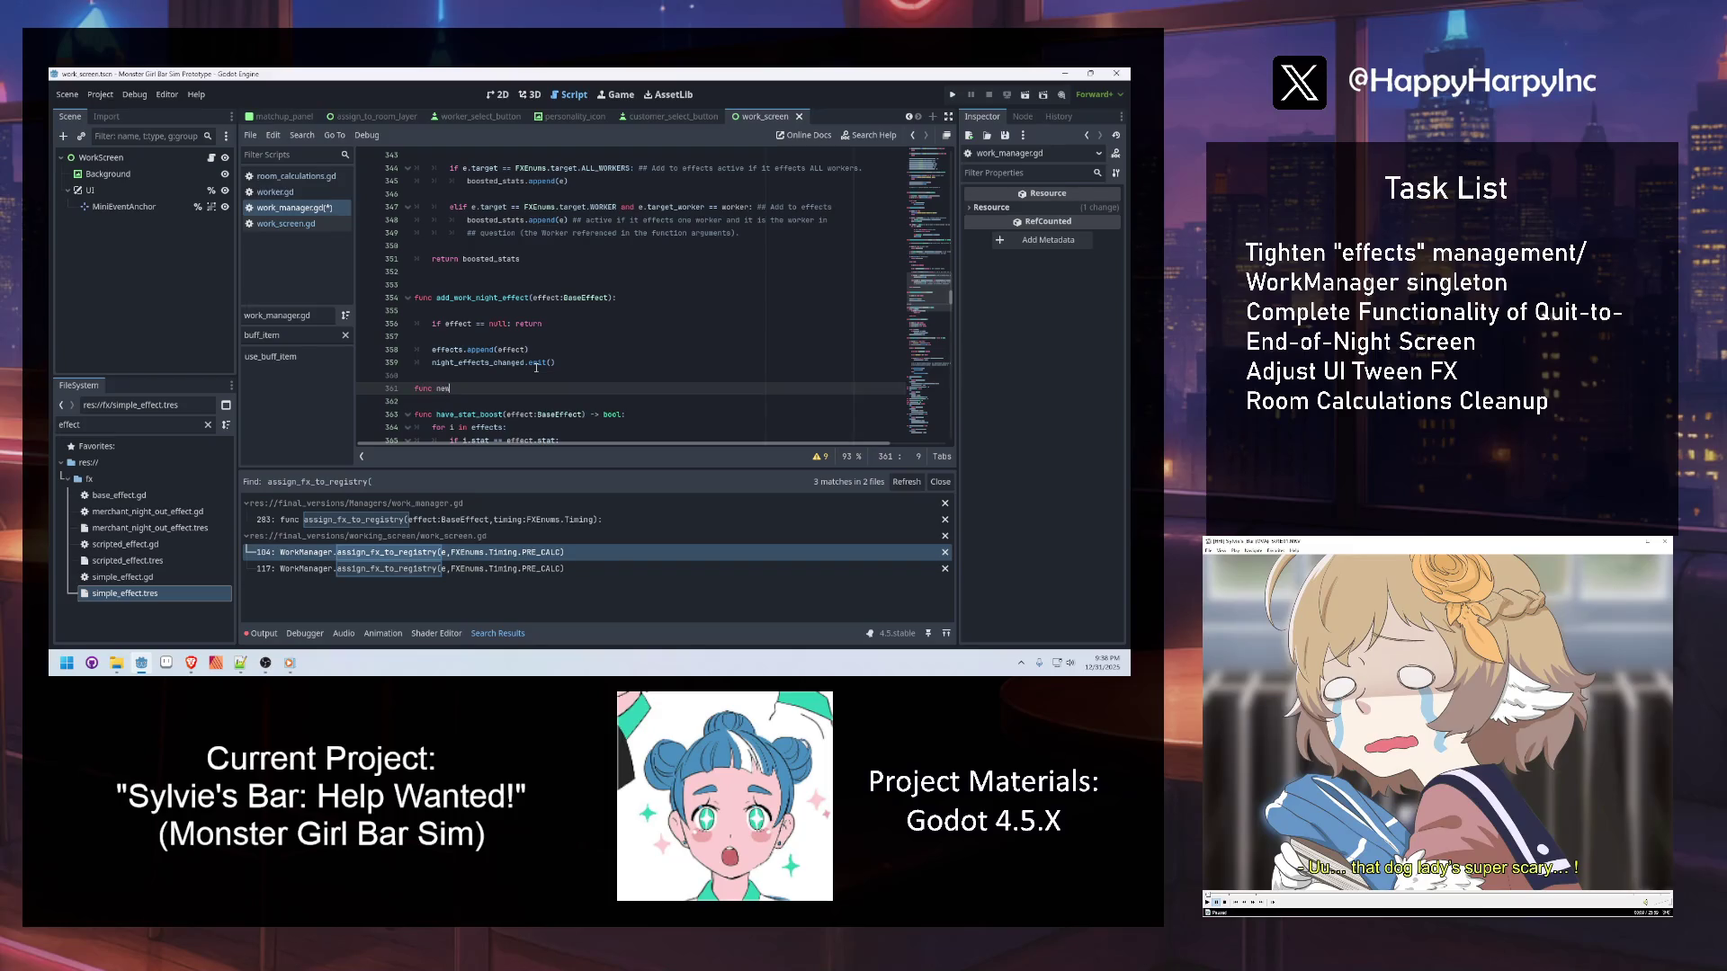
{"action": "type", "text": "_add_work_night_effe"}
{"action": "type", "text": "ct(effect:B"}
{"action": "type", "text": "asEf"}
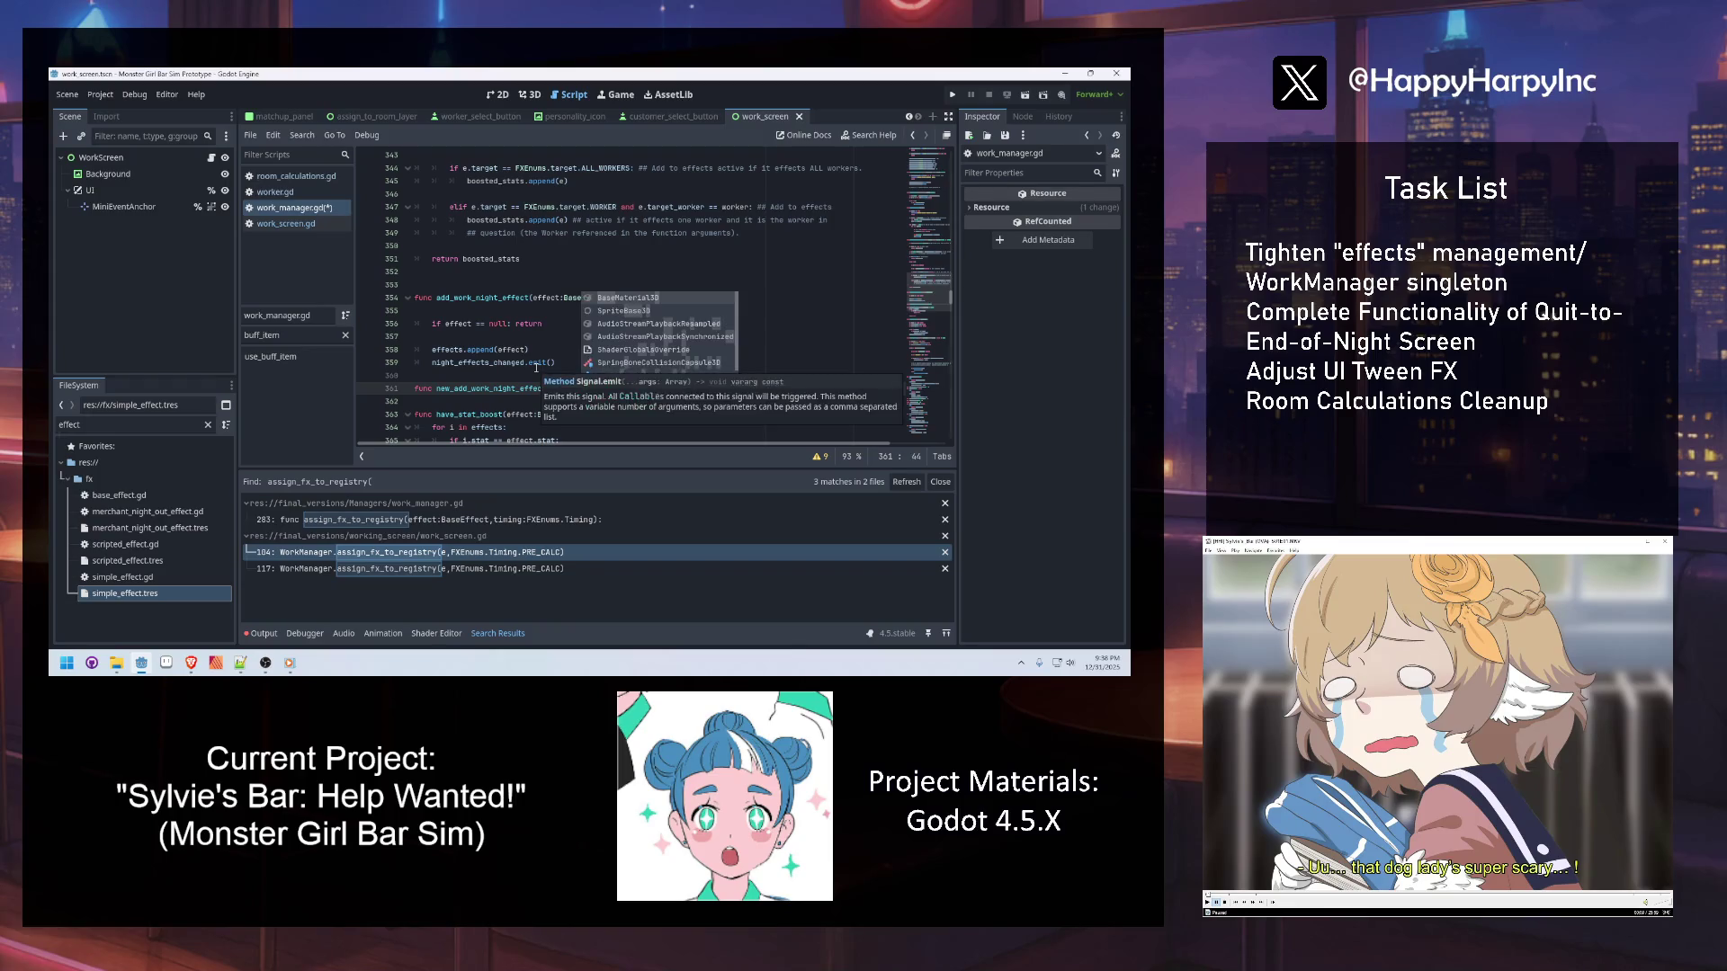
{"action": "type", "text": "fe"}
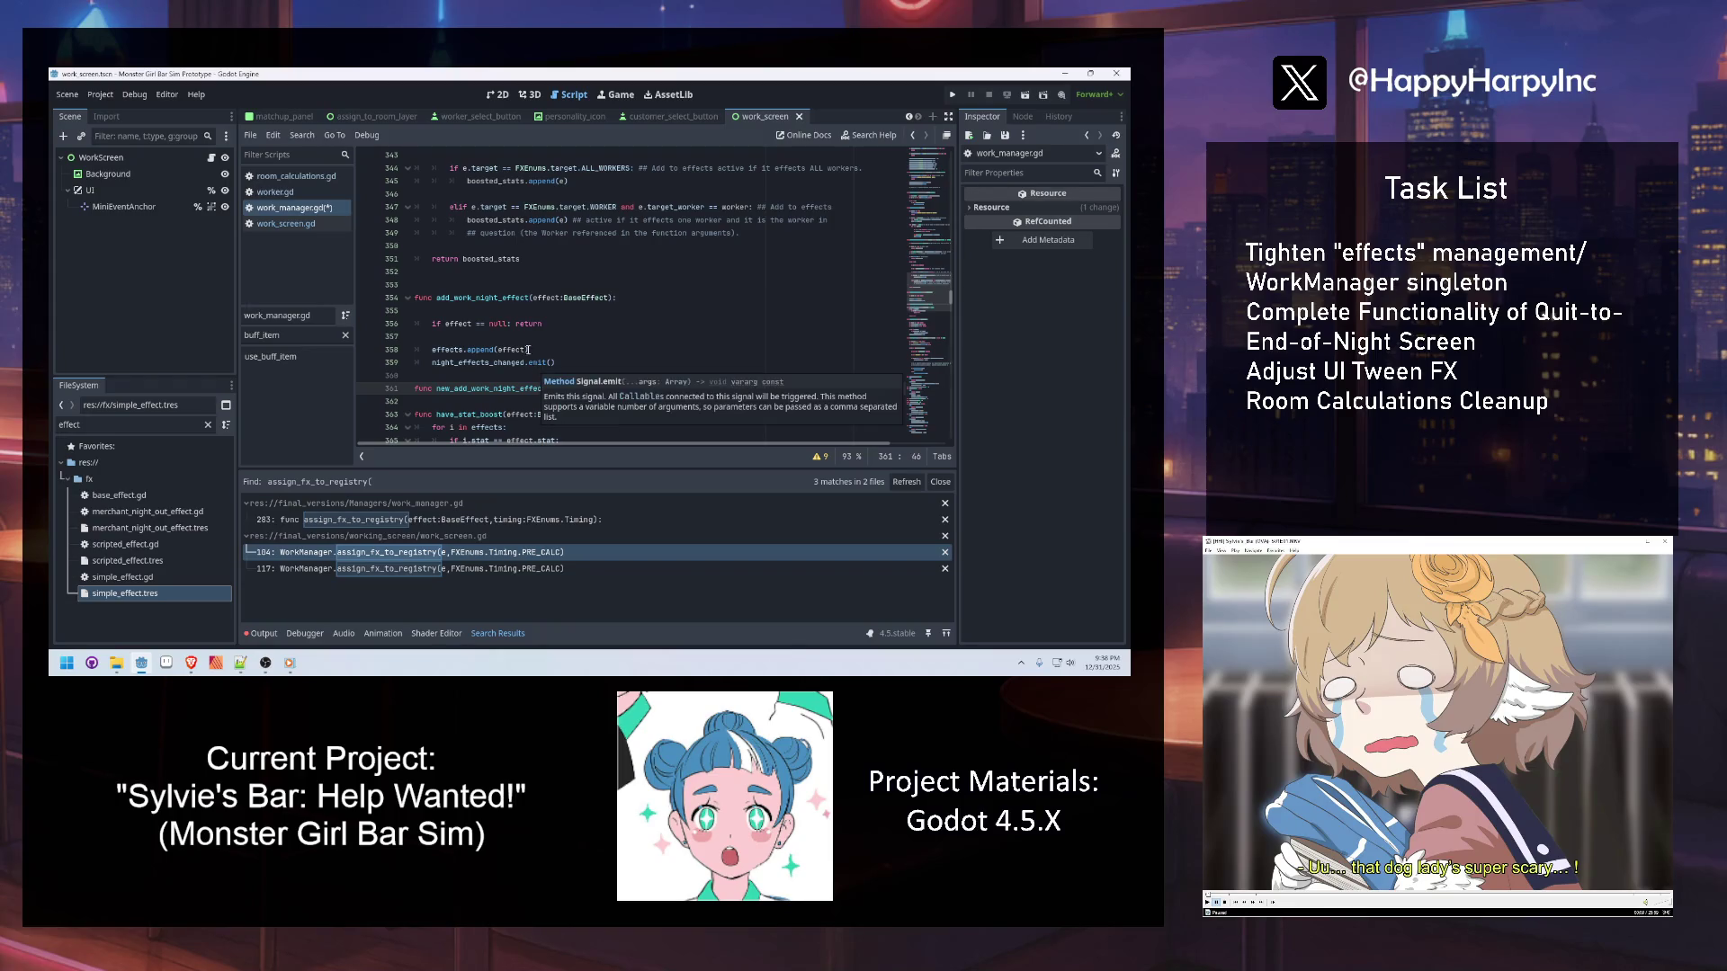
{"action": "key", "text": "Return"}
{"action": "key", "text": "Return"}
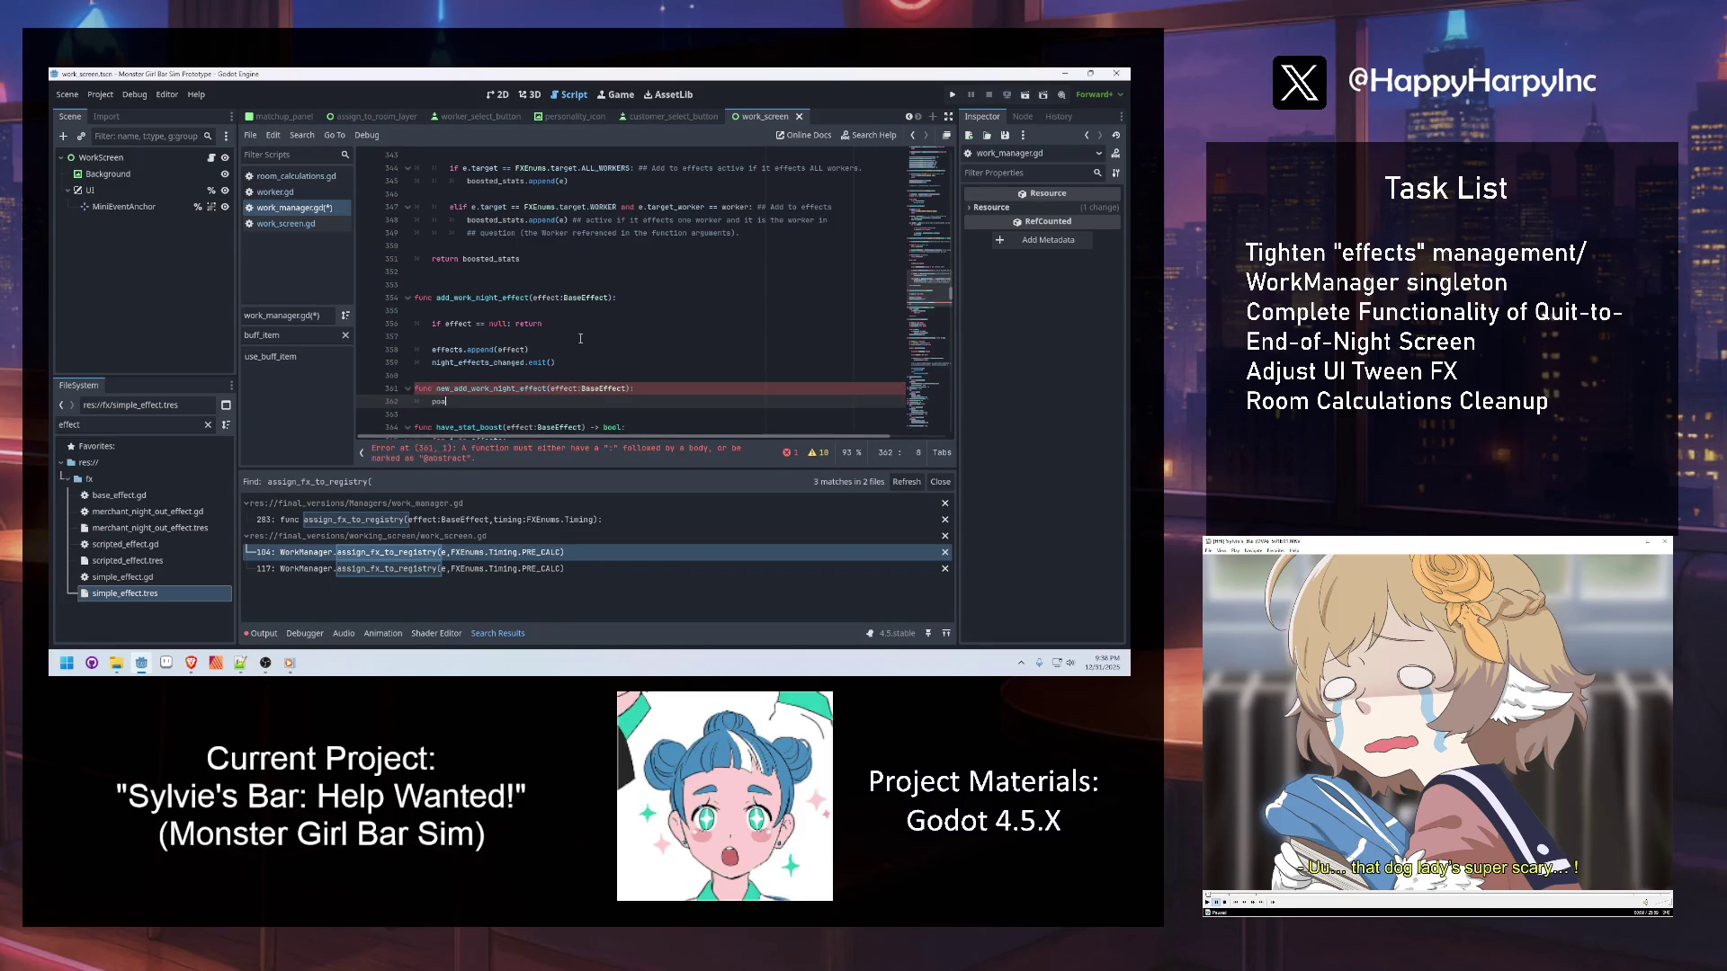
{"action": "type", "text": "poa"}
{"action": "key", "text": "BackSpace"}
{"action": "key", "text": "BackSpace"}
{"action": "key", "text": "BackSpace"}
{"action": "key", "text": "BackSpace"}
{"action": "key", "text": "BackSpace"}
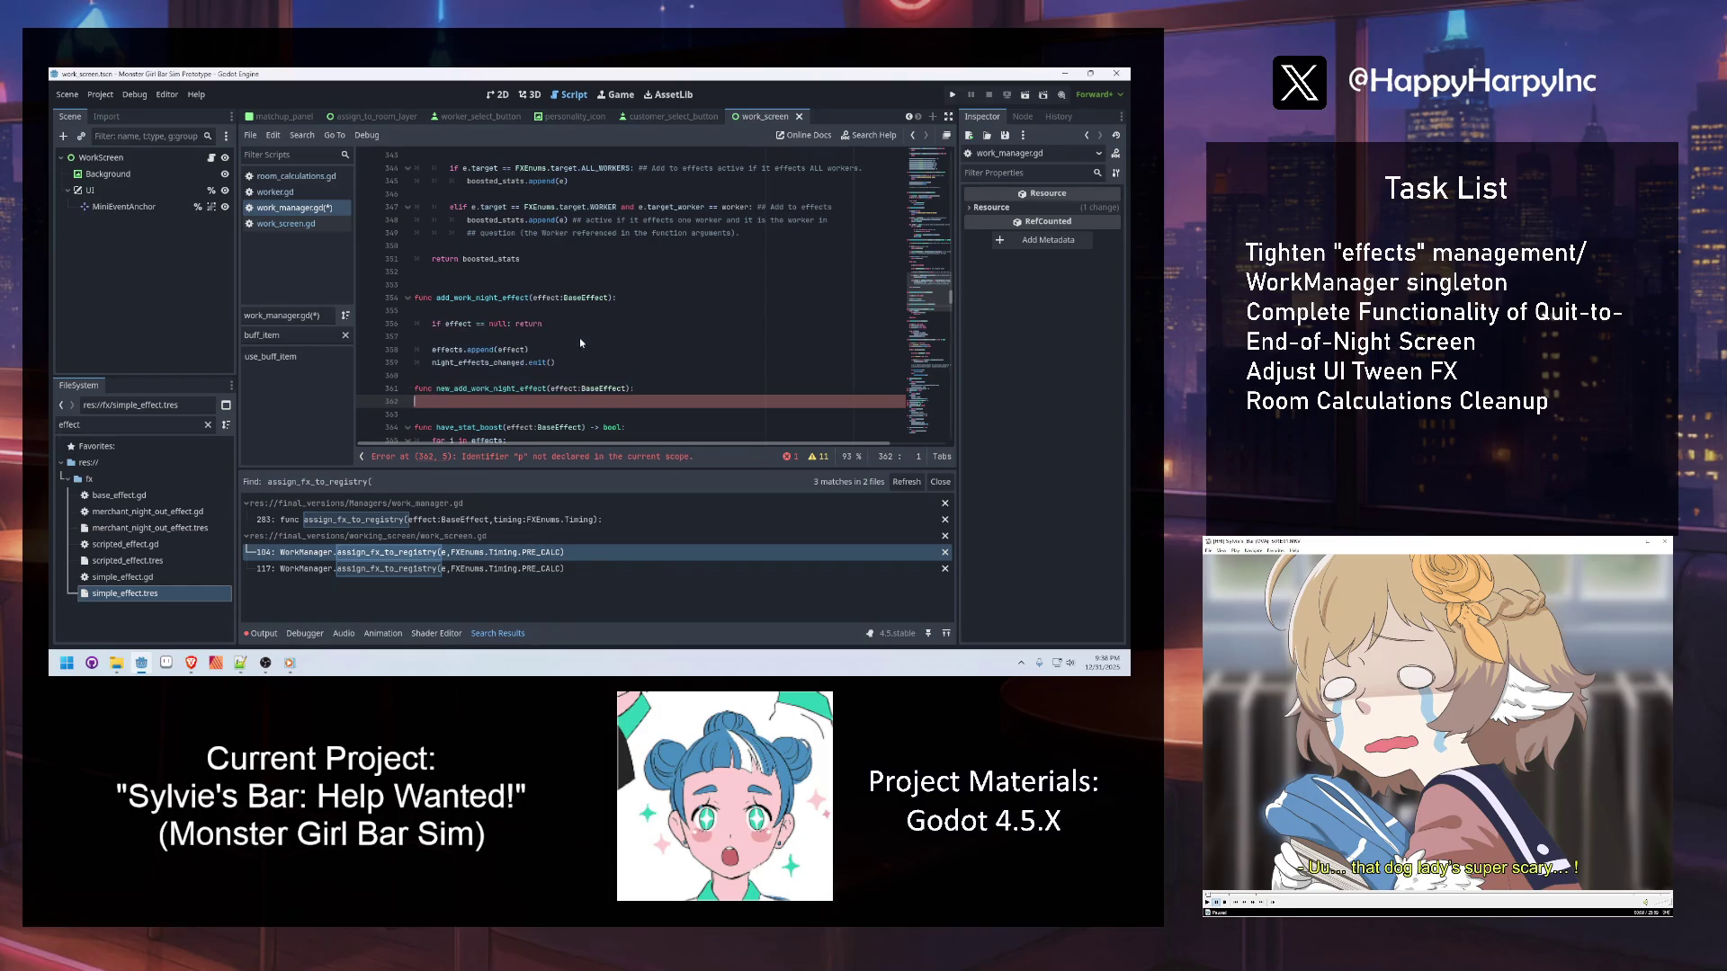
{"action": "type", "text": ":"}
{"action": "key", "text": "Return"}
{"action": "type", "text": "pass"}
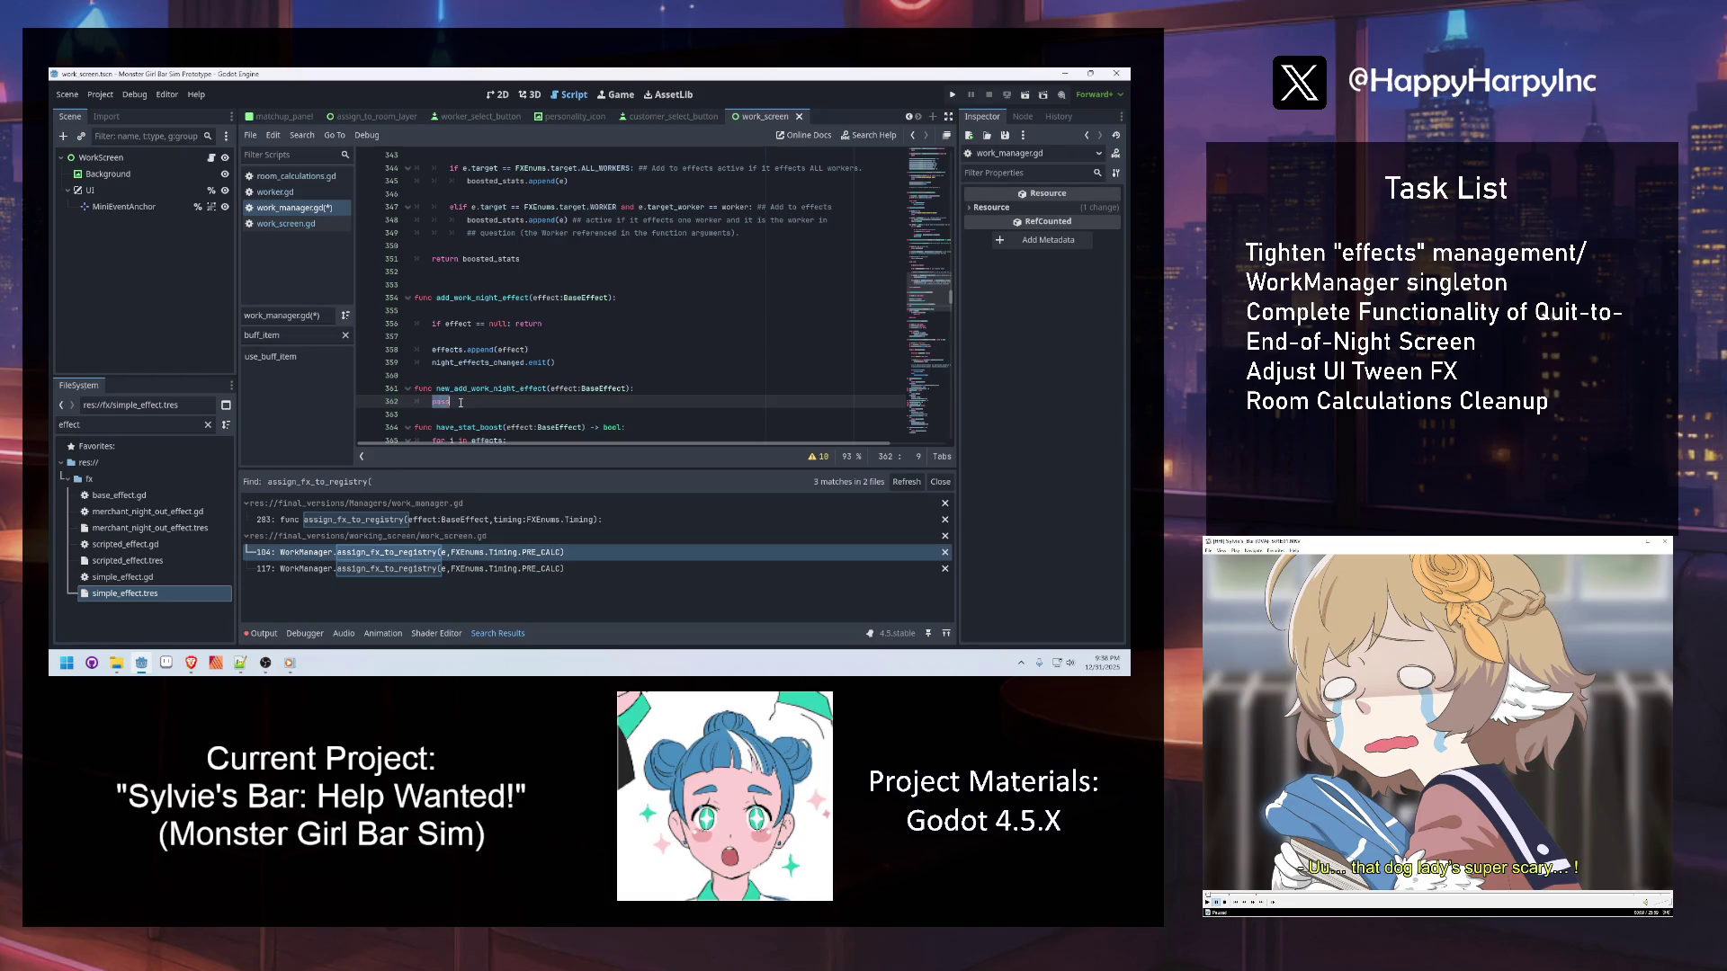
{"action": "triple_click", "coordinate": [461, 402]}
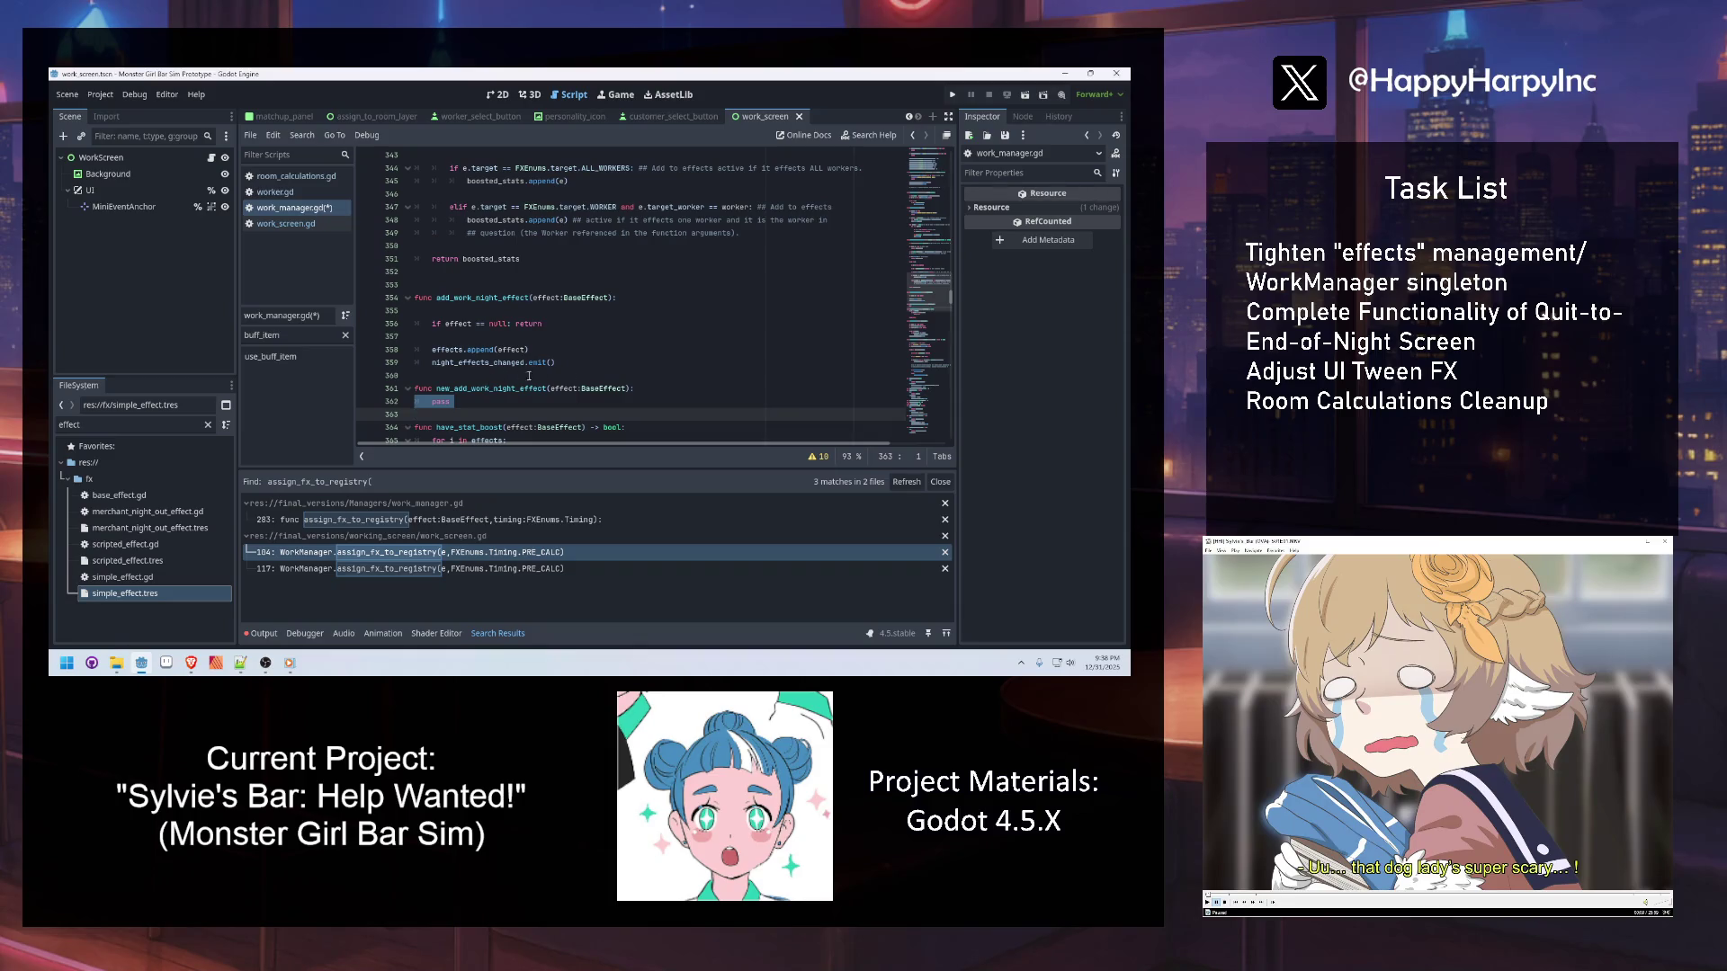
Replace pass with an if effect == null: return guard and breakpoint the return
{"action": "key", "text": "alt+Tab"}
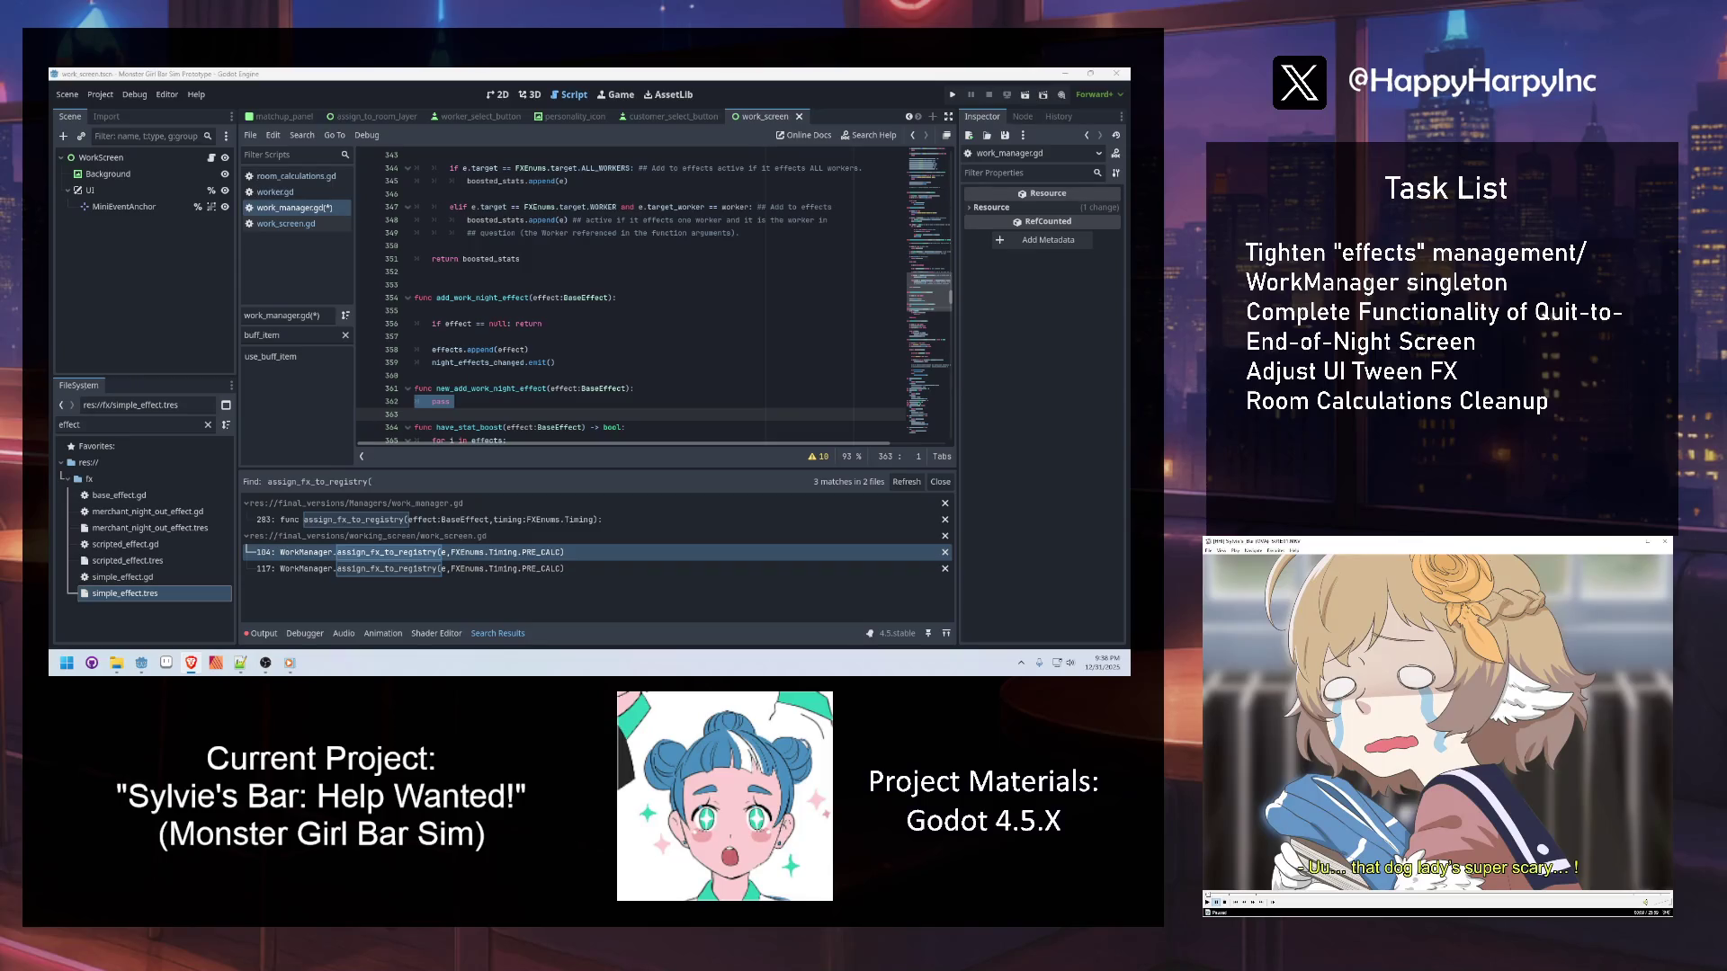
{"action": "left_click", "coordinate": [621, 365]}
{"action": "left_click", "coordinate": [487, 392]}
{"action": "double_click", "coordinate": [480, 399]}
{"action": "key", "text": "Return"}
{"action": "type", "text": "if"}
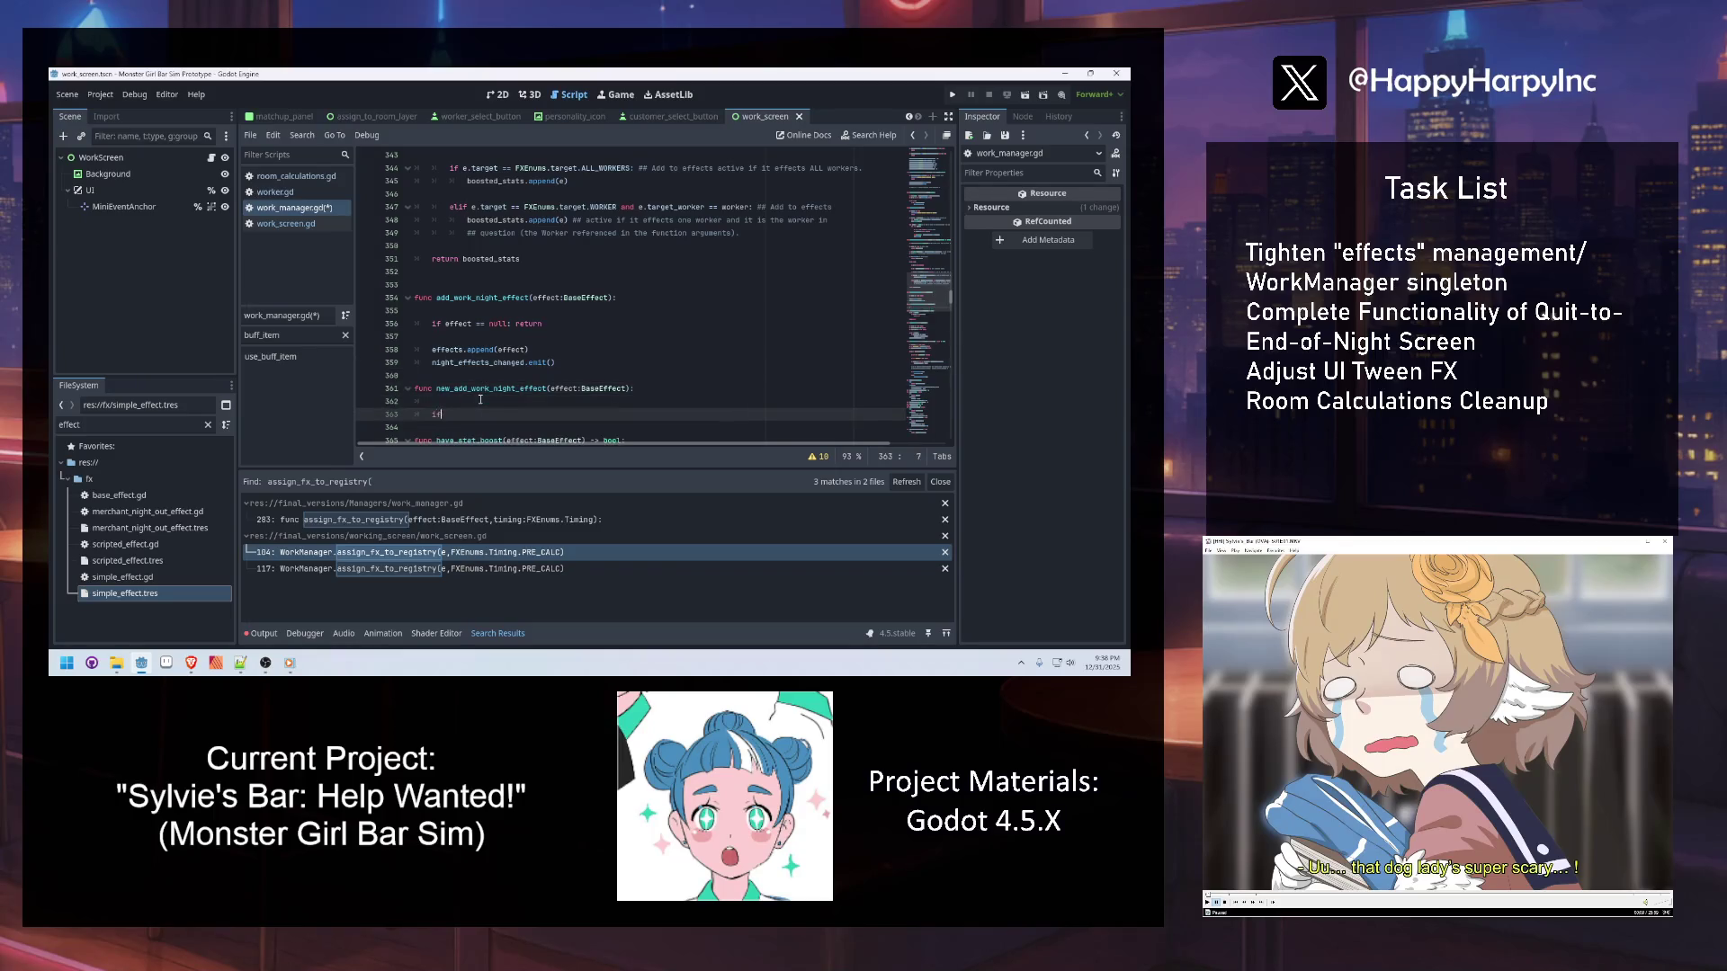
{"action": "type", "text": " effect == null:"}
{"action": "key", "text": "Return"}
{"action": "type", "text": "peturn"}
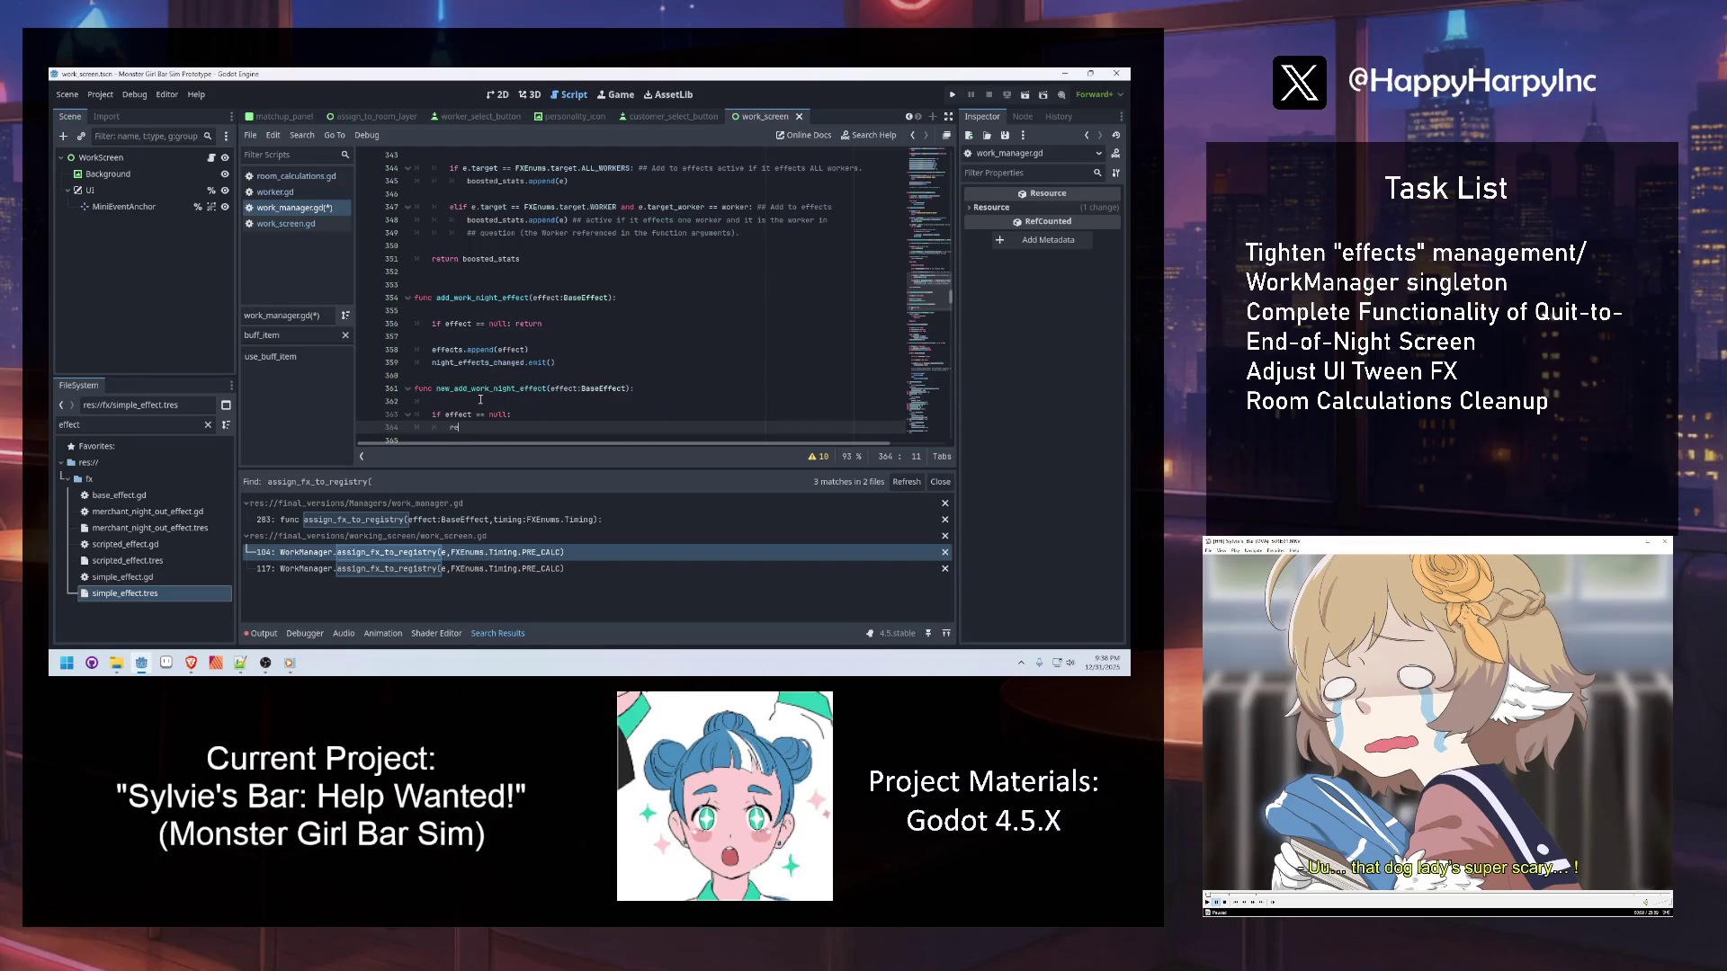
{"action": "left_click", "coordinate": [365, 427]}
{"action": "key", "text": "Return"}
{"action": "key", "text": "Return"}
{"action": "scroll", "coordinate": [555, 405], "scroll_direction": "down", "scroll_amount": 1}
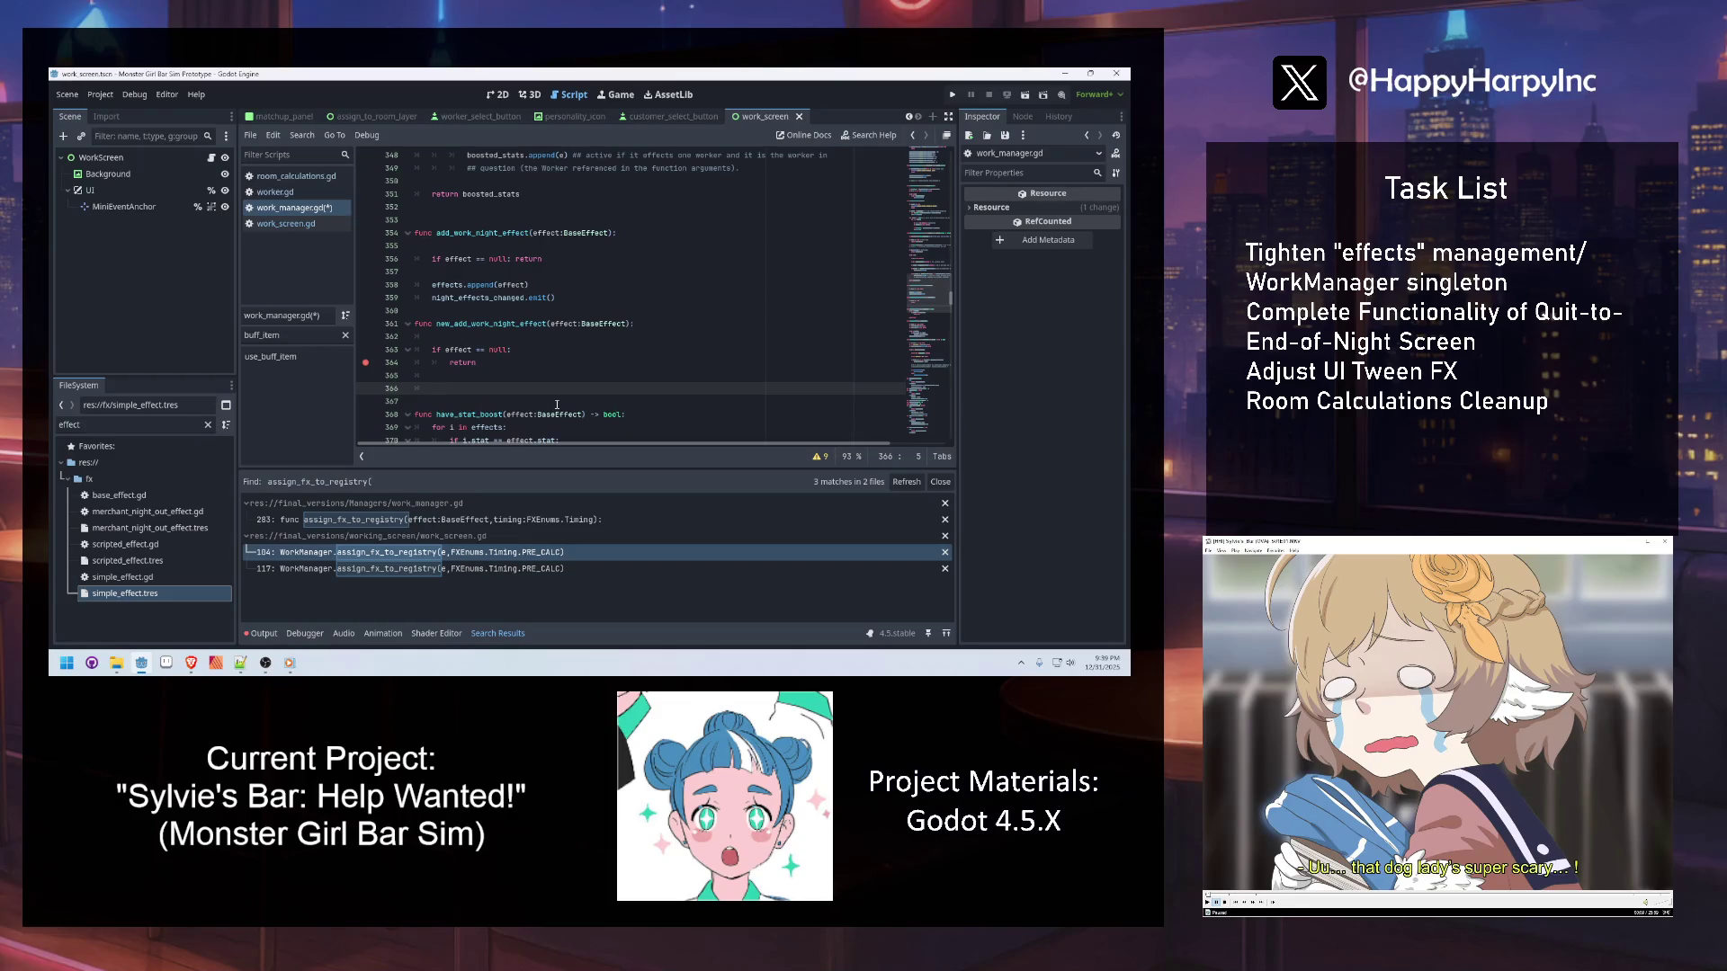
Declare var fx_timing:FXEnums.Timing = effect.timing in new_add_work_night_effect
{"action": "key", "text": "Up"}
{"action": "type", "text": "var timing = effect.tim"}
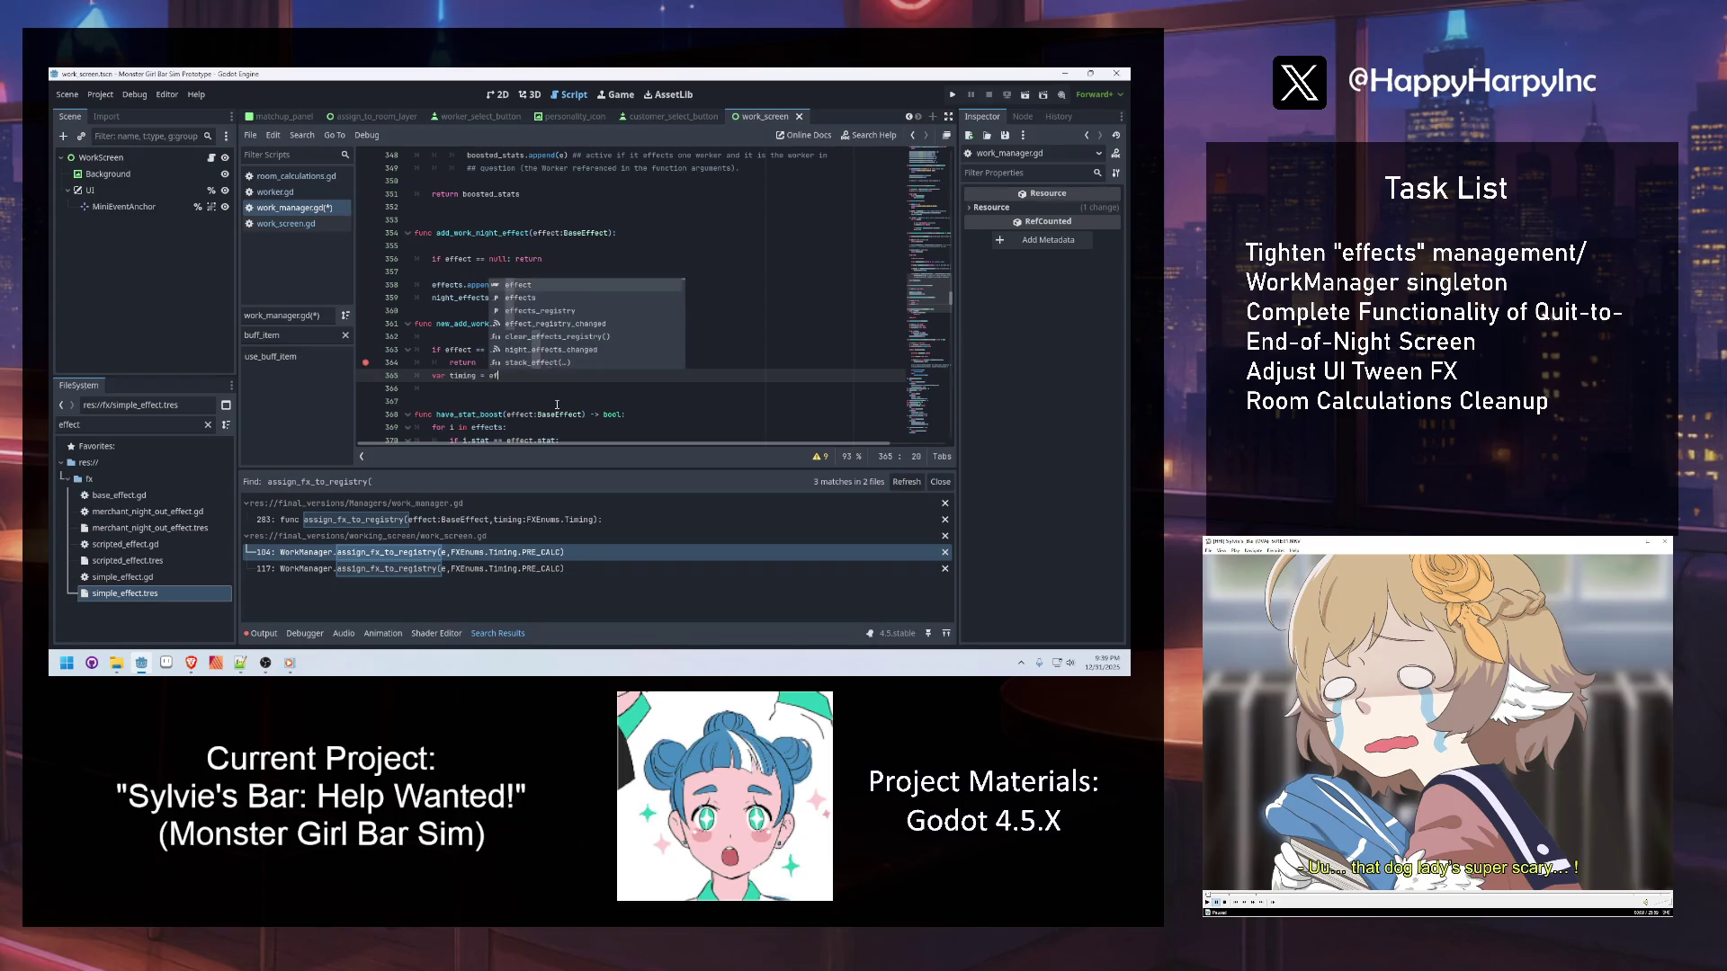
{"action": "key", "text": "Return"}
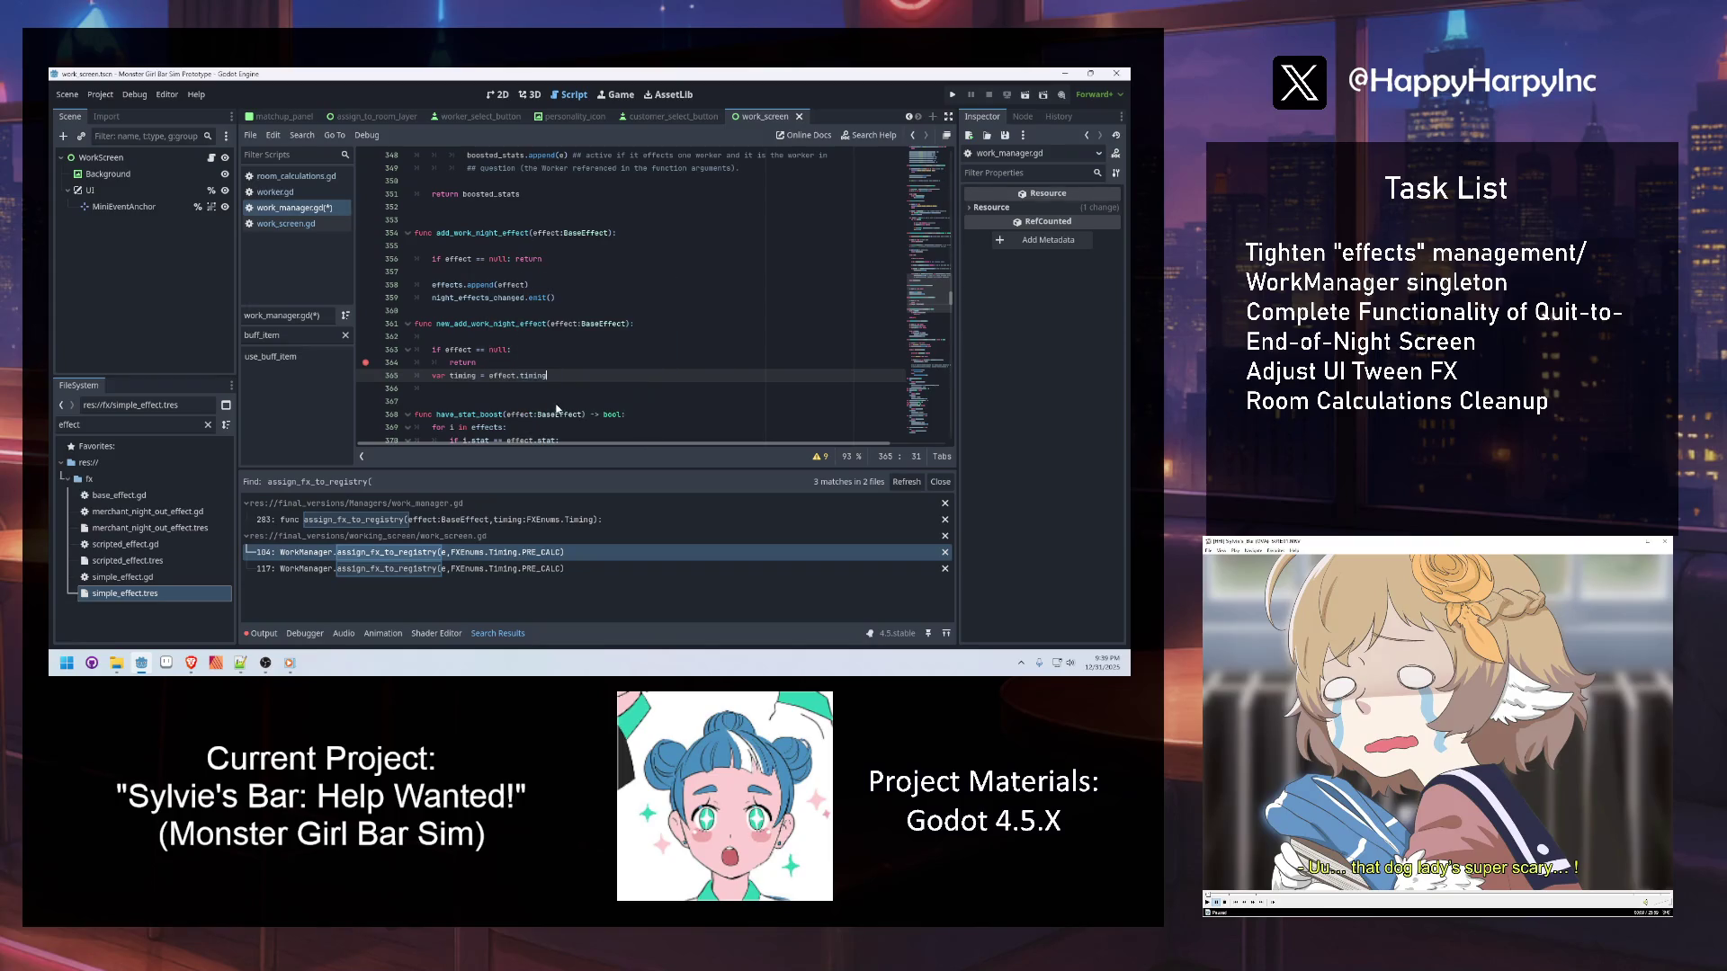
{"action": "left_click", "coordinate": [449, 376]}
{"action": "type", "text": "fx_timing"}
{"action": "type", "text": ":FXEnums."}
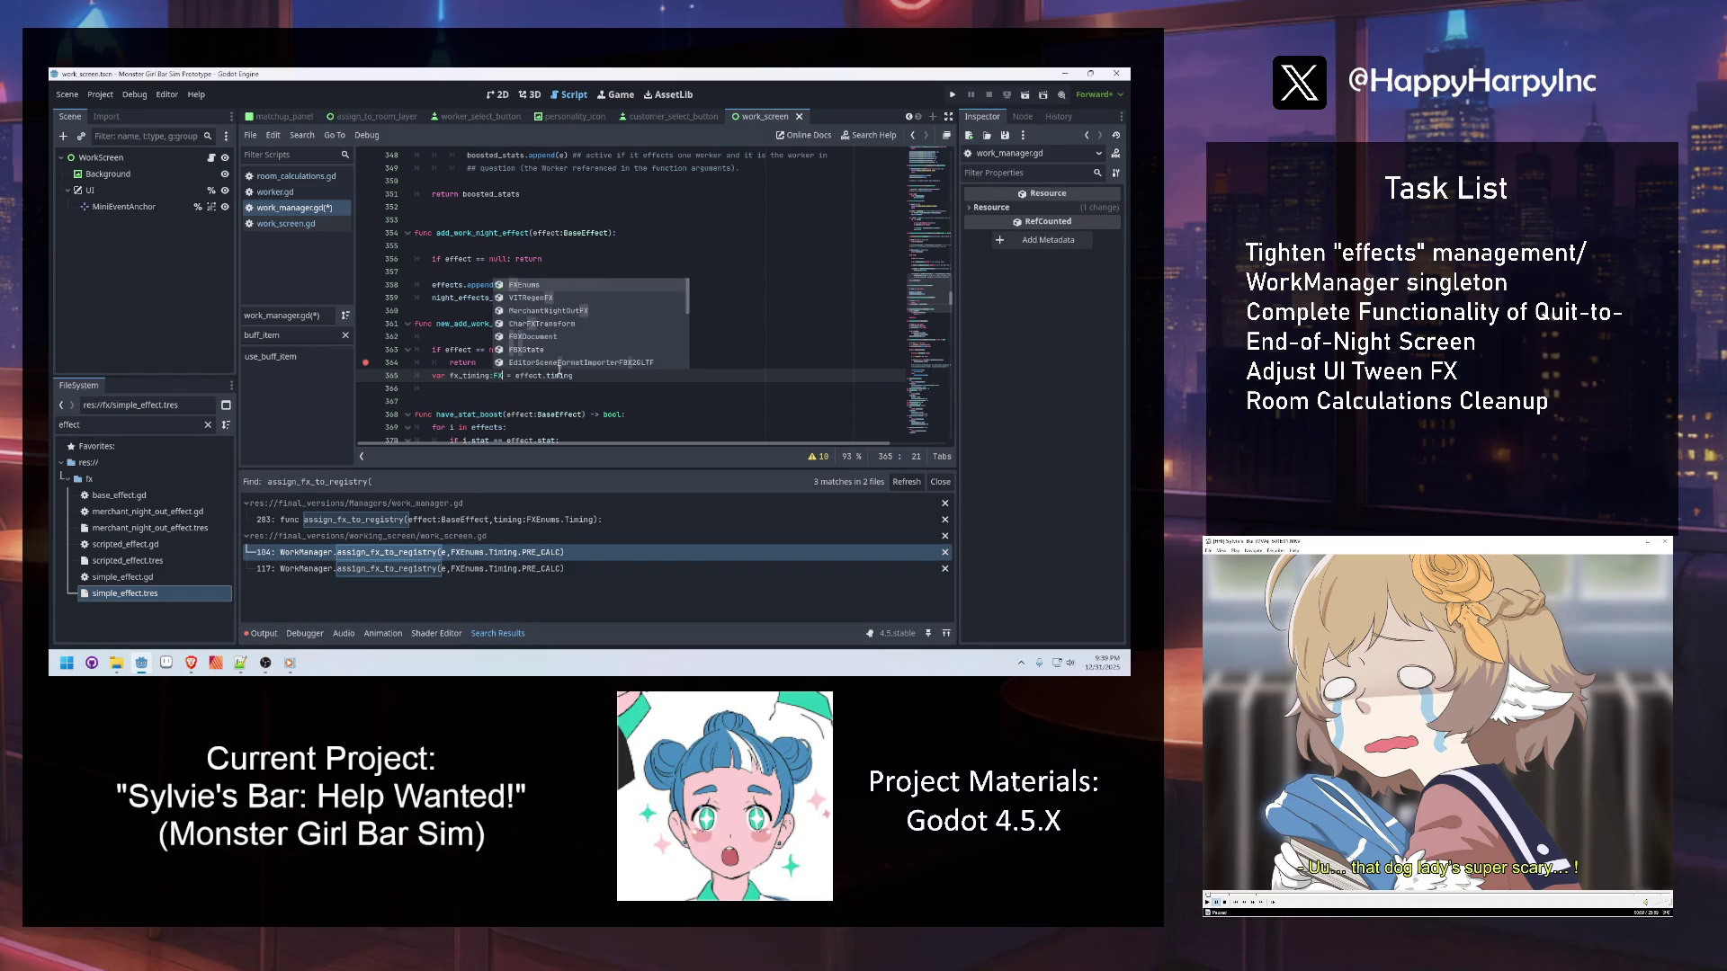
{"action": "type", "text": "Timing"}
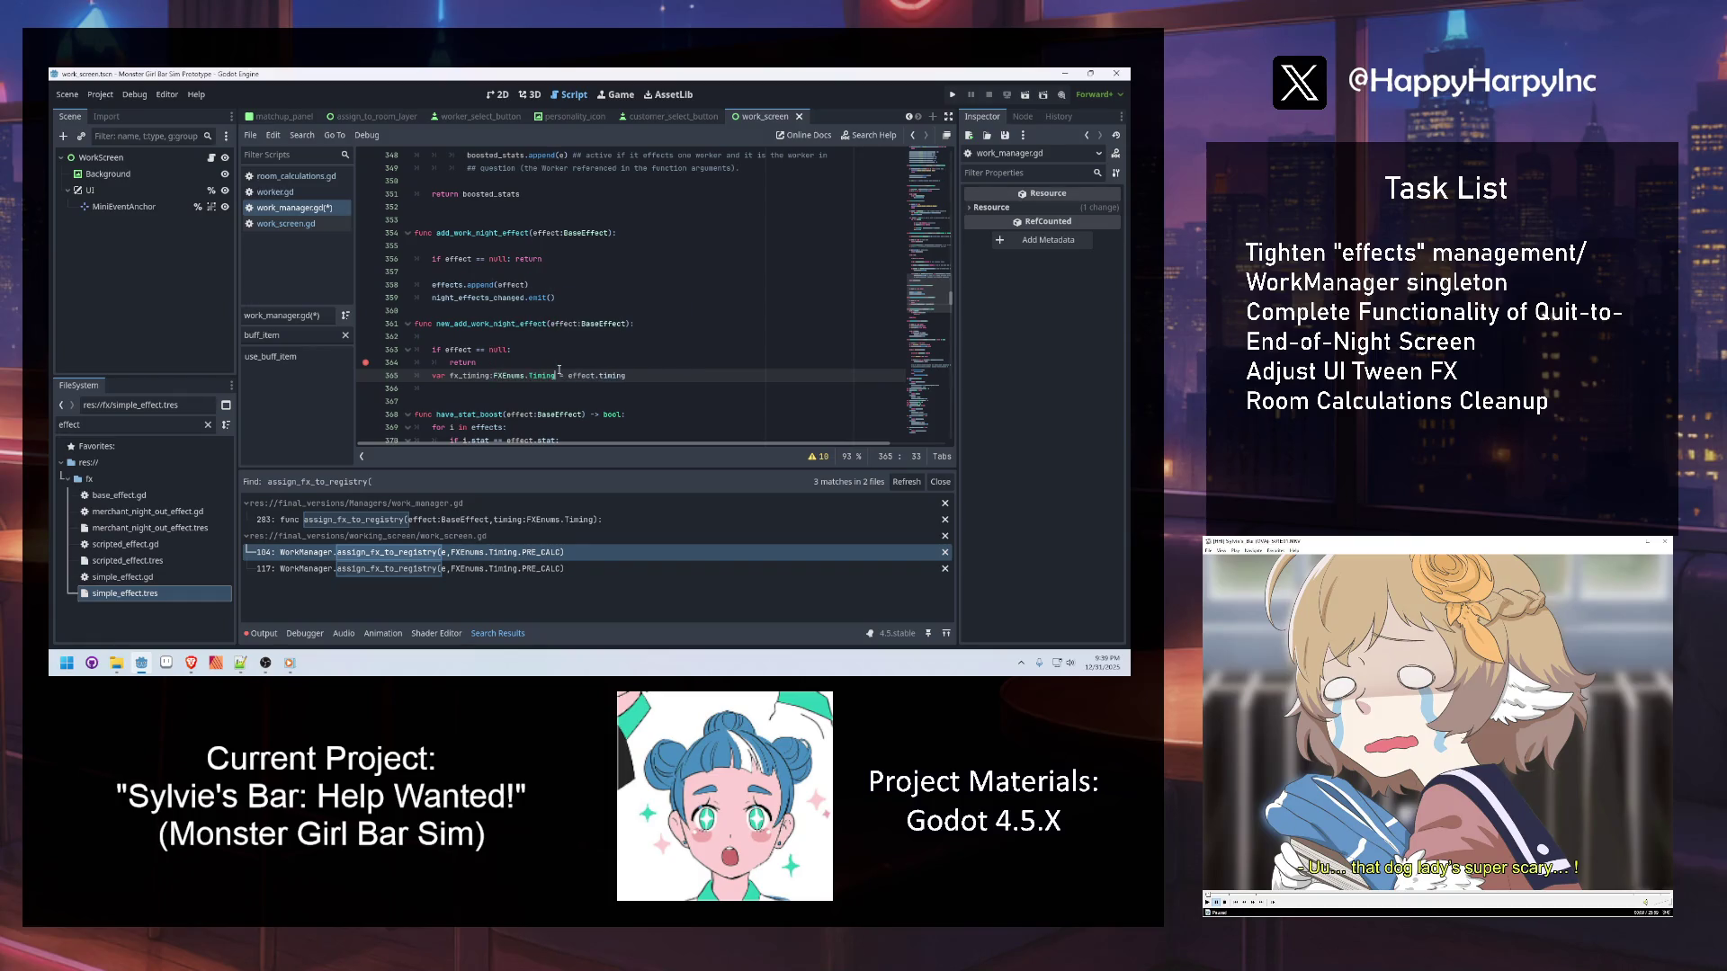
Add blank lines and a second guard 'if effect == null: return' below the fx_timing line
{"action": "left_click", "coordinate": [630, 376]}
{"action": "key", "text": "Return"}
{"action": "left_click", "coordinate": [514, 361]}
{"action": "key", "text": "Return"}
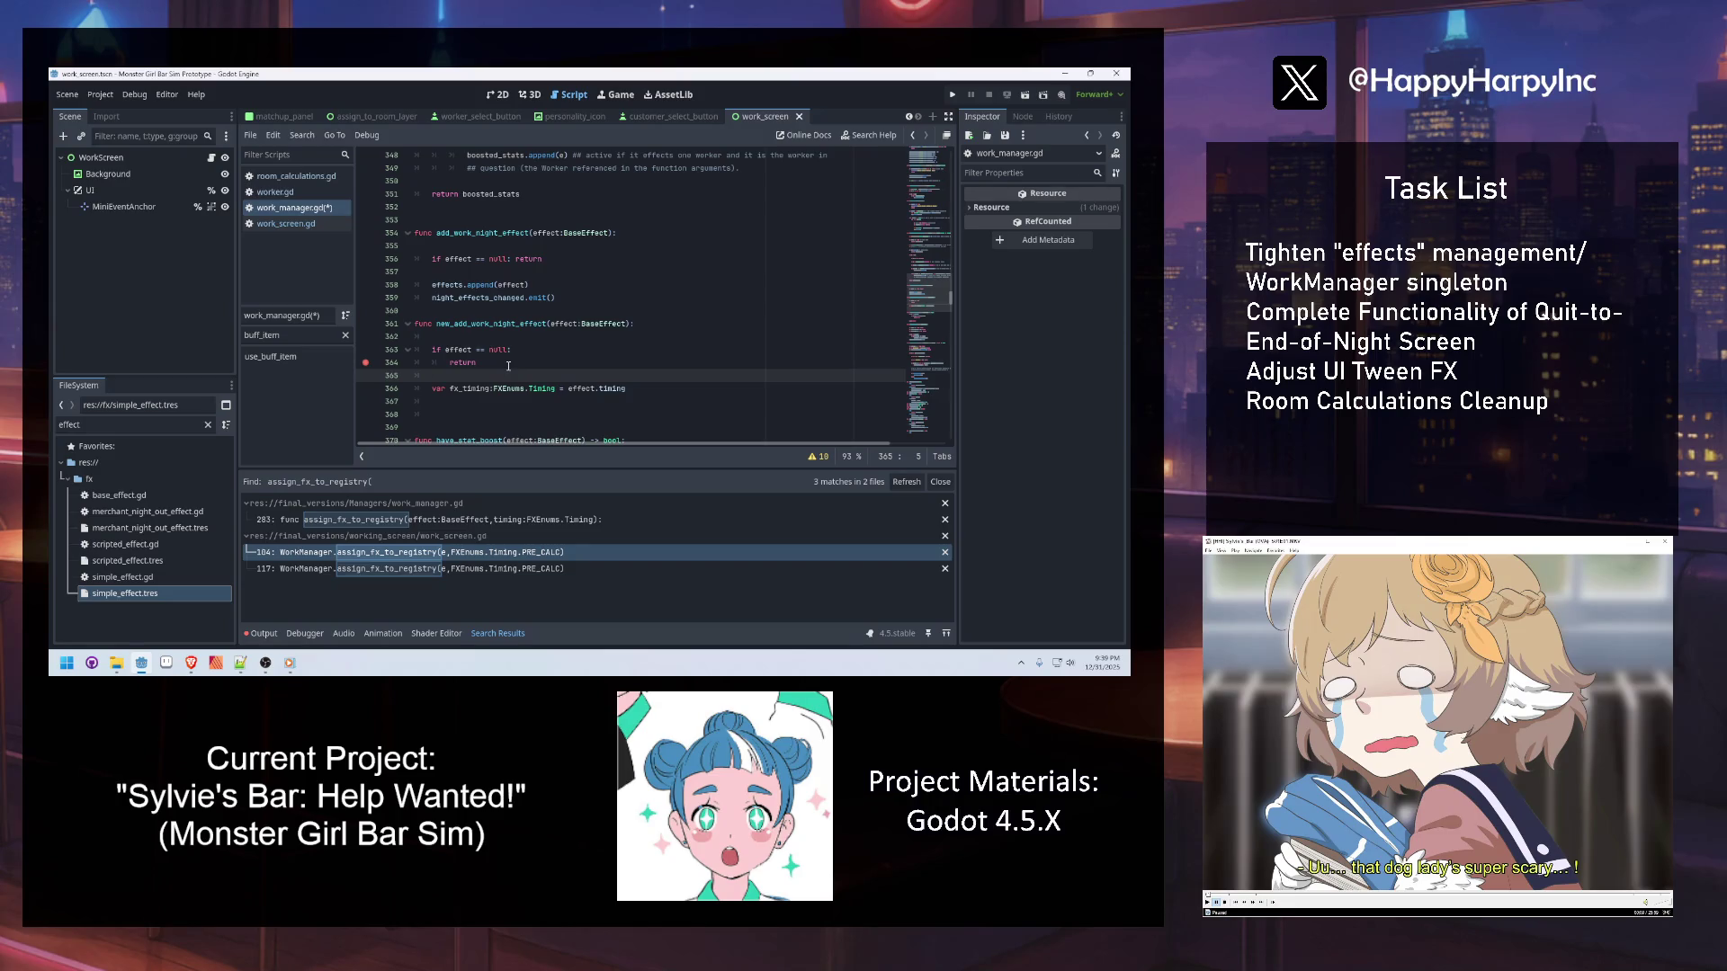
{"action": "left_click", "coordinate": [645, 393]}
{"action": "key", "text": "Return"}
{"action": "key", "text": "Return"}
{"action": "type", "text": "if effect == null:"}
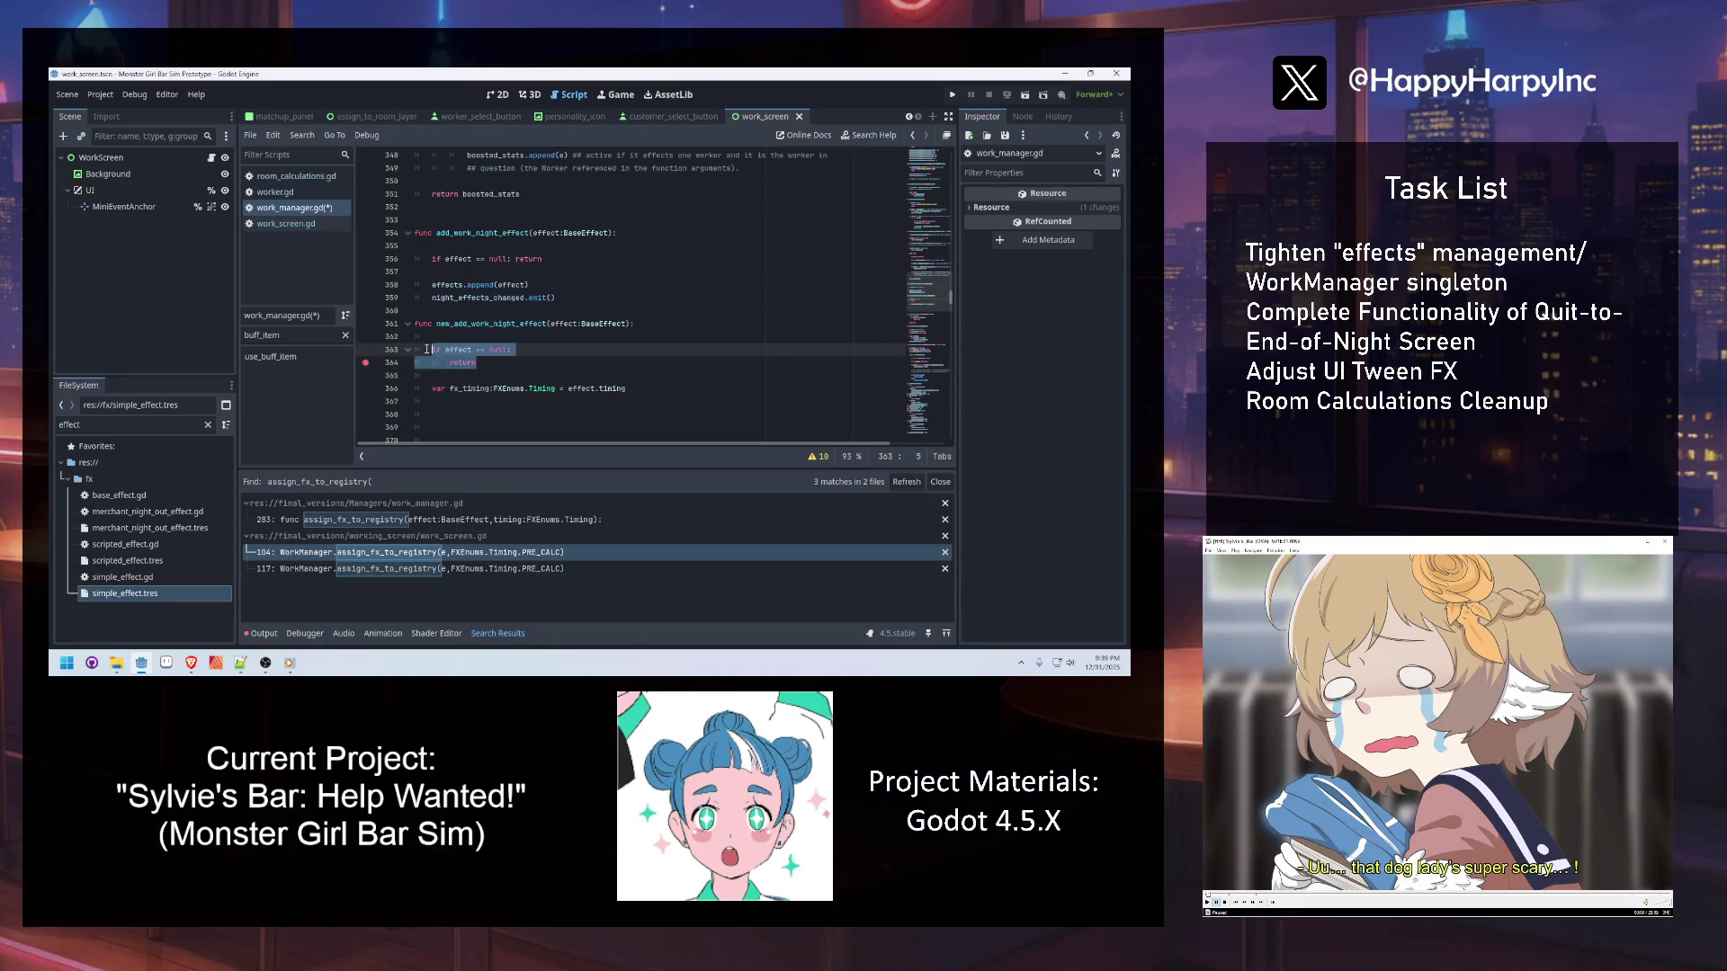
{"action": "key", "text": "Return"}
{"action": "type", "text": "return"}
Make the second guard check fx_timing, set a breakpoint on its return, and save
{"action": "double_click", "coordinate": [468, 389]}
{"action": "key", "text": "ctrl+c"}
{"action": "double_click", "coordinate": [459, 414]}
{"action": "key", "text": "ctrl+v"}
{"action": "left_click", "coordinate": [365, 427]}
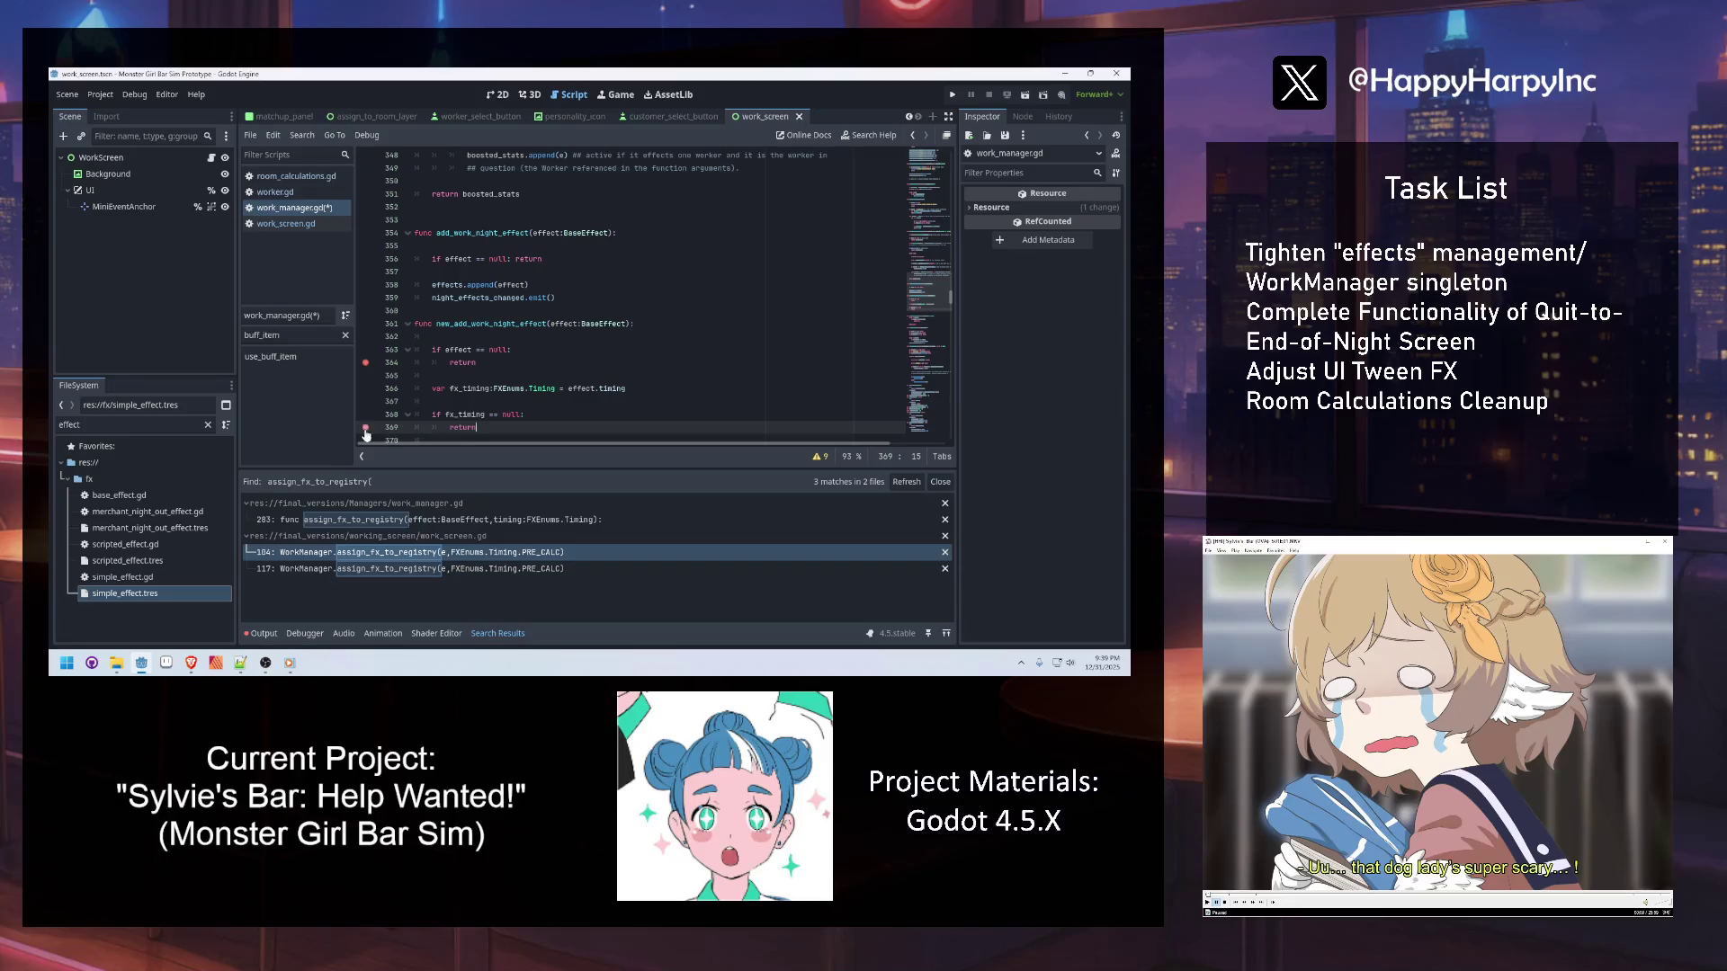
{"action": "scroll", "coordinate": [511, 298], "scroll_direction": "down", "scroll_amount": 1}
{"action": "left_click", "coordinate": [518, 416]}
{"action": "key", "text": "ctrl+s"}
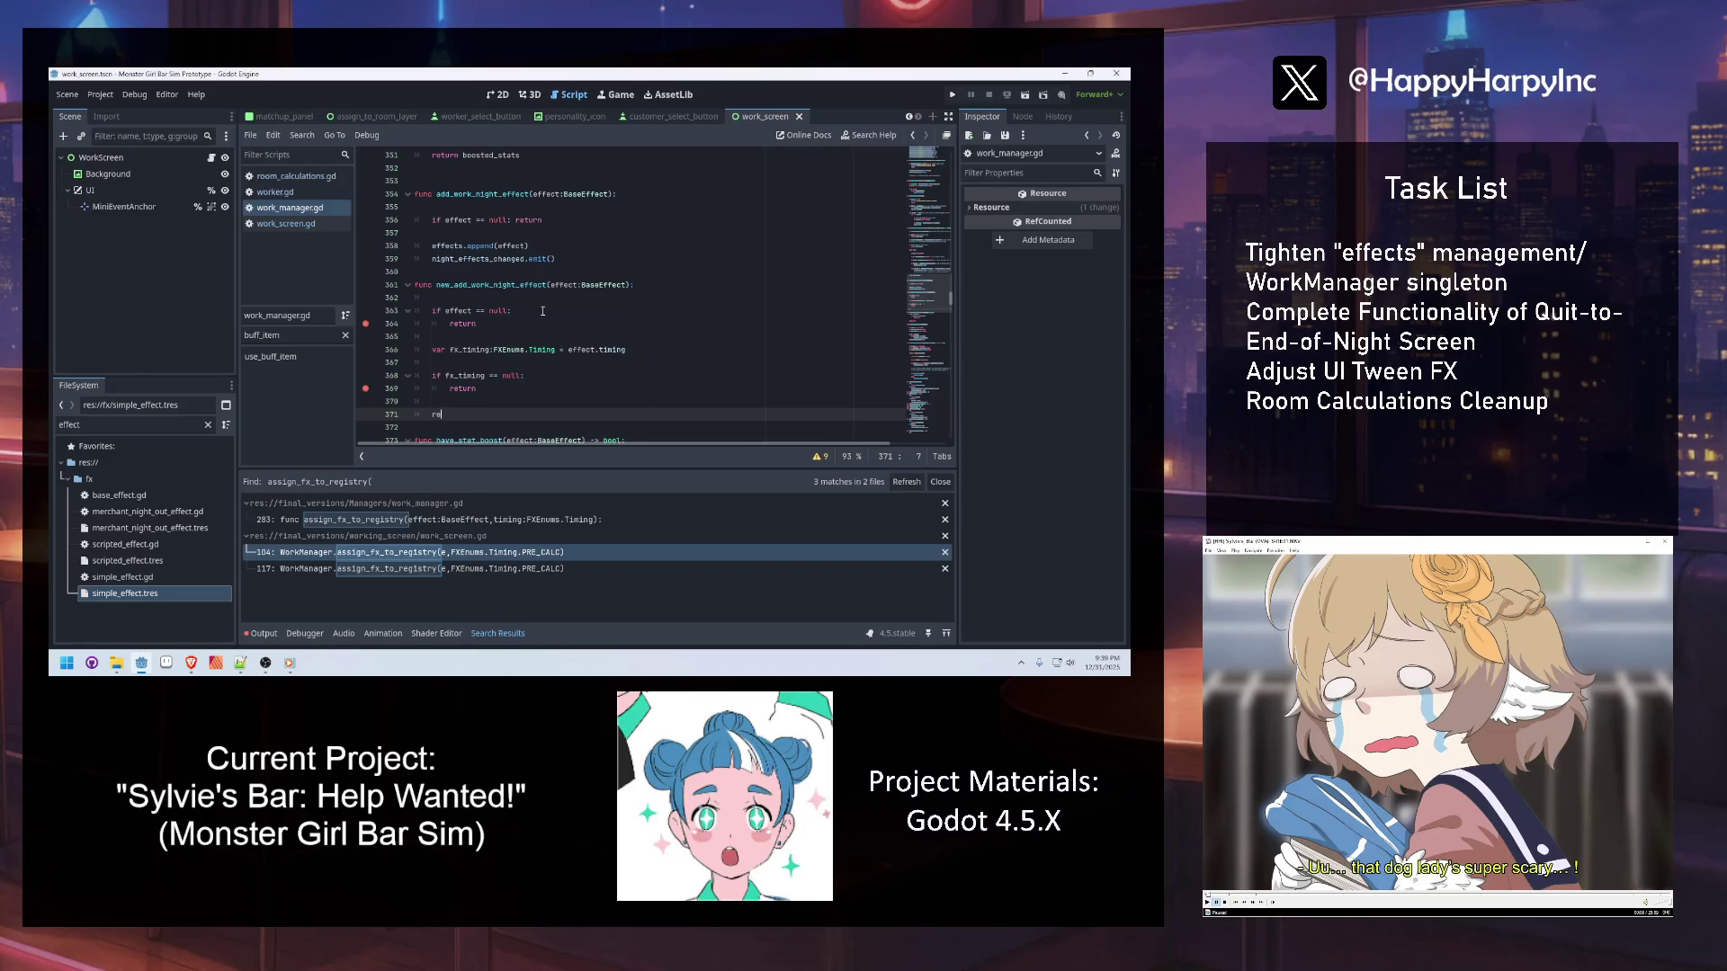
Add the call register_effects(effect) and jump to the register_effects definition
{"action": "type", "text": "gist"}
{"action": "key", "text": "Return"}
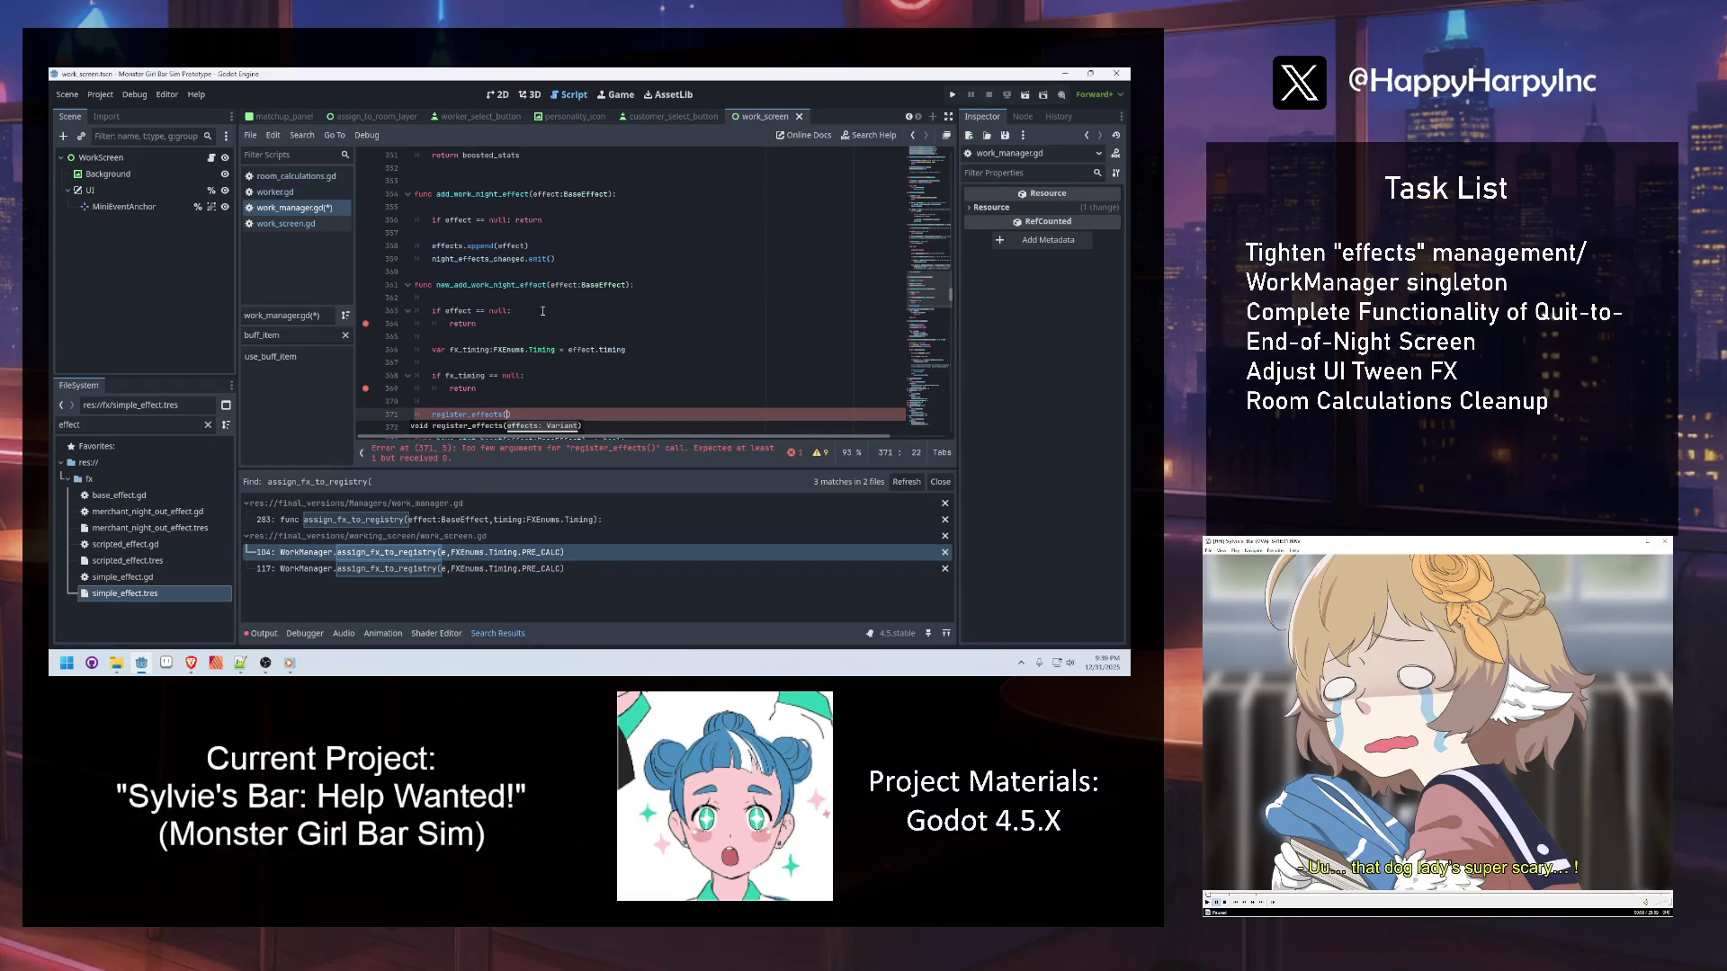
{"action": "type", "text": "effect"}
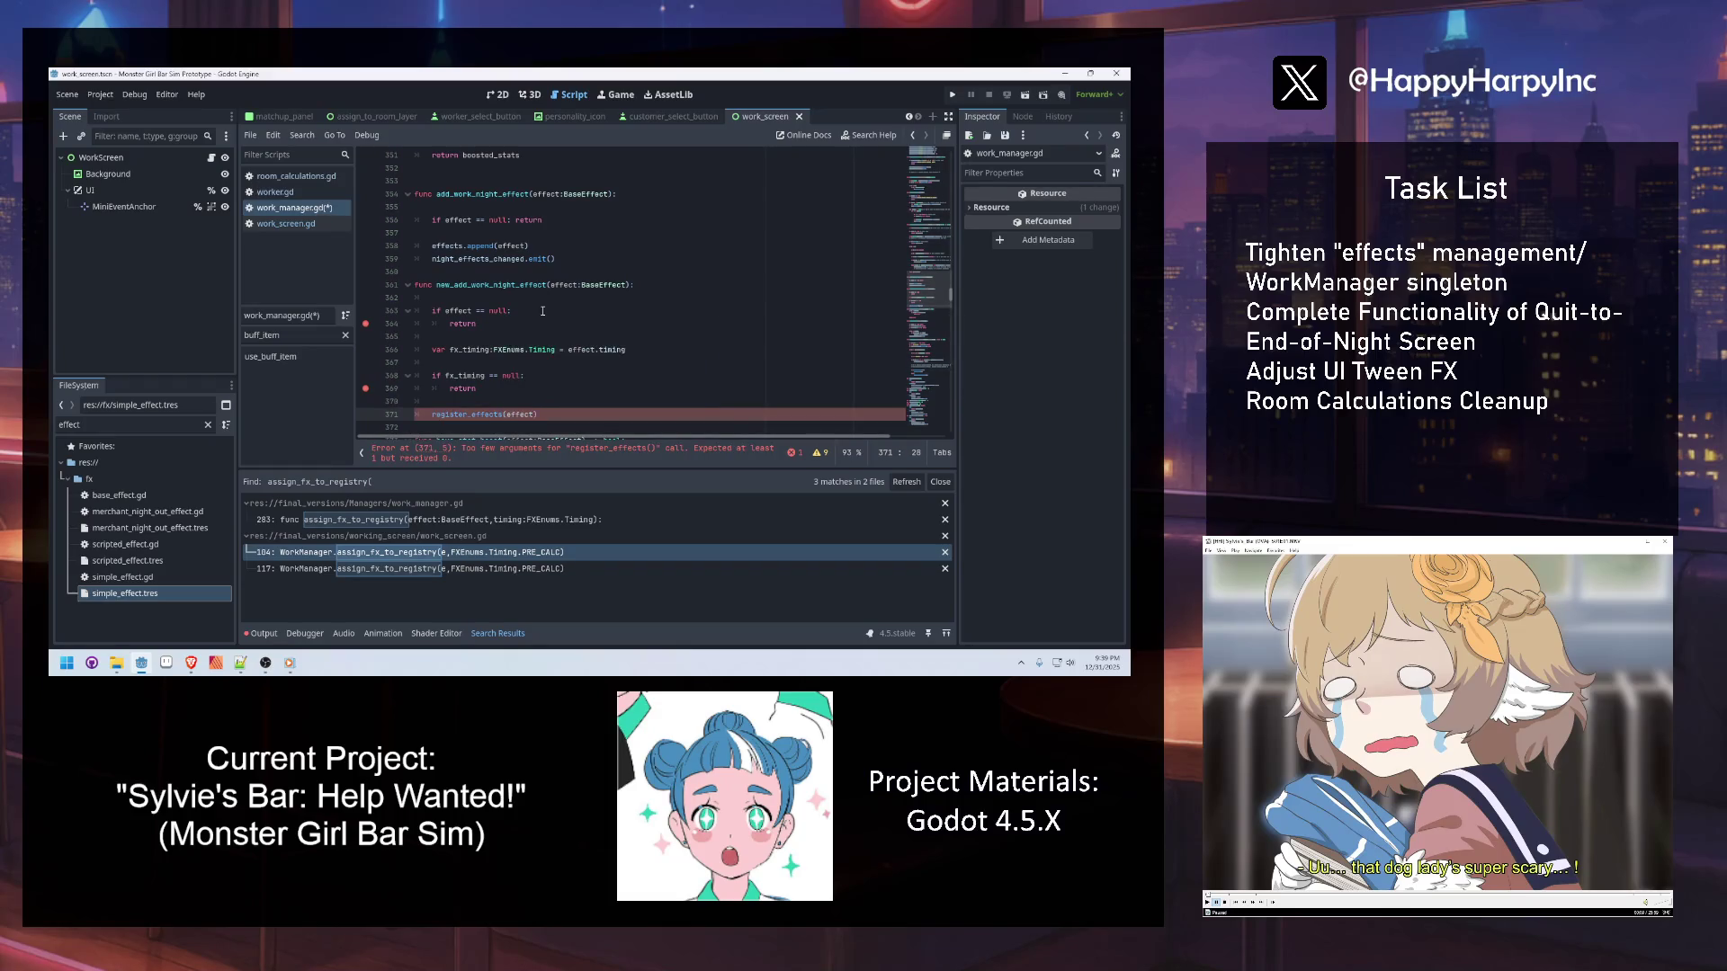
{"action": "left_click", "coordinate": [478, 415], "text": "ctrl"}
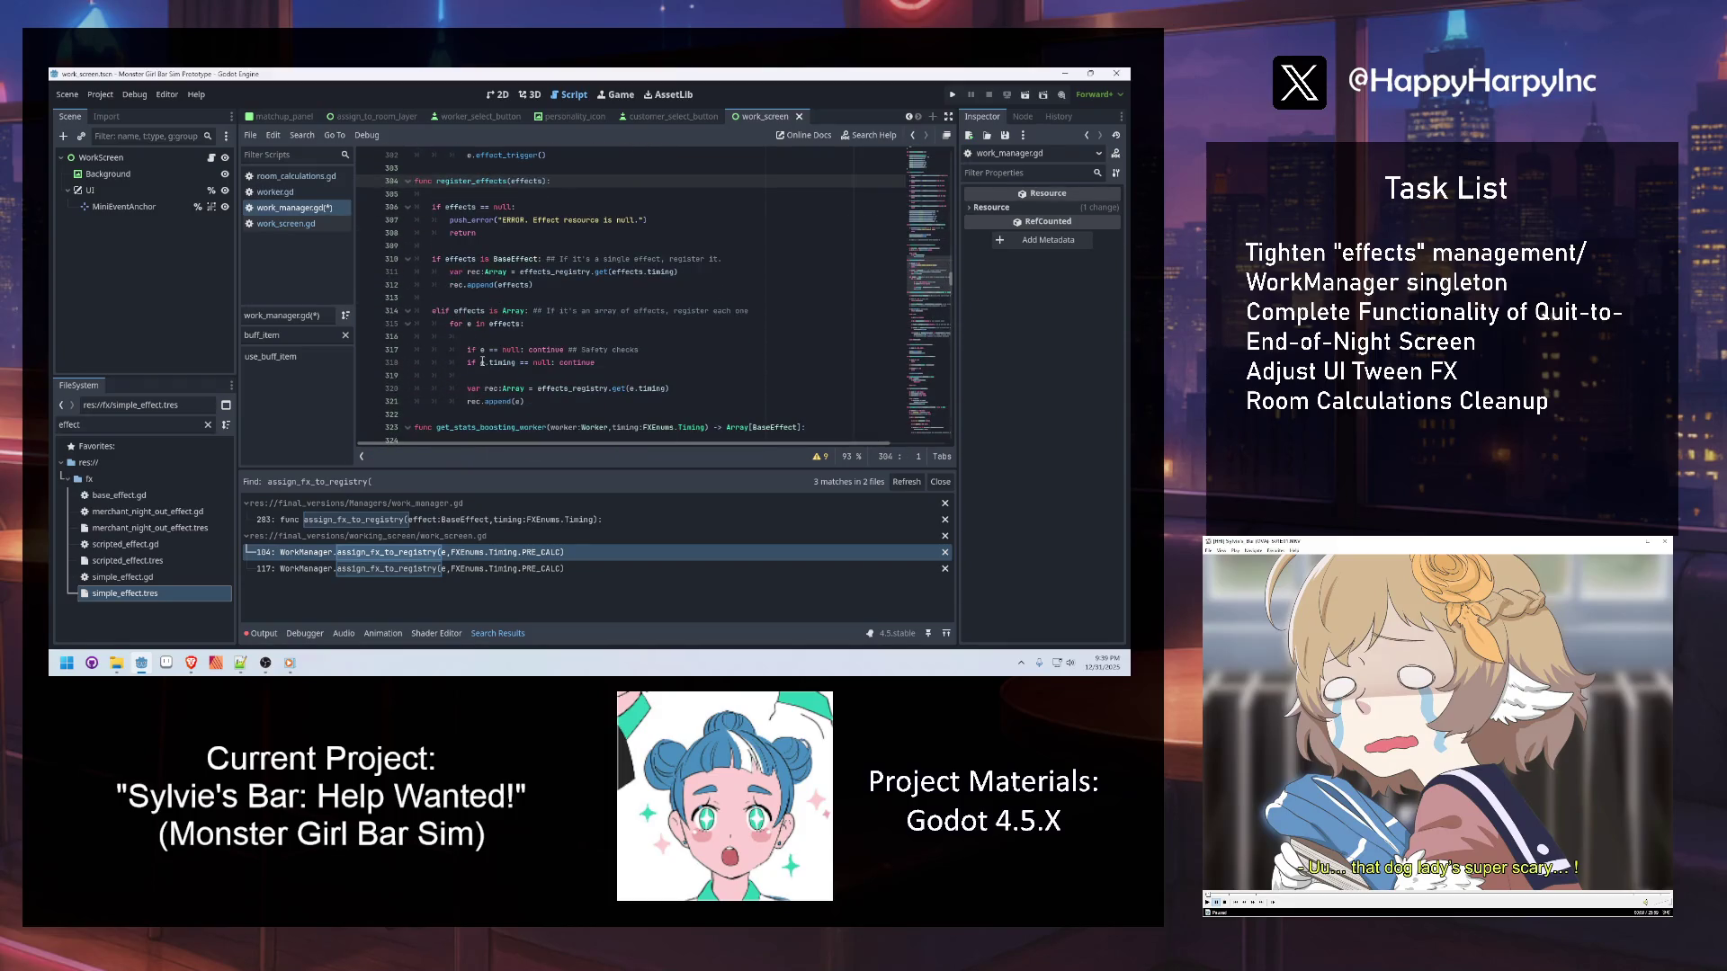
Search the script for register_effects and return to the new call site
{"action": "scroll", "coordinate": [484, 363], "scroll_direction": "up", "scroll_amount": 1}
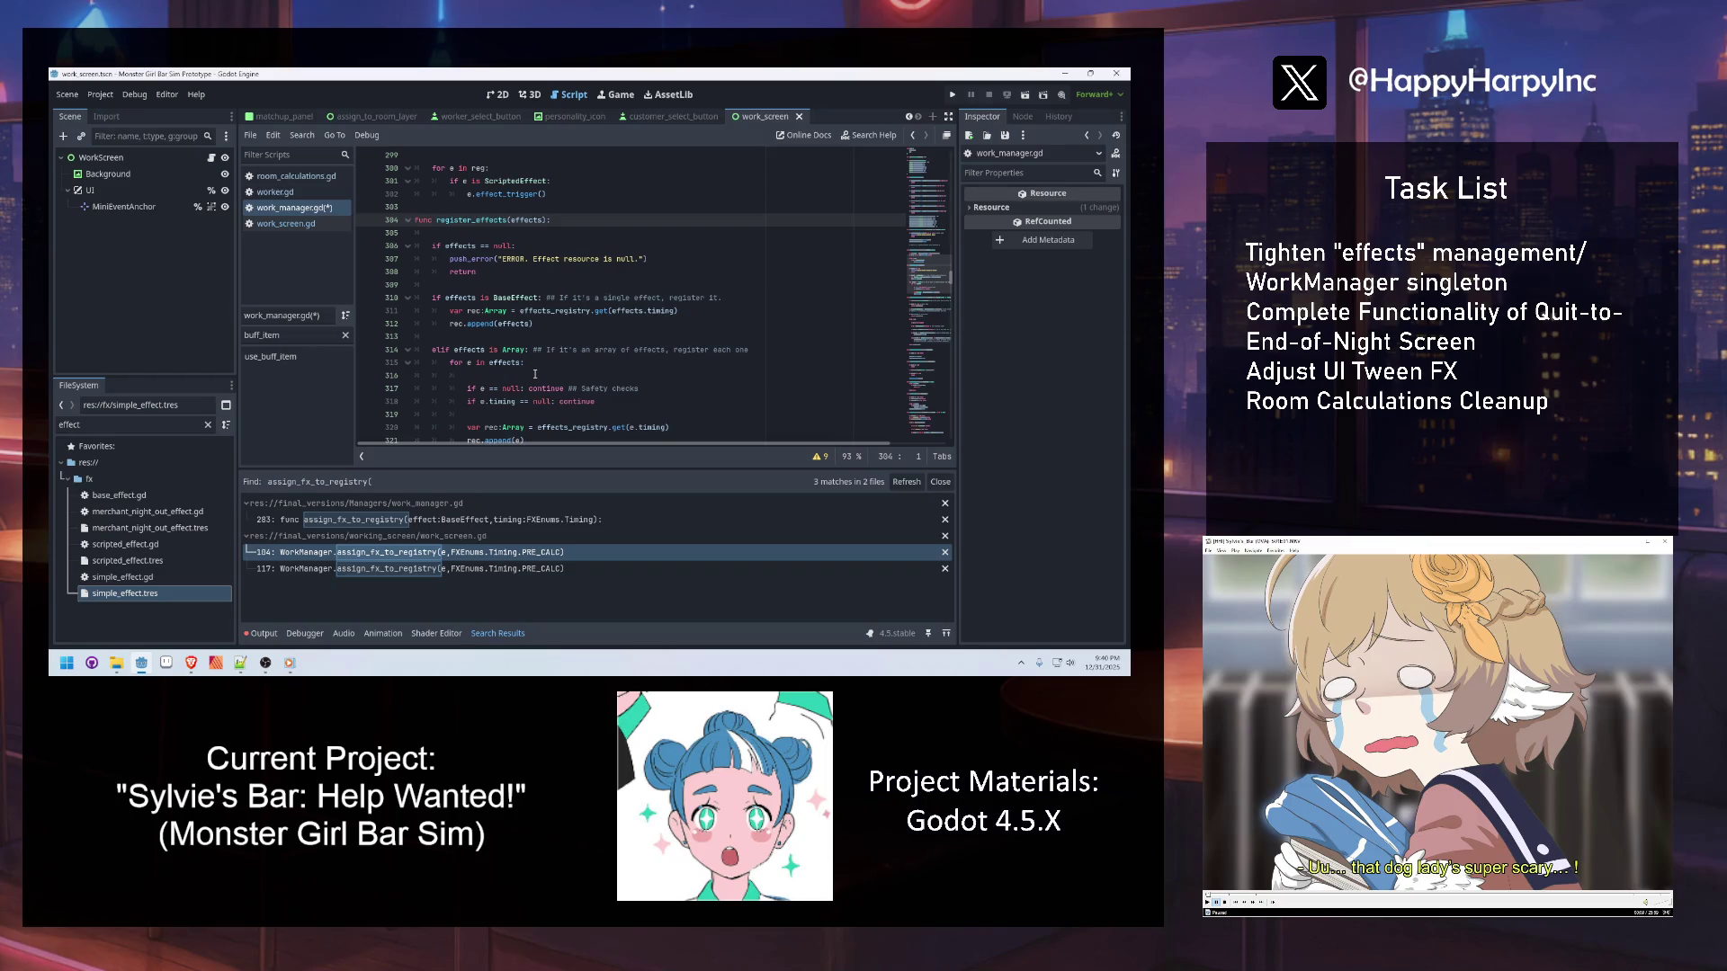
{"action": "double_click", "coordinate": [457, 219]}
{"action": "key", "text": "ctrl+f"}
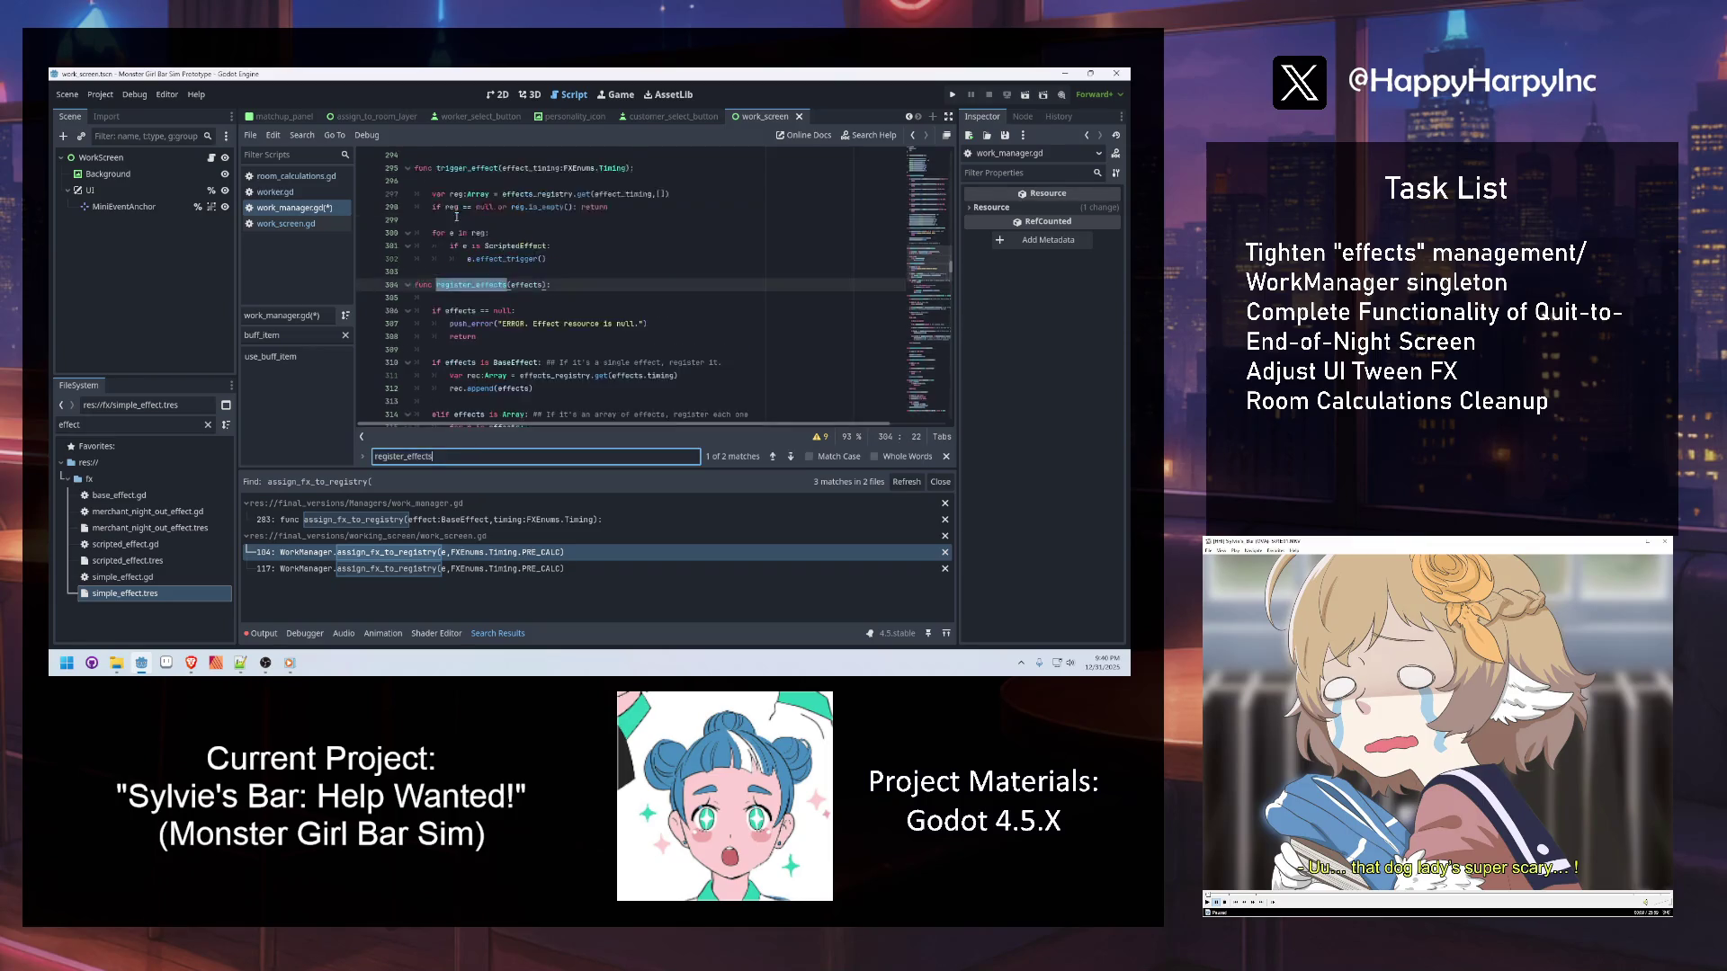
{"action": "scroll", "coordinate": [477, 289], "scroll_direction": "up", "scroll_amount": 2}
{"action": "left_click", "coordinate": [536, 363]}
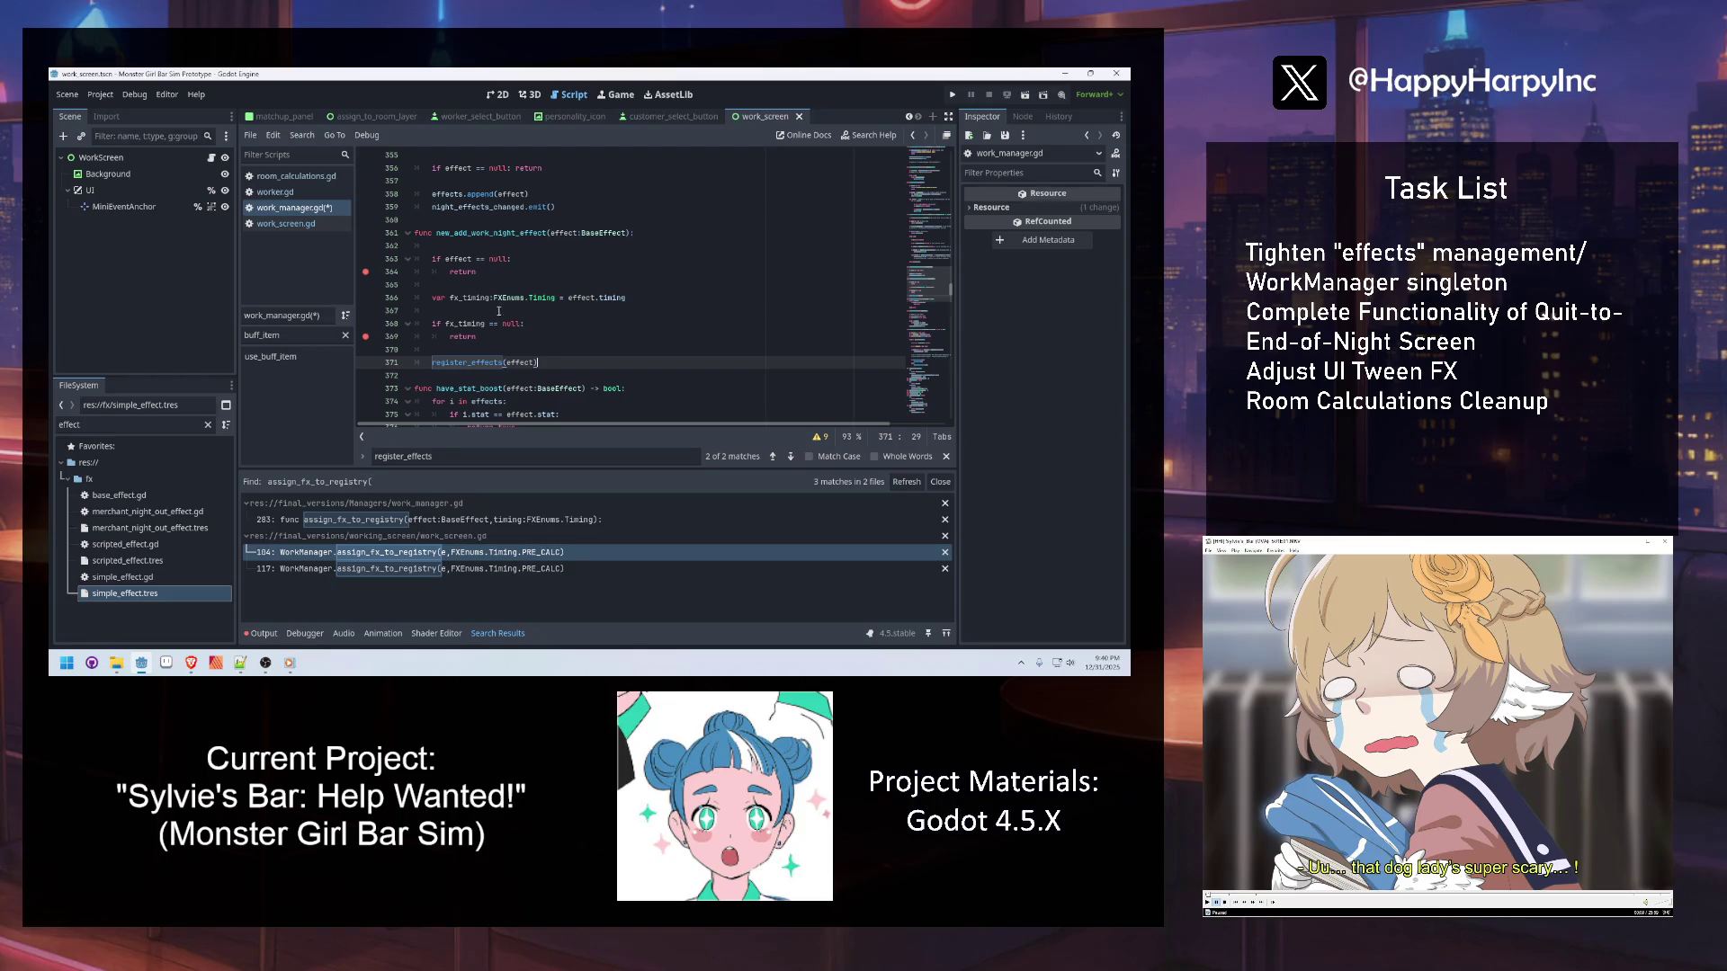
{"action": "key", "text": "Escape"}
Delete the existing night_effects_changed.emit() line and save the script
{"action": "scroll", "coordinate": [481, 270], "scroll_direction": "up", "scroll_amount": 1}
{"action": "mouse_move", "coordinate": [556, 246]}
{"action": "left_mouse_down"}
{"action": "mouse_move", "coordinate": [424, 243]}
{"action": "mouse_move", "coordinate": [566, 247]}
{"action": "left_mouse_up"}
{"action": "left_click", "coordinate": [439, 246]}
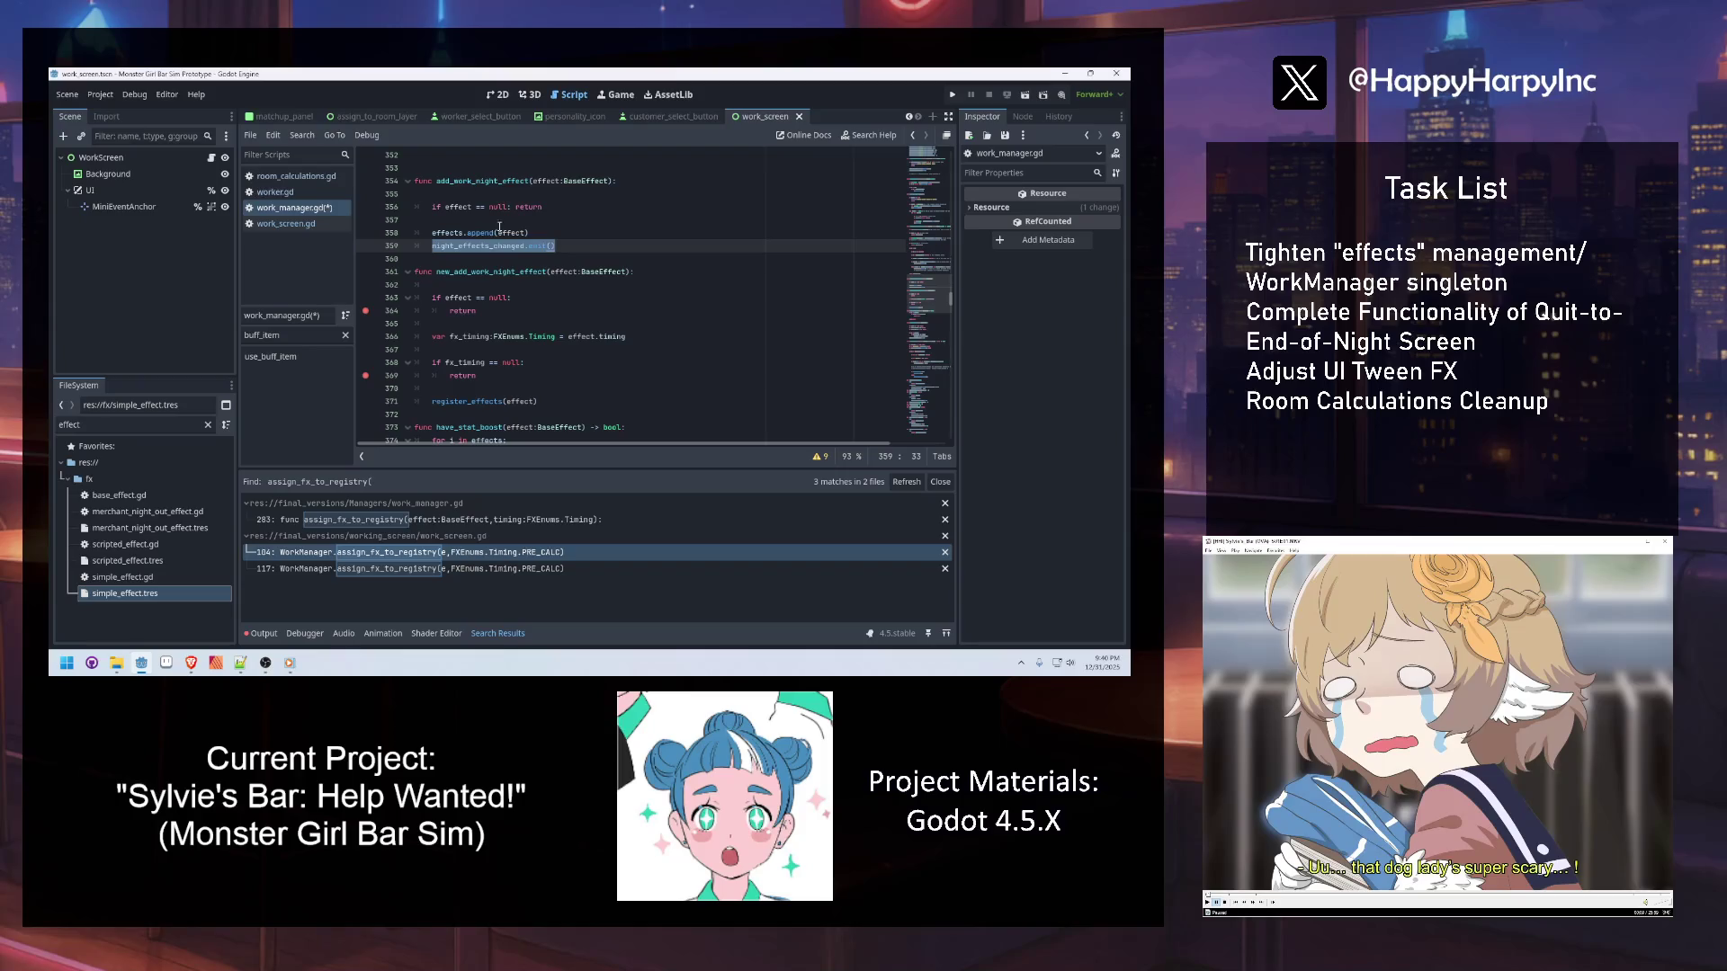
{"action": "left_click", "coordinate": [561, 241]}
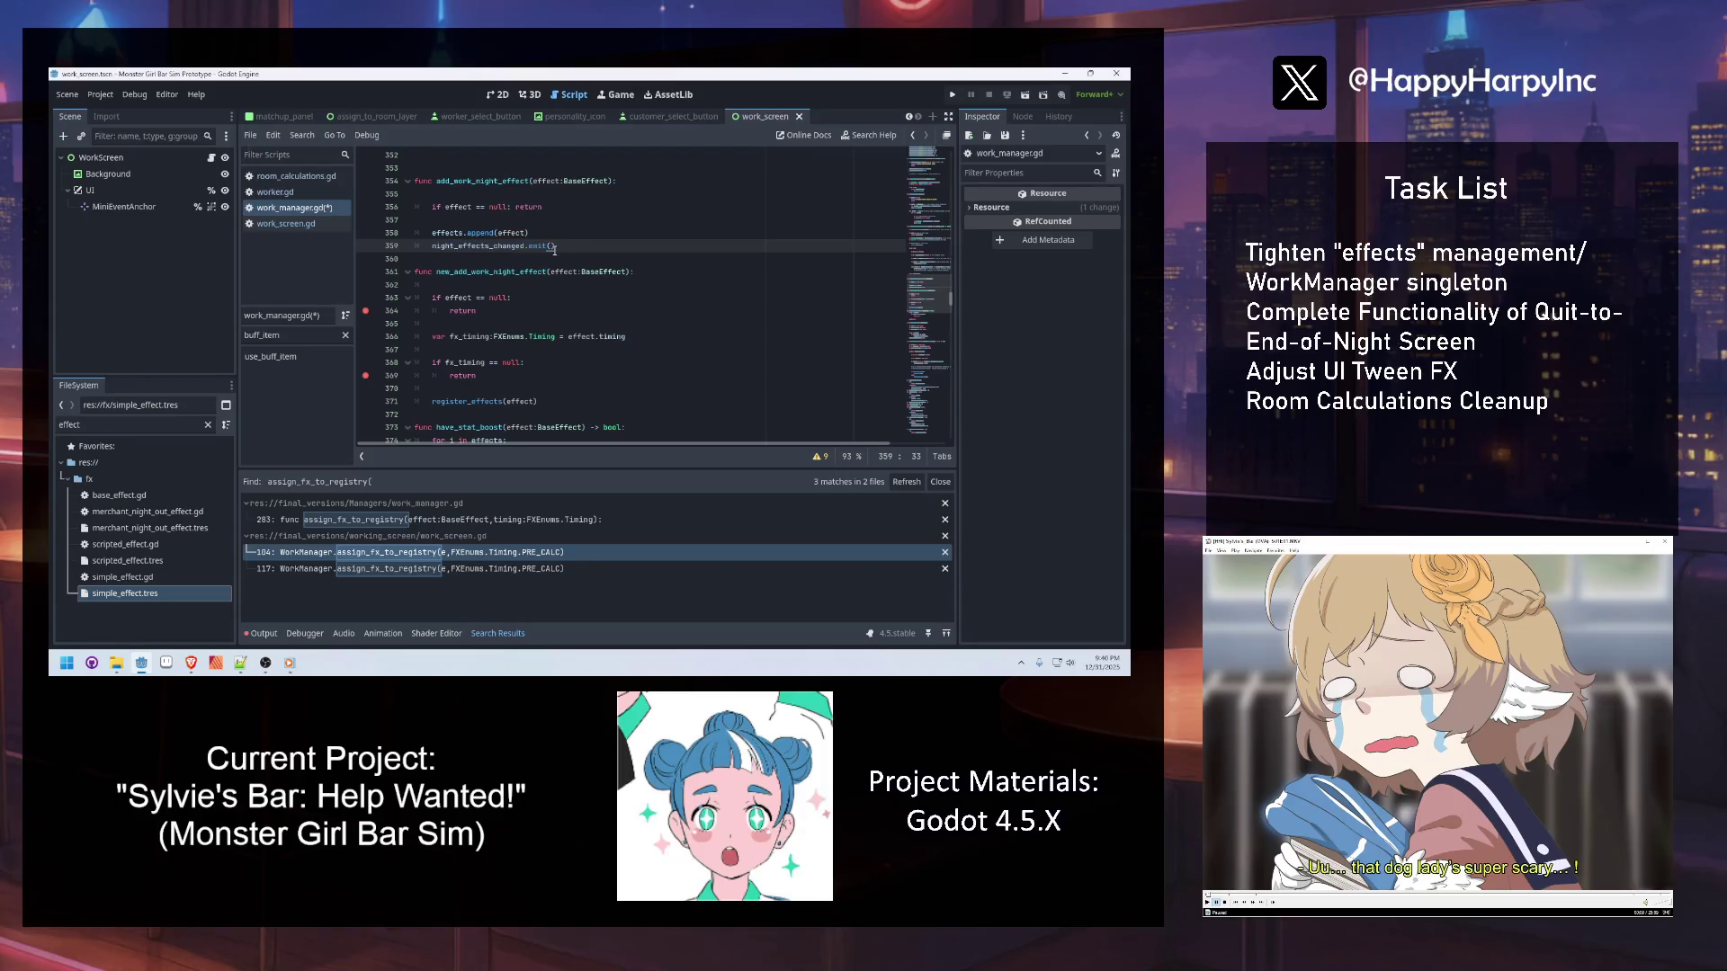
{"action": "key", "text": "shift+Home"}
{"action": "key", "text": "BackSpace"}
{"action": "key", "text": "ctrl+s"}
In register_effects, add night_effects_changed.emit() after the last rec.append(e)
{"action": "left_click", "coordinate": [470, 399], "text": "ctrl"}
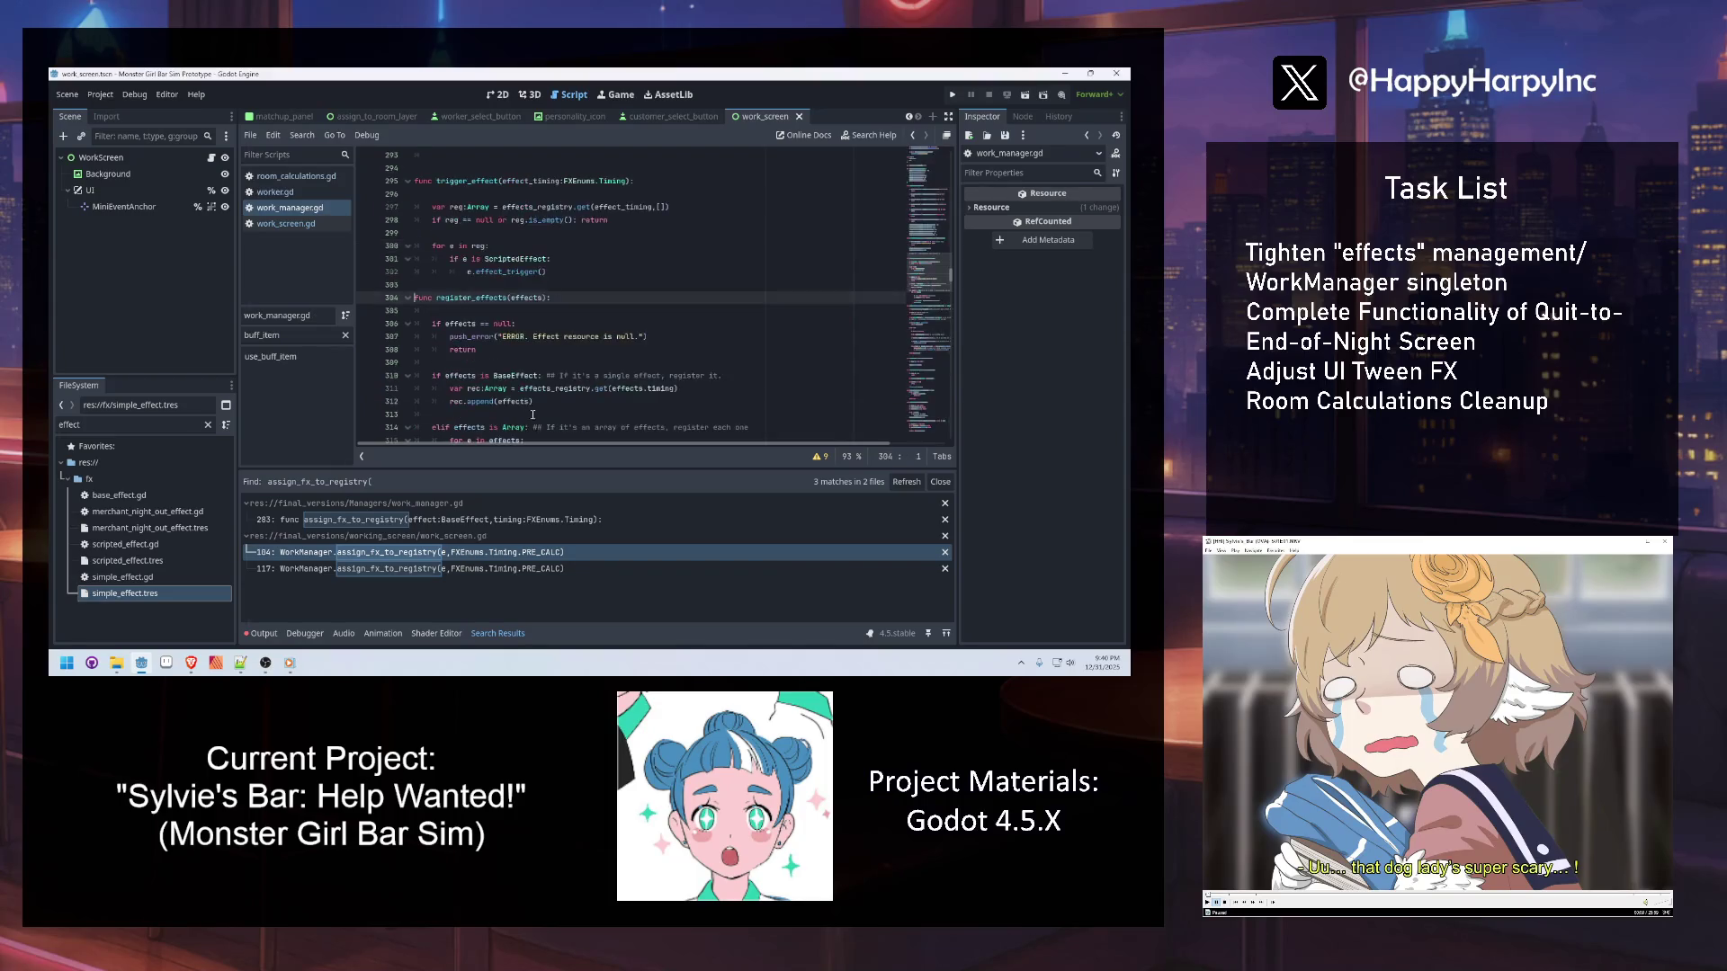
{"action": "scroll", "coordinate": [533, 328], "scroll_direction": "down", "scroll_amount": 4}
{"action": "left_click", "coordinate": [535, 363]}
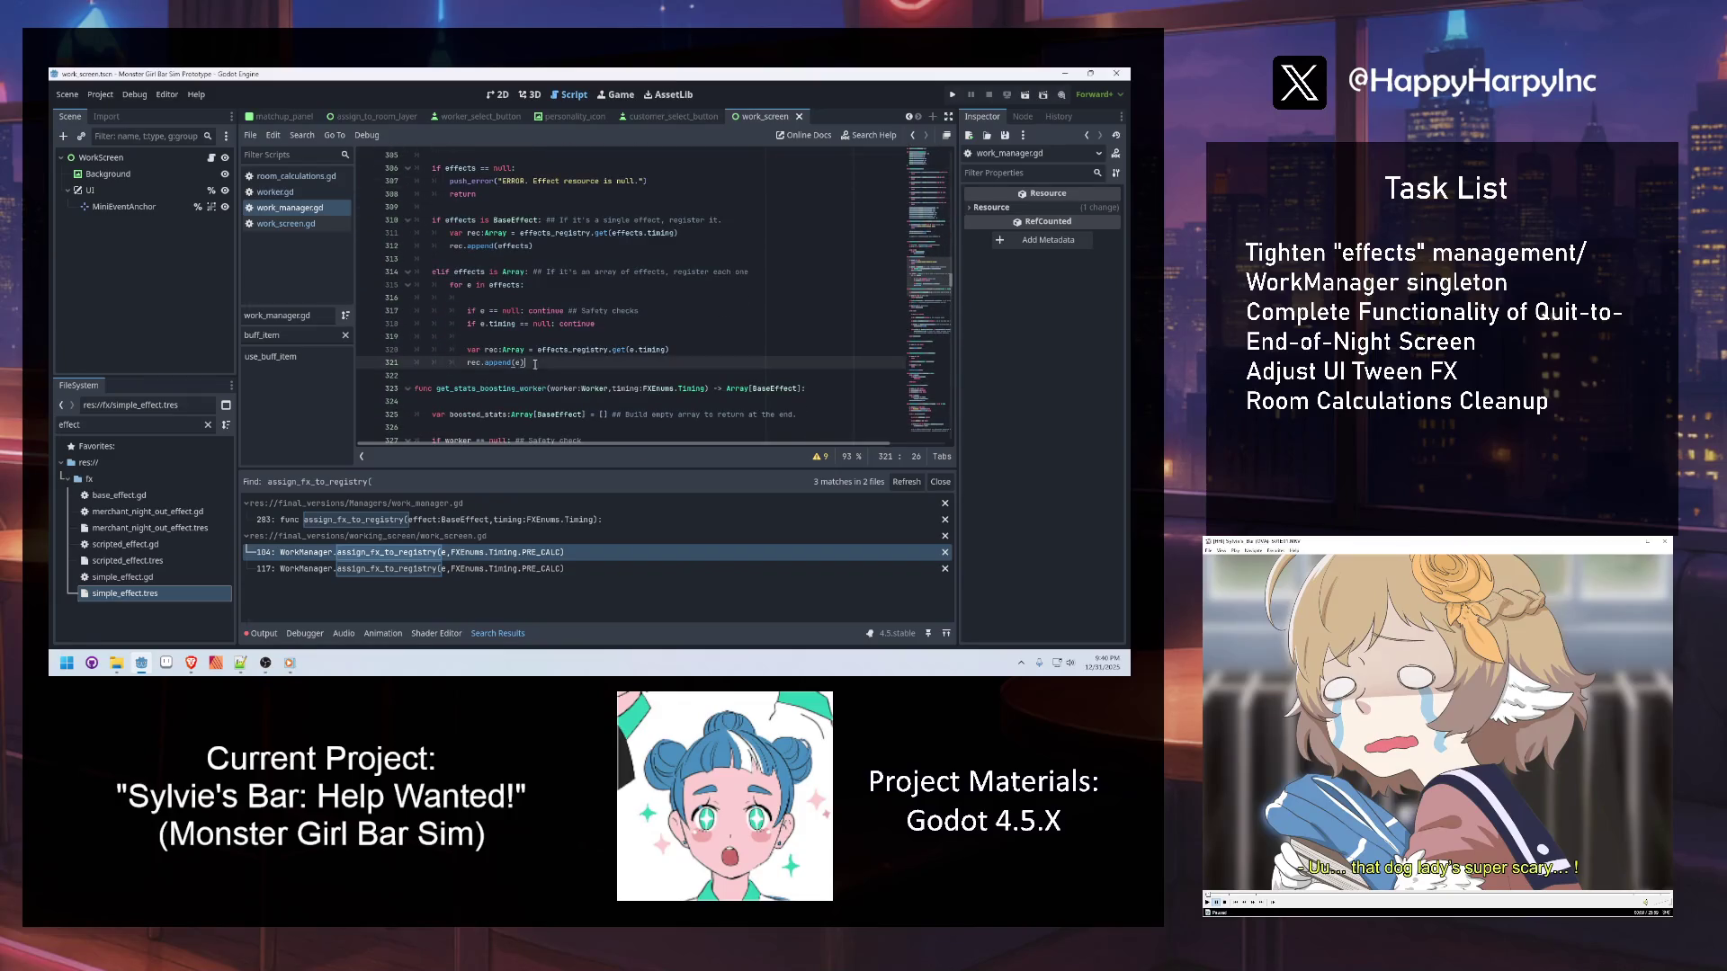
{"action": "key", "text": "Return"}
{"action": "key", "text": "Return"}
{"action": "type", "text": "night_effects_changed.emit()"}
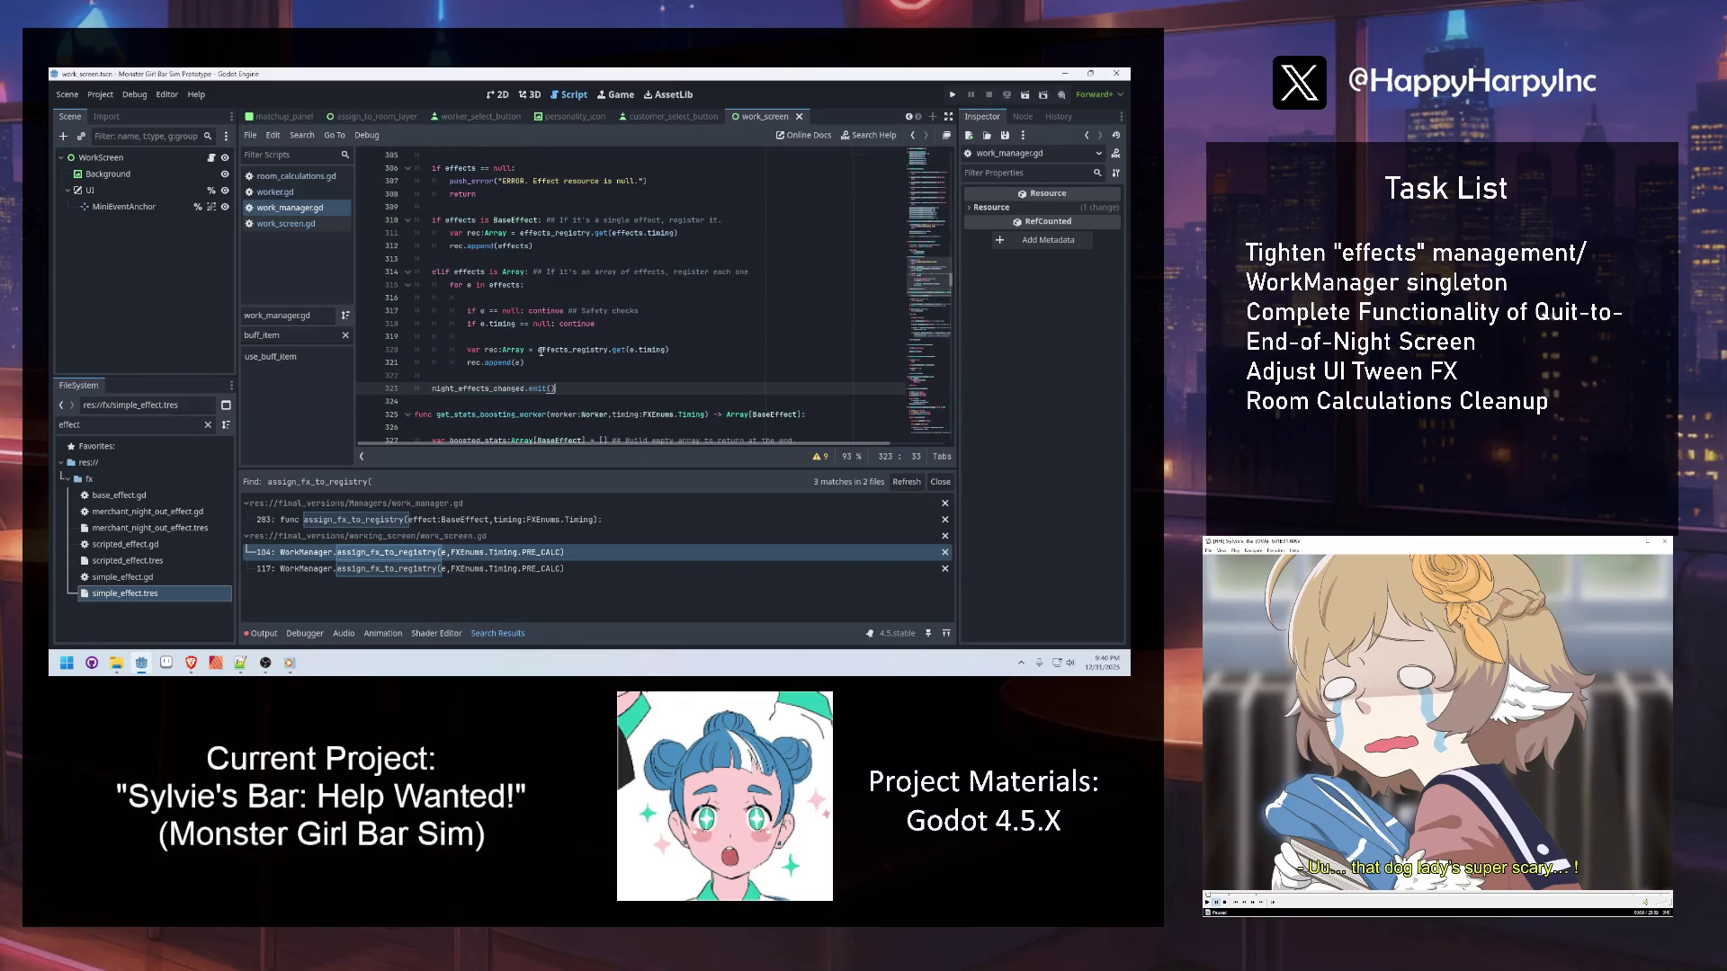
Search for register_effects again to jump to its call at line 373
{"action": "scroll", "coordinate": [454, 314], "scroll_direction": "up", "scroll_amount": 4}
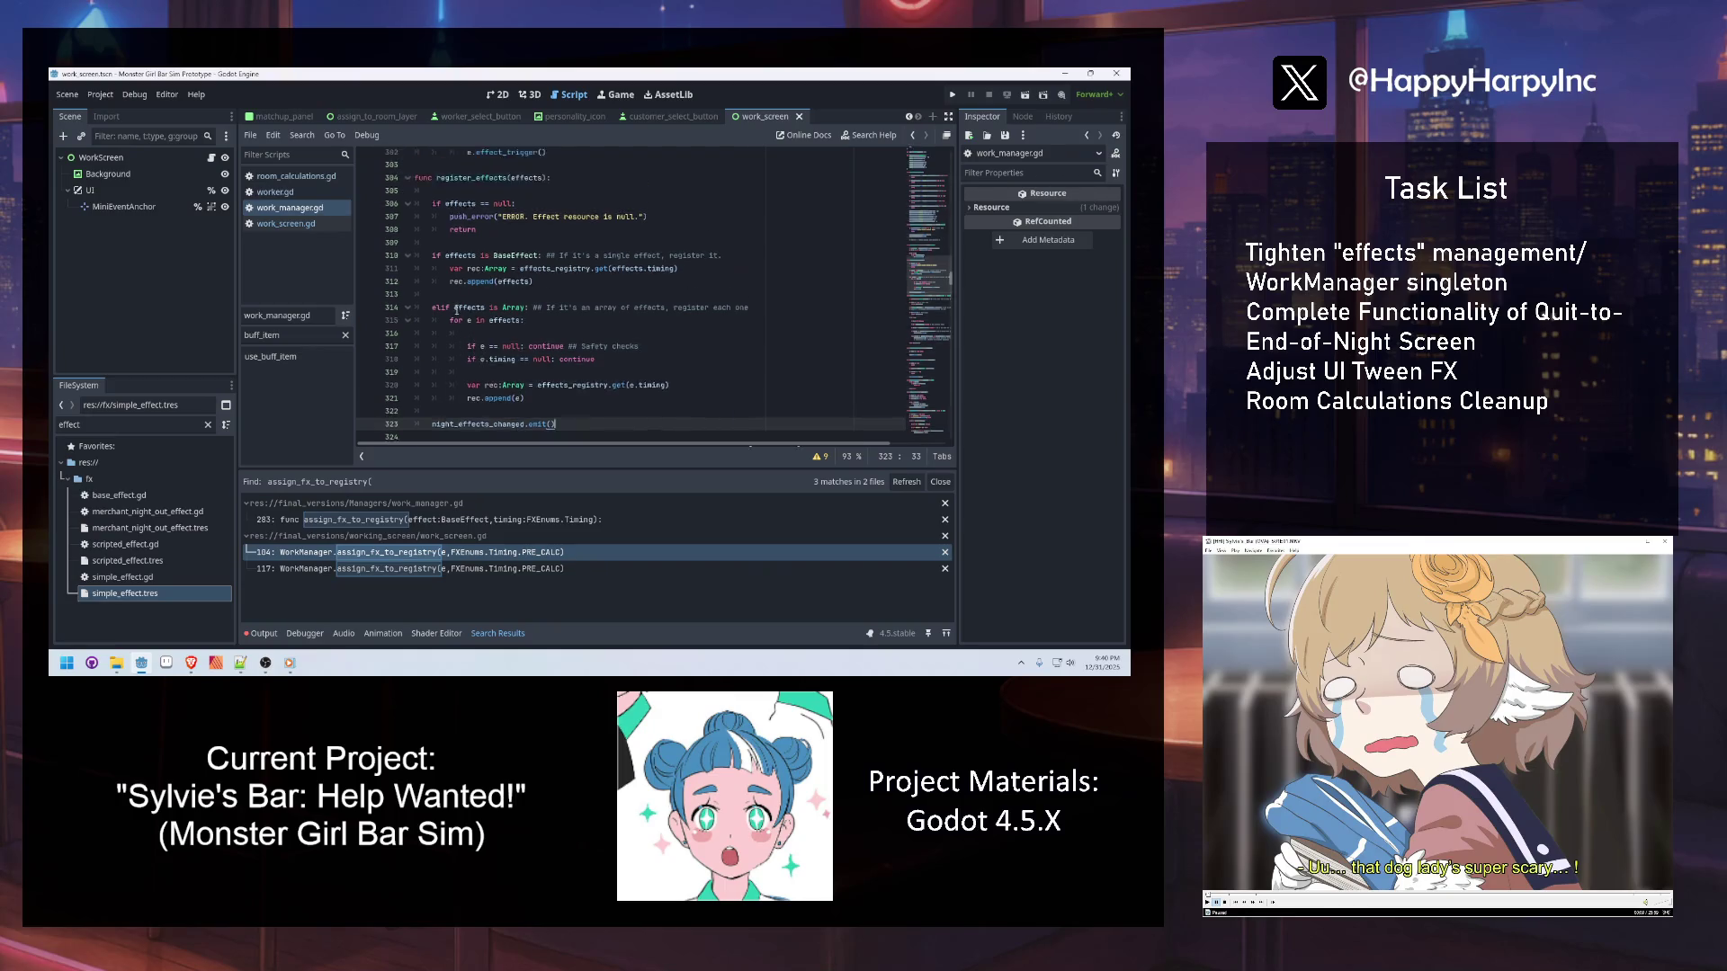
{"action": "scroll", "coordinate": [455, 314], "scroll_direction": "up", "scroll_amount": 2}
{"action": "double_click", "coordinate": [466, 369]}
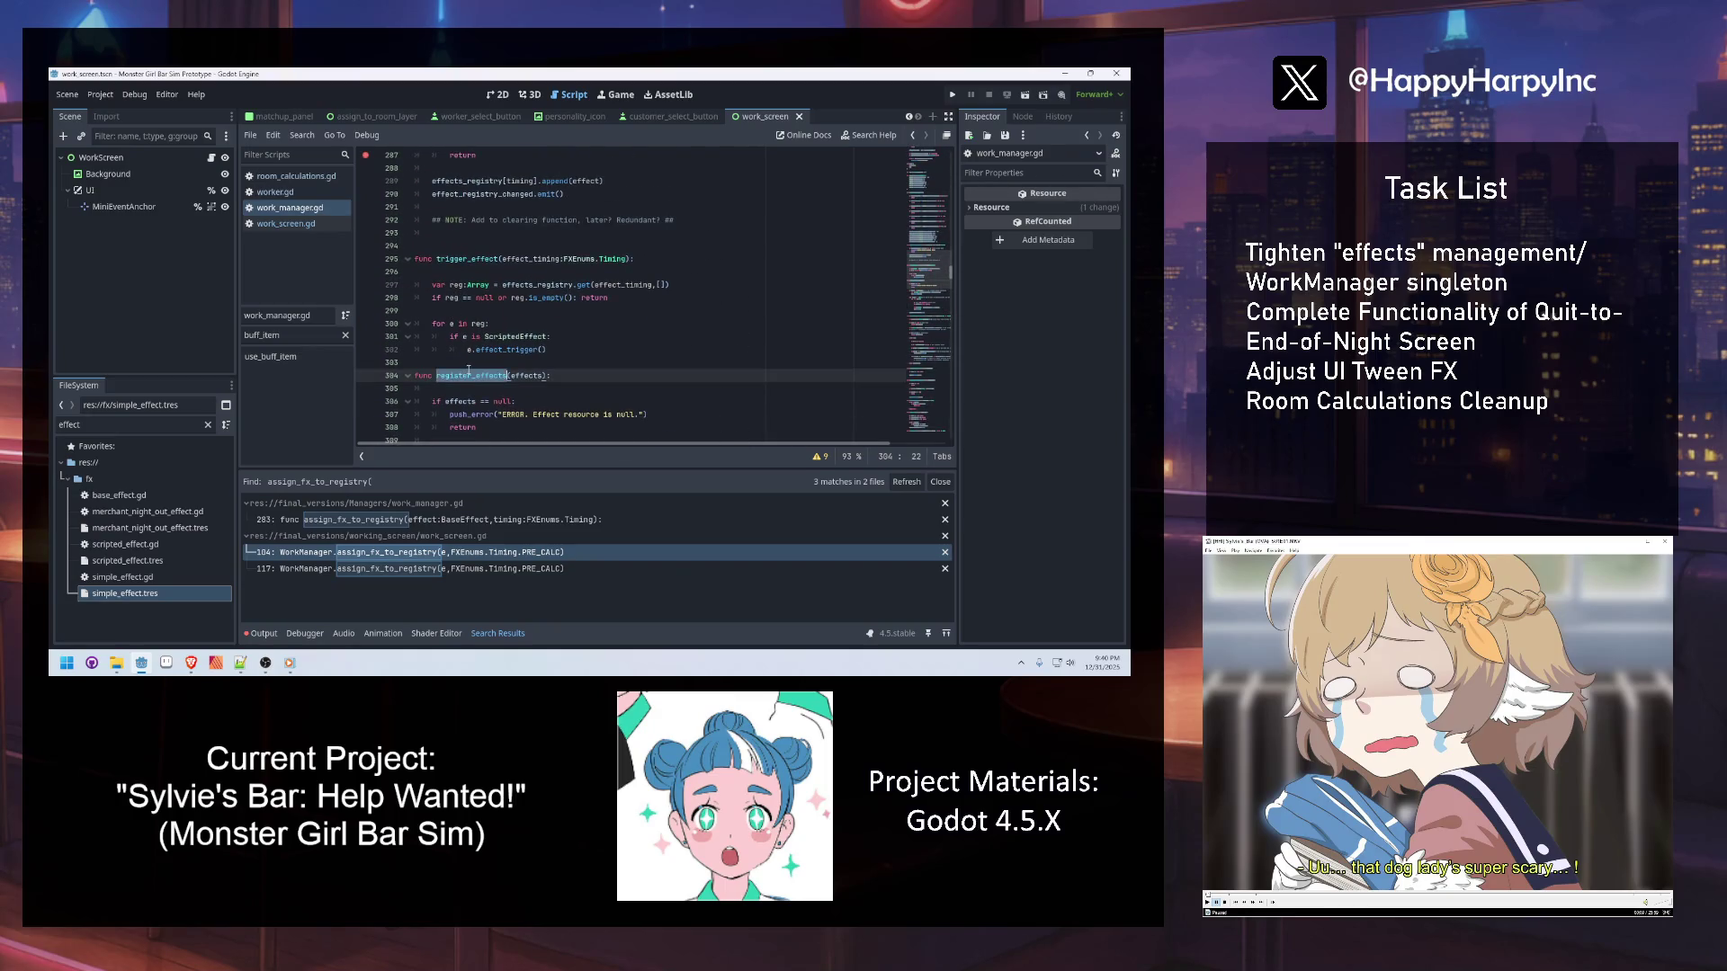
{"action": "key", "text": "ctrl+f"}
{"action": "key", "text": "Return"}
{"action": "left_click", "coordinate": [560, 245]}
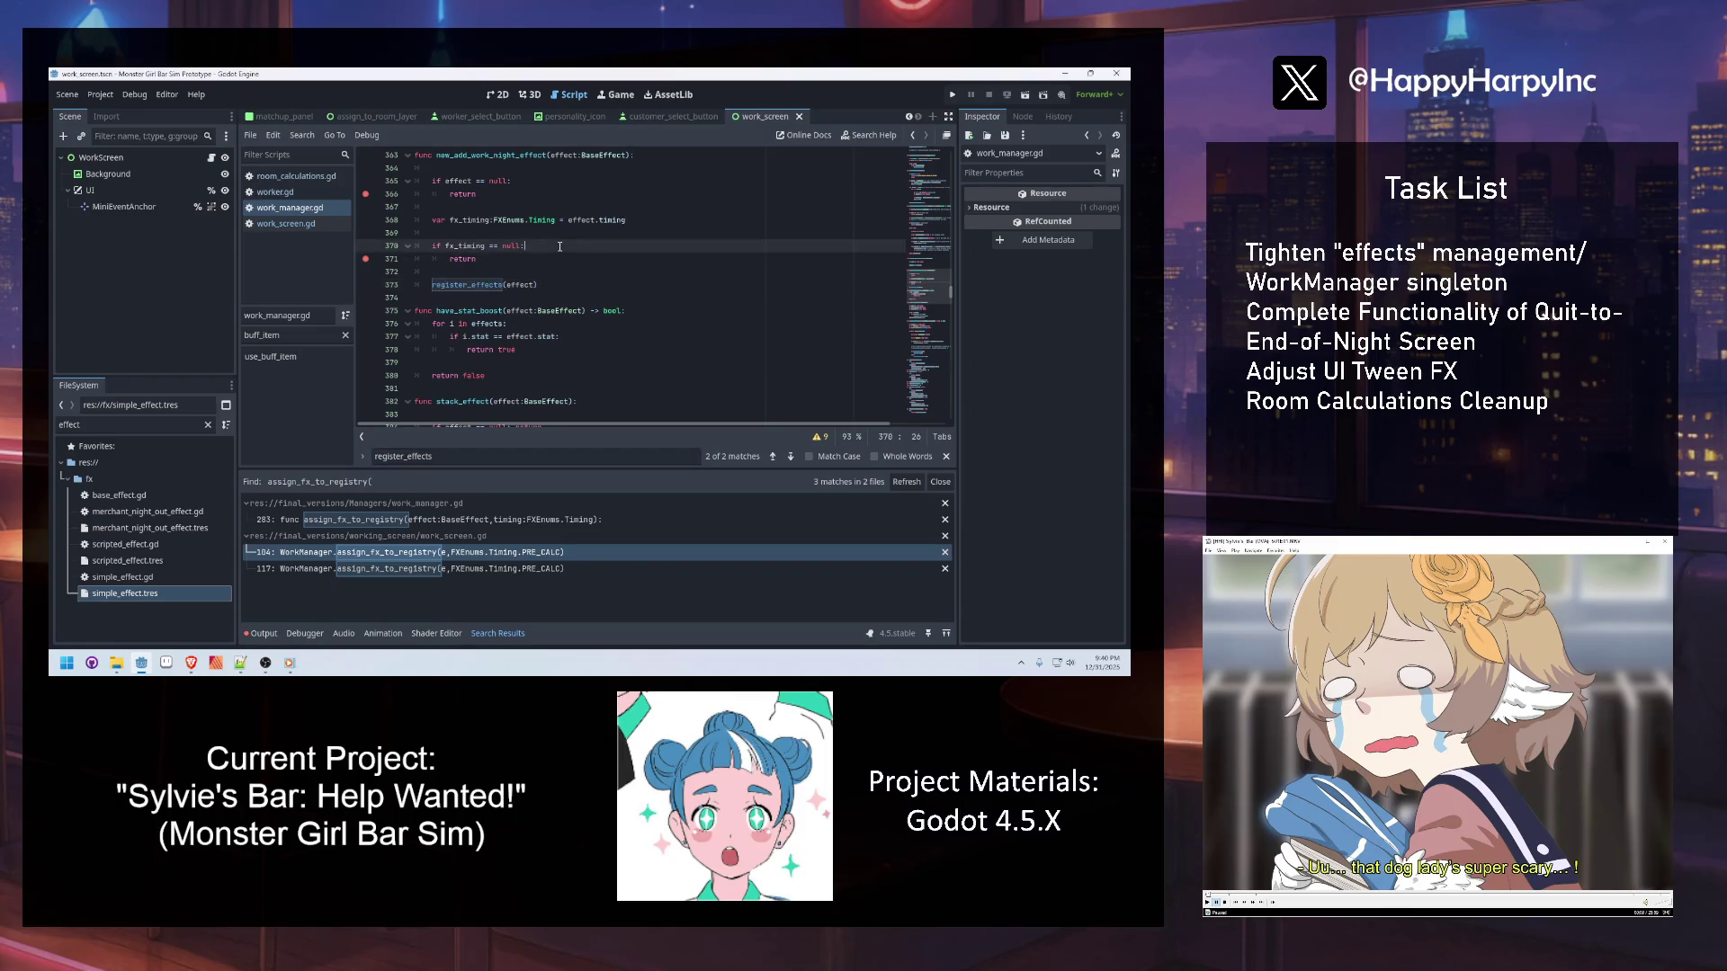
{"action": "scroll", "coordinate": [560, 246], "scroll_direction": "up", "scroll_amount": 2}
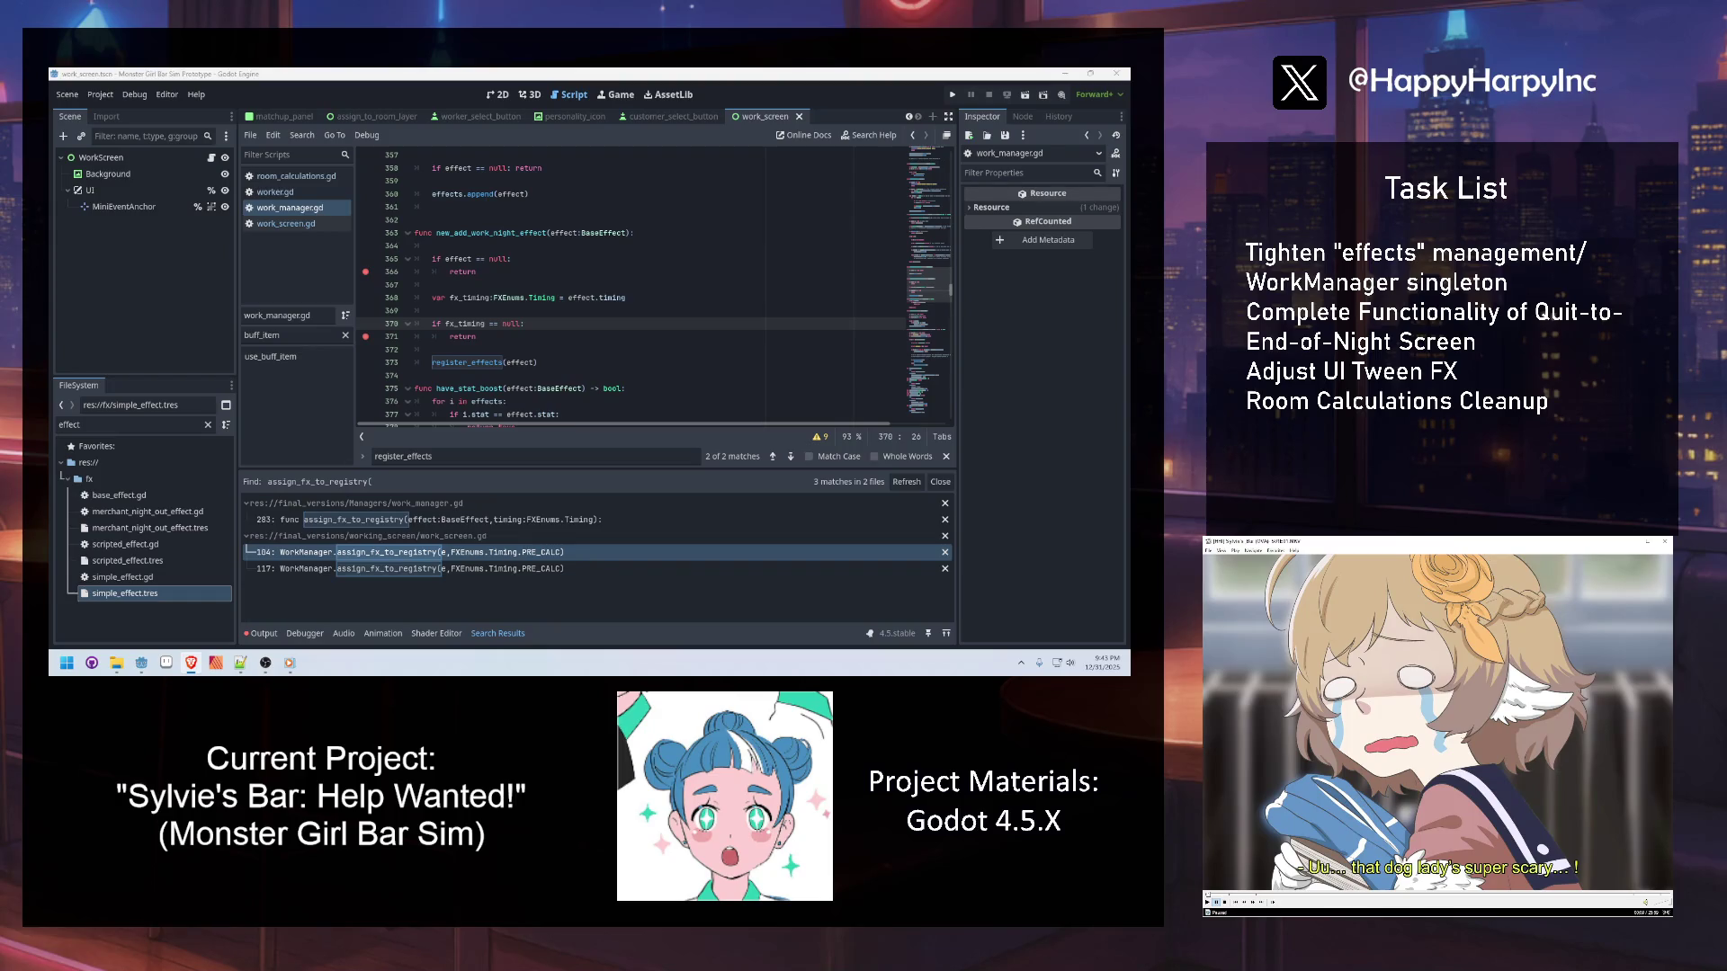
Check the fx_timing null guard, close the find bar, and jump to the register_effects definition
{"action": "left_click", "coordinate": [661, 285]}
{"action": "left_click", "coordinate": [571, 313]}
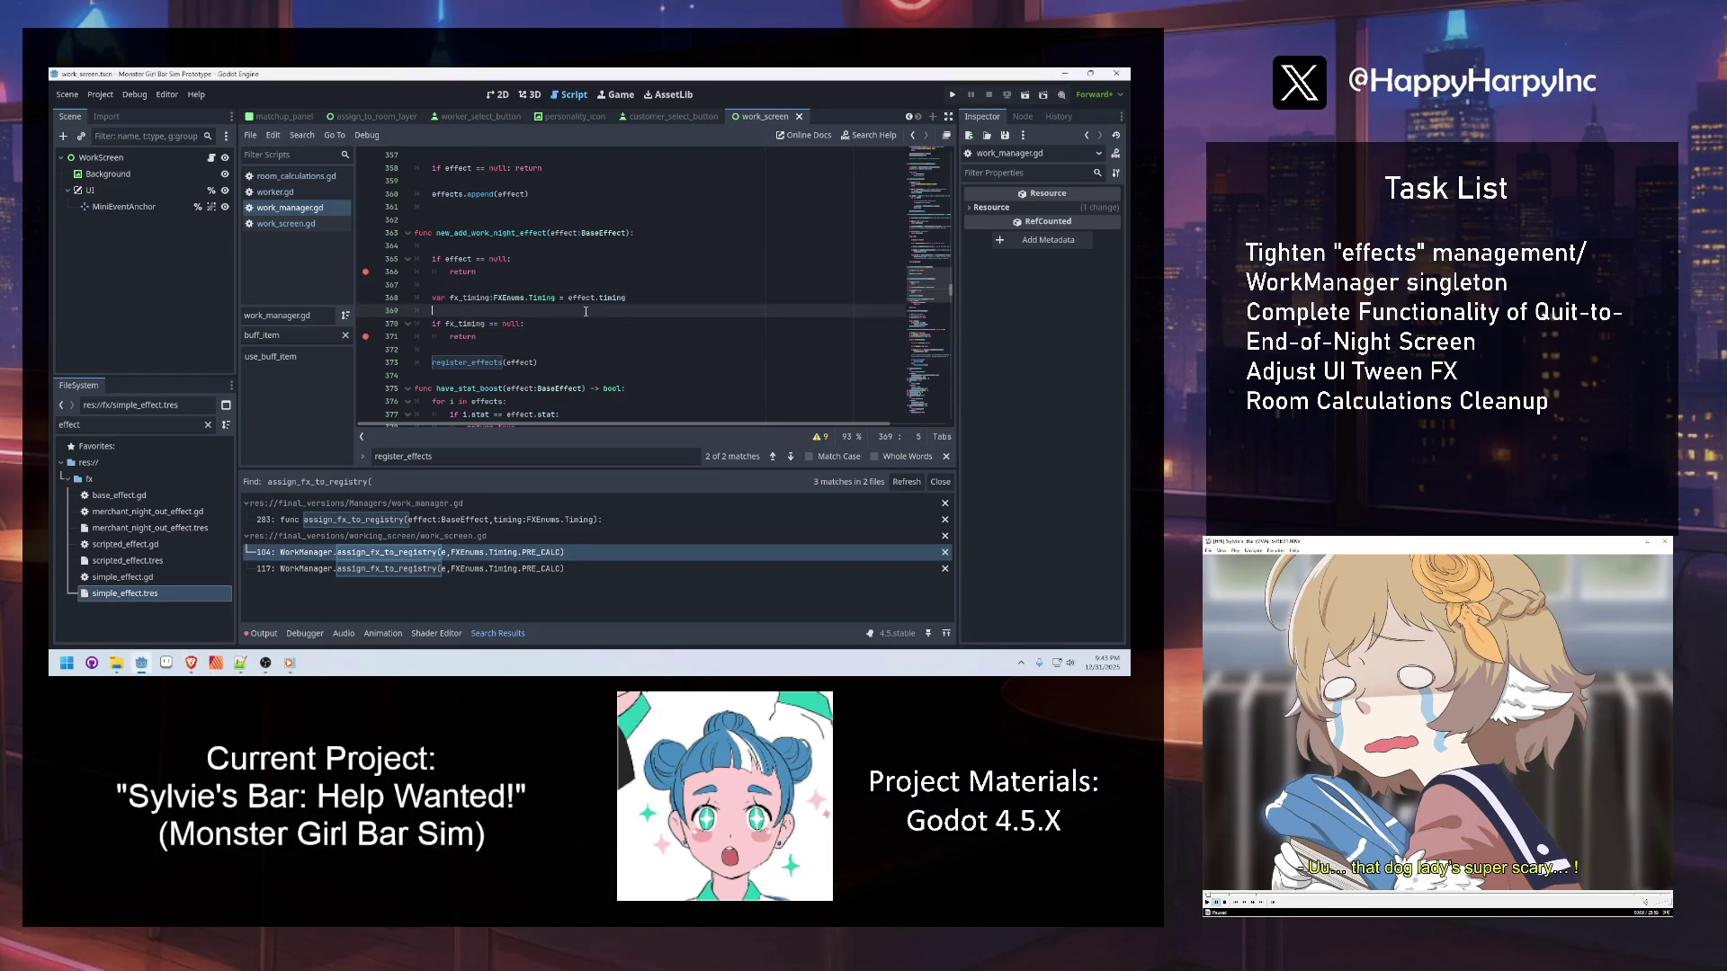
{"action": "left_click_drag", "start_coordinate": [504, 337], "coordinate": [516, 328]}
{"action": "key", "text": "Right"}
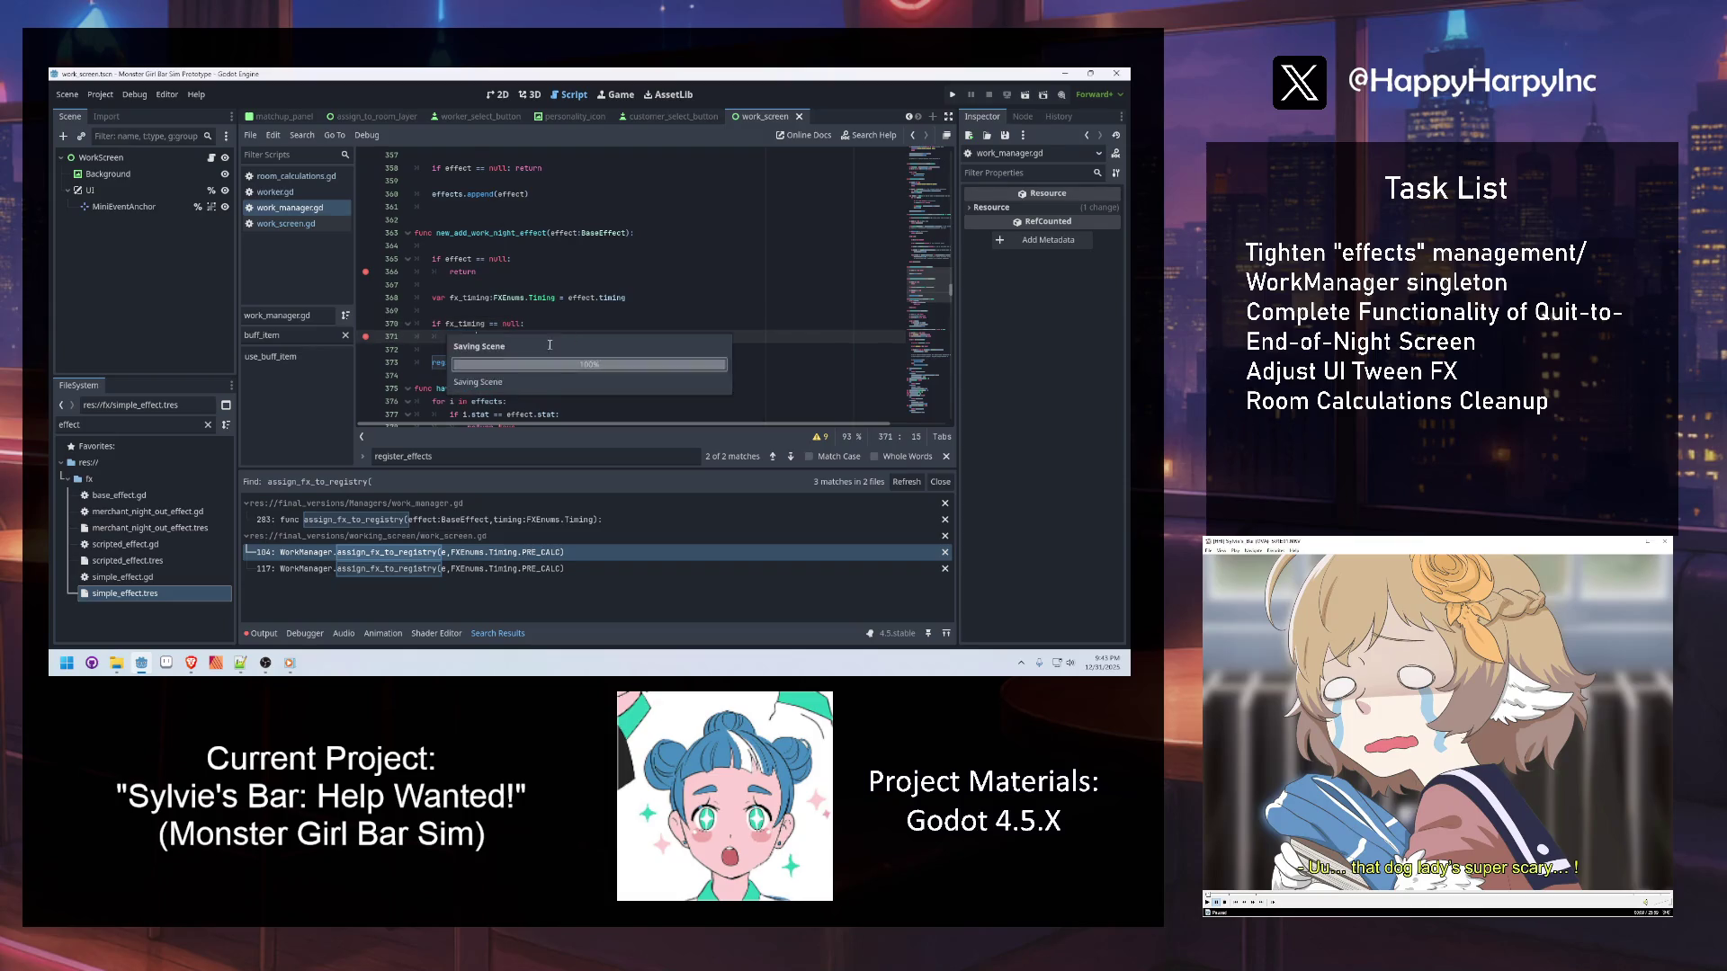
{"action": "key", "text": "Escape"}
{"action": "left_click", "coordinate": [466, 366], "text": "ctrl"}
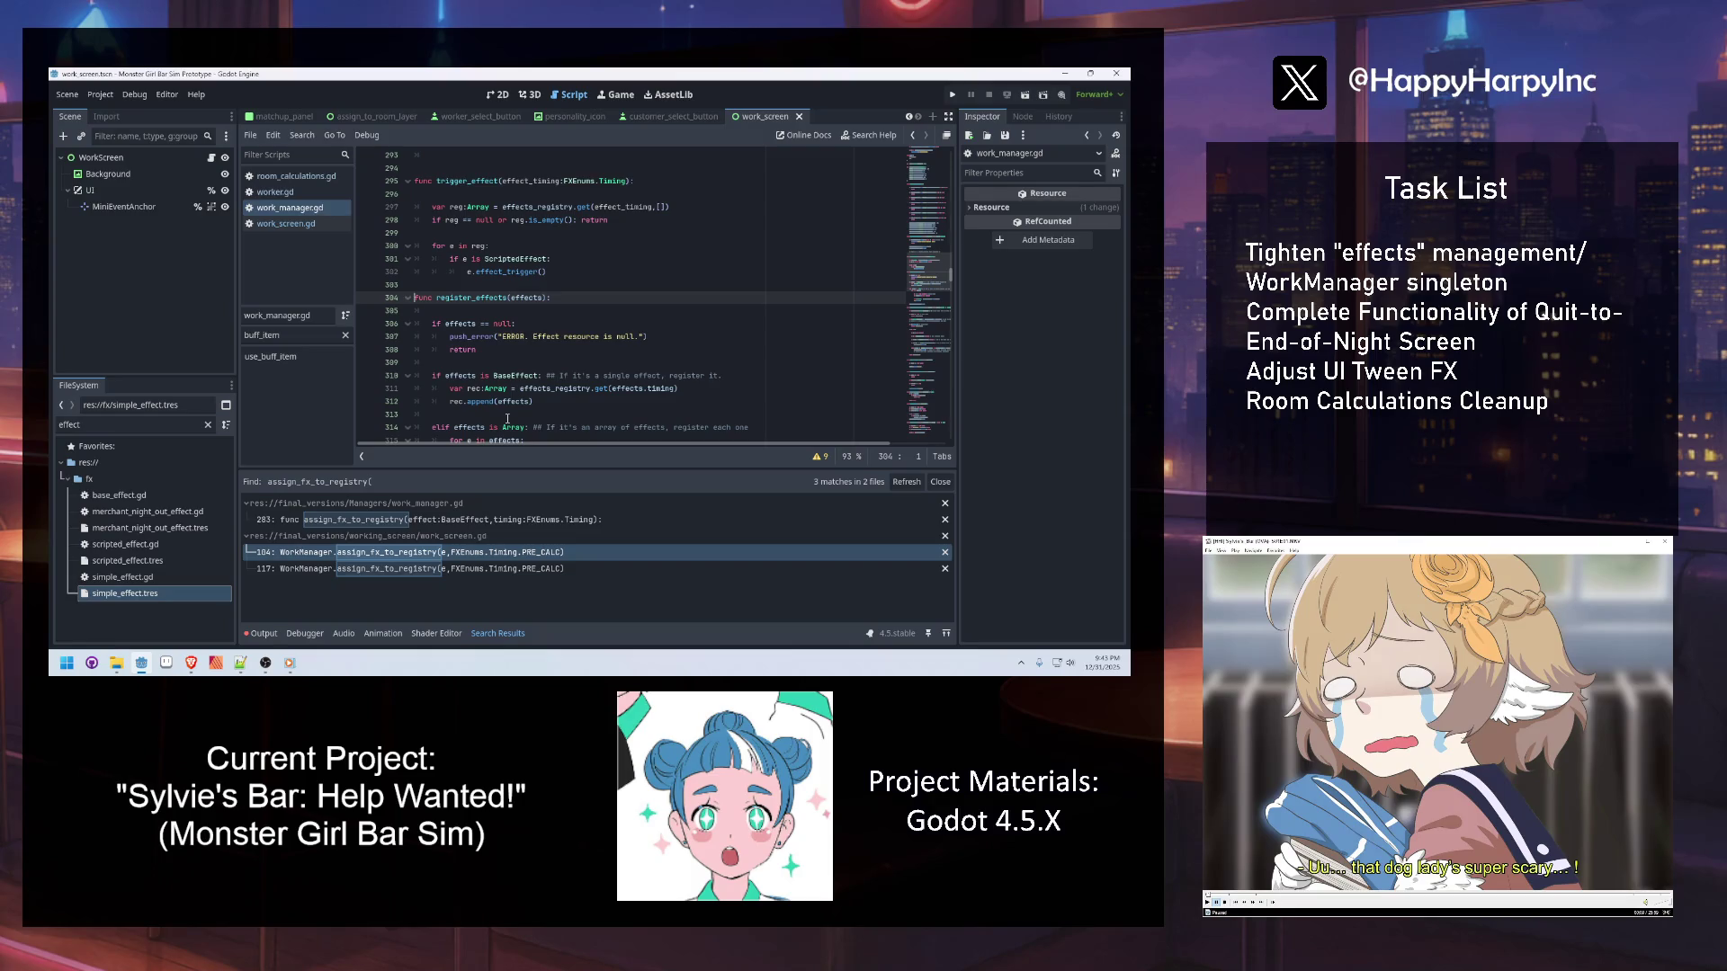
{"action": "scroll", "coordinate": [508, 418], "scroll_direction": "down", "scroll_amount": 2}
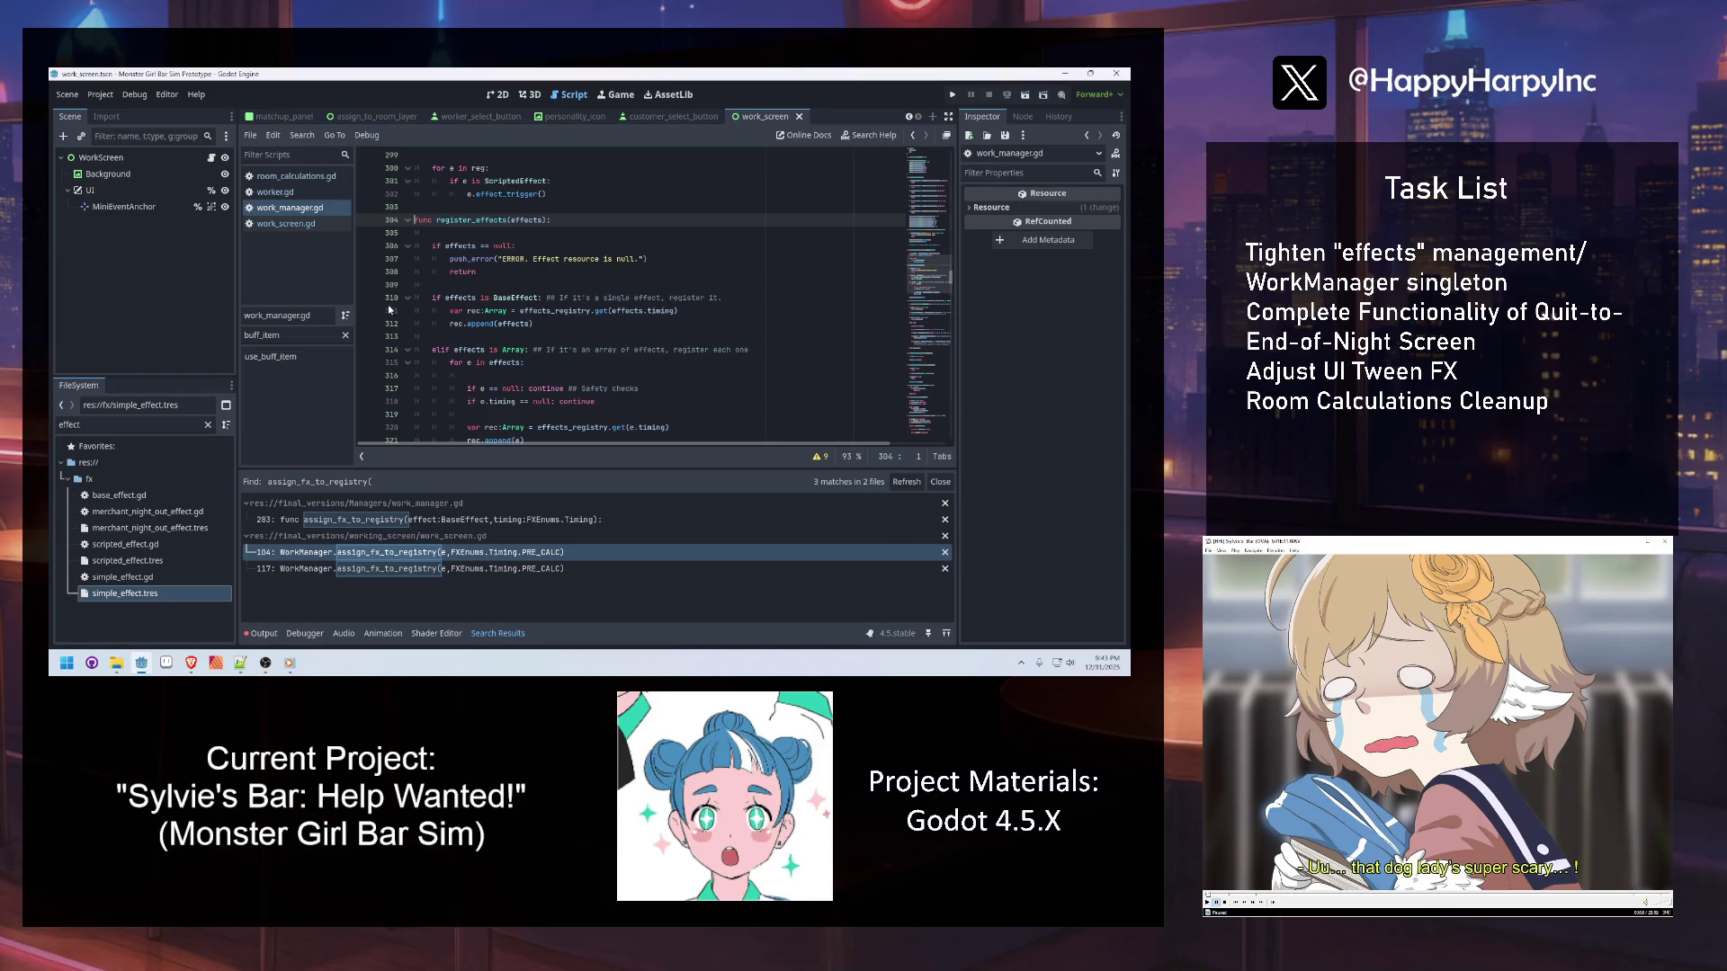
Jump to the register_effects call site, then search the script for buff_item
{"action": "double_click", "coordinate": [471, 220]}
{"action": "key", "text": "ctrl+f"}
{"action": "key", "text": "Return"}
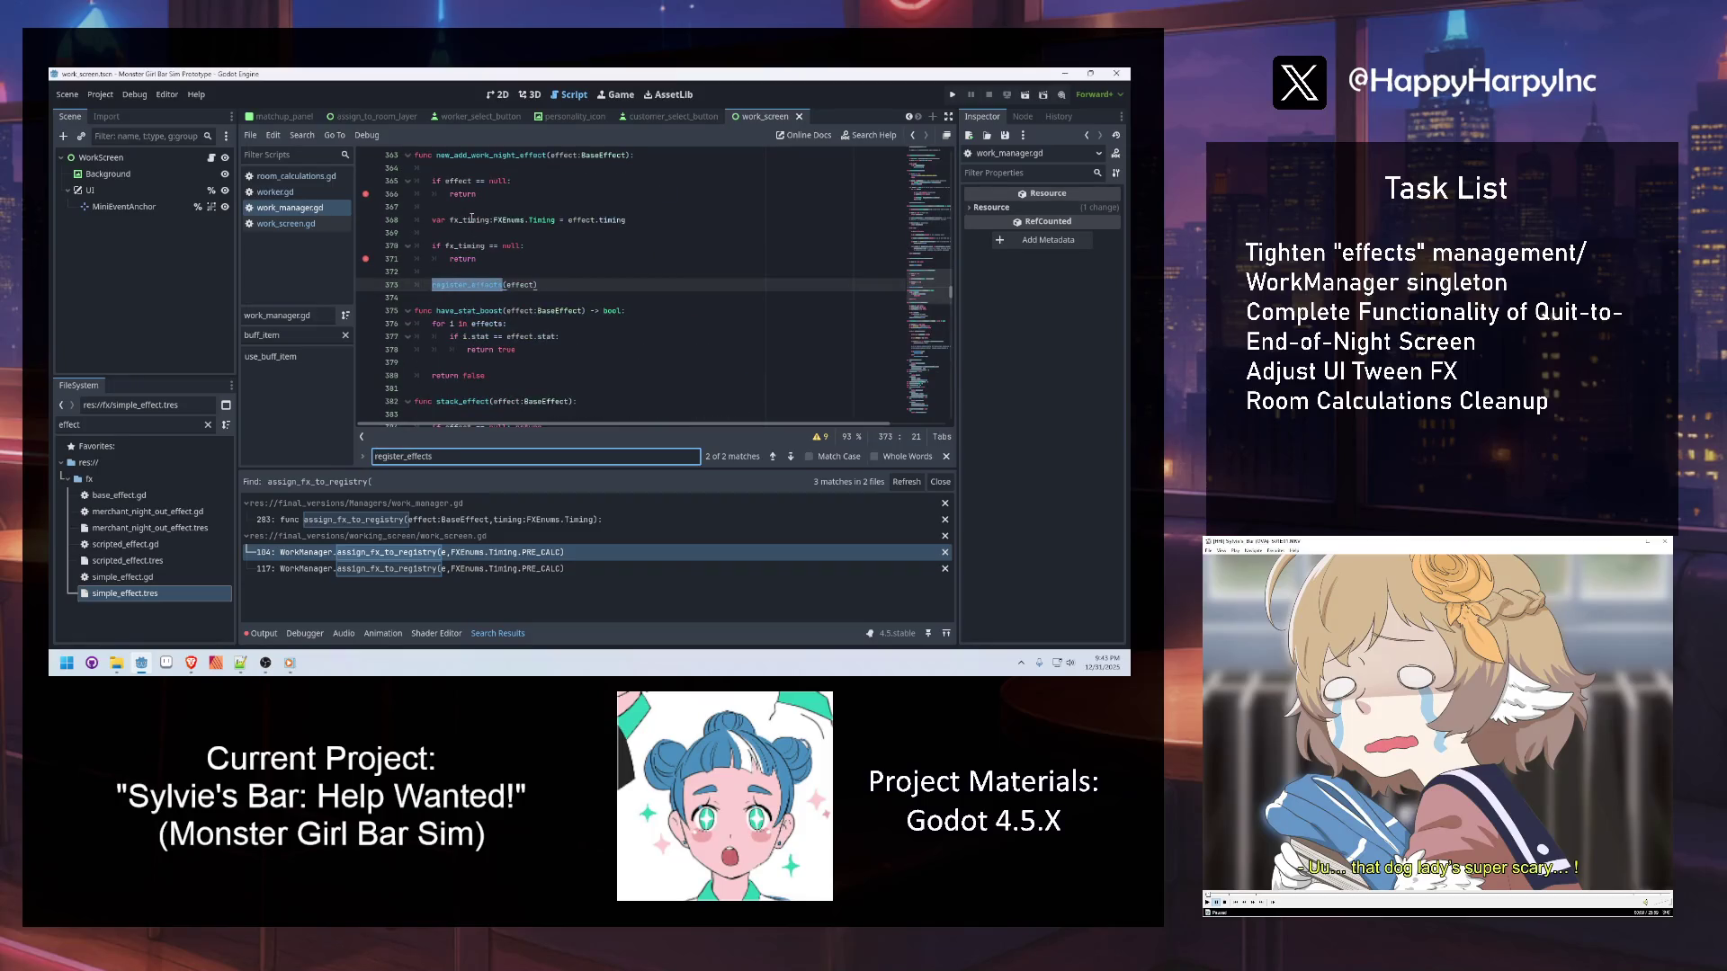
{"action": "key", "text": "ctrl+f"}
{"action": "type", "text": "buff_item"}
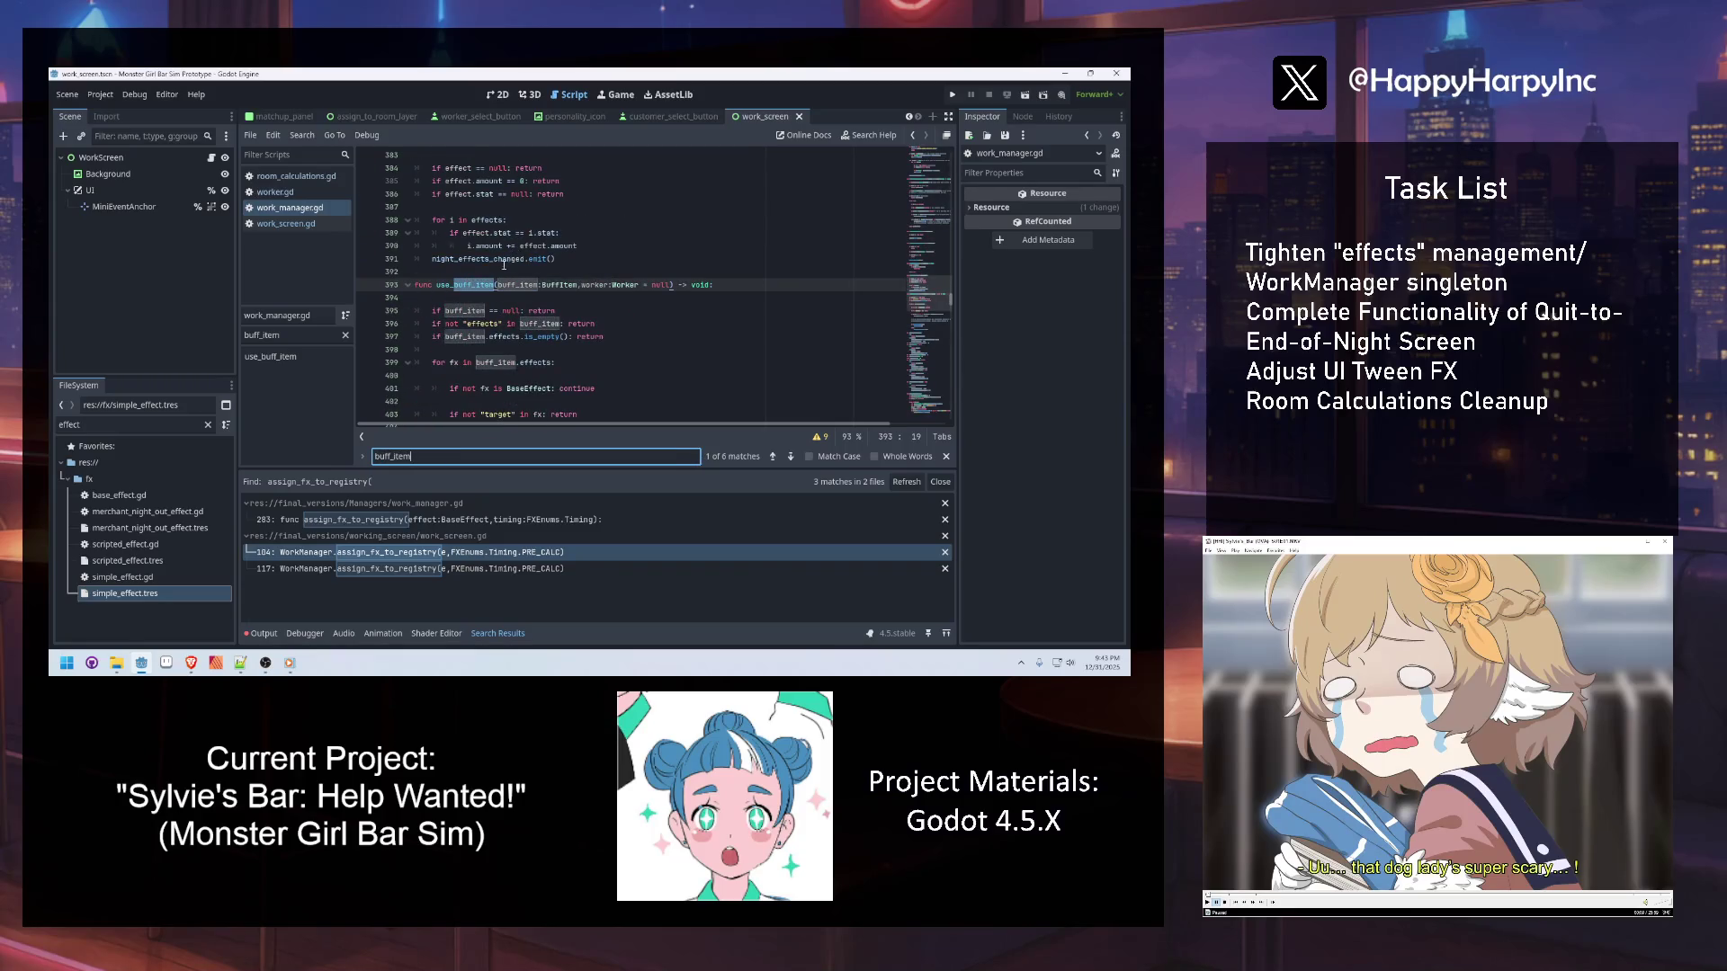
{"action": "key", "text": "Escape"}
Insert two blank lines above the have_stat_boost check in use_buff_item
{"action": "scroll", "coordinate": [506, 263], "scroll_direction": "down", "scroll_amount": 4}
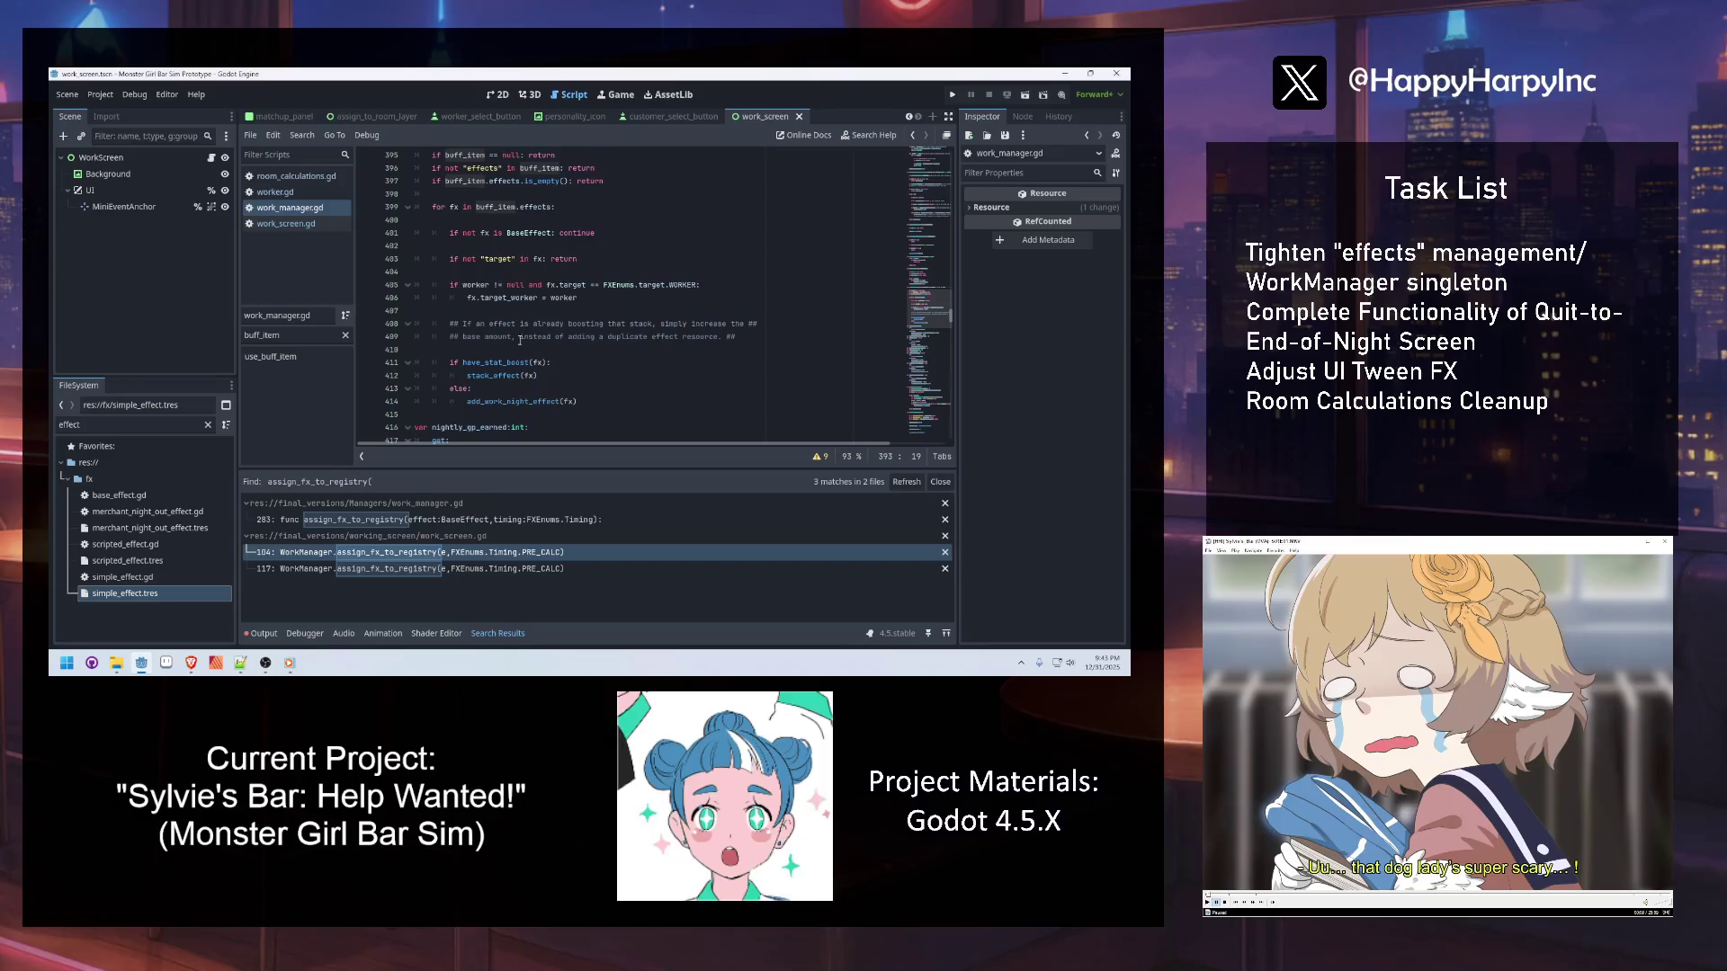
{"action": "left_click", "coordinate": [559, 361]}
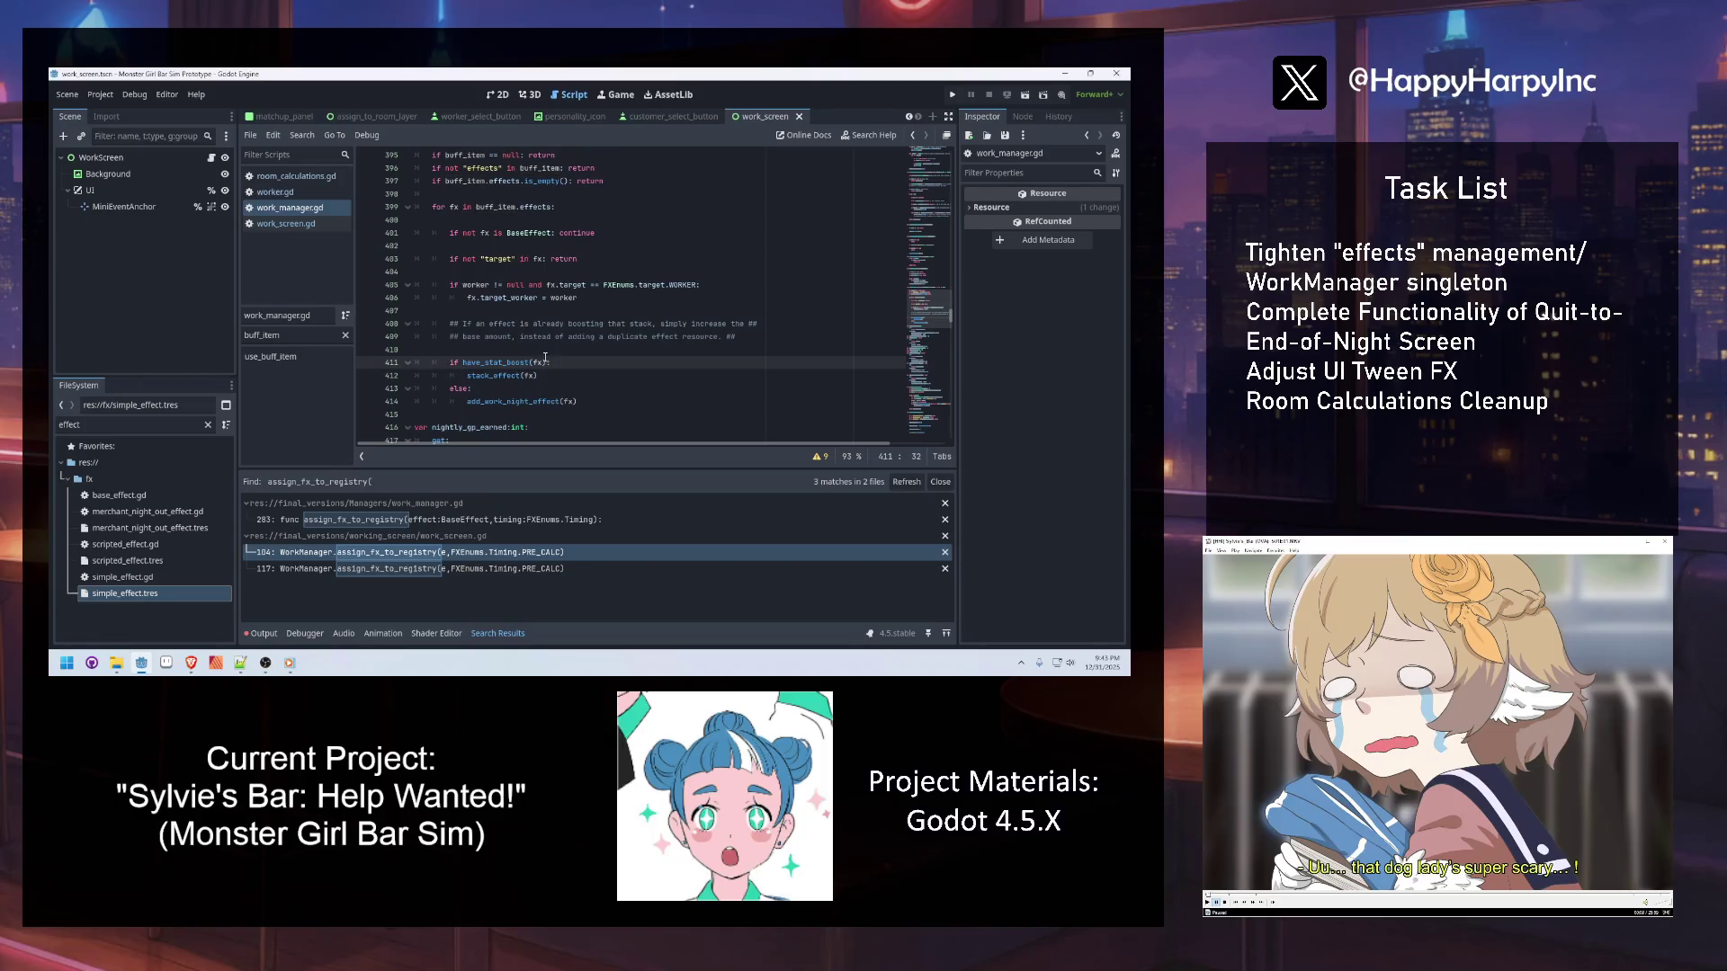
{"action": "left_click", "coordinate": [547, 350]}
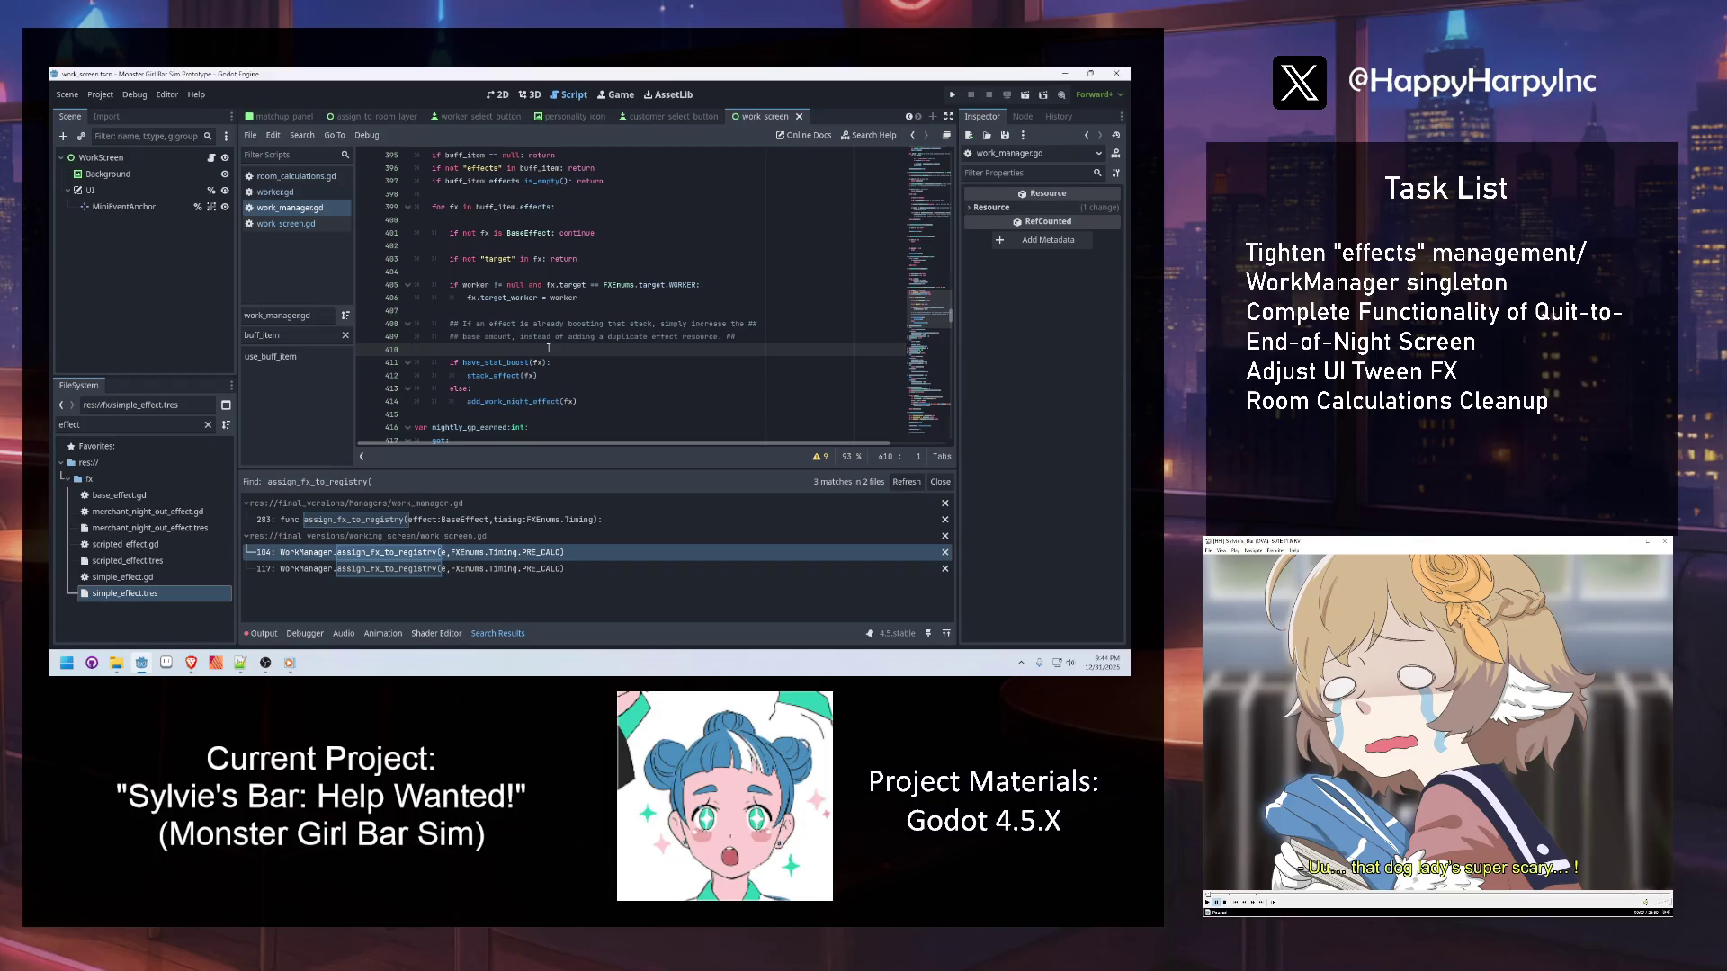
{"action": "key", "text": "Return"}
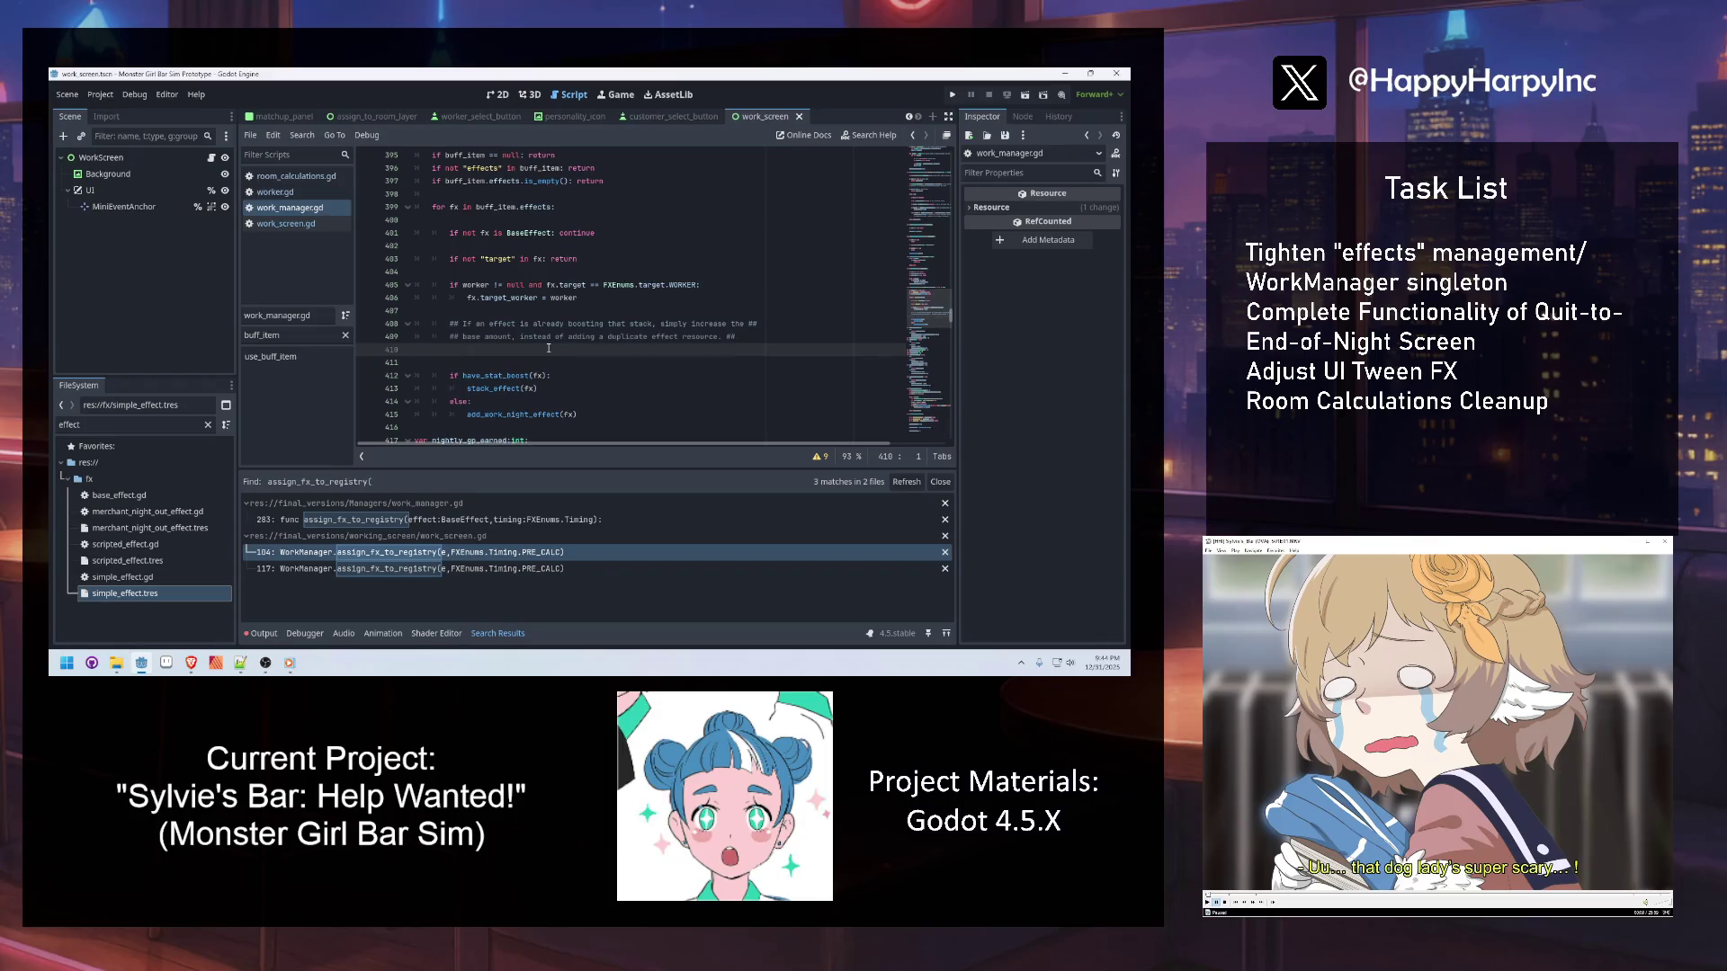
{"action": "key", "text": "Return"}
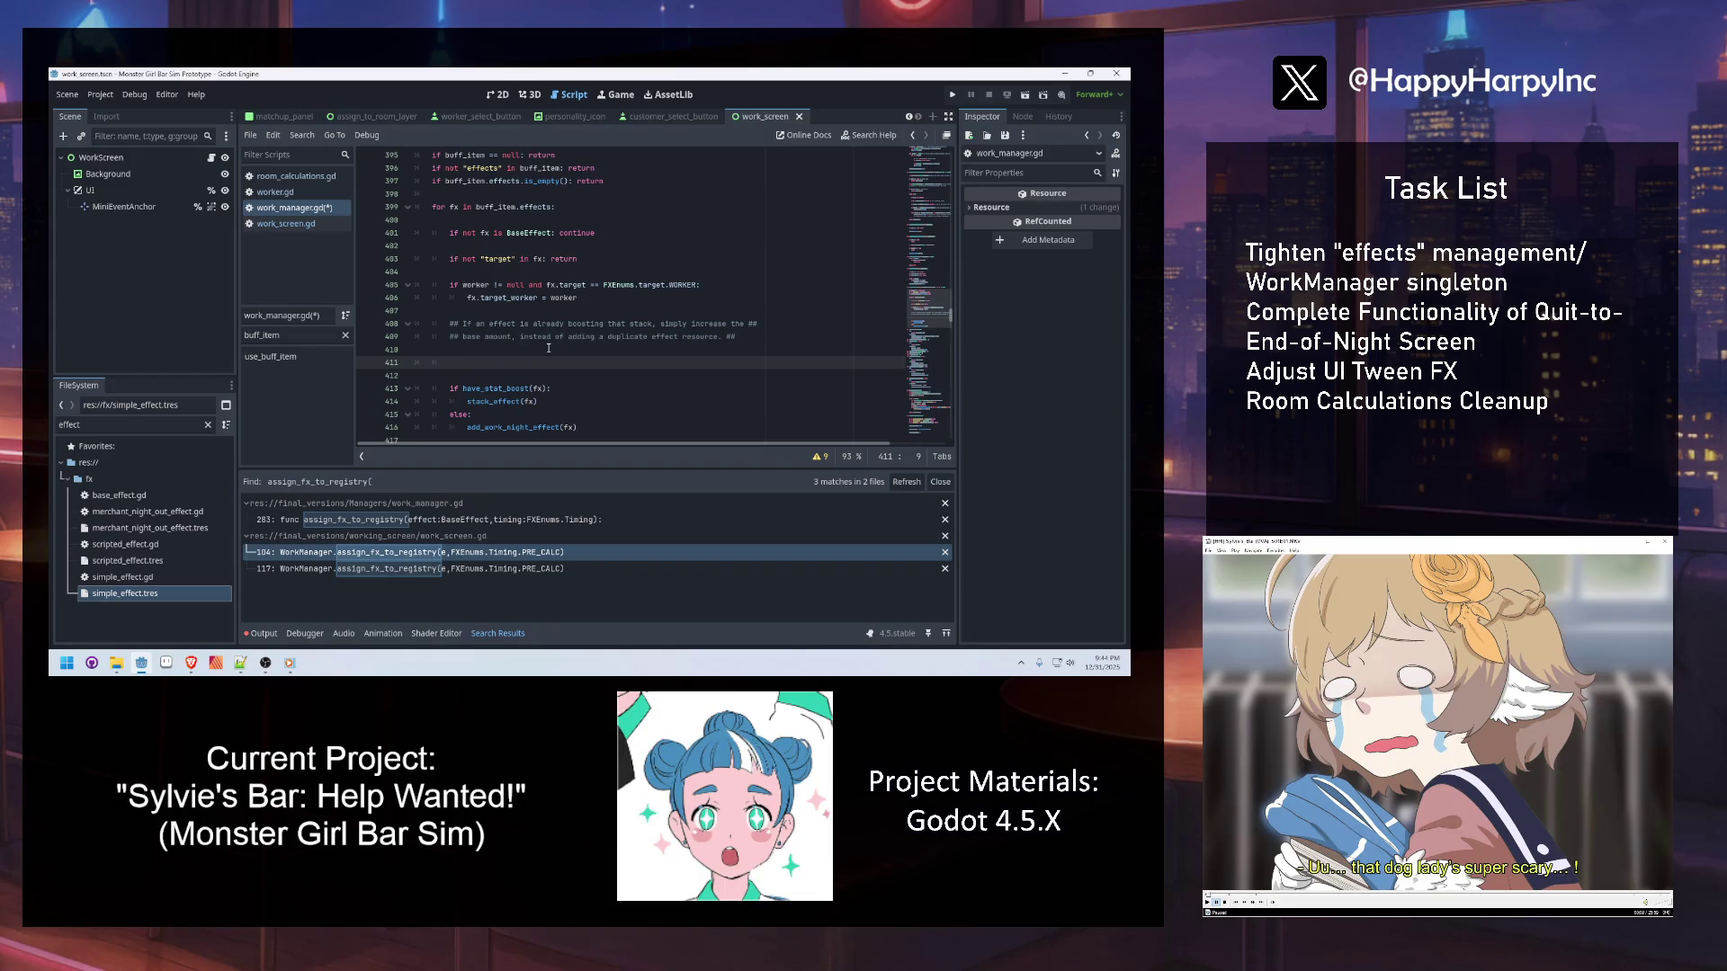
Open the add_work_night_effect definition and search the script for its other uses
{"action": "left_click", "coordinate": [526, 427], "text": "ctrl"}
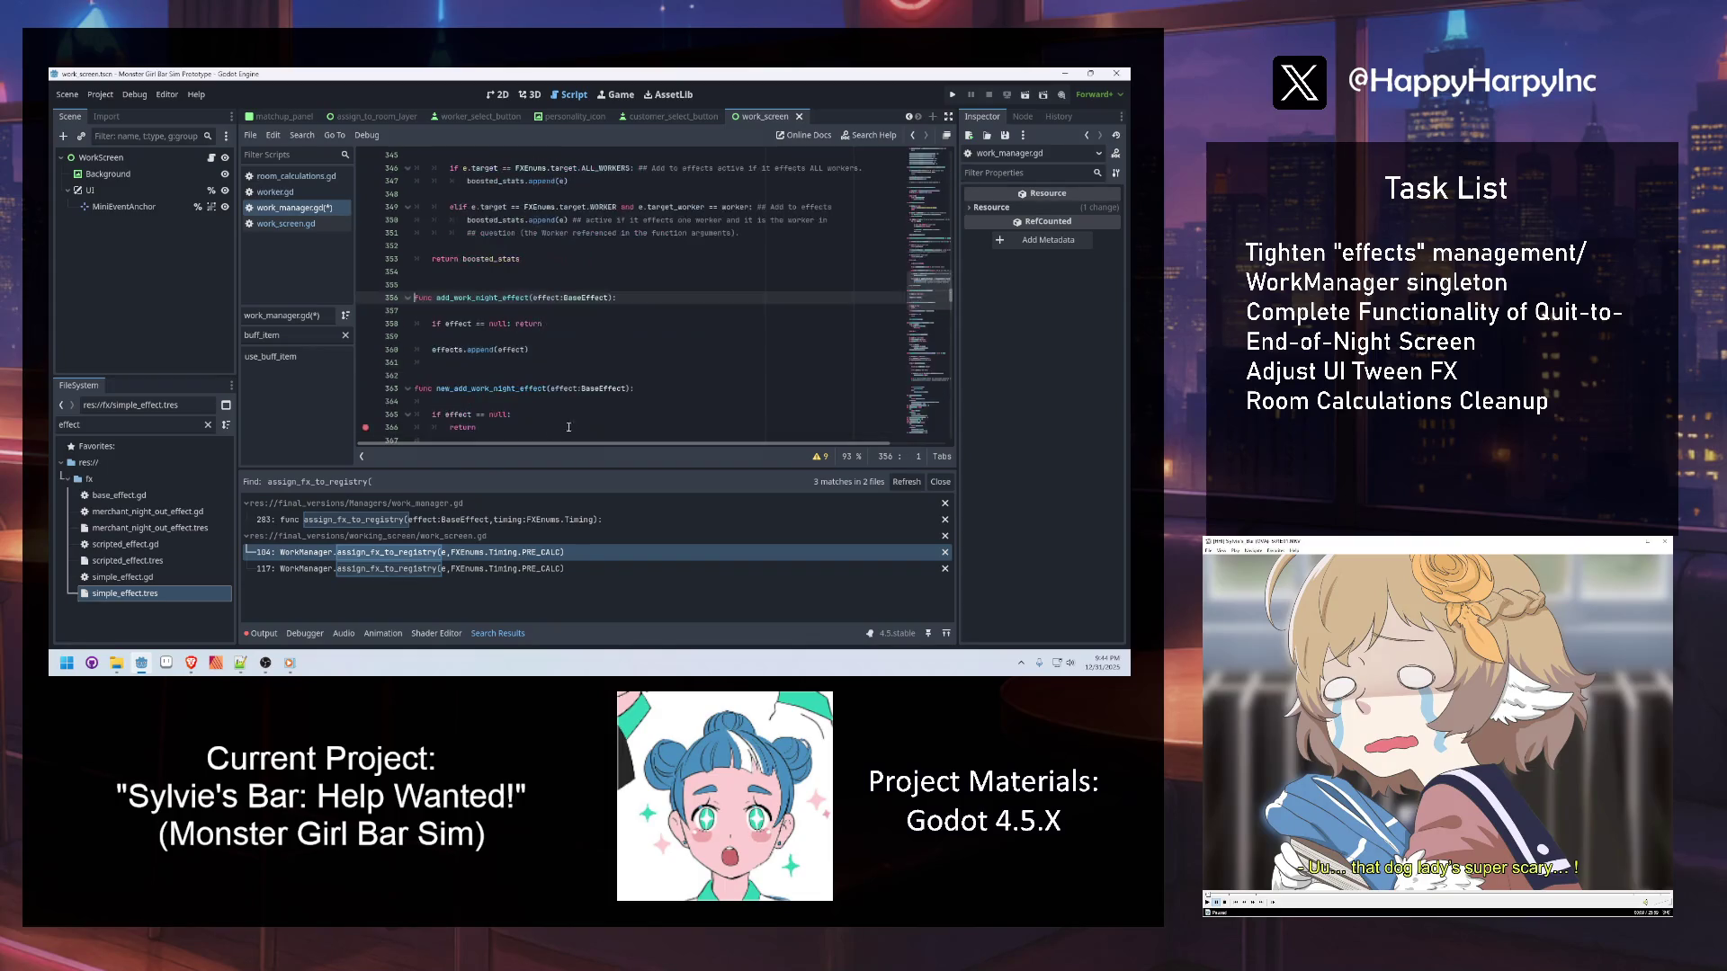
{"action": "left_click", "coordinate": [558, 350]}
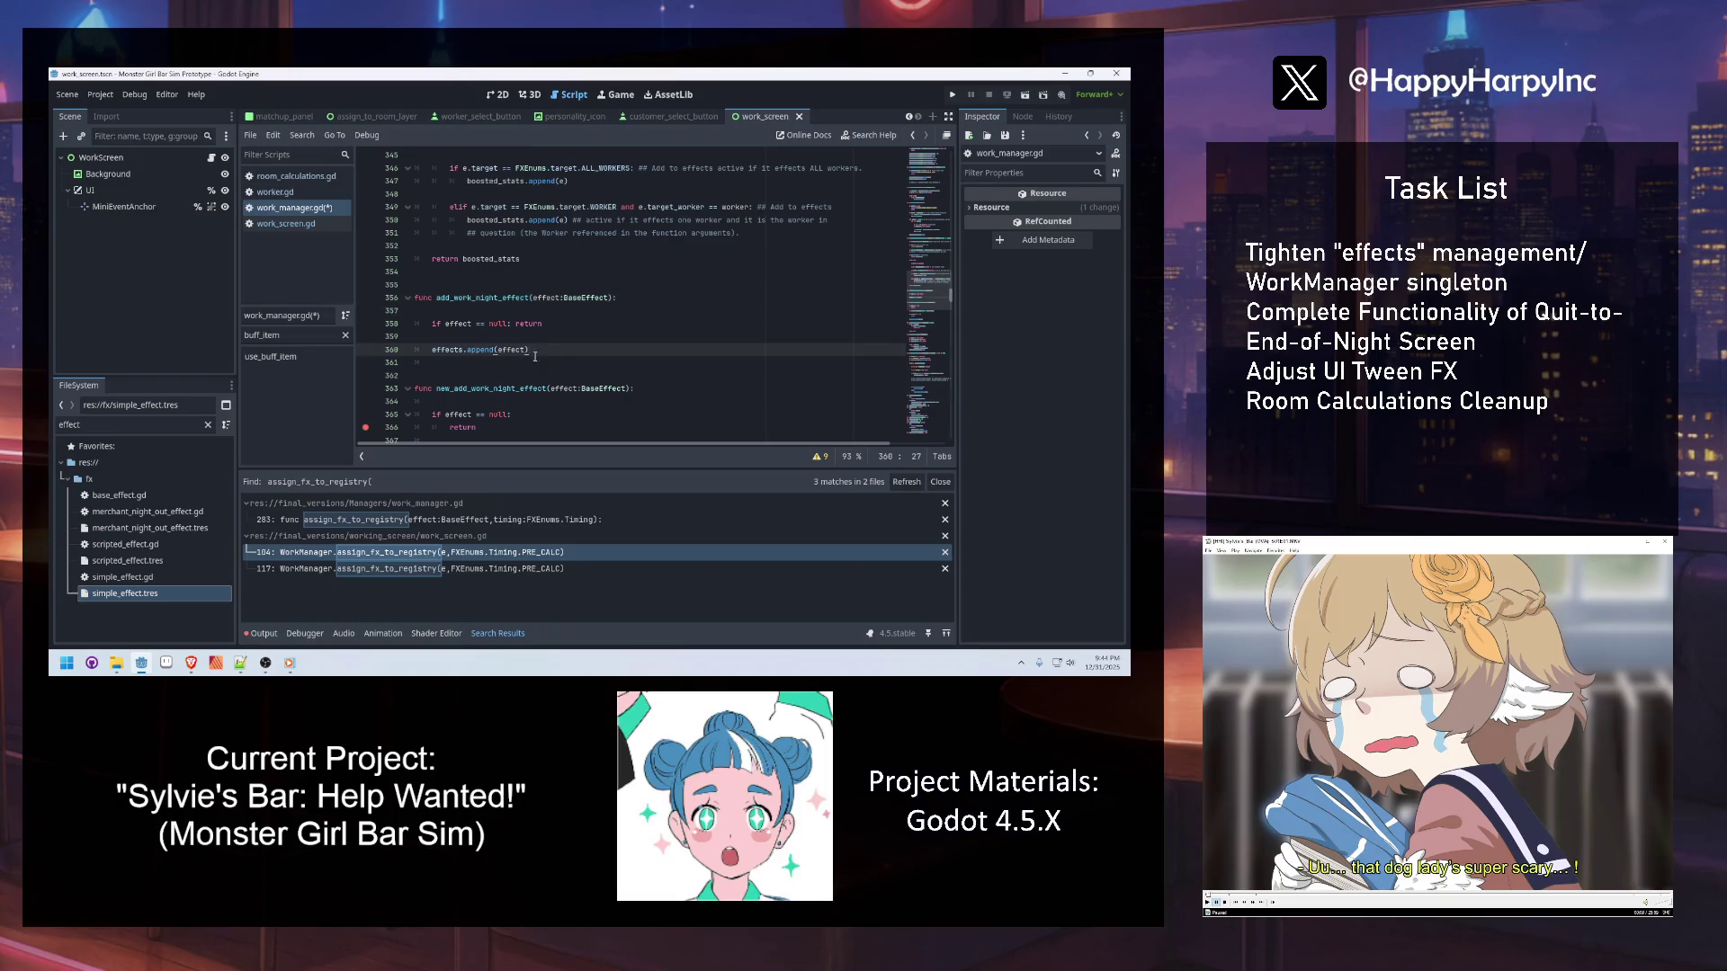
{"action": "scroll", "coordinate": [492, 393], "scroll_direction": "down", "scroll_amount": 3}
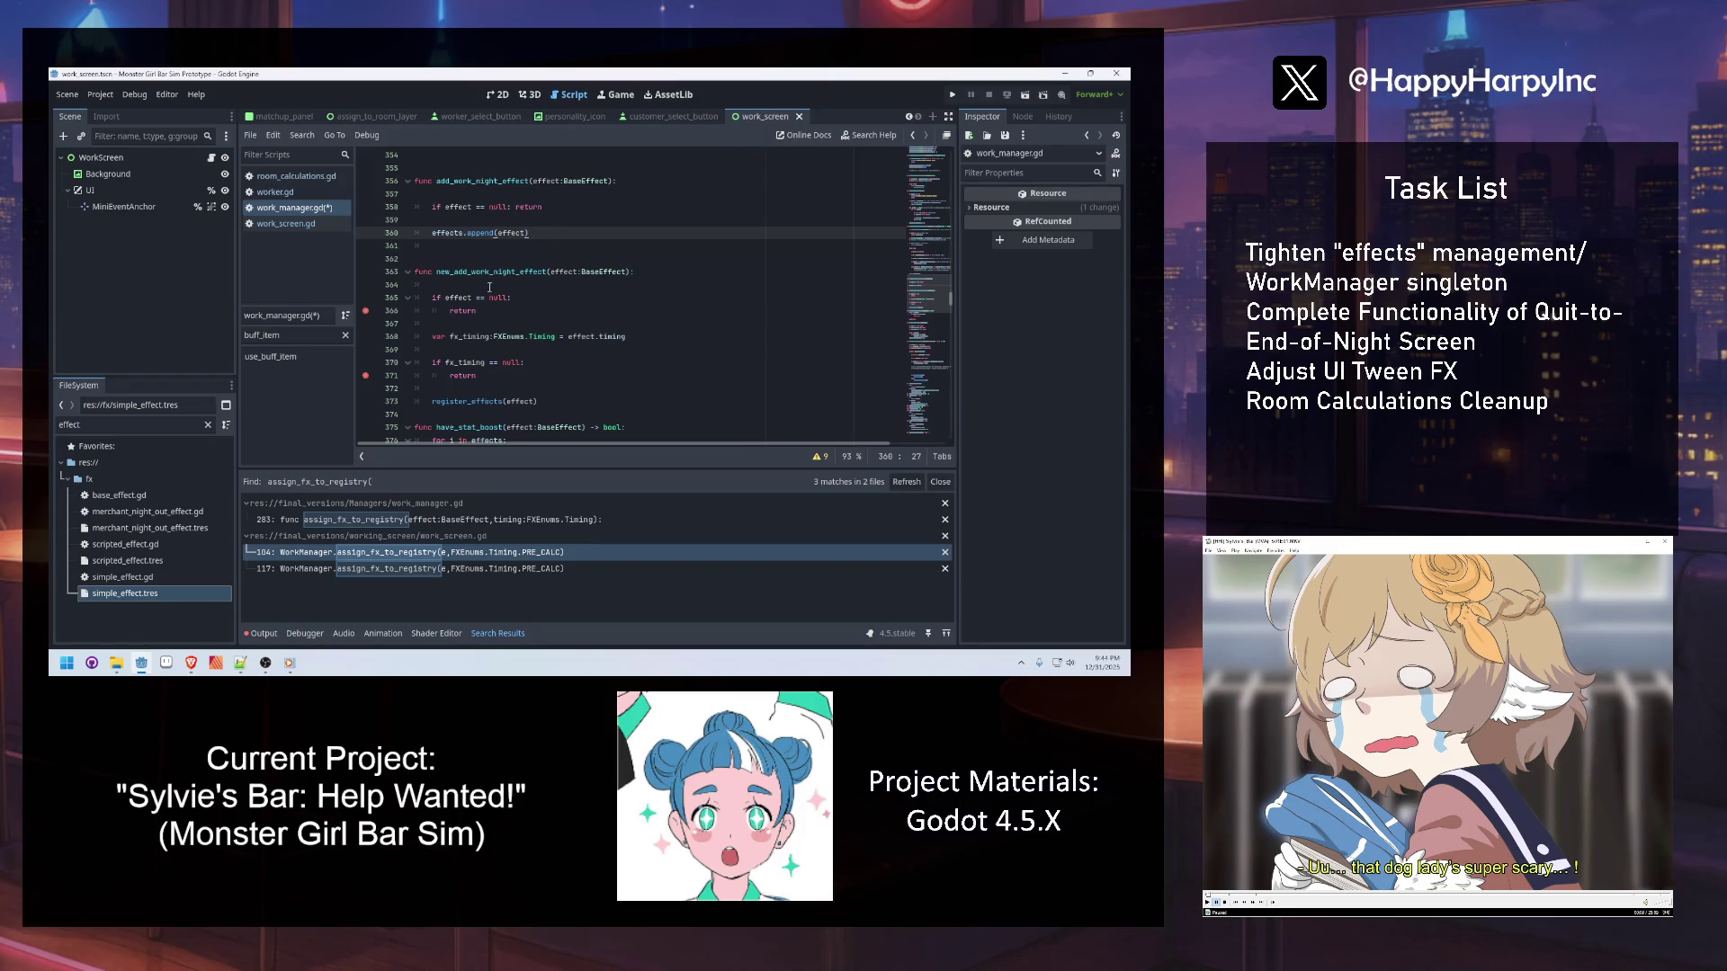
{"action": "double_click", "coordinate": [467, 180]}
{"action": "key", "text": "ctrl+f"}
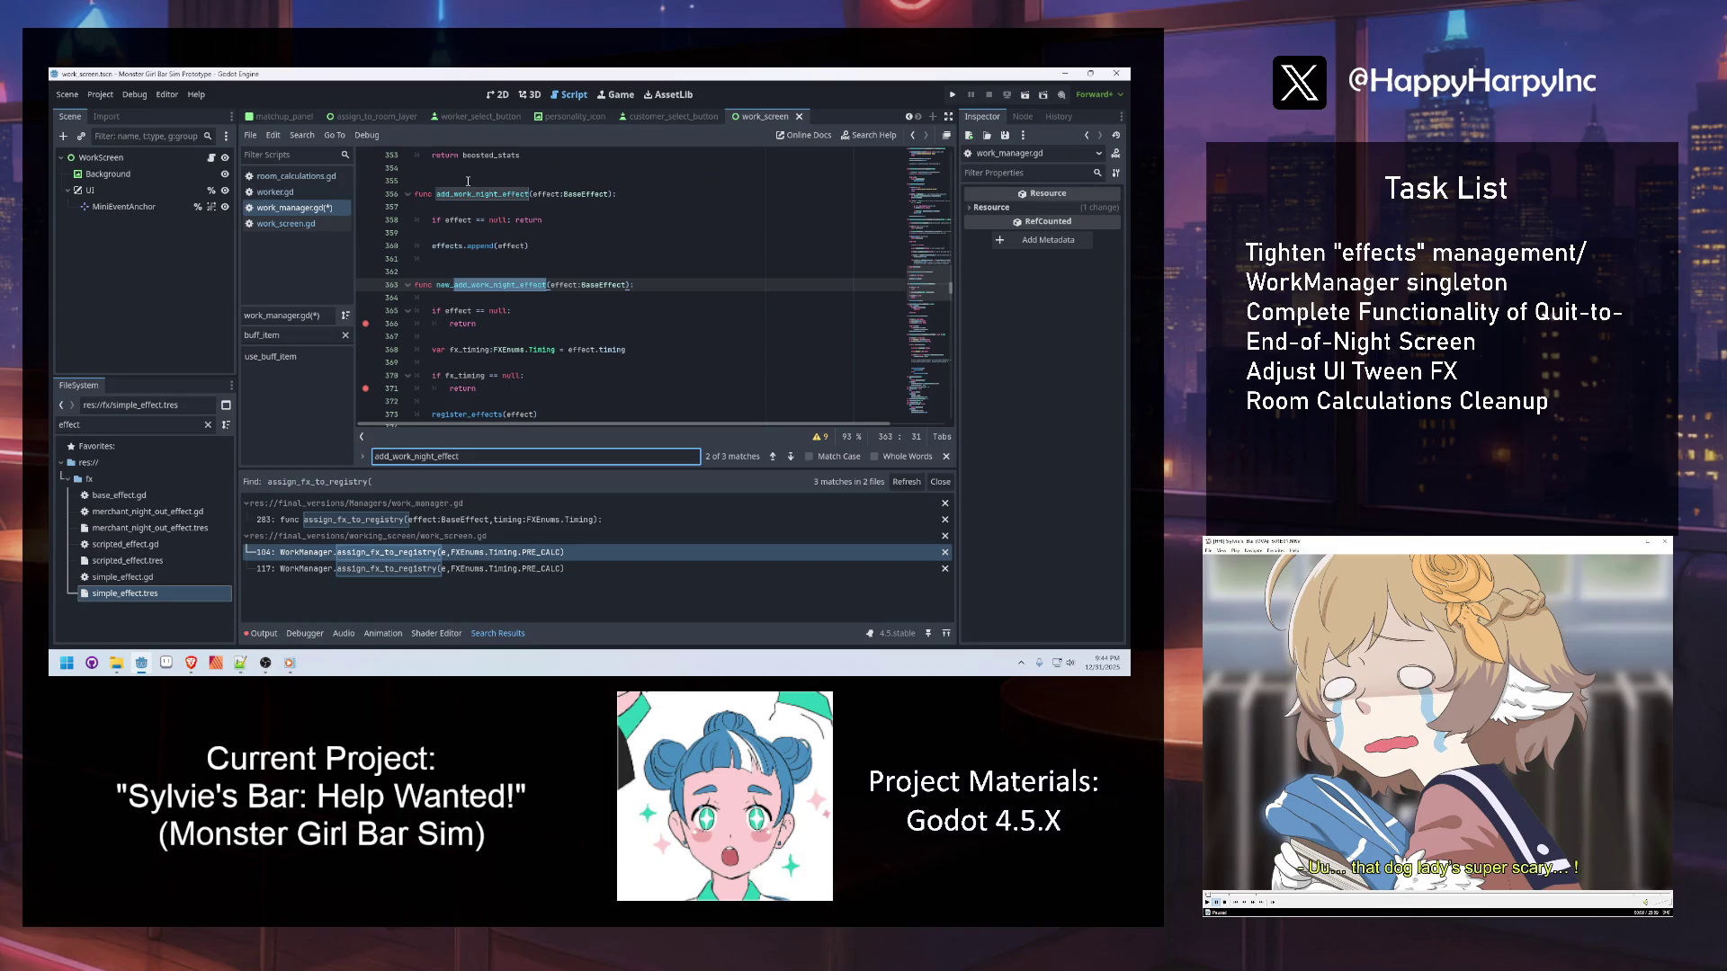
{"action": "key", "text": "Return"}
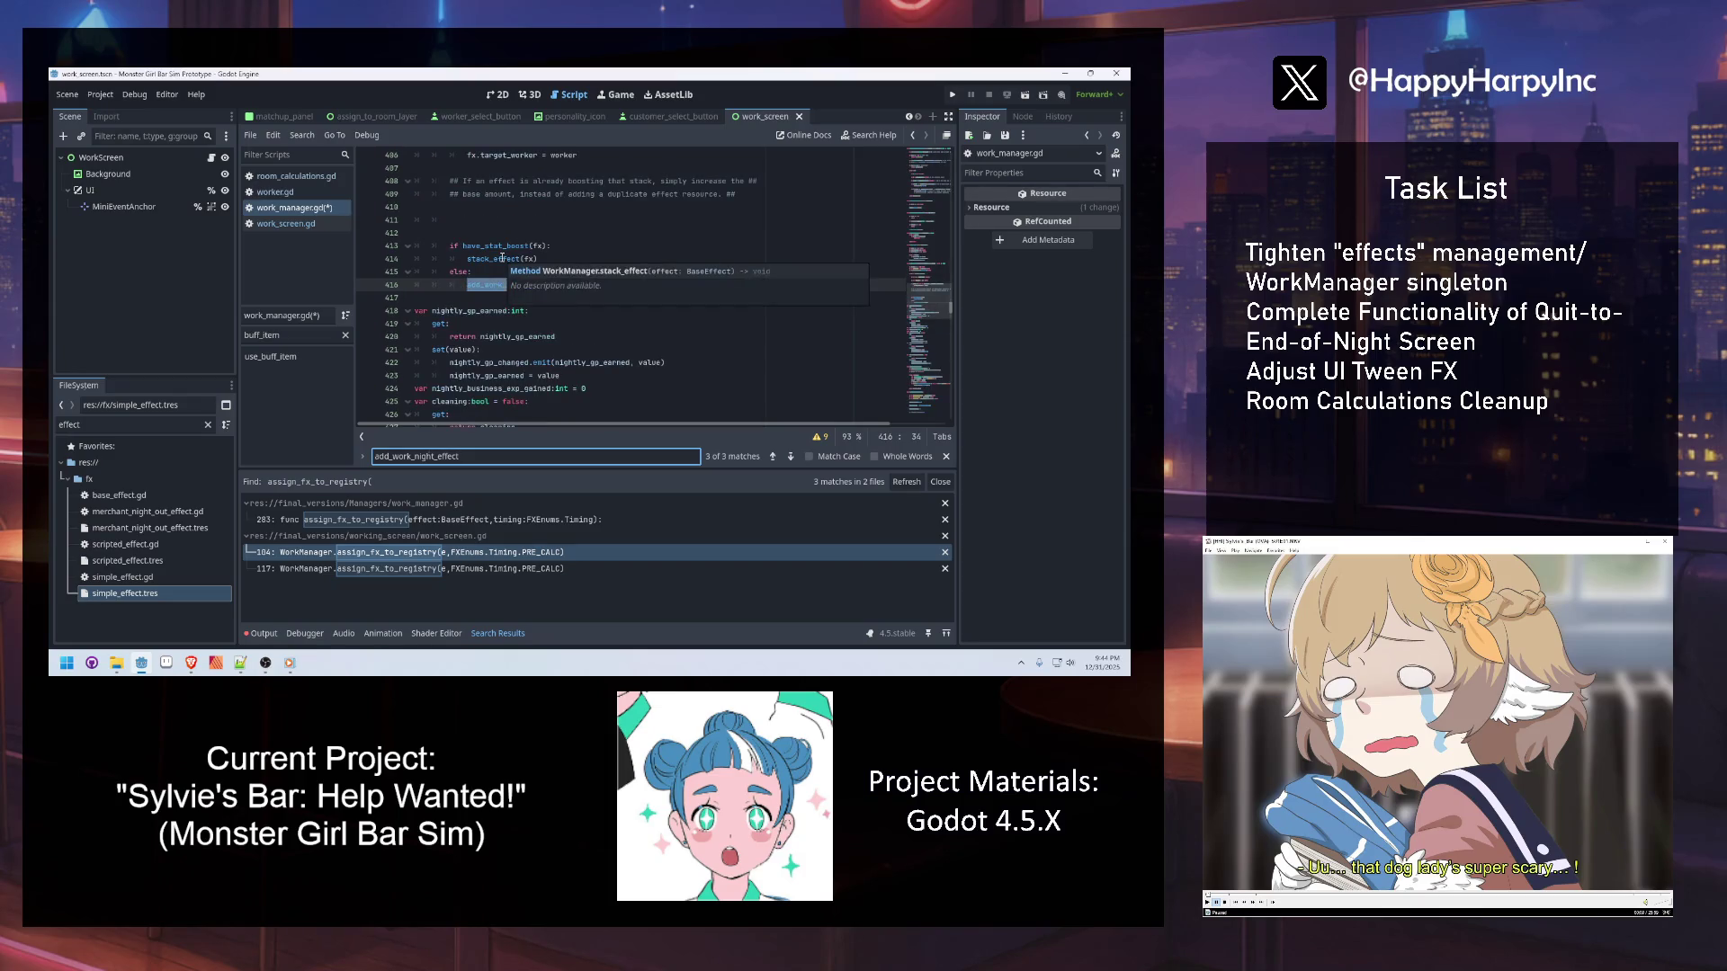
Open the stack_effect definition and place the caret on the blank line after it
{"action": "left_click", "coordinate": [489, 259], "text": "ctrl"}
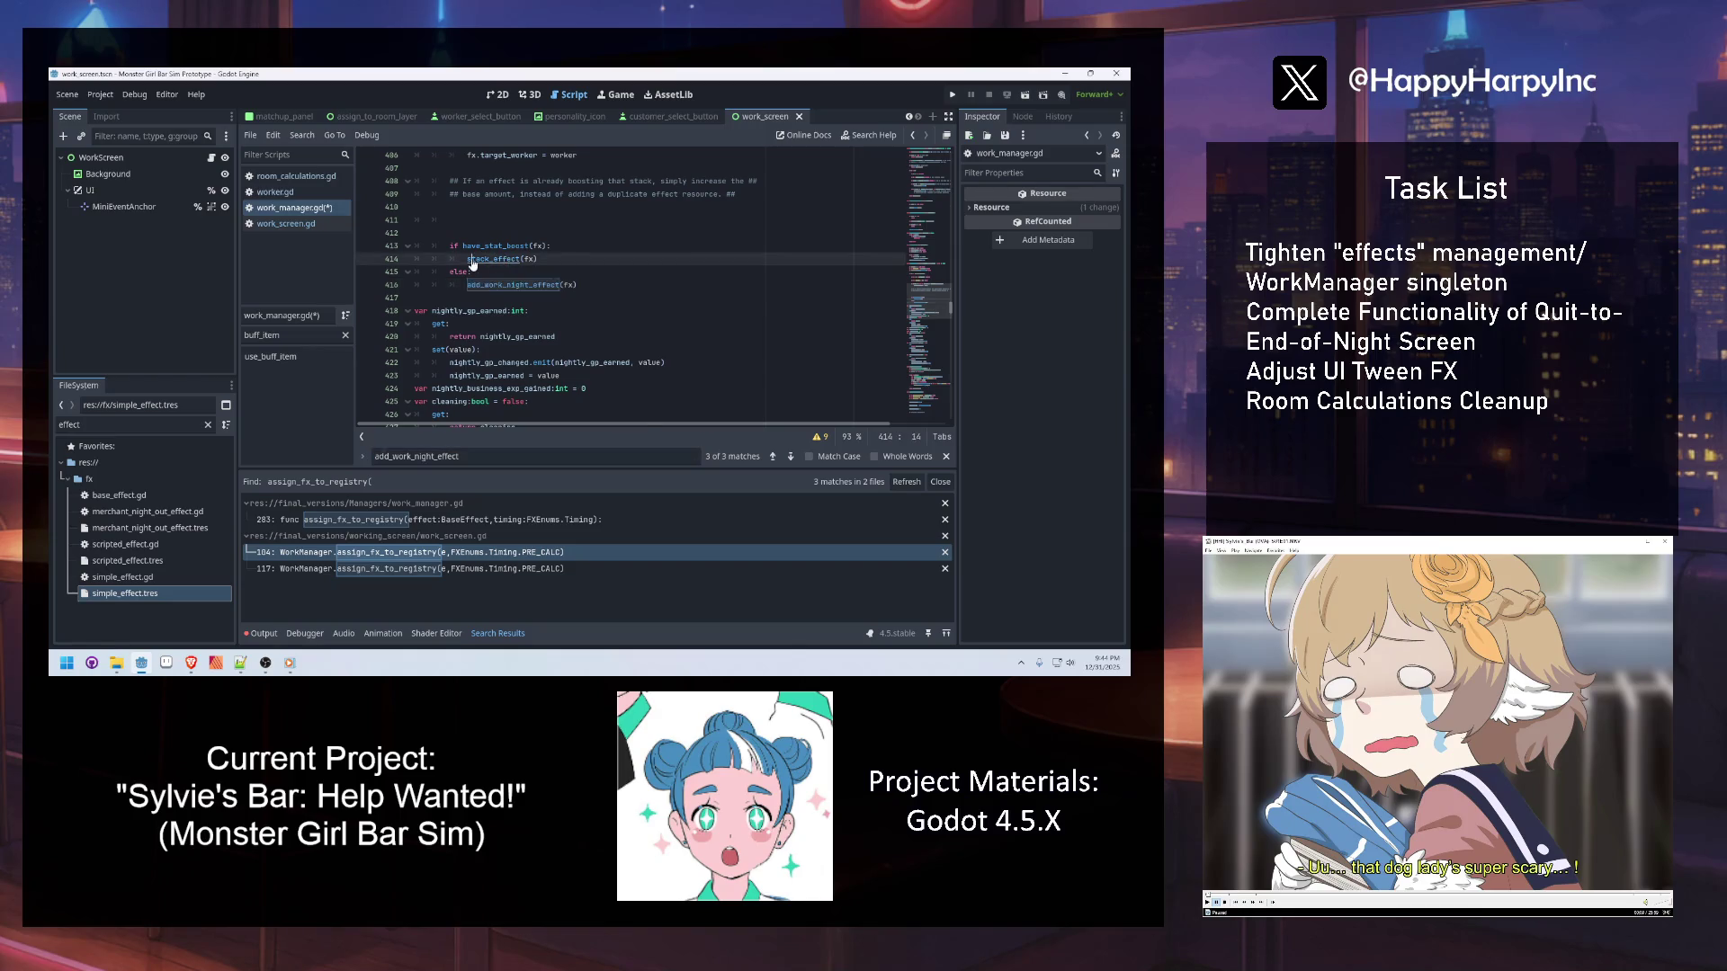
{"action": "scroll", "coordinate": [536, 316], "scroll_direction": "down", "scroll_amount": 1}
{"action": "left_click", "coordinate": [566, 336]}
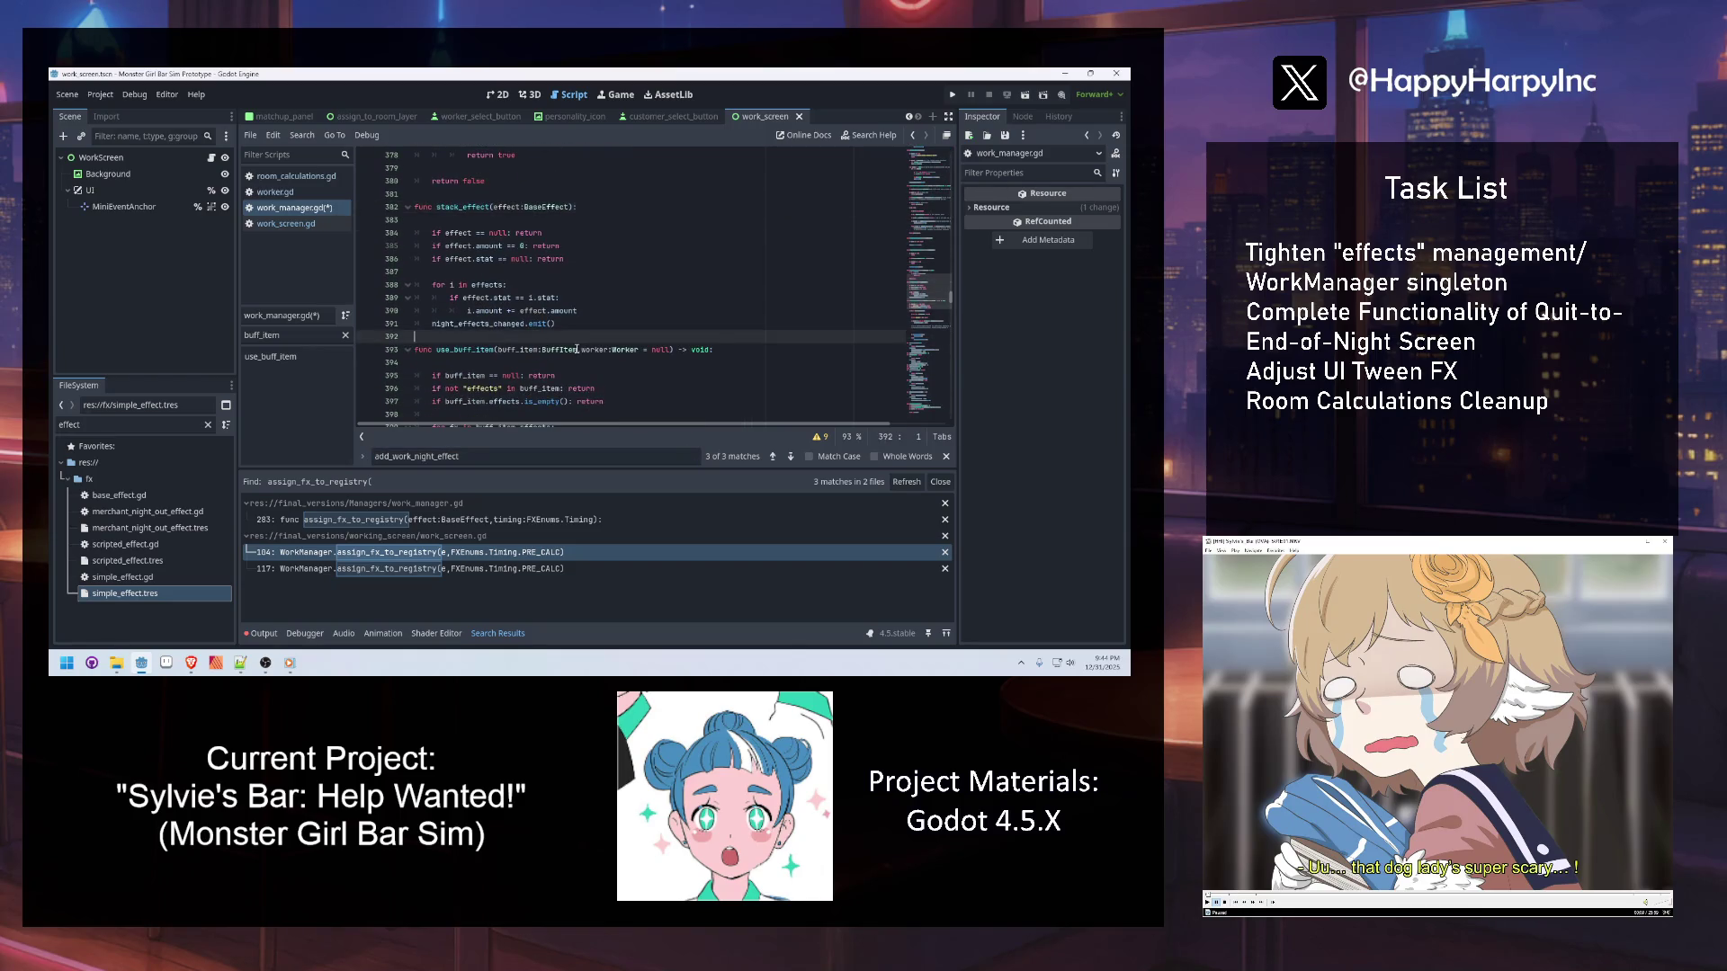
Create func new_stack_effect(effect:BaseEffect): below stack_effect with a pass placeholder
{"action": "key", "text": "Return"}
{"action": "key", "text": "Return"}
{"action": "key", "text": "Up"}
{"action": "type", "text": "func new"}
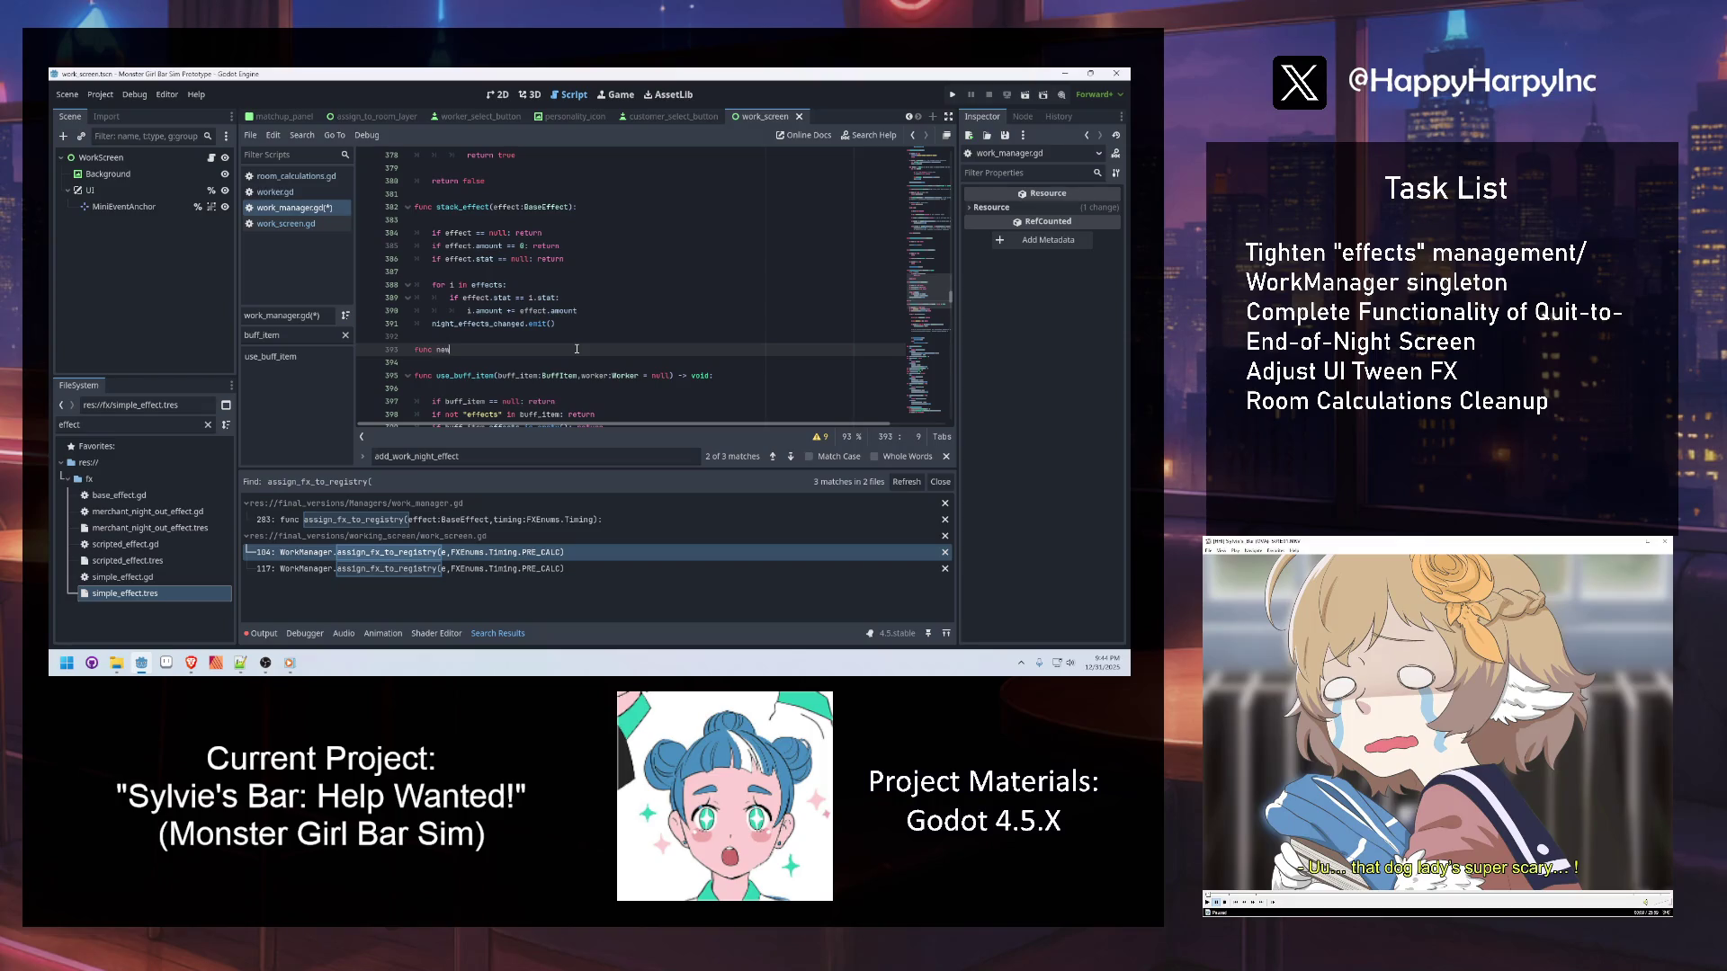
{"action": "type", "text": "_stack_effect"}
{"action": "type", "text": "(effect:Bas"}
{"action": "key", "text": "Return"}
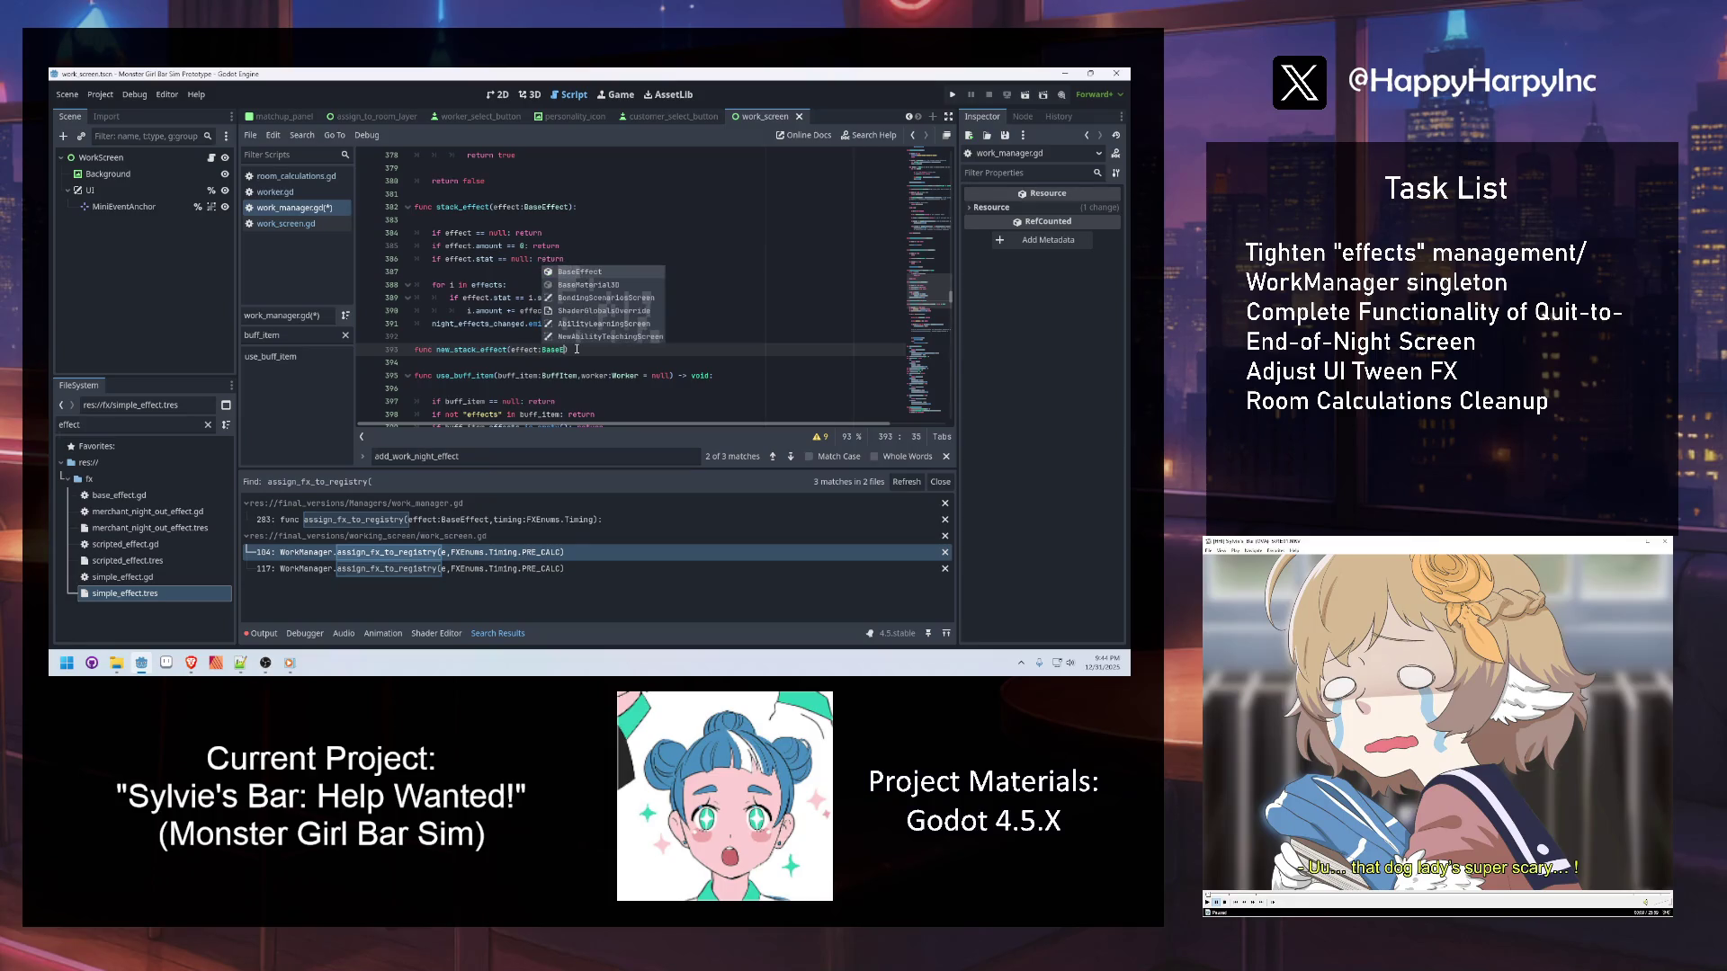
{"action": "type", "text": ":"}
{"action": "key", "text": "Return"}
{"action": "type", "text": "pas"}
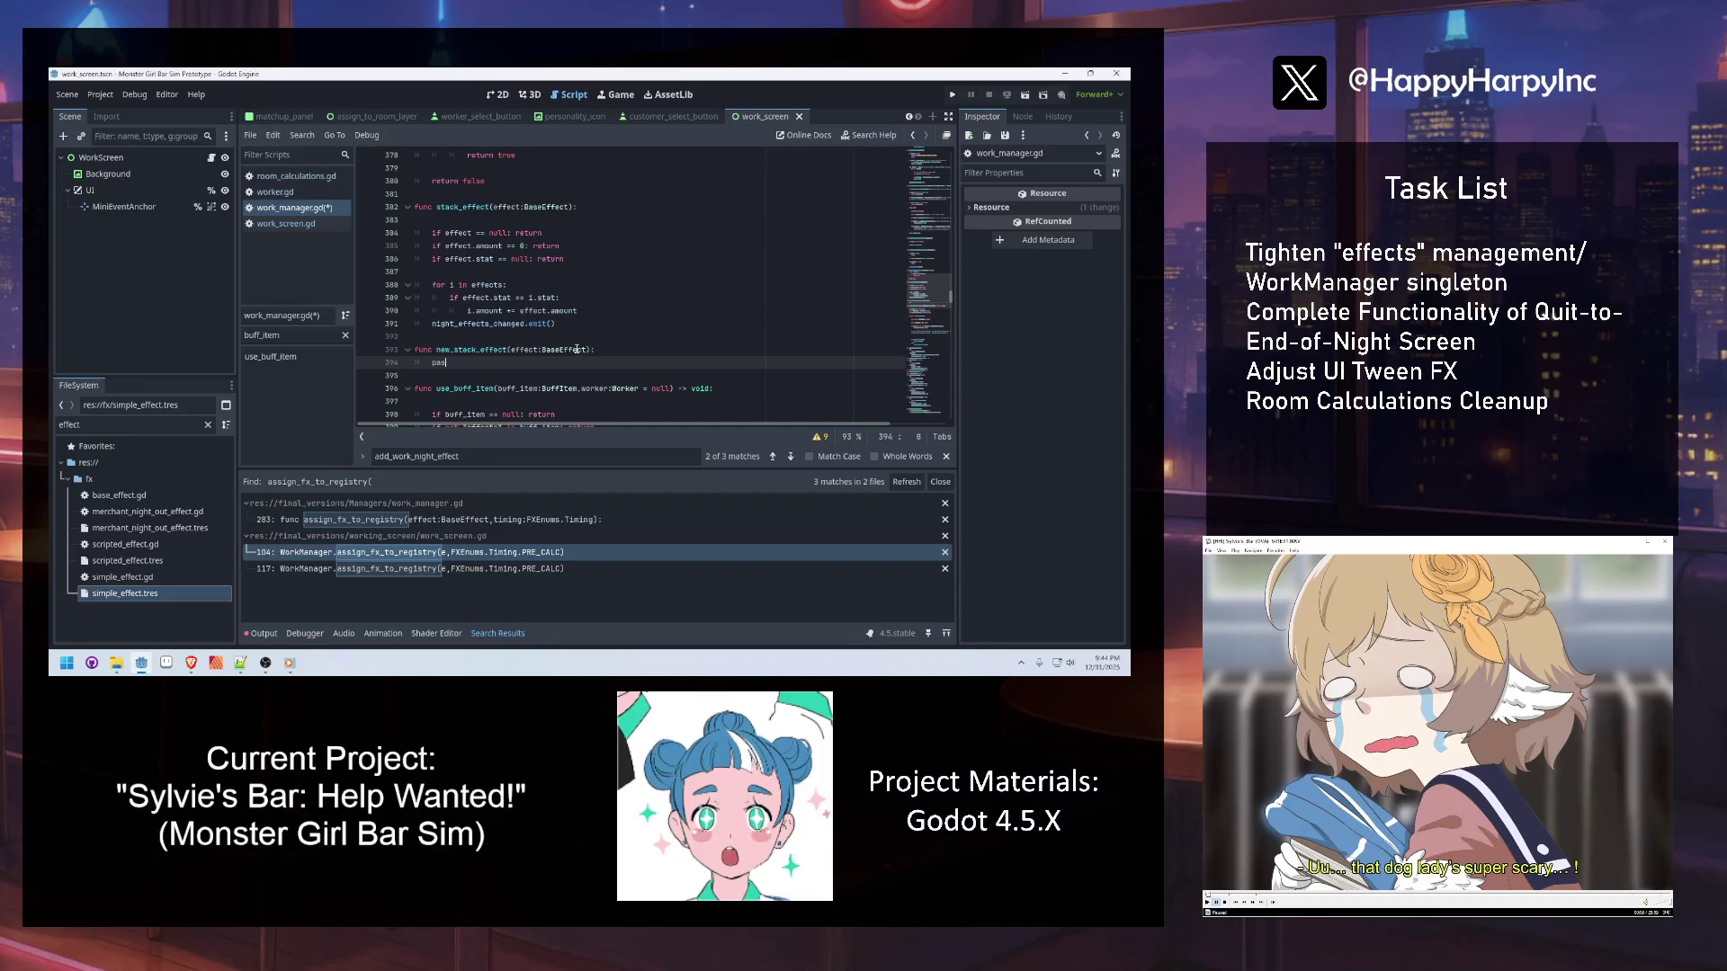
Copy stack_effect's body (lines 384–391) and paste it over the pass placeholder
{"action": "left_click_drag", "start_coordinate": [572, 325], "coordinate": [427, 233]}
{"action": "key", "text": "ctrl+c"}
{"action": "double_click", "coordinate": [443, 363]}
{"action": "key", "text": "ctrl+v"}
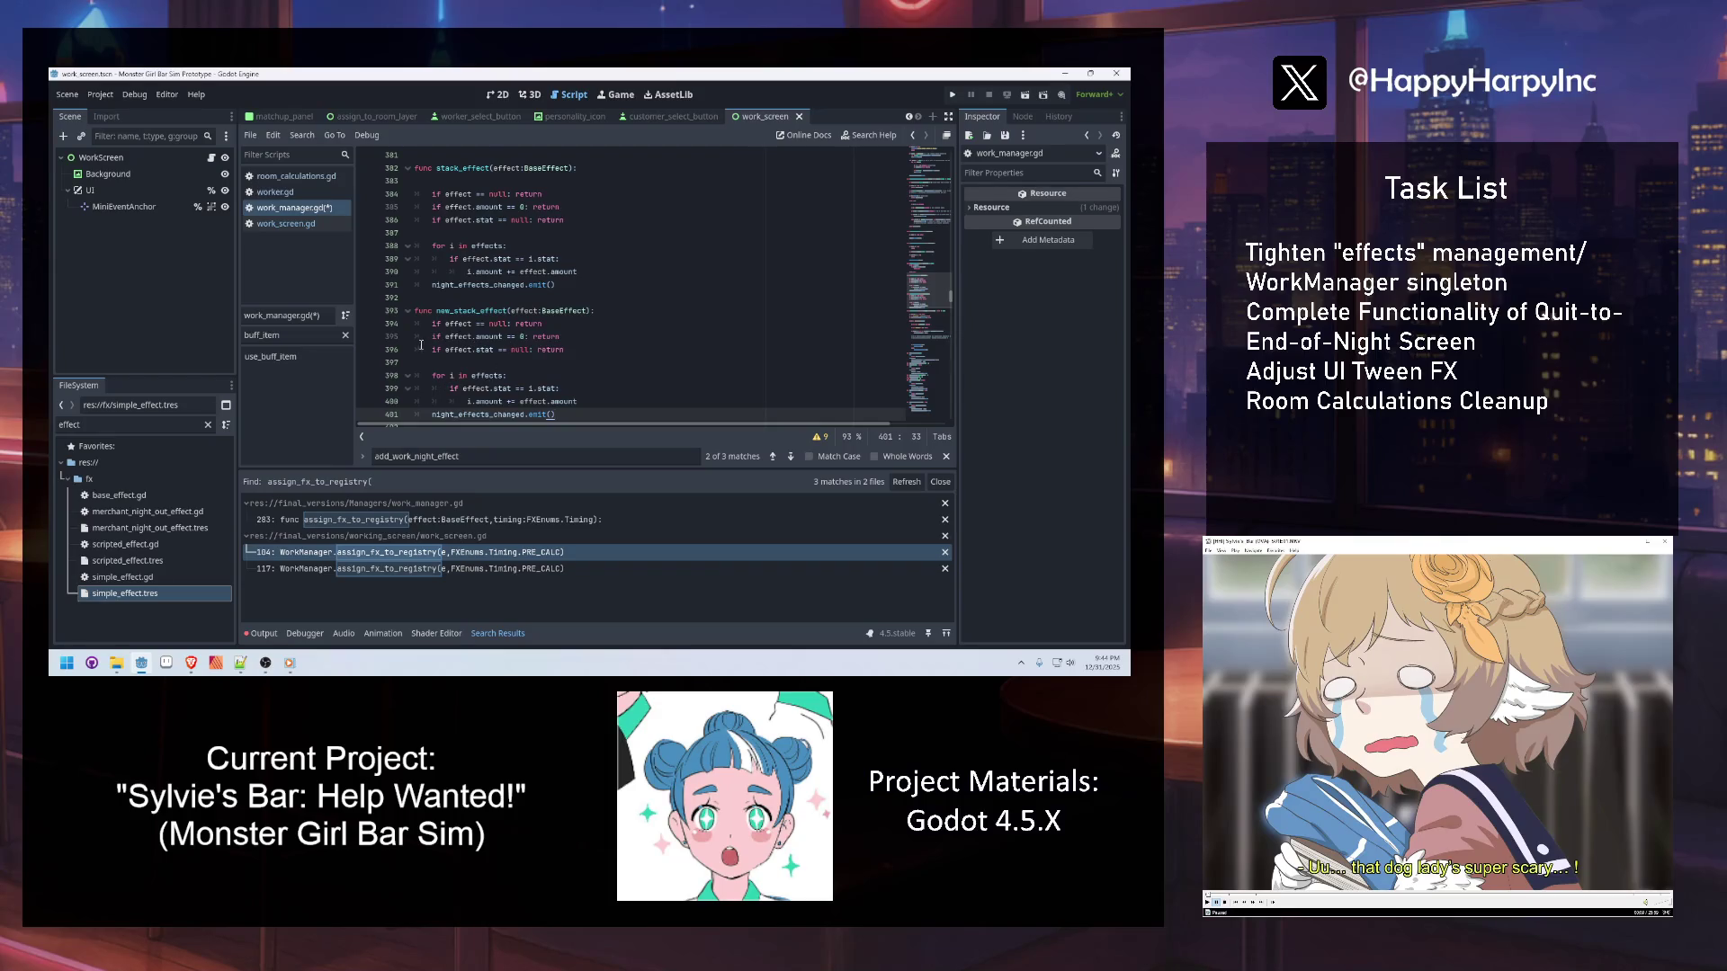
{"action": "left_click", "coordinate": [539, 364]}
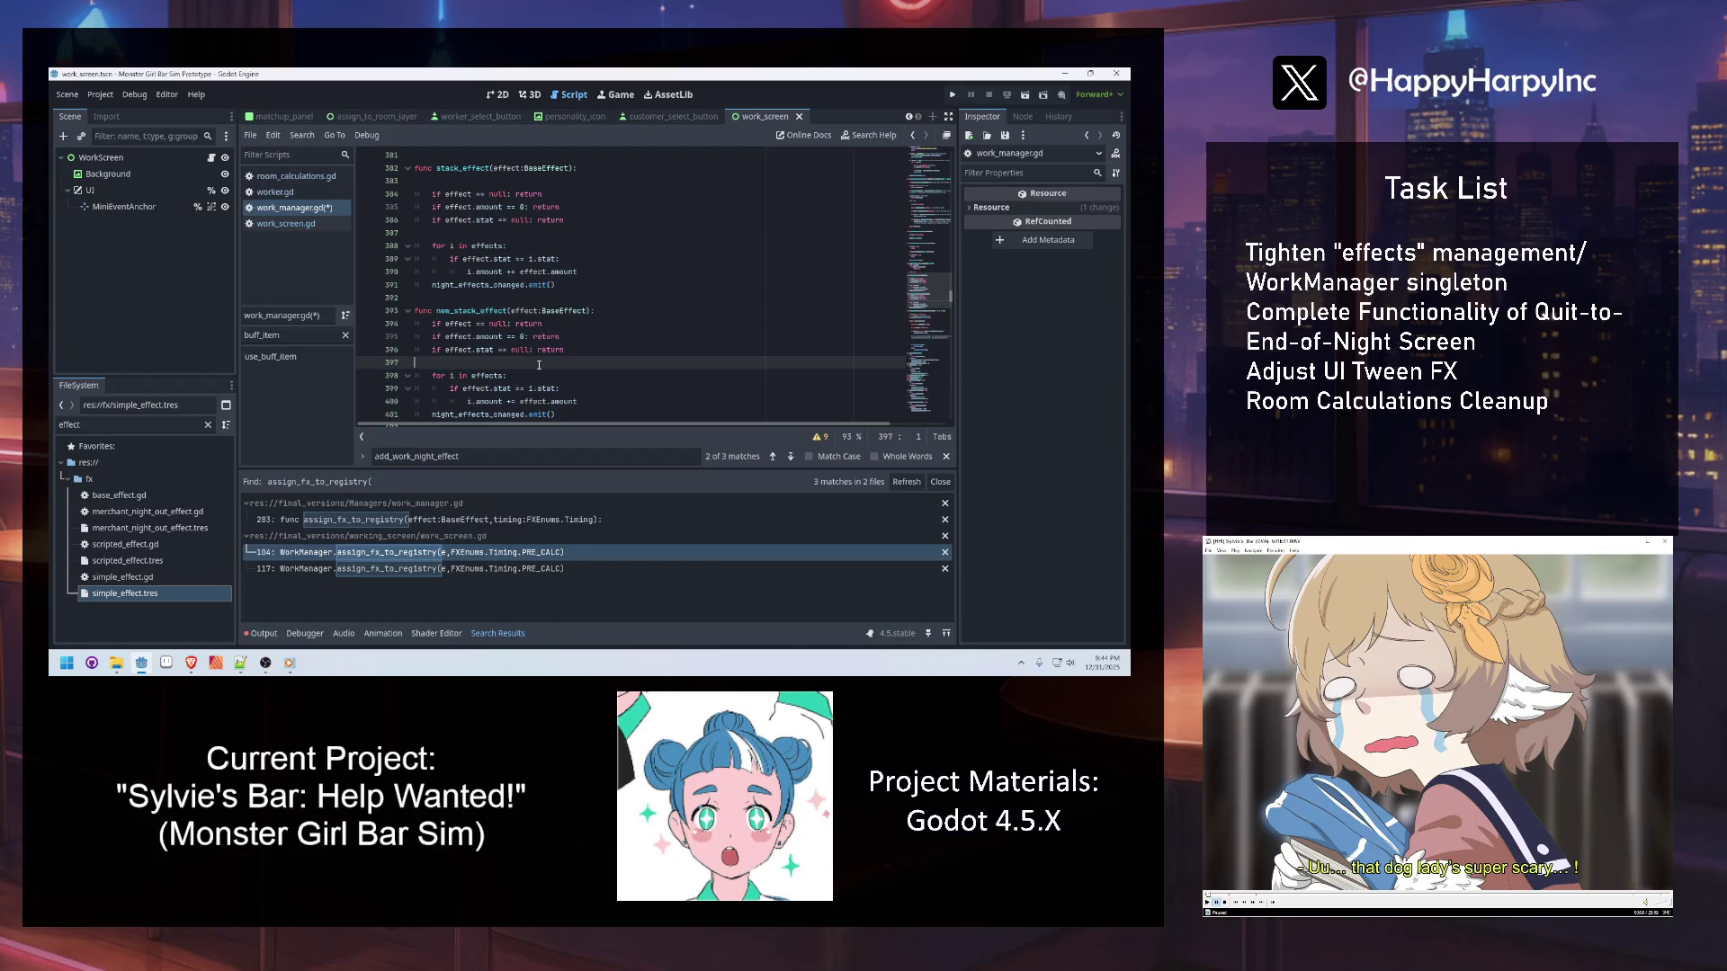
Declare var timing:FXEnums.Timing = effect.timing at the start of new_stack_effect
{"action": "key", "text": "Return"}
{"action": "key", "text": "Return"}
{"action": "key", "text": "Return"}
{"action": "key", "text": "Up"}
{"action": "key", "text": "Up"}
{"action": "type", "text": "v"}
{"action": "key", "text": "BackSpace"}
{"action": "key", "text": "Tab"}
{"action": "type", "text": "var type:F"}
{"action": "type", "text": "XEnums.ty"}
{"action": "key", "text": "BackSpace"}
{"action": "key", "text": "BackSpace"}
{"action": "type", "text": "st"}
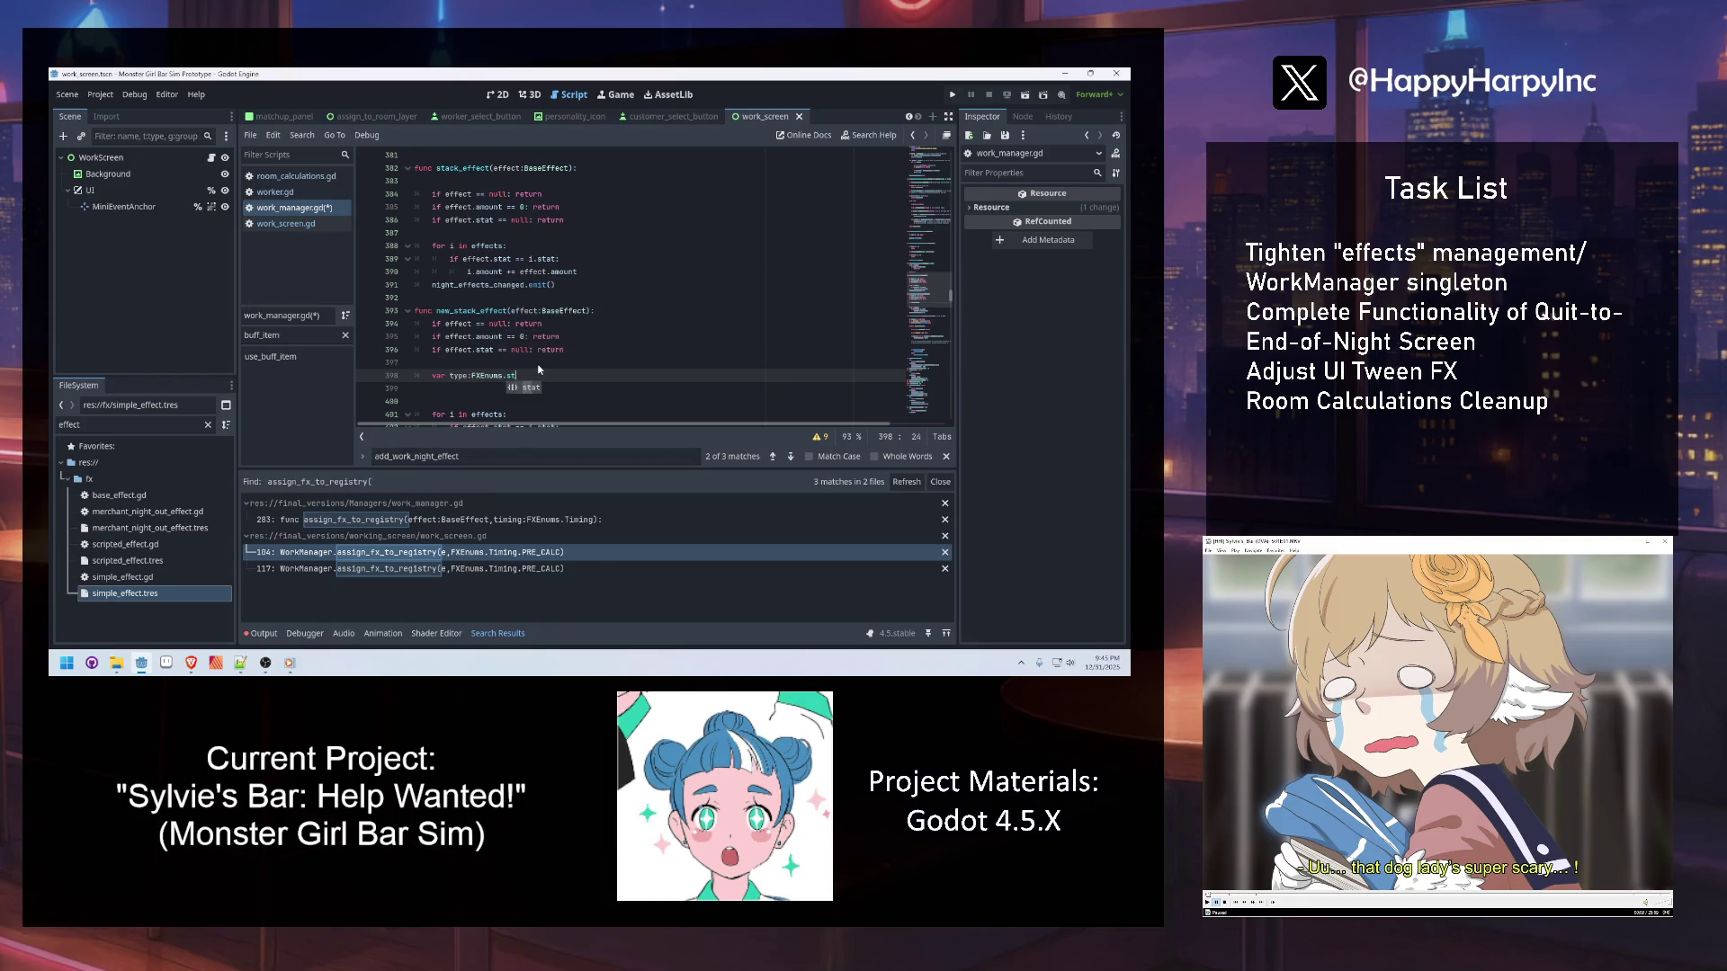
{"action": "key", "text": "BackSpace"}
{"action": "key", "text": "BackSpace"}
{"action": "type", "text": "Timing = e"}
{"action": "type", "text": "ffect.timing"}
{"action": "key", "text": "Return"}
{"action": "left_click", "coordinate": [454, 376]}
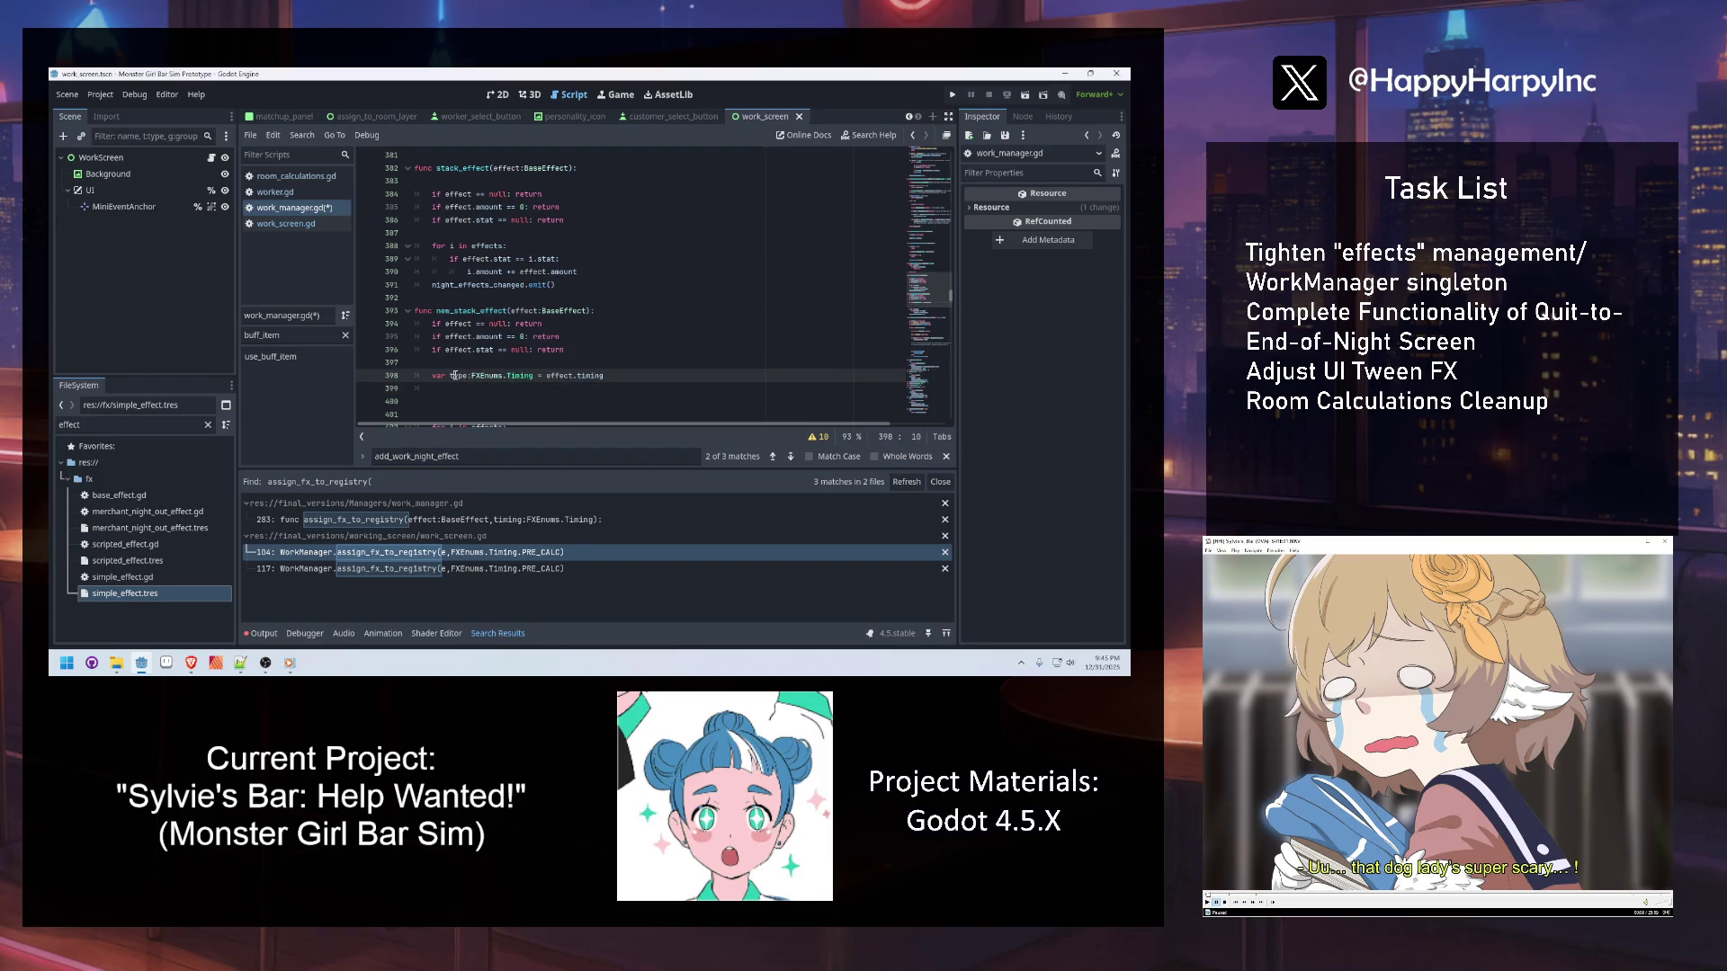
{"action": "double_click", "coordinate": [454, 375]}
{"action": "type", "text": "timing"}
{"action": "left_click", "coordinate": [512, 389]}
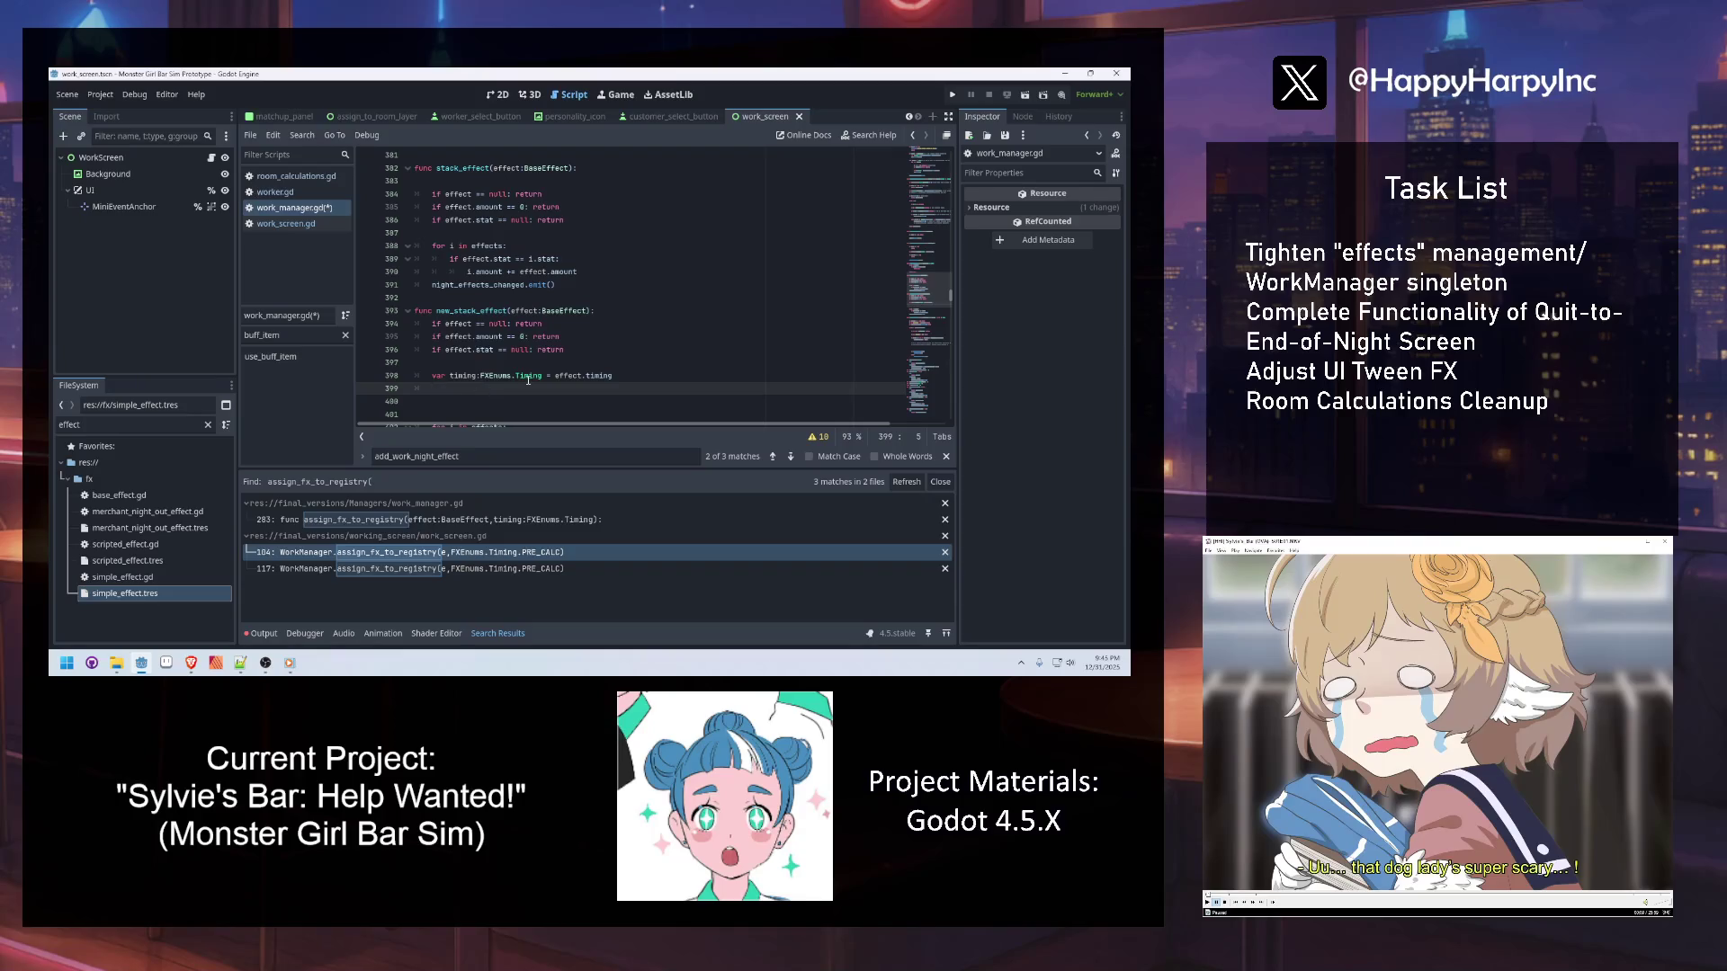
Add var timing_stack = effects_registry.get(timing,null) on the next line
{"action": "mouse_move", "coordinate": [528, 380]}
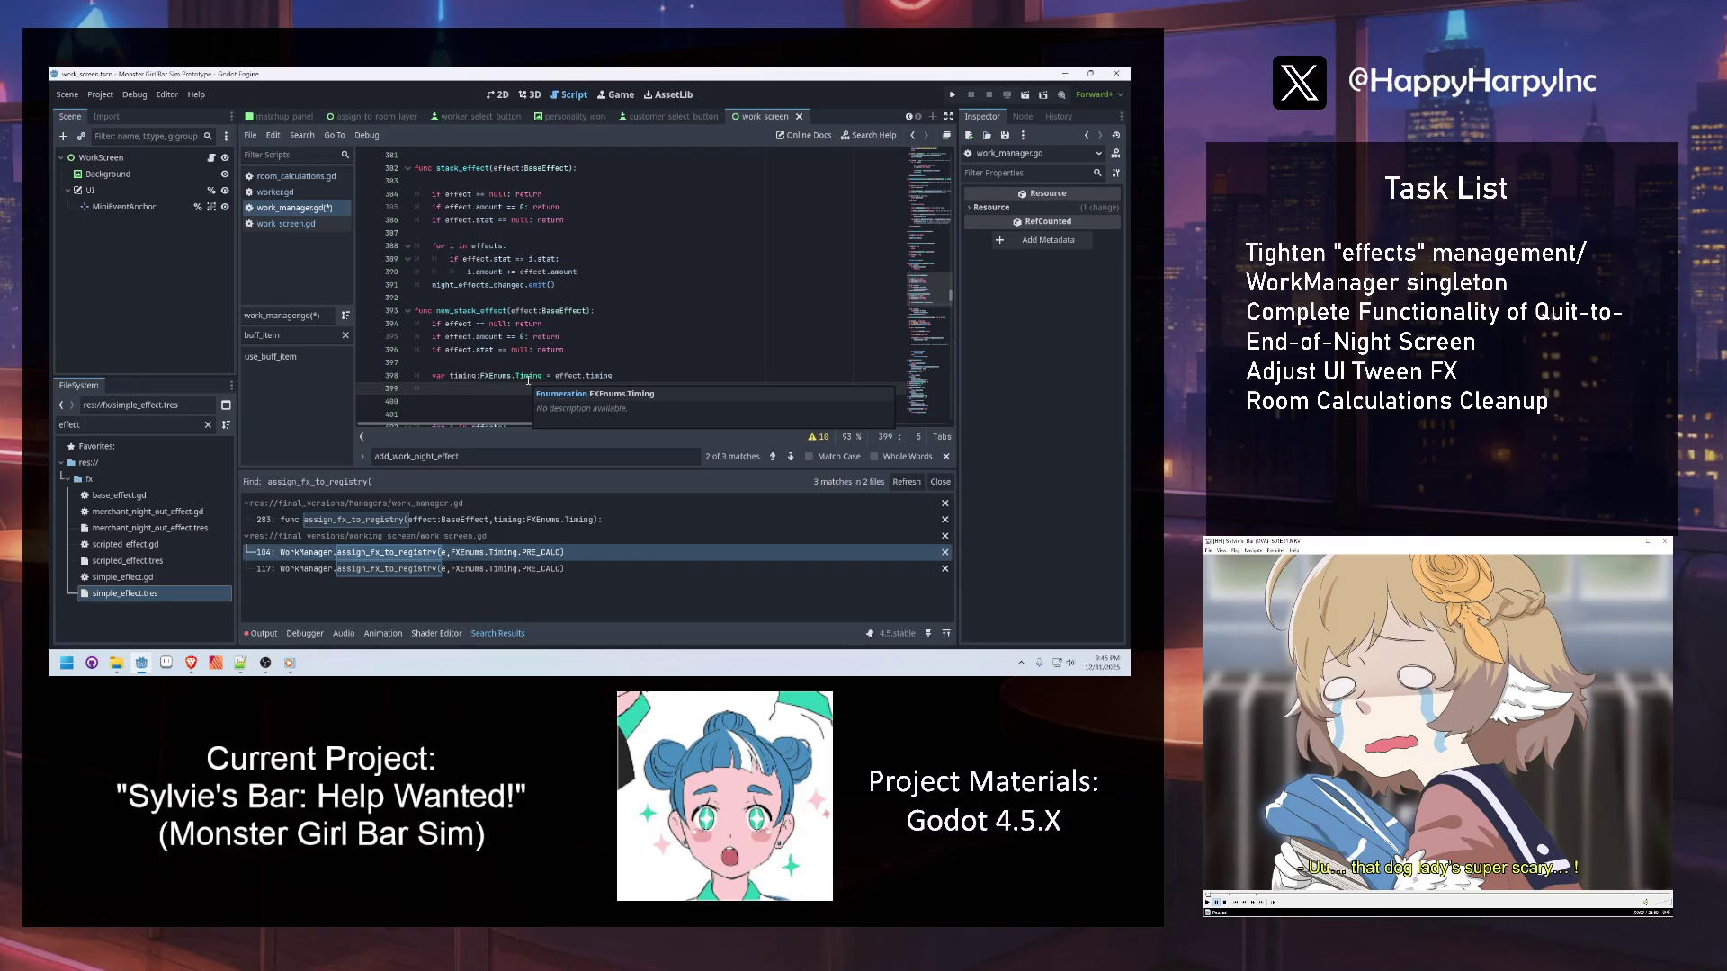
{"action": "scroll", "coordinate": [538, 372], "scroll_direction": "down", "scroll_amount": 1}
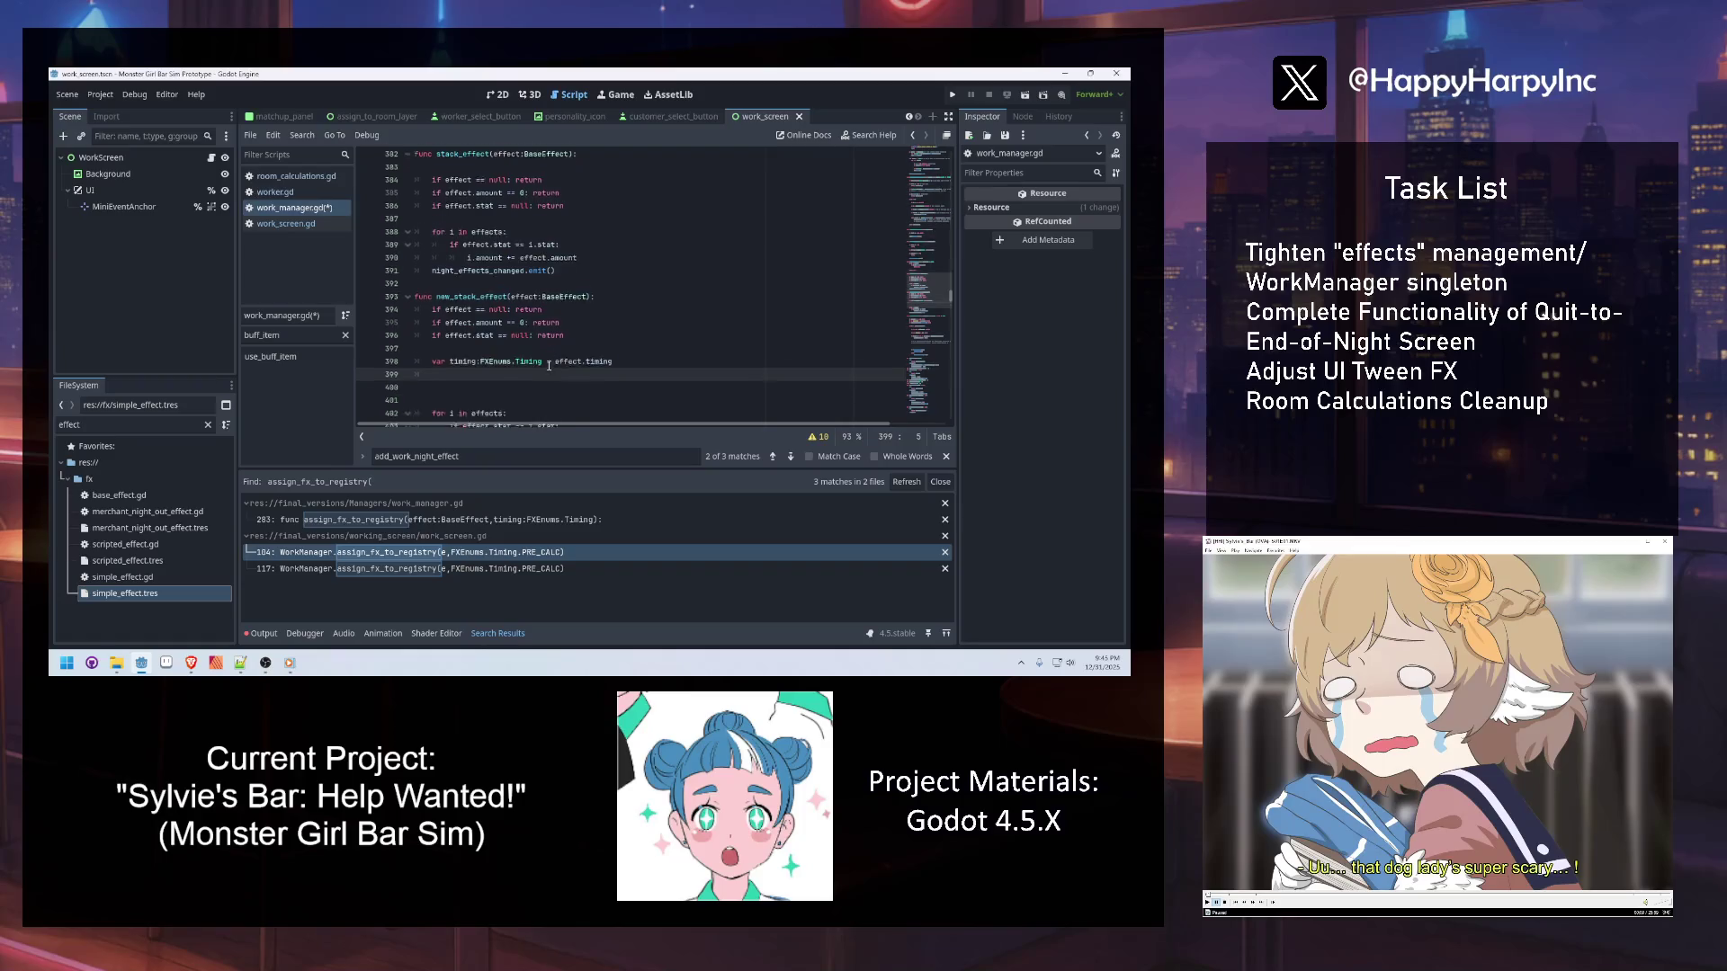
{"action": "key", "text": "Return"}
{"action": "type", "text": "var "}
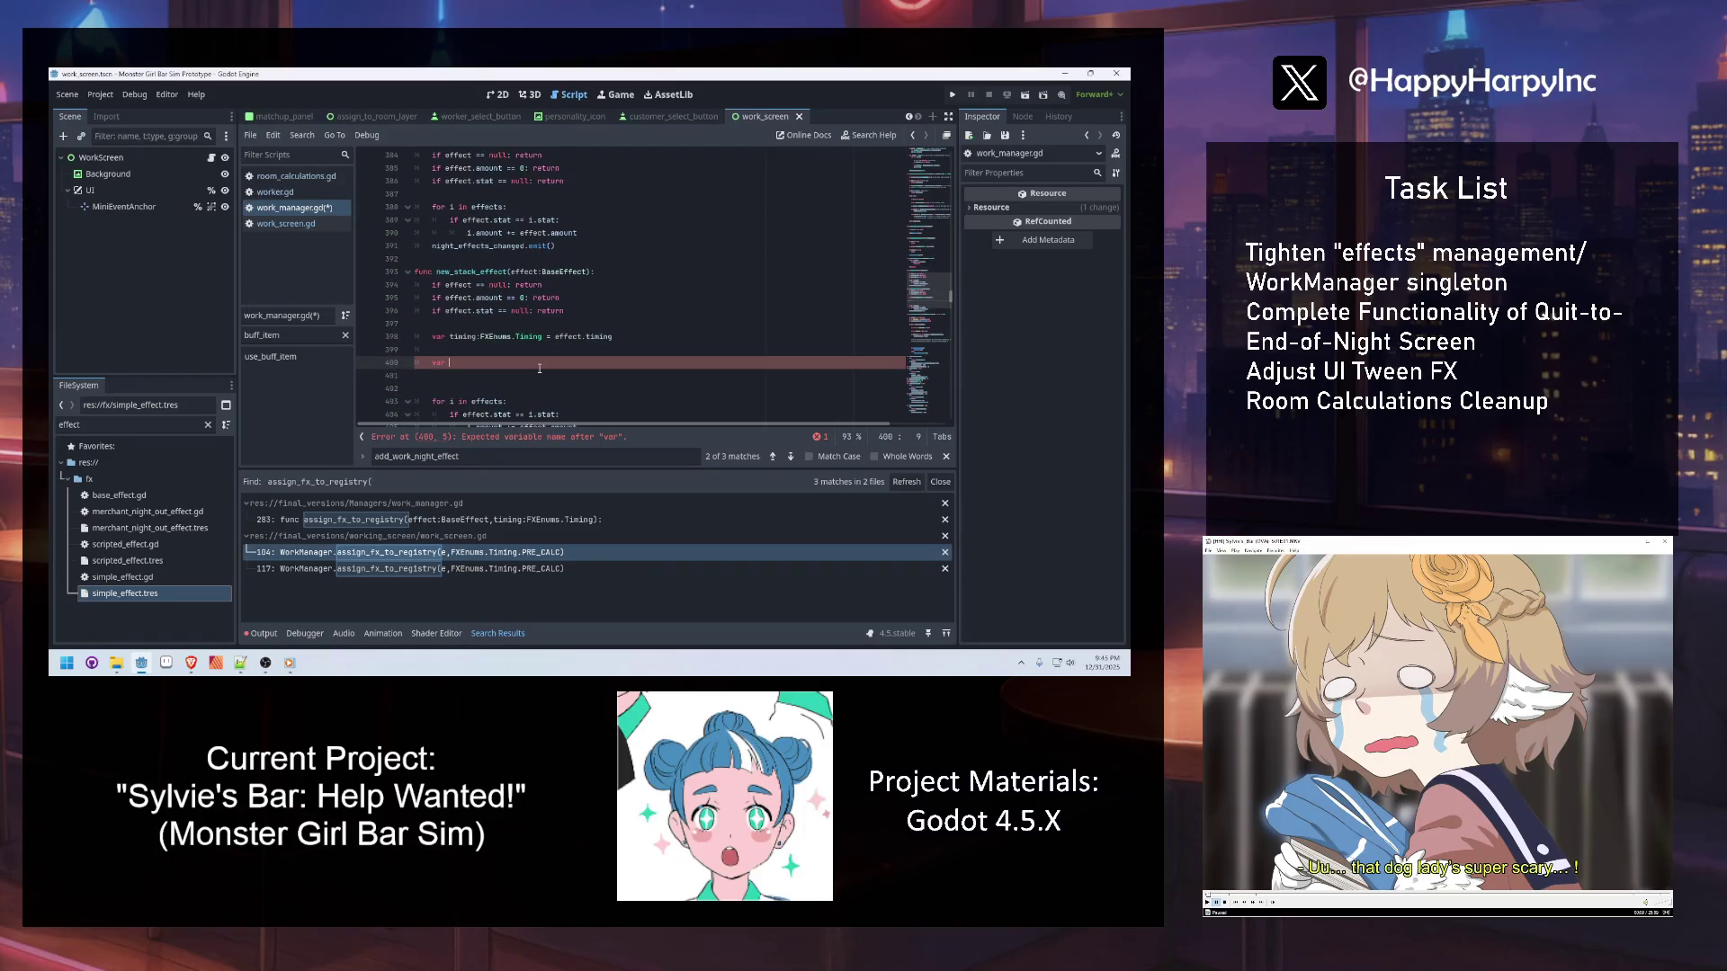
{"action": "type", "text": "timing_stack "}
{"action": "type", "text": "= regi"}
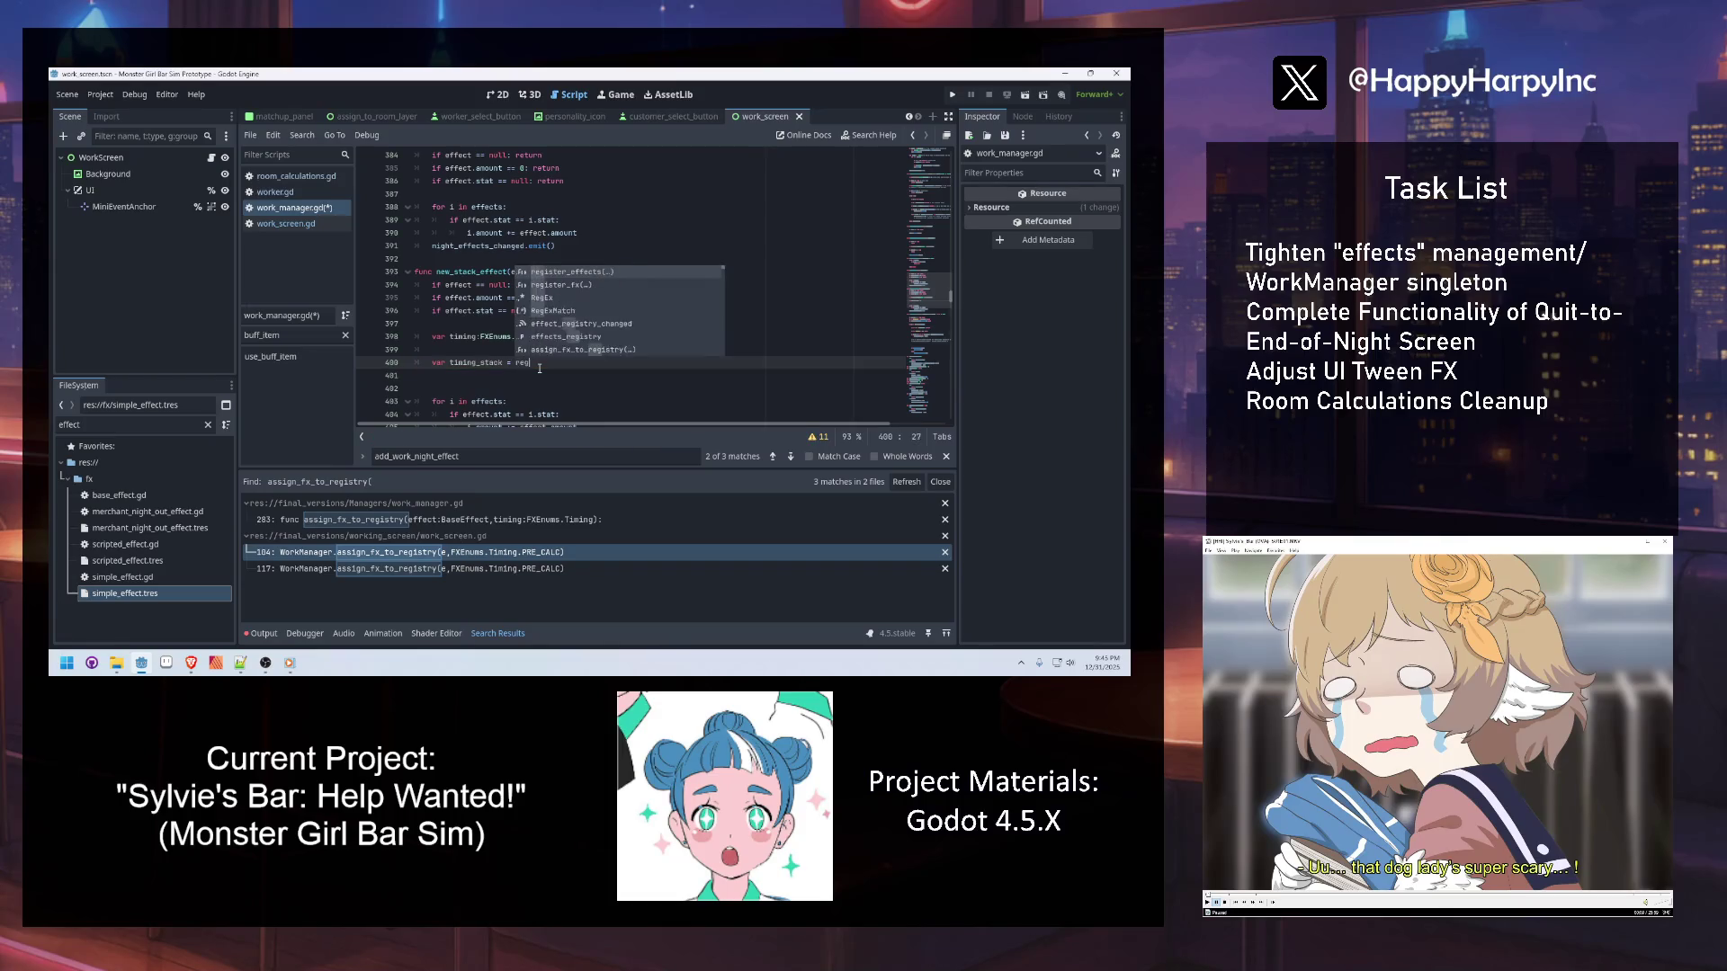
{"action": "key", "text": "Down"}
{"action": "key", "text": "Down"}
{"action": "key", "text": "Down"}
{"action": "key", "text": "Return"}
{"action": "type", "text": ".get"}
{"action": "type", "text": "(timing"}
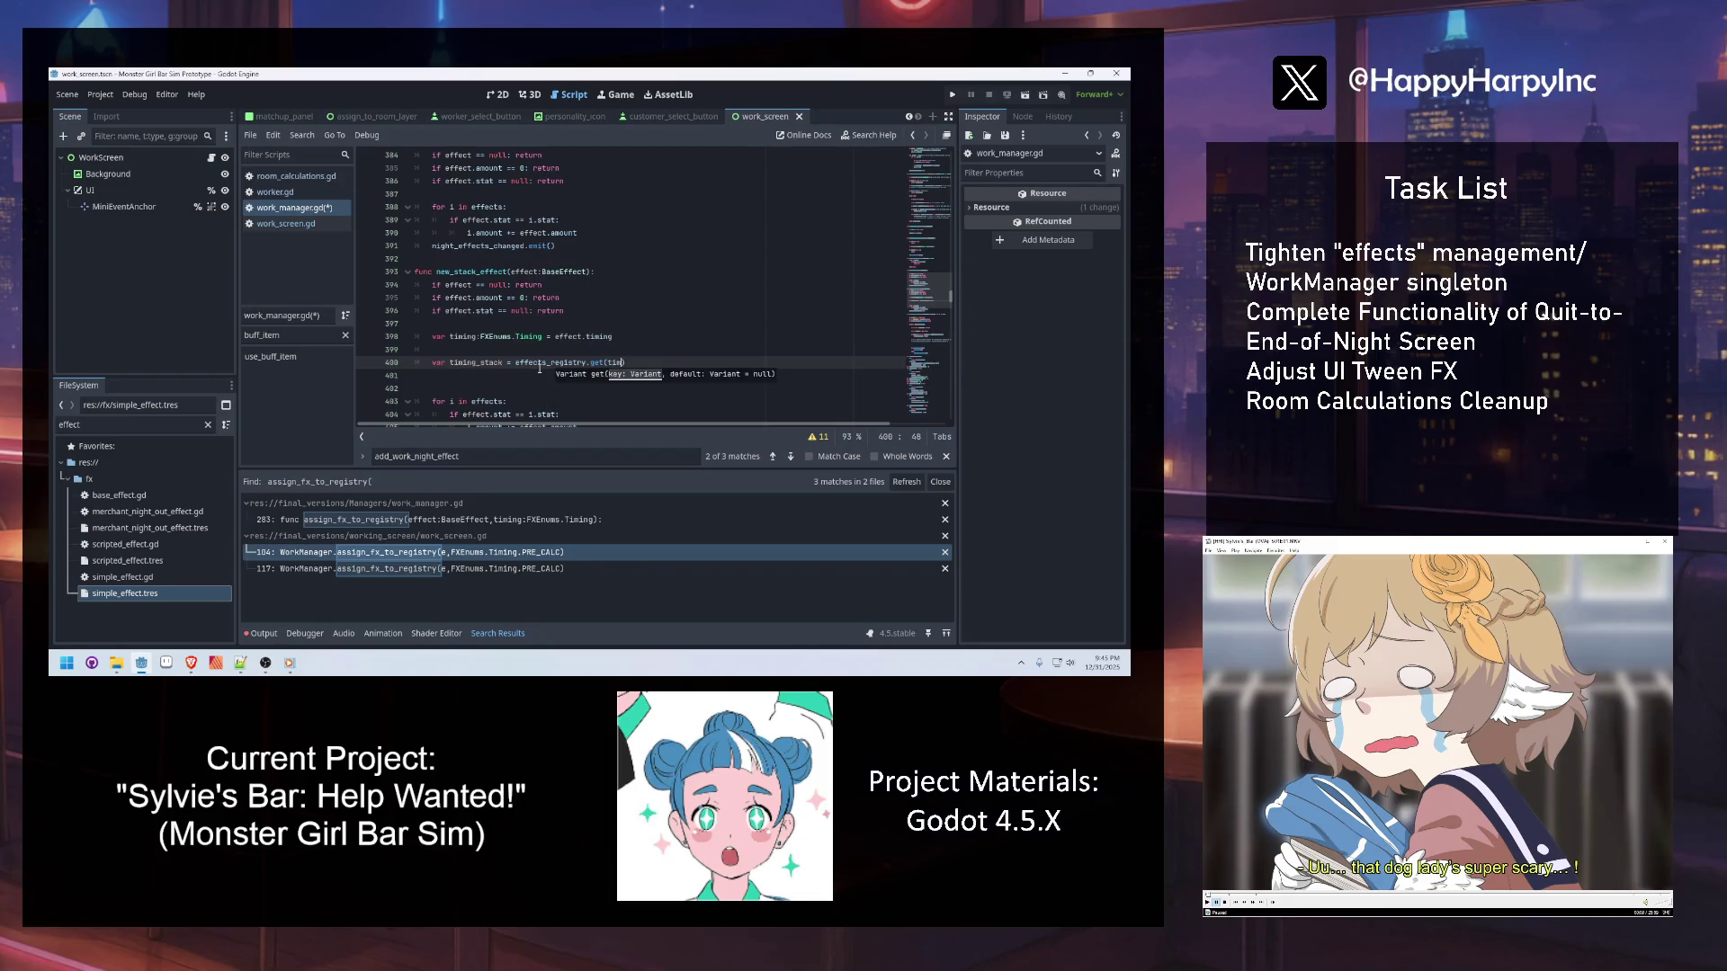
{"action": "type", "text": ",null"}
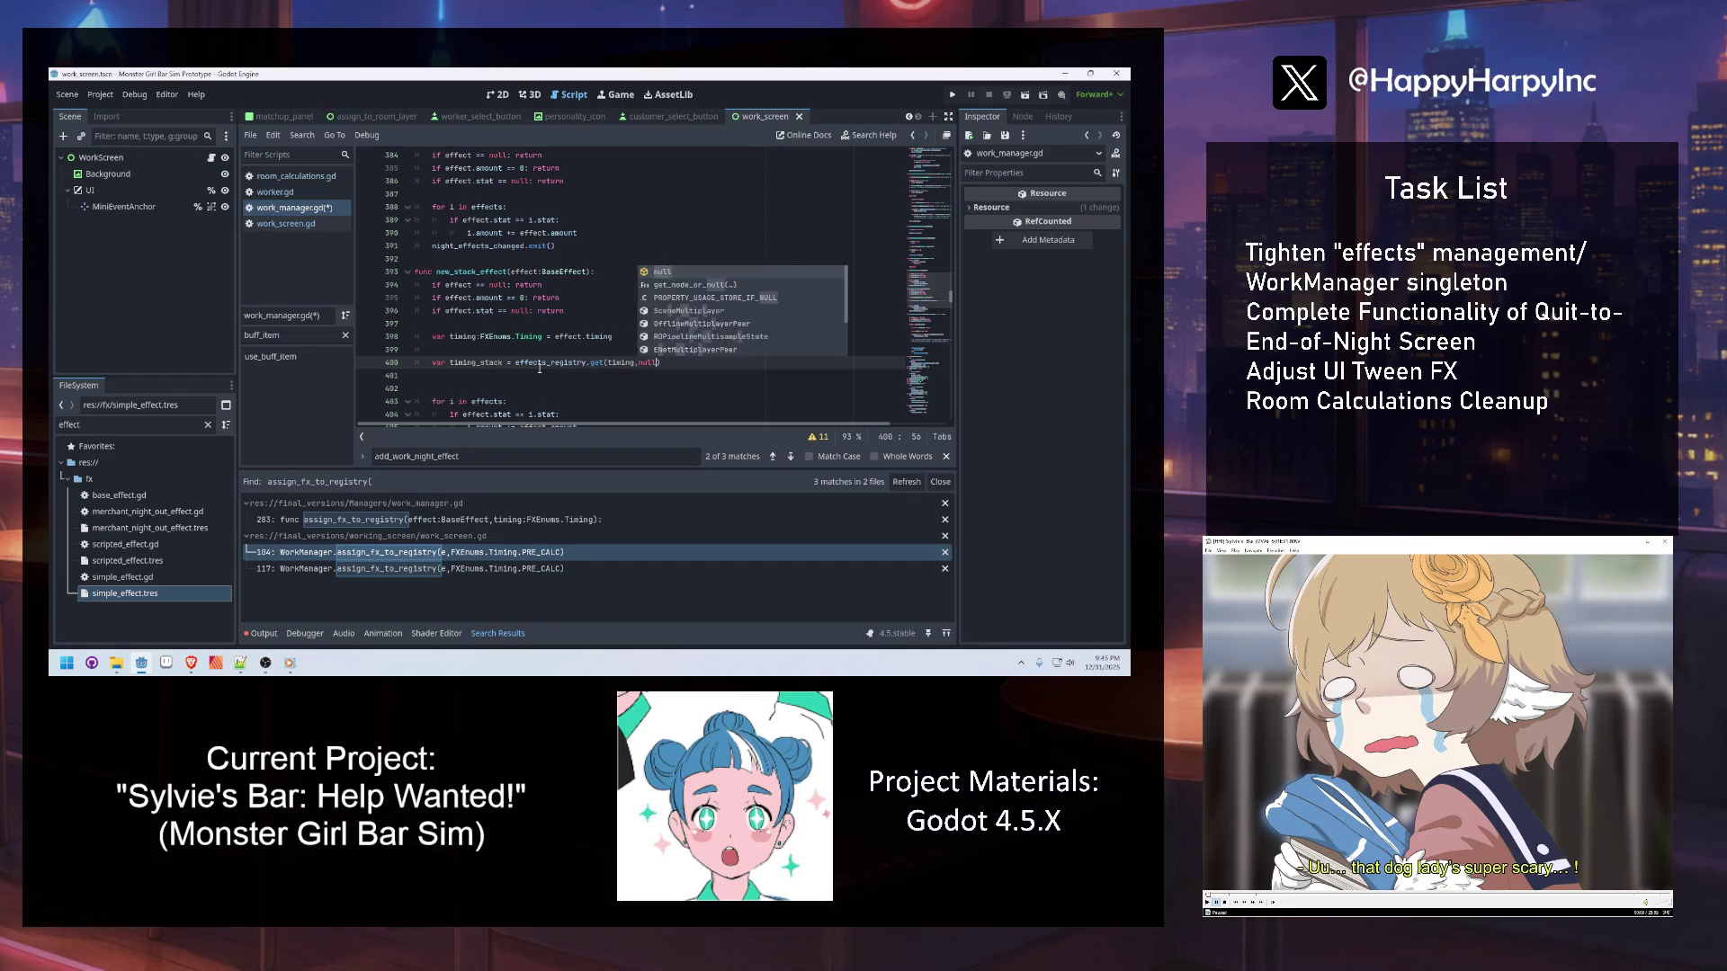
Add a null check on timing_stack that returns early, with a breakpoint on the return
{"action": "key", "text": "Return"}
{"action": "type", "text": "im"}
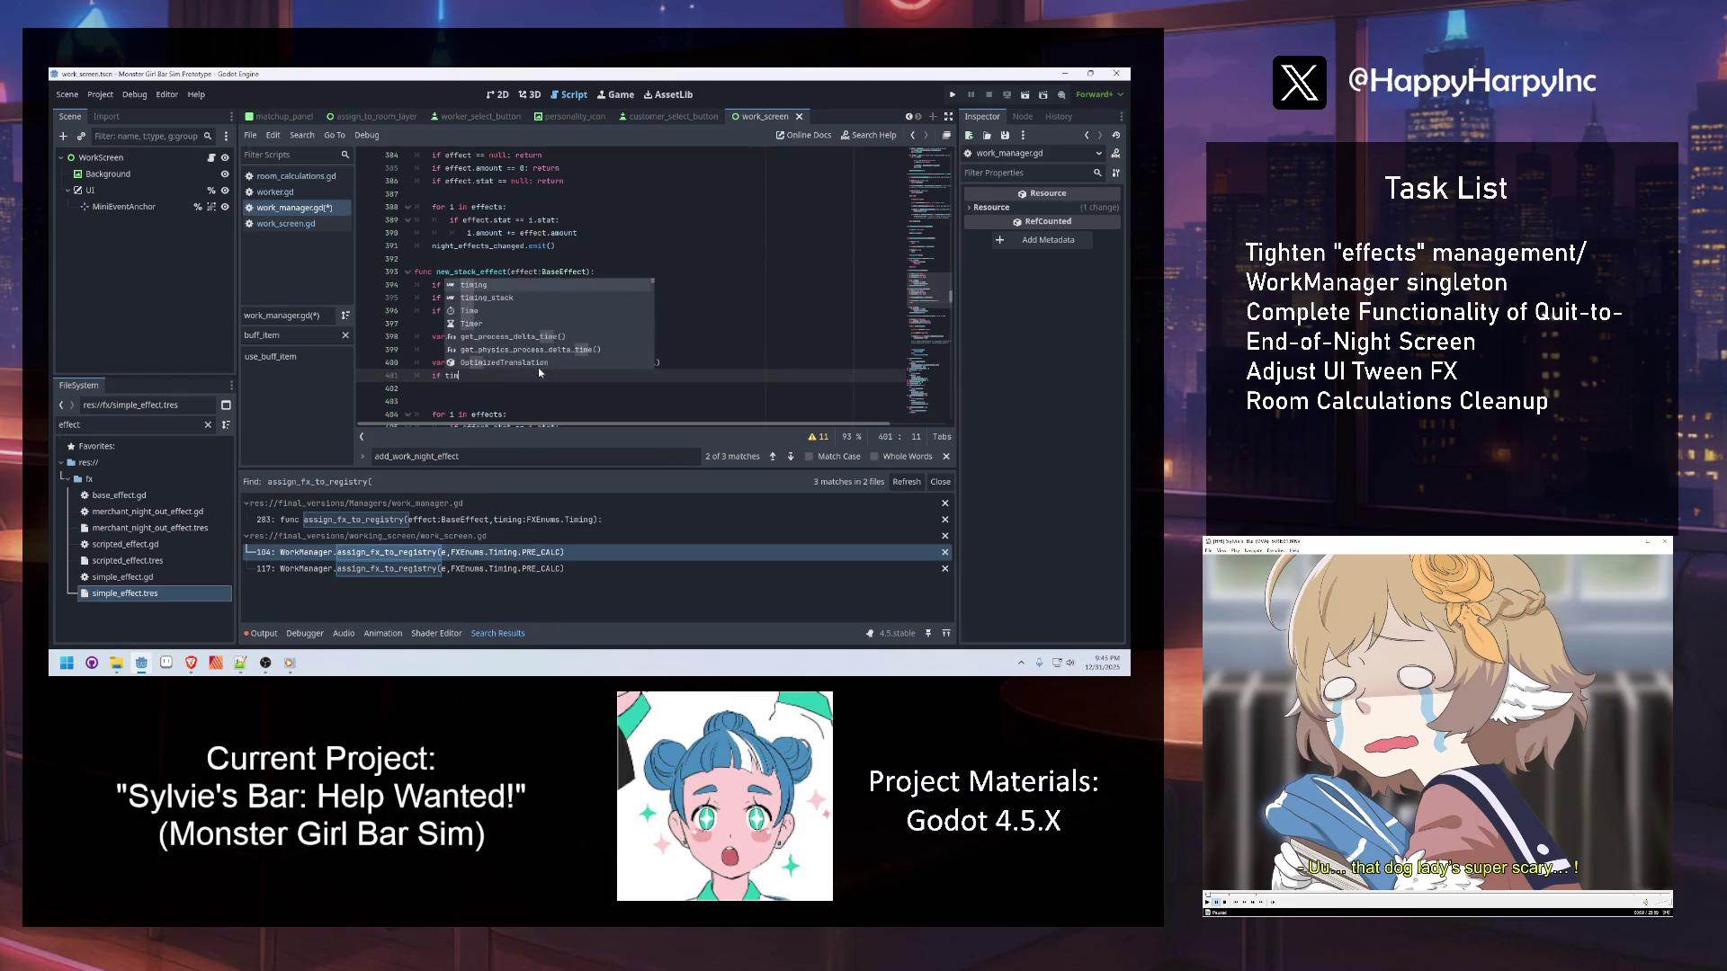
{"action": "key", "text": "Return"}
{"action": "type", "text": "ll:"}
{"action": "key", "text": "Return"}
{"action": "type", "text": "return"}
{"action": "left_click", "coordinate": [365, 387]}
{"action": "left_click", "coordinate": [468, 375]}
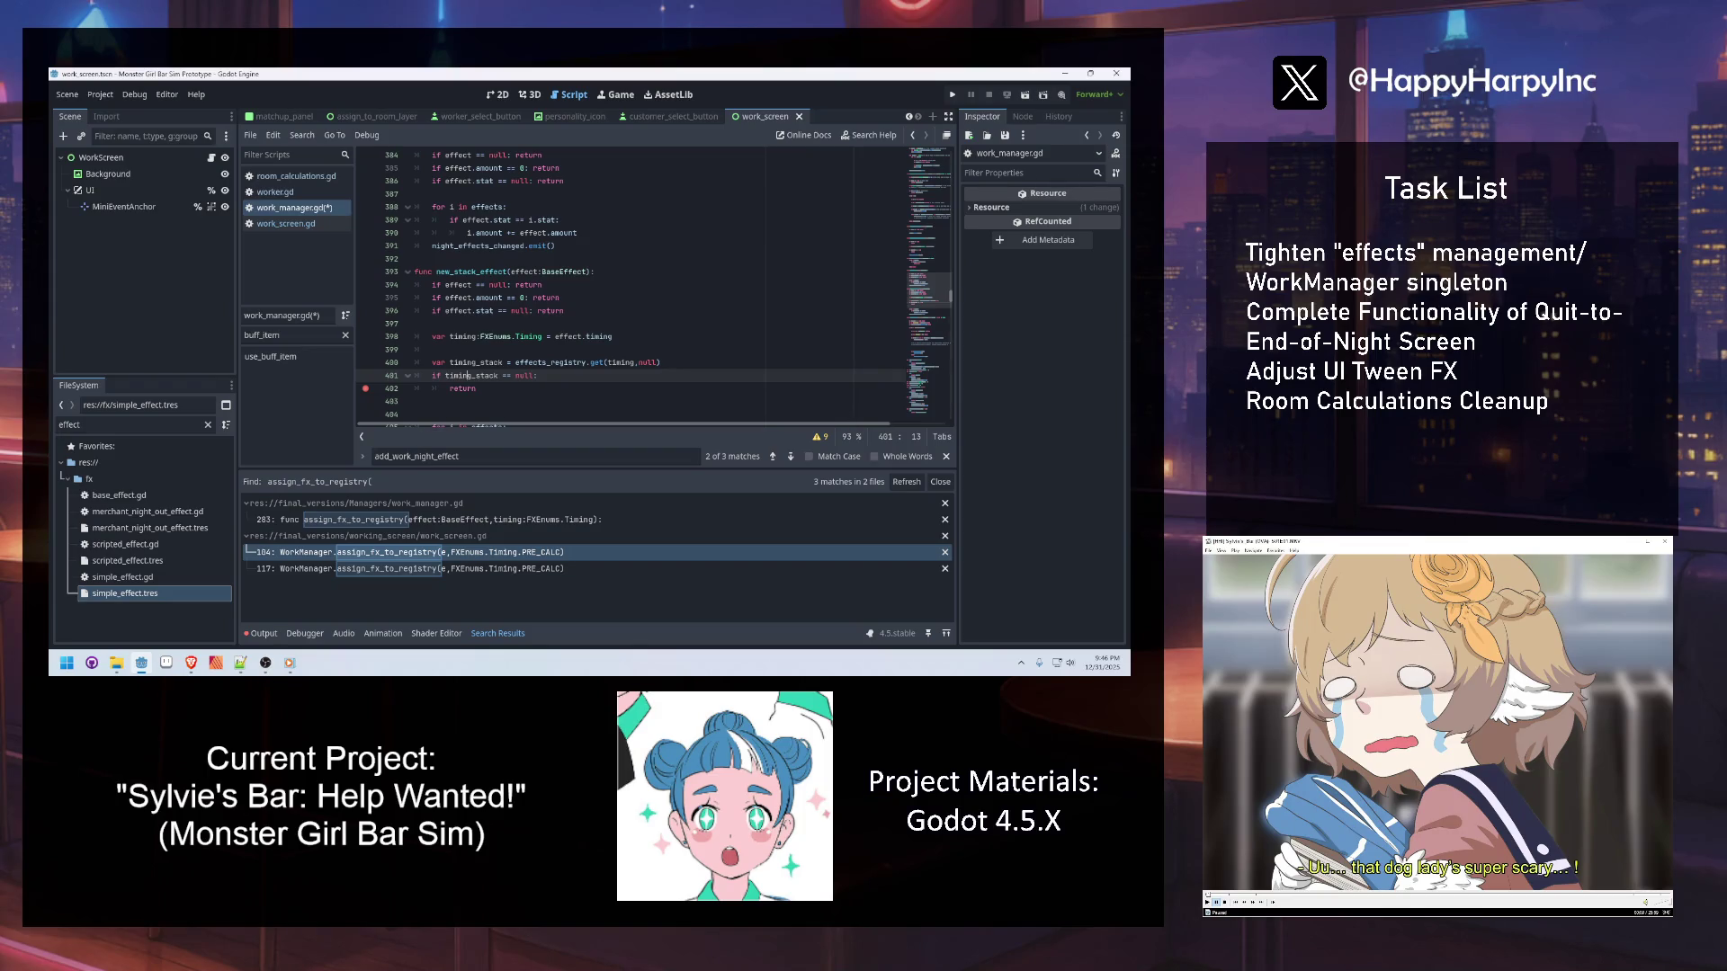
Comment the timing line 'relevant array for Effect resour' and the check 'Bail out early if prob'
{"action": "left_click", "coordinate": [532, 285]}
{"action": "left_click", "coordinate": [468, 272]}
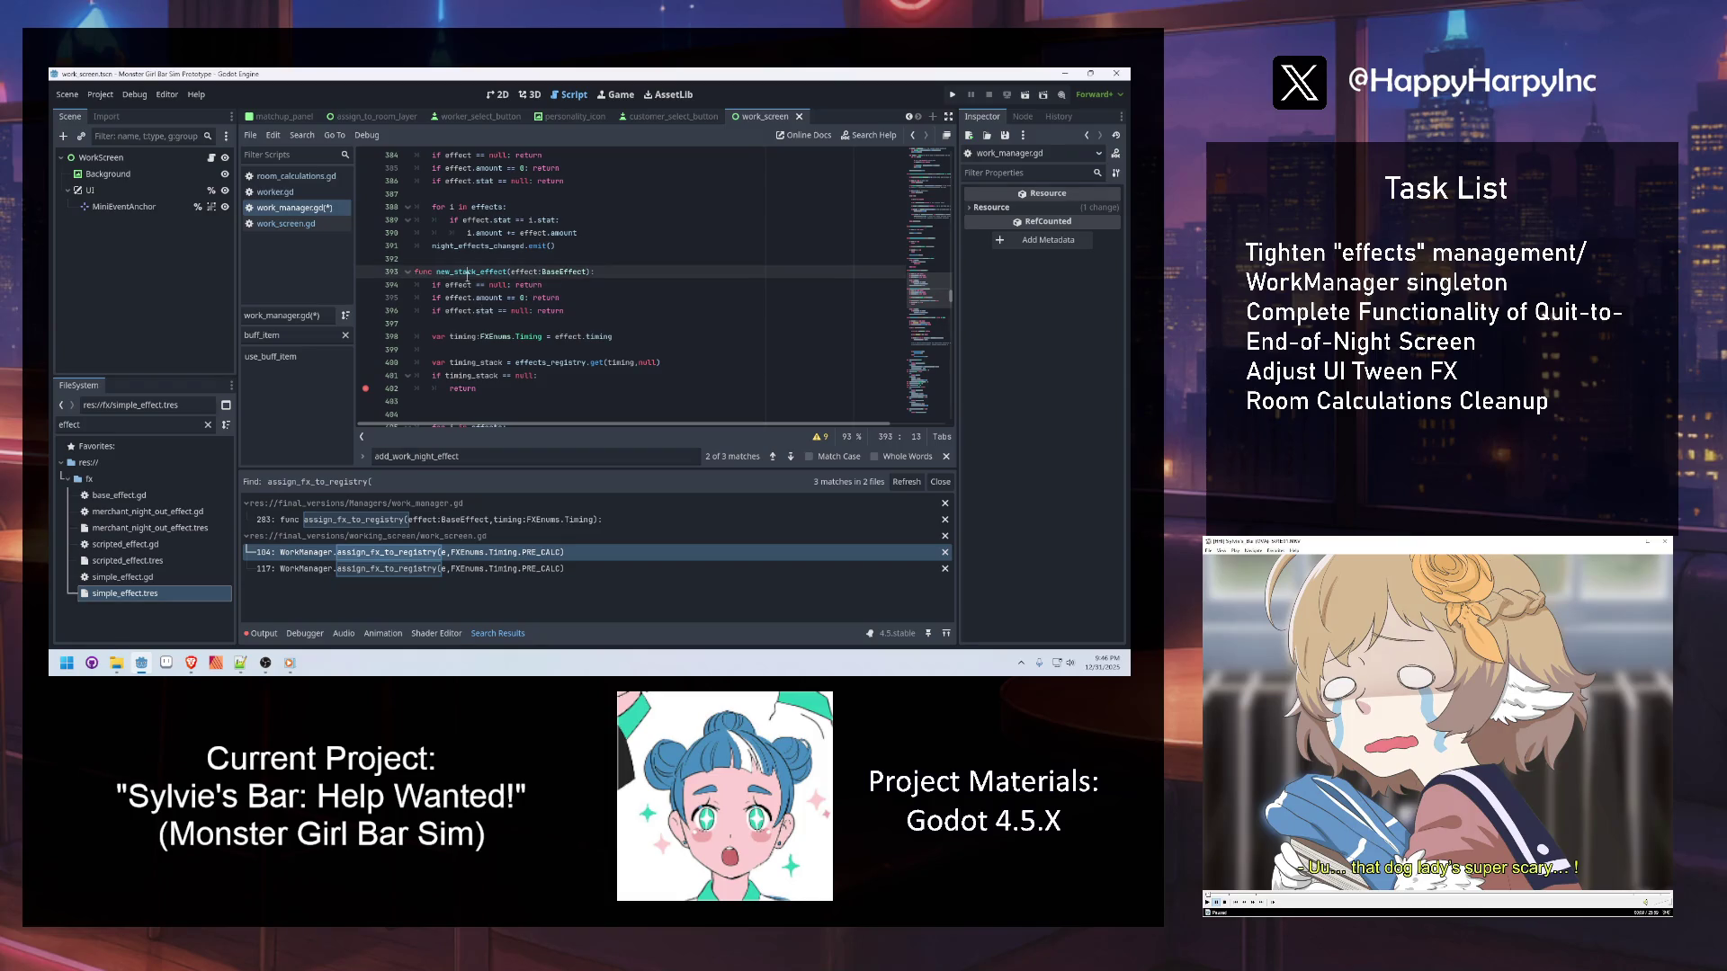
{"action": "double_click", "coordinate": [462, 335]}
{"action": "left_click", "coordinate": [609, 334]}
{"action": "type", "text": "== but"}
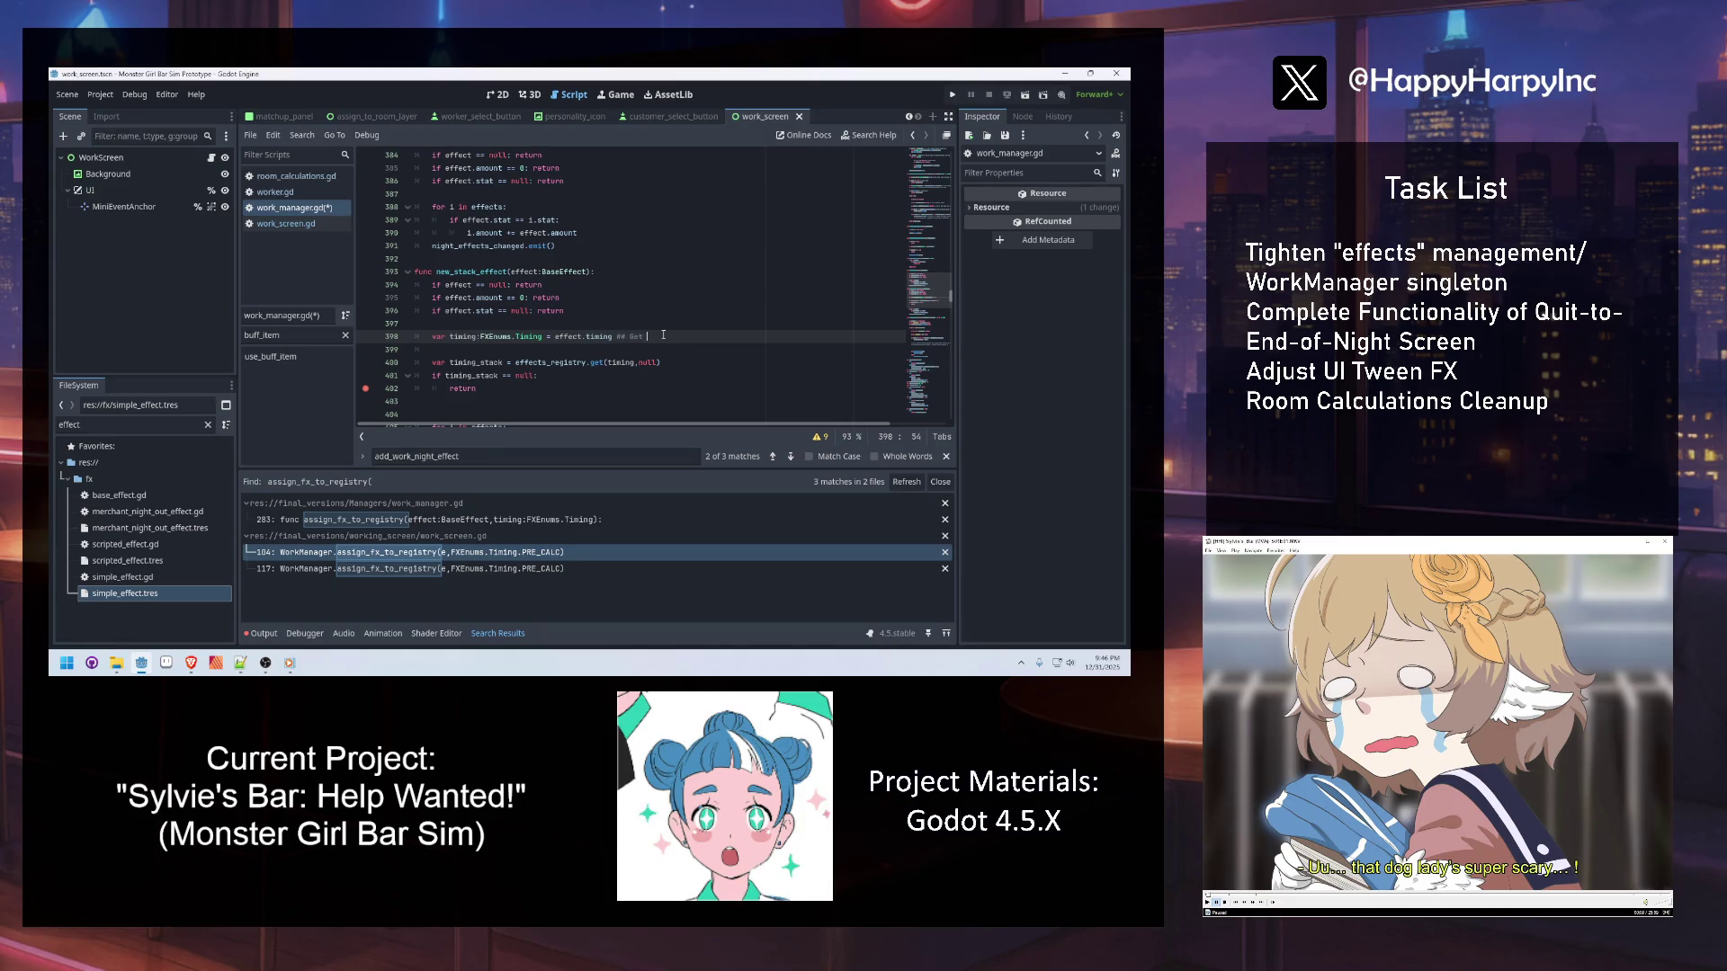
{"action": "type", "text": "relevant a"}
{"action": "type", "text": "rray for Eff"}
{"action": "type", "text": "ect resource."}
{"action": "left_click", "coordinate": [678, 360]}
{"action": "left_click", "coordinate": [632, 378]}
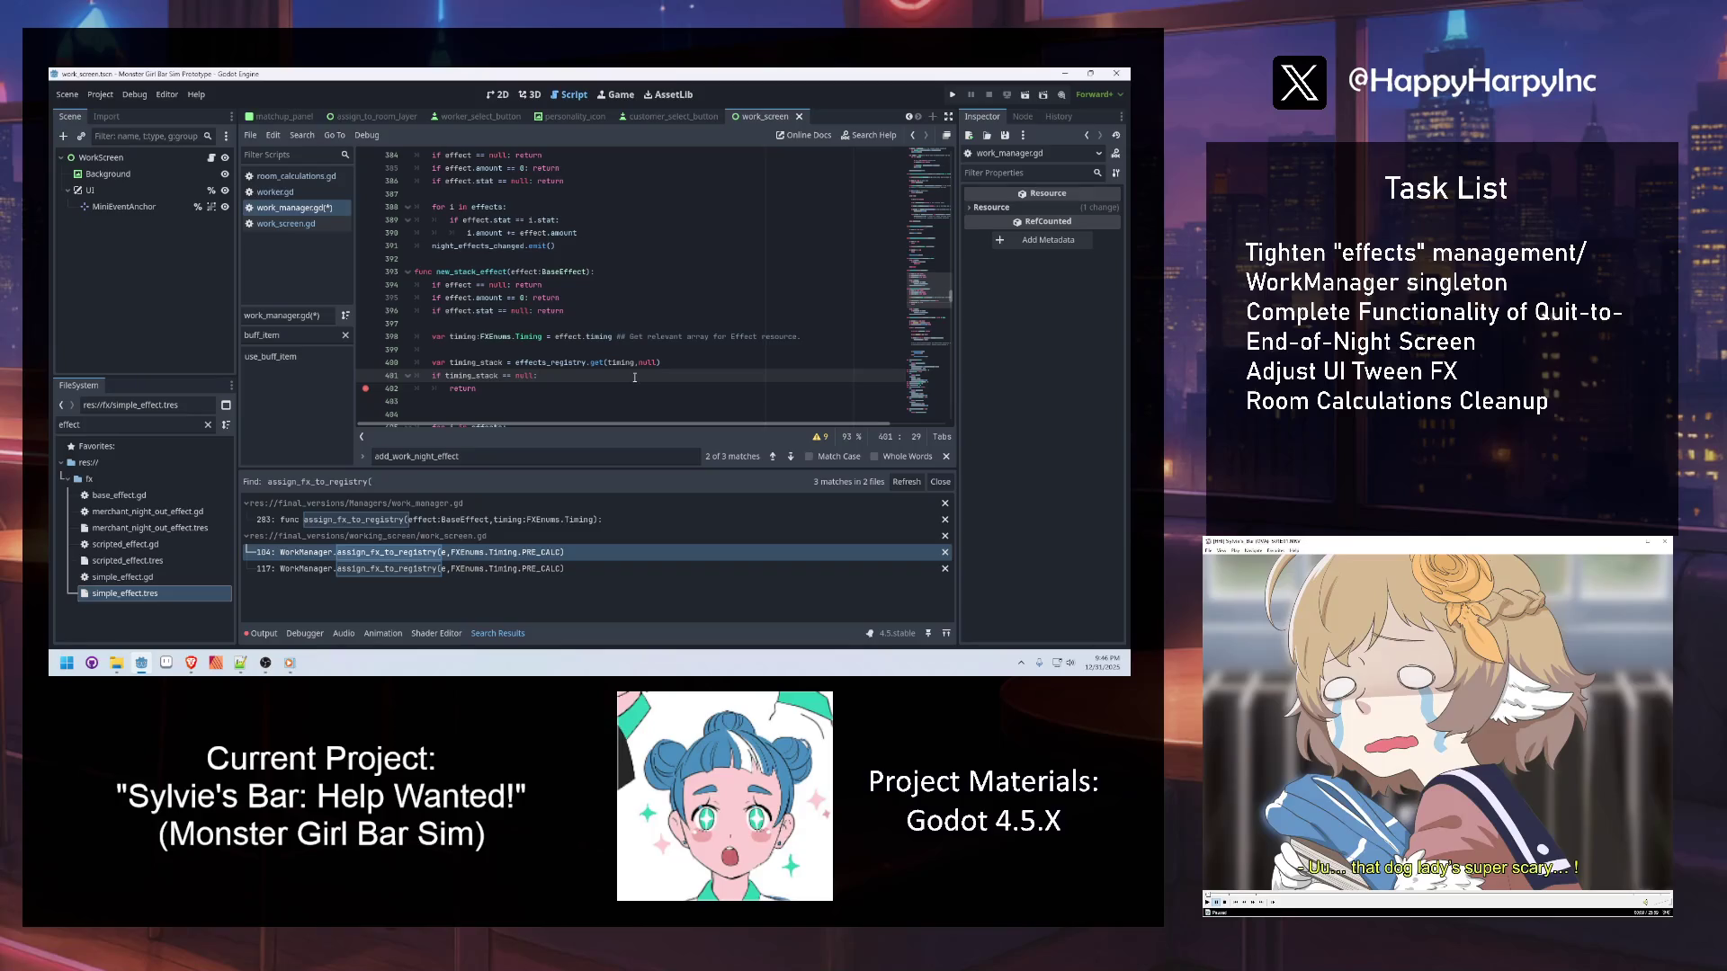
{"action": "type", "text": "##Bail out early if"}
{"action": "type", "text": " prob"}
{"action": "left_click", "coordinate": [511, 388]}
Extend the null check with 'or timing_stack.is_empty()'
{"action": "key", "text": "Return"}
{"action": "key", "text": "Return"}
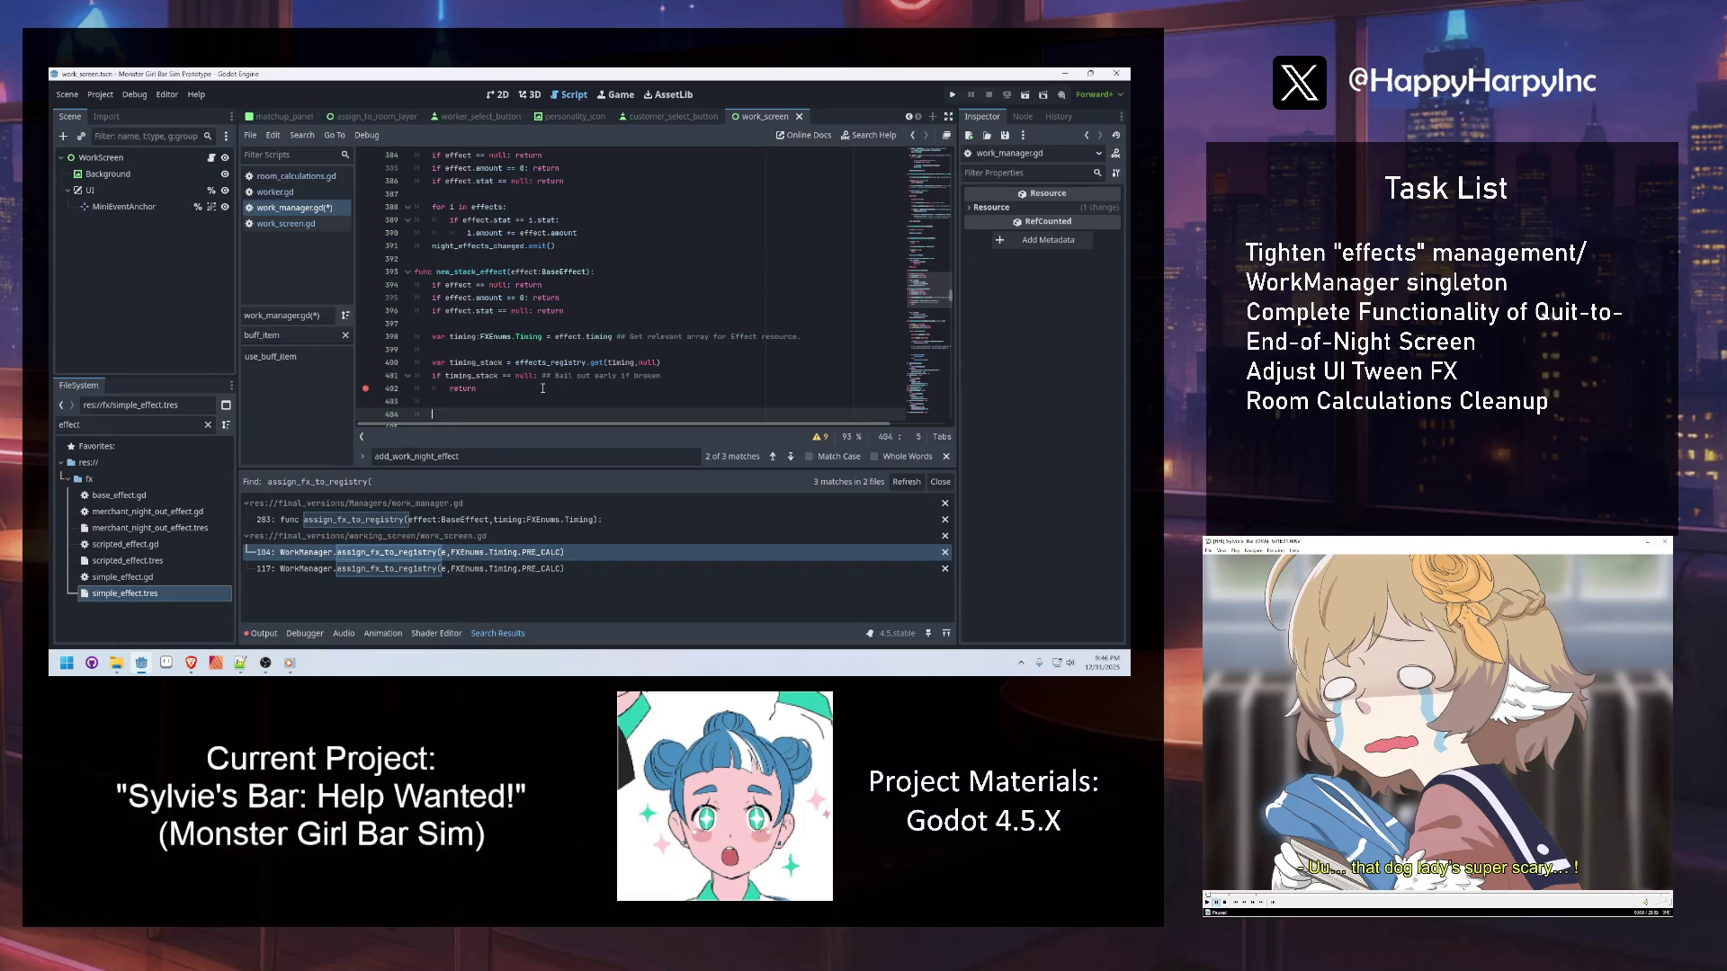
{"action": "scroll", "coordinate": [563, 386], "scroll_direction": "down", "scroll_amount": 1}
{"action": "type", "text": "for e in timin"}
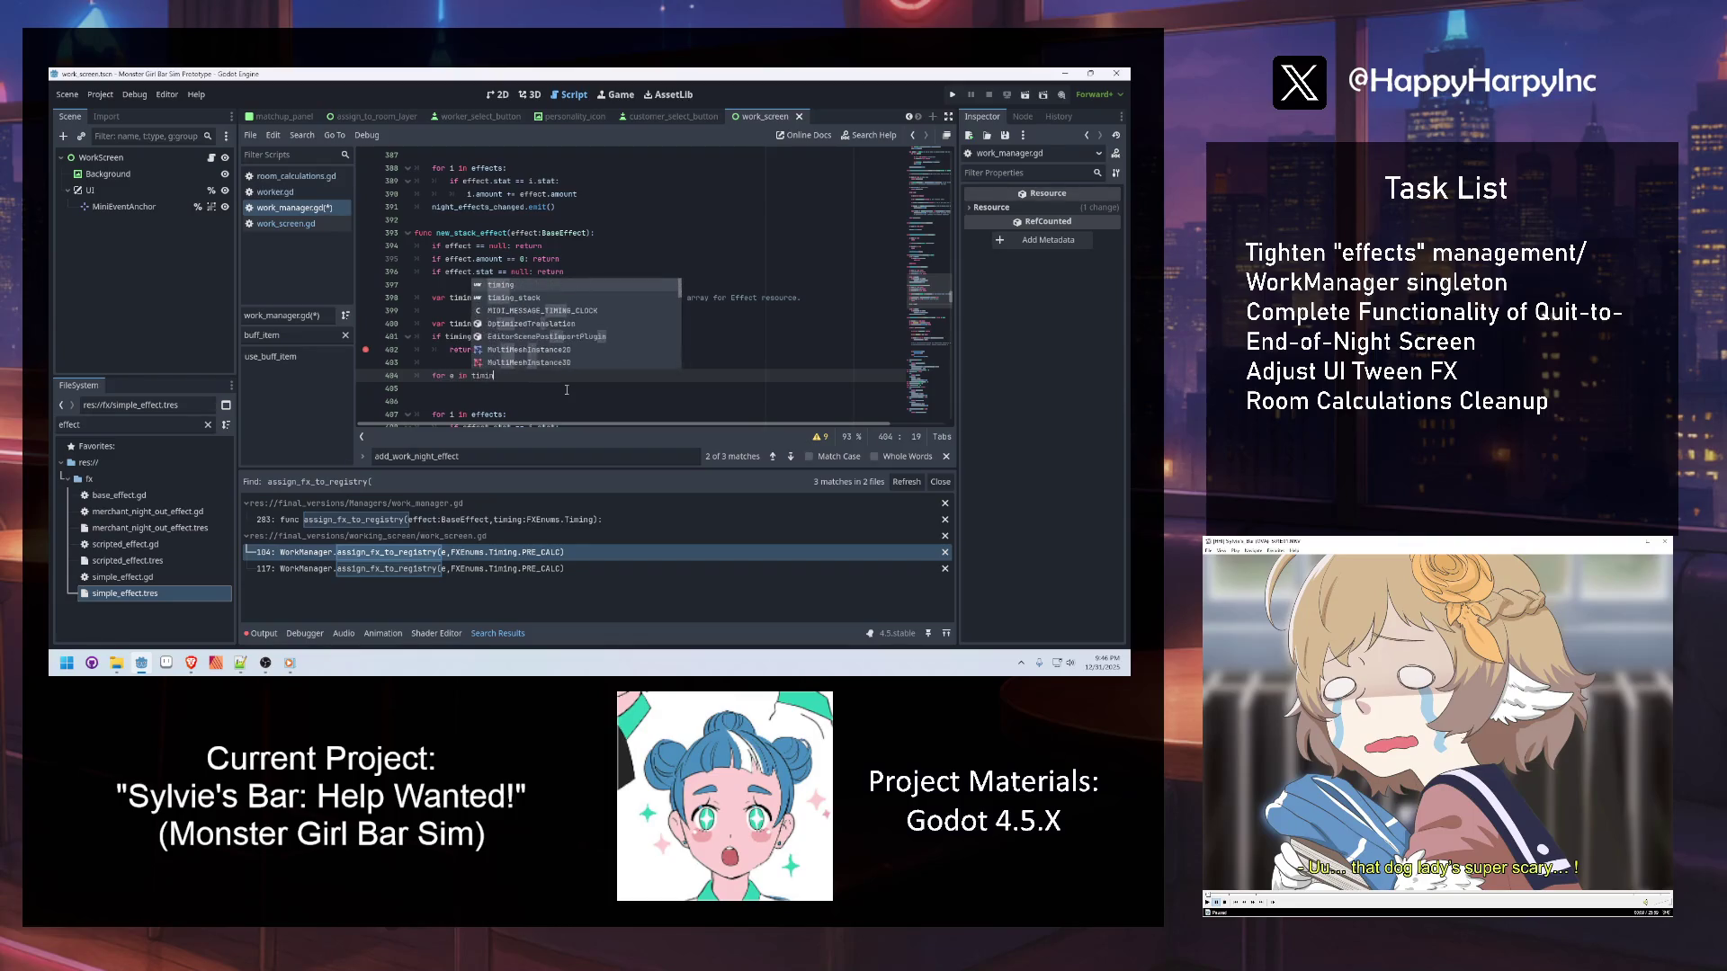
{"action": "key", "text": "BackSpace"}
{"action": "key", "text": "BackSpace"}
{"action": "key", "text": "BackSpace"}
{"action": "left_click", "coordinate": [594, 248]}
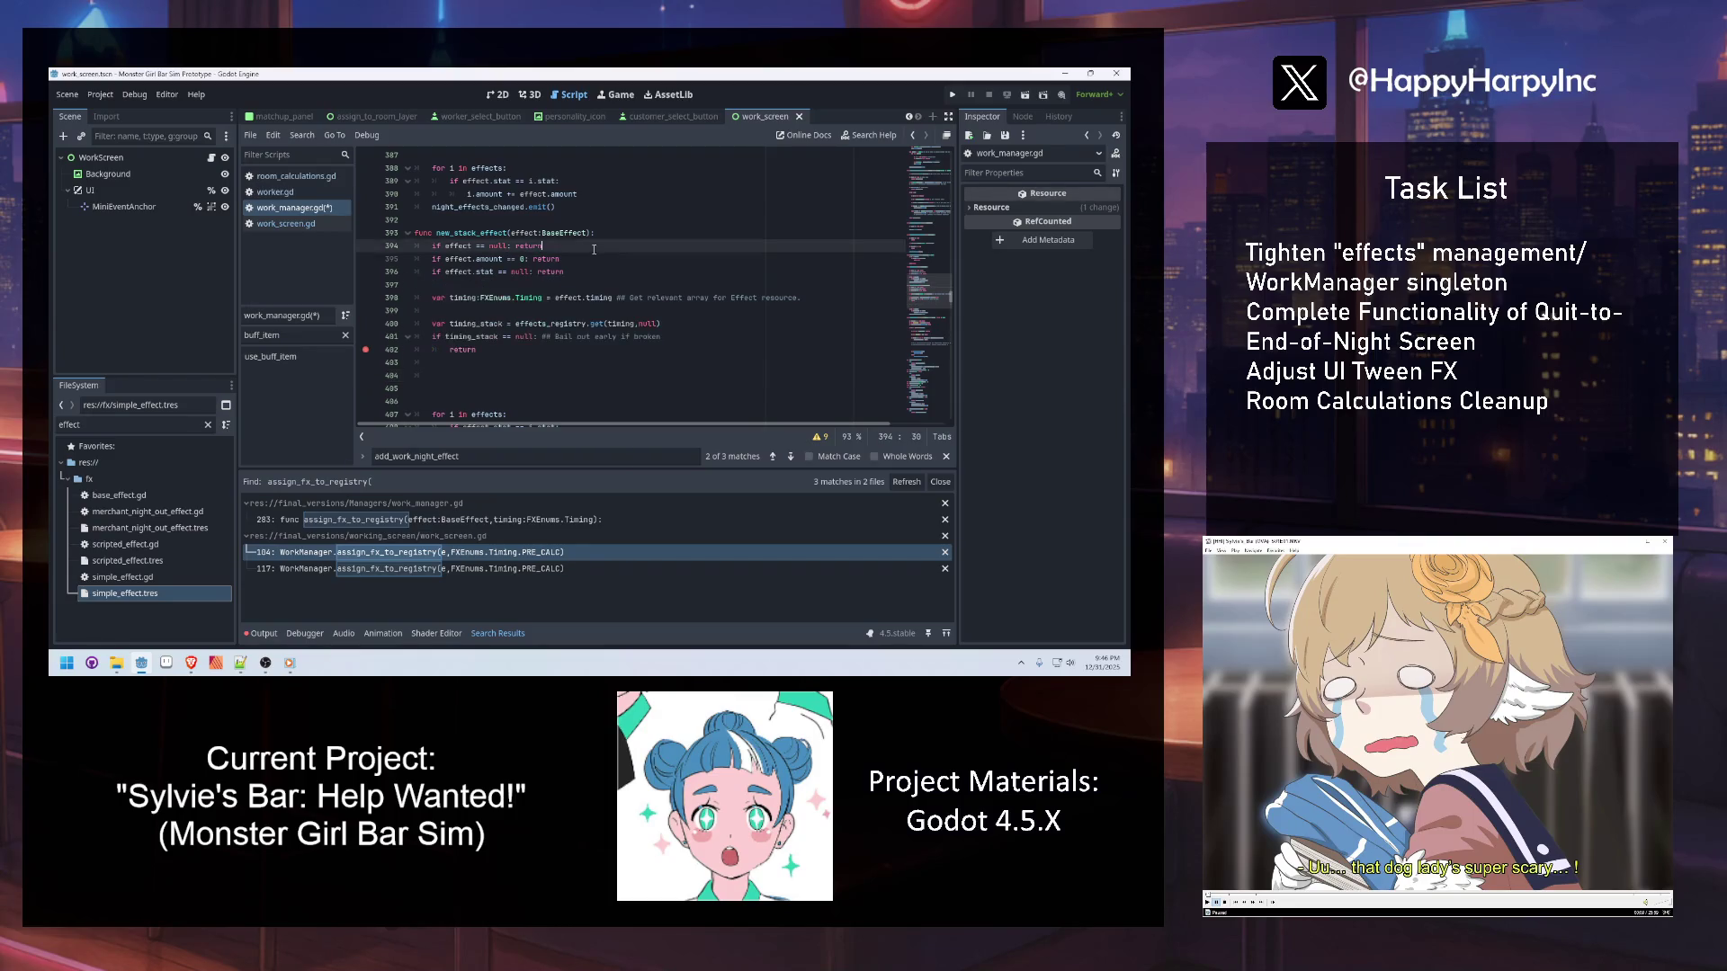
{"action": "left_click", "coordinate": [827, 294]}
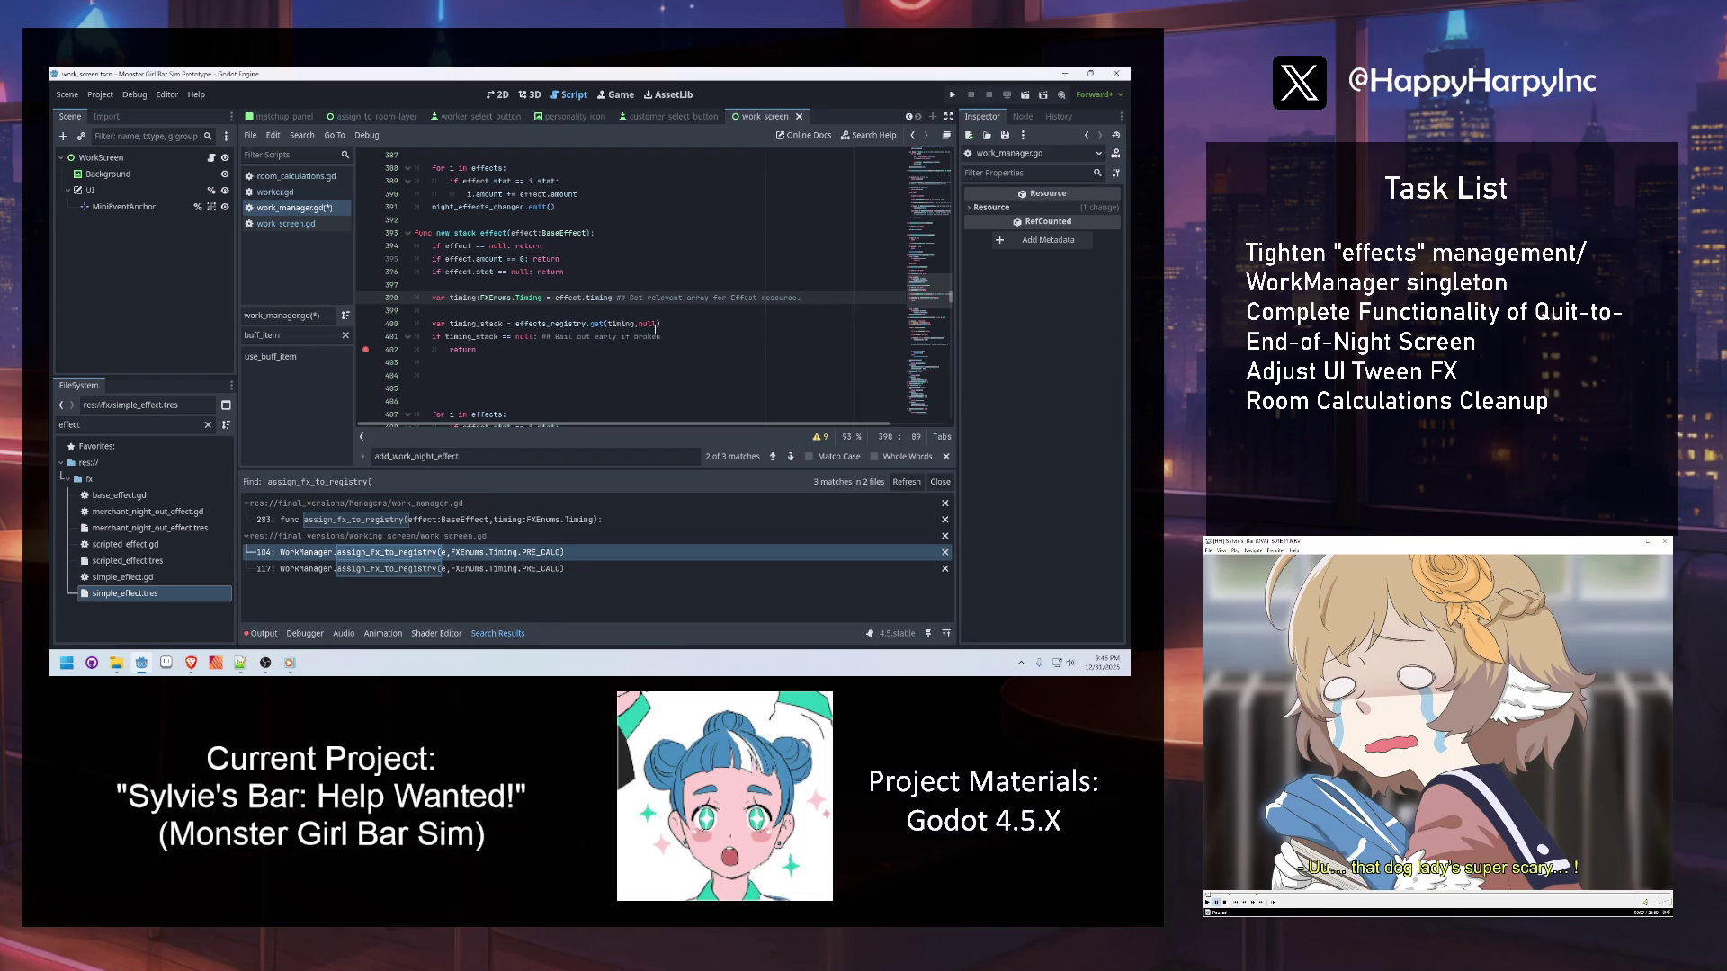
{"action": "left_click", "coordinate": [692, 329]}
{"action": "left_click", "coordinate": [627, 345]}
{"action": "left_click", "coordinate": [534, 336]}
{"action": "type", "text": "or ti"}
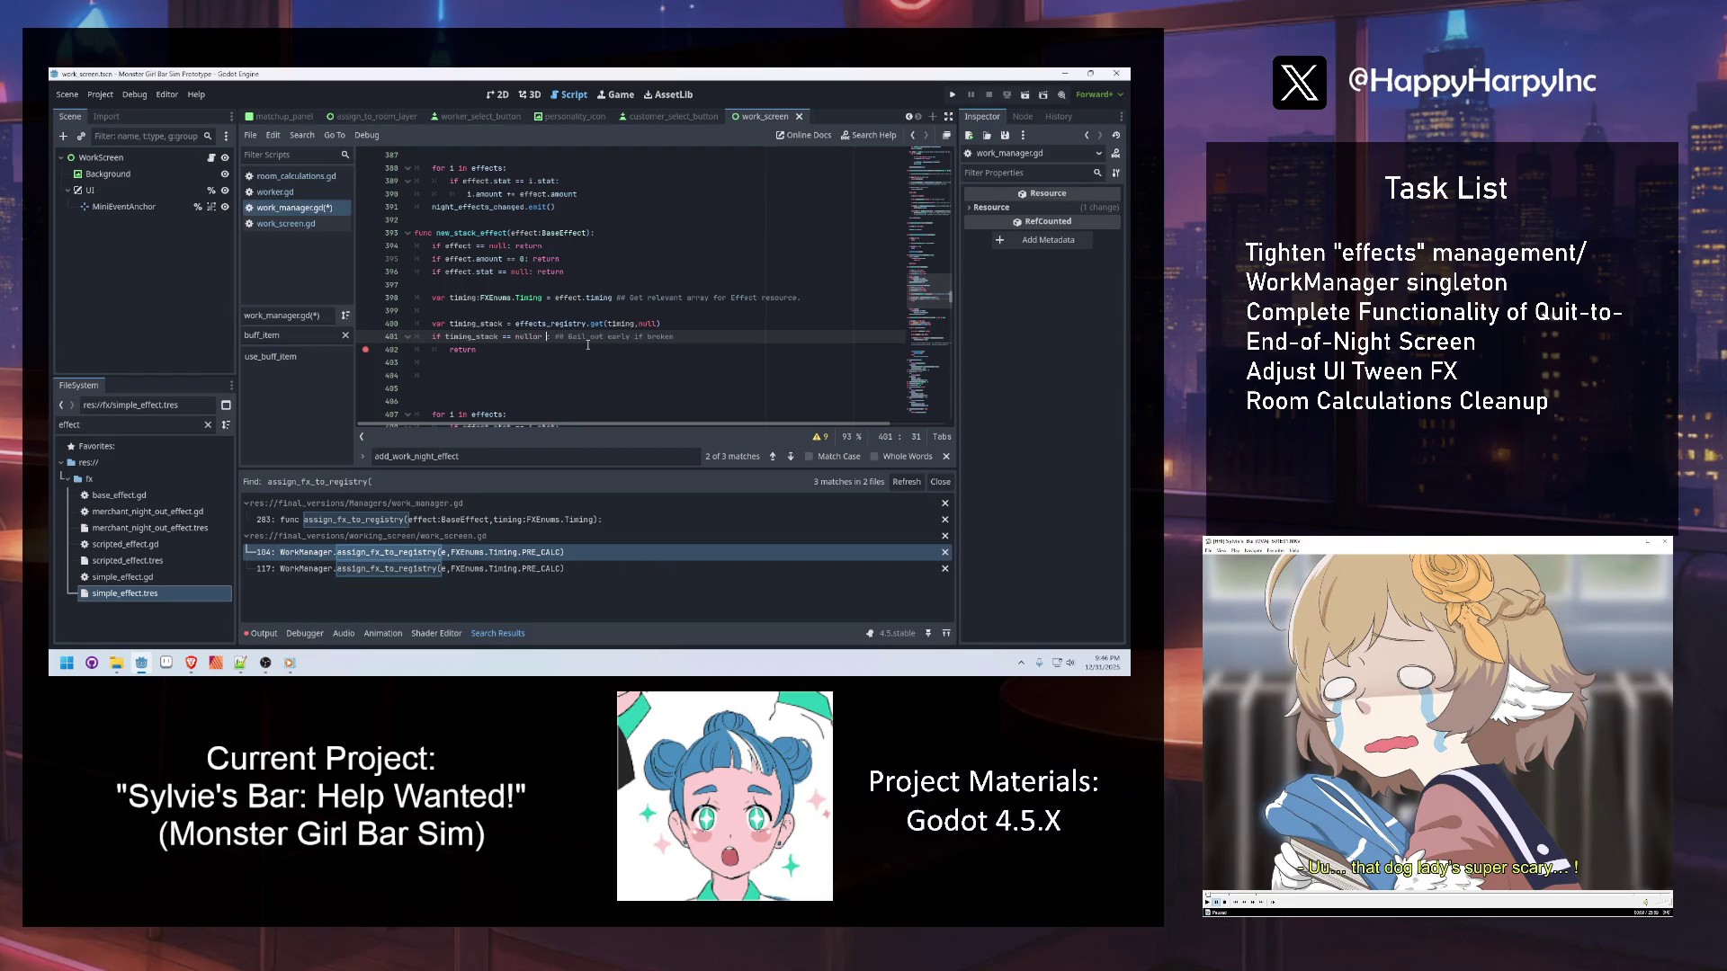
{"action": "type", "text": "ming_stack."}
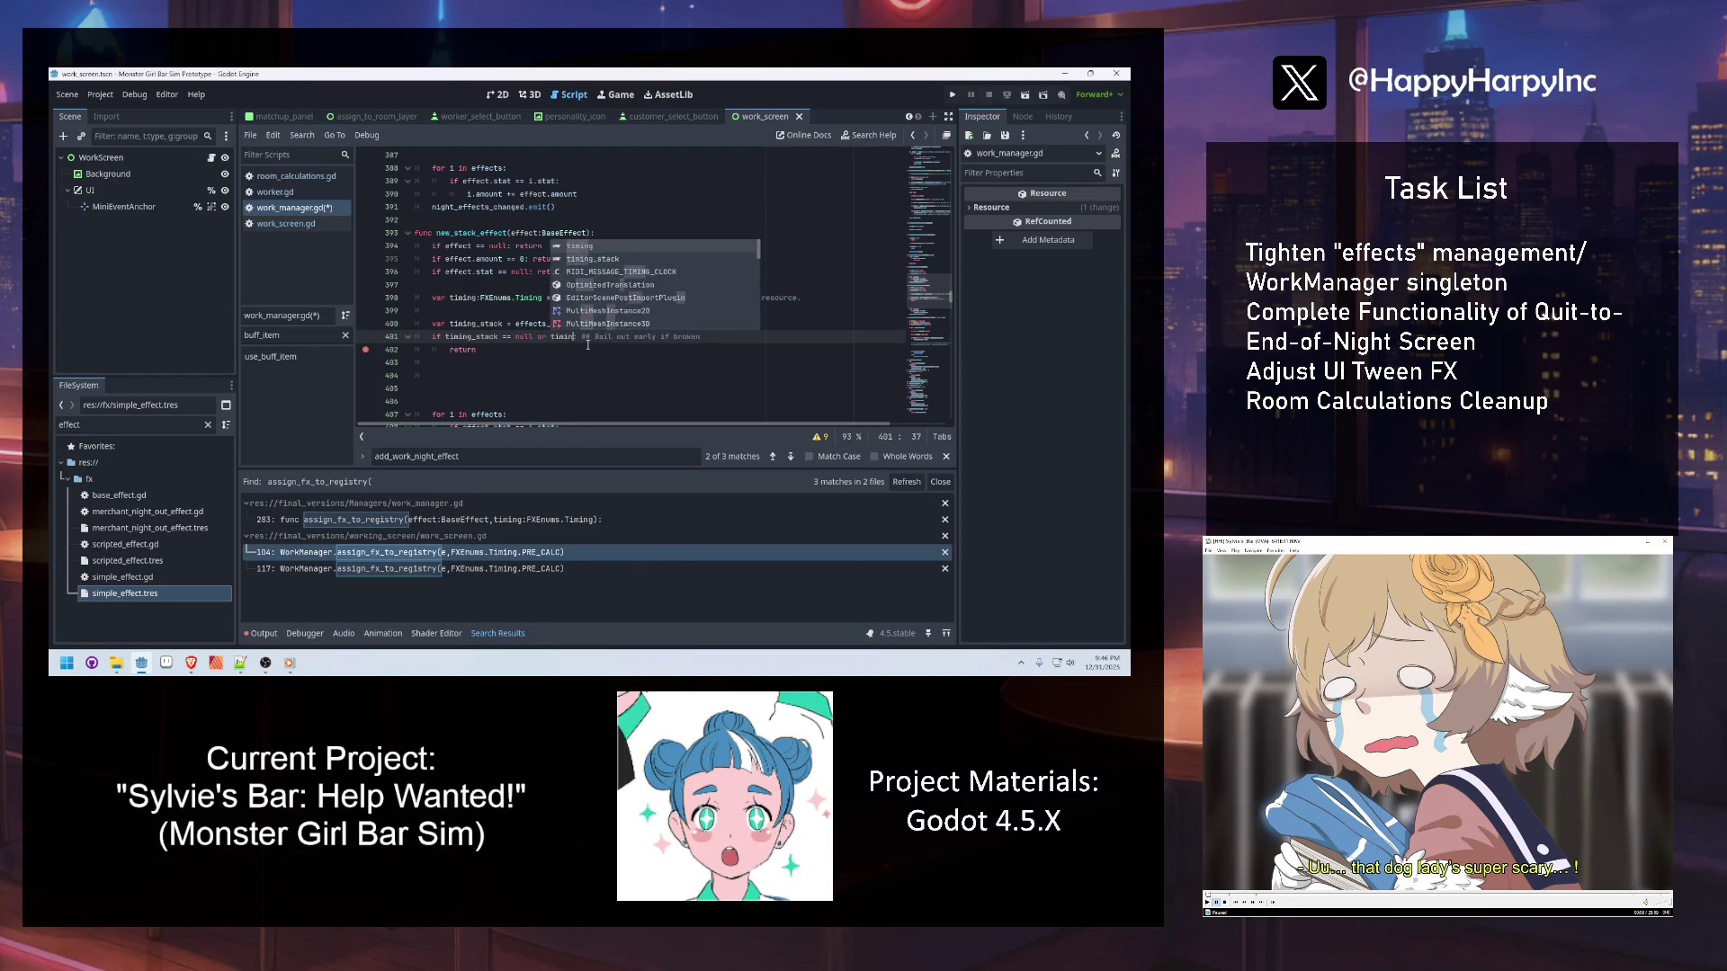
{"action": "type", "text": "is_empty"}
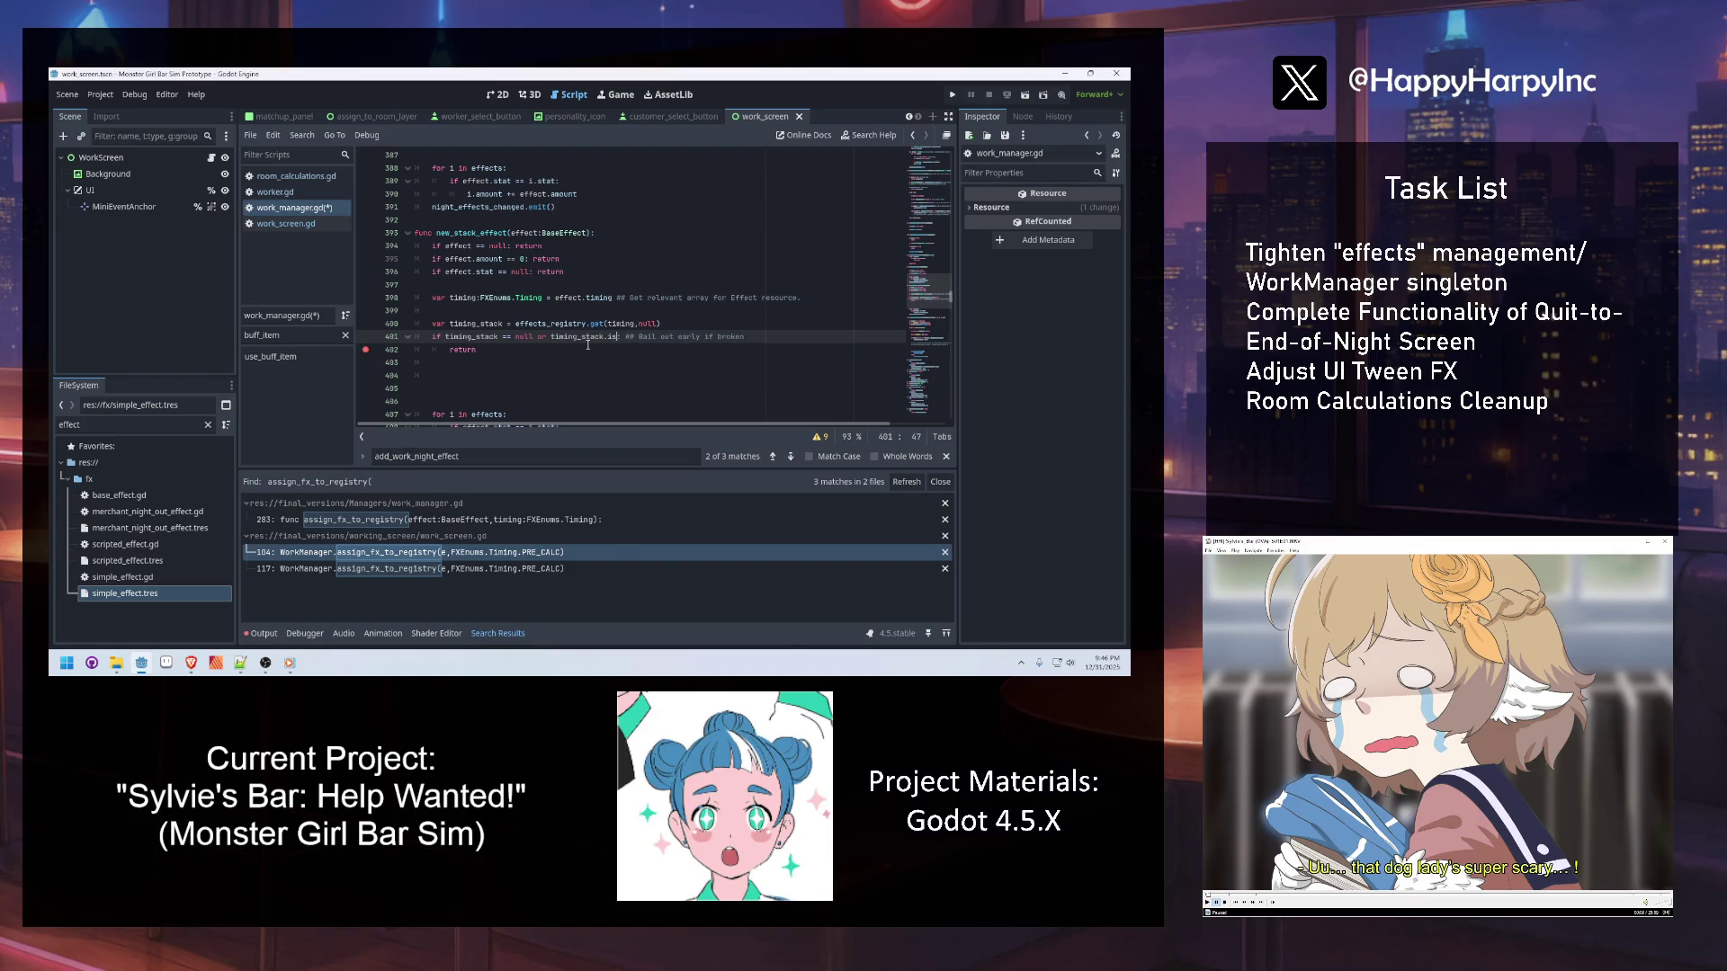
{"action": "type", "text": "()"}
Type the timing_stack declaration as :Array
{"action": "left_click", "coordinate": [507, 324]}
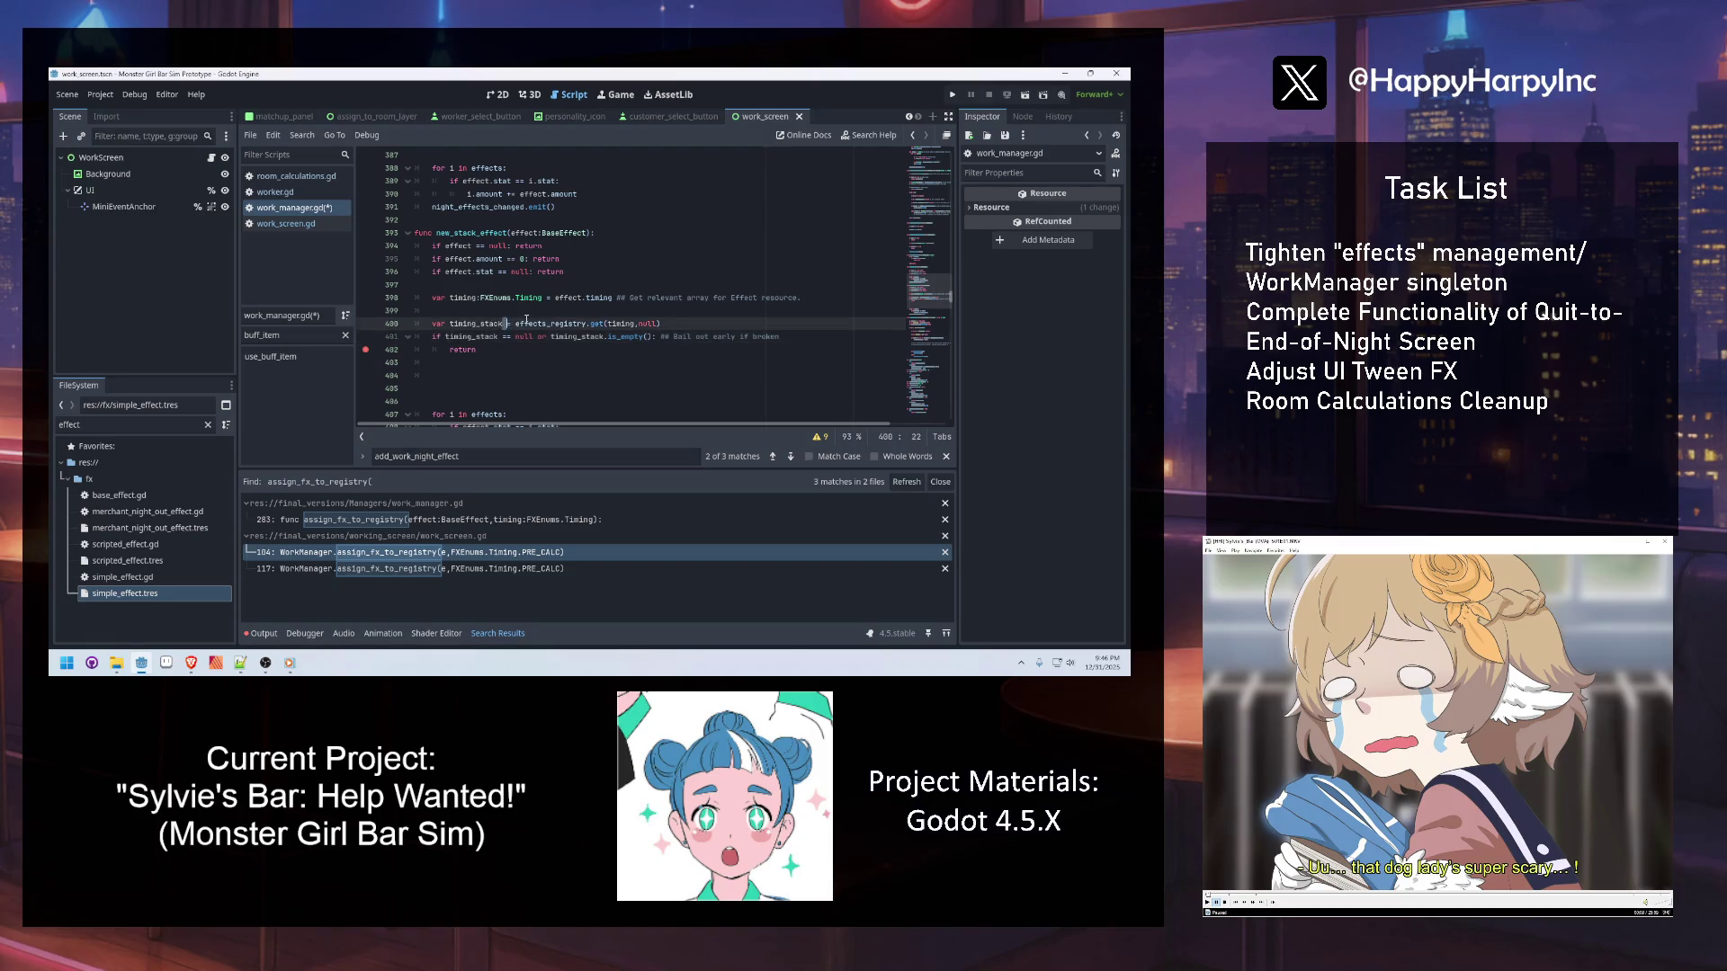
{"action": "type", "text": ":Array"}
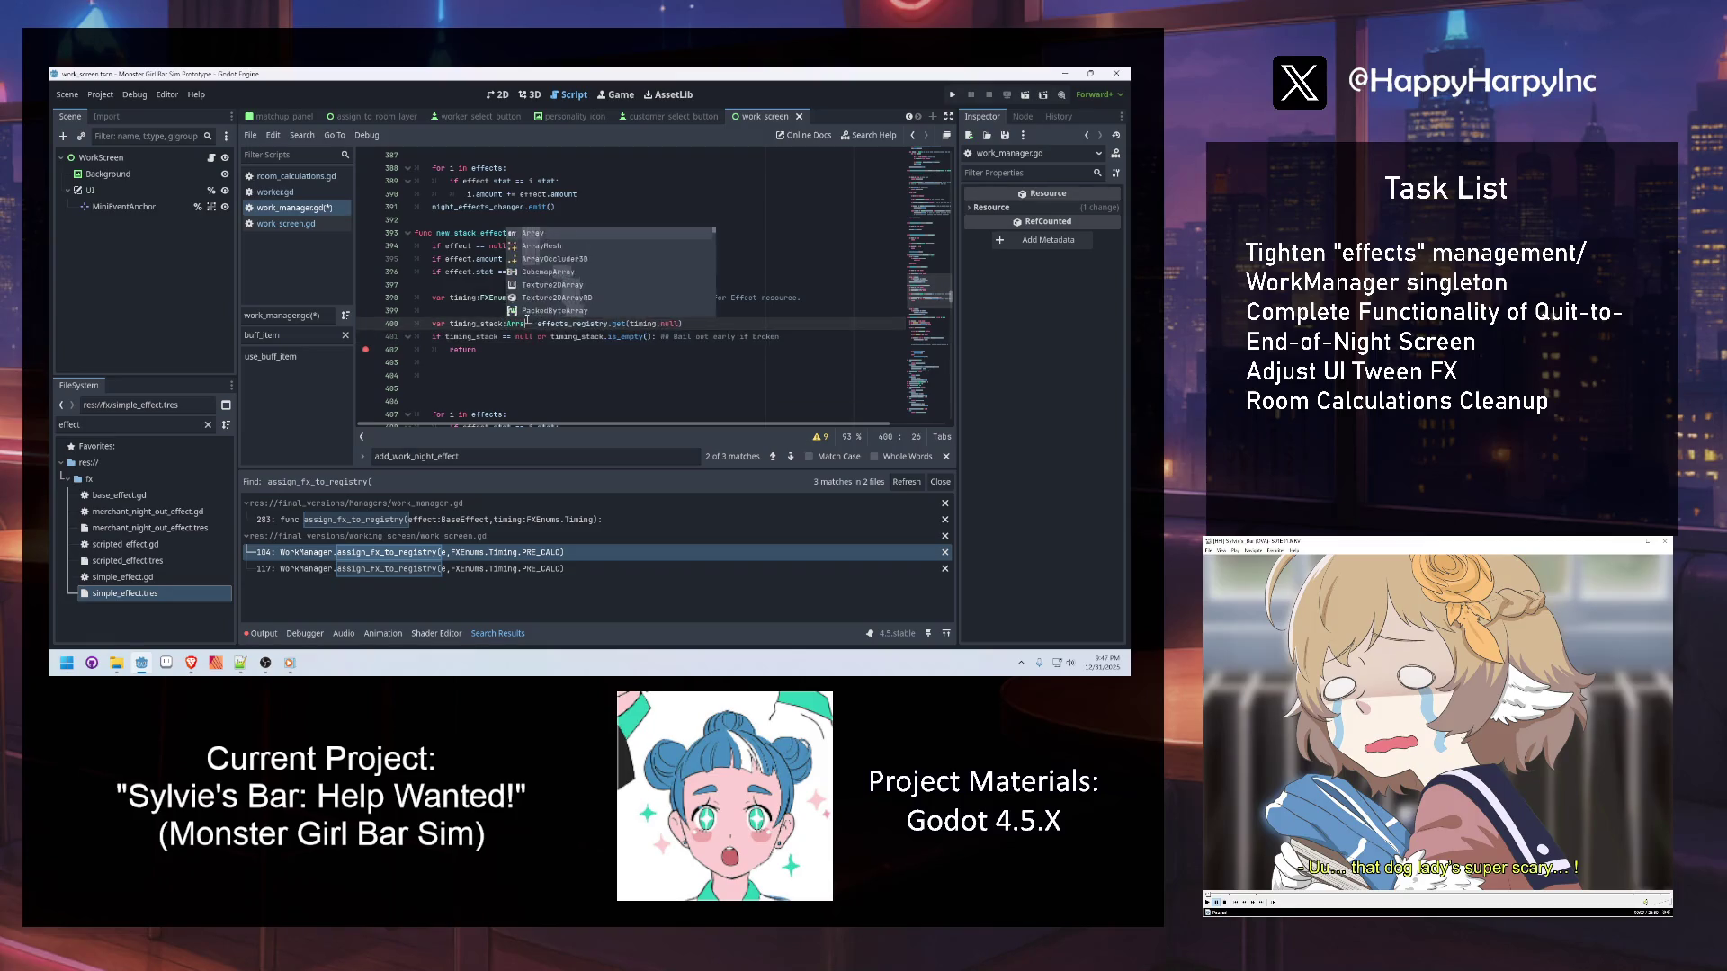
{"action": "left_click", "coordinate": [493, 336]}
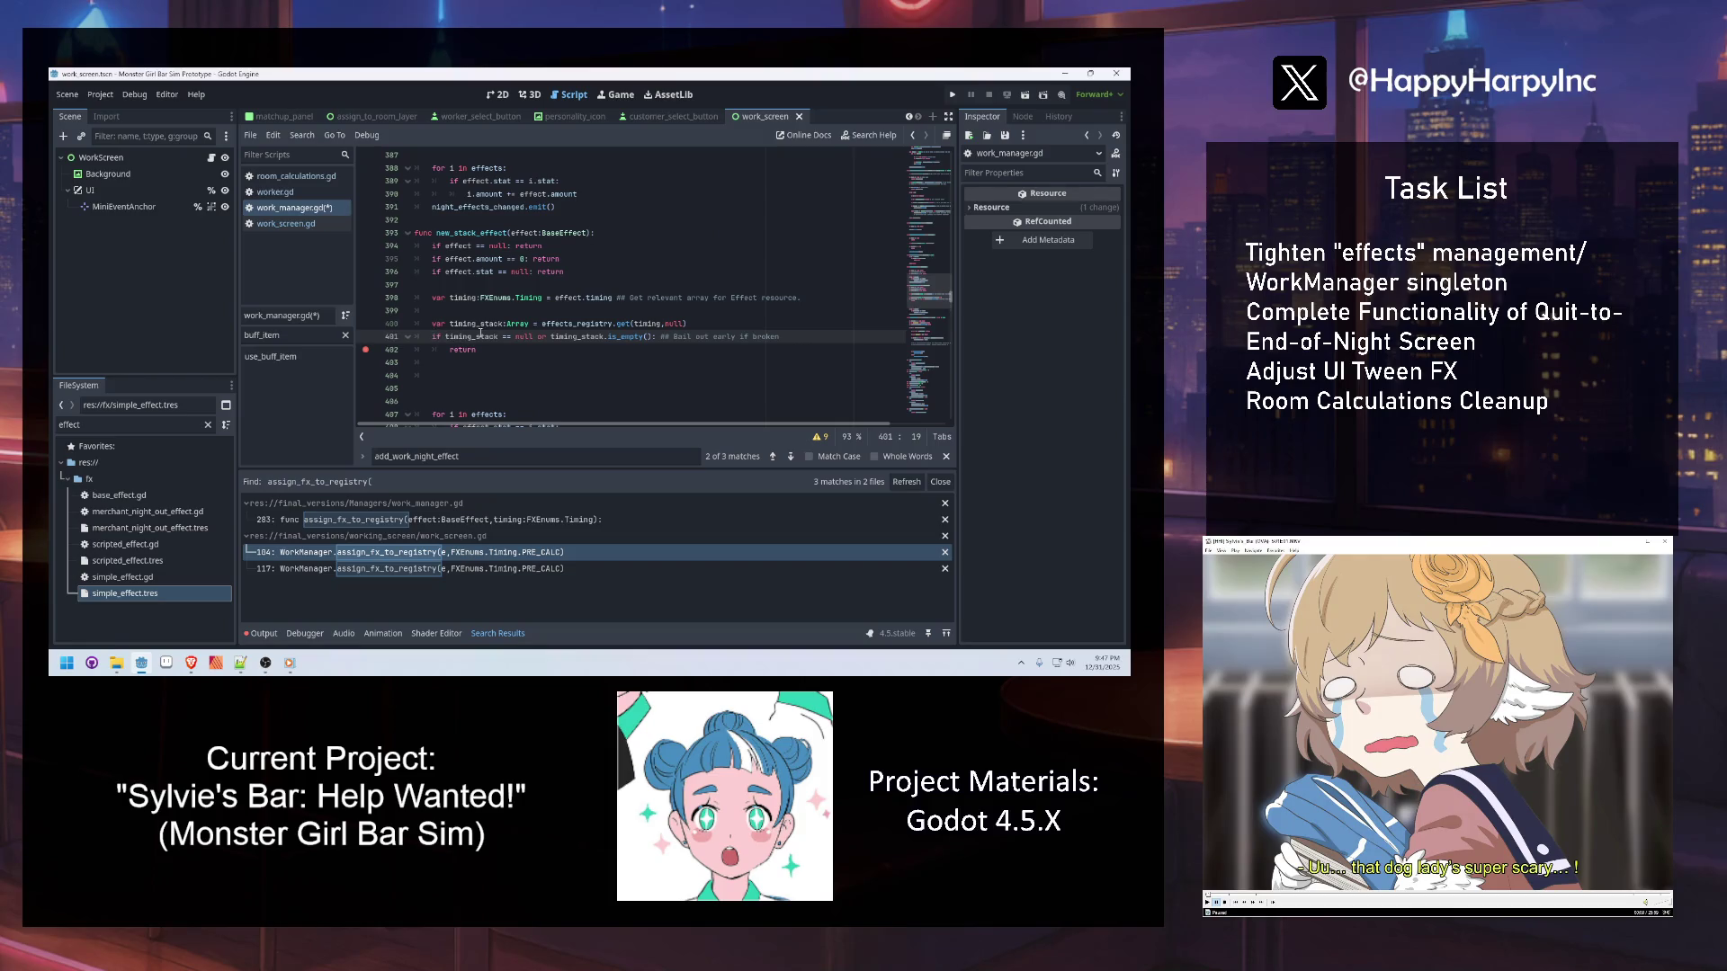
{"action": "mouse_move", "coordinate": [583, 337]}
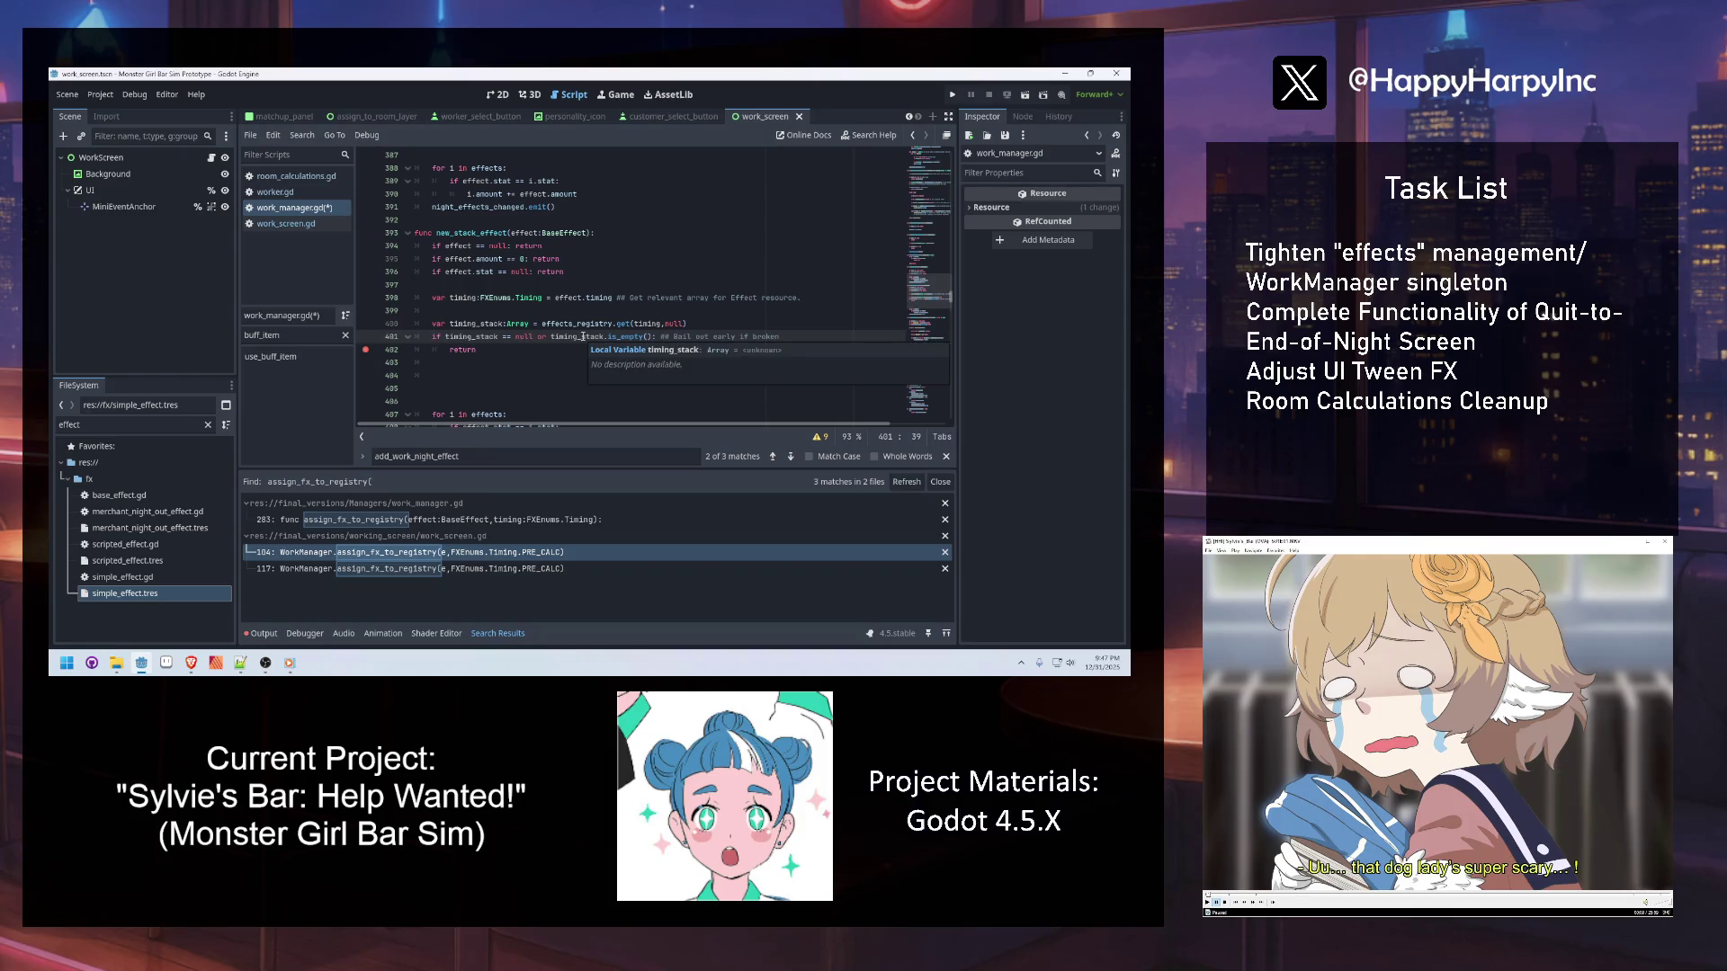
{"action": "left_click", "coordinate": [489, 362]}
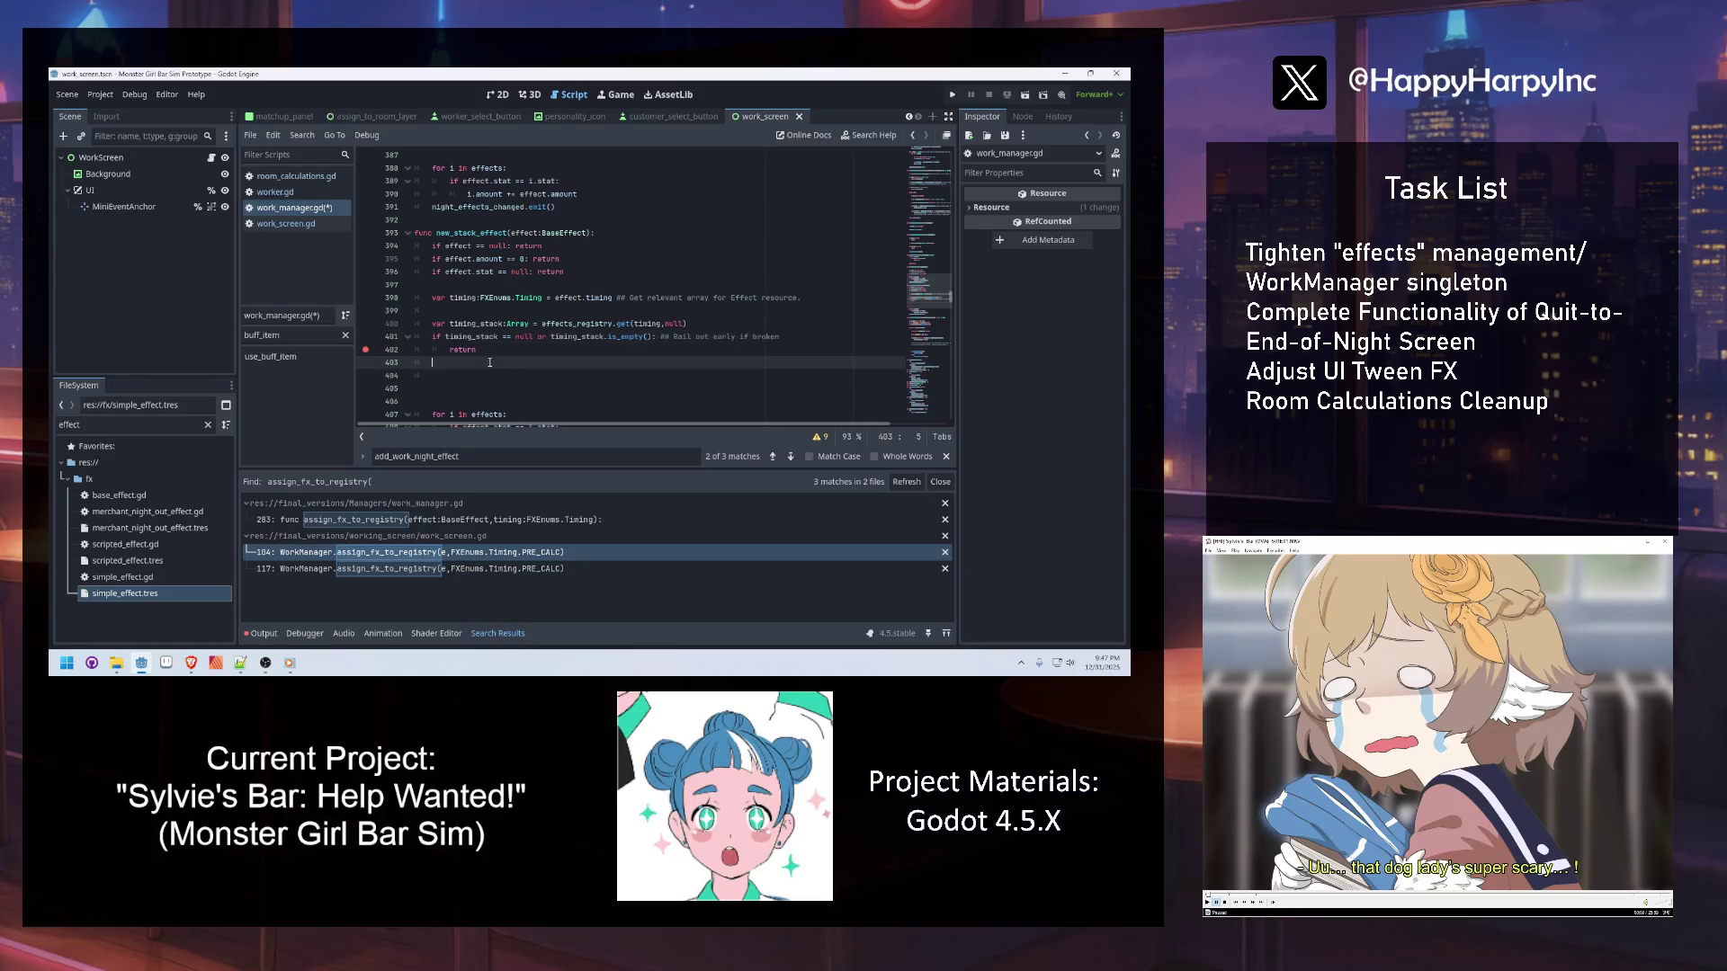
Draft a 'for e in timing_stack' loop line, then delete the unfinished line entirely
{"action": "key", "text": "Return"}
{"action": "type", "text": "for e"}
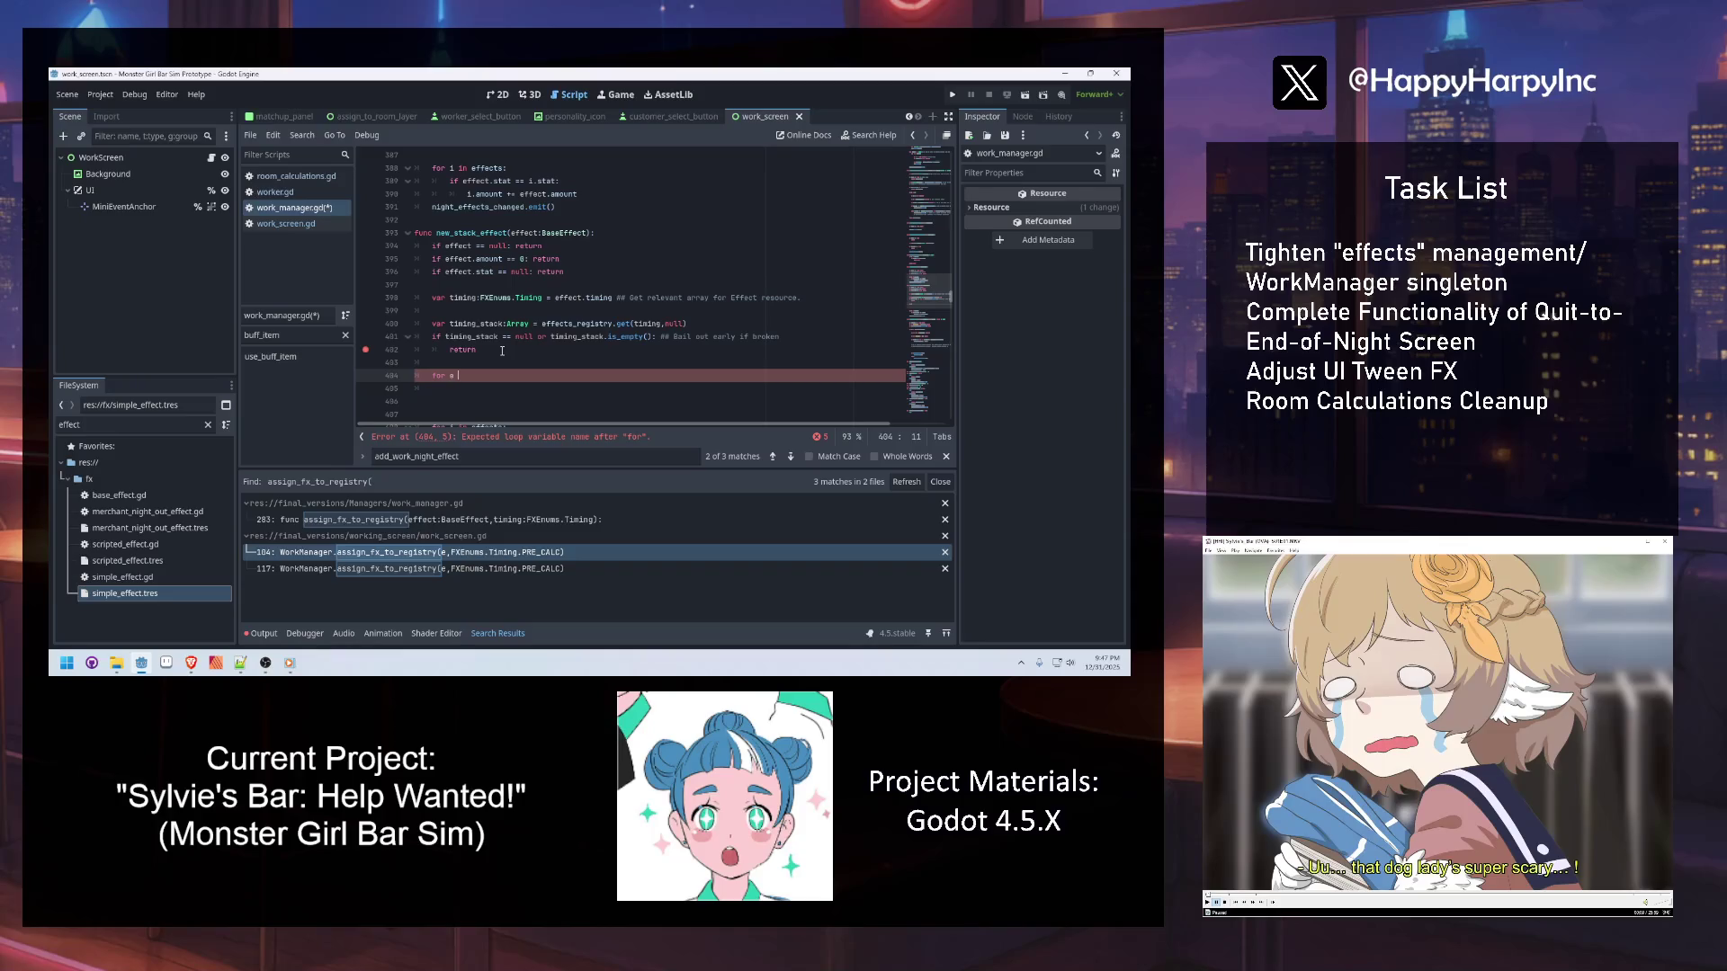
{"action": "type", "text": "in timing_stack:"}
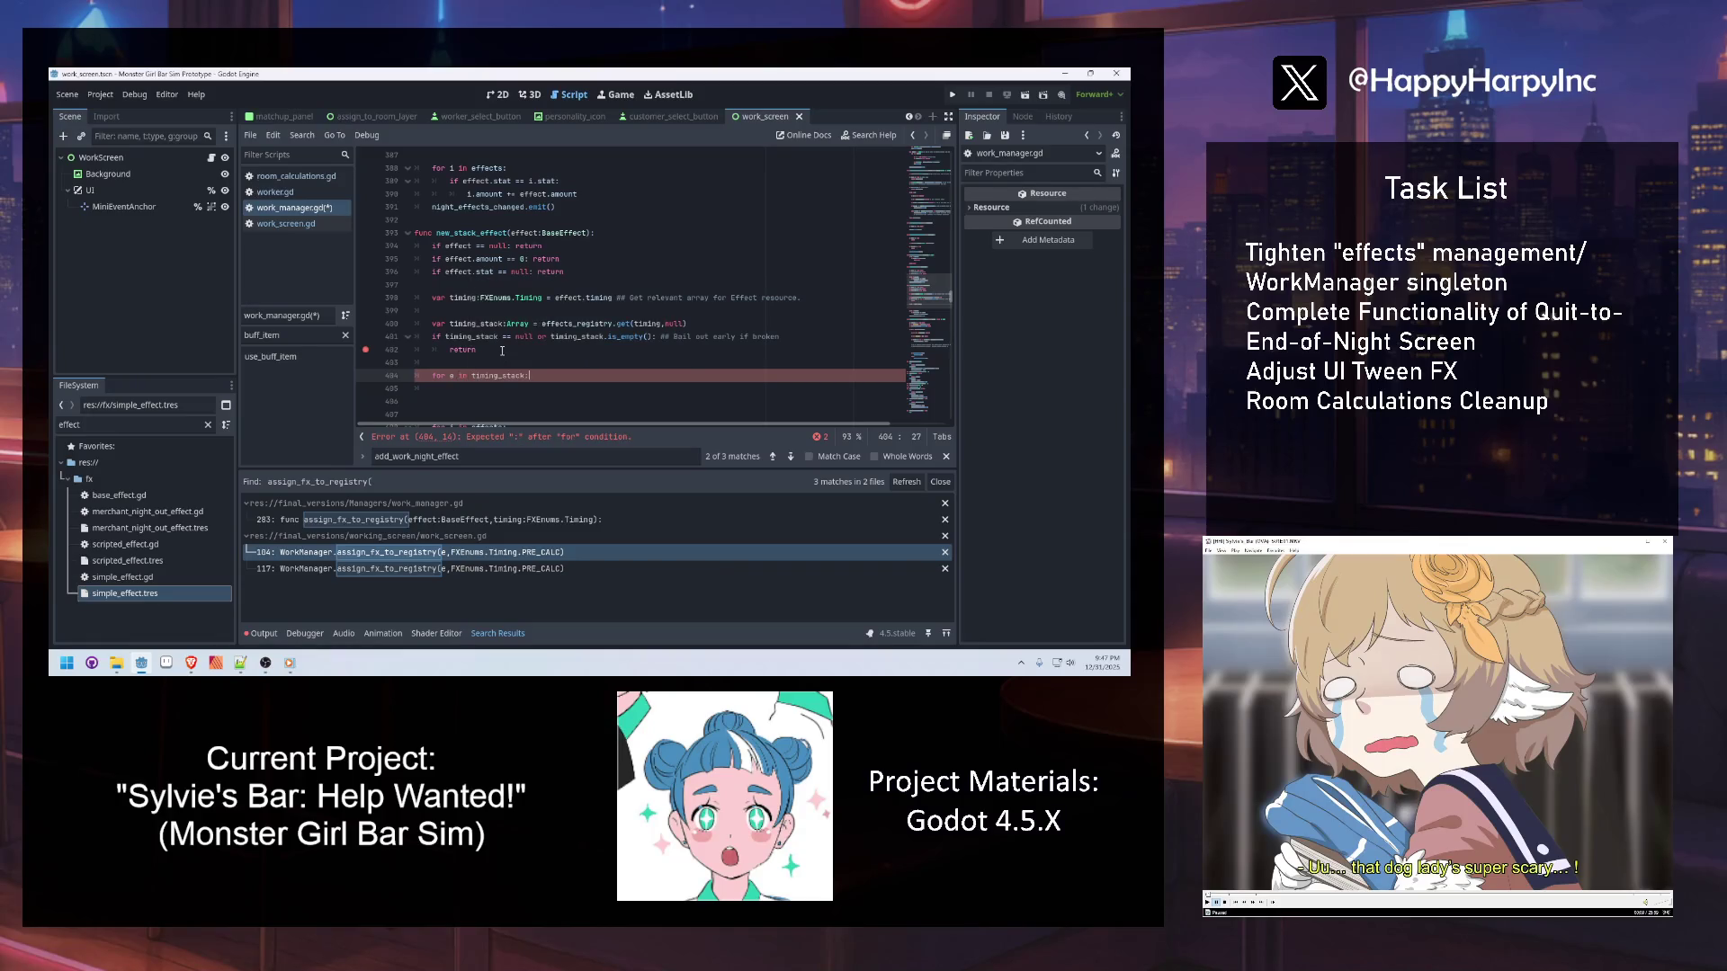
{"action": "key", "text": "Return"}
{"action": "type", "text": "if e.st"}
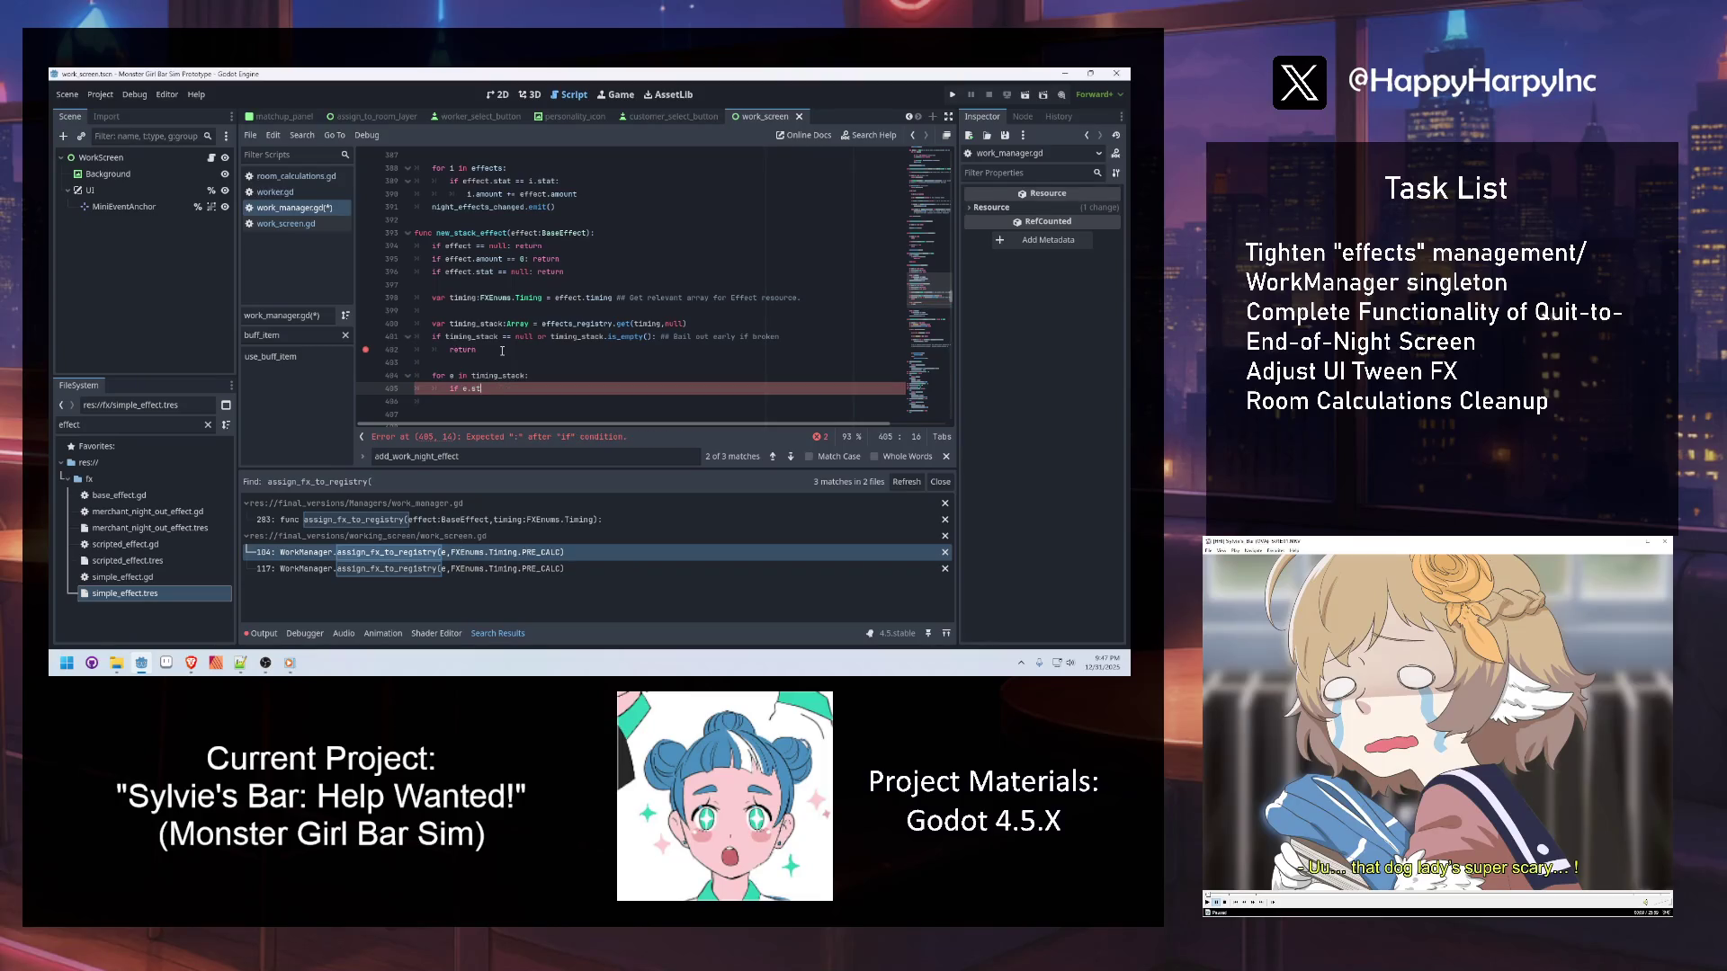
{"action": "key", "text": "BackSpace"}
{"action": "key", "text": "BackSpace"}
{"action": "key", "text": "BackSpace"}
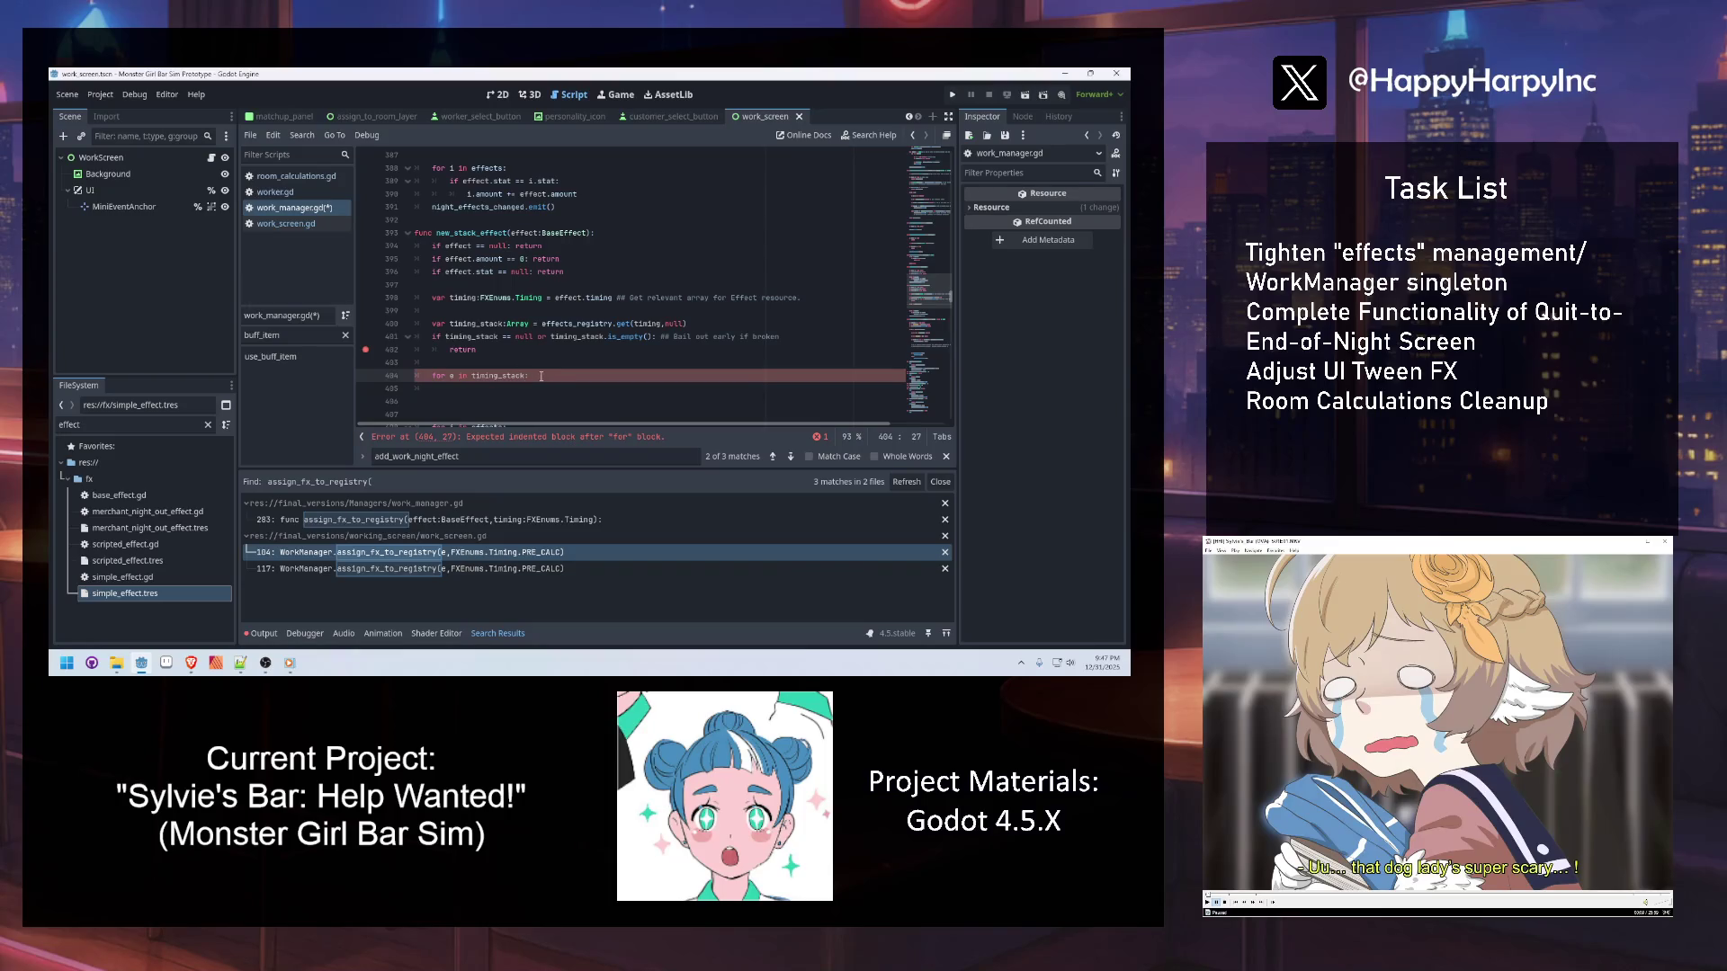
{"action": "key", "text": "shift+Home"}
{"action": "key", "text": "BackSpace"}
{"action": "key", "text": "BackSpace"}
{"action": "key", "text": "BackSpace"}
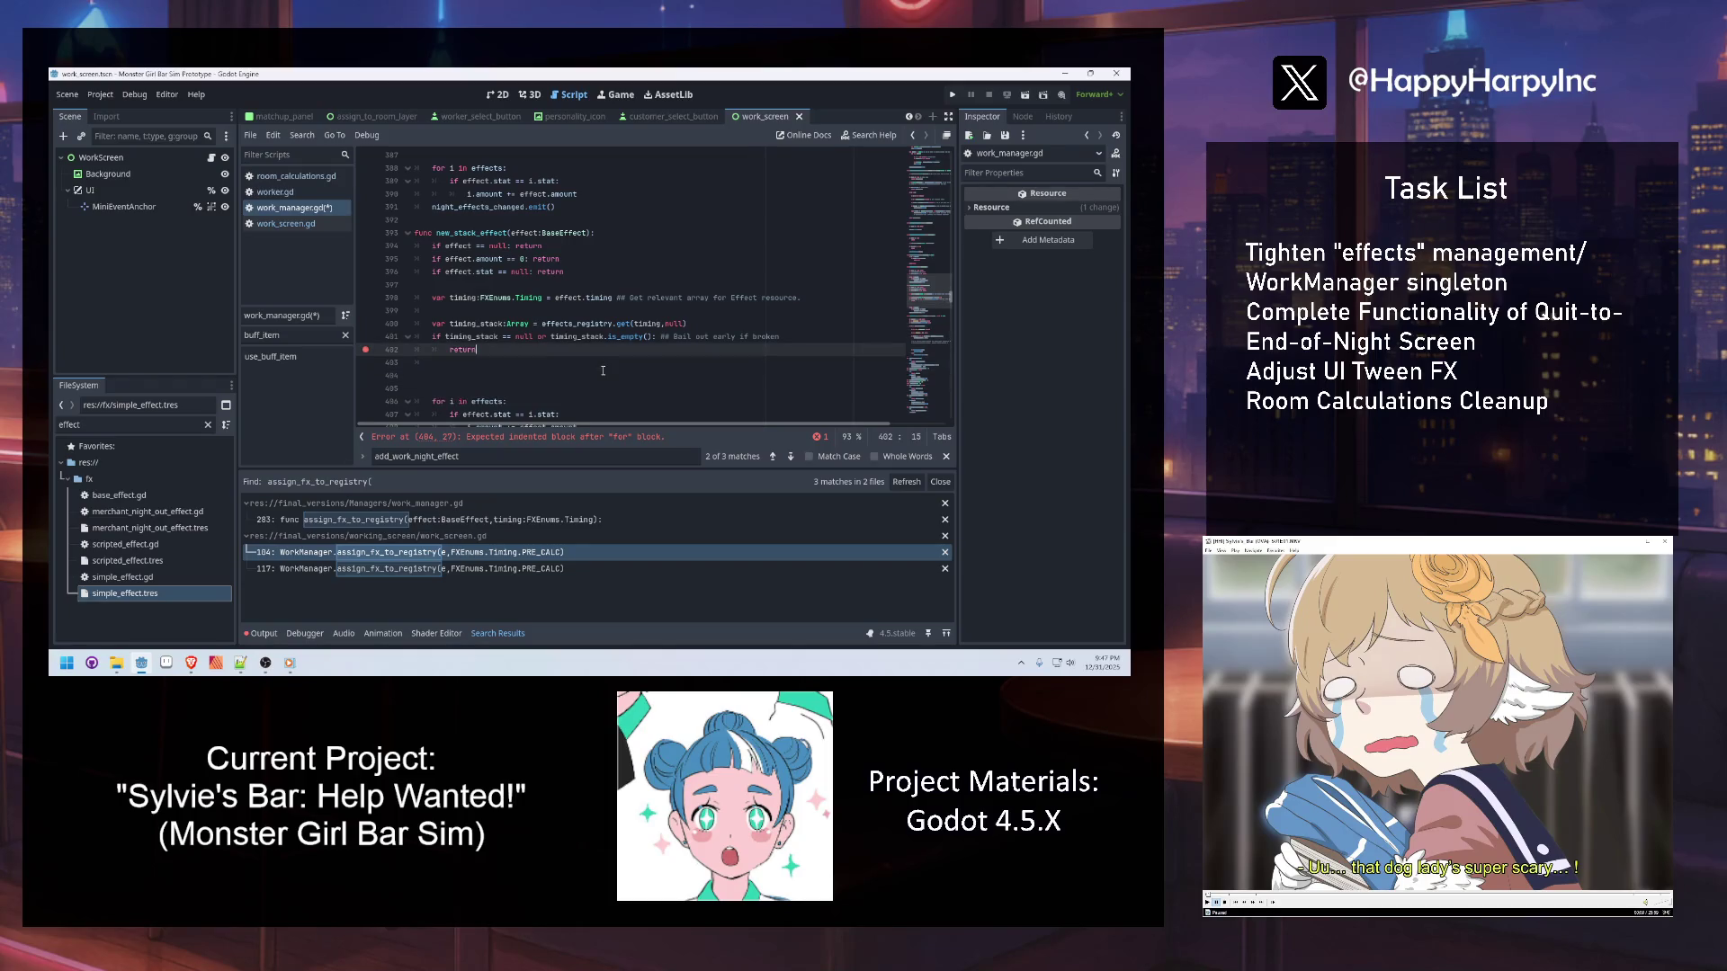
Inspect the effects_registry Dictionary declaration and save work_manager.gd
{"action": "left_click", "coordinate": [595, 324], "text": "ctrl"}
{"action": "left_click", "coordinate": [531, 323]}
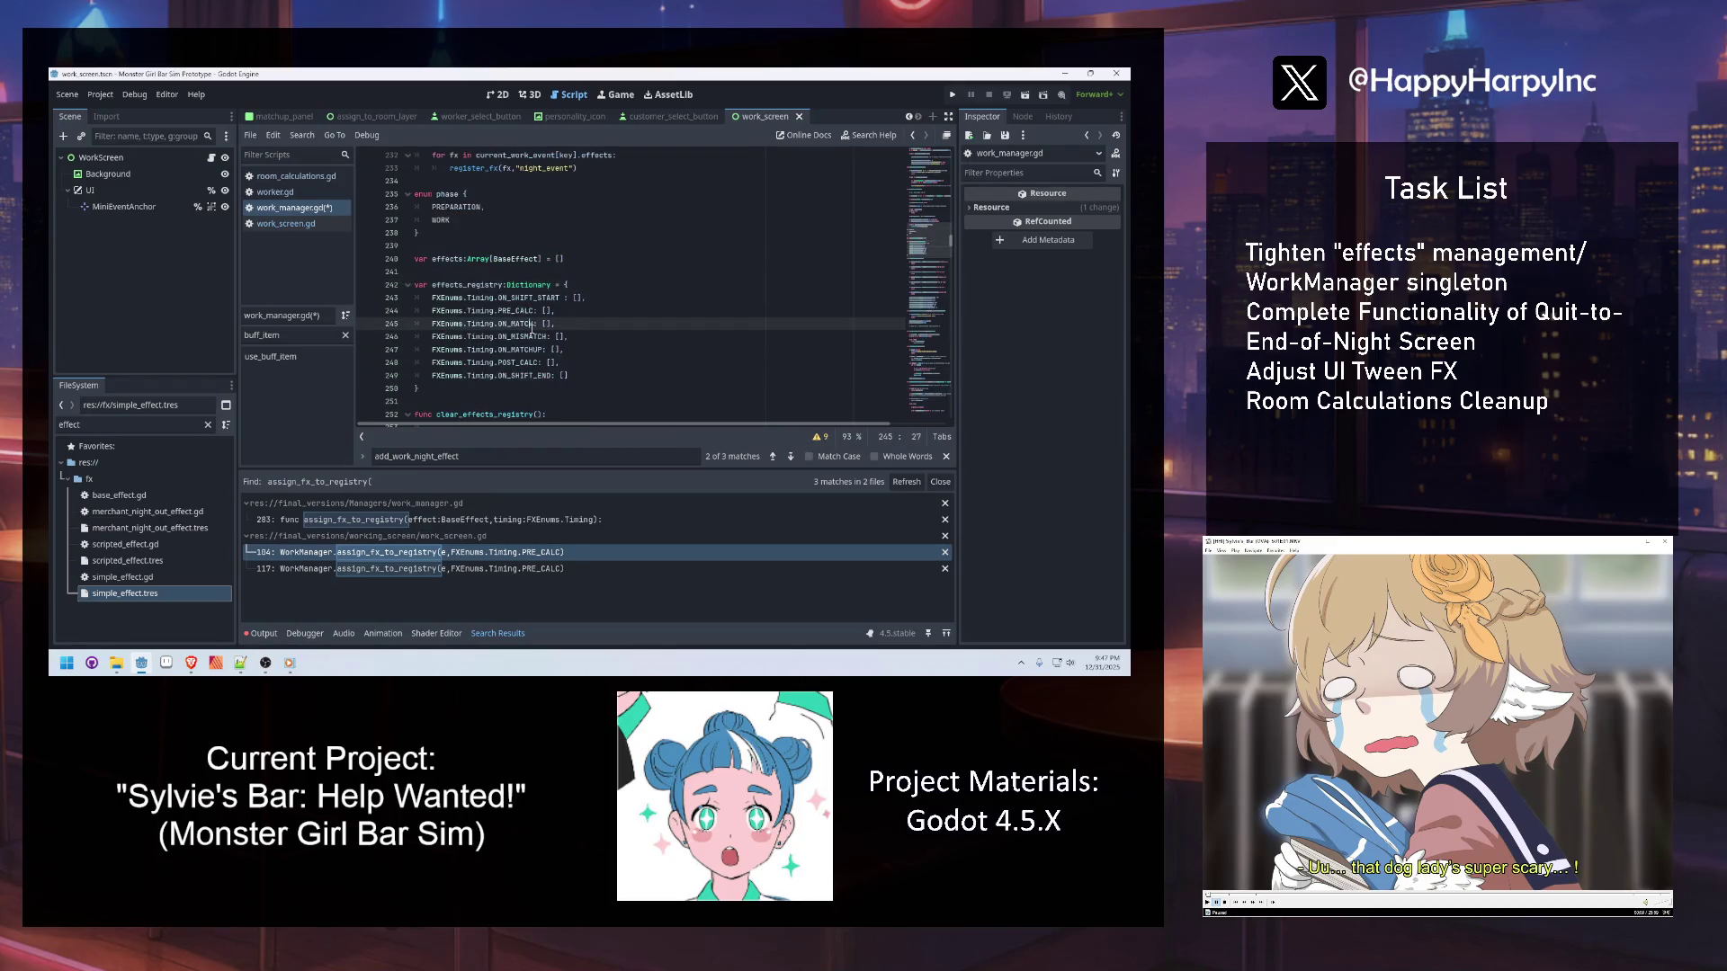
{"action": "left_click", "coordinate": [536, 285]}
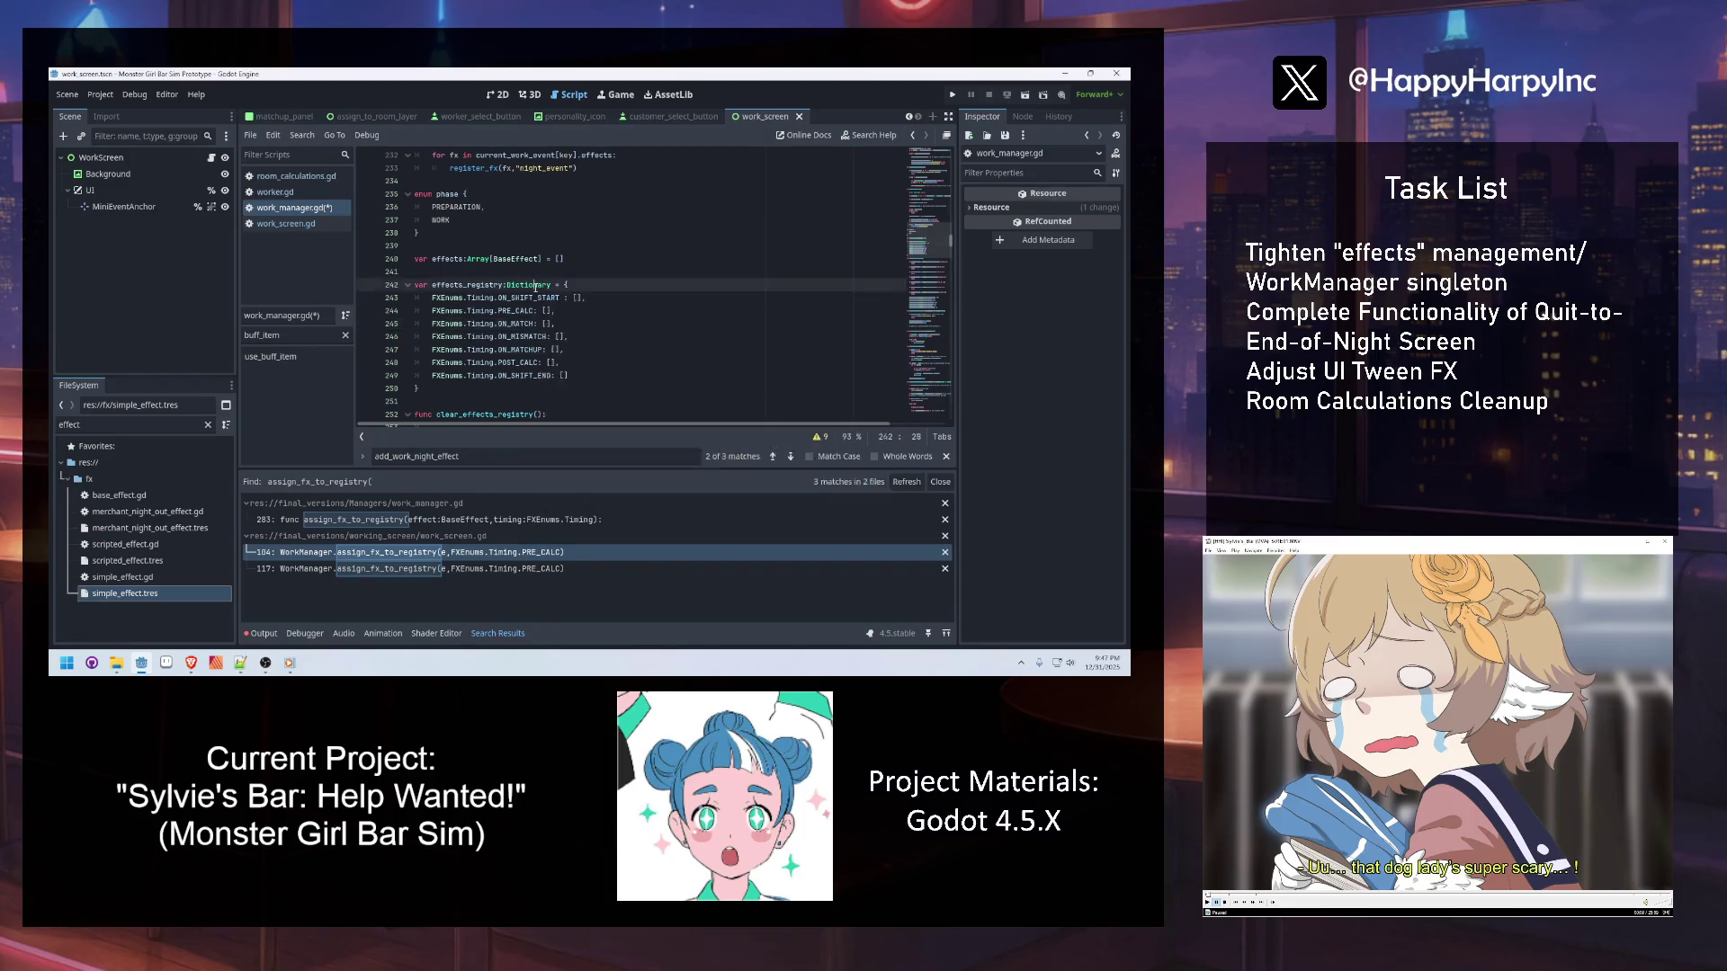
{"action": "key", "text": "ctrl+s"}
Search the script for 'stack', then add an empty line after the early return
{"action": "double_click", "coordinate": [477, 285]}
{"action": "key", "text": "ctrl+f"}
{"action": "type", "text": "stack"}
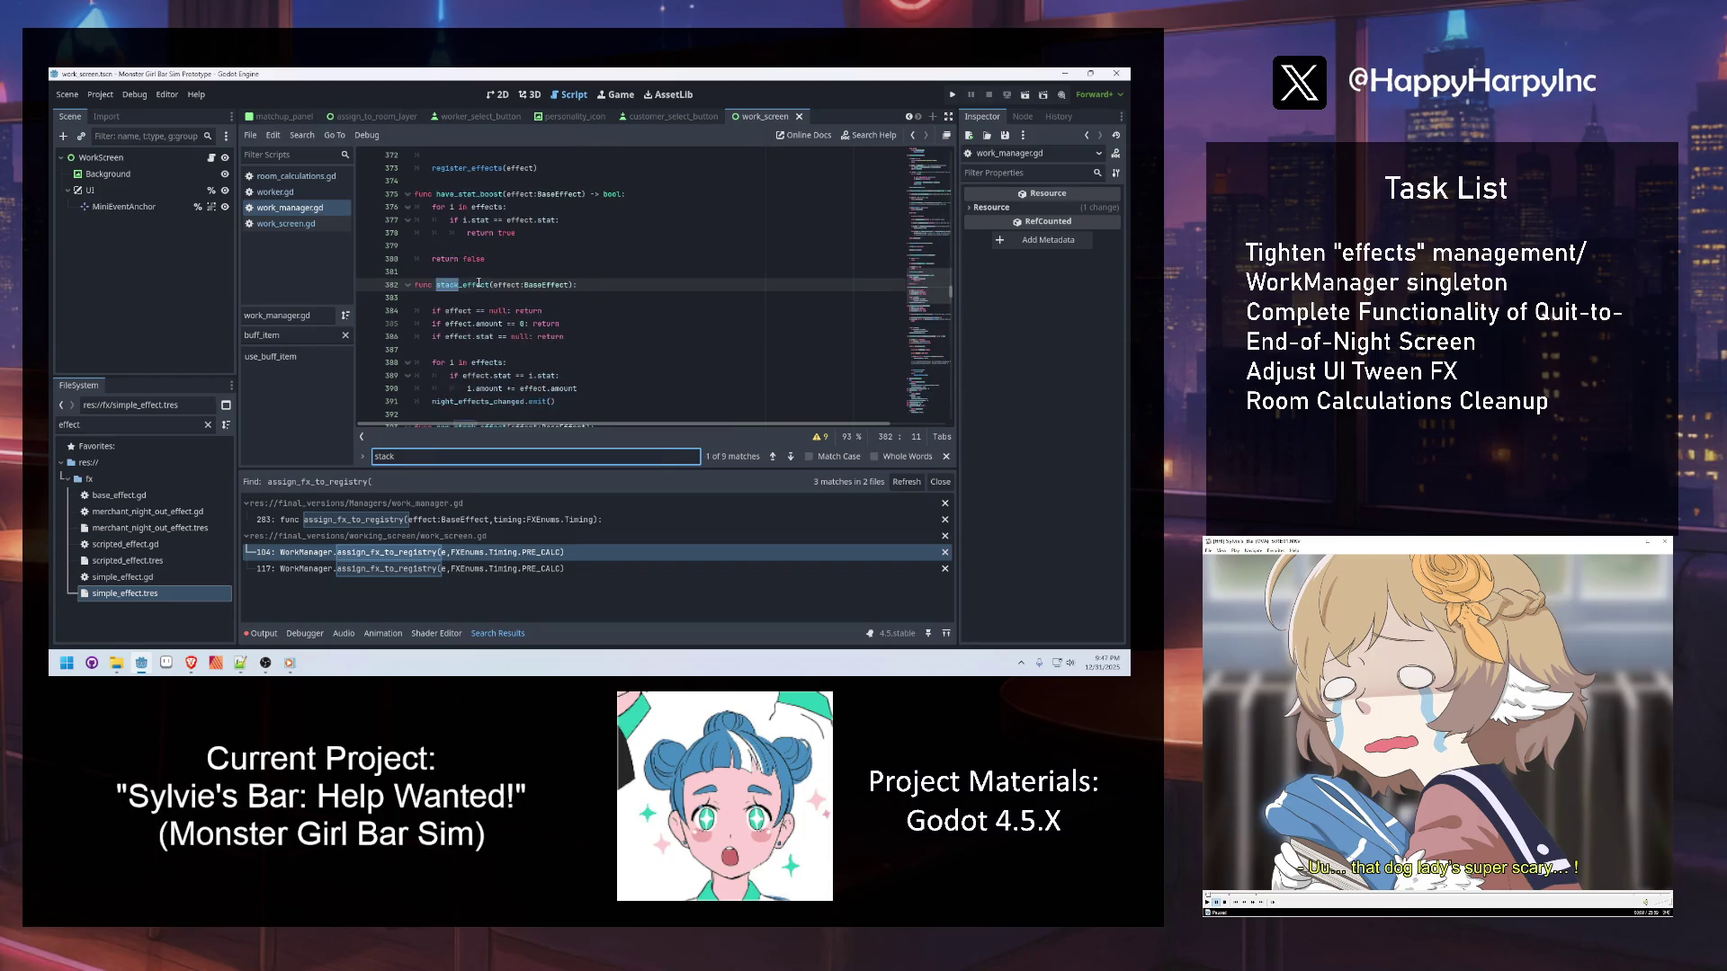
{"action": "key", "text": "Escape"}
{"action": "scroll", "coordinate": [519, 298], "scroll_direction": "down", "scroll_amount": 2}
{"action": "scroll", "coordinate": [505, 340], "scroll_direction": "down", "scroll_amount": 2}
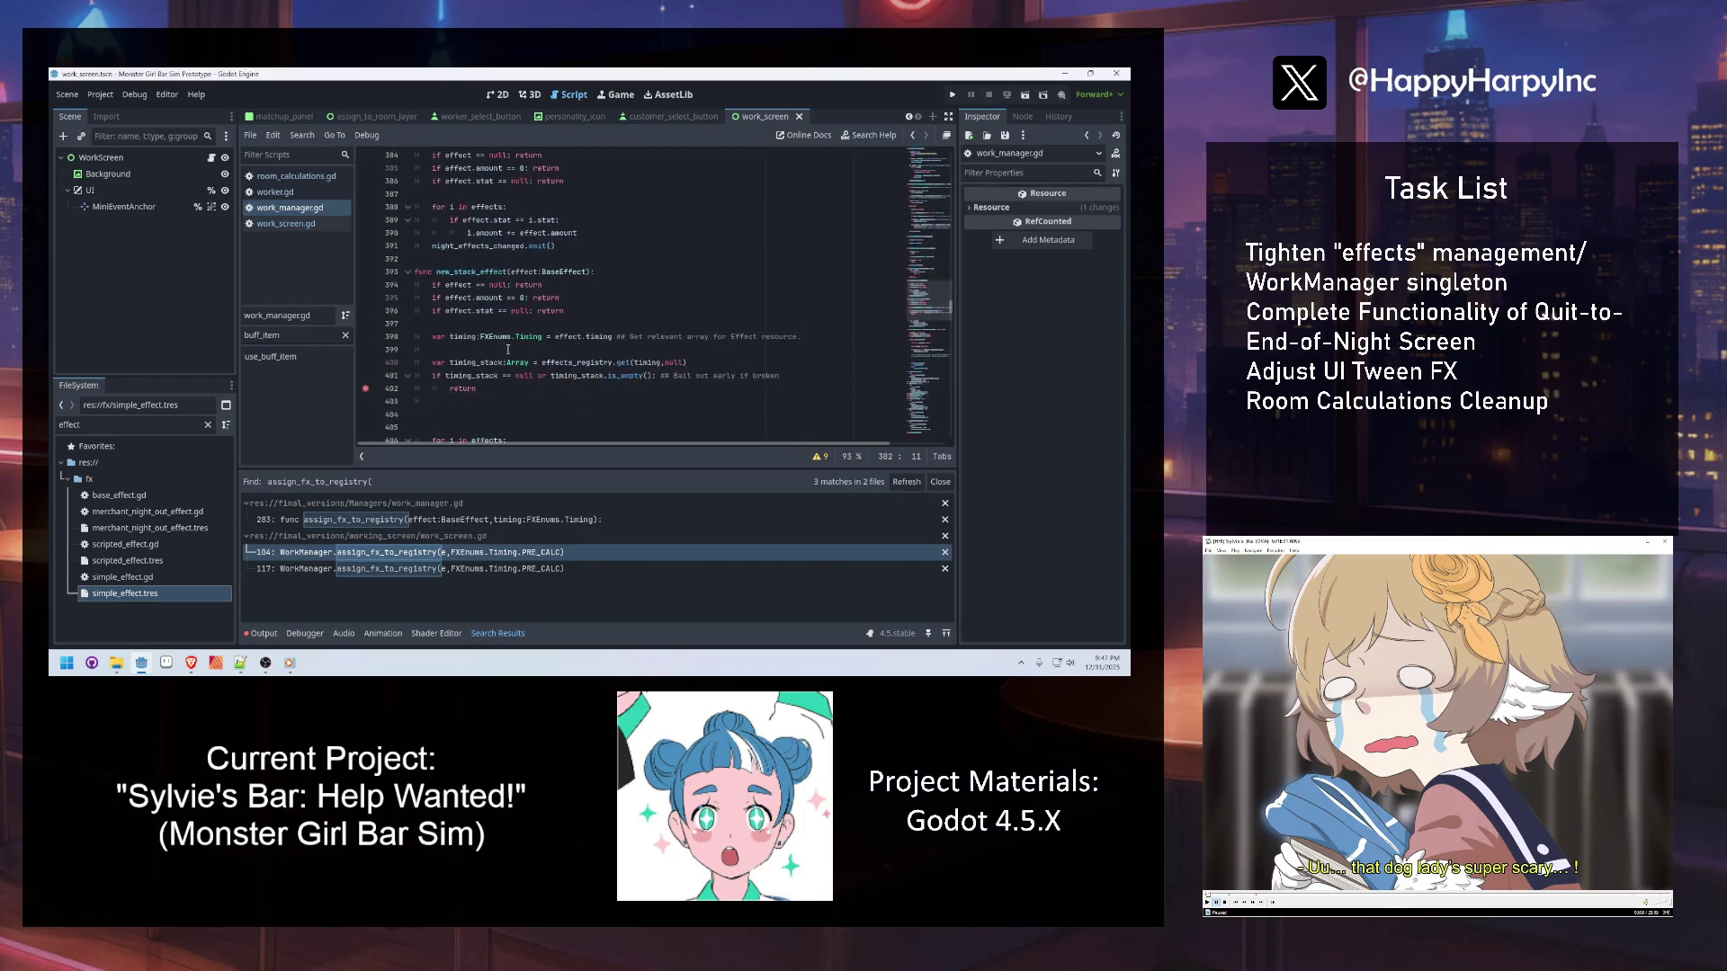
{"action": "left_click", "coordinate": [475, 406]}
{"action": "key", "text": "Return"}
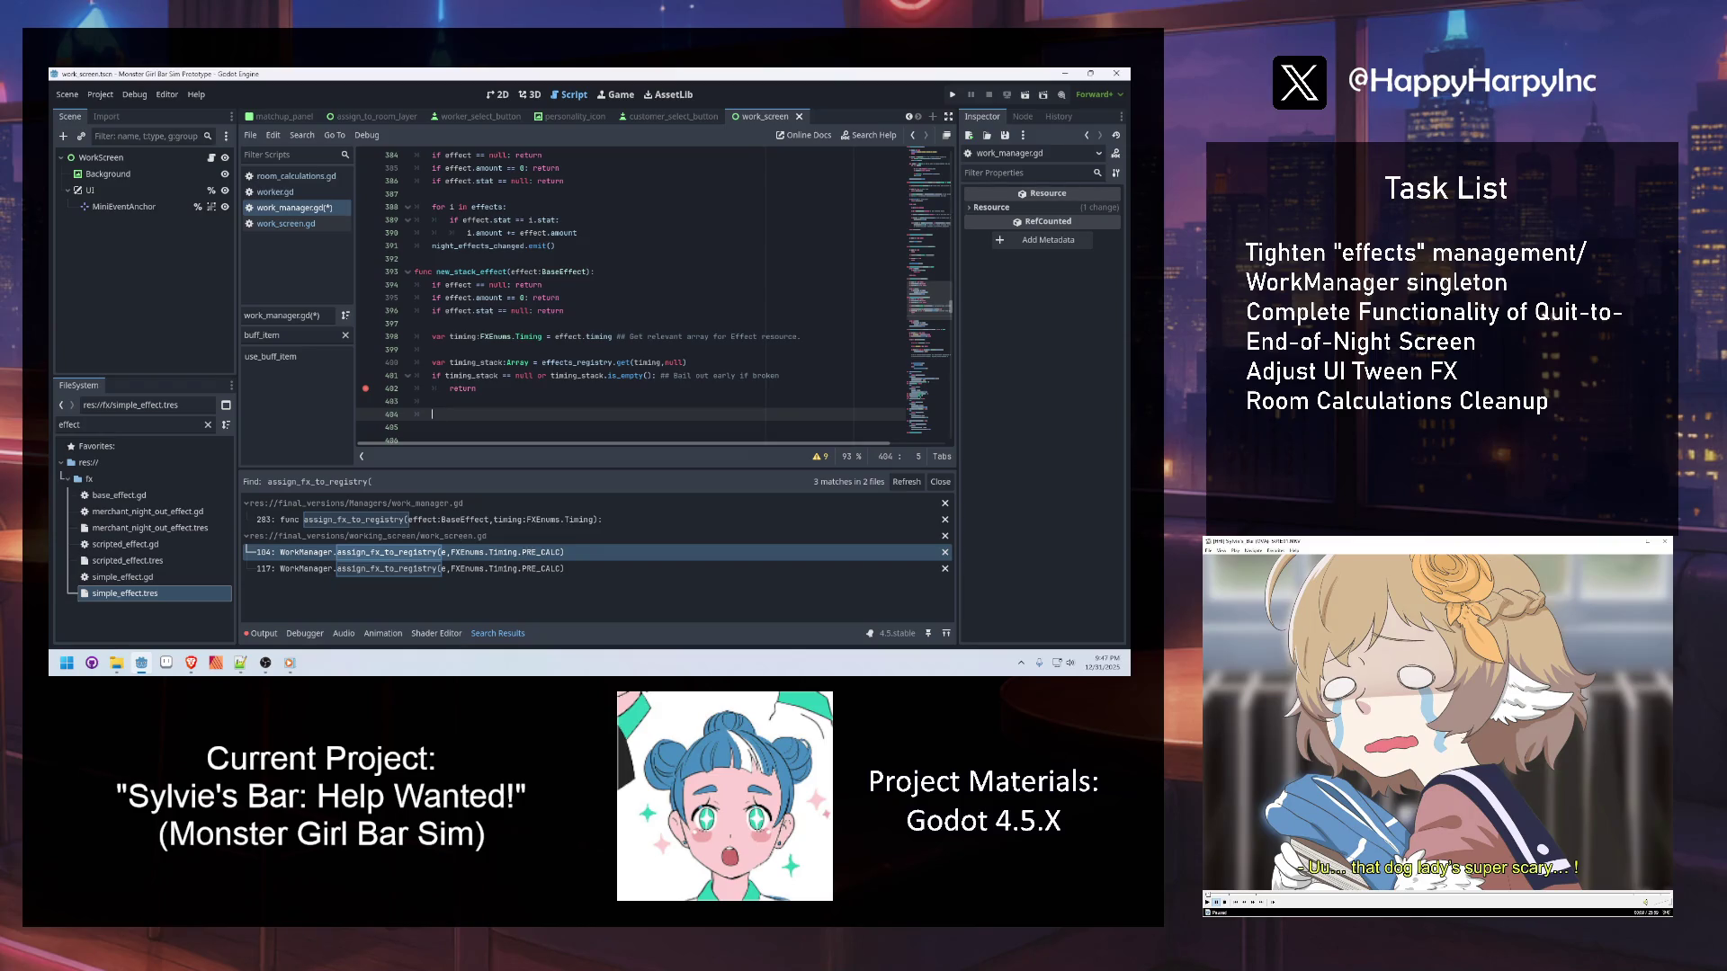
{"action": "left_click", "coordinate": [191, 663]}
{"action": "left_click", "coordinate": [469, 359]}
Add a 'for e in timing_stack' loop after the early-return check with a pass placeholder
{"action": "left_click", "coordinate": [434, 374]}
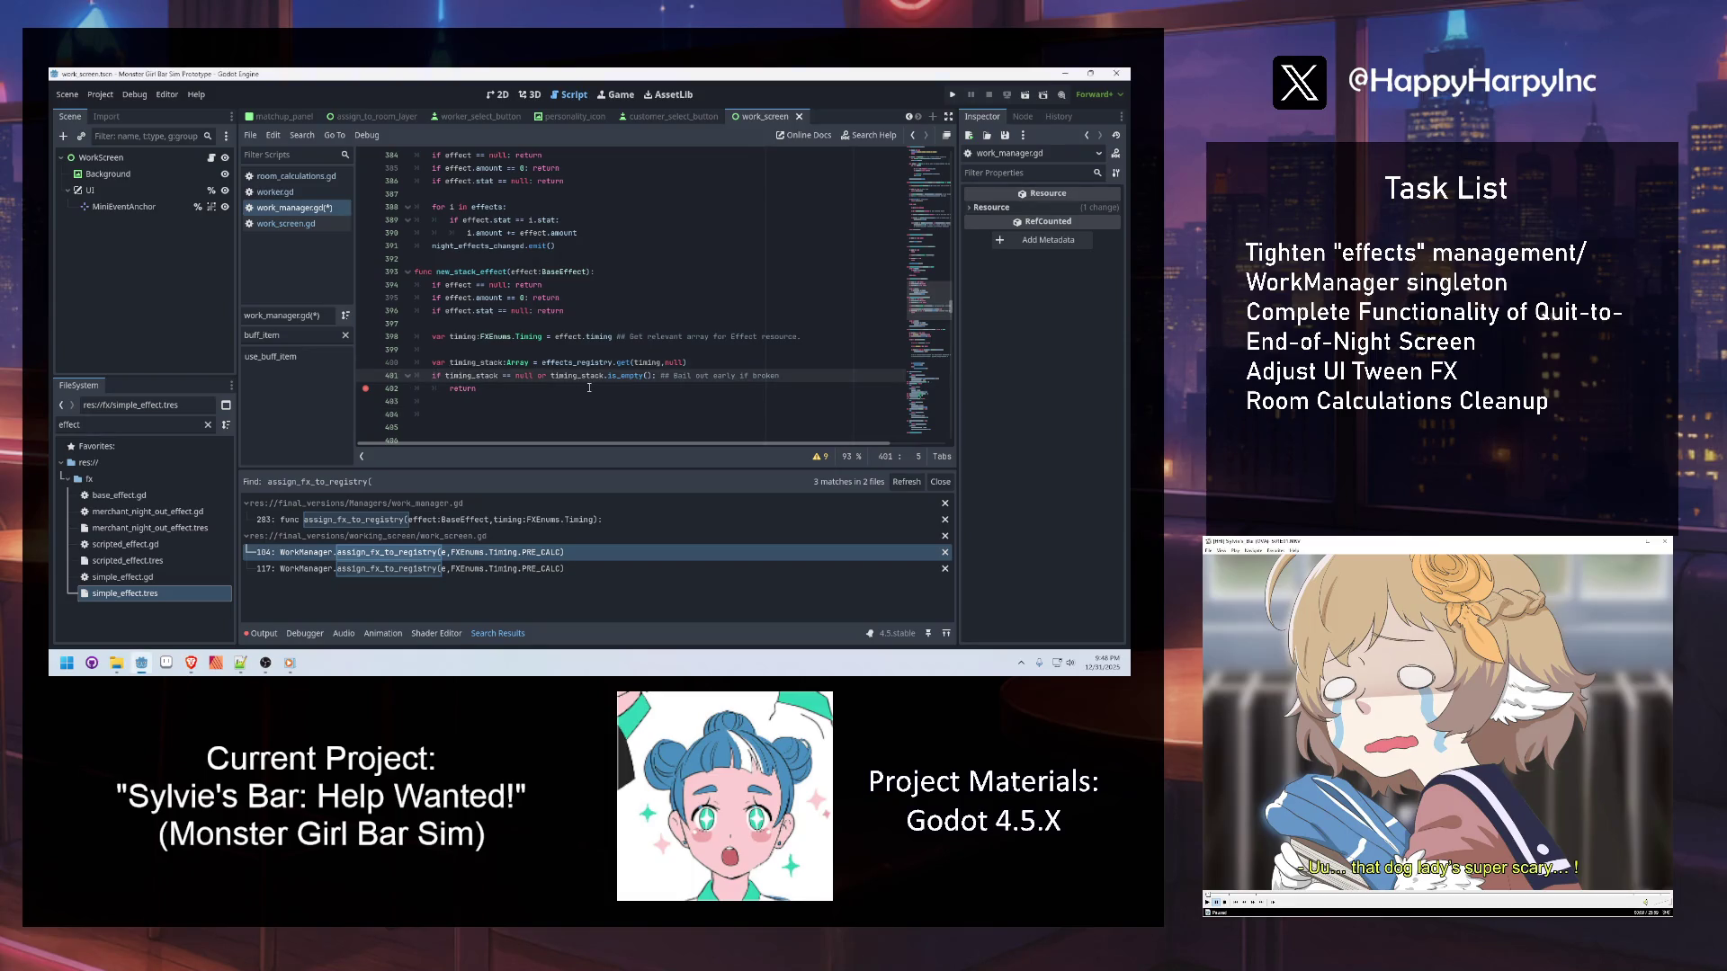
{"action": "mouse_move", "coordinate": [574, 380]}
{"action": "key", "text": "Return"}
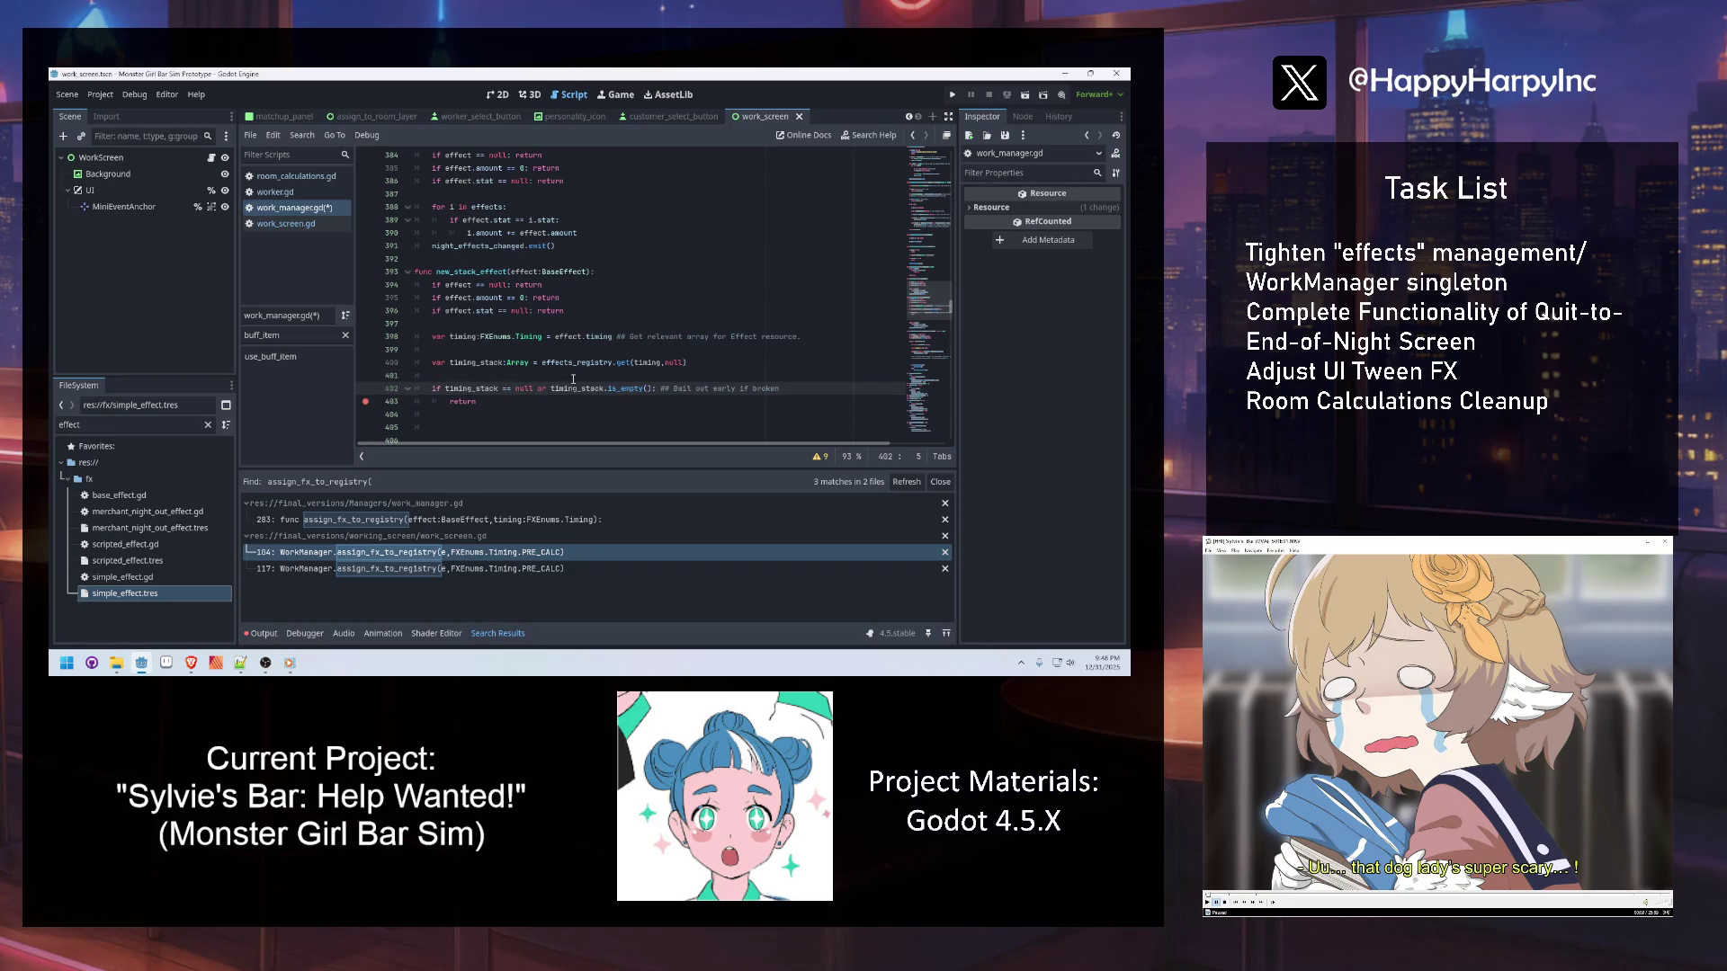
{"action": "left_click", "coordinate": [514, 427]}
{"action": "type", "text": "for e in t"}
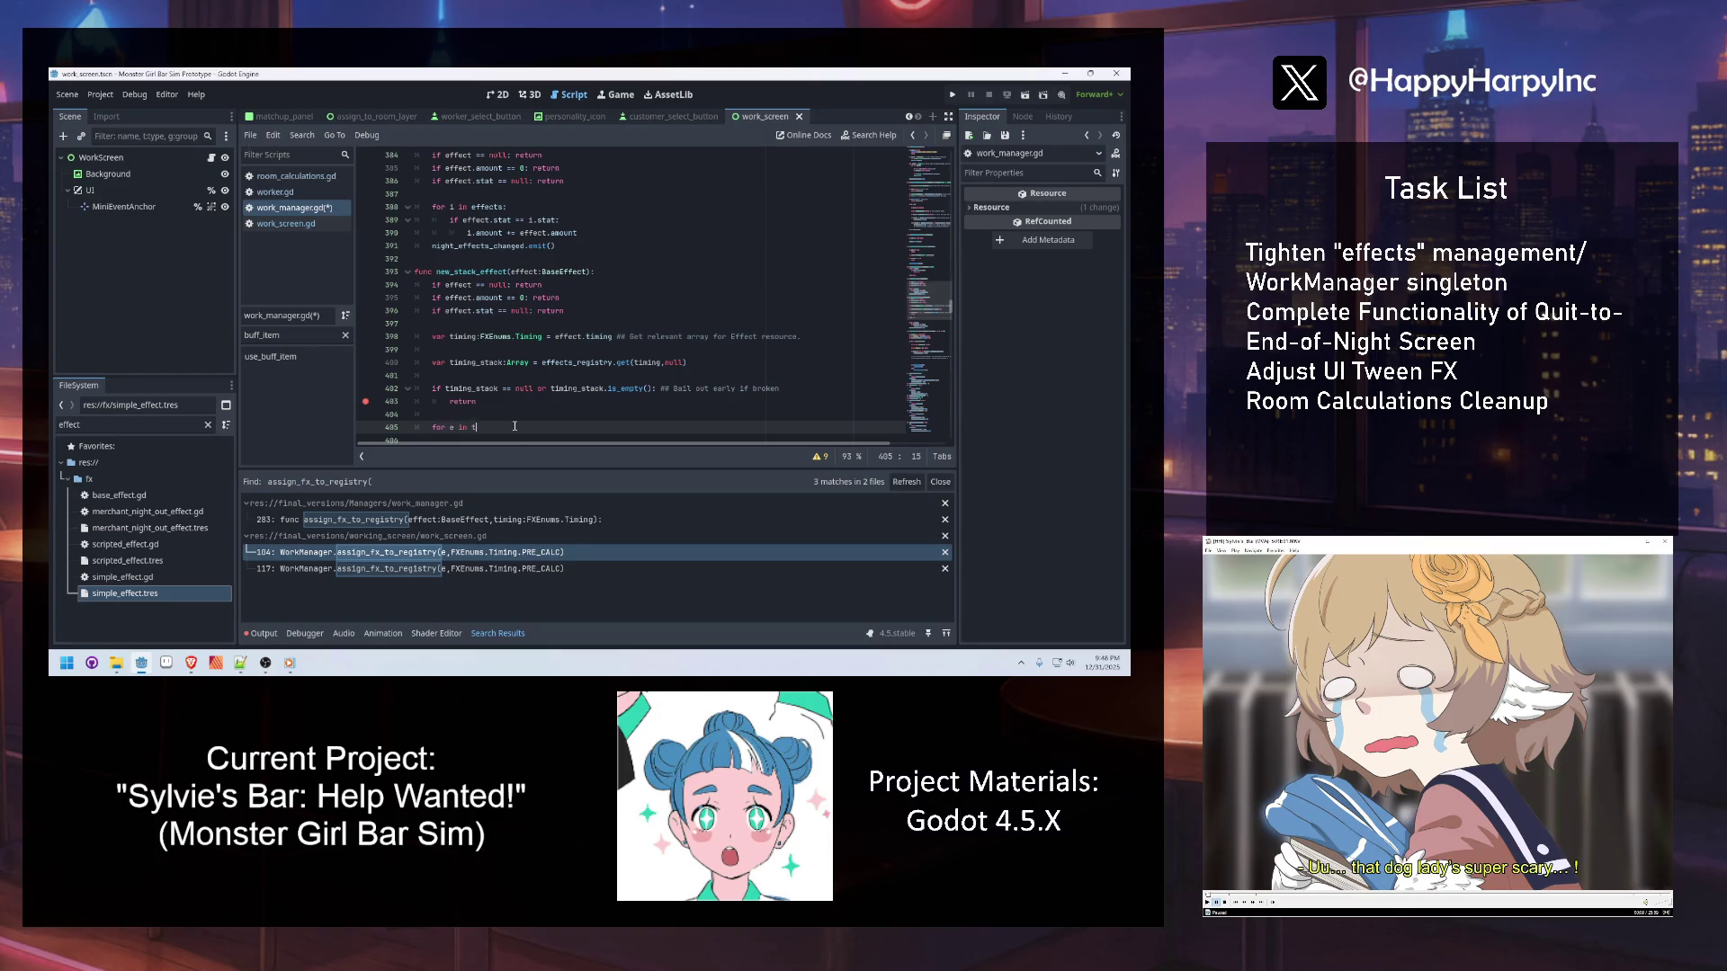
{"action": "type", "text": "imi"}
{"action": "key", "text": "Down"}
{"action": "key", "text": "Return"}
{"action": "key", "text": "Return"}
{"action": "type", "text": "pass"}
Type timing_stack as Array[BaseEffect] and save work_manager.gd
{"action": "left_click", "coordinate": [534, 349]}
{"action": "type", "text": "[Base"}
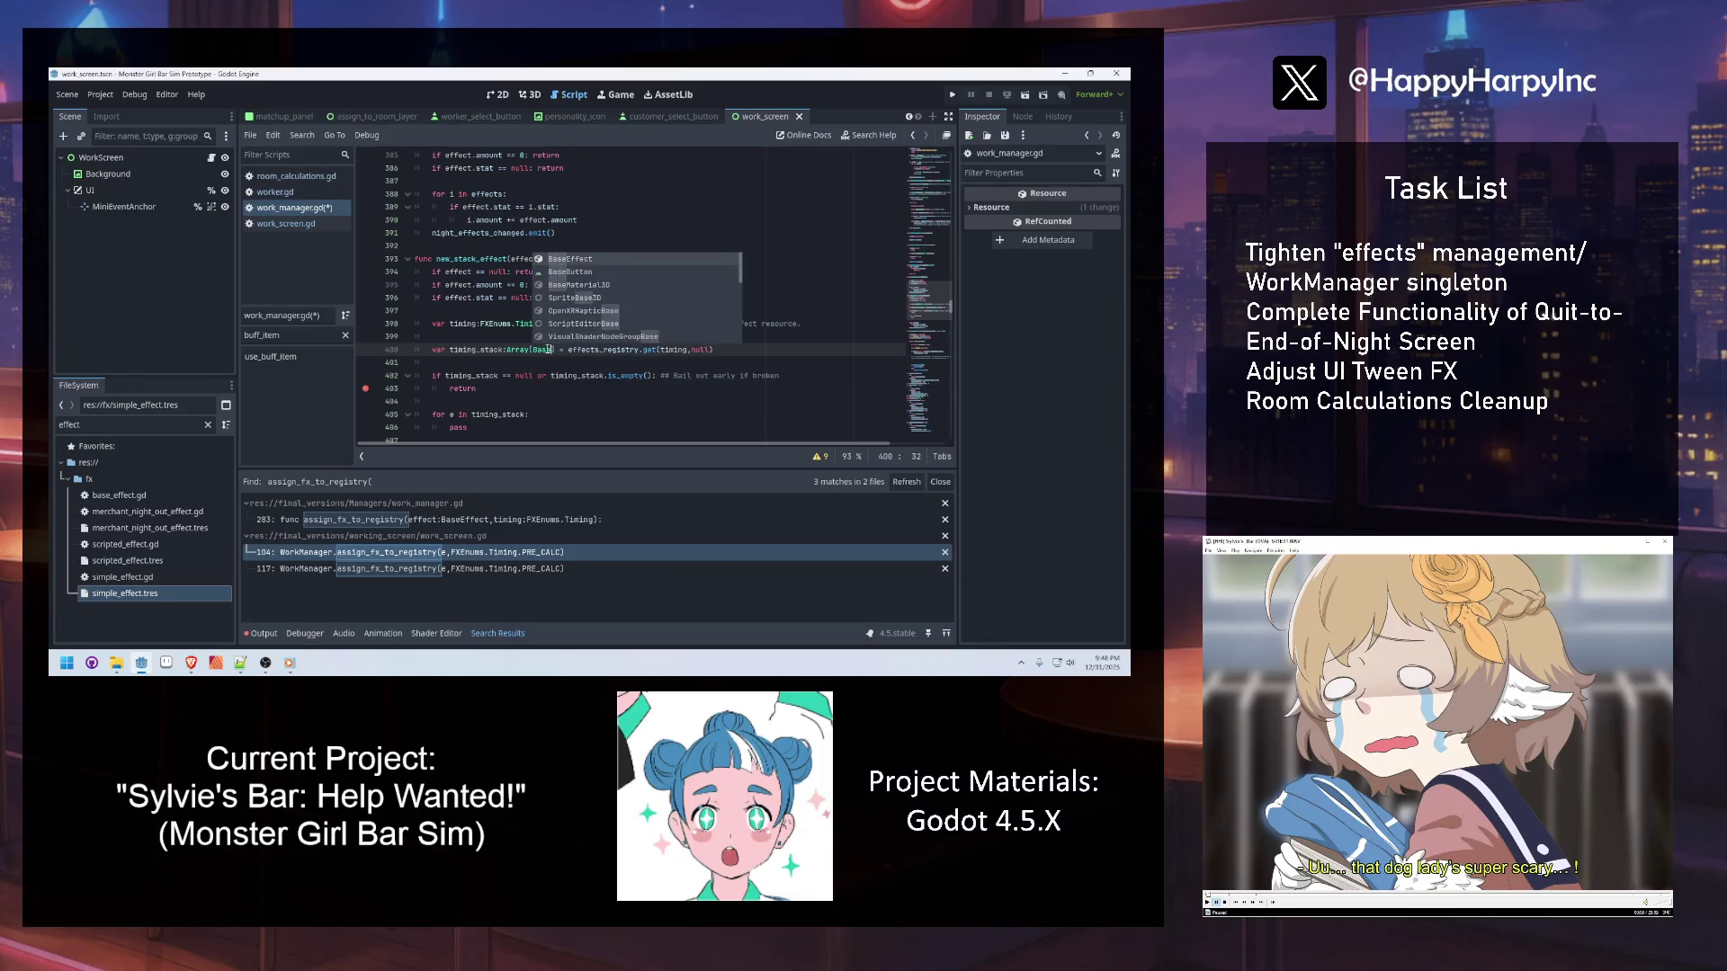
{"action": "key", "text": "Return"}
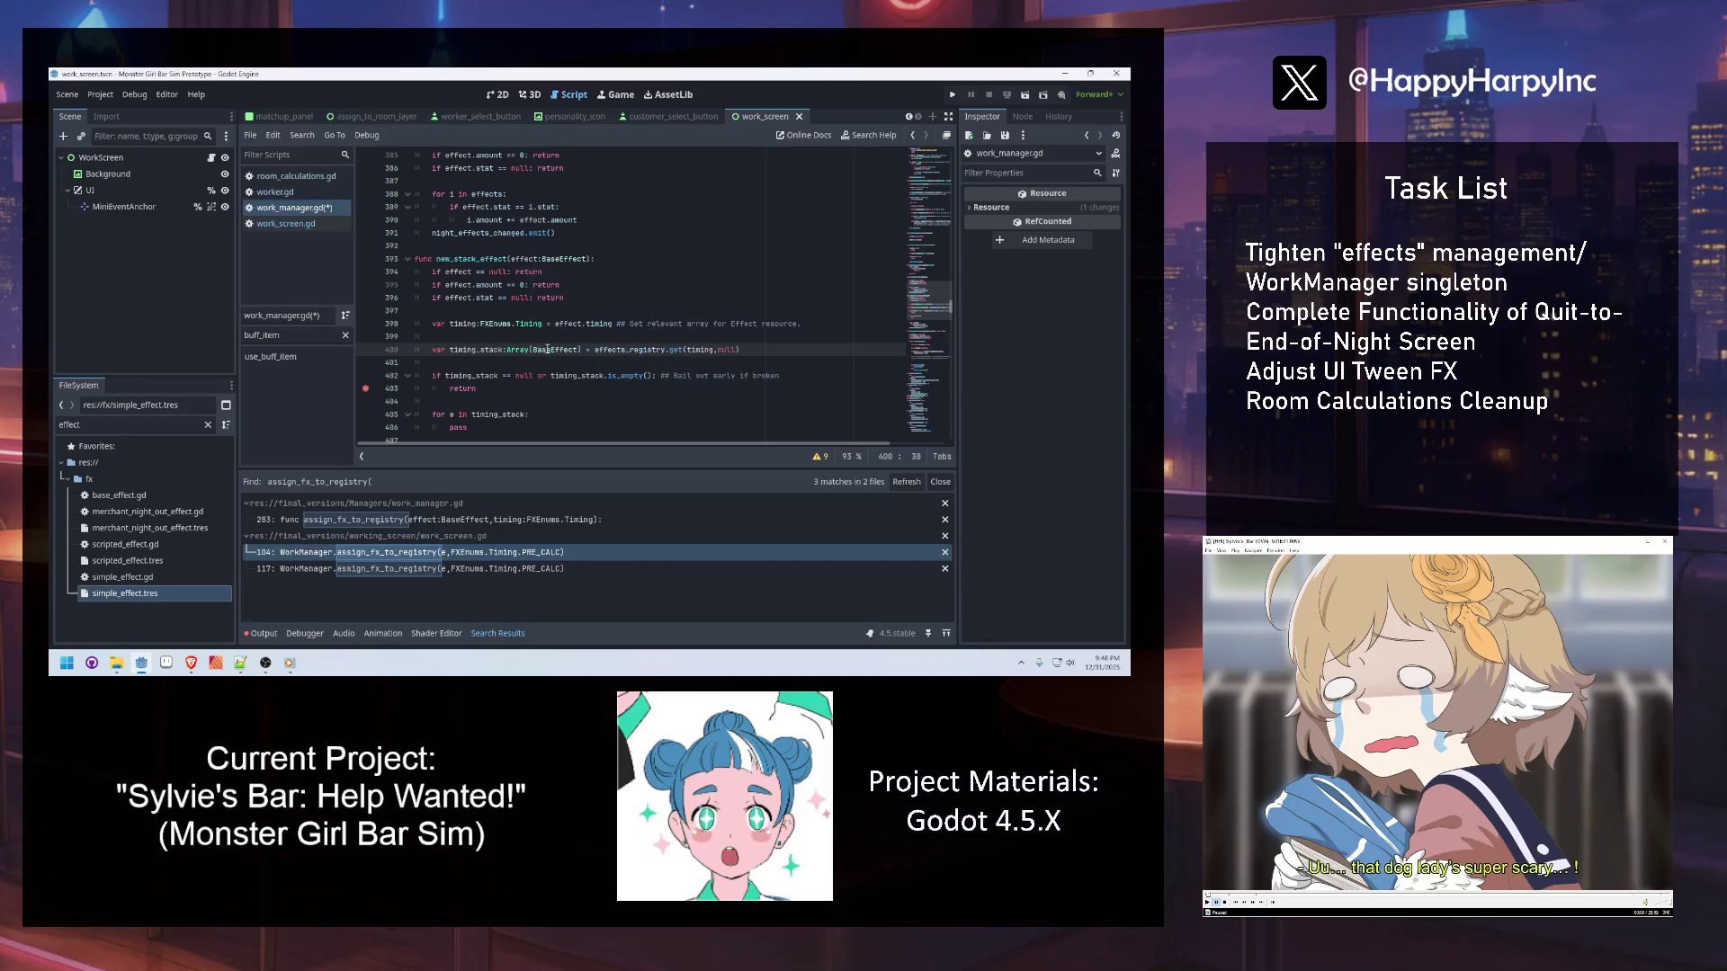
{"action": "left_click", "coordinate": [541, 375]}
{"action": "key", "text": "ctrl+s"}
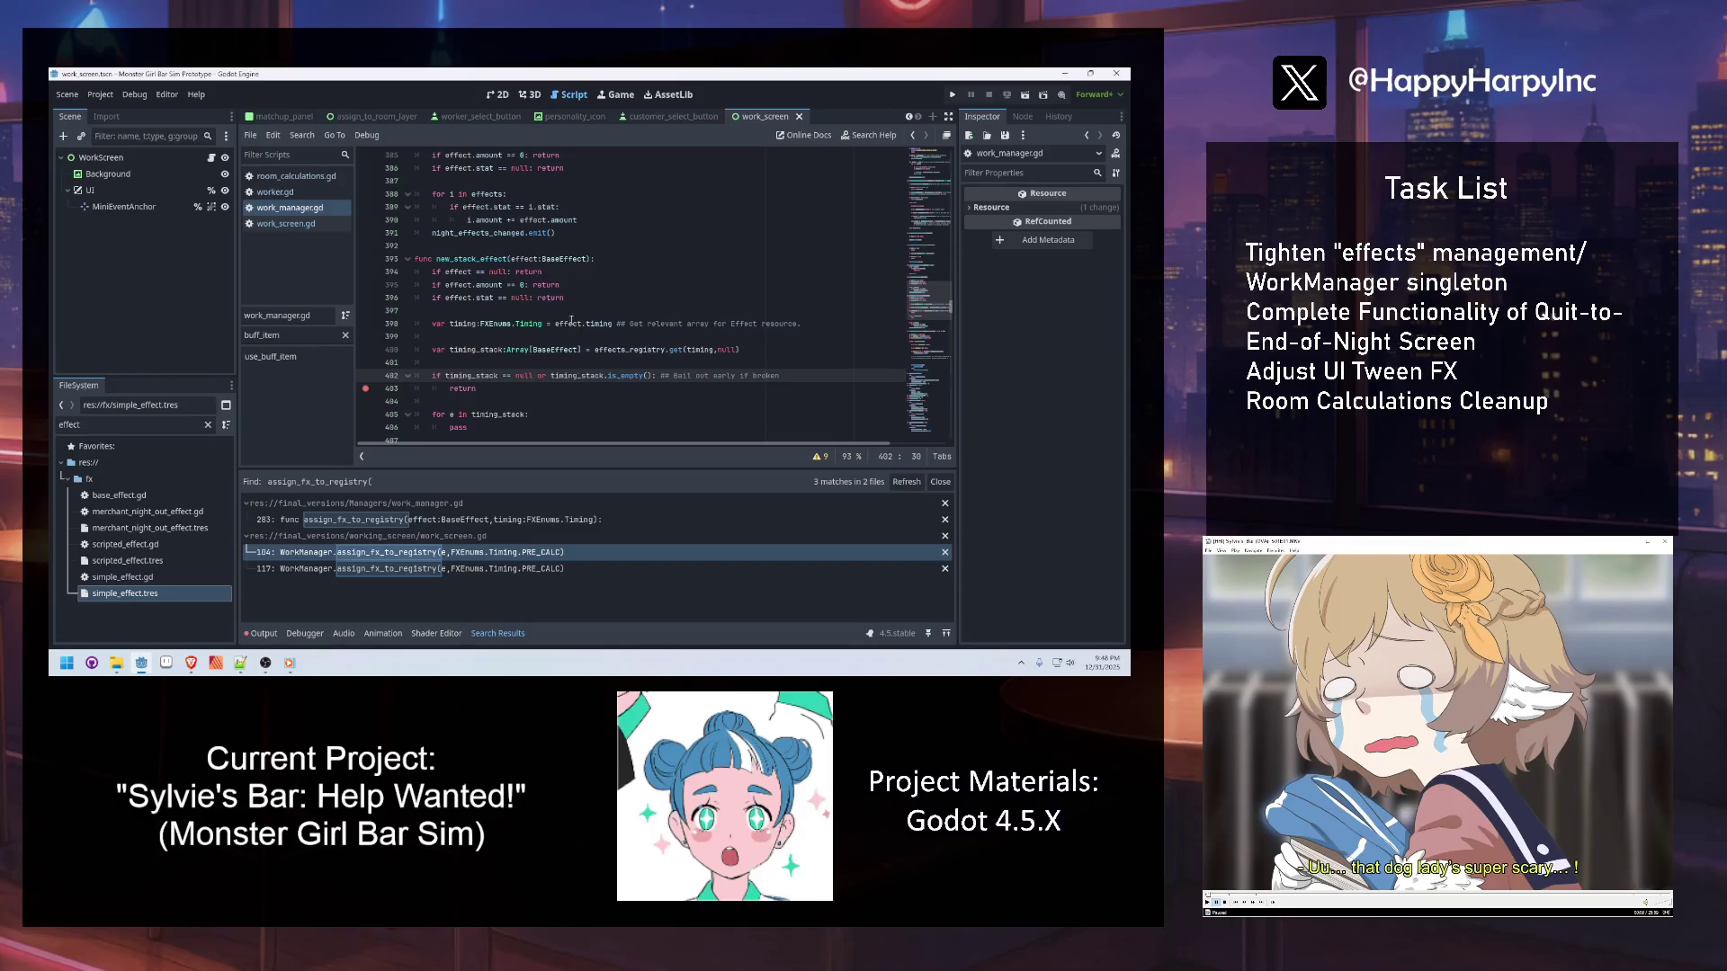
Replace pass with 'if e == null: continue ## Skip if broken/not BaseEffect'
{"action": "left_click", "coordinate": [604, 323]}
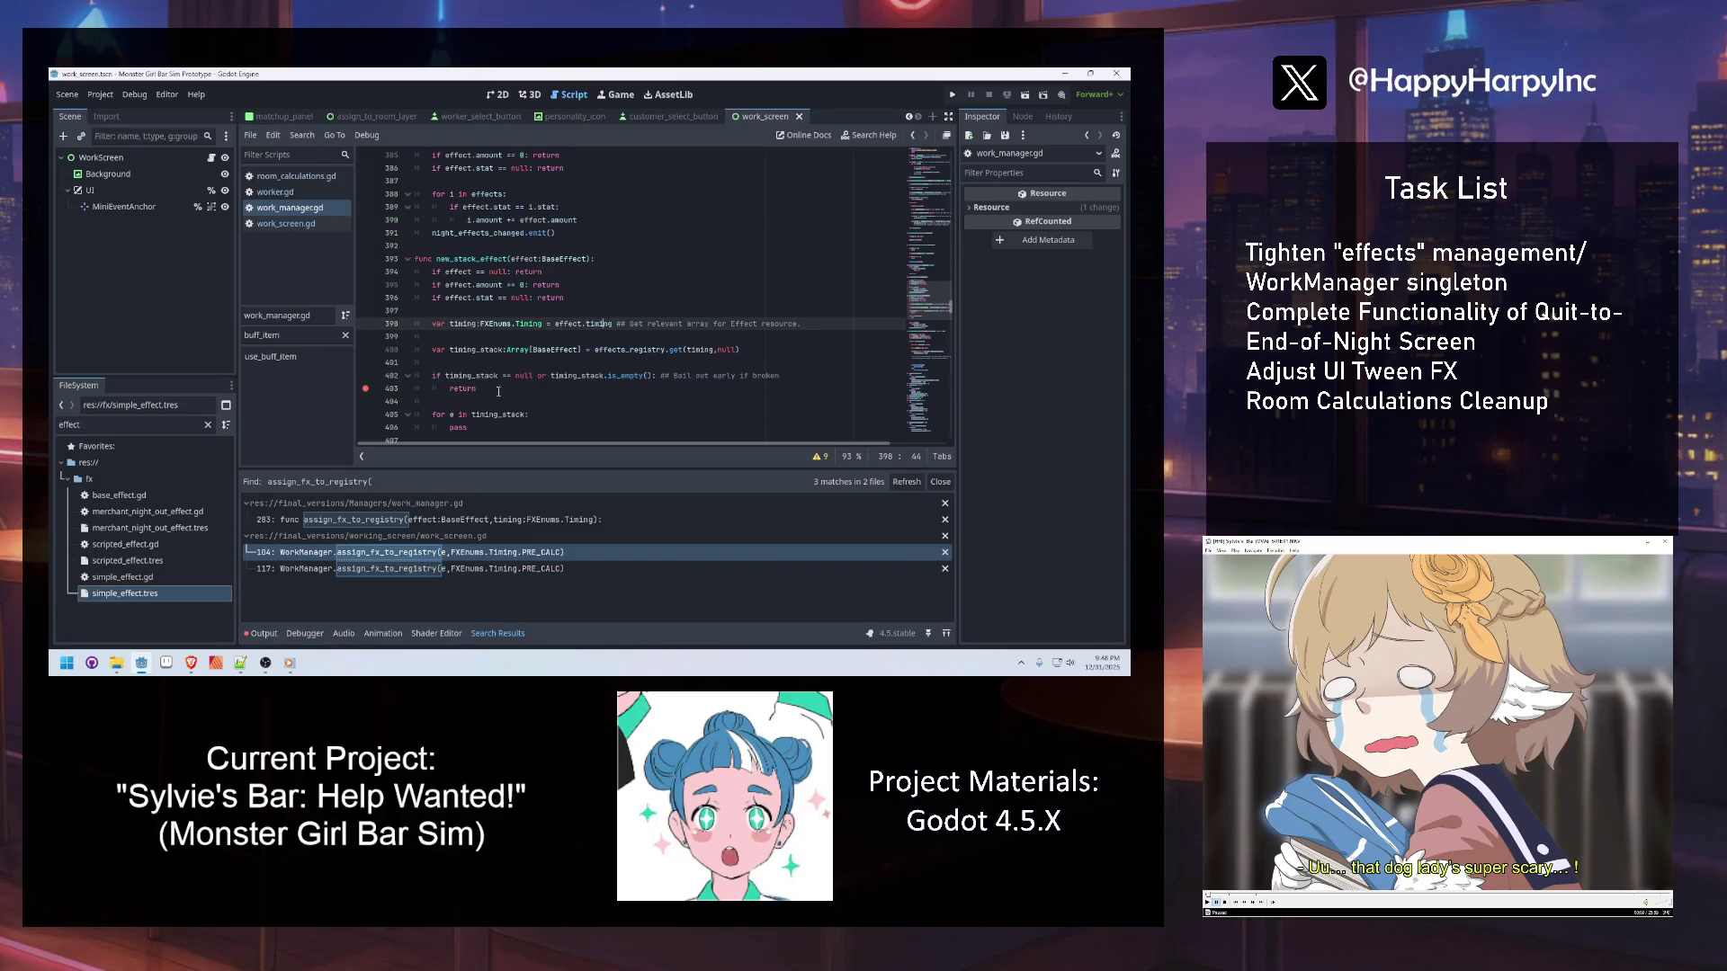
{"action": "left_click", "coordinate": [500, 418]}
{"action": "double_click", "coordinate": [499, 427]}
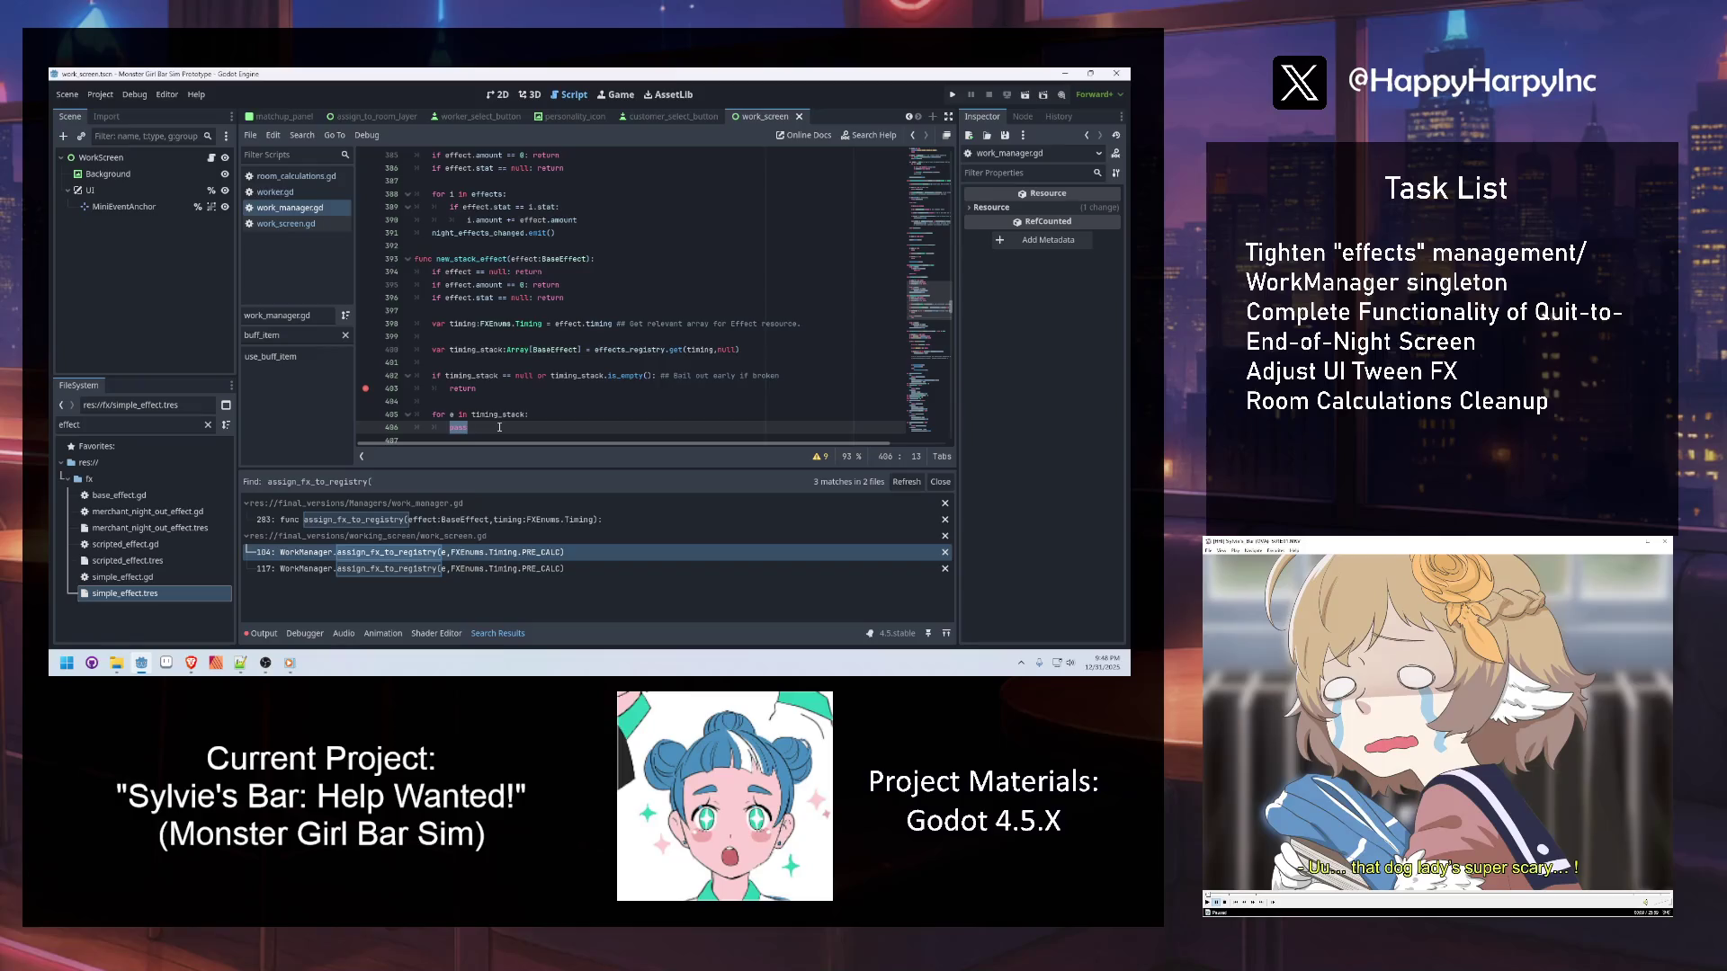
{"action": "key", "text": "Return"}
{"action": "type", "text": "if e == "}
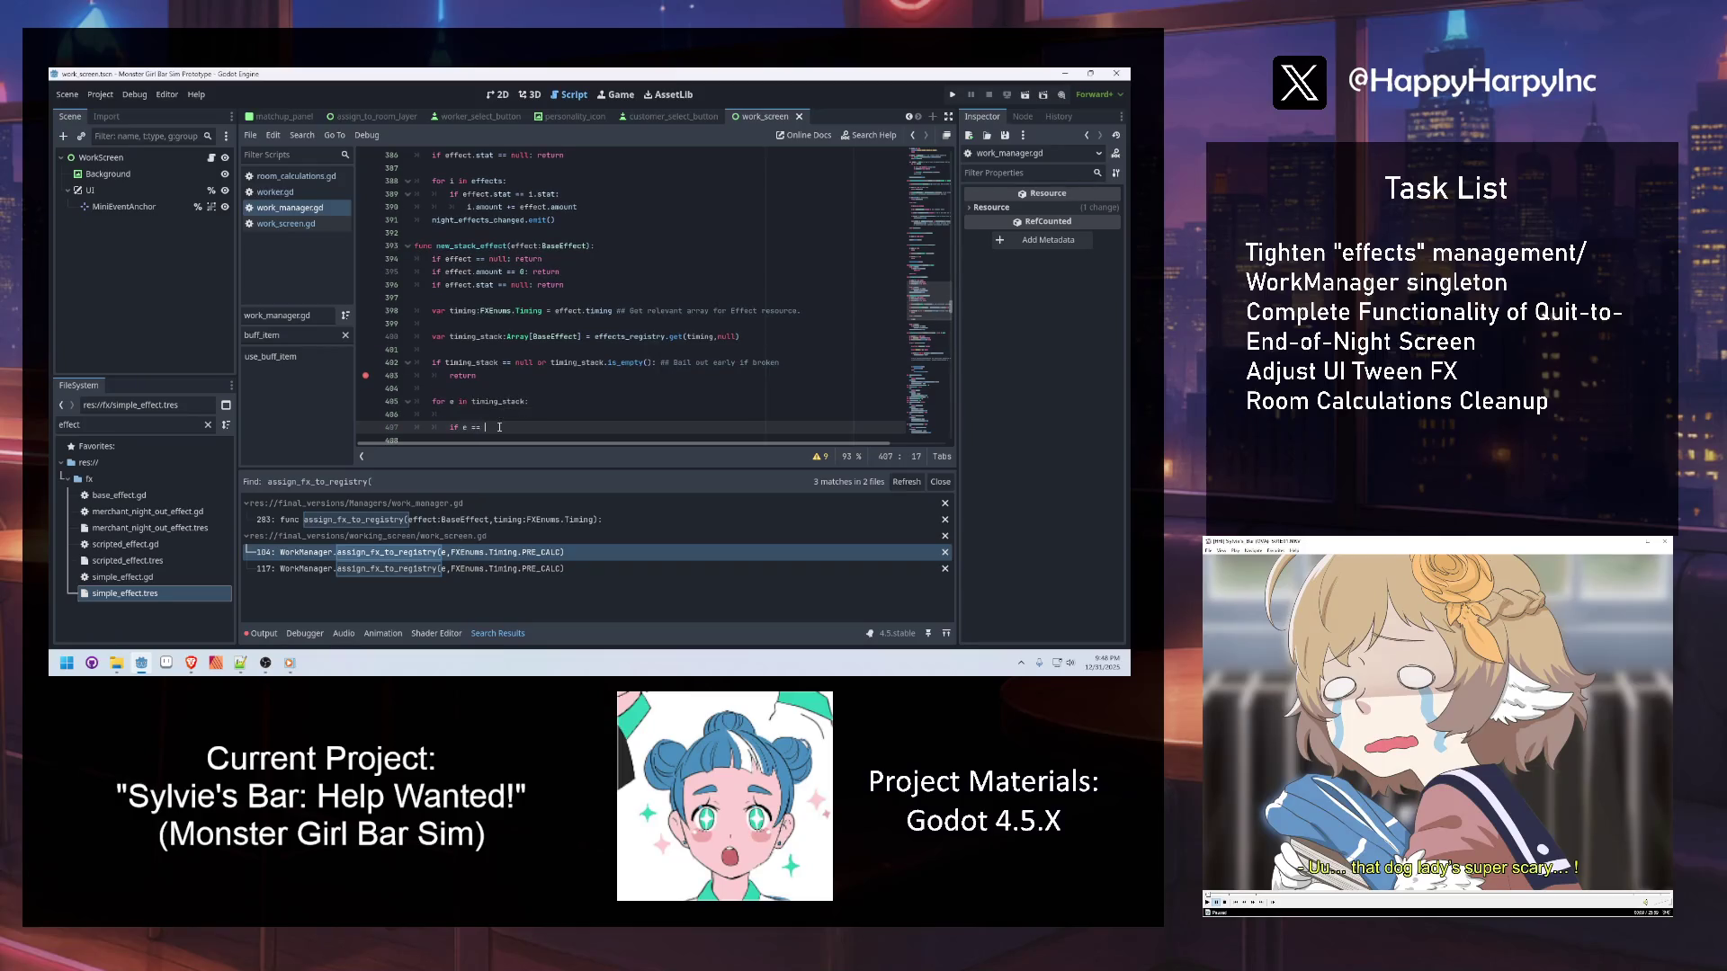
{"action": "type", "text": "null: continue ## Skip if broken/not BaseE"}
{"action": "type", "text": "ffect"}
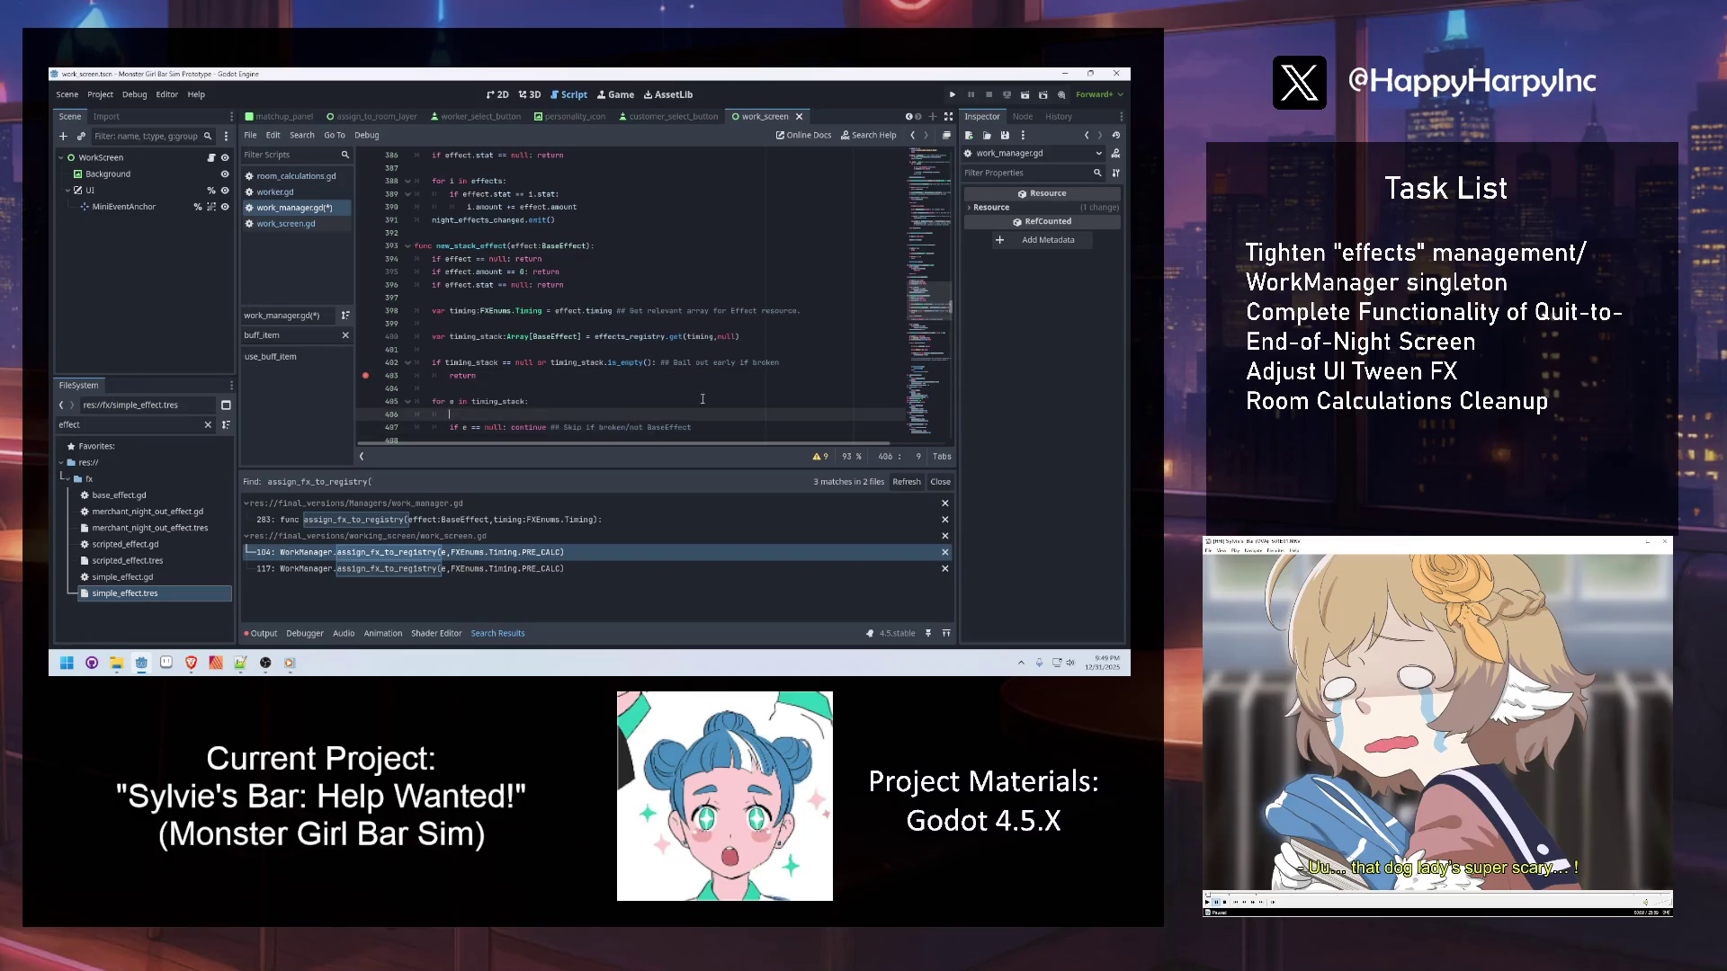
Below the null check, add 'if e.stat == effect.stat:' and begin its body with e.stat
{"action": "key", "text": "ctrl+v"}
{"action": "left_click", "coordinate": [770, 350]}
{"action": "key", "text": "Return"}
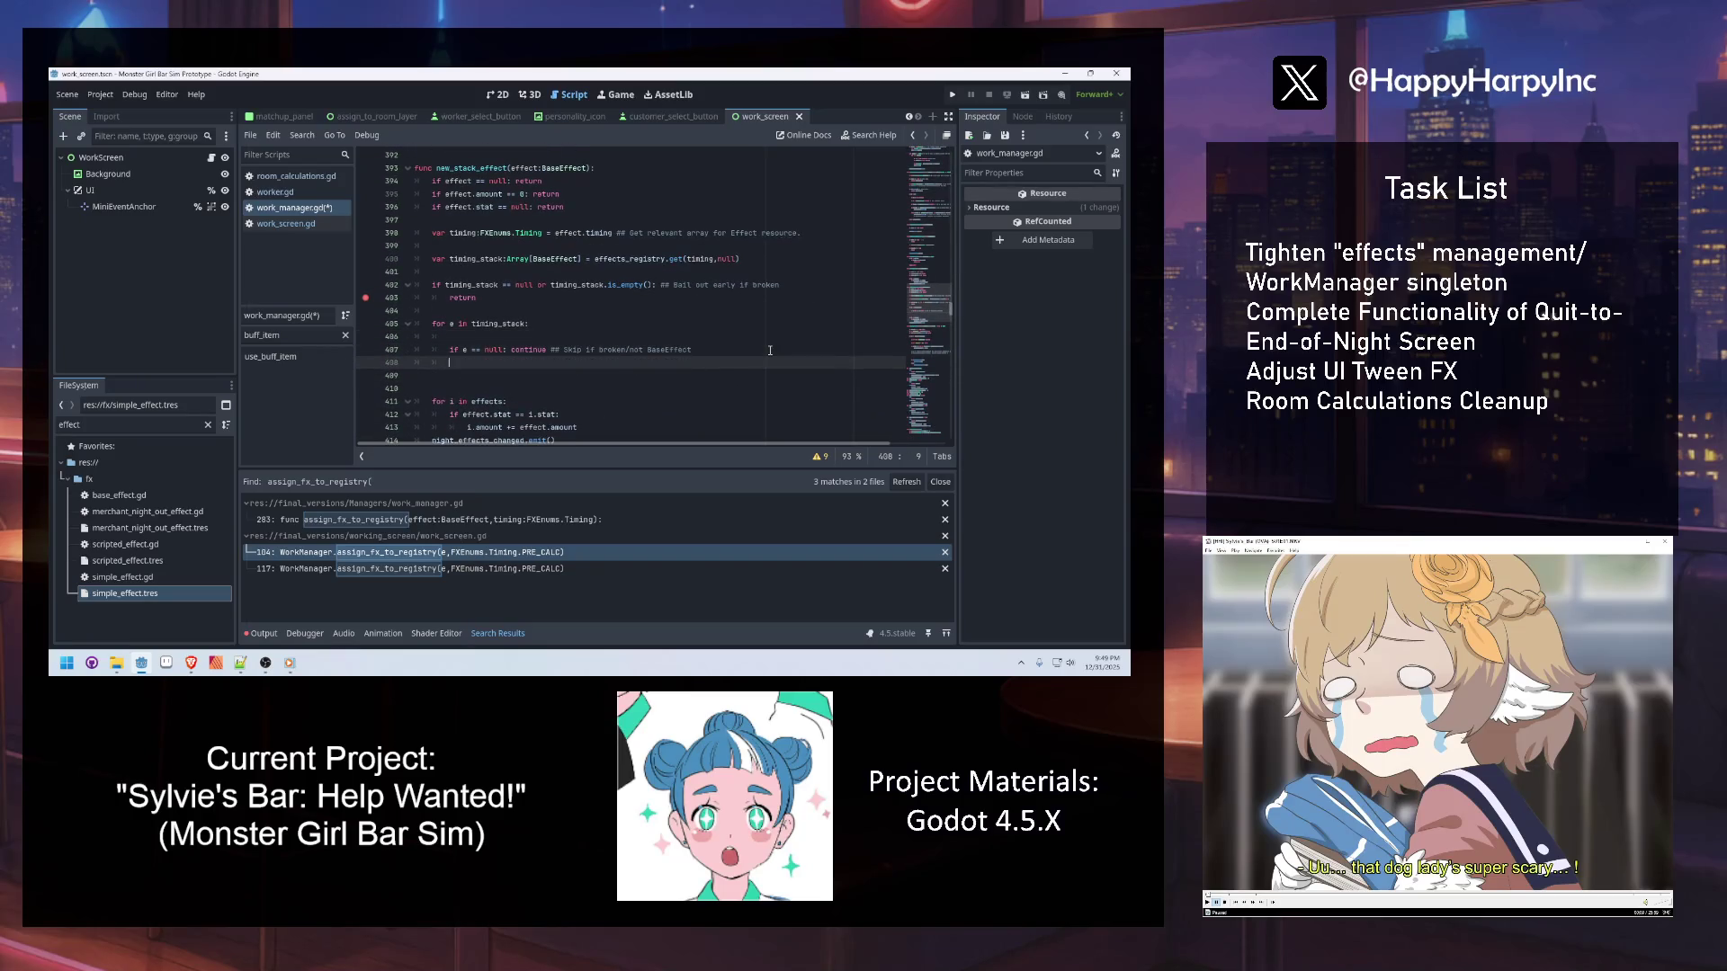
{"action": "type", "text": "if e.stat == e"}
{"action": "type", "text": "ffects."}
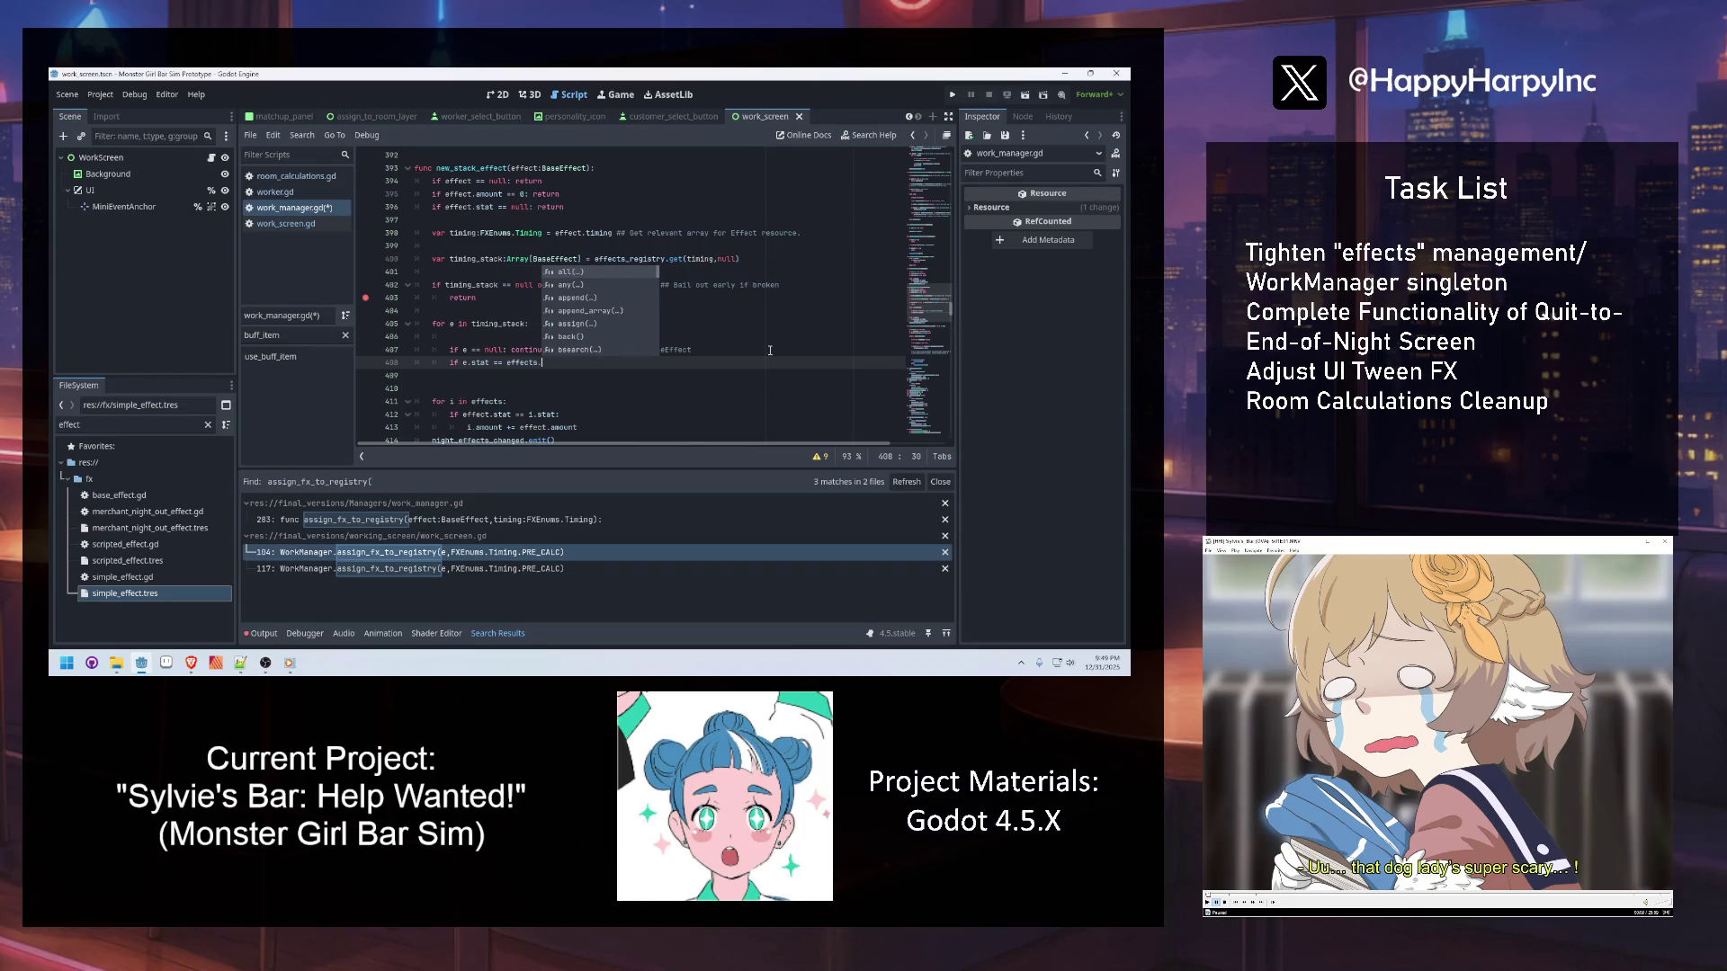
{"action": "key", "text": "BackSpace"}
{"action": "key", "text": "BackSpace"}
{"action": "key", "text": "BackSpace"}
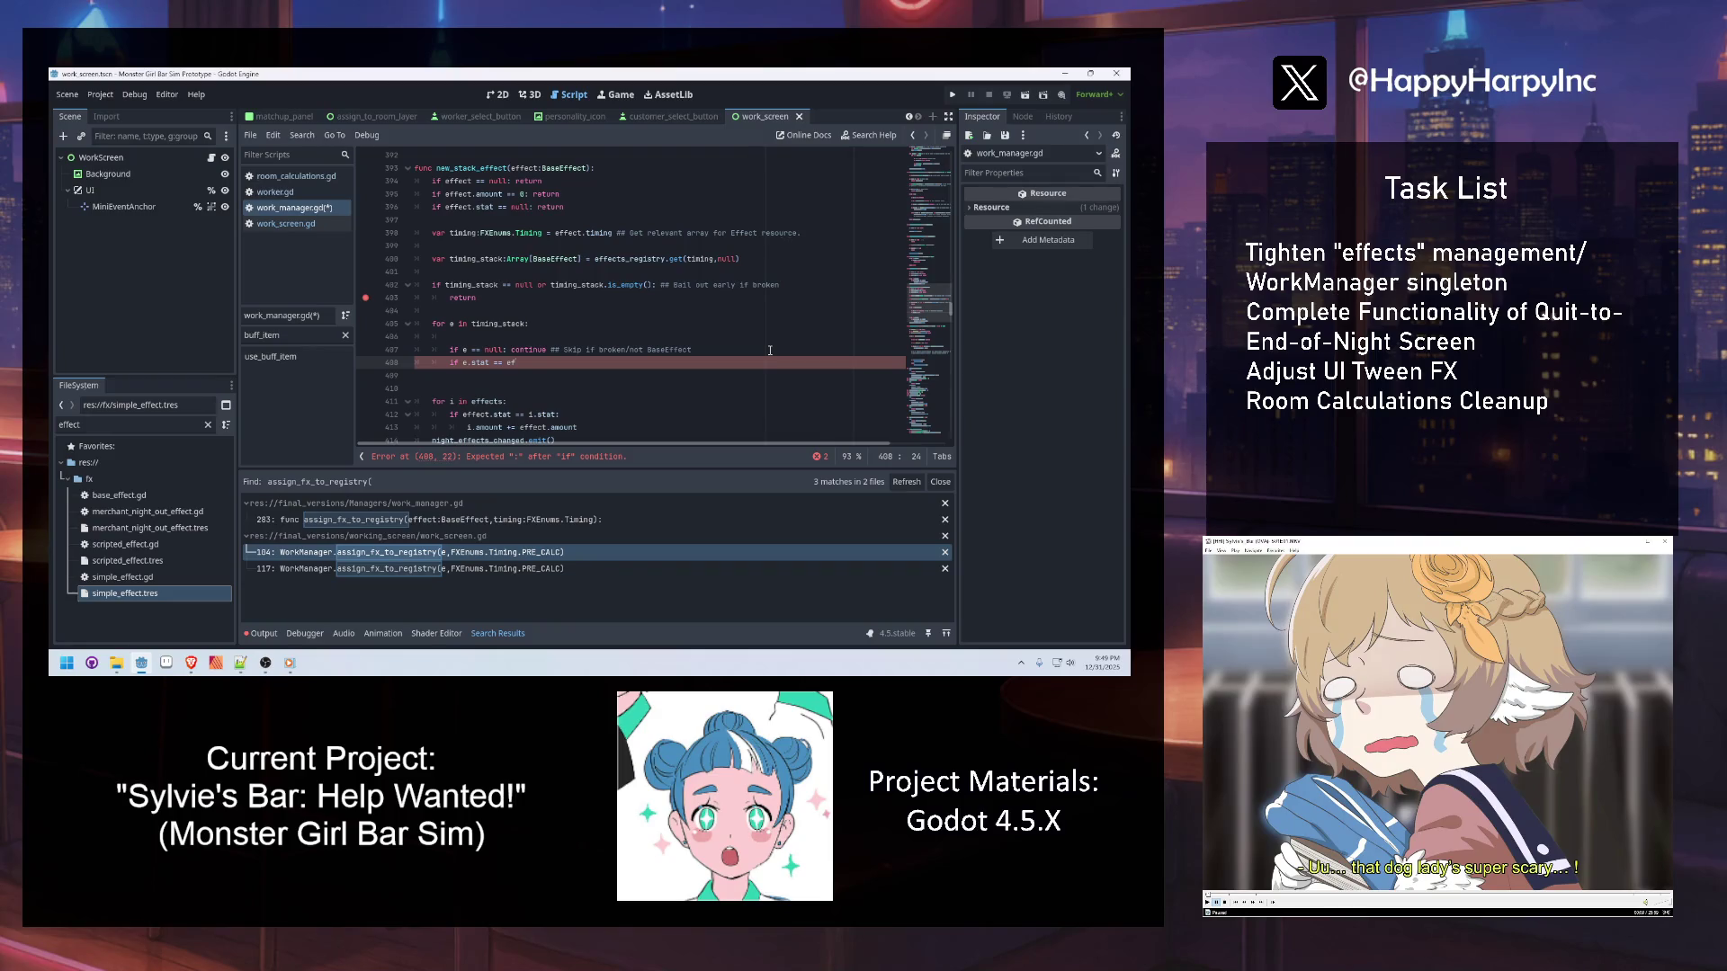
{"action": "type", "text": "fect.stat:"}
{"action": "key", "text": "Return"}
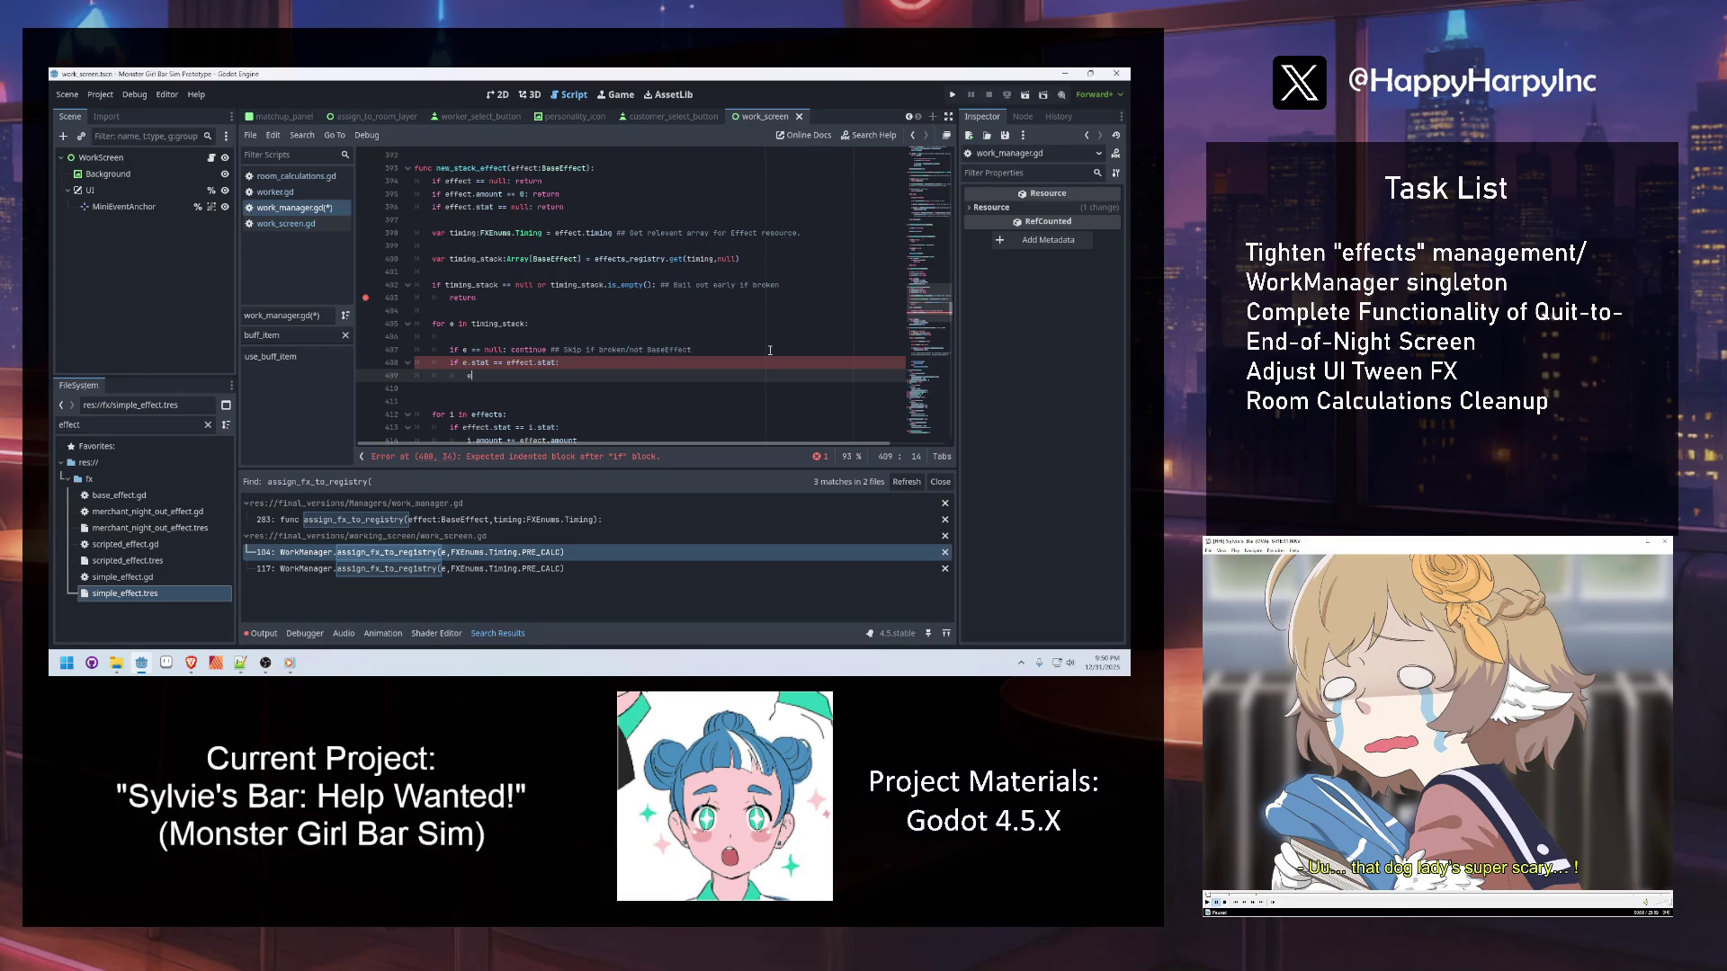
{"action": "type", "text": ".st"}
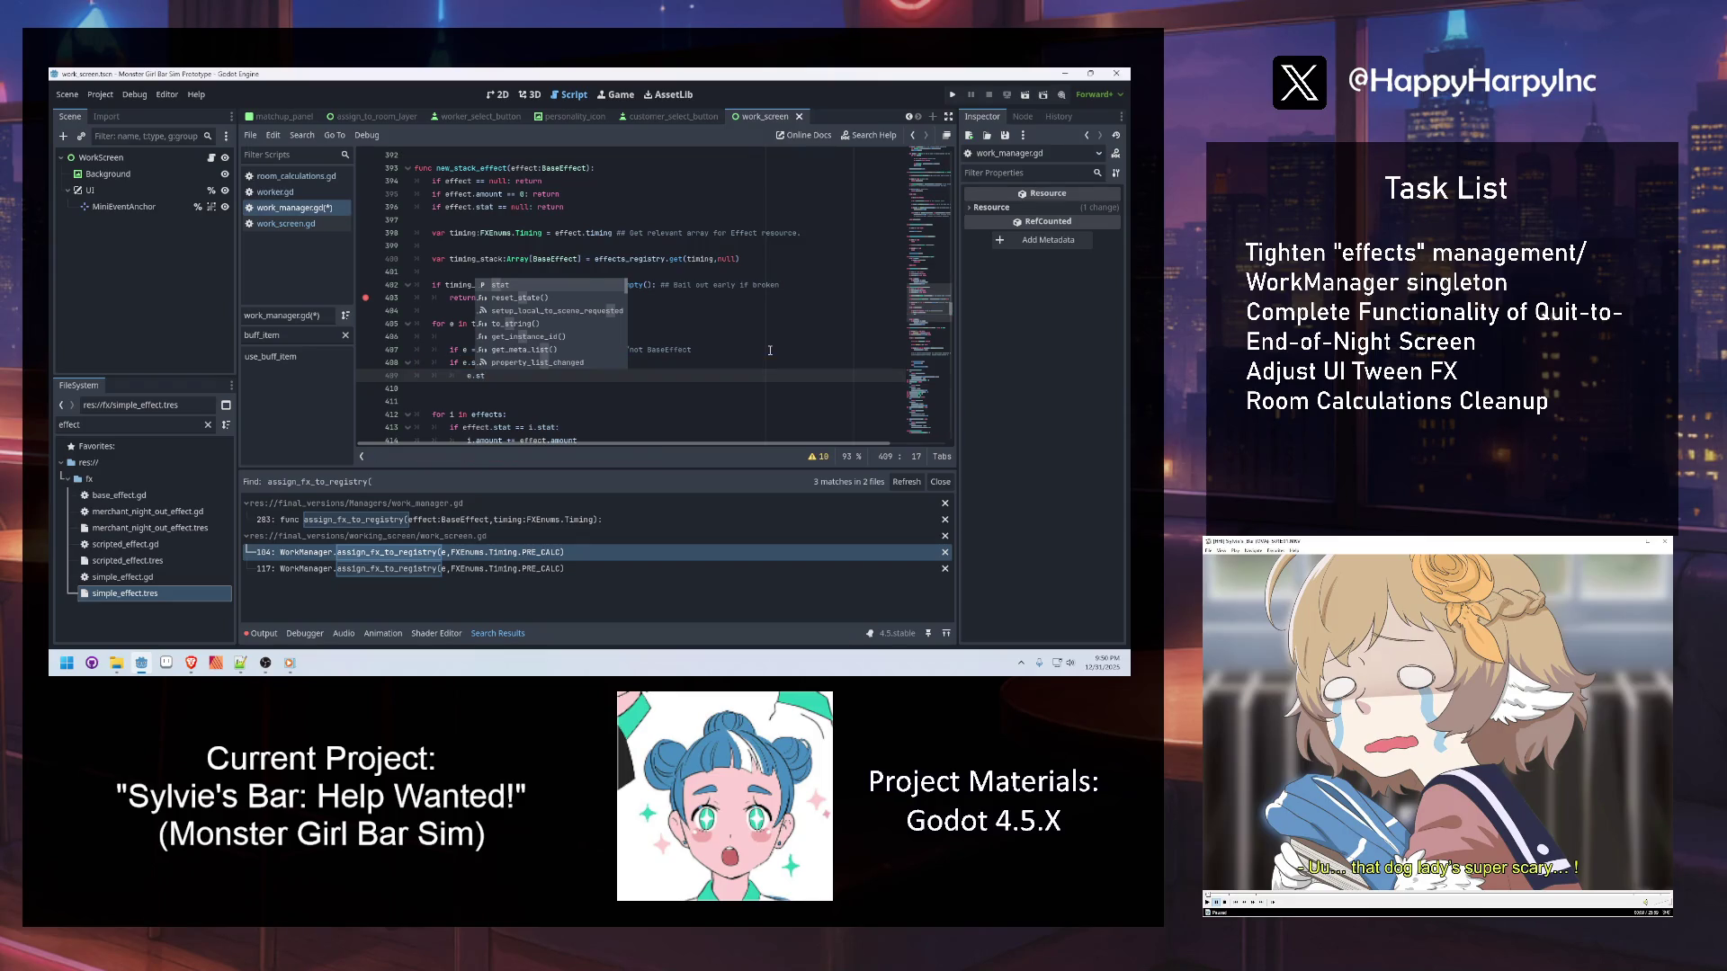
{"action": "key", "text": "Return"}
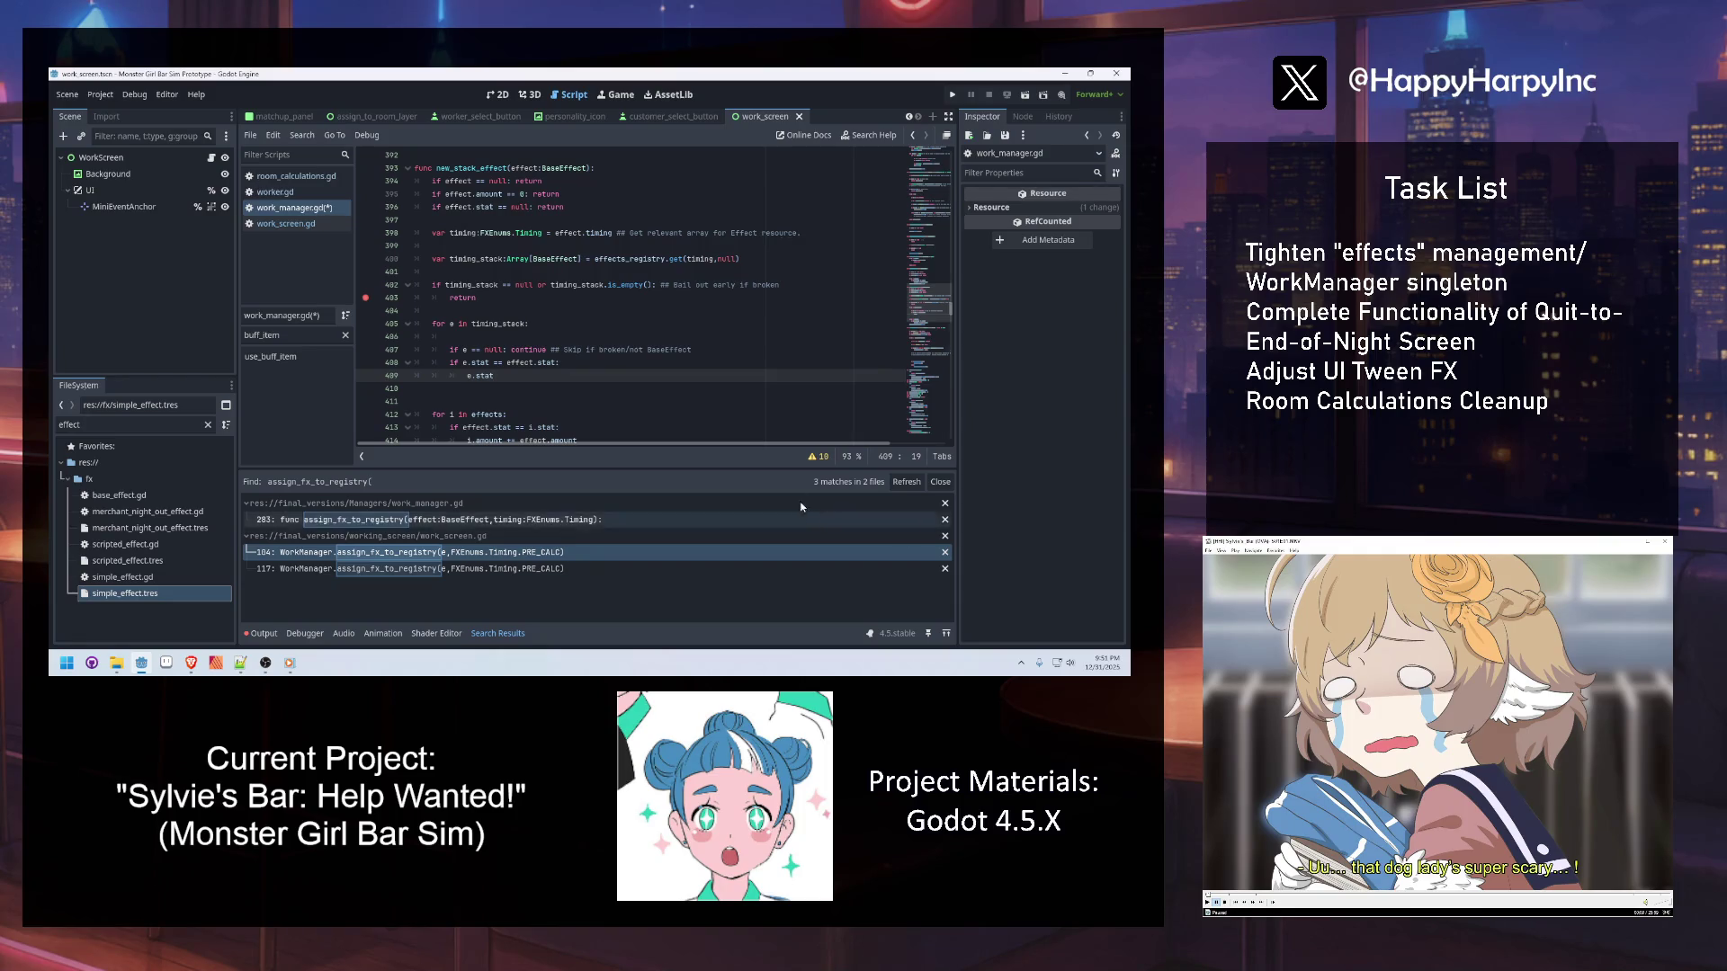
{"action": "left_click", "coordinate": [540, 401]}
{"action": "left_click", "coordinate": [547, 364]}
{"action": "key", "text": "Down"}
{"action": "key", "text": "Down"}
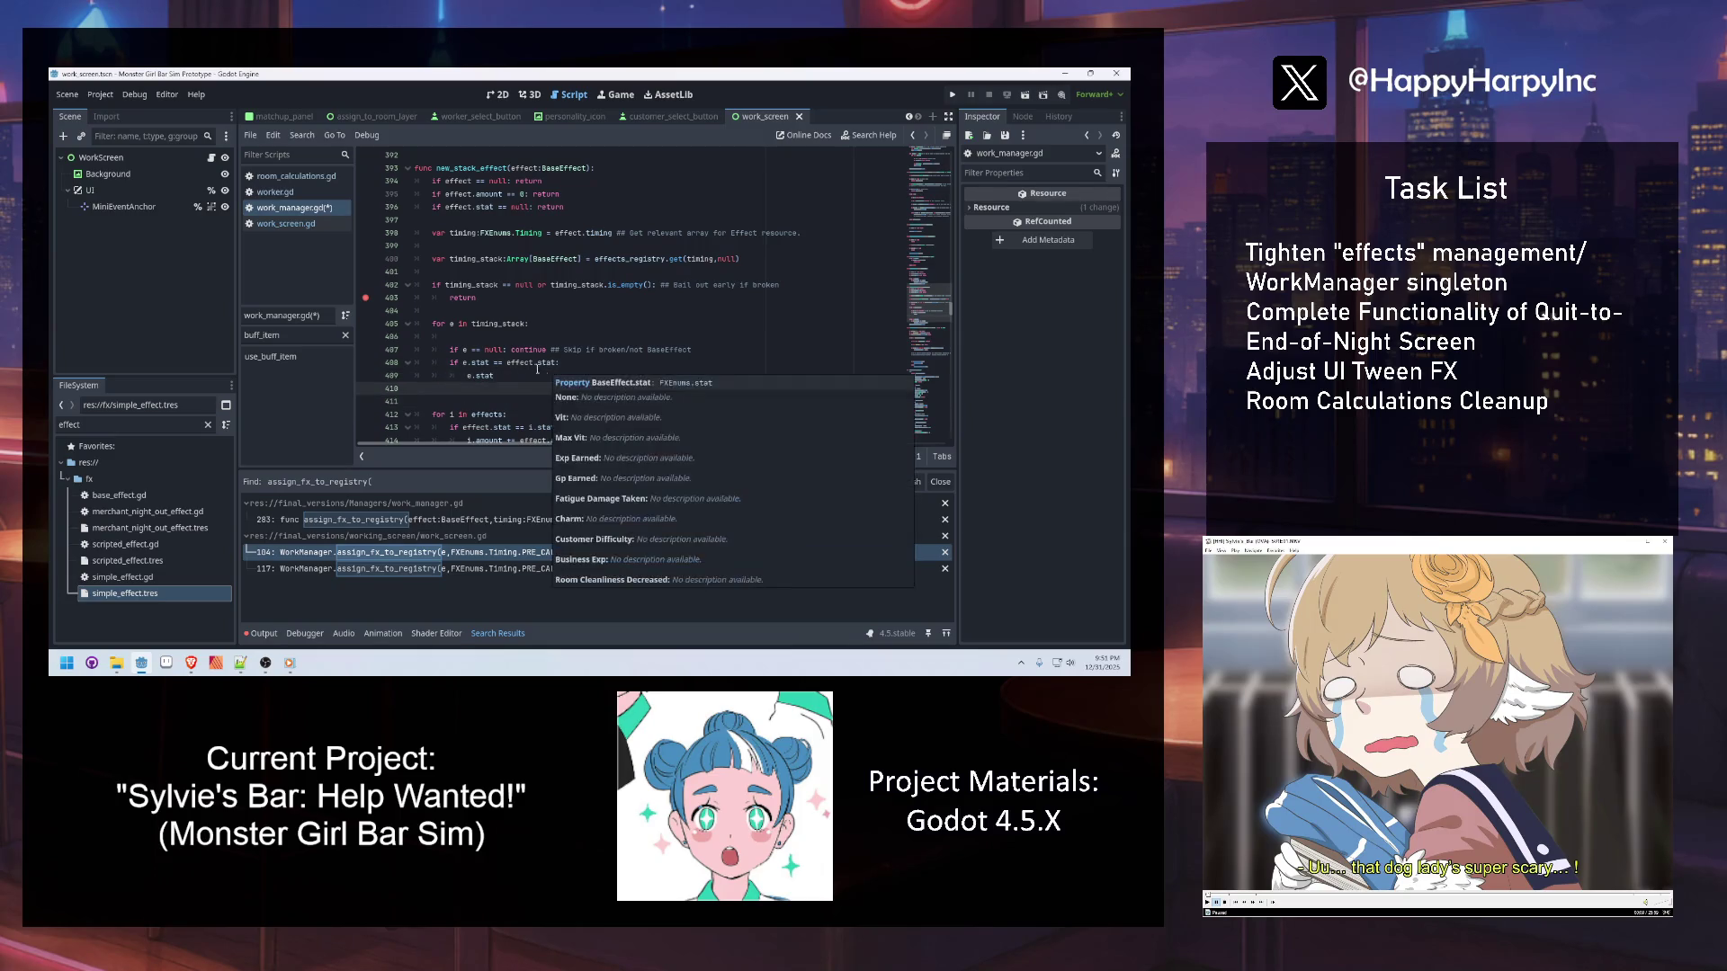